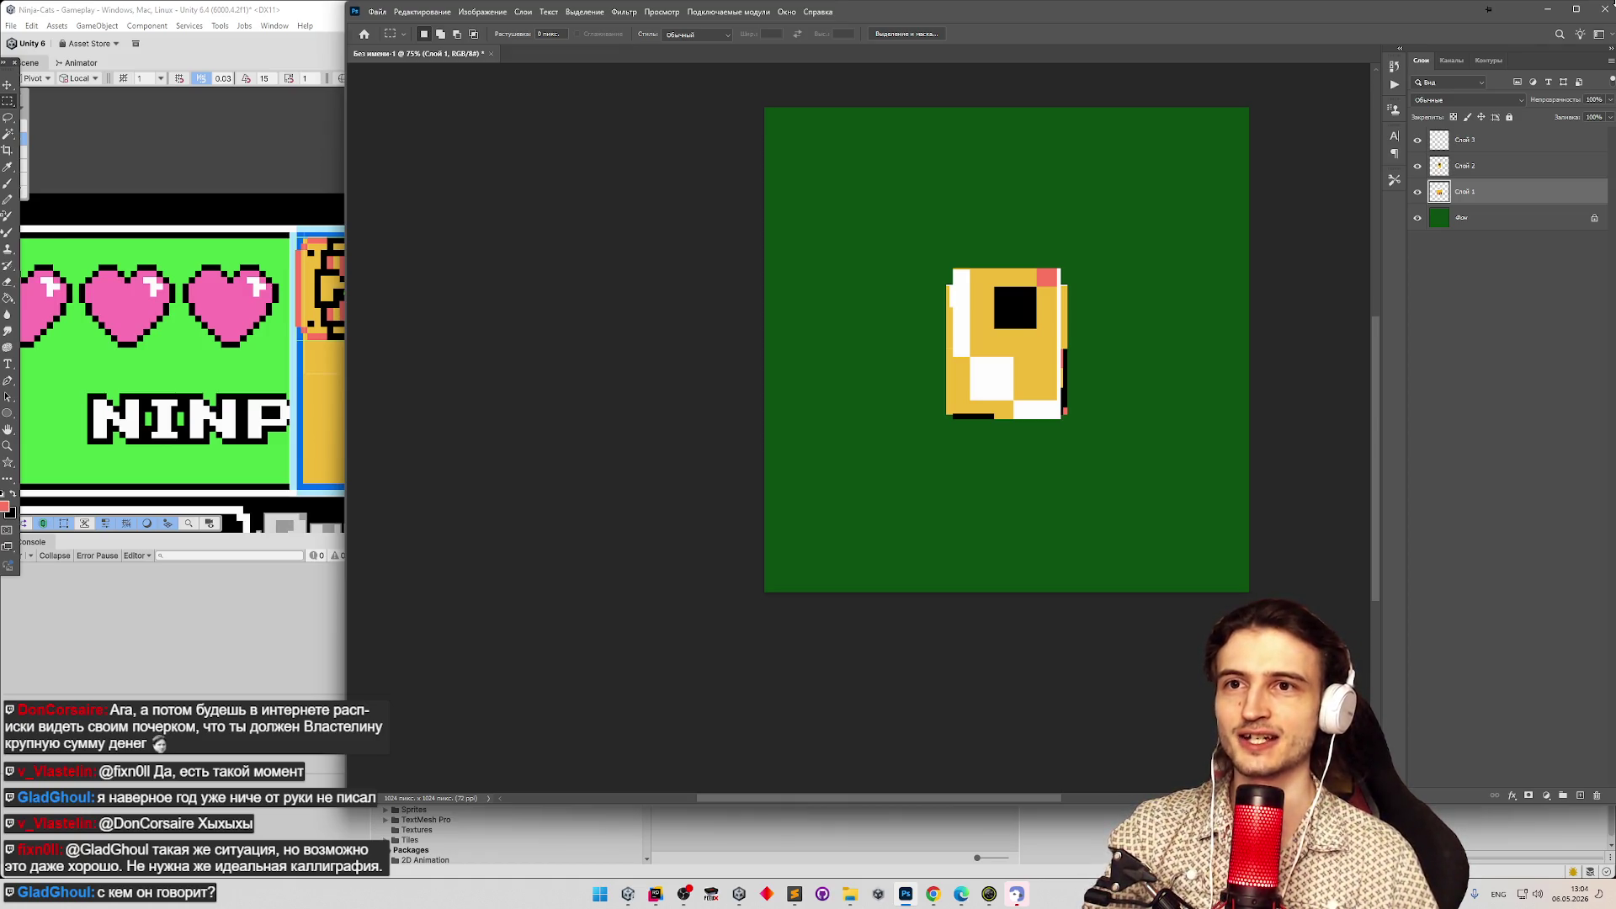
# Maximize the Photoshop window, briefly check Unity, and return to Photoshop.
pyautogui.moveTo(1419, 10)
pyautogui.mouseDown()
pyautogui.moveTo(1366, 19)
pyautogui.moveTo(1392, 22)
pyautogui.mouseUp()
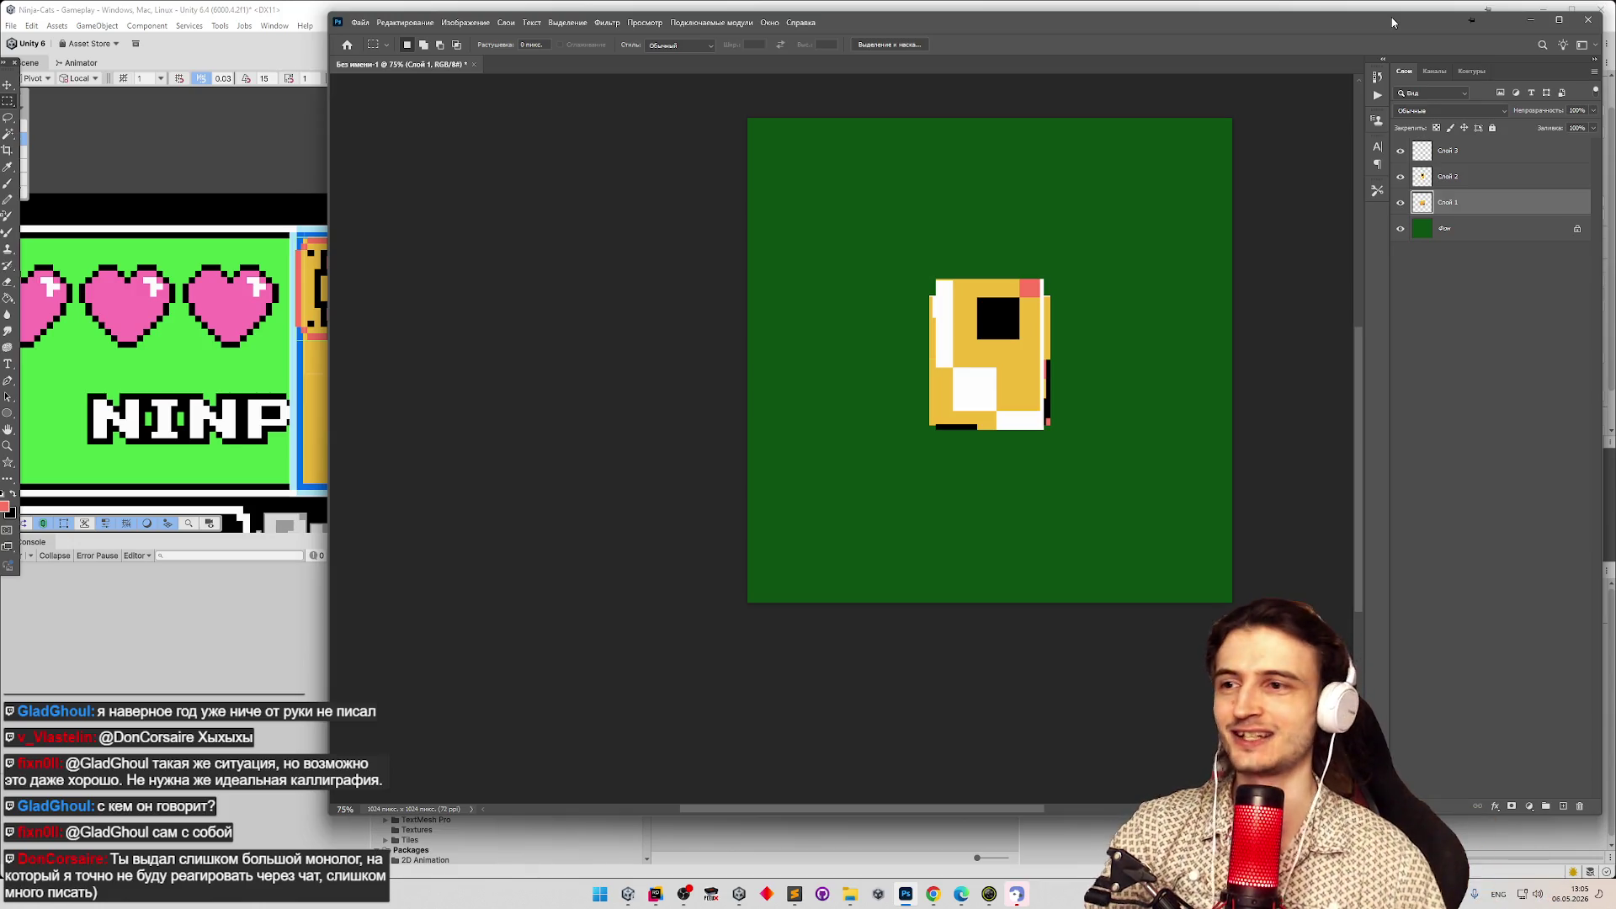
pyautogui.scroll(5, 1011, 260)
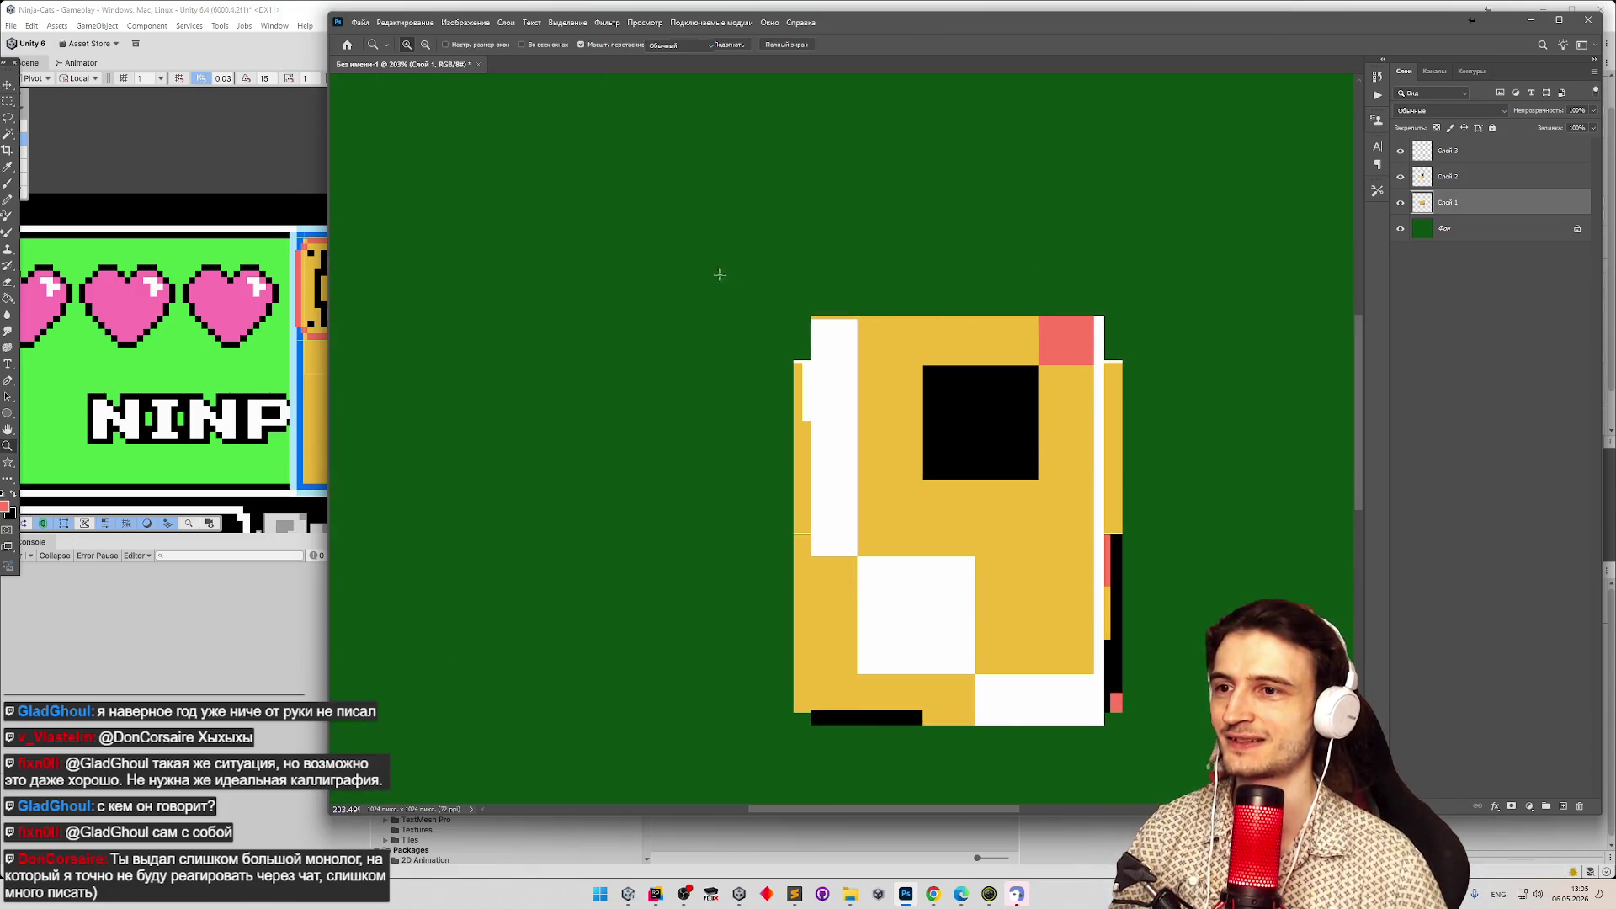
pyautogui.moveTo(1062, 22); pyautogui.dragTo(1064, 19)
pyautogui.doubleClick(1065, 22)
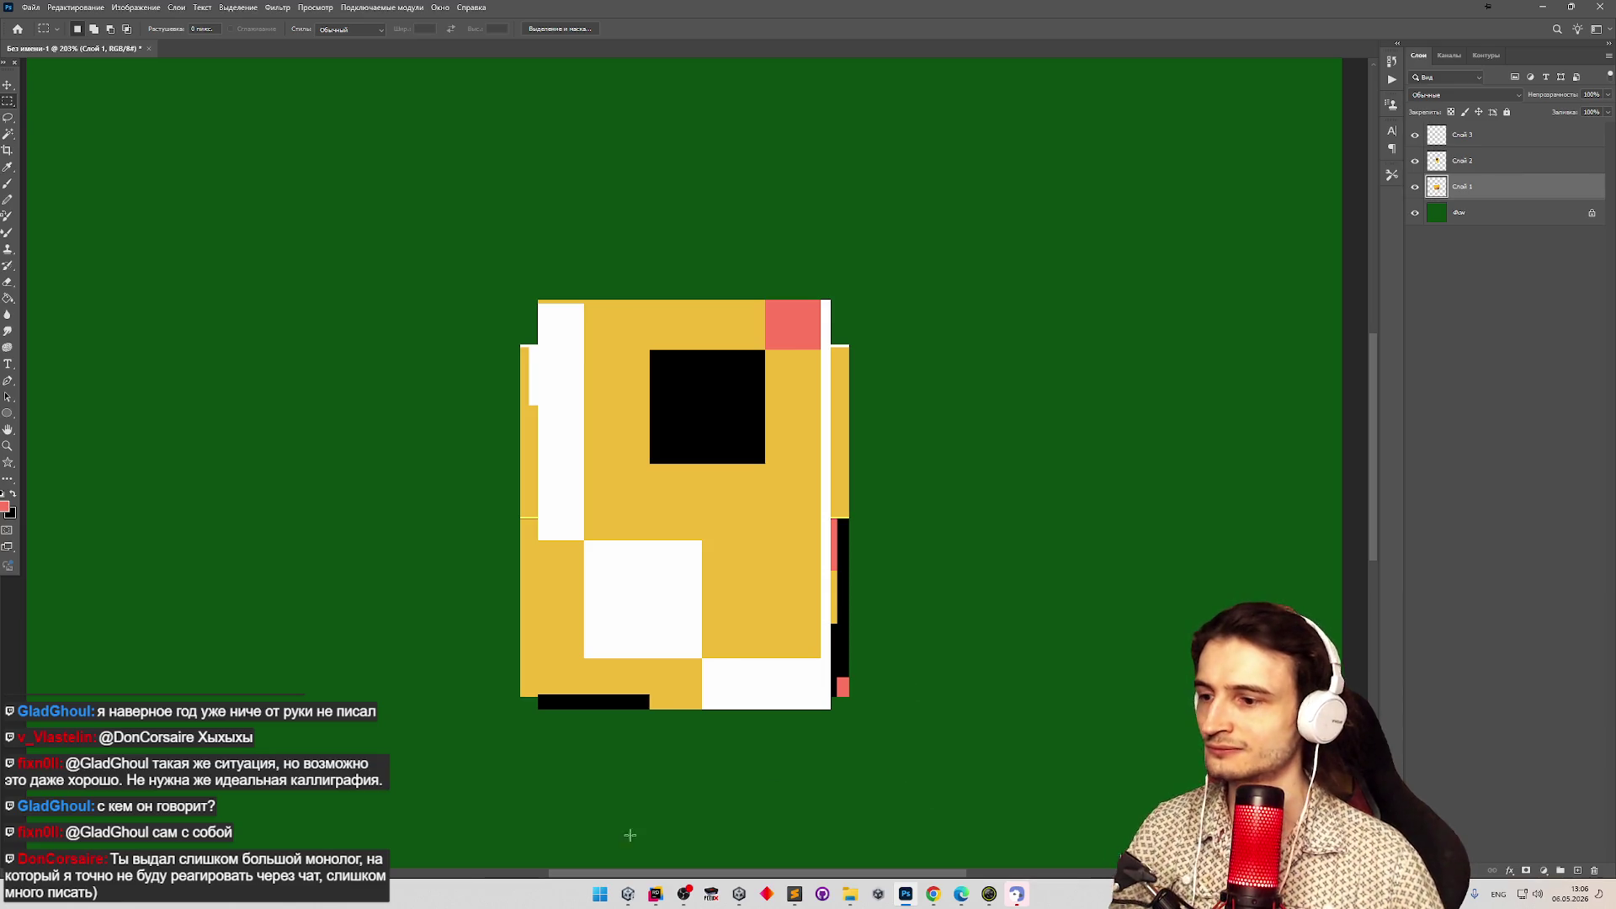
pyautogui.click(628, 894)
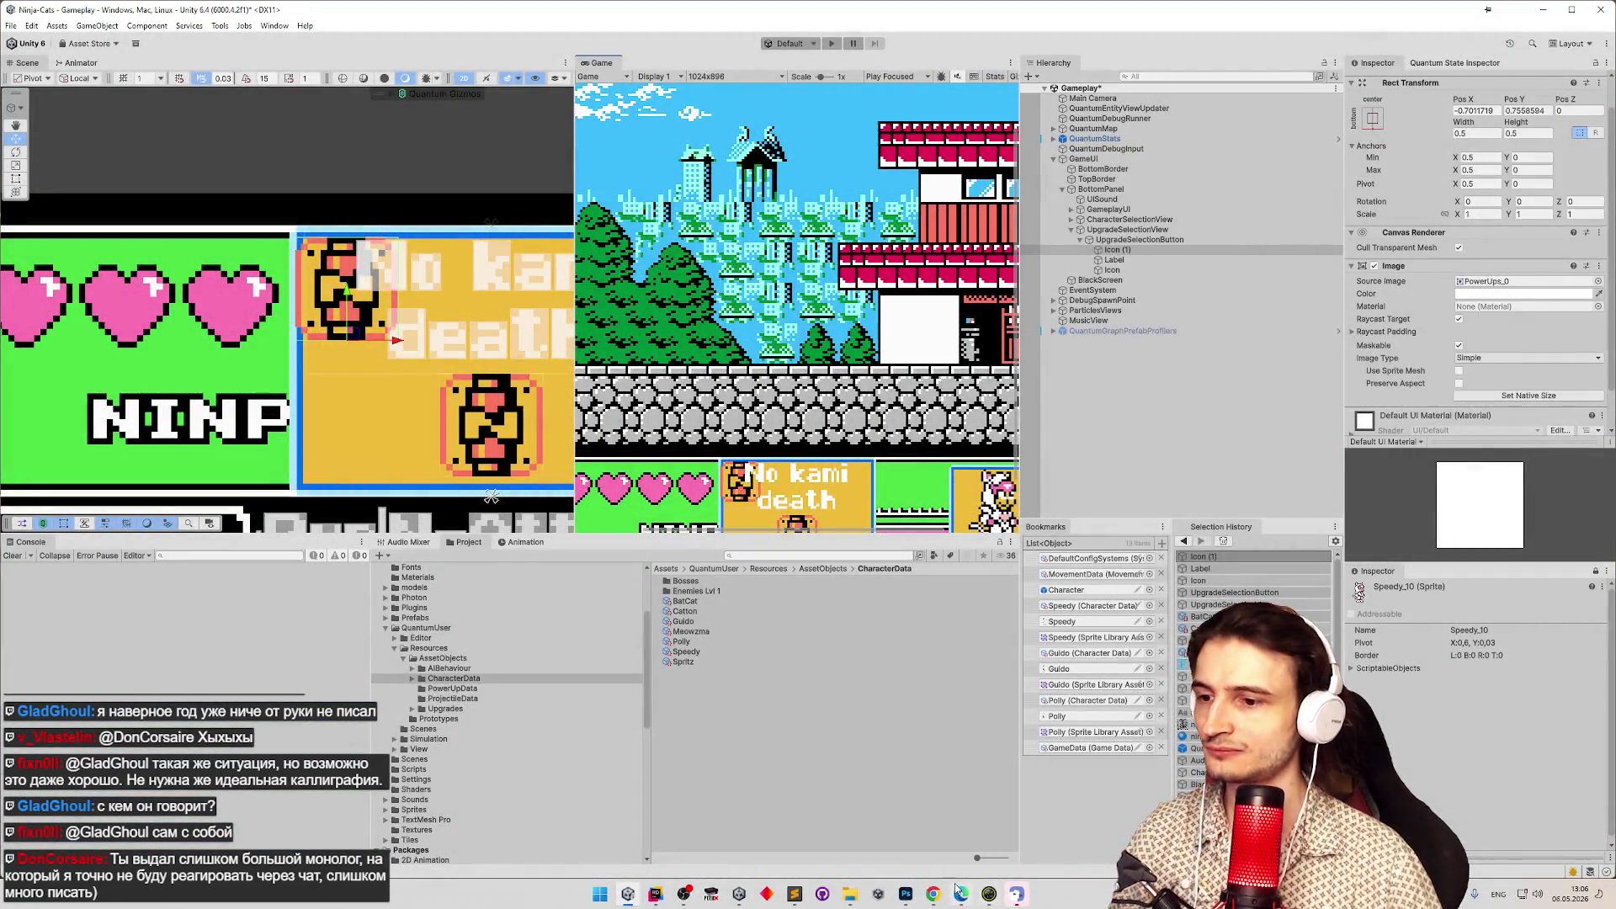
pyautogui.click(906, 894)
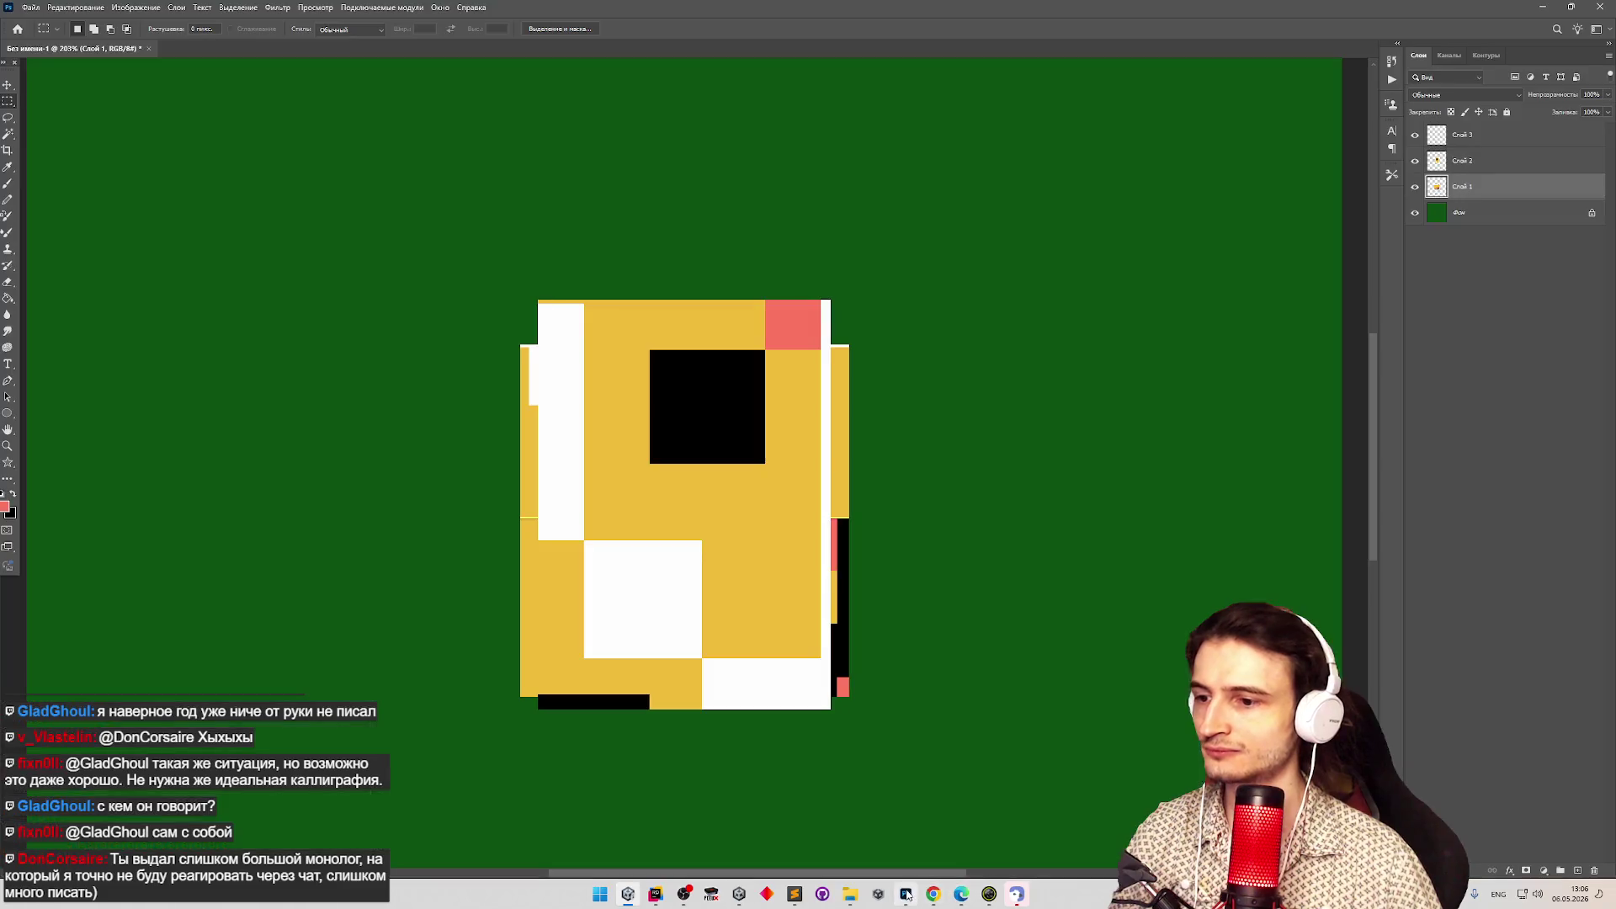
# Zoom out to the whole card and add a new layer, Слой 4.
pyautogui.press('z')
pyautogui.moveTo(866, 448)
pyautogui.mouseDown()
pyautogui.moveTo(777, 428)
pyautogui.moveTo(876, 458)
pyautogui.mouseUp()
pyautogui.press('v')
pyautogui.click(1007, 386)
pyautogui.click(1433, 192)
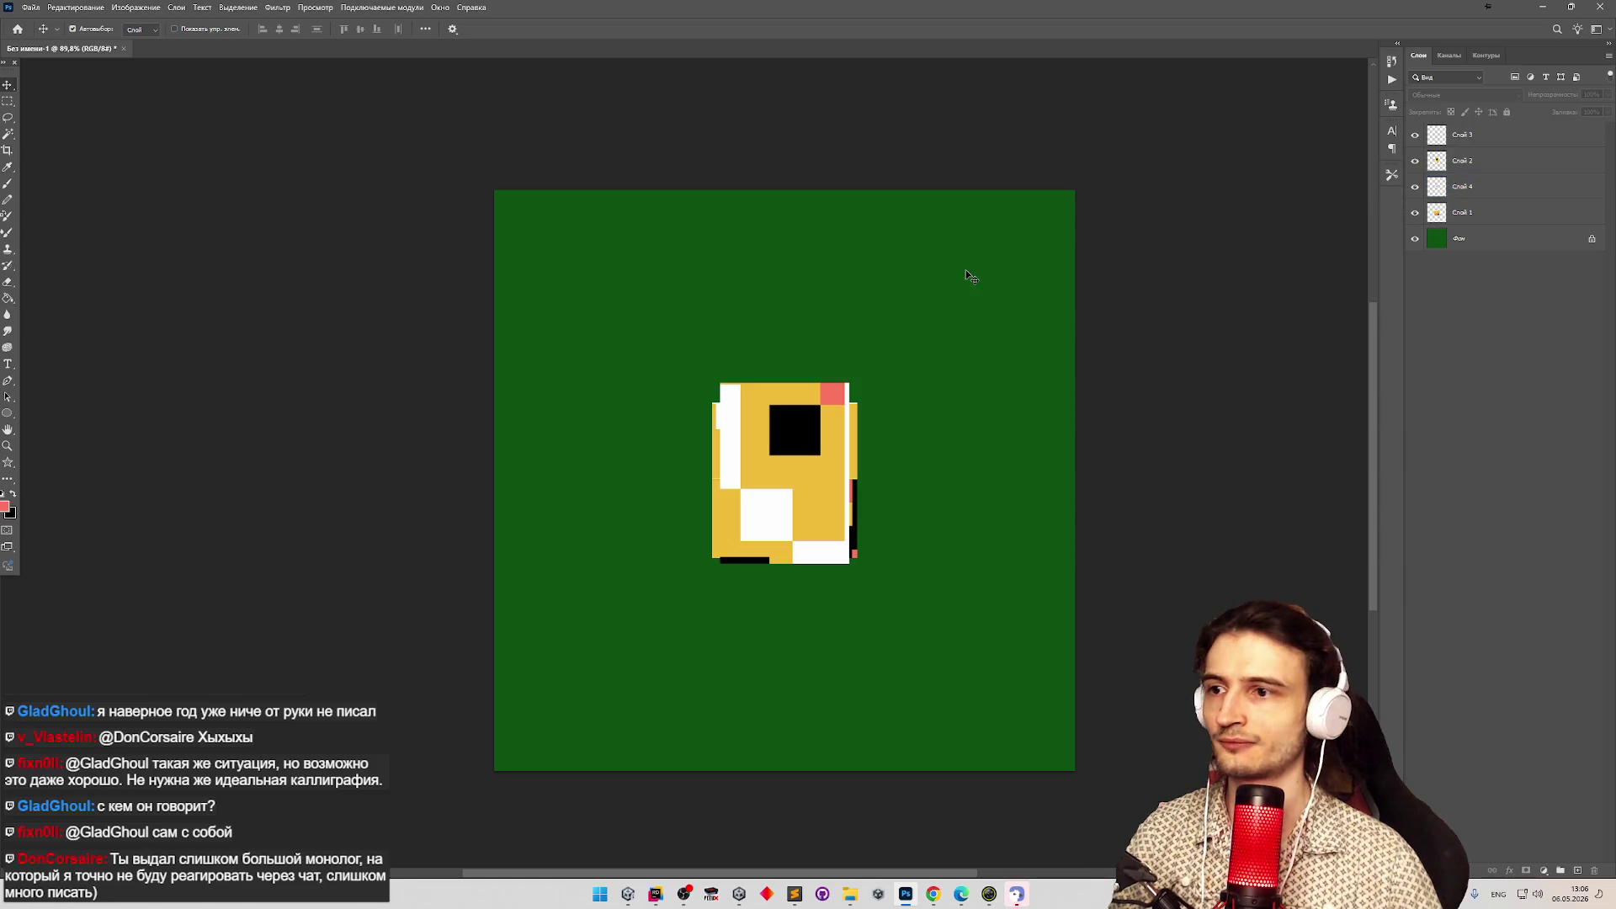
# Make Слой 3 active and zoom in on the card's No lettering.
pyautogui.hotkey('ctrl', 'z')
pyautogui.press('z')
pyautogui.moveTo(784, 459); pyautogui.dragTo(695, 638)
pyautogui.click(696, 637)
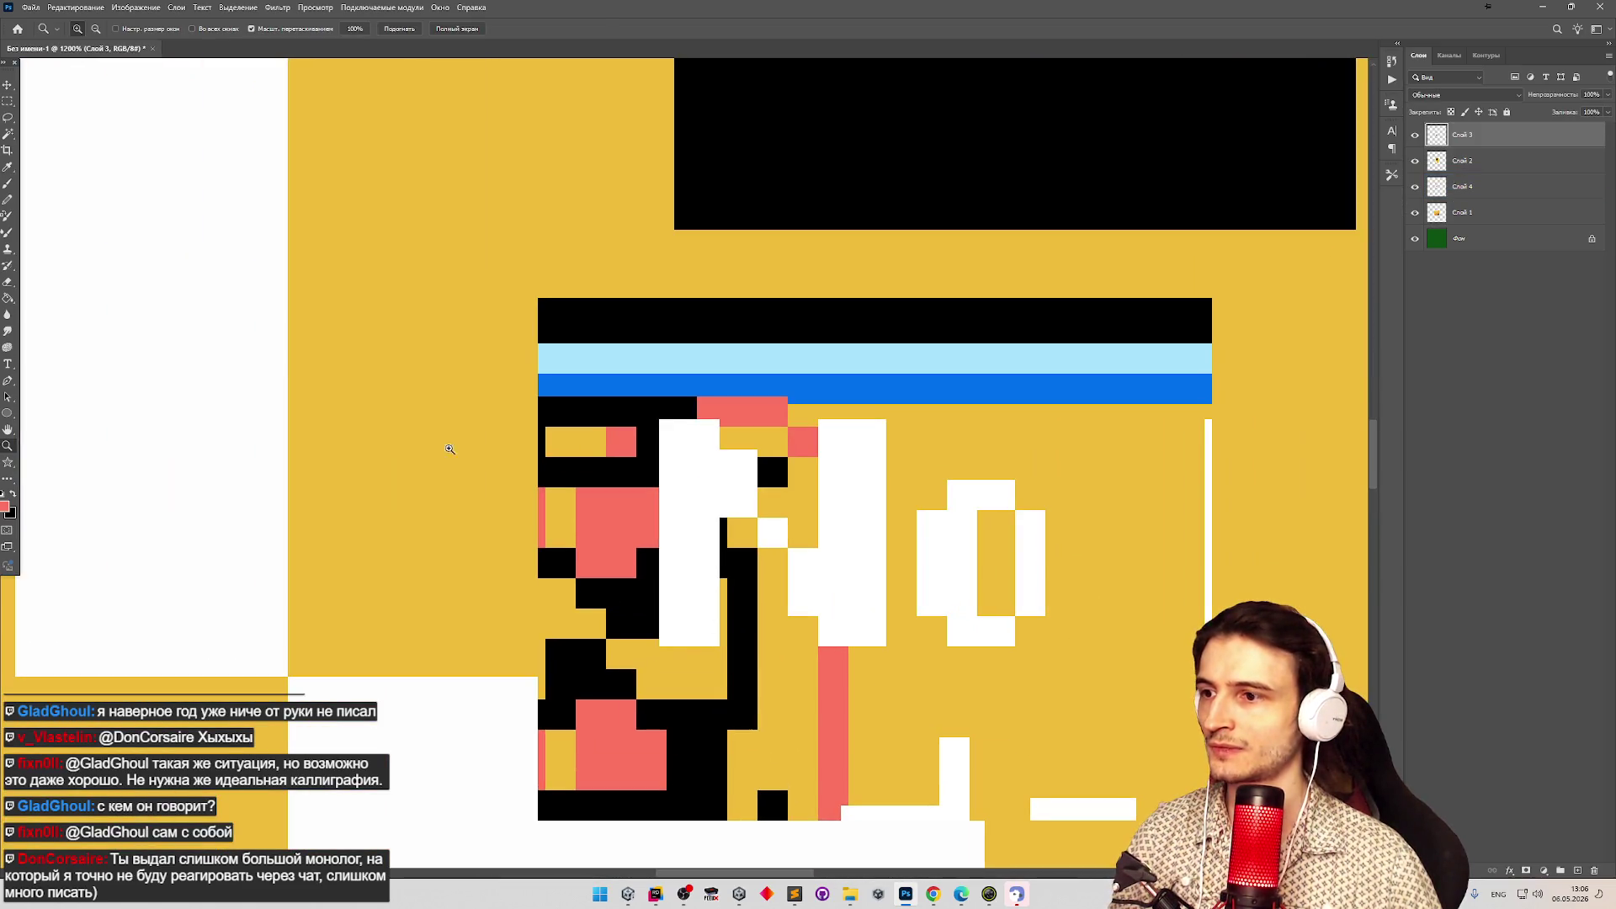
pyautogui.click(553, 523)
pyautogui.press('v')
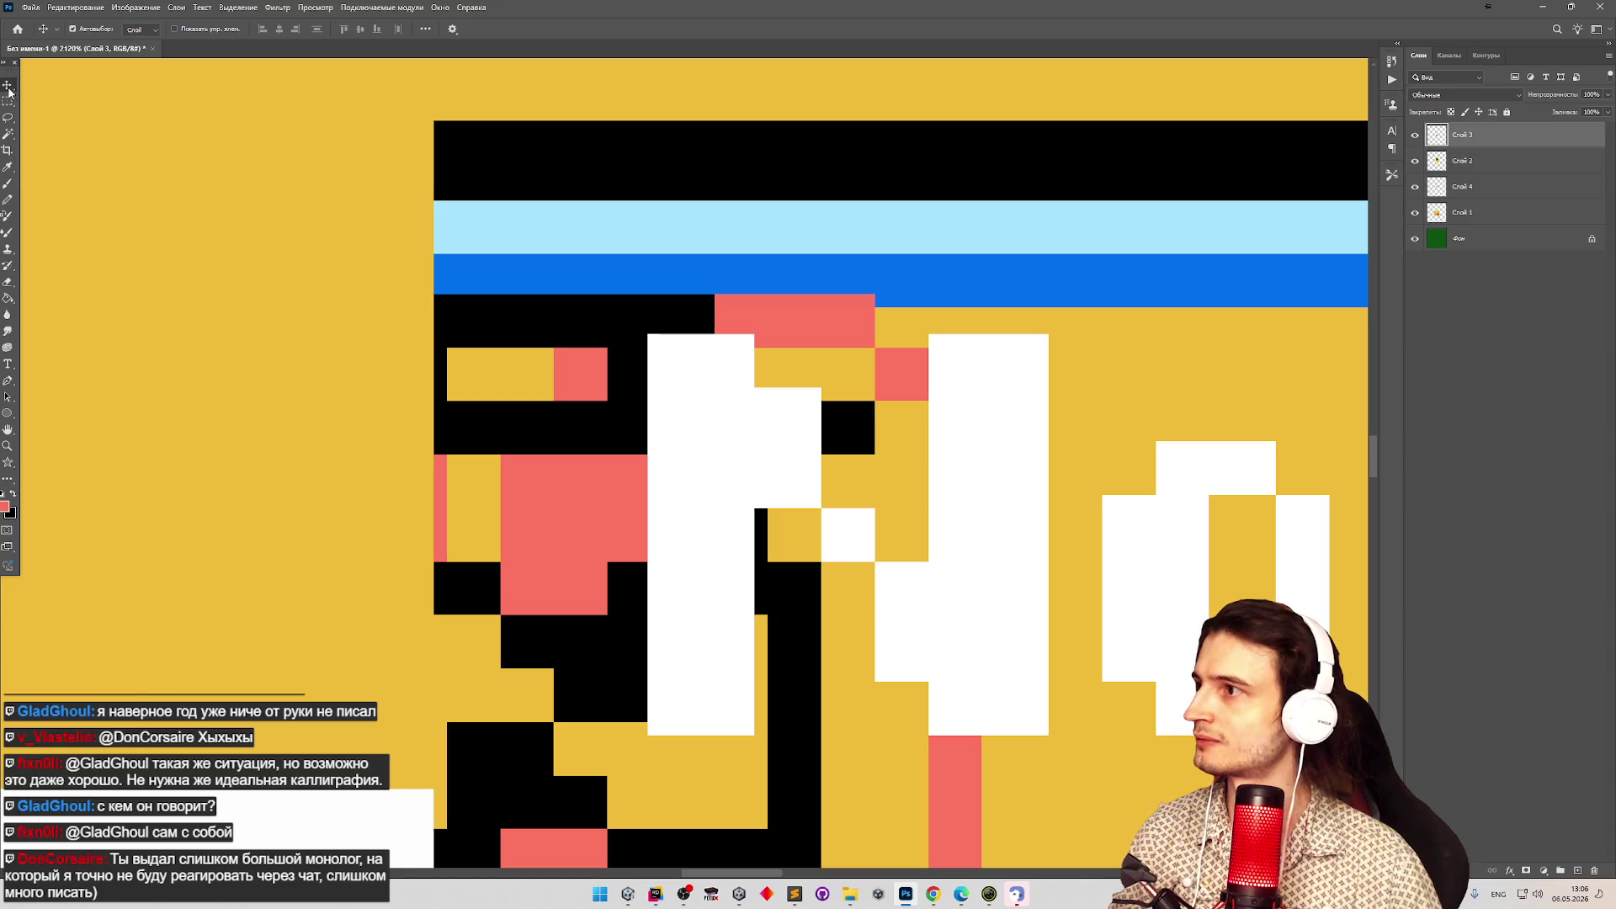
# Zoom far in, marquee a narrow pixel strip in the white block, and go to Unity.
pyautogui.press('m')
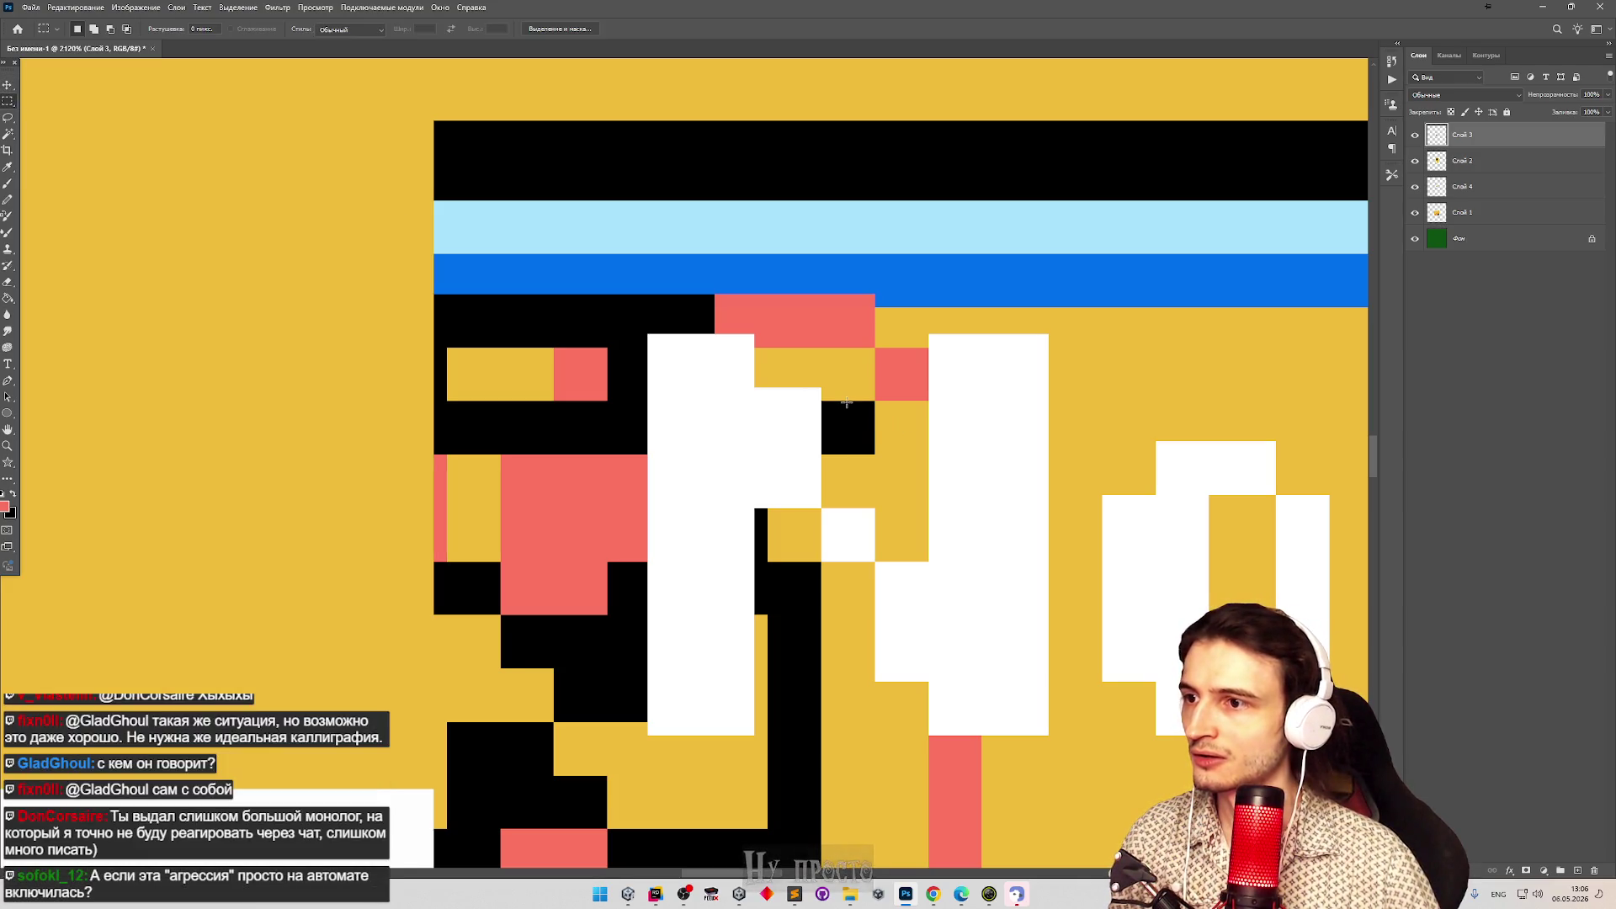
pyautogui.press('z')
pyautogui.moveTo(890, 465)
pyautogui.mouseDown()
pyautogui.moveTo(956, 473)
pyautogui.moveTo(822, 260)
pyautogui.mouseUp()
pyautogui.press('m')
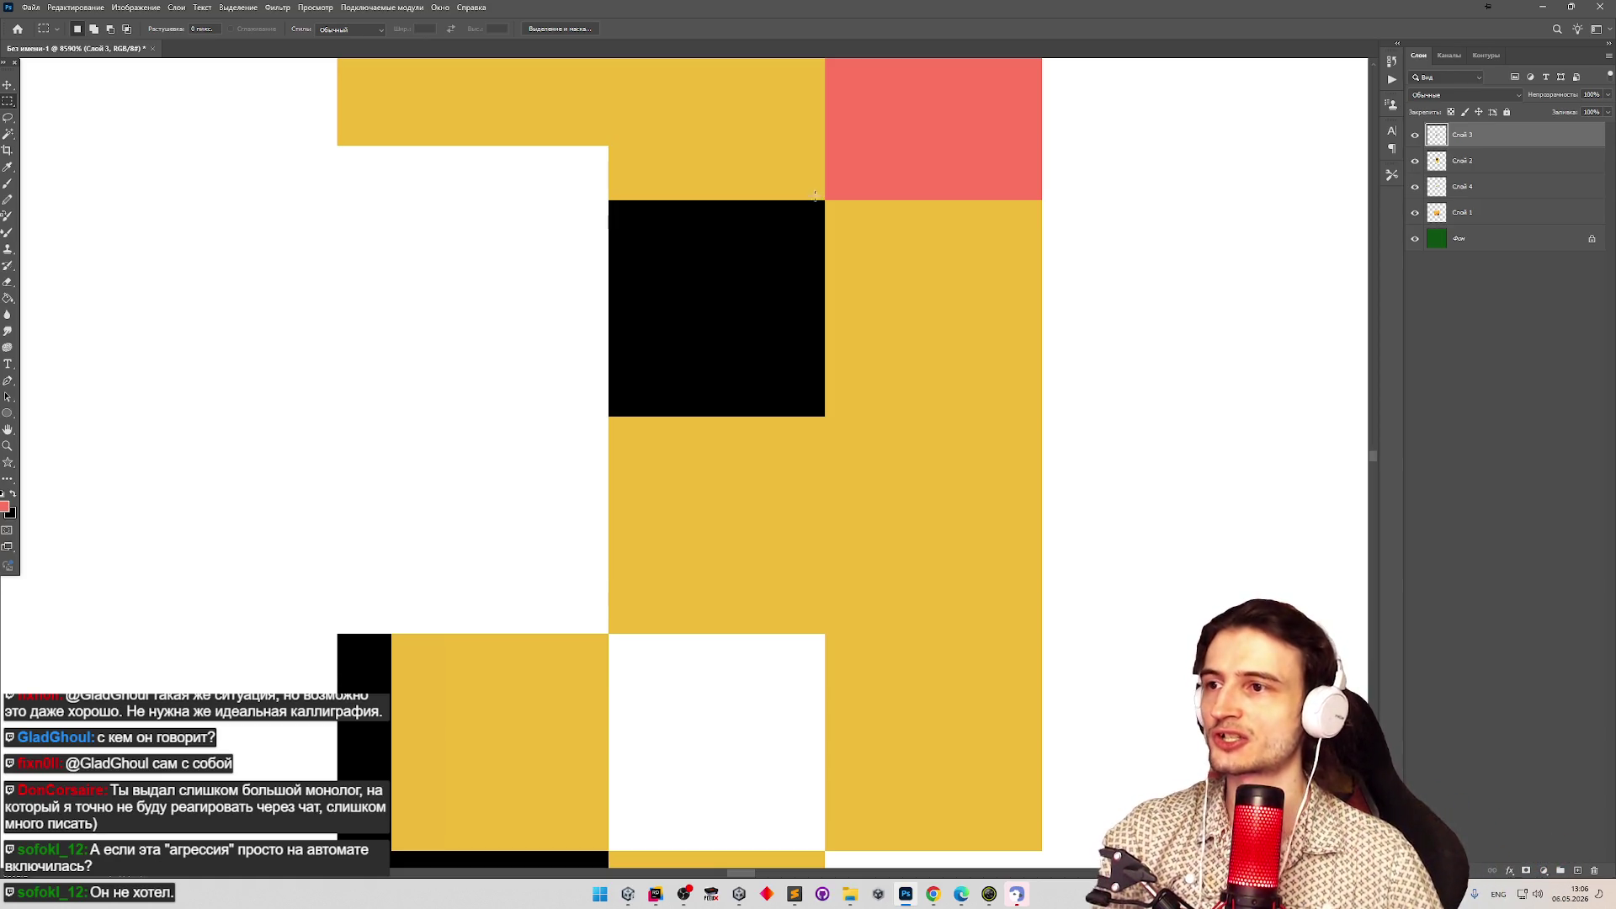
pyautogui.moveTo(821, 206)
pyautogui.mouseDown()
pyautogui.moveTo(788, 245)
pyautogui.moveTo(720, 263)
pyautogui.moveTo(718, 416)
pyautogui.mouseUp()
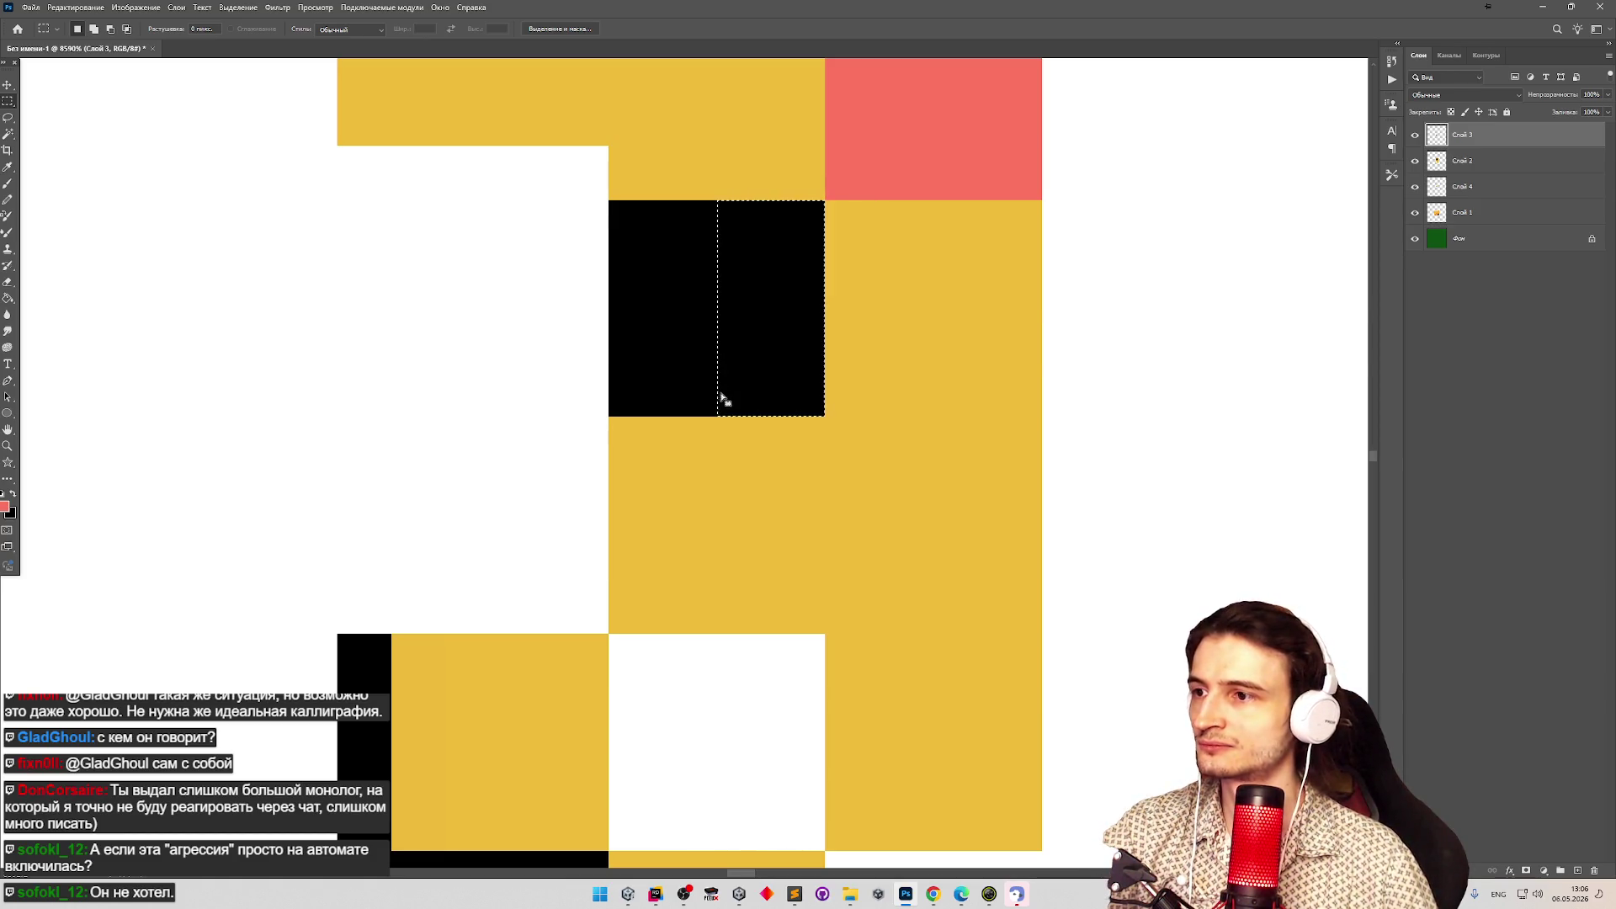
pyautogui.scroll(-3, 906, 536)
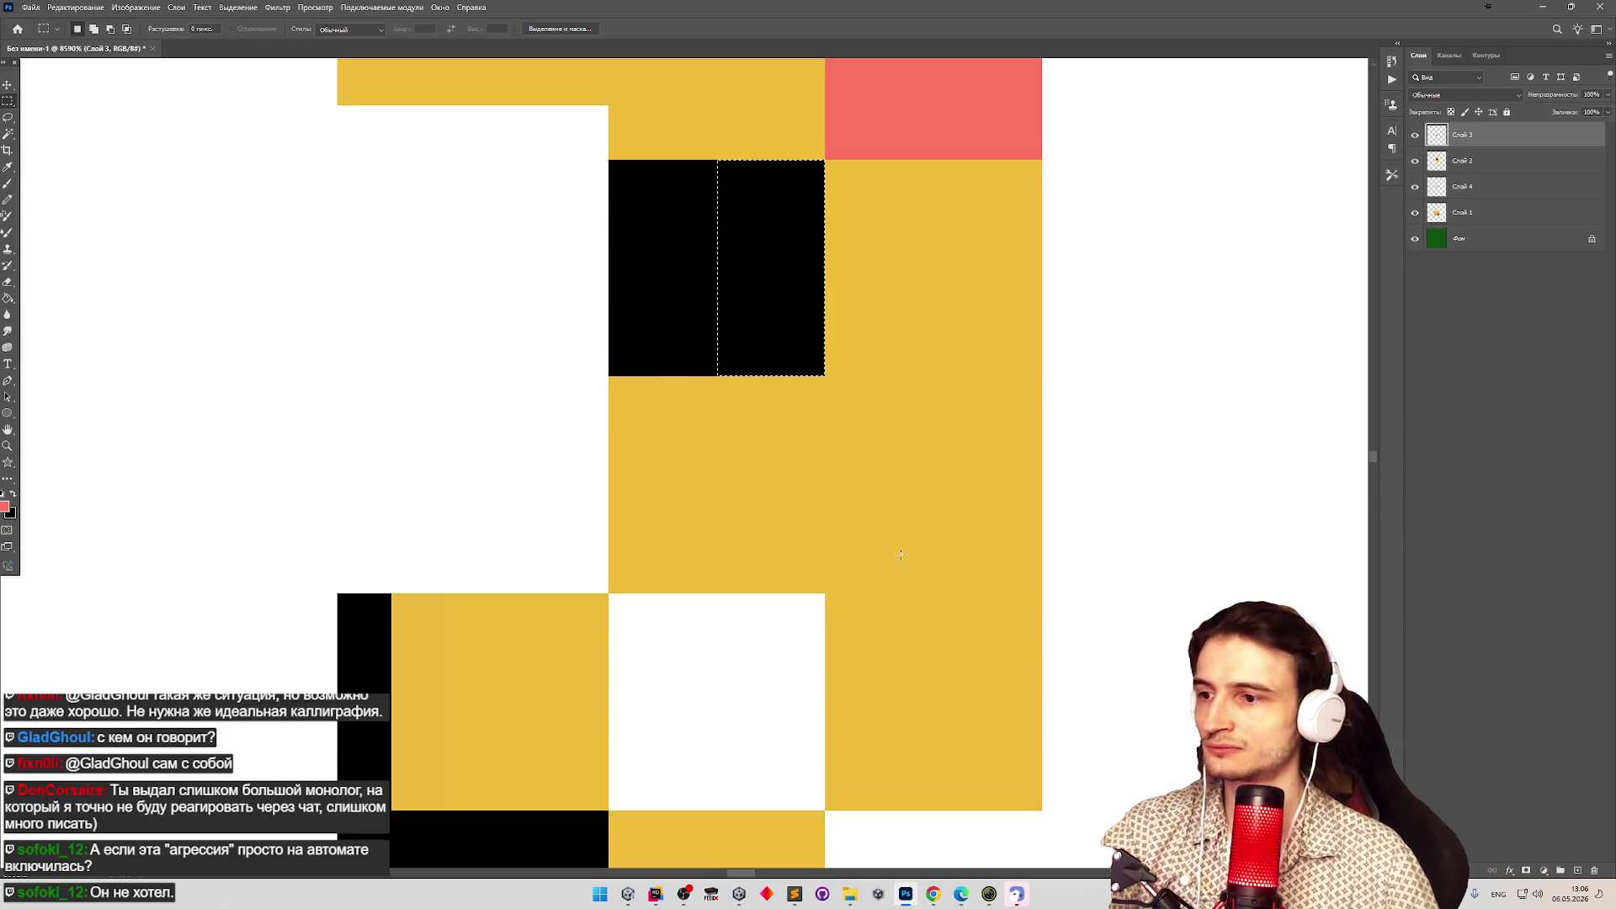
pyautogui.scroll(-1, 905, 536)
pyautogui.moveTo(816, 477); pyautogui.dragTo(791, 667)
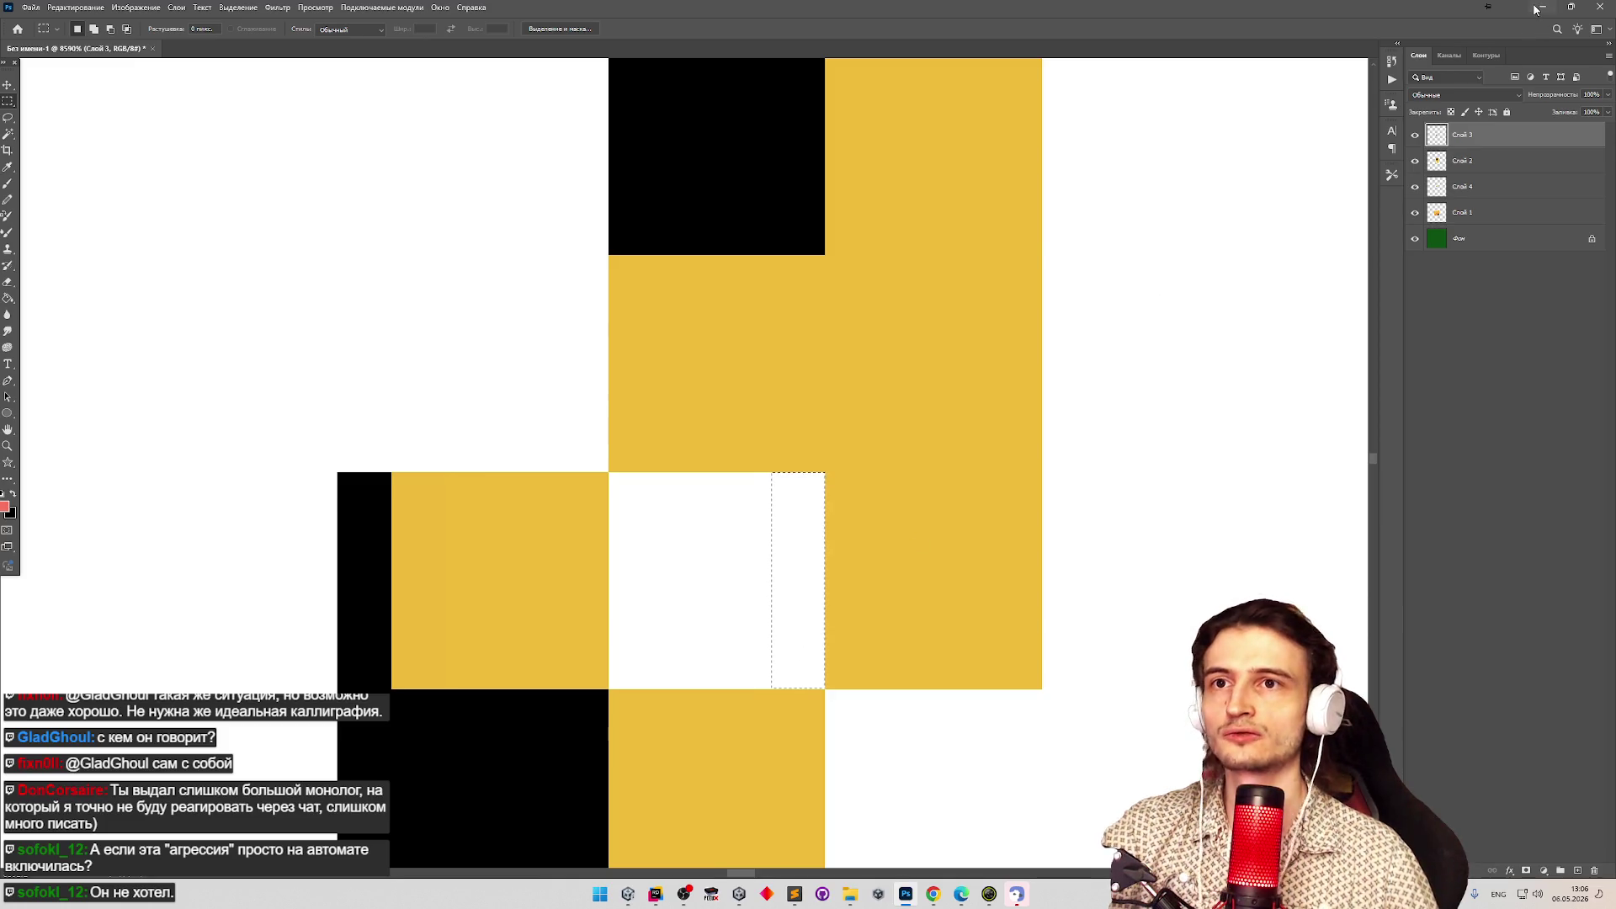
pyautogui.hotkey('alt', 'Tab')
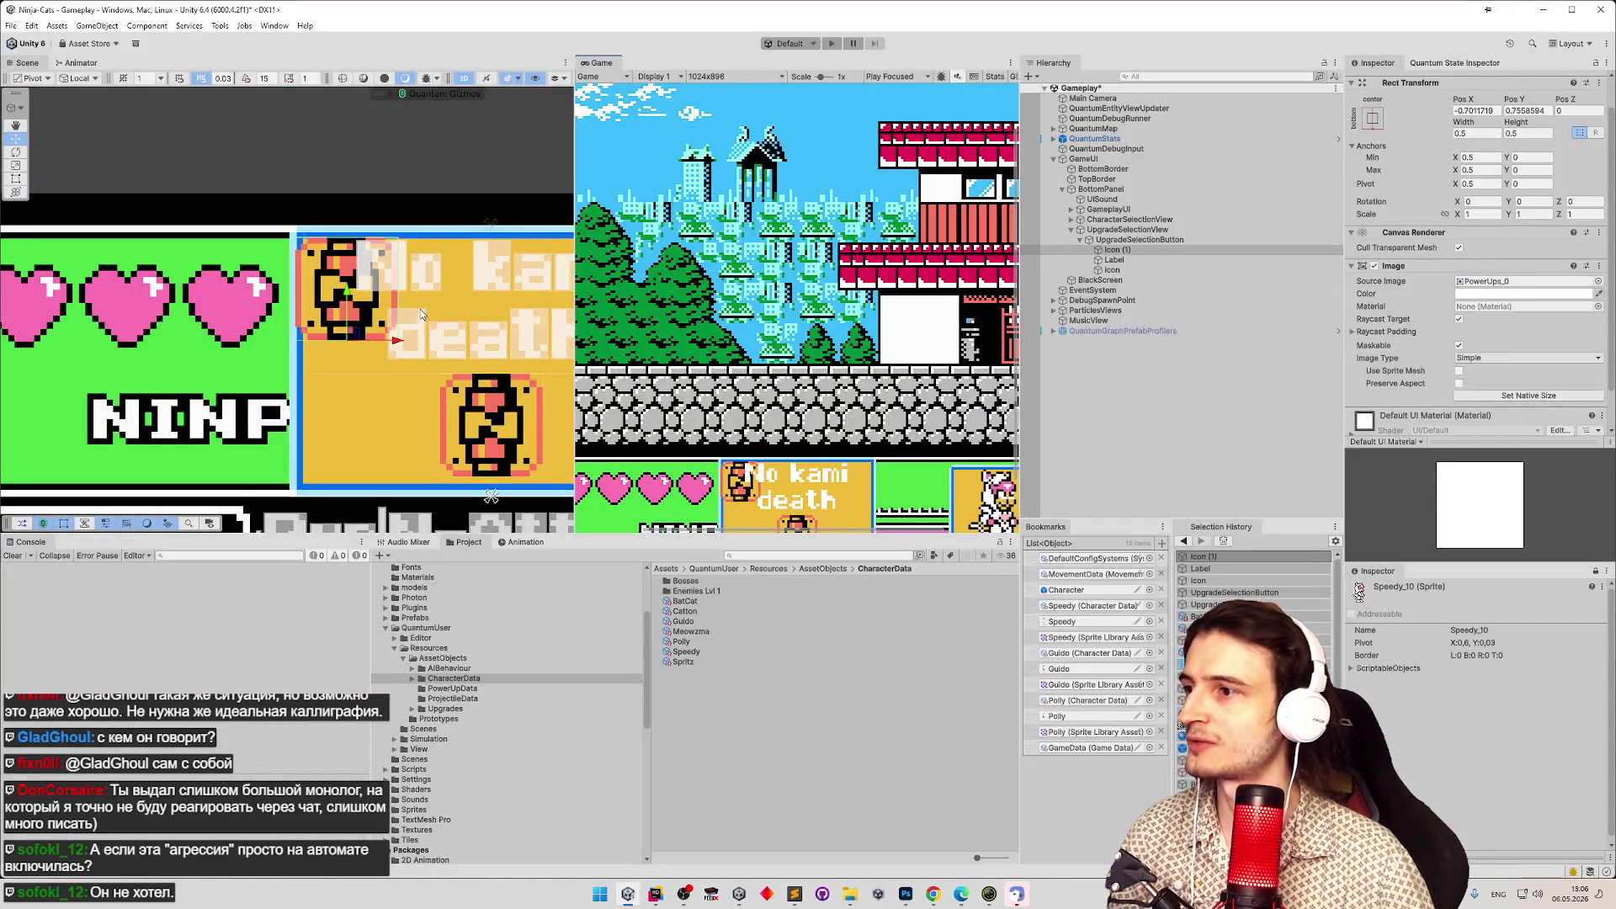
# Preview the Game view at Nes (256x224), then restore 1024x896 and rebalance the views.
pyautogui.scroll(5, 491, 313)
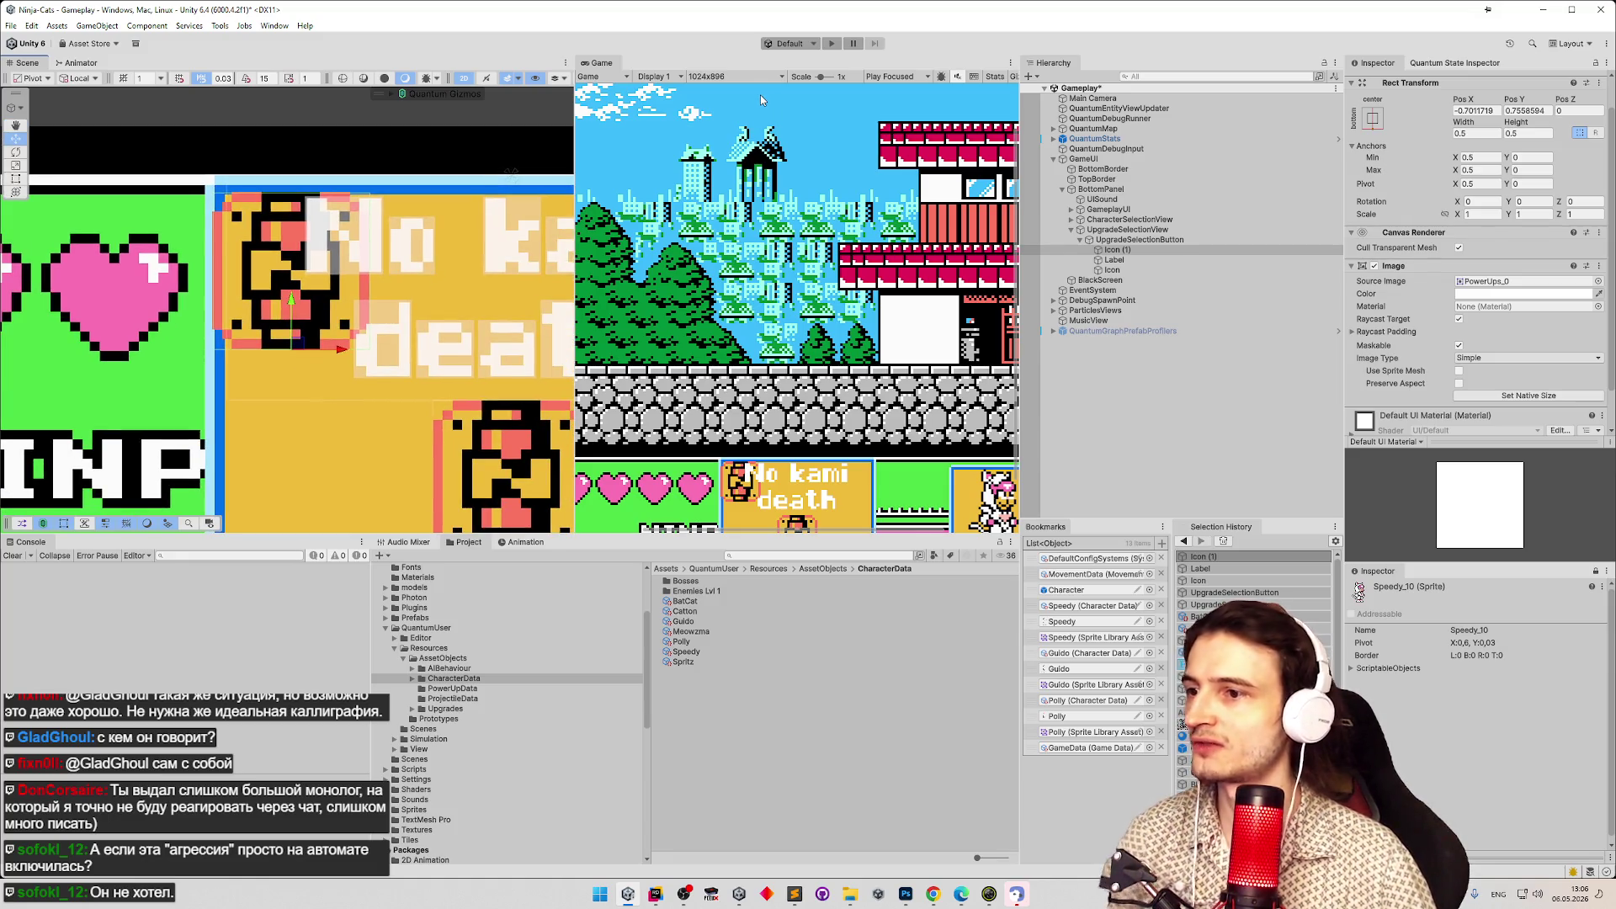
pyautogui.click(745, 77)
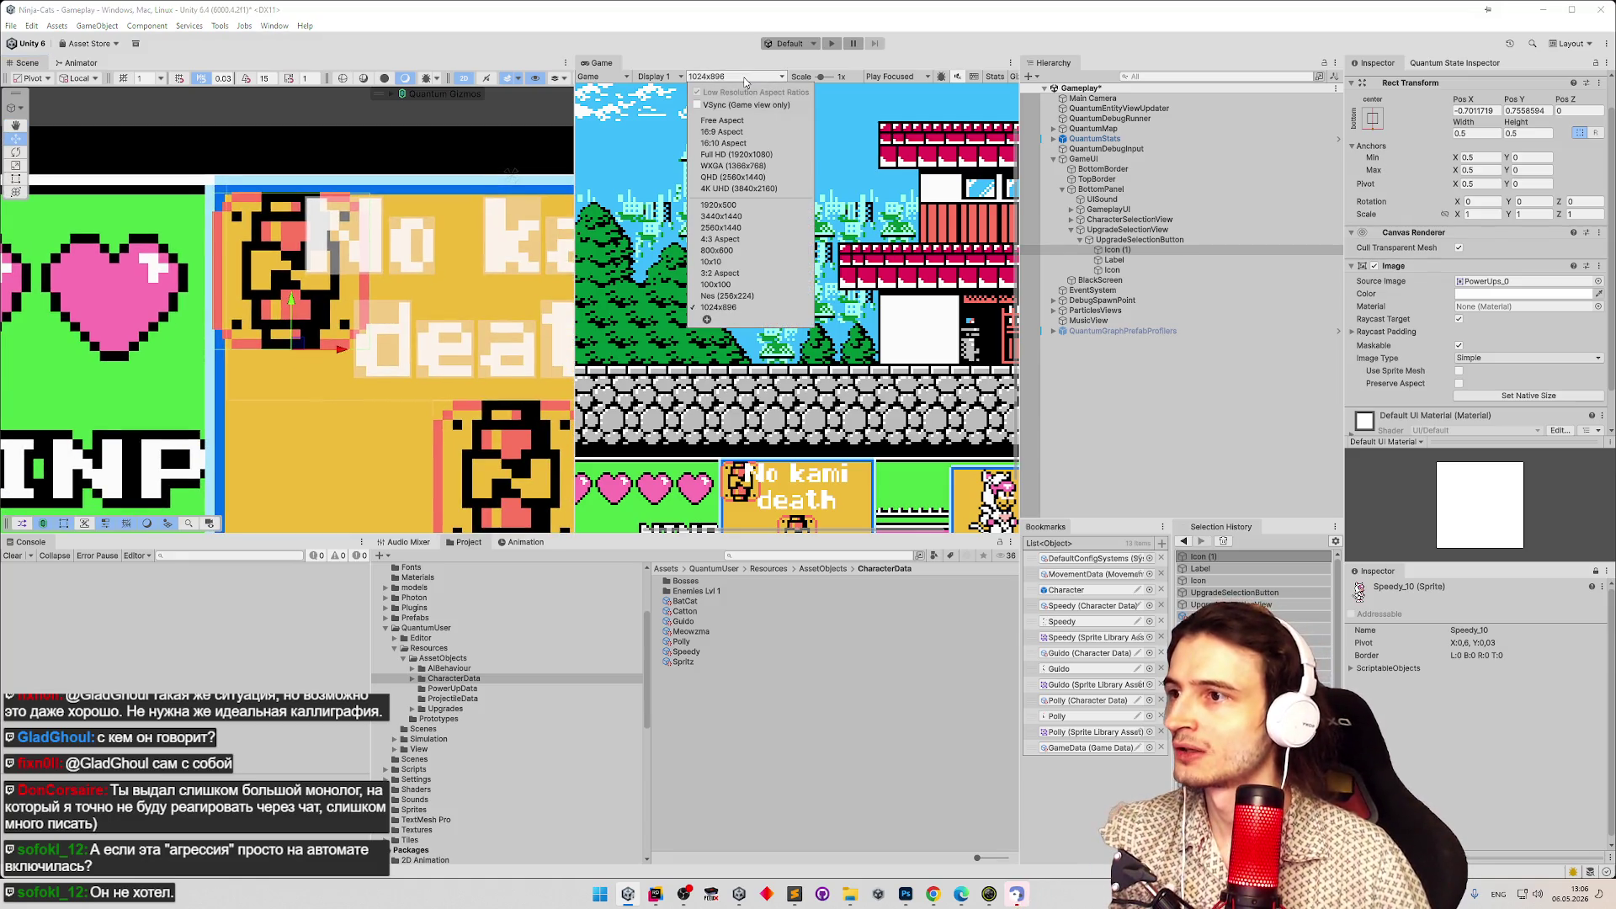
pyautogui.click(712, 296)
pyautogui.moveTo(575, 294); pyautogui.dragTo(561, 313)
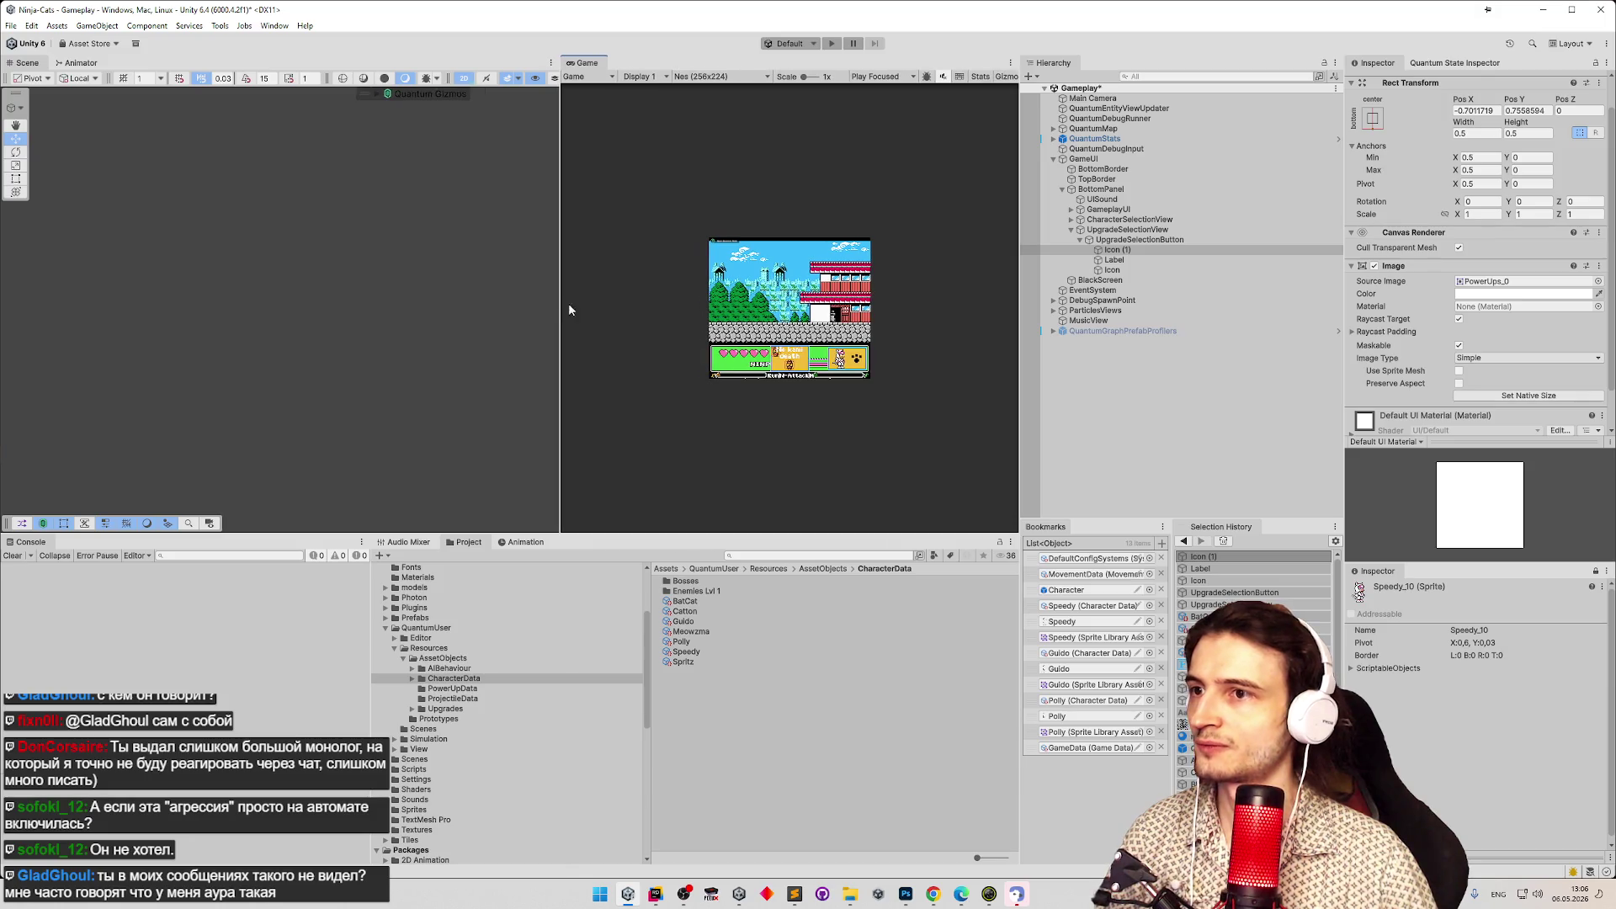
pyautogui.click(715, 77)
pyautogui.click(714, 311)
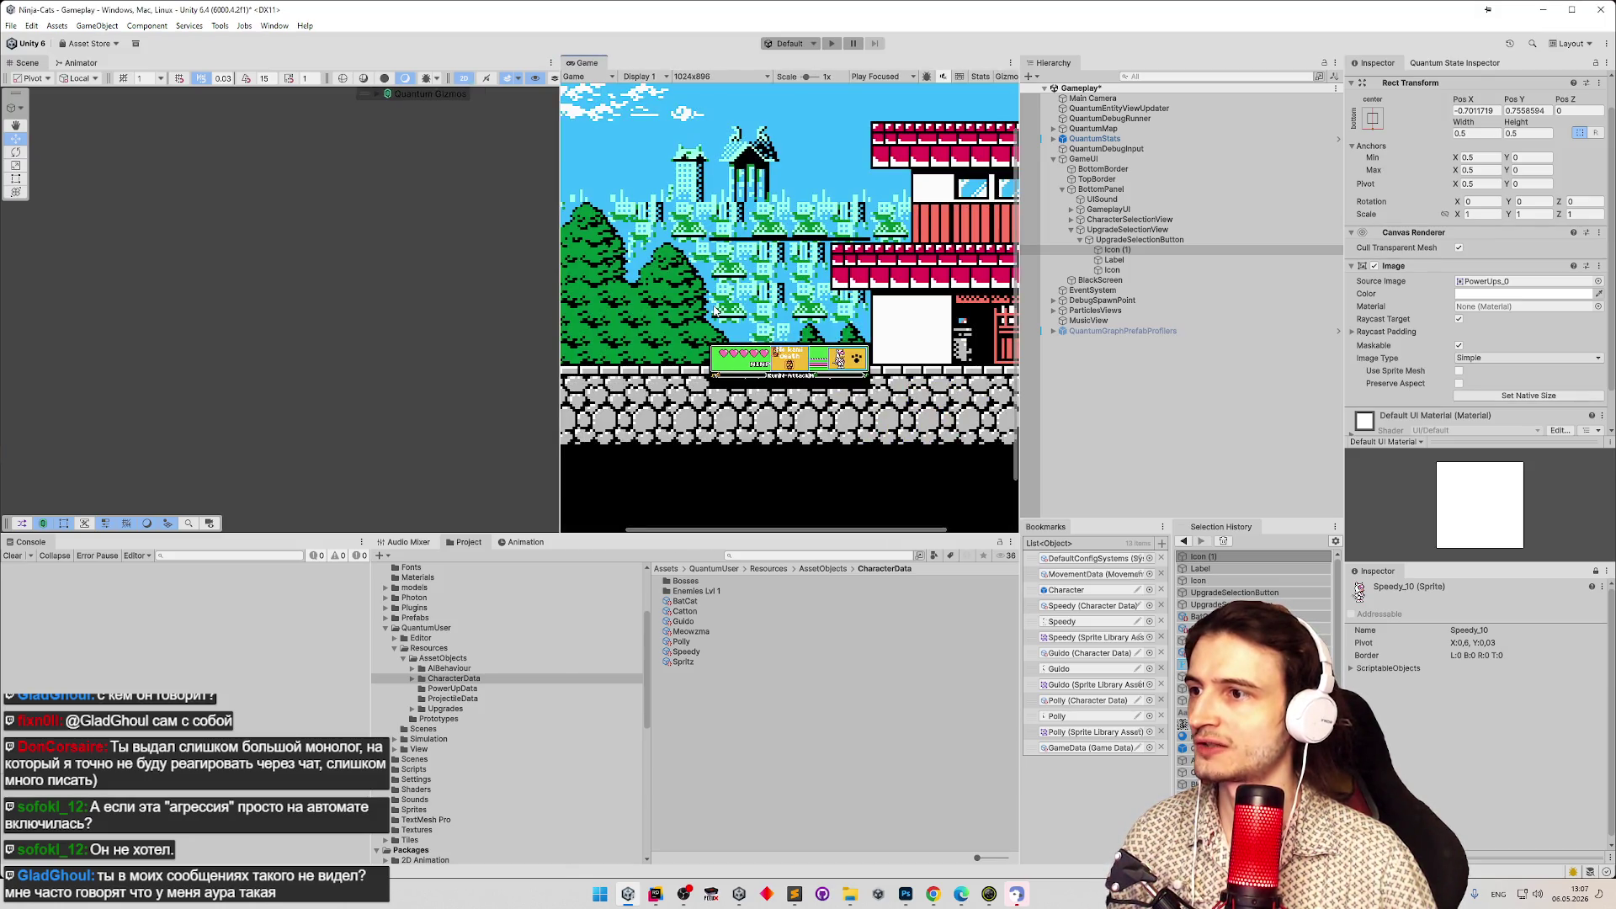
pyautogui.moveTo(559, 286)
pyautogui.mouseDown()
pyautogui.moveTo(542, 287)
pyautogui.moveTo(573, 282)
pyautogui.moveTo(392, 279)
pyautogui.mouseUp()
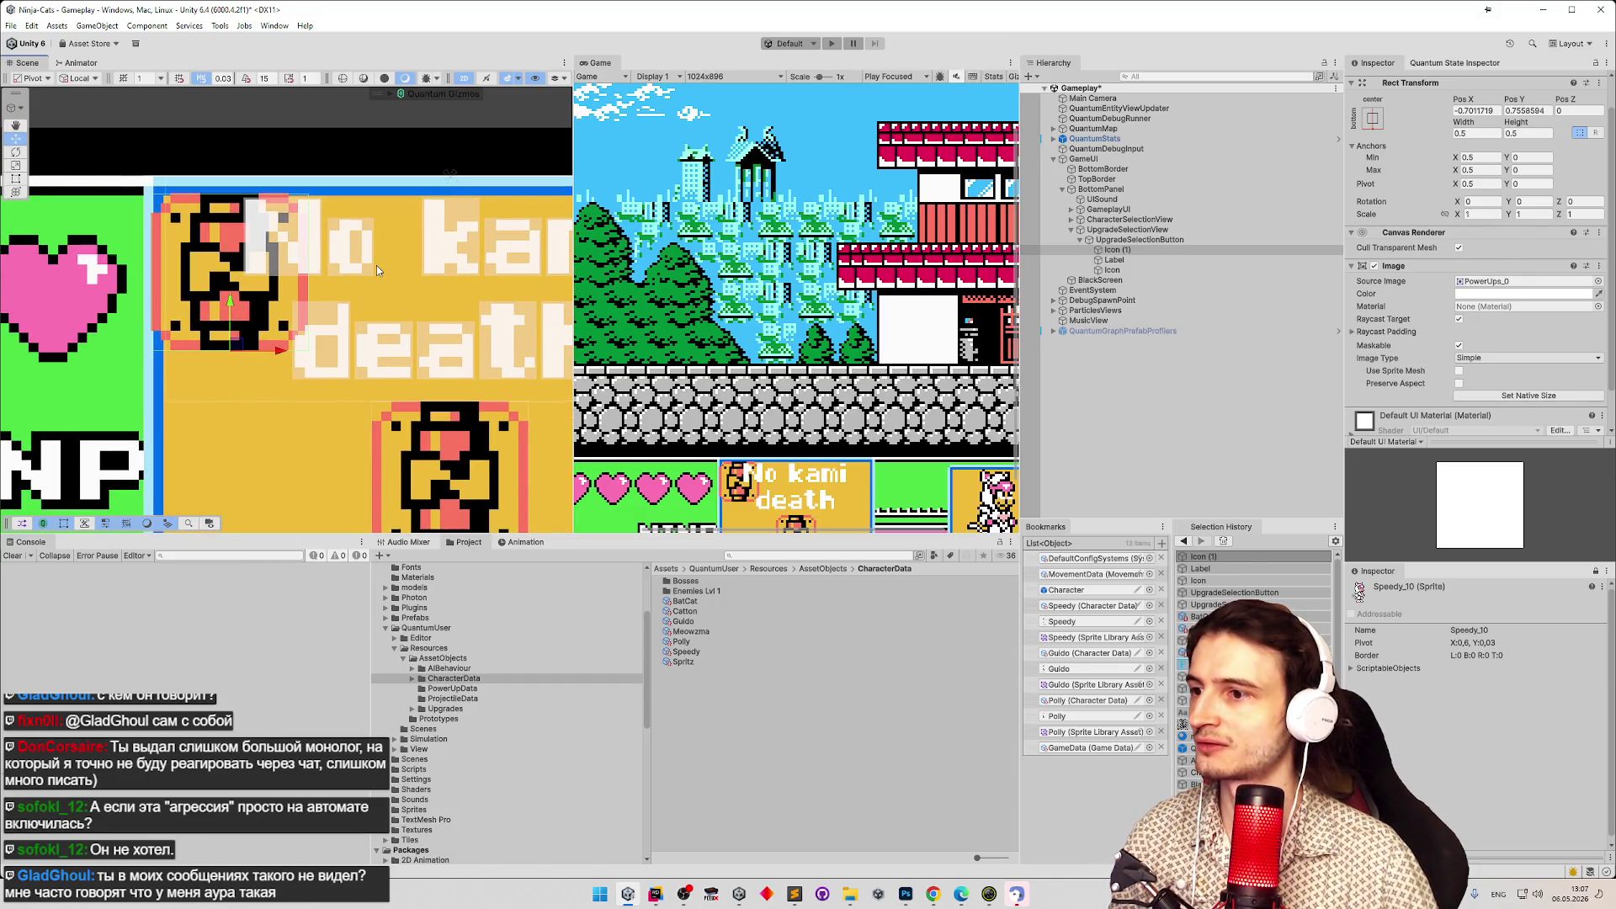
# Snip the No kami death upgrade card icon from the HUD.
pyautogui.press('super+shift+s')
pyautogui.moveTo(737, 457)
pyautogui.mouseDown()
pyautogui.moveTo(803, 536)
pyautogui.moveTo(745, 505)
pyautogui.mouseUp()
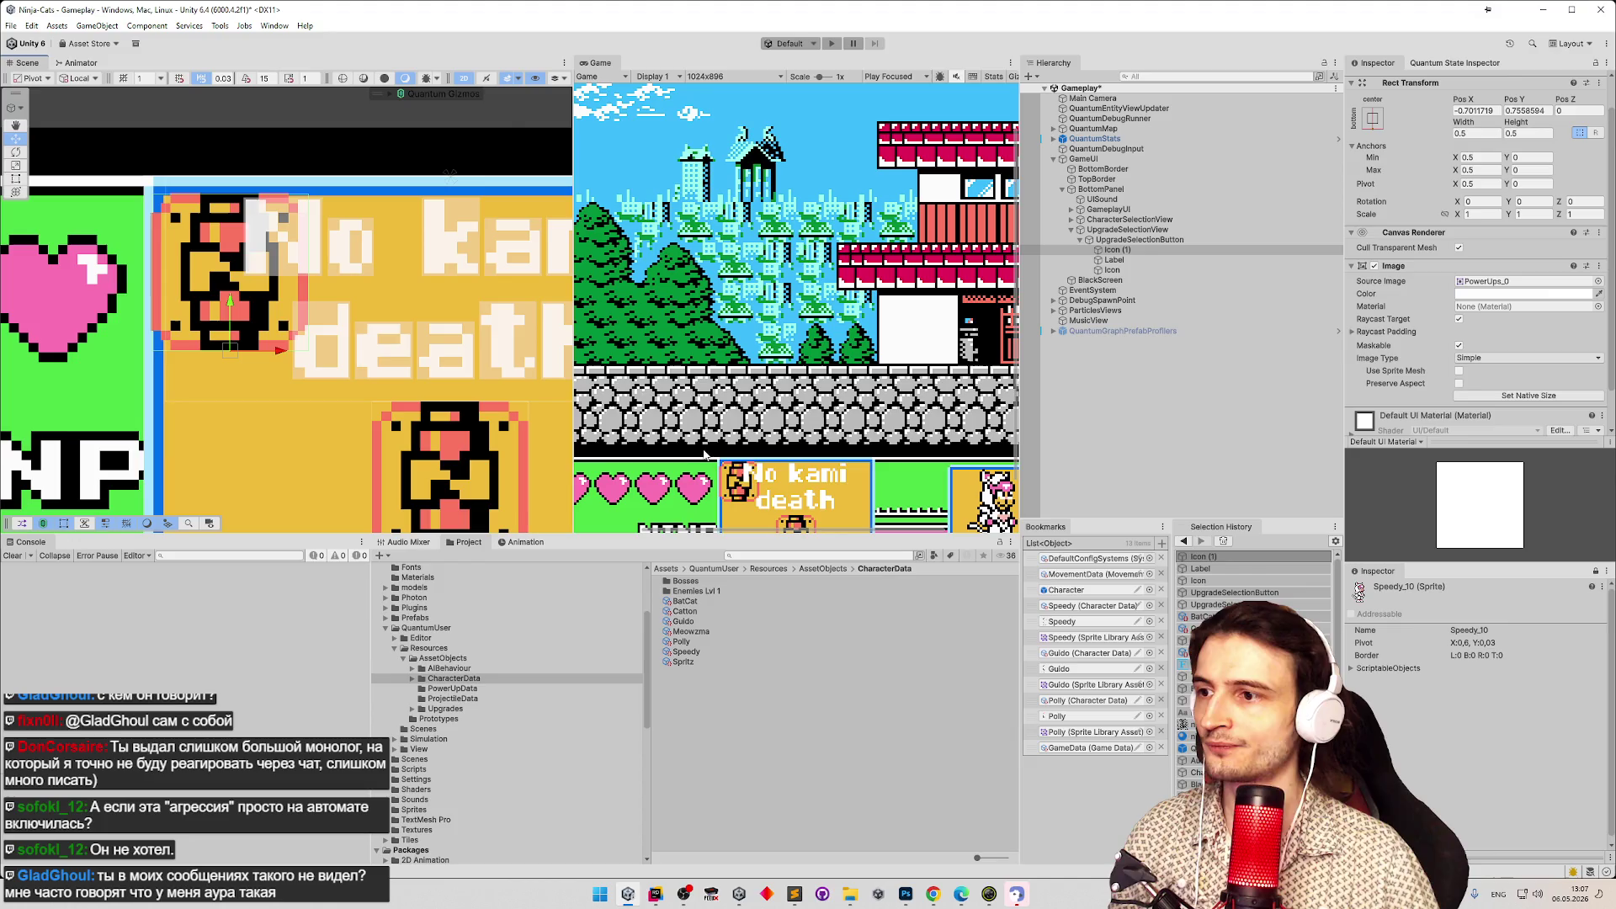
pyautogui.press('super+shift+s')
pyautogui.moveTo(712, 452); pyautogui.dragTo(778, 515)
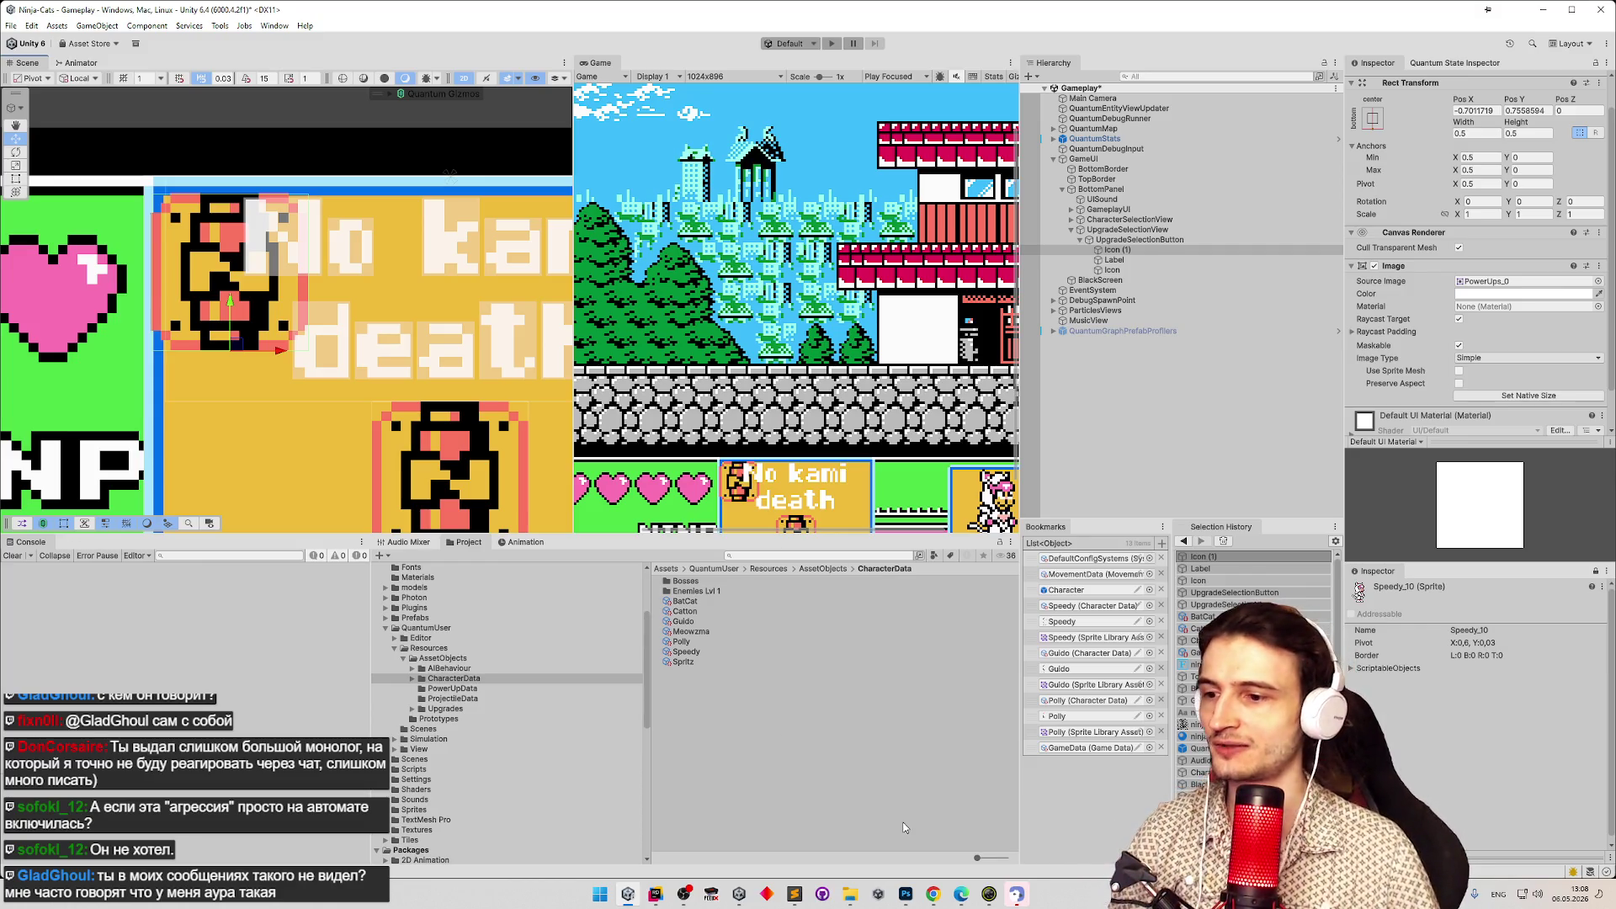
# Paste the No card artwork as a new layer and move it beside the original.
pyautogui.click(909, 892)
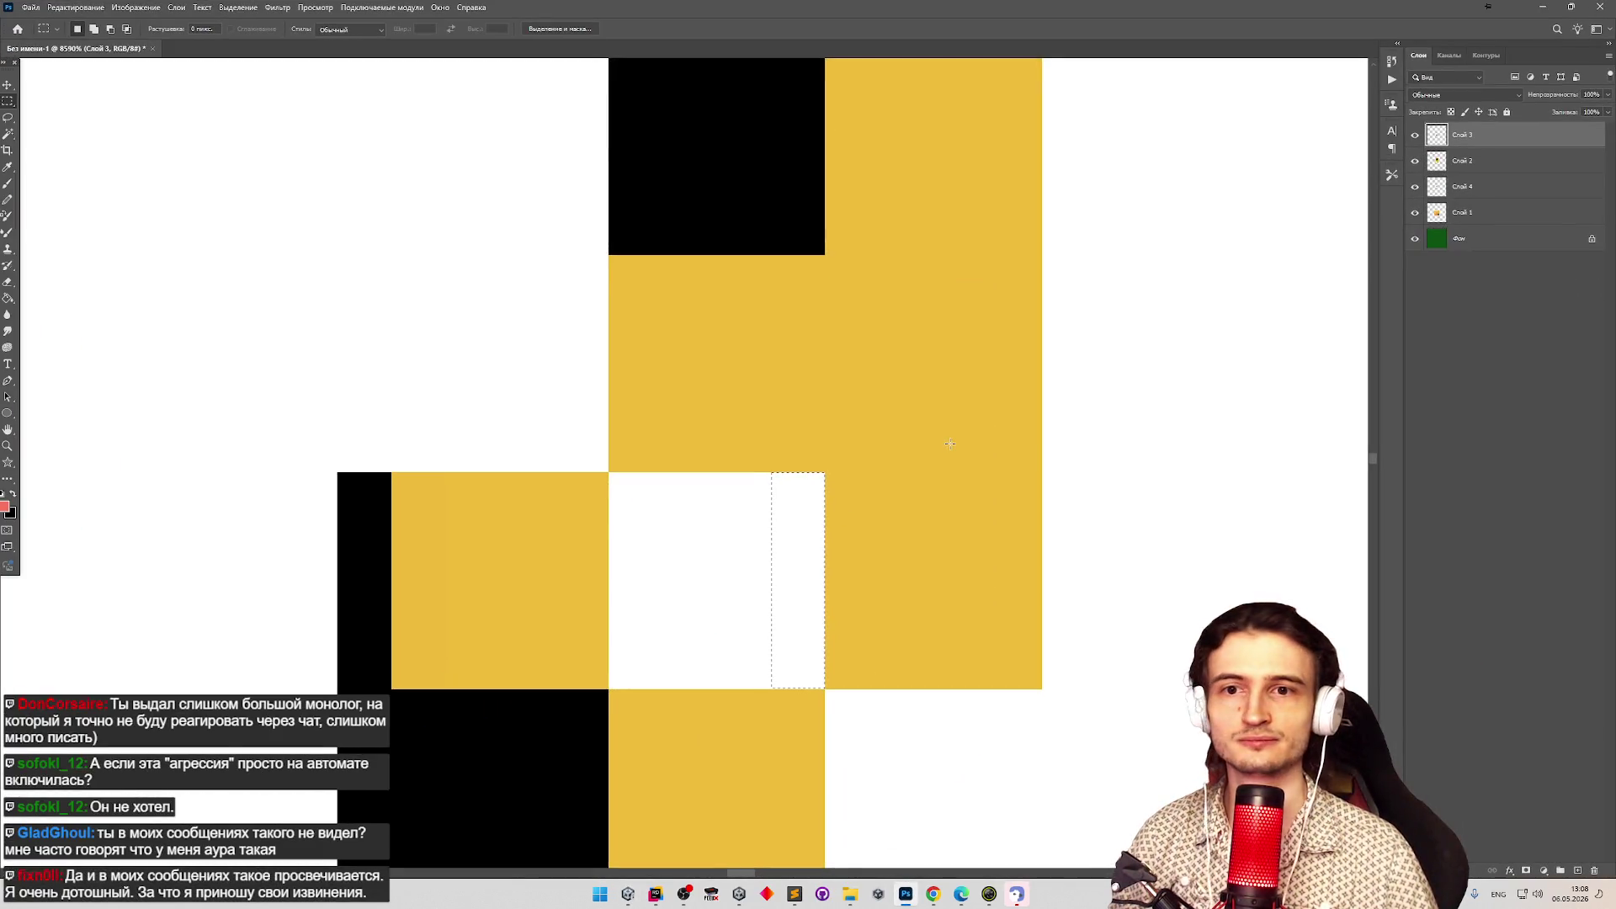
pyautogui.scroll(3, 841, 430)
pyautogui.scroll(-3, 841, 430)
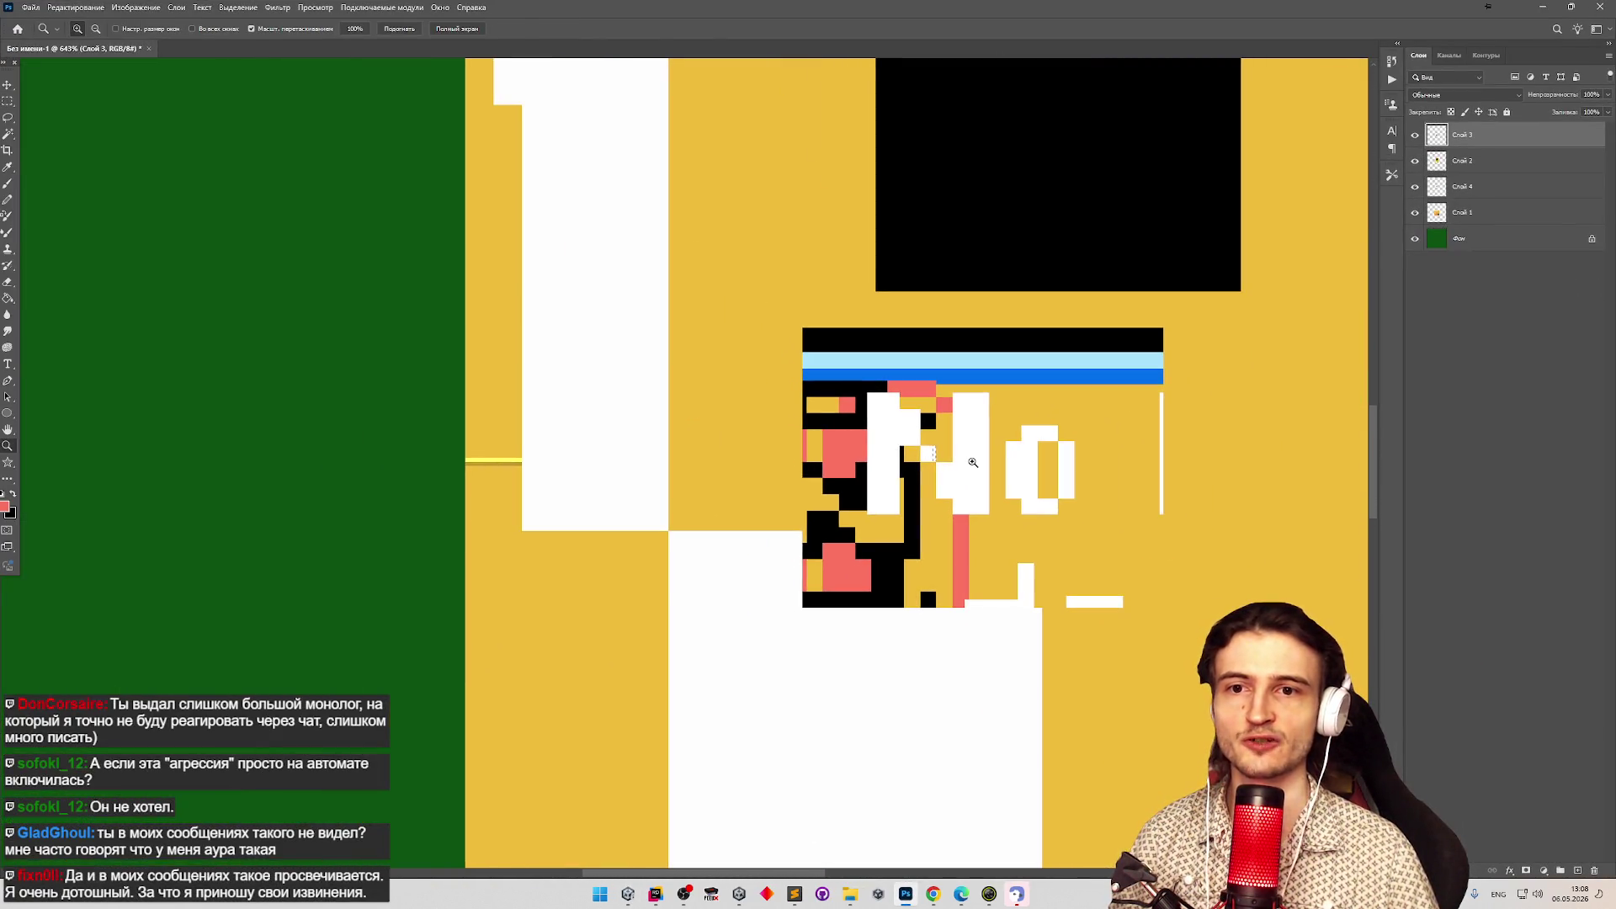
pyautogui.scroll(-3, 921, 475)
pyautogui.scroll(2, 993, 481)
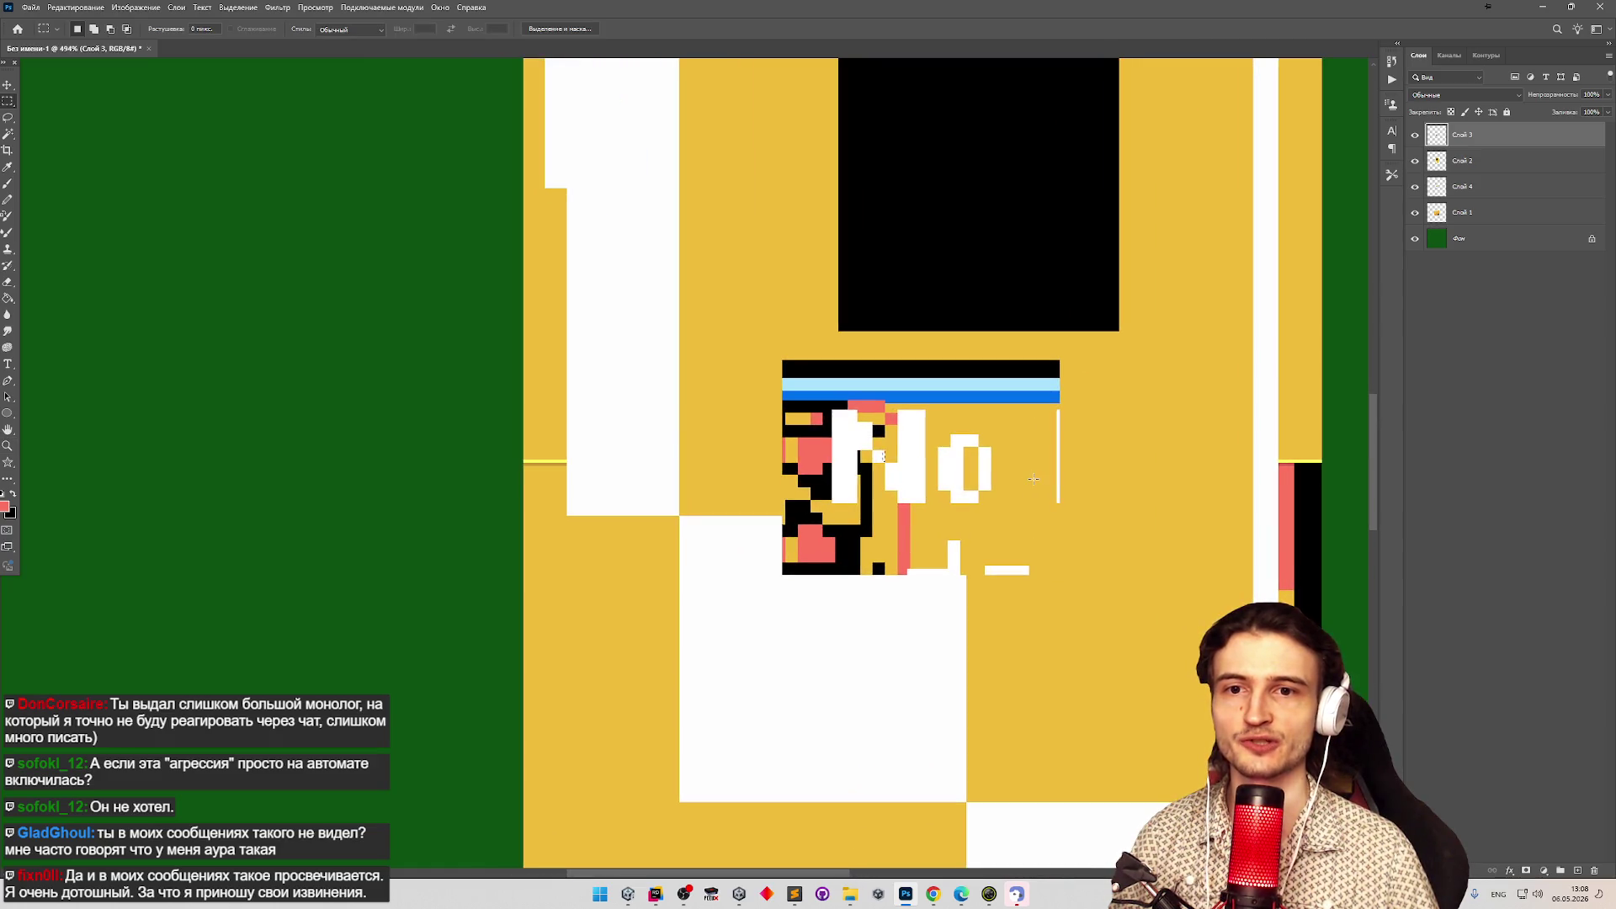
pyautogui.scroll(-2, 979, 479)
pyautogui.scroll(2, 981, 446)
pyautogui.press('m')
pyautogui.hotkey('ctrl', 'v')
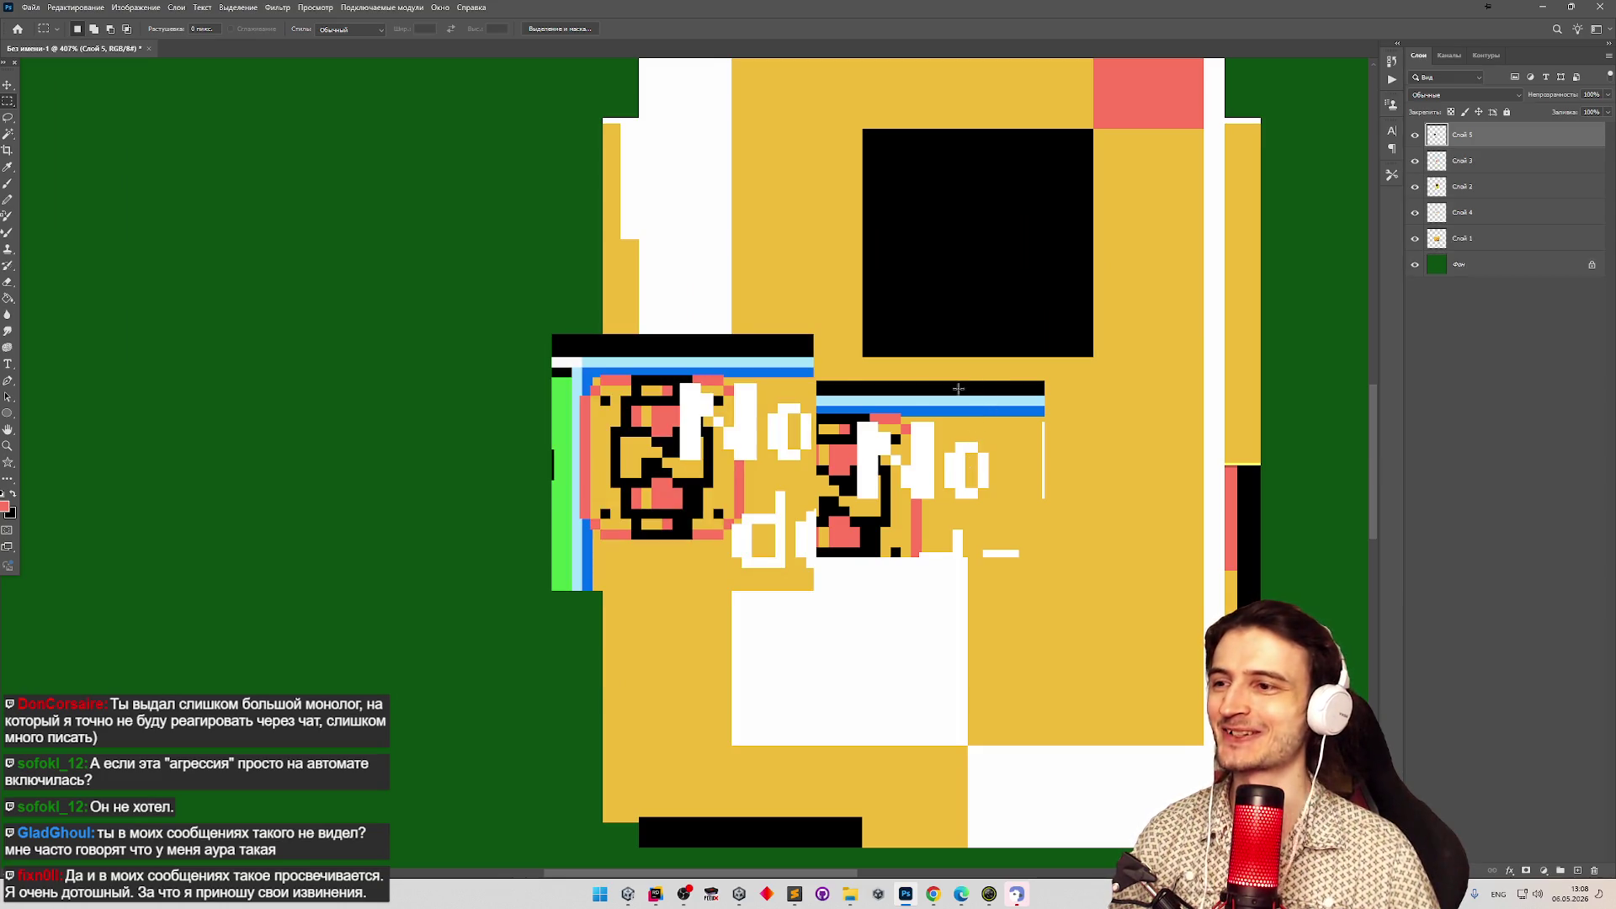
pyautogui.press('z')
pyautogui.press('v')
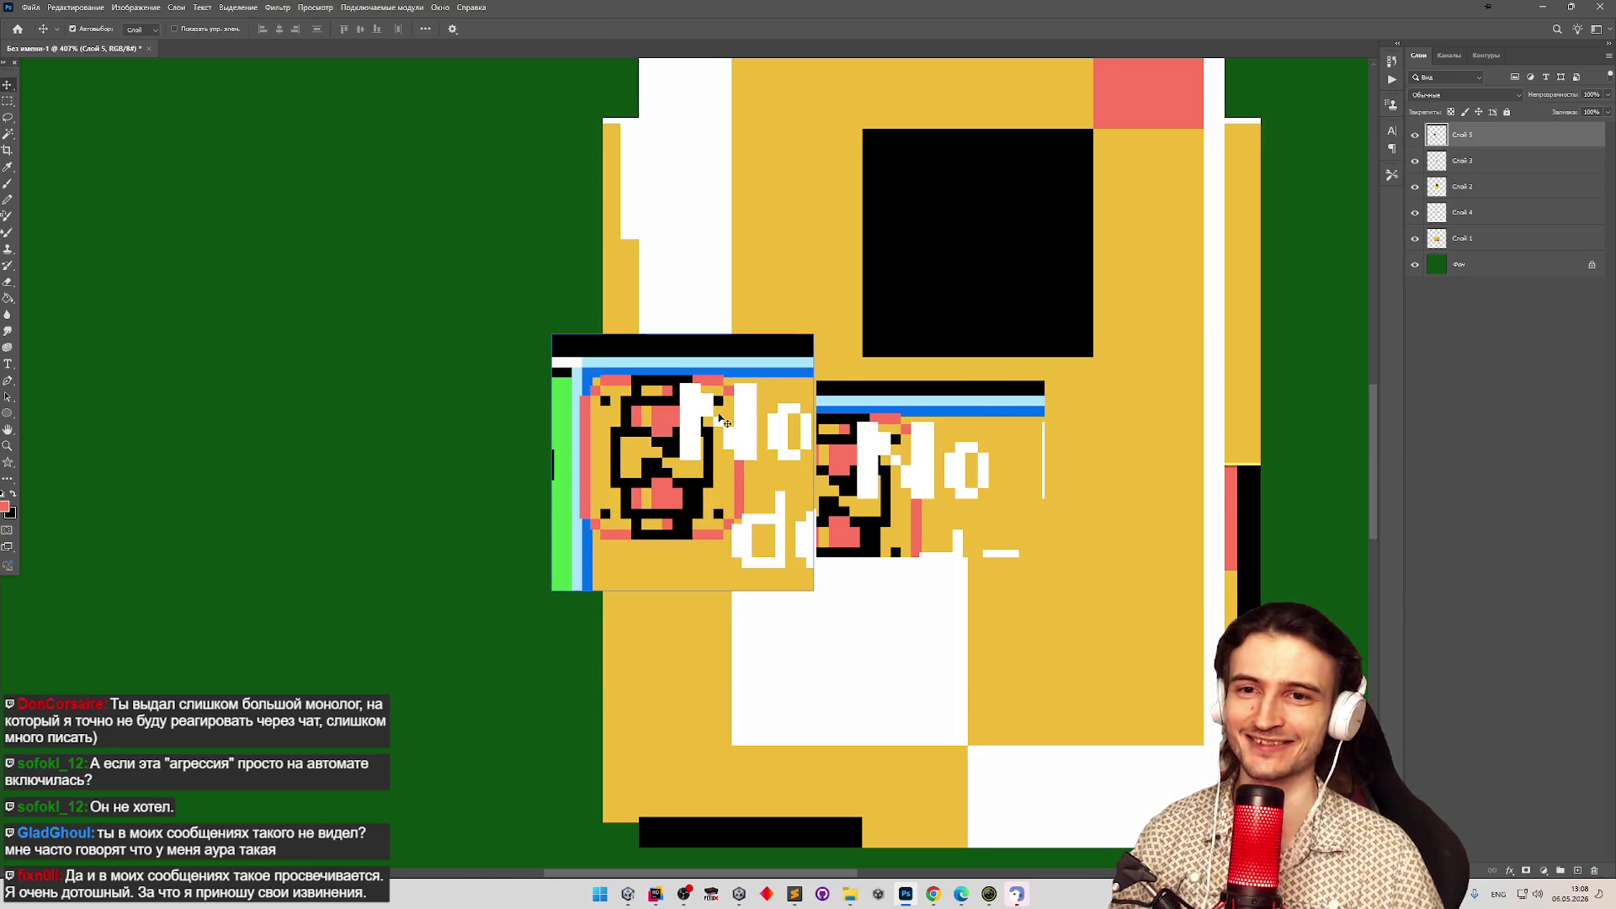
pyautogui.moveTo(747, 405); pyautogui.dragTo(918, 334)
# Zoom in to about 1950% on the pasted letters and return to rectangular selection.
pyautogui.scroll(5, 963, 299)
pyautogui.press('z')
pyautogui.moveTo(969, 307)
pyautogui.mouseDown()
pyautogui.moveTo(926, 303)
pyautogui.moveTo(1096, 269)
pyautogui.mouseUp()
pyautogui.press('v')
pyautogui.click(7, 100)
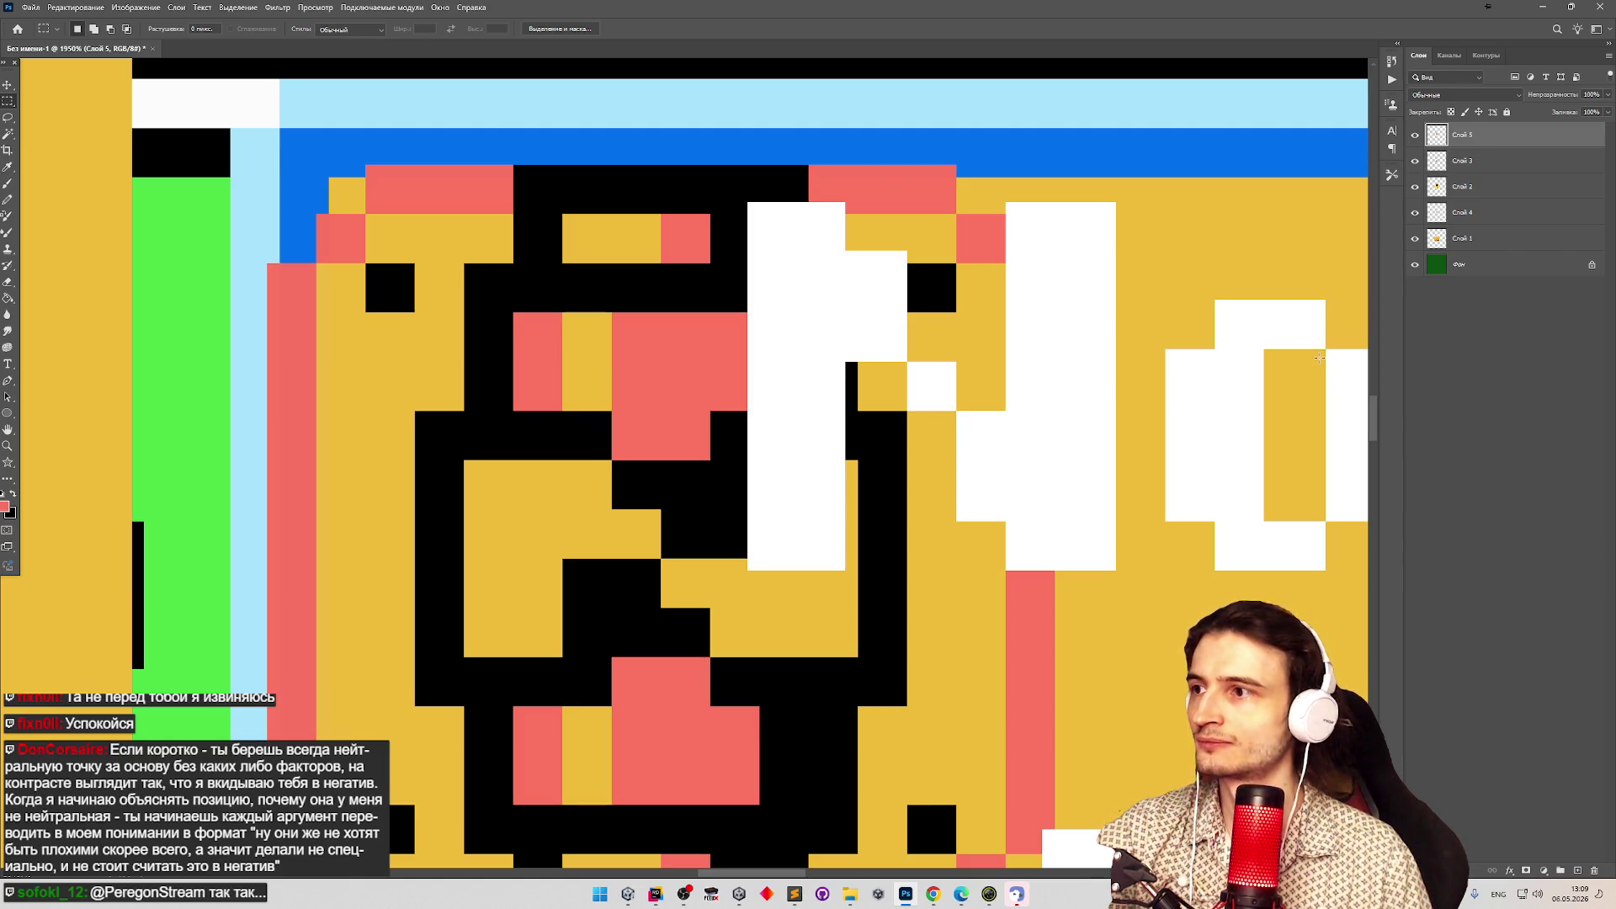
pyautogui.moveTo(1371, 432); pyautogui.dragTo(1376, 428)
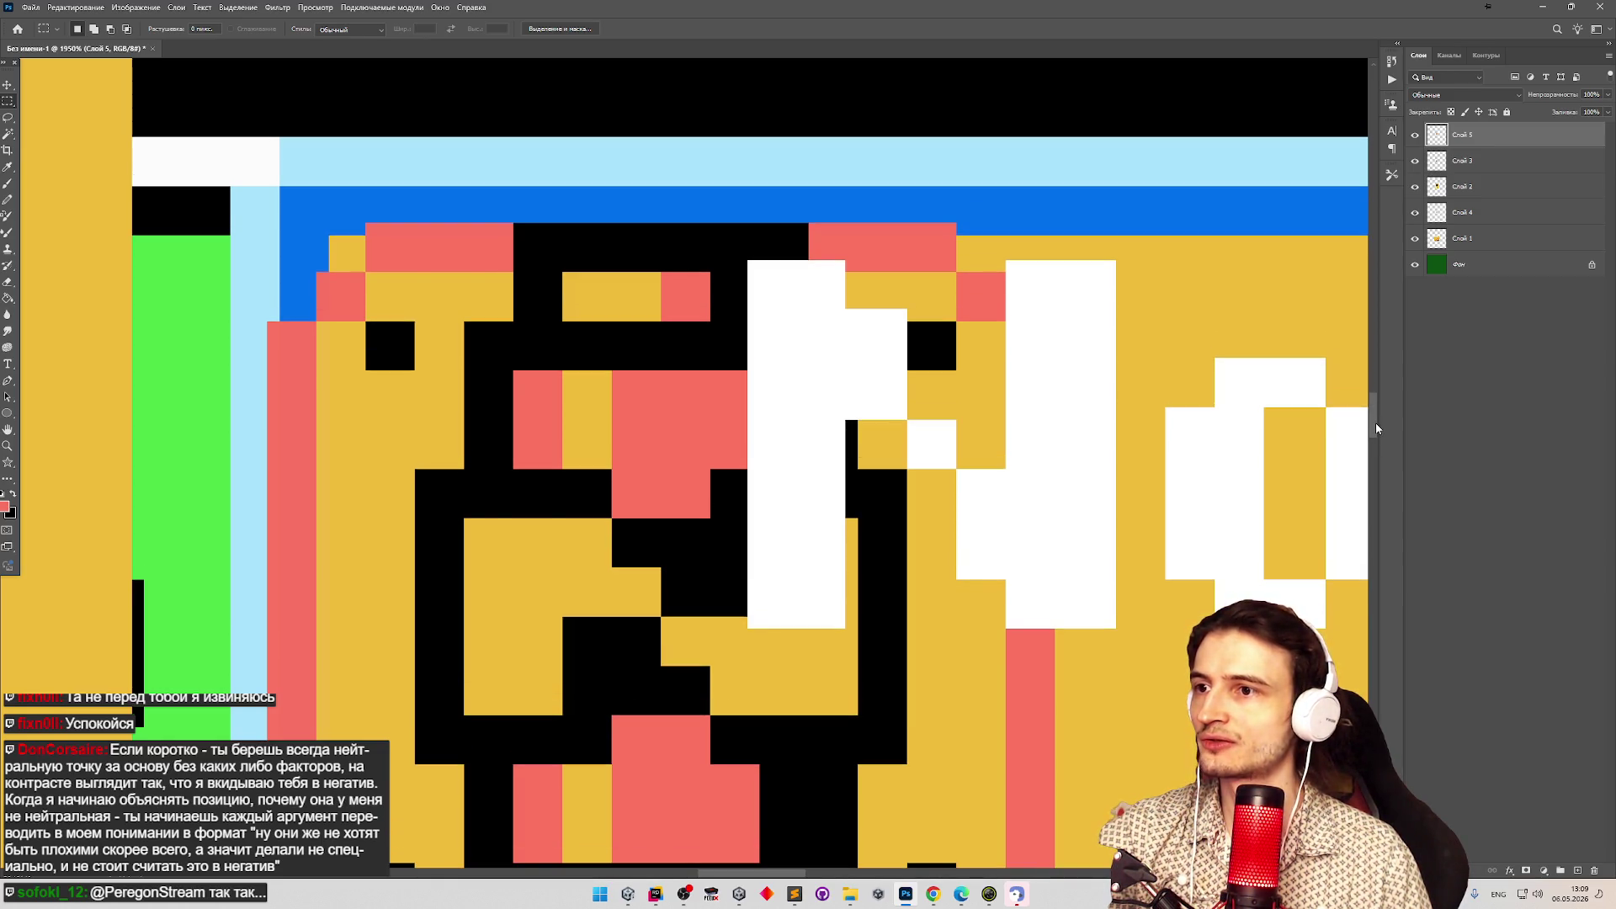
pyautogui.moveTo(1376, 428)
pyautogui.mouseDown()
pyautogui.moveTo(1372, 457)
pyautogui.moveTo(1373, 419)
pyautogui.moveTo(1373, 439)
pyautogui.mouseUp()
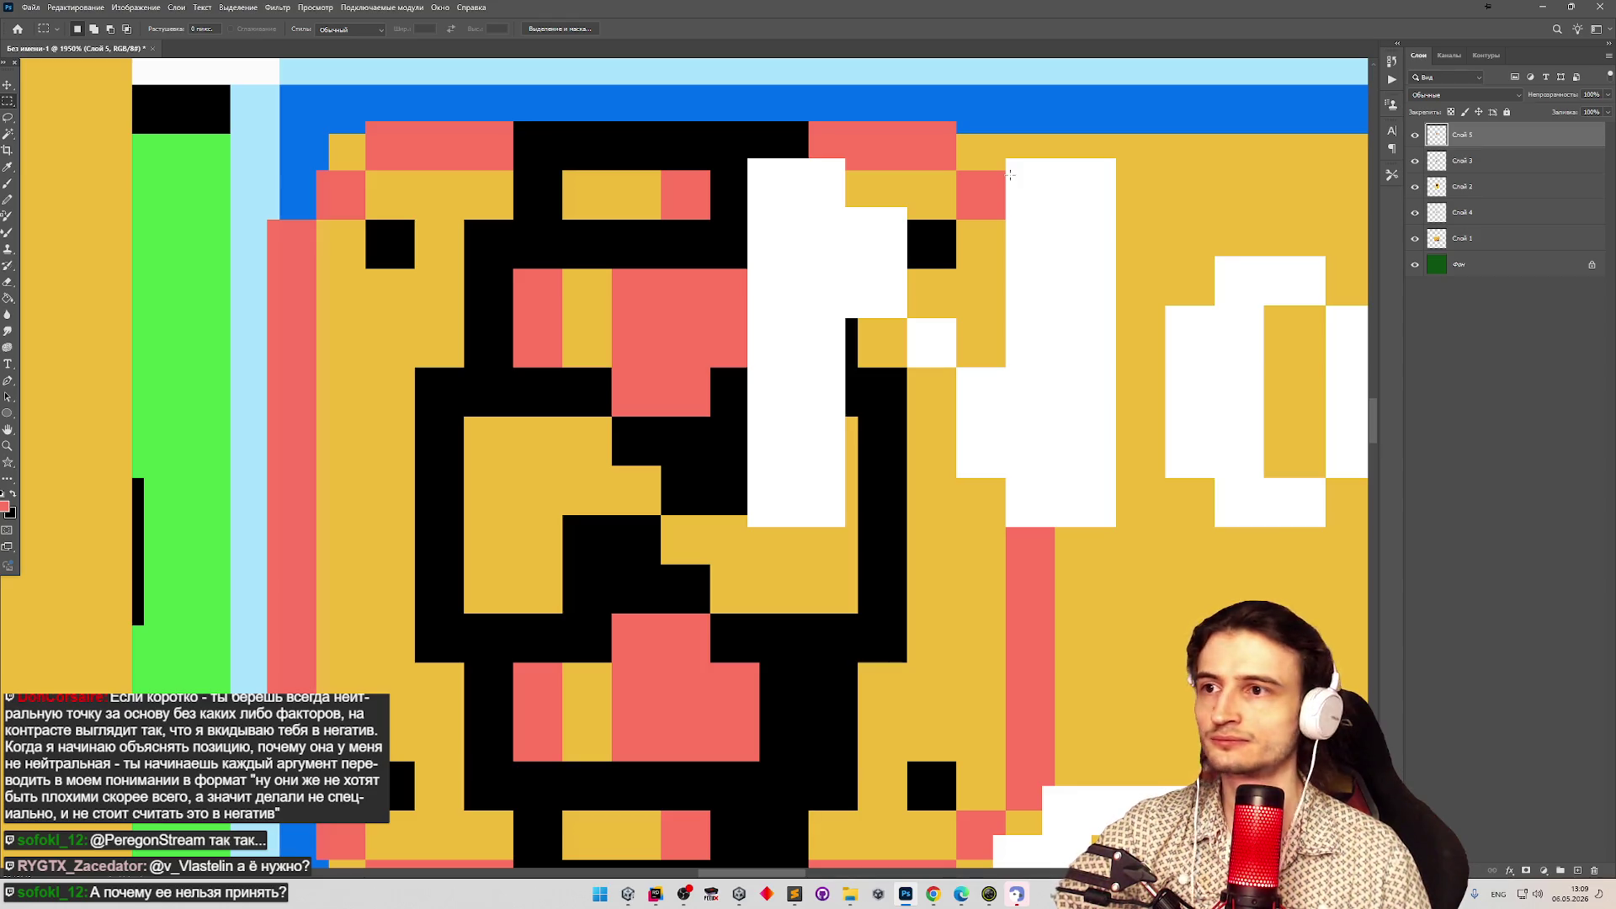
pyautogui.moveTo(996, 160); pyautogui.dragTo(1035, 202)
pyautogui.click(1017, 196)
pyautogui.click(1038, 231)
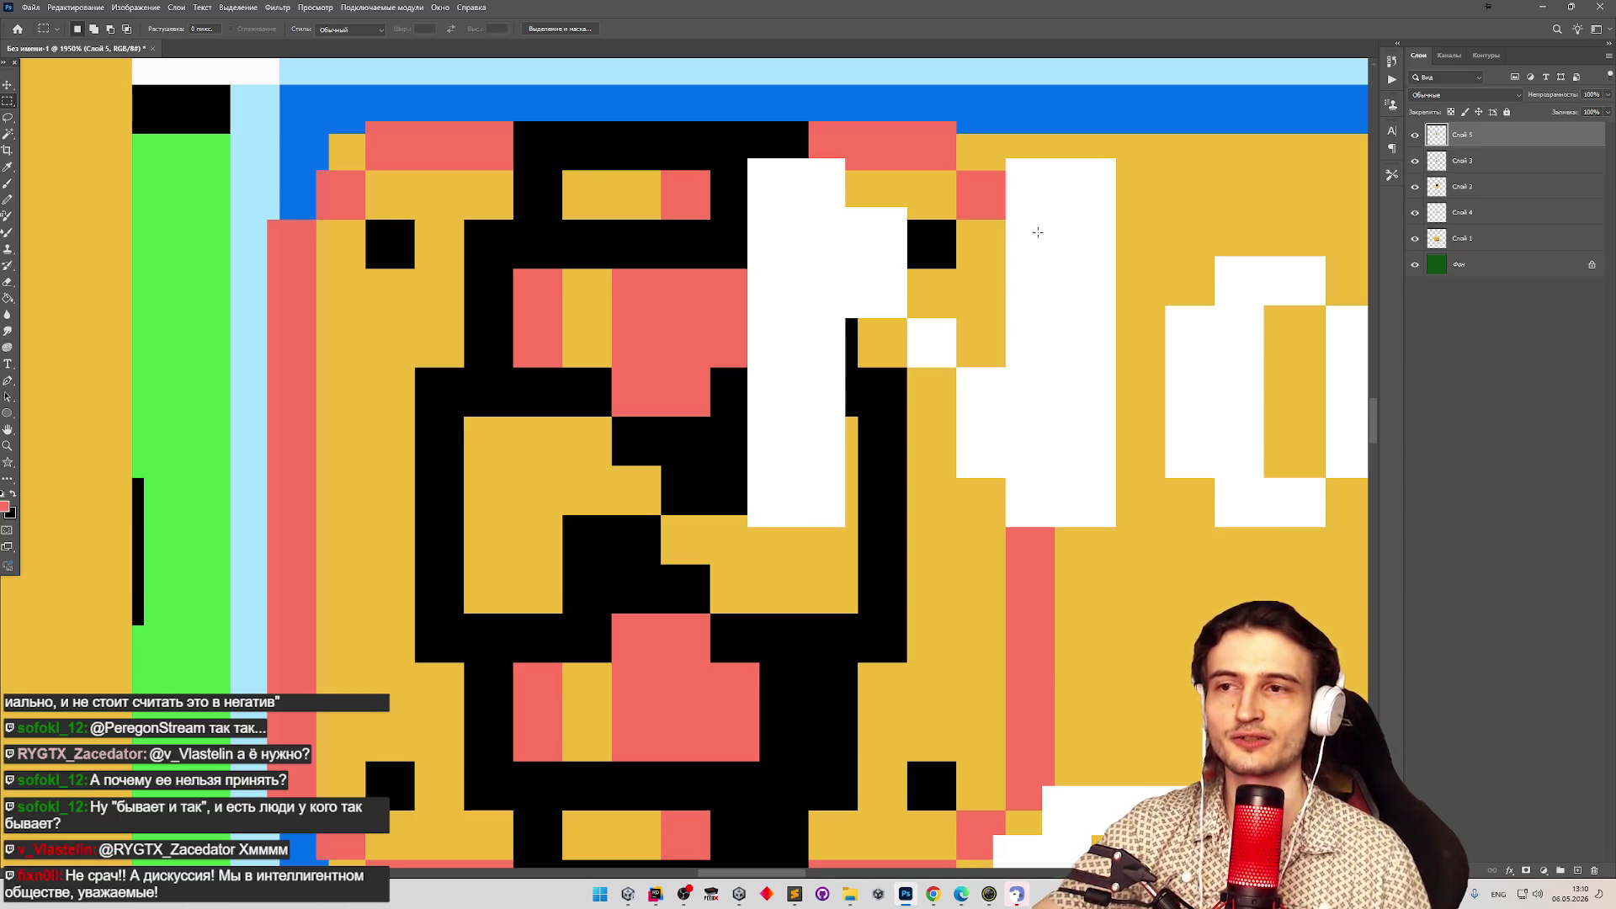
pyautogui.moveTo(1007, 159); pyautogui.dragTo(1044, 212)
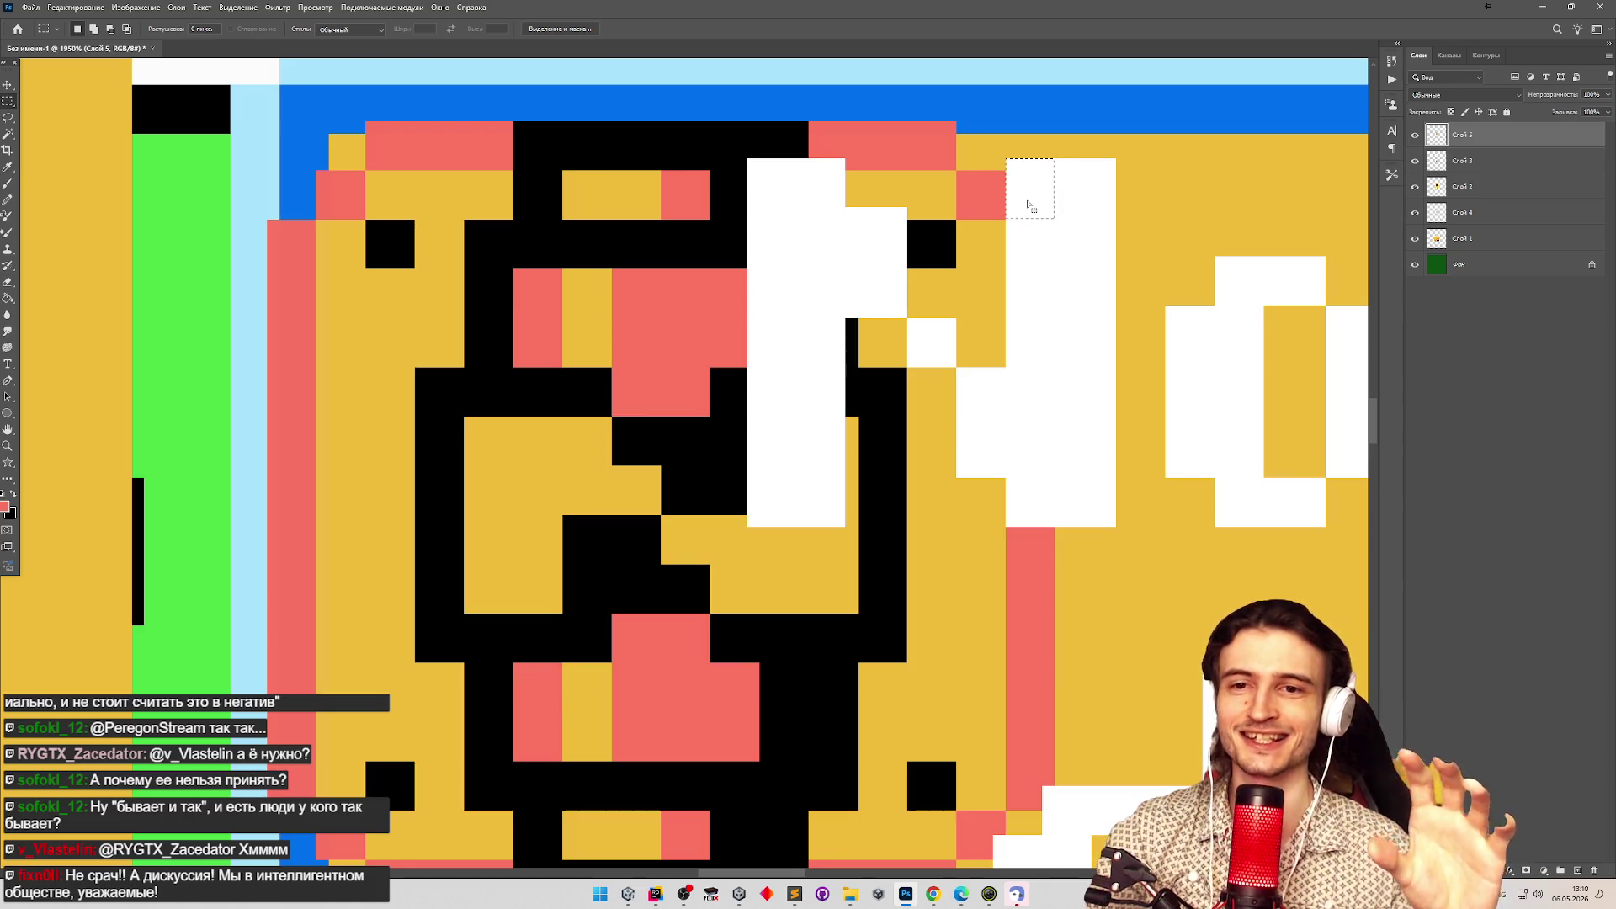
pyautogui.hotkey('ctrl', 'd')
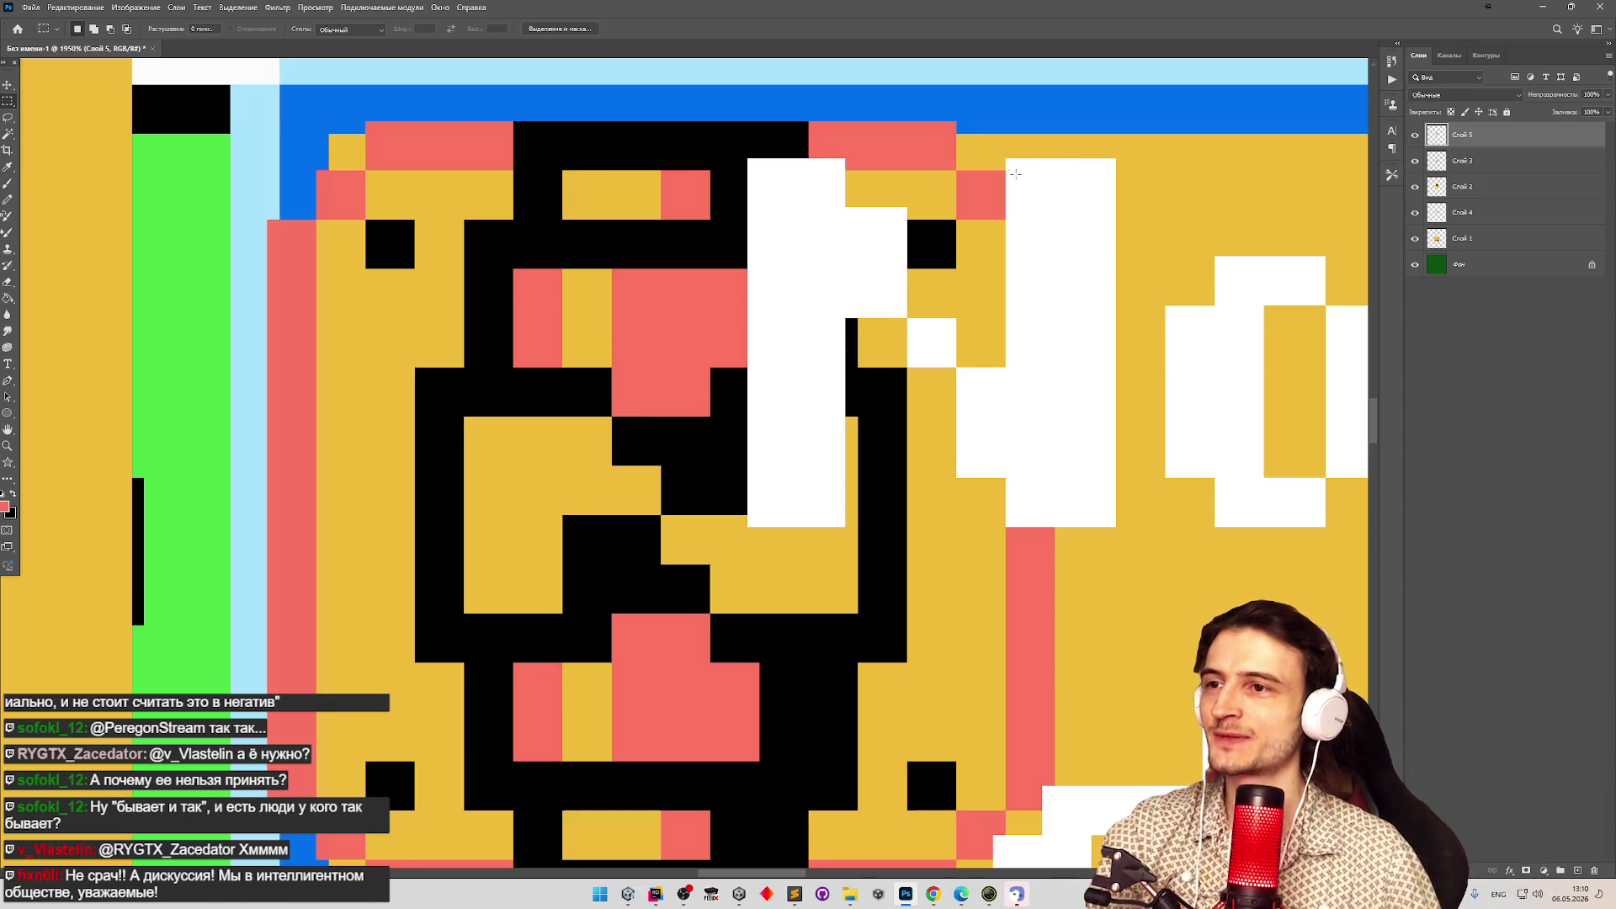
pyautogui.moveTo(1006, 161); pyautogui.dragTo(1027, 527)
pyautogui.hotkey('ctrl', 'd')
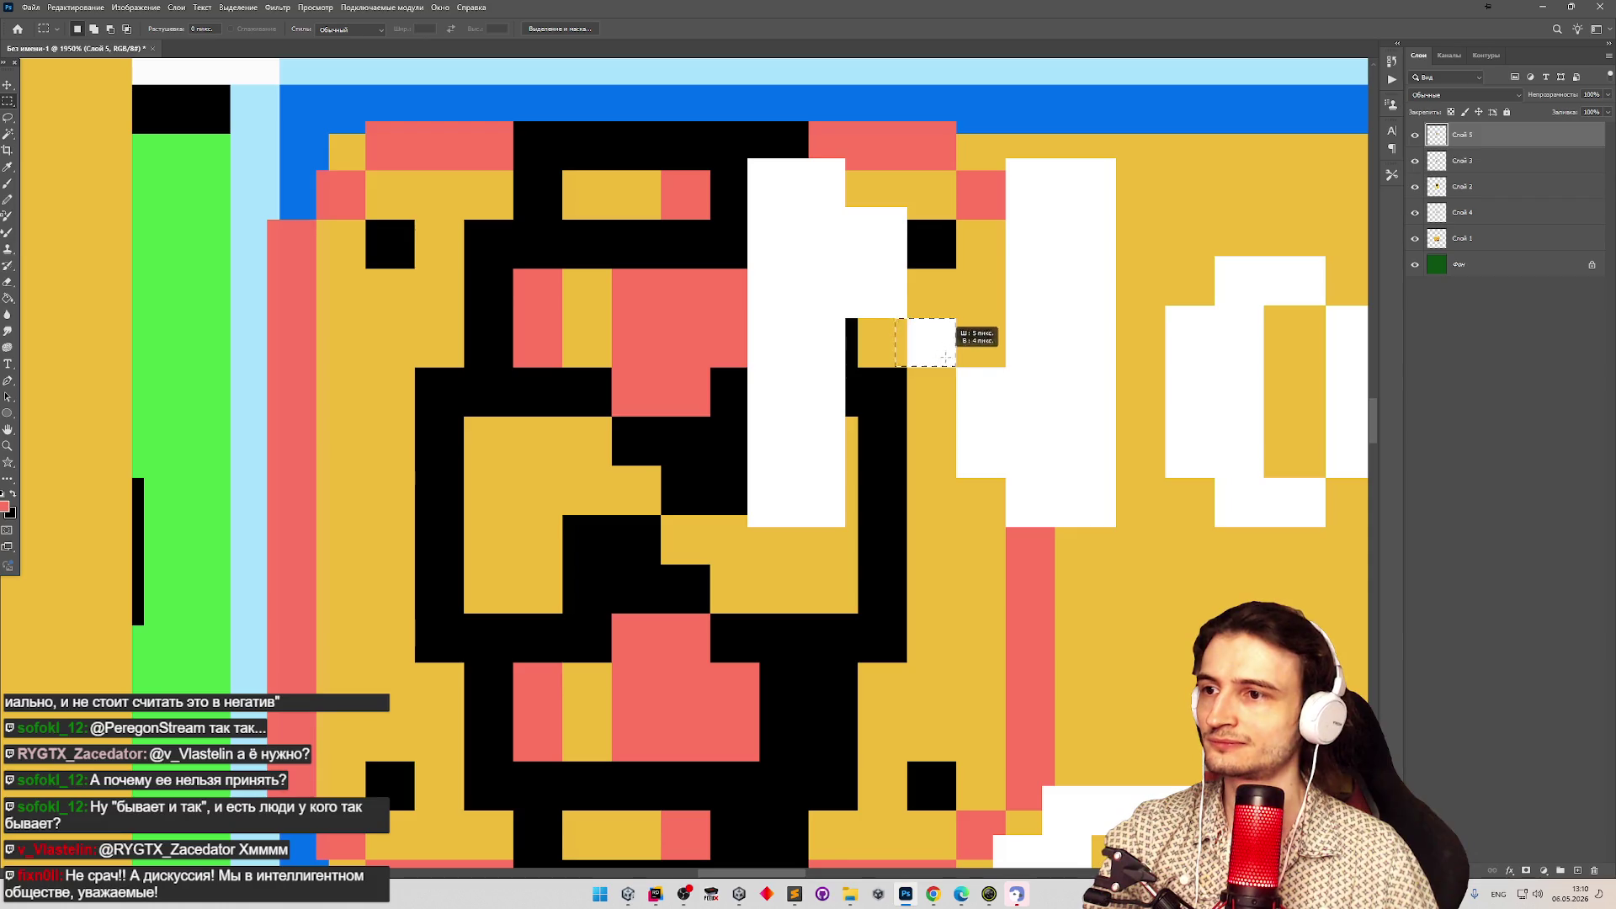
pyautogui.moveTo(919, 221); pyautogui.dragTo(955, 268)
pyautogui.click(978, 268)
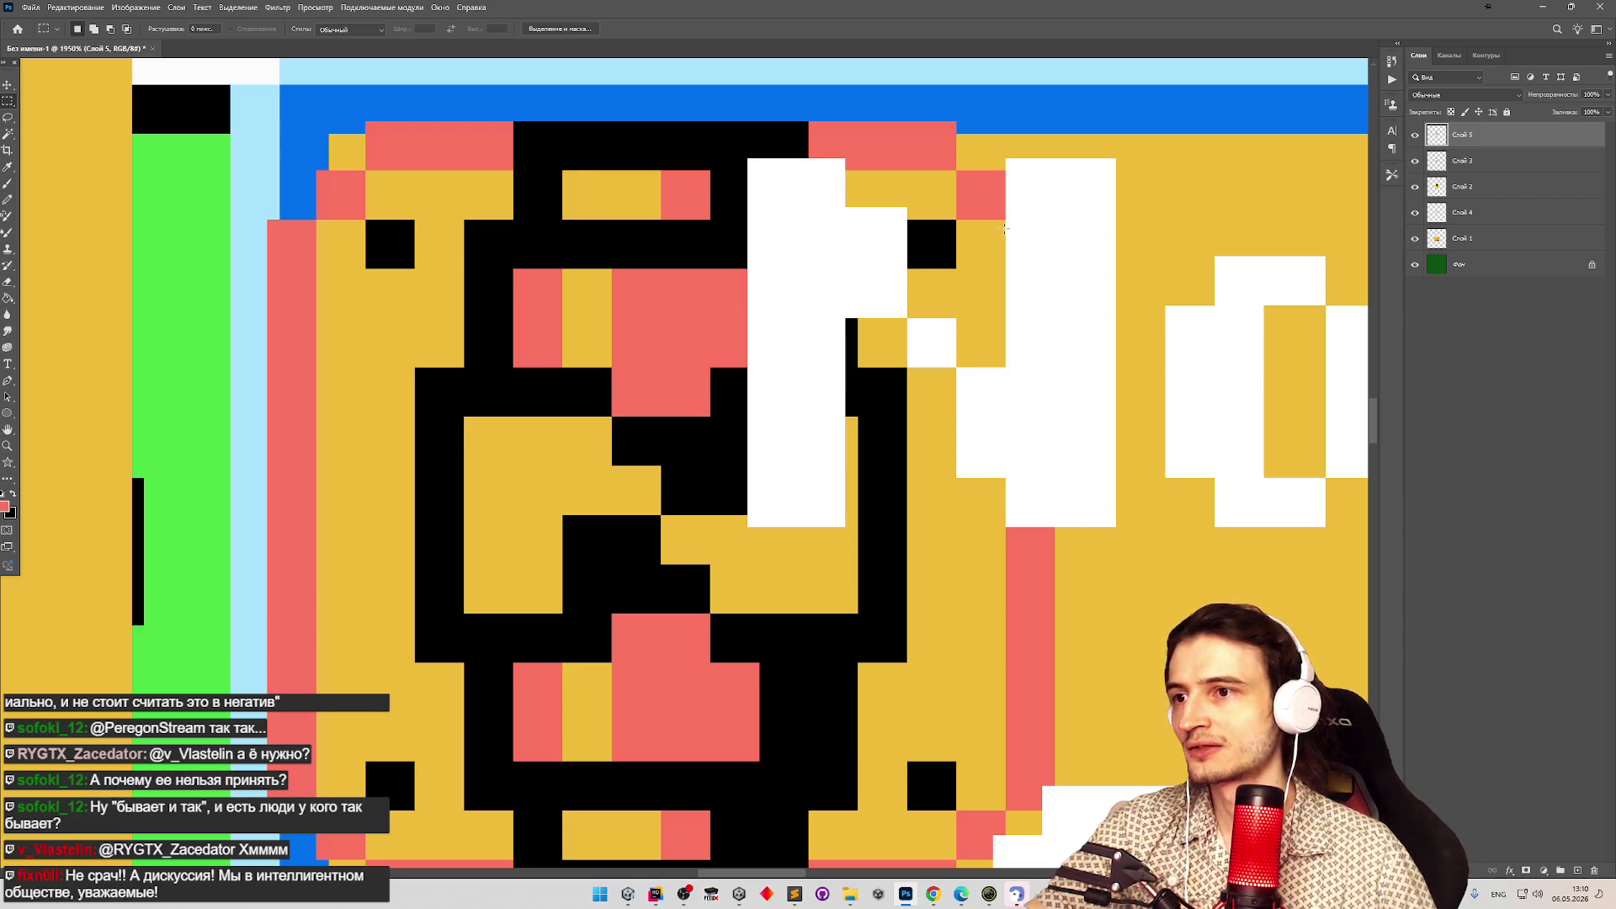
pyautogui.moveTo(911, 328); pyautogui.dragTo(943, 367)
pyautogui.moveTo(1021, 163); pyautogui.dragTo(1044, 524)
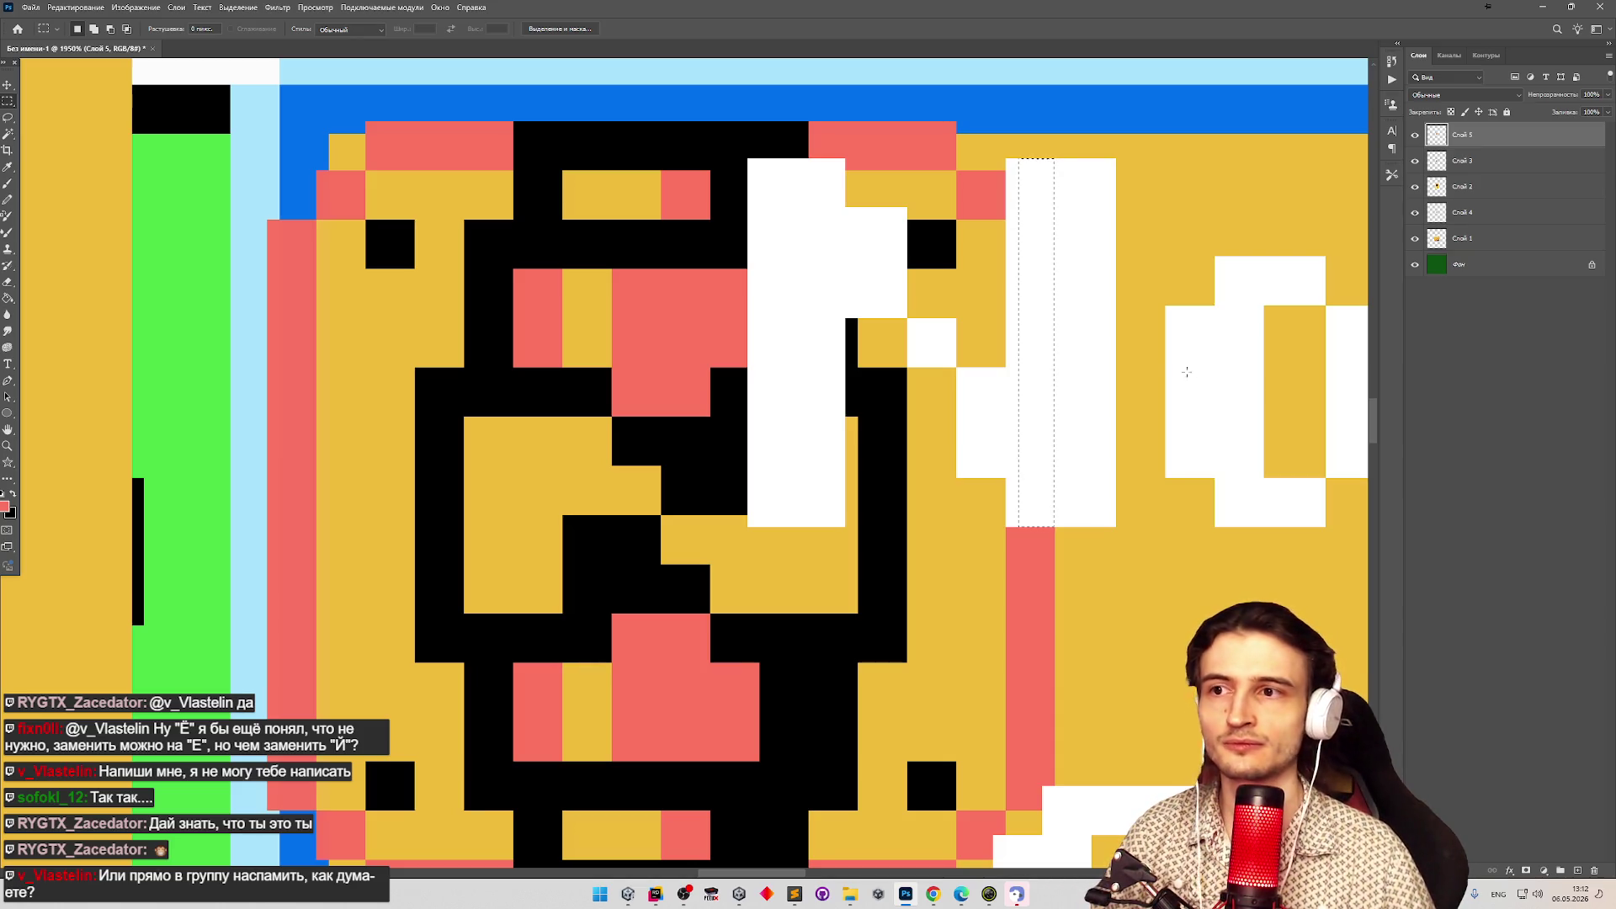
# Reselect a tall narrow column down the N's left stroke, stopping just above its base.
pyautogui.moveTo(920, 319); pyautogui.dragTo(943, 367)
pyautogui.moveTo(1007, 159)
pyautogui.mouseDown()
pyautogui.moveTo(1048, 532)
pyautogui.moveTo(1055, 334)
pyautogui.mouseUp()
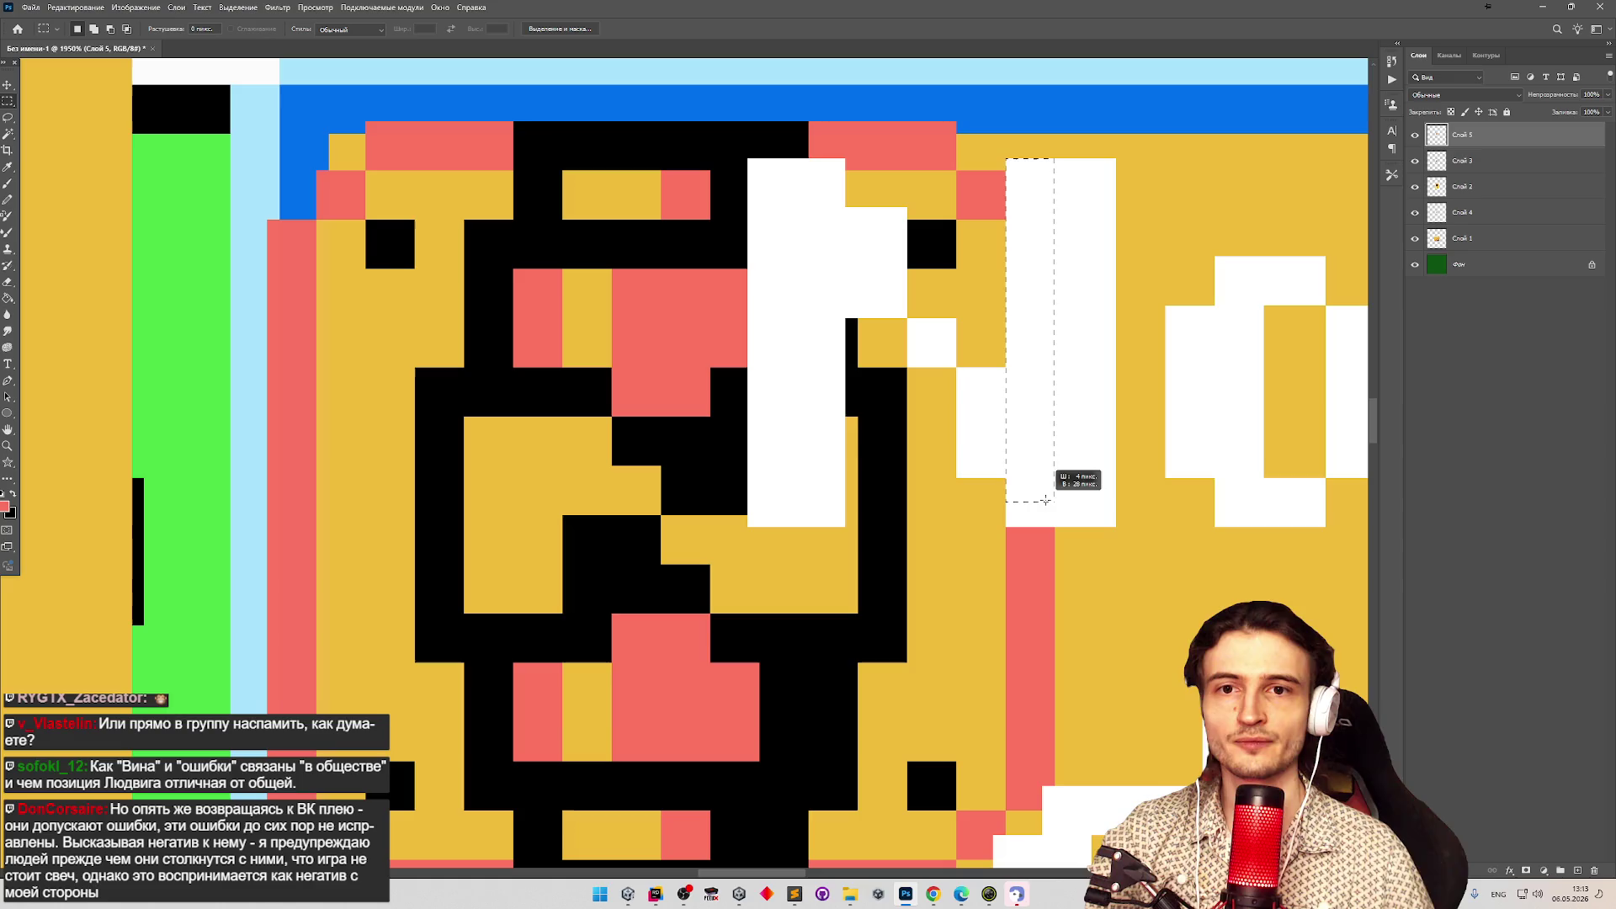
pyautogui.moveTo(1045, 502); pyautogui.dragTo(1046, 501)
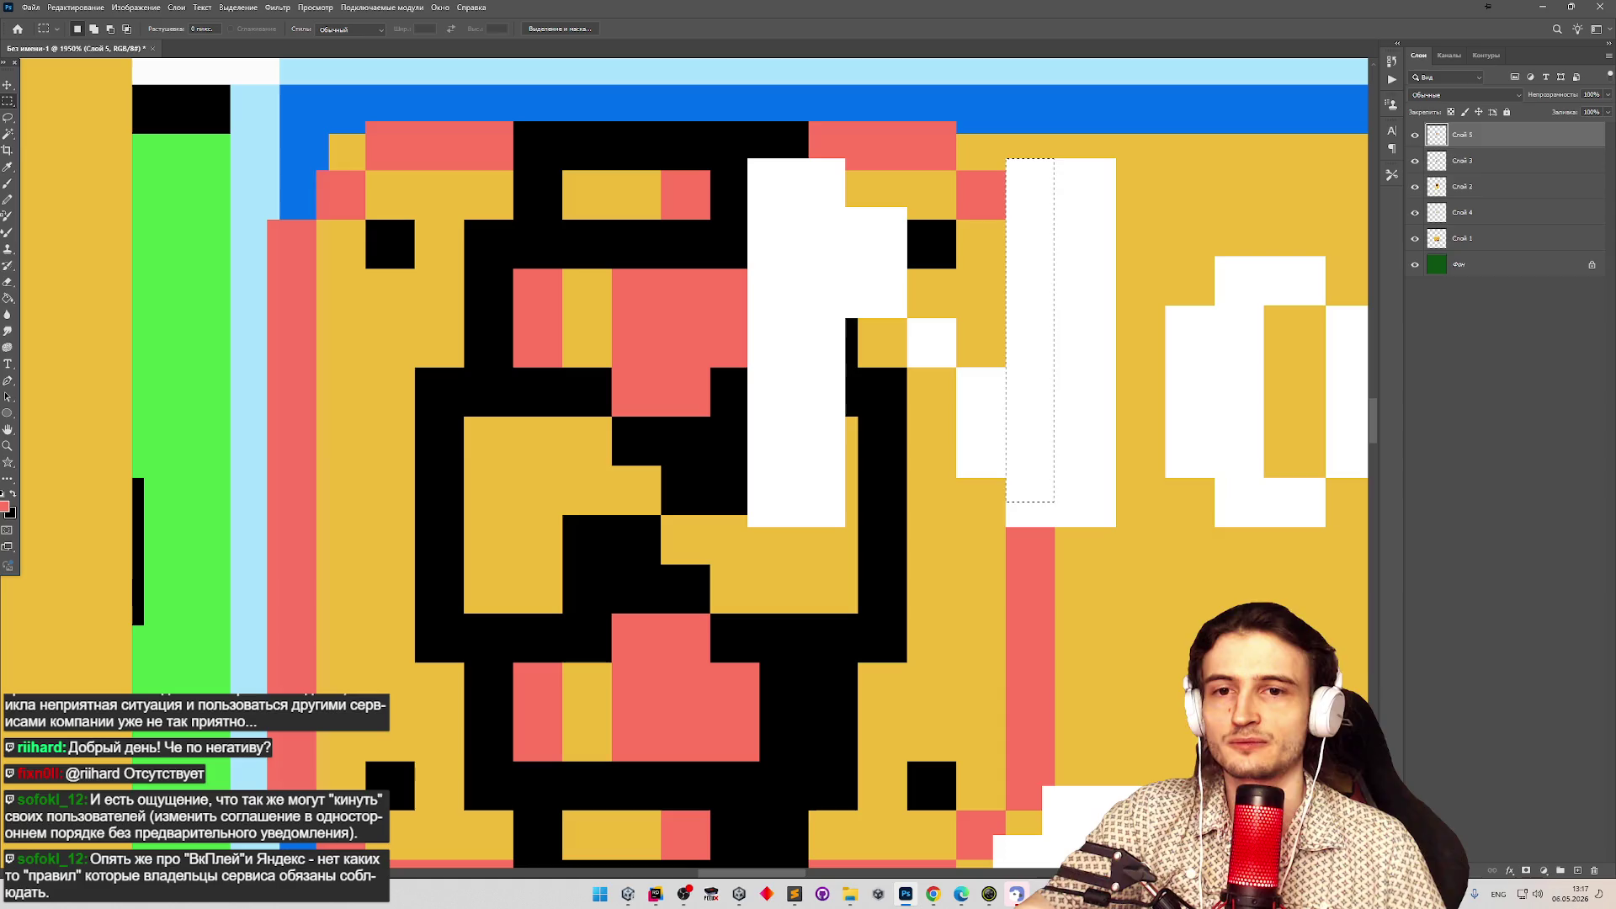
# Deselect the white column once the N's full-height left stroke is drawn.
pyautogui.hotkey('ctrl', 'd')
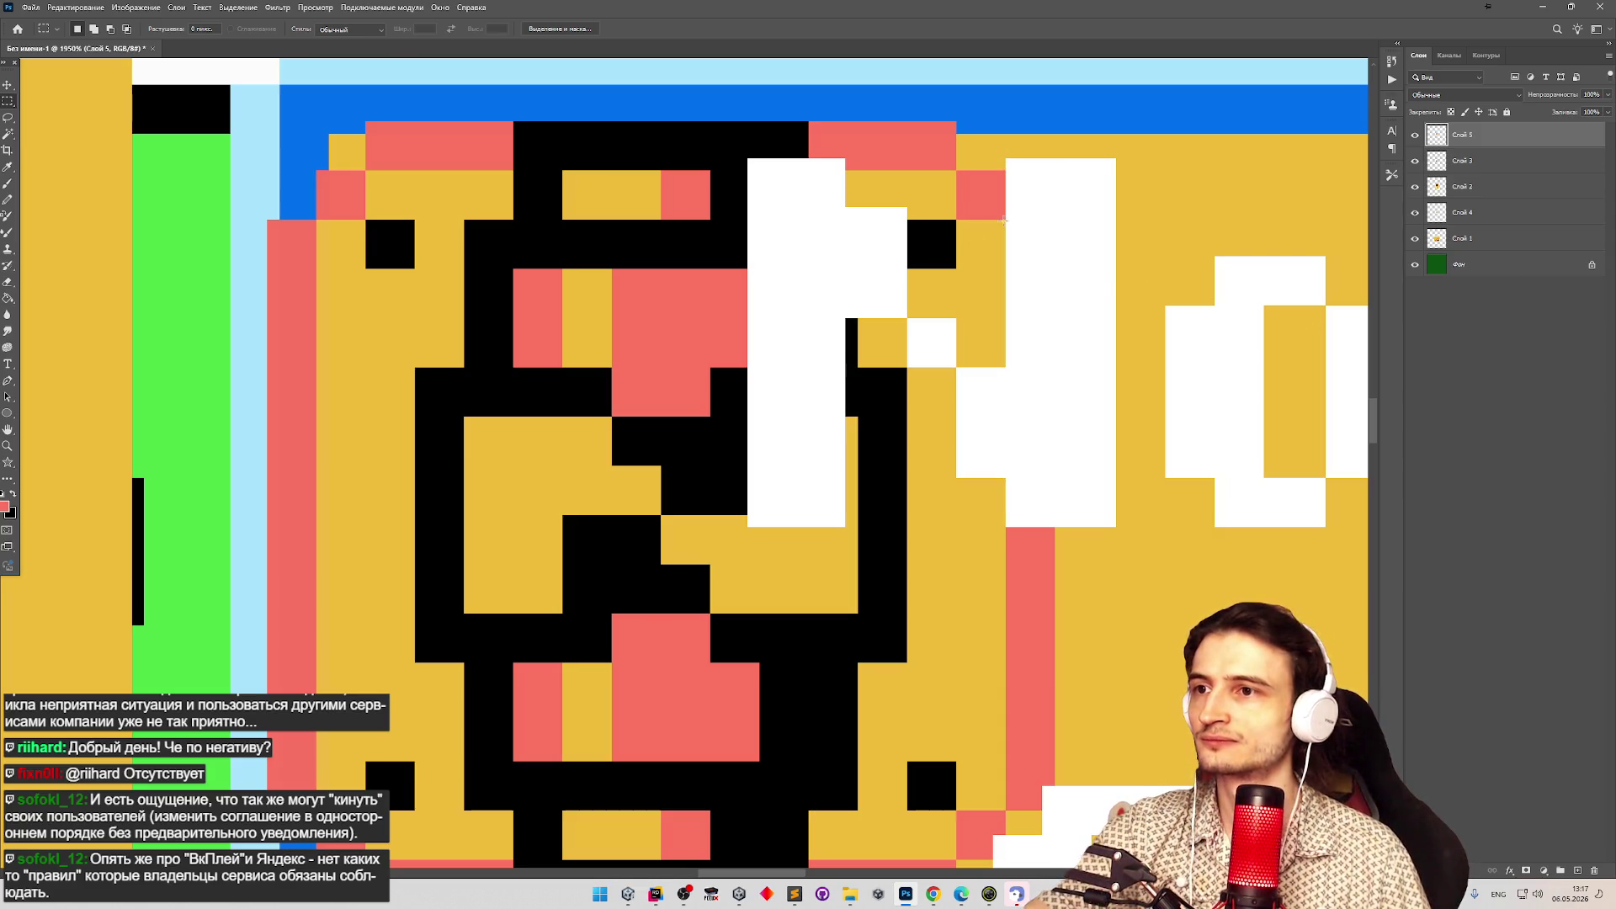
# Marquee the white N column to read its width and height, deselect, and switch to Unity.
pyautogui.moveTo(1016, 165); pyautogui.dragTo(1029, 501)
pyautogui.hotkey('ctrl', 'd')
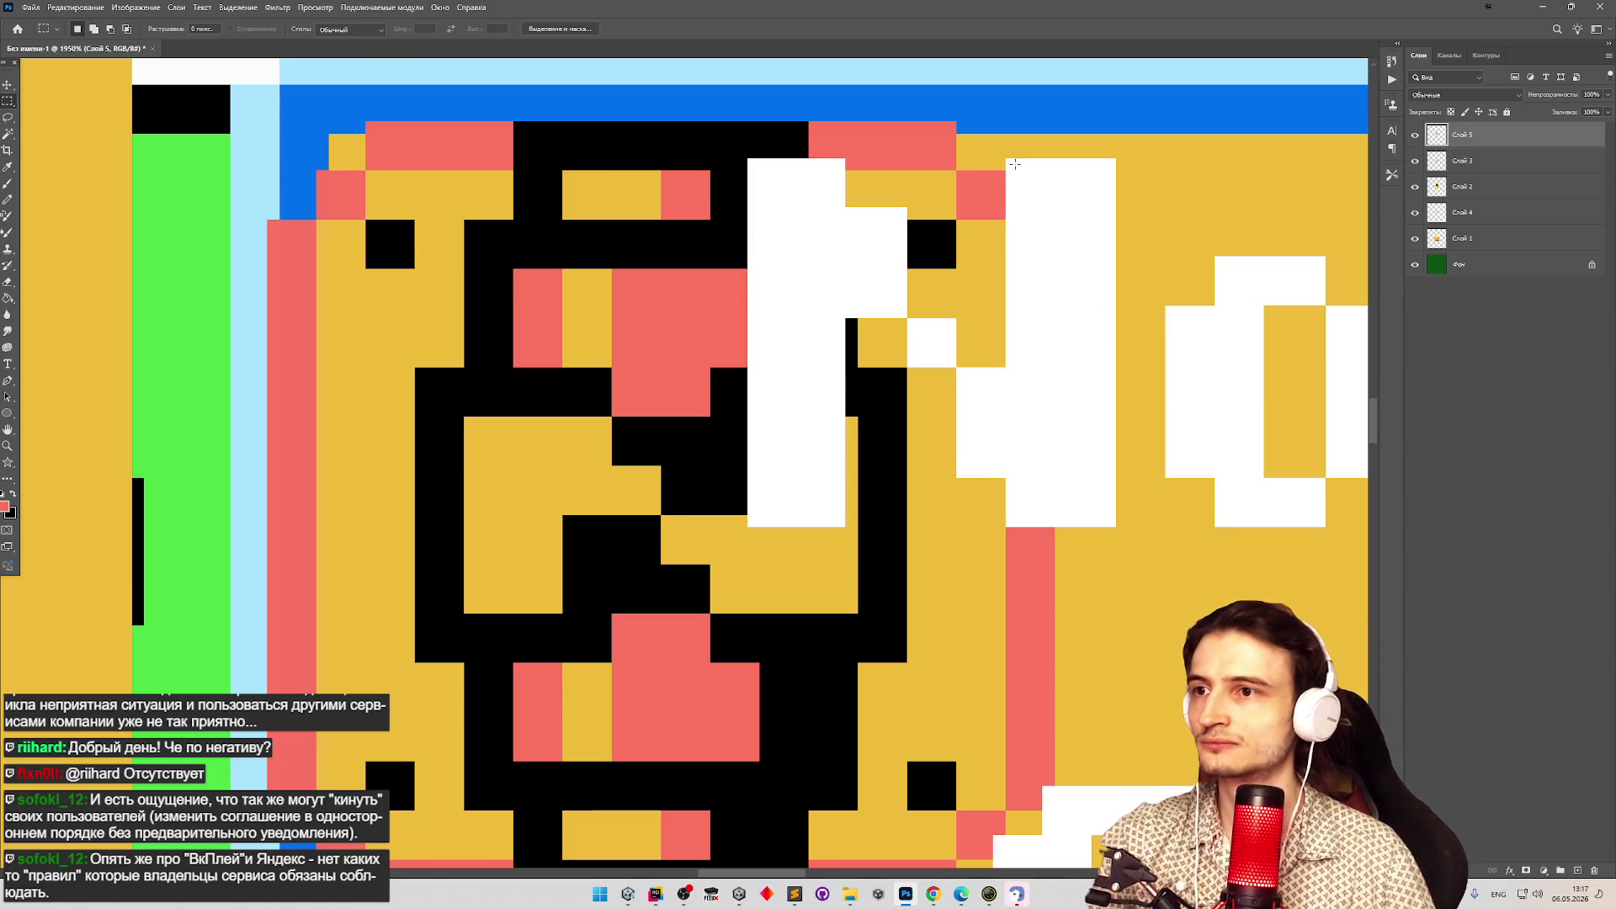
pyautogui.moveTo(1014, 164); pyautogui.dragTo(1030, 498)
pyautogui.click(1083, 394)
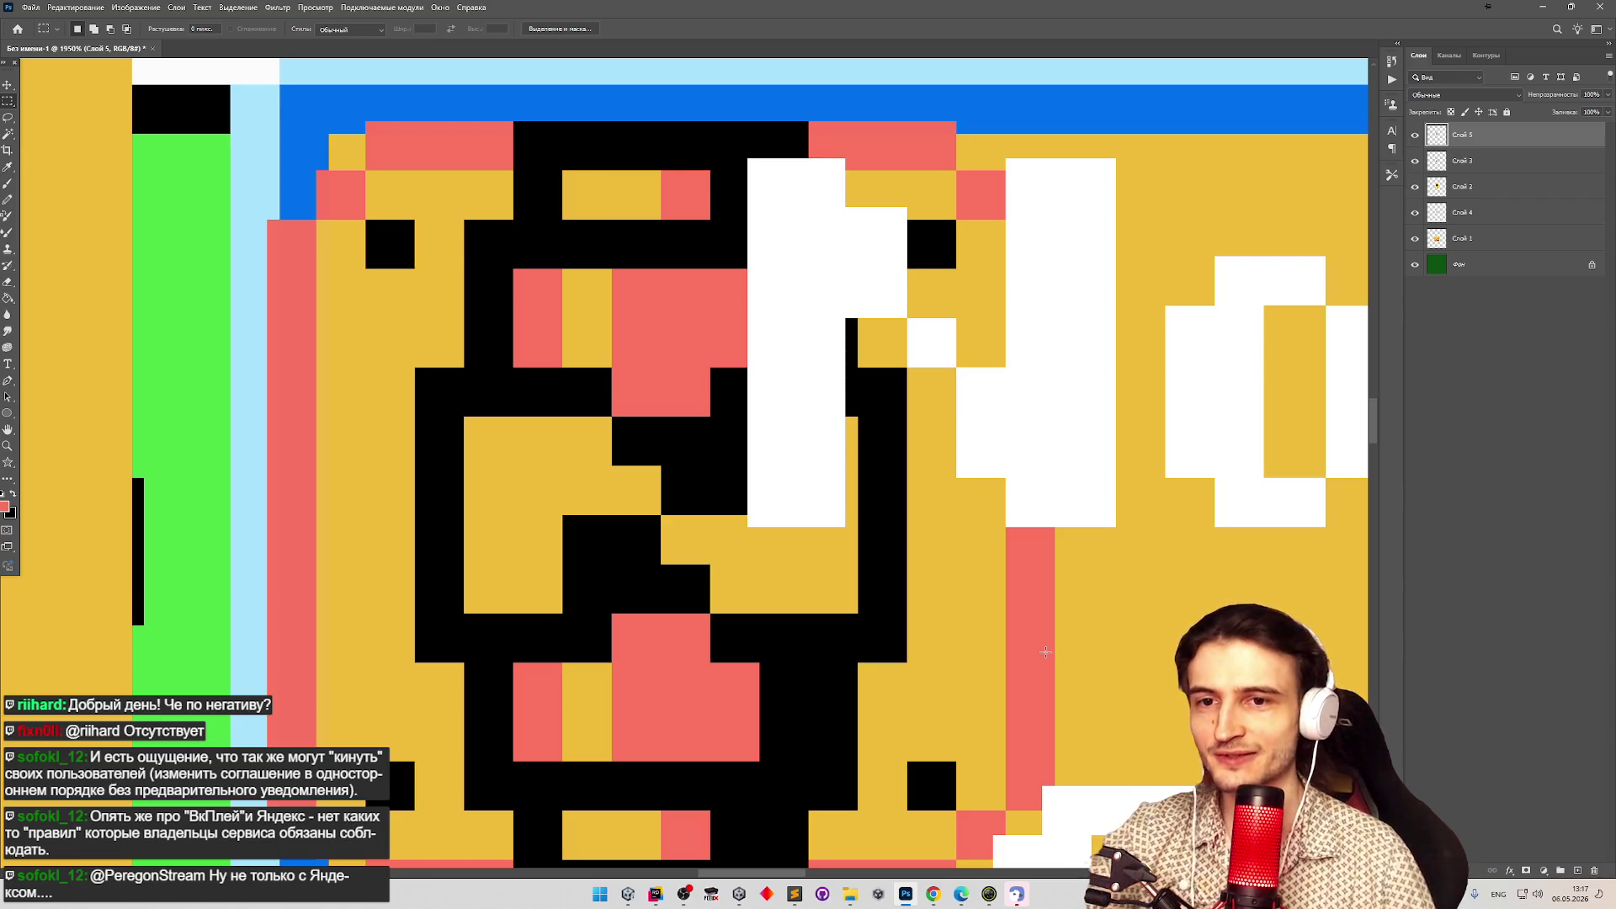
pyautogui.click(628, 894)
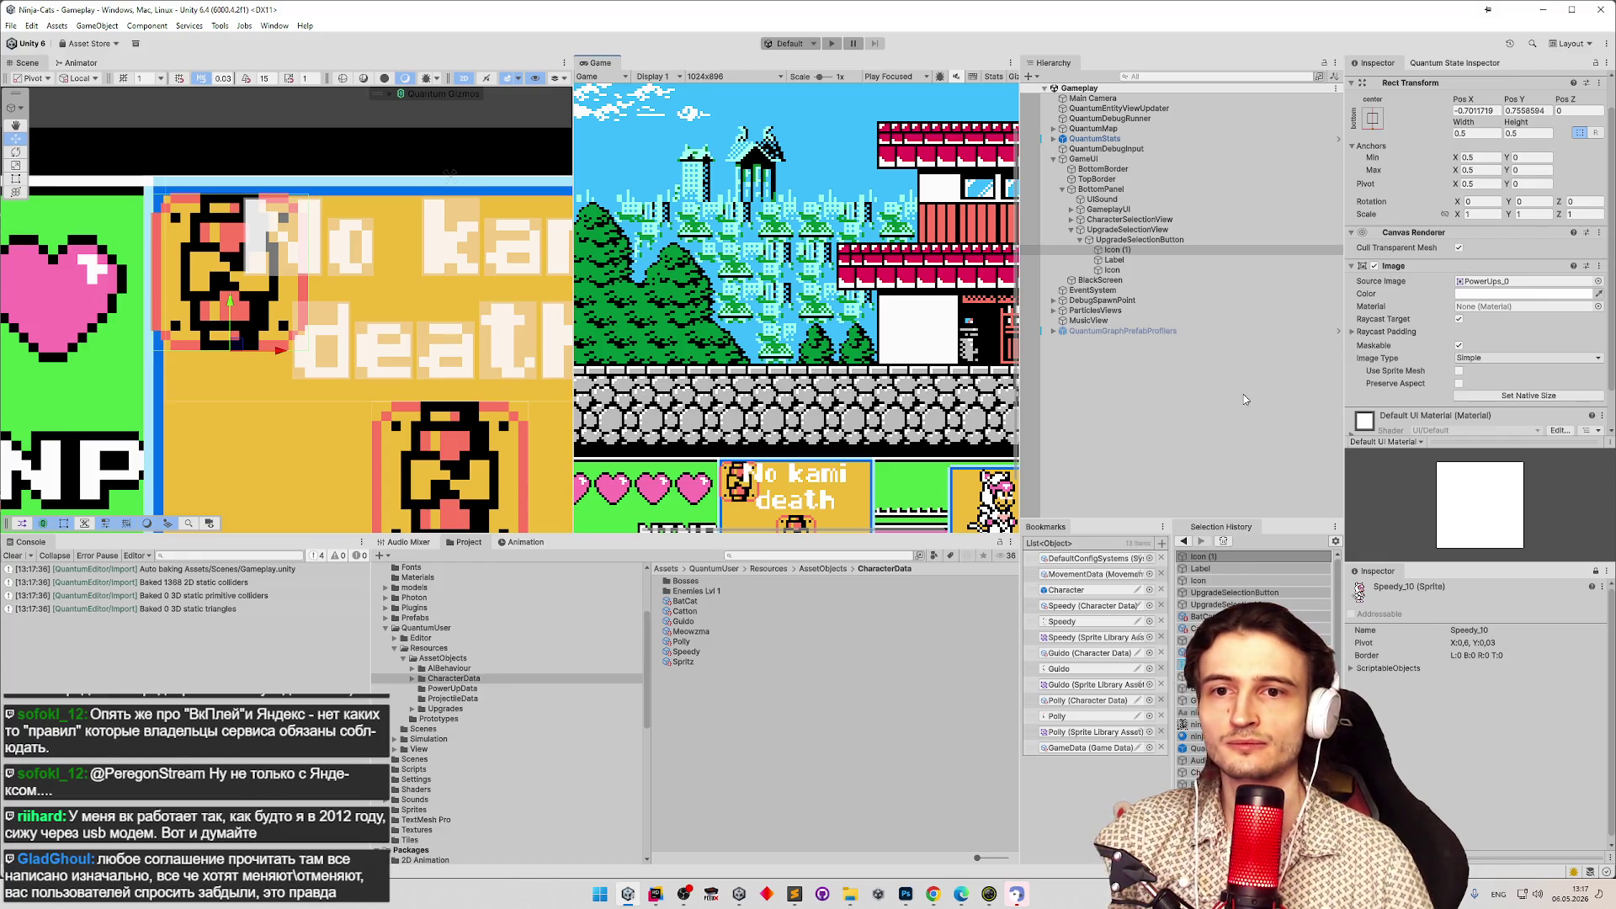
# Select Icon (1) and show the ninjacats SDF font asset in the Inspector.
pyautogui.scroll(-1, 1590, 303)
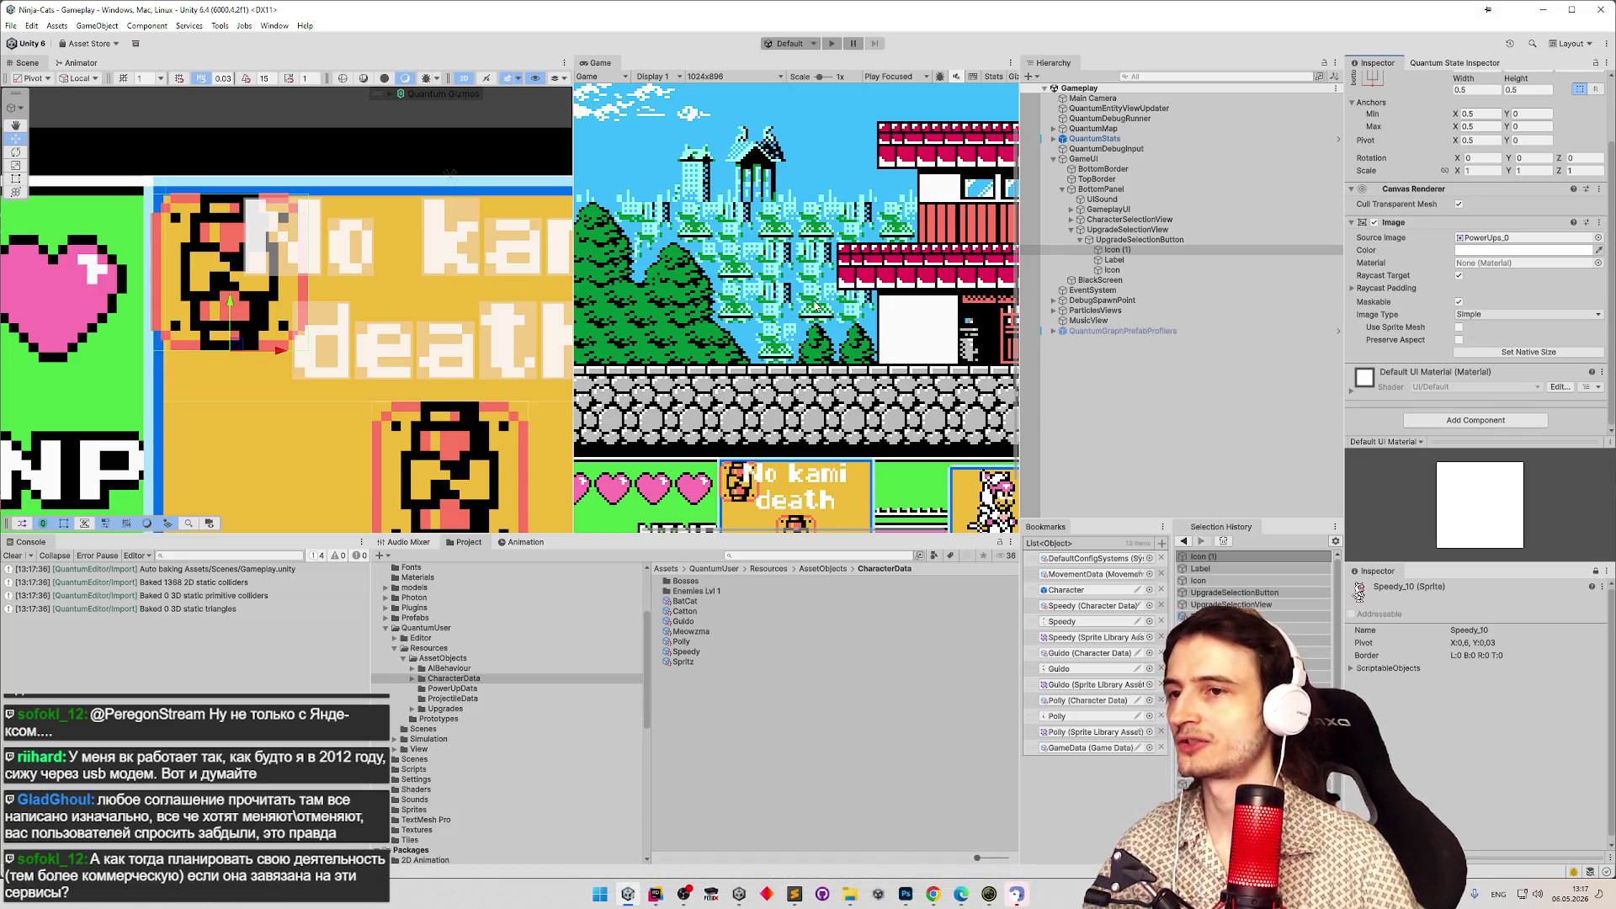
pyautogui.click(1128, 250)
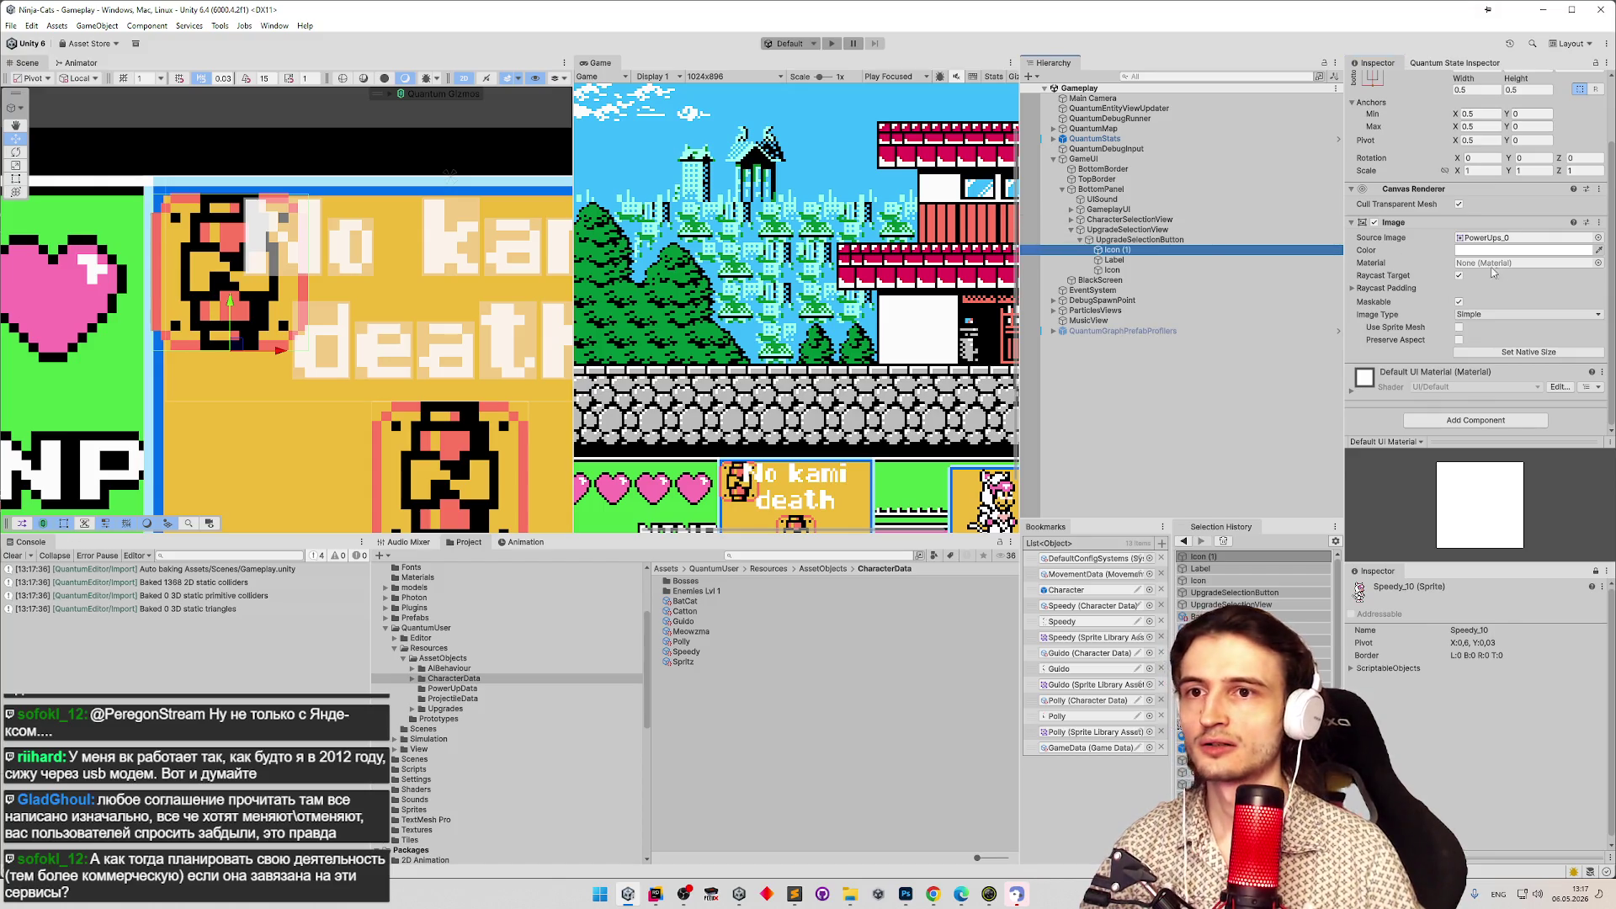
pyautogui.scroll(3, 1492, 271)
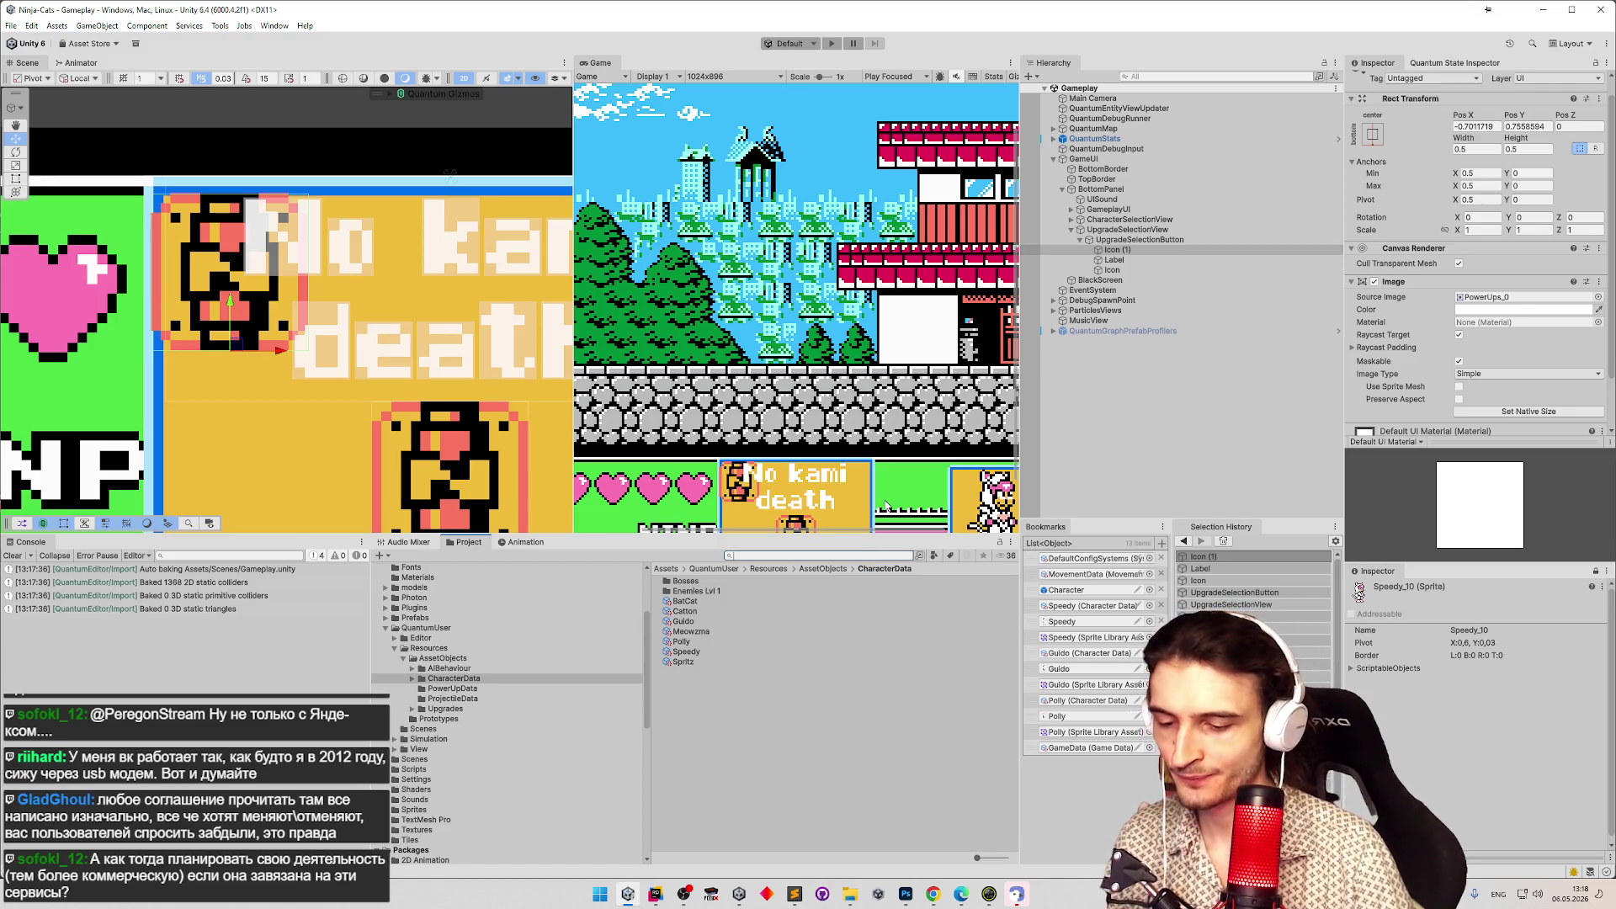
pyautogui.write('ninja')
pyautogui.click(686, 592)
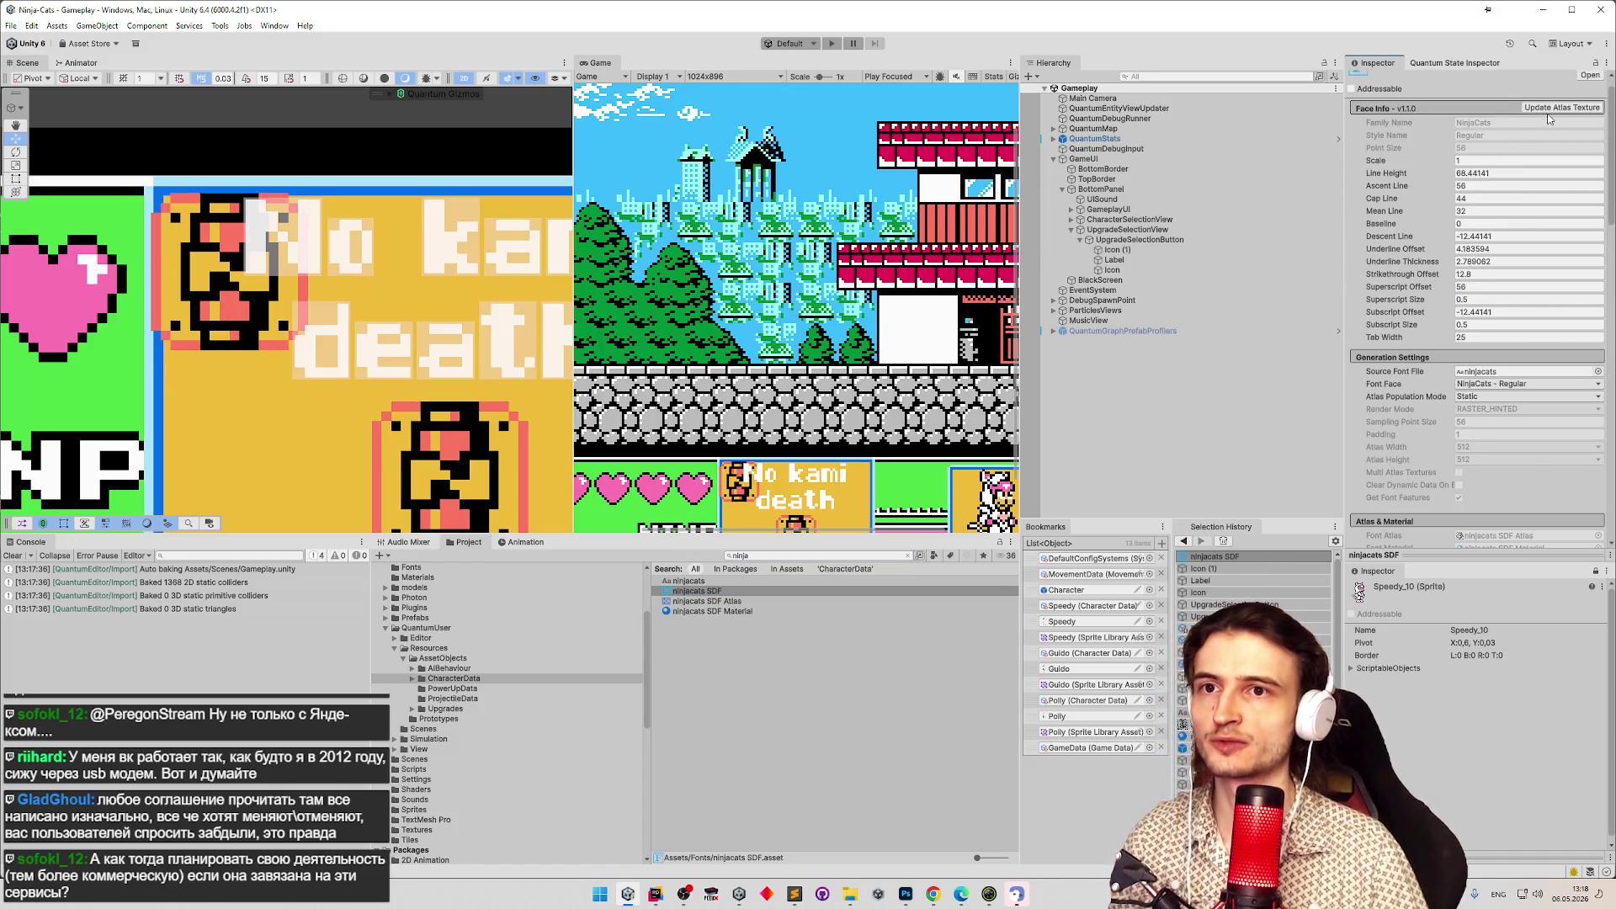
# Open the ninjacats Font Asset Creator, snip its atlas preview, and open Windows search.
pyautogui.click(1551, 109)
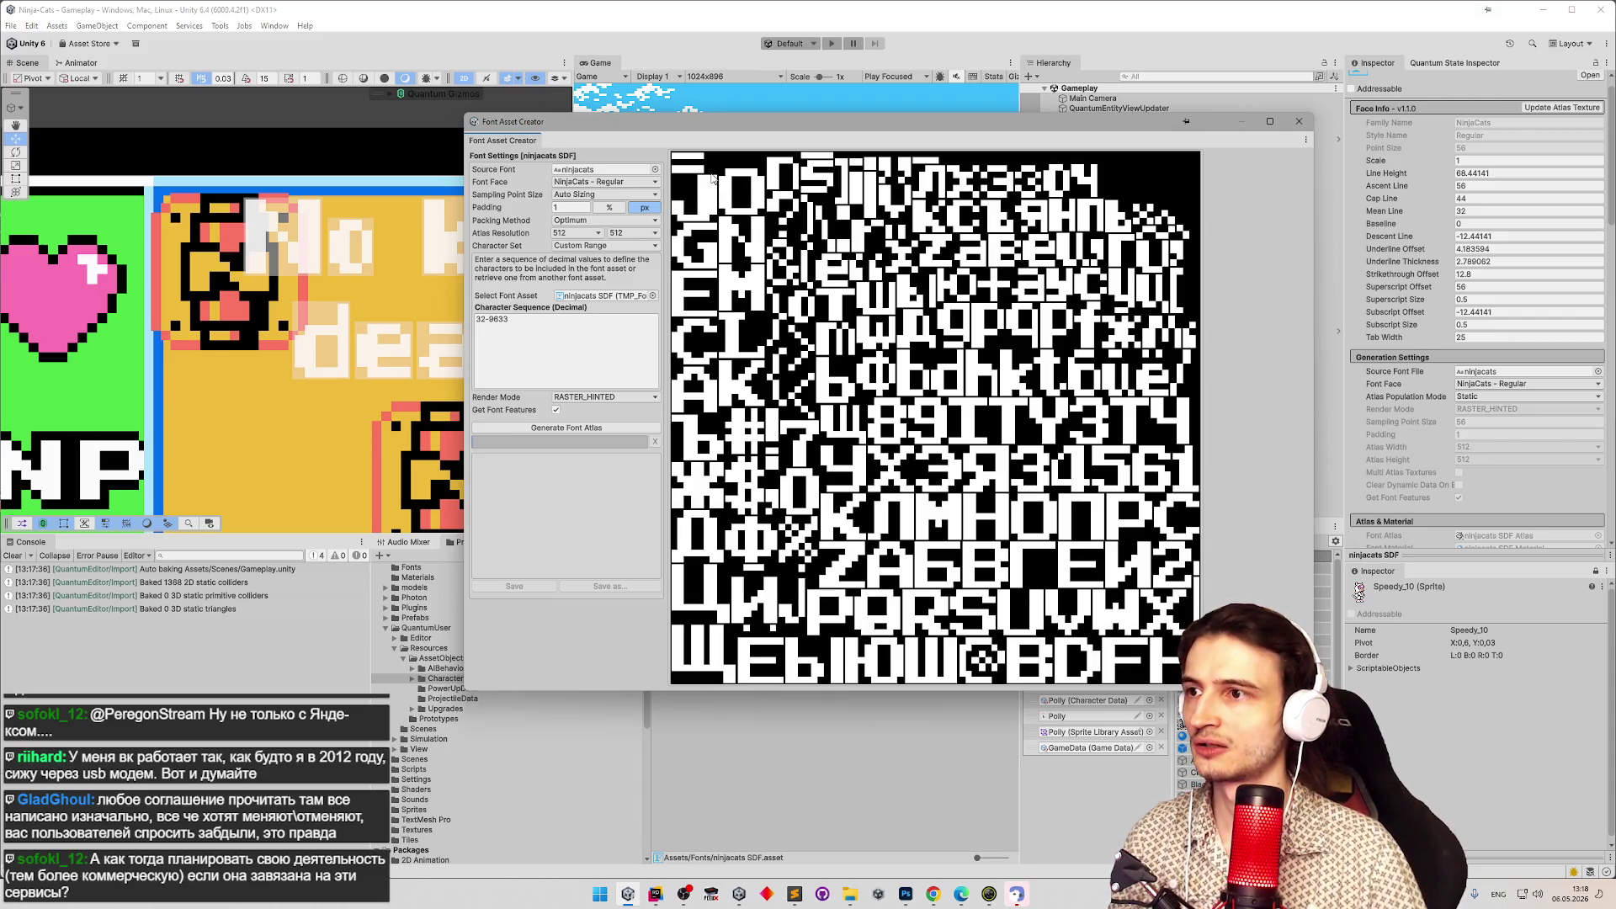
pyautogui.click(712, 177)
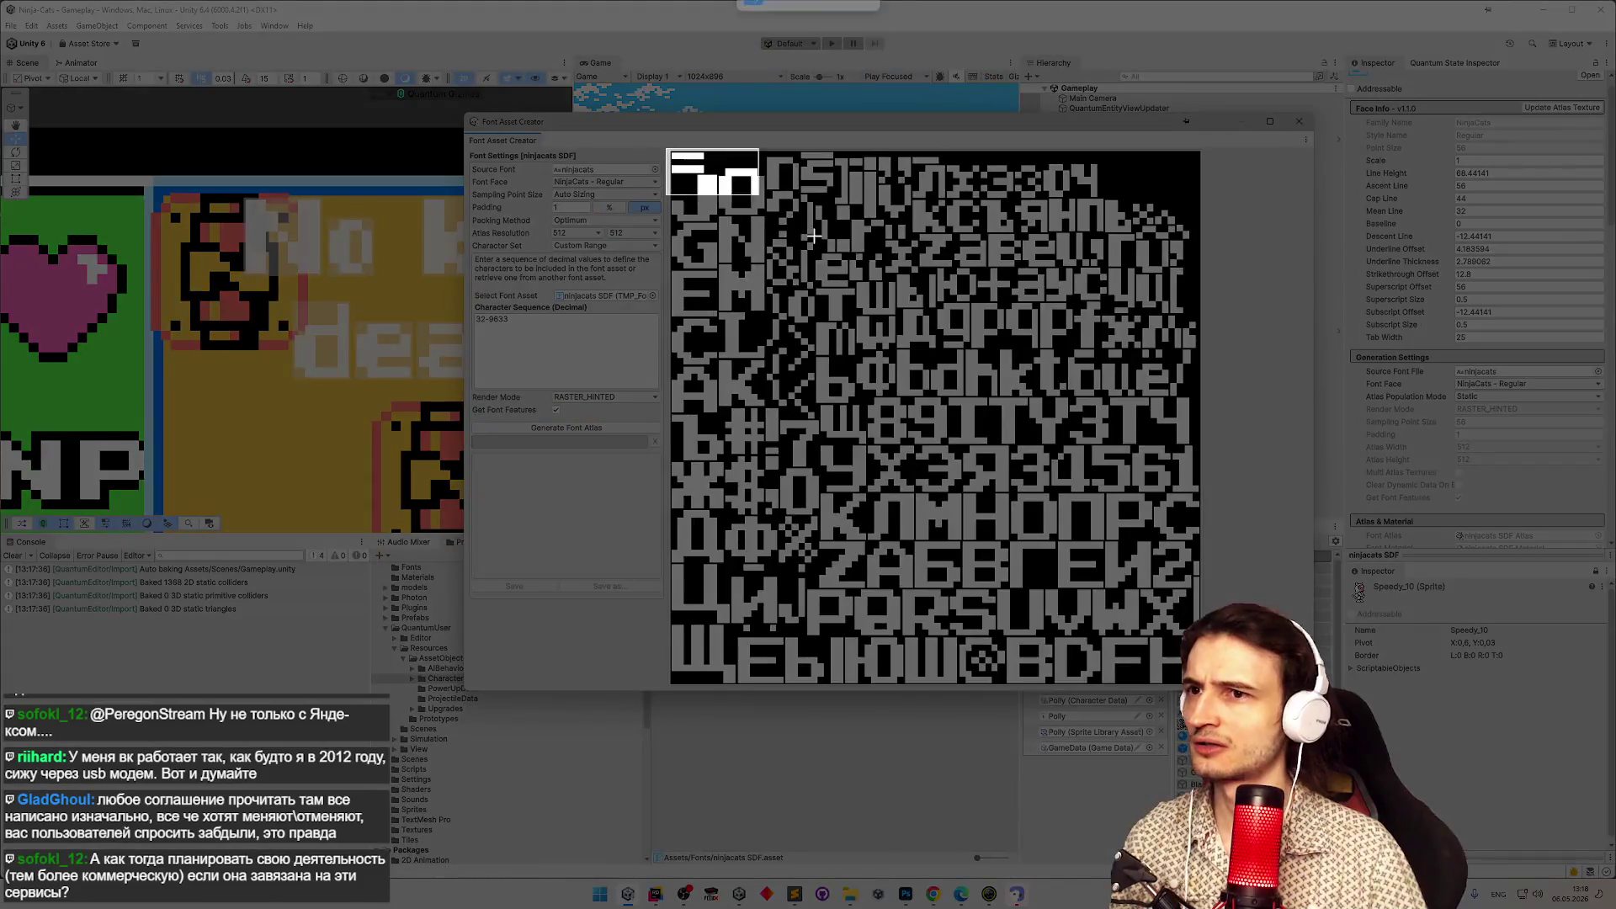
pyautogui.click(1082, 617)
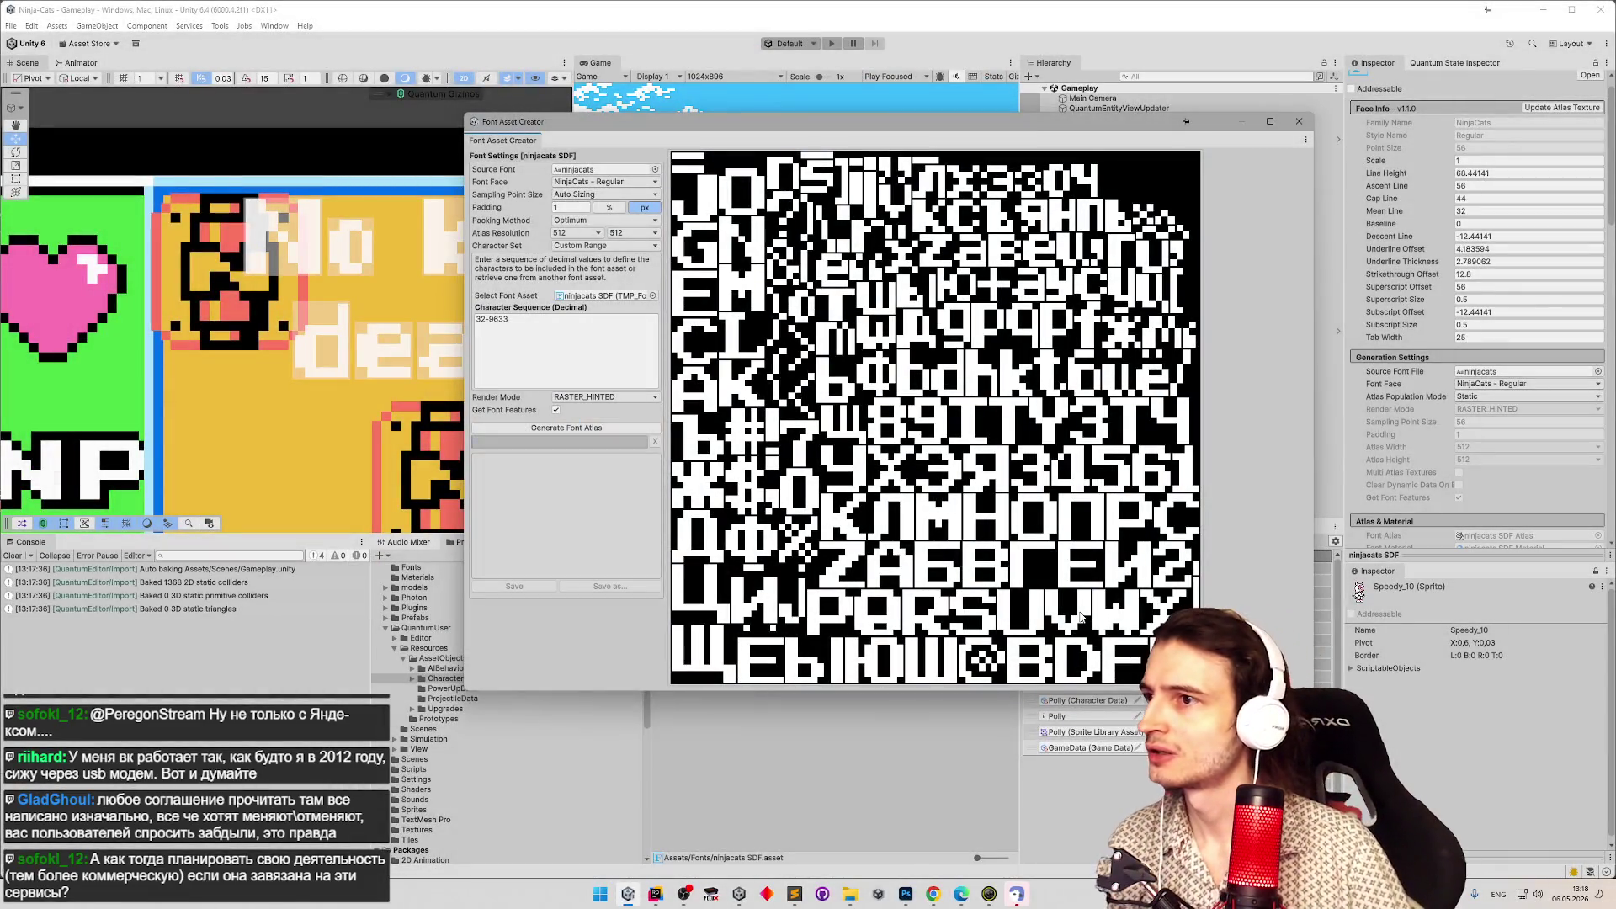
pyautogui.click(673, 161)
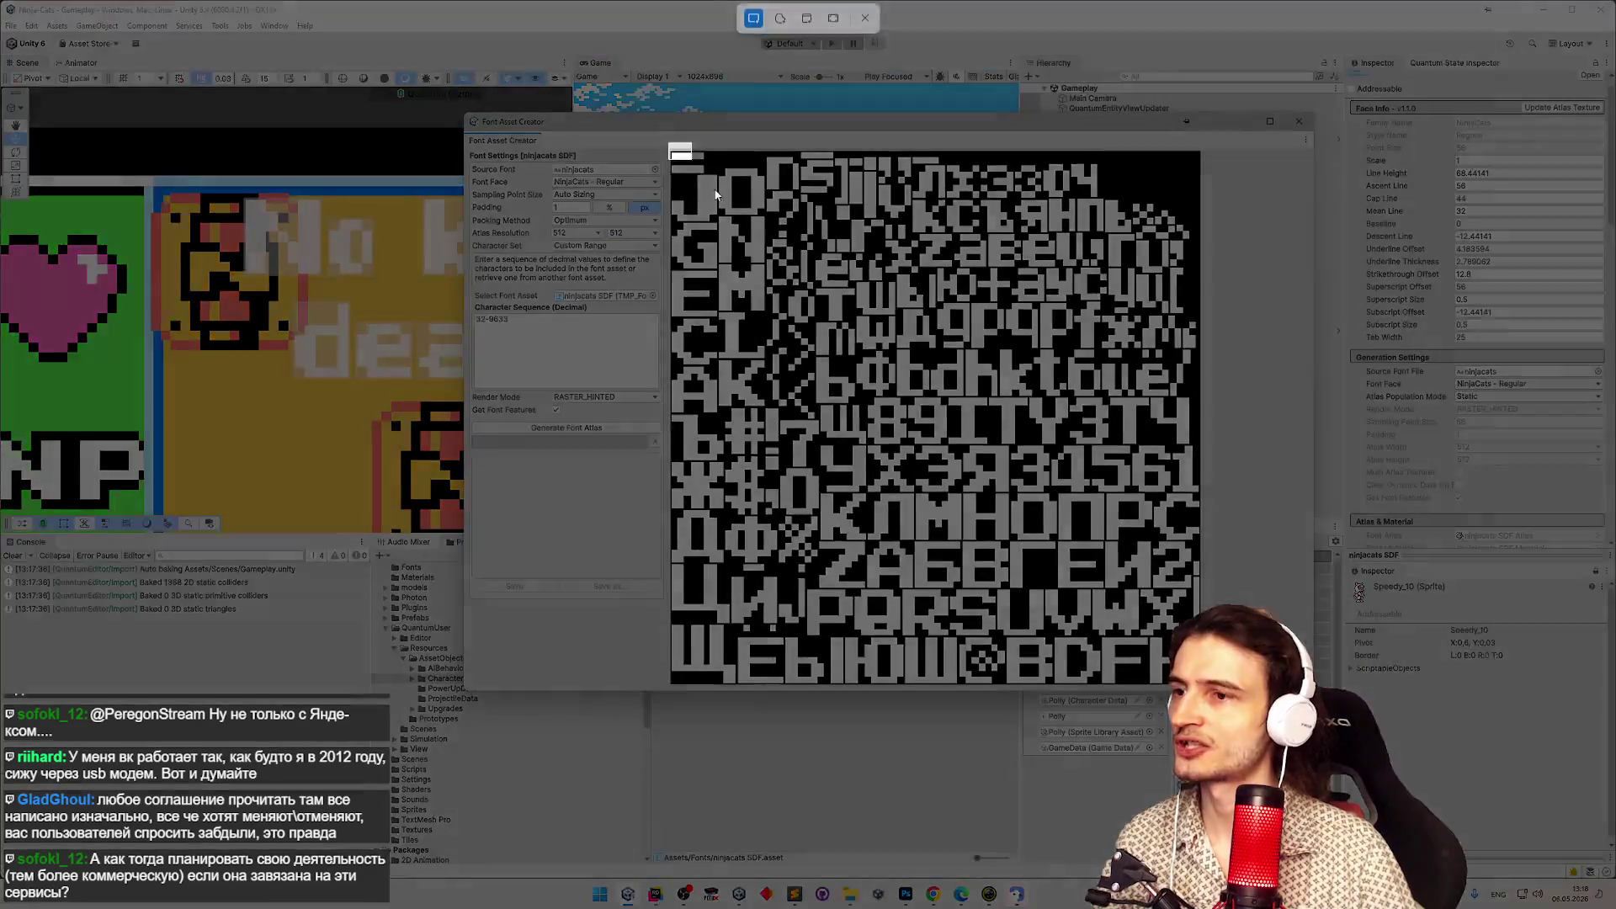
pyautogui.press('Escape')
pyautogui.click(601, 894)
# Launch Paint and paste the captured ninjacats font atlas.
pyautogui.write('pain')
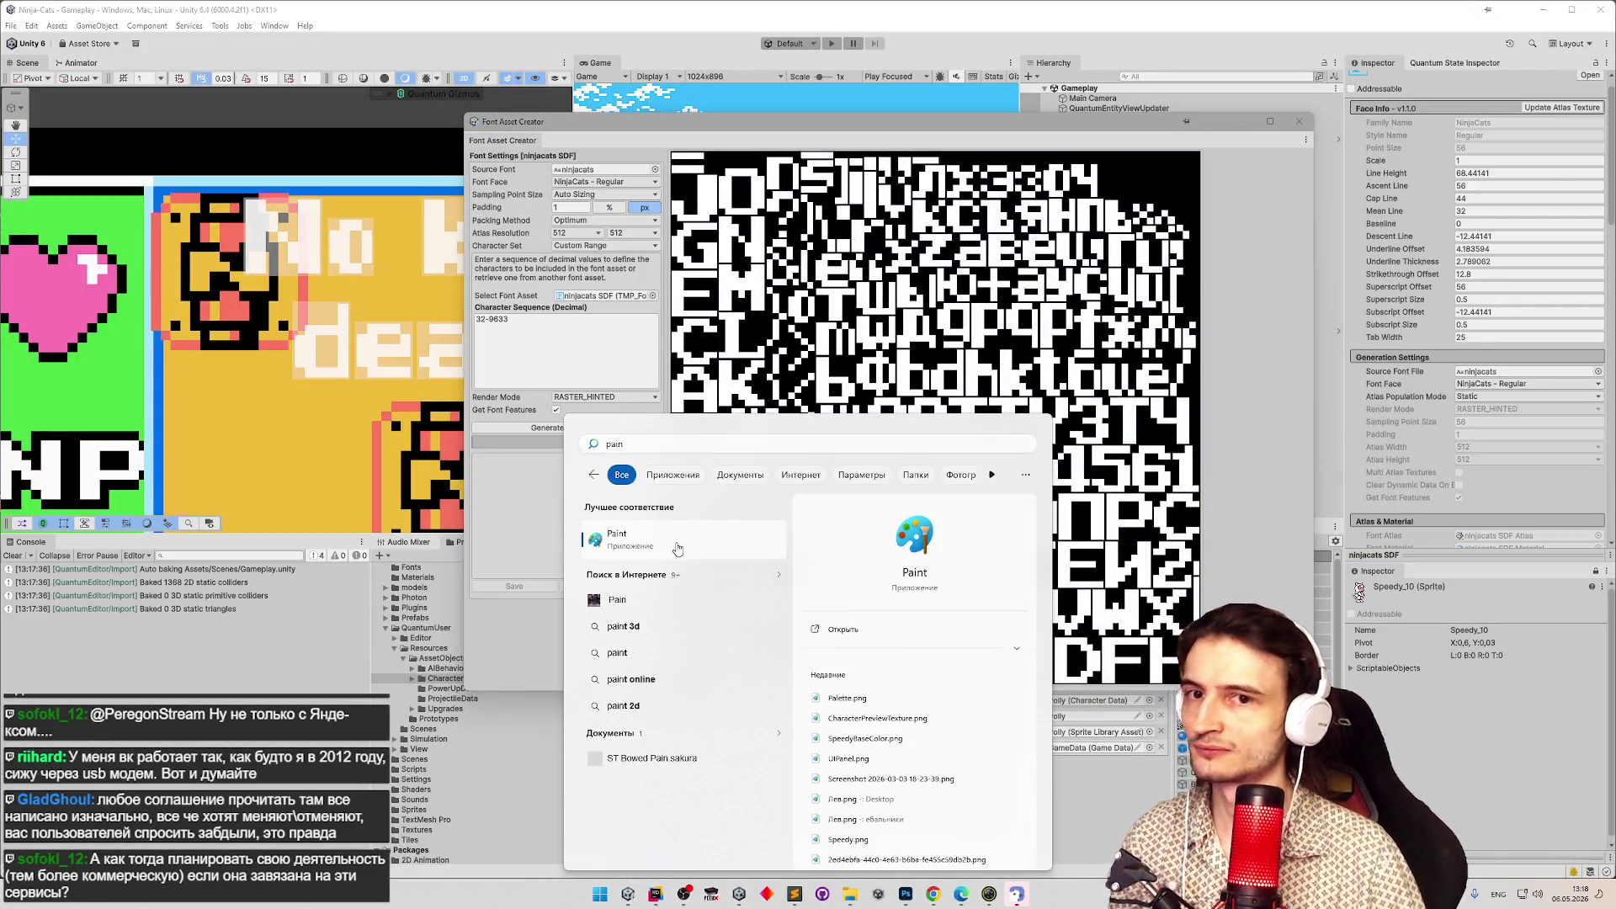
pyautogui.press('Return')
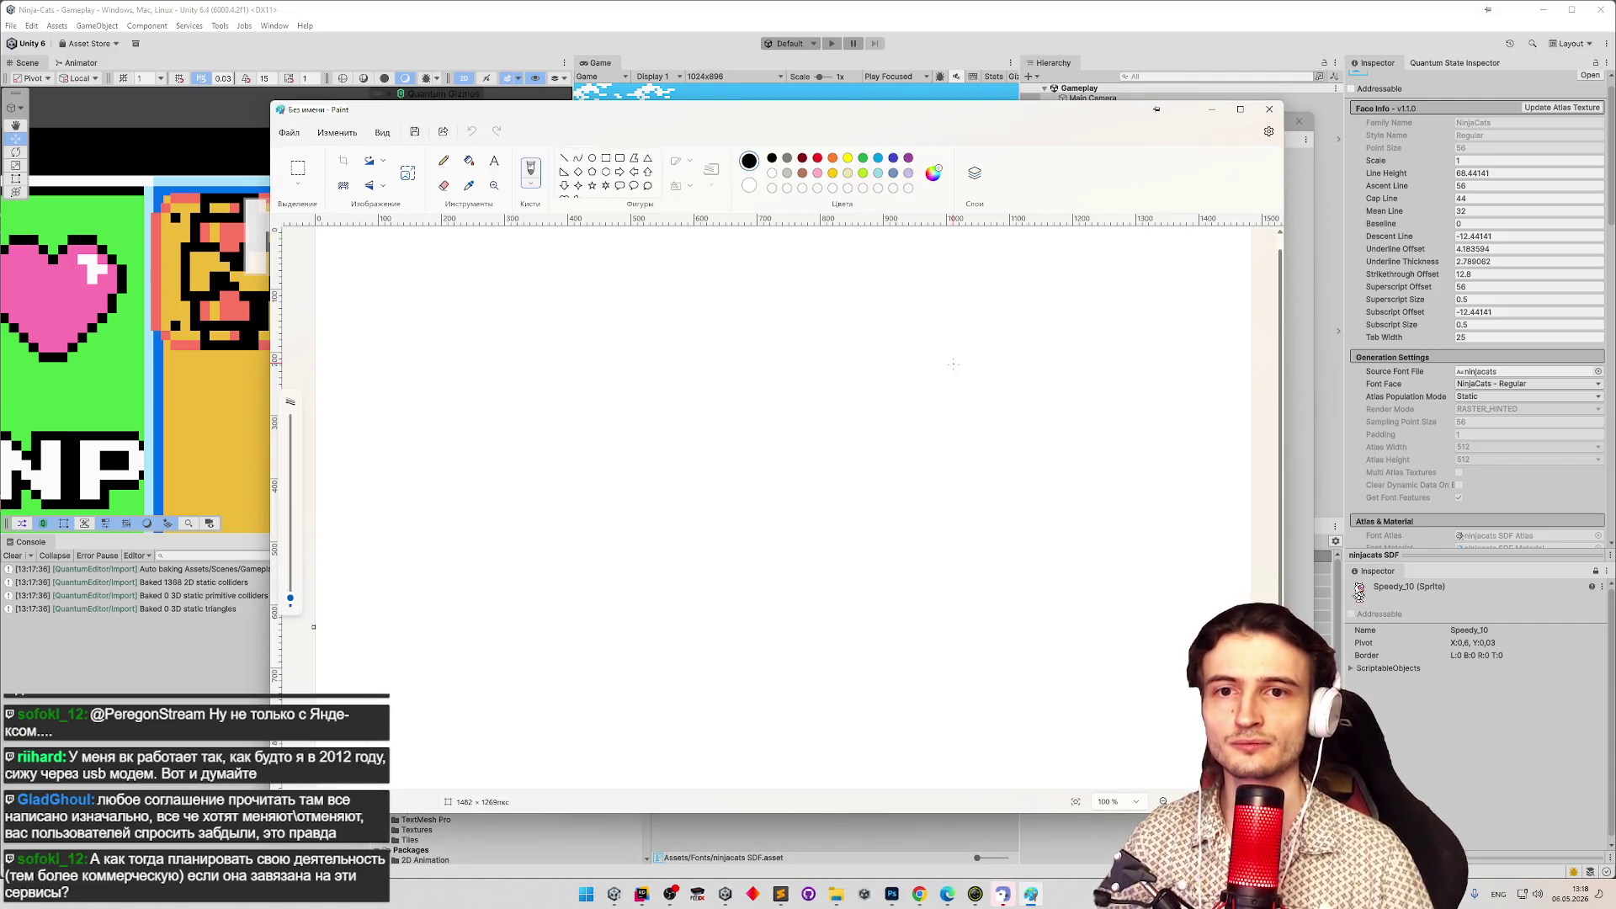
pyautogui.hotkey('ctrl', 'v')
pyautogui.scroll(1, 961, 433)
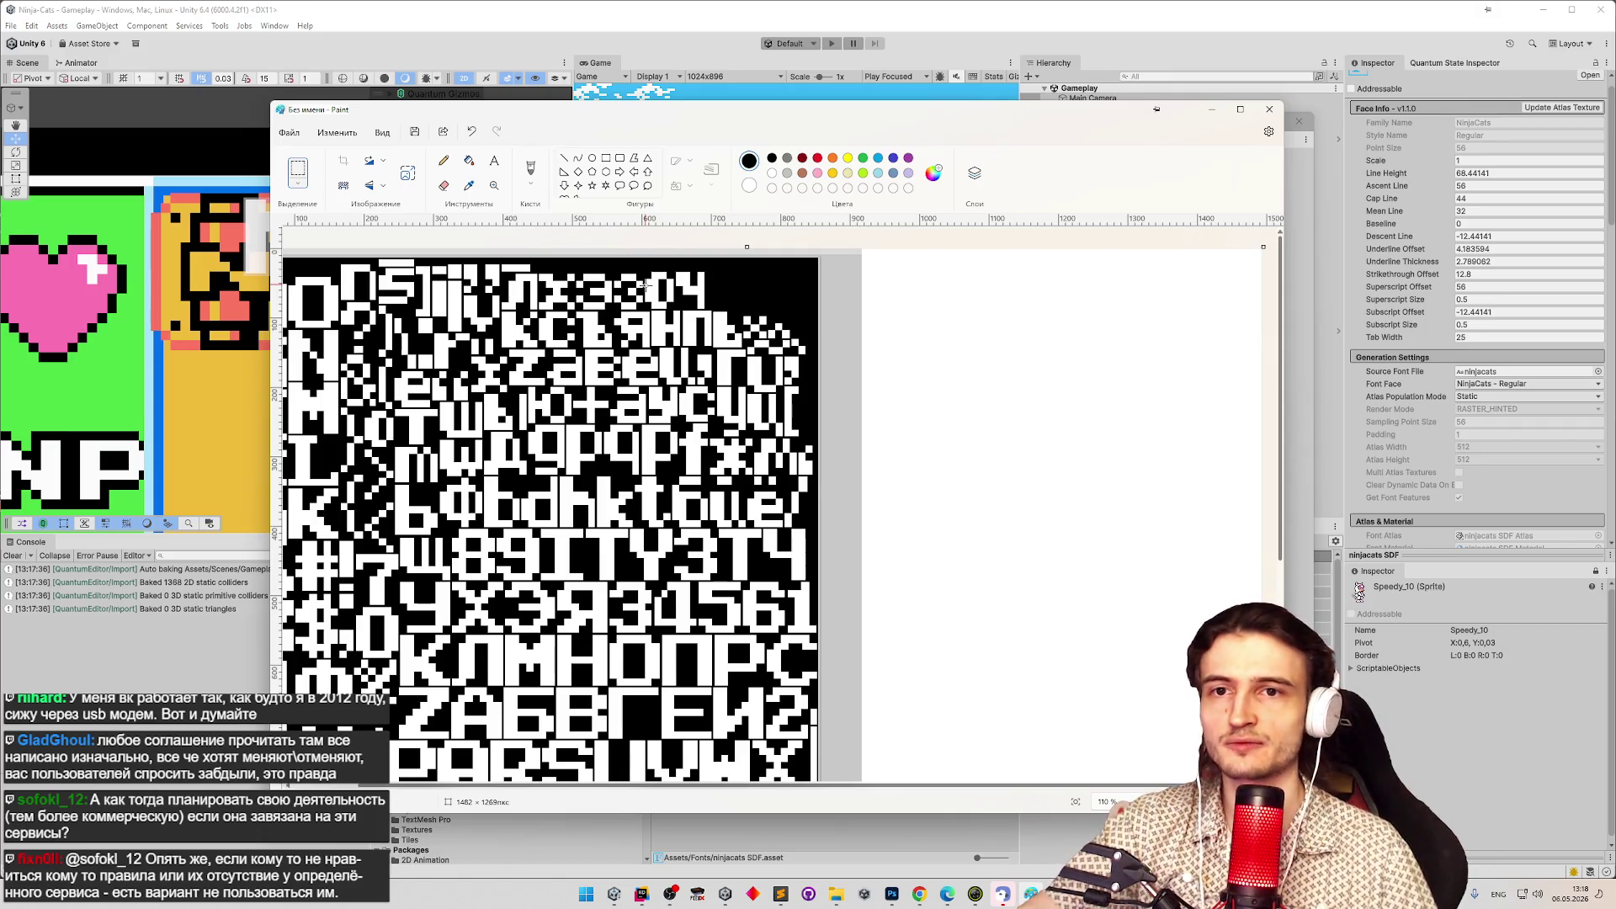
pyautogui.moveTo(926, 787); pyautogui.dragTo(749, 787)
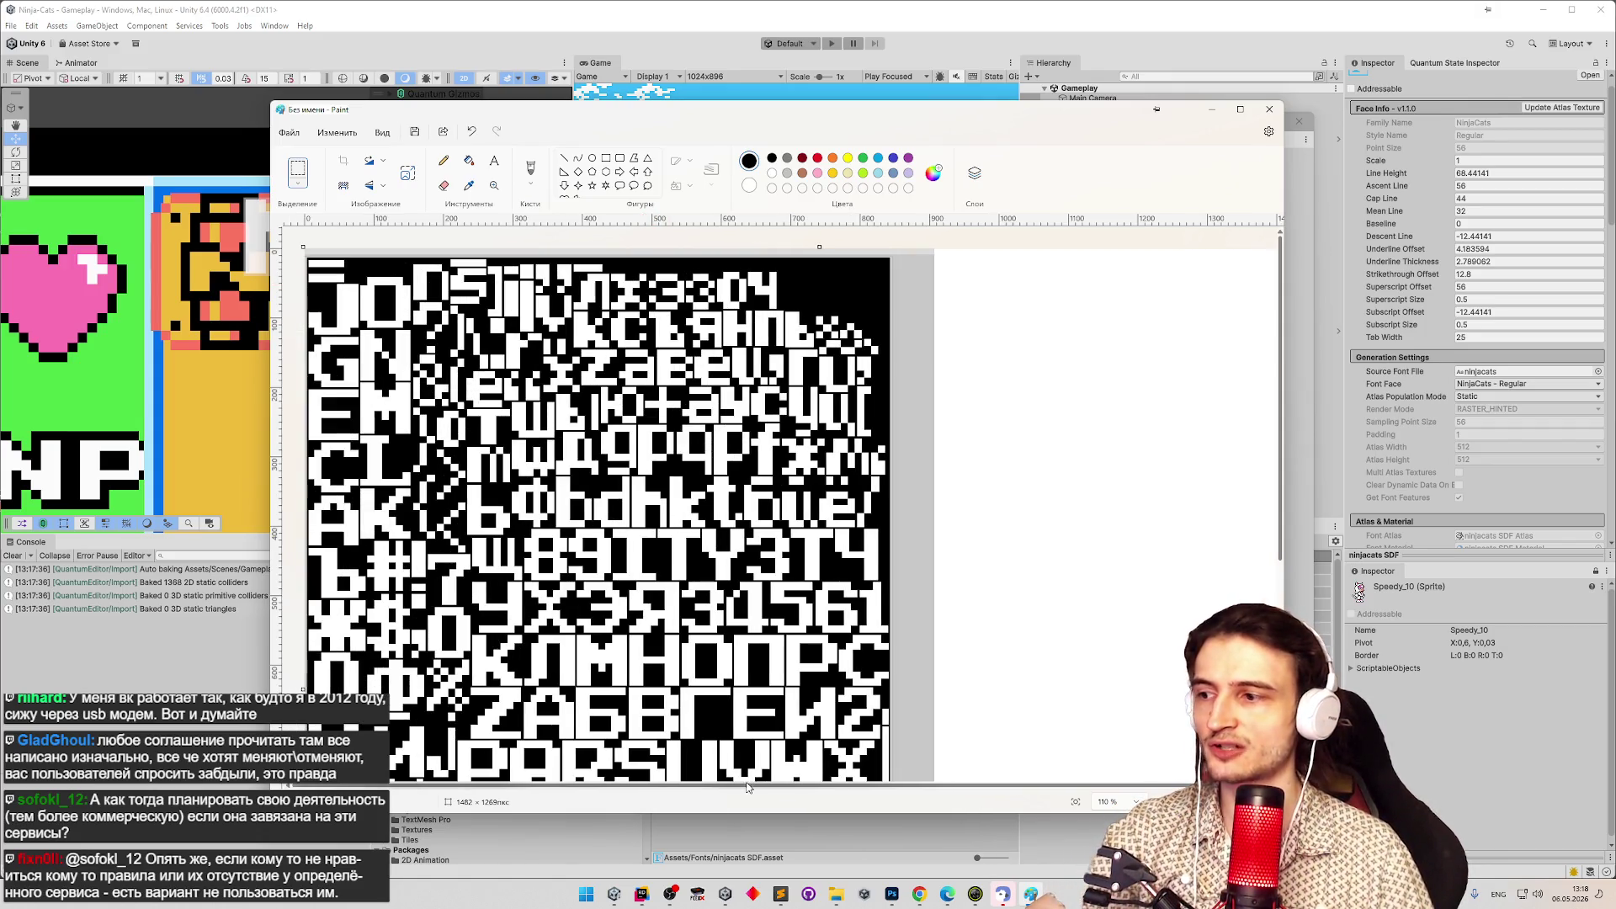
# Zoom in, paste the atlas again, and select the whole image.
pyautogui.press('z')
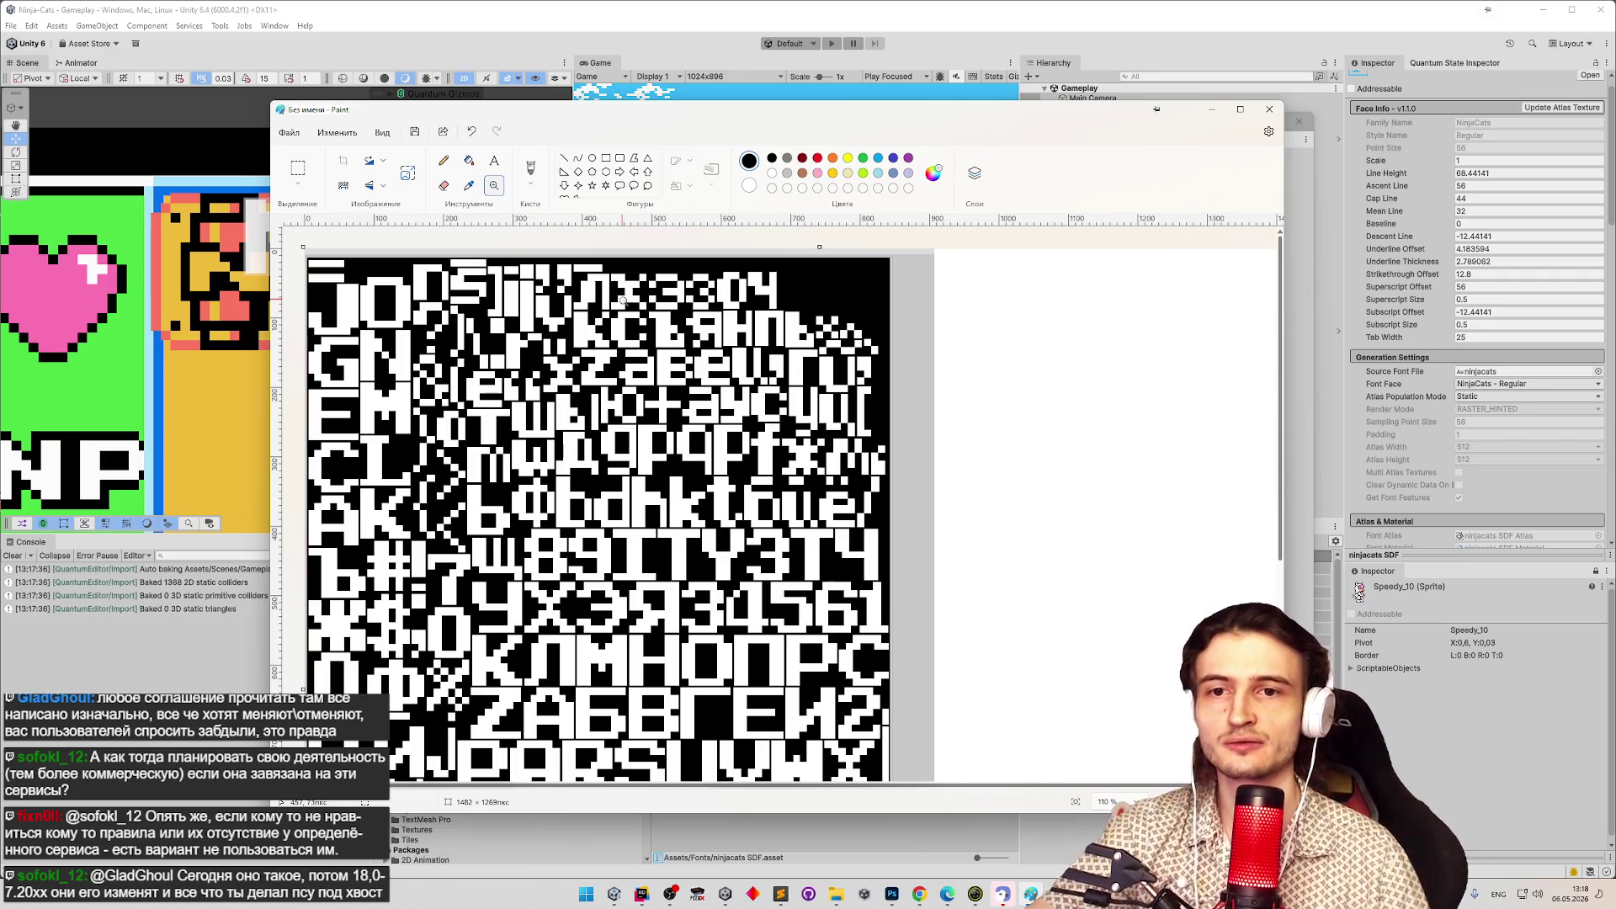
pyautogui.press('Escape')
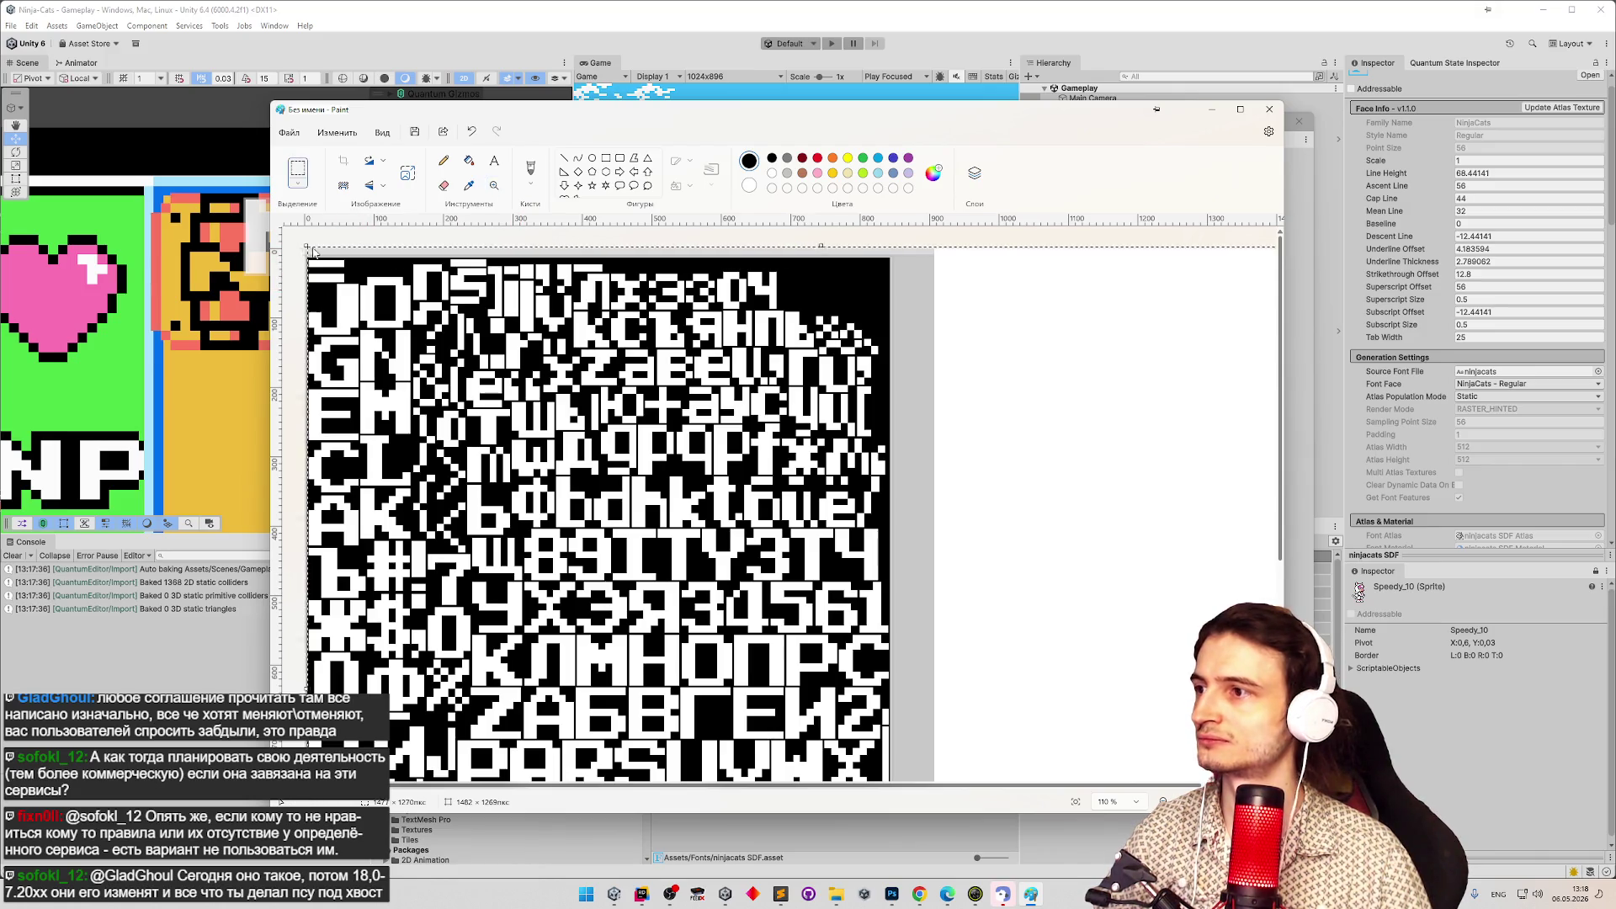
pyautogui.hotkey('ctrl', 'v')
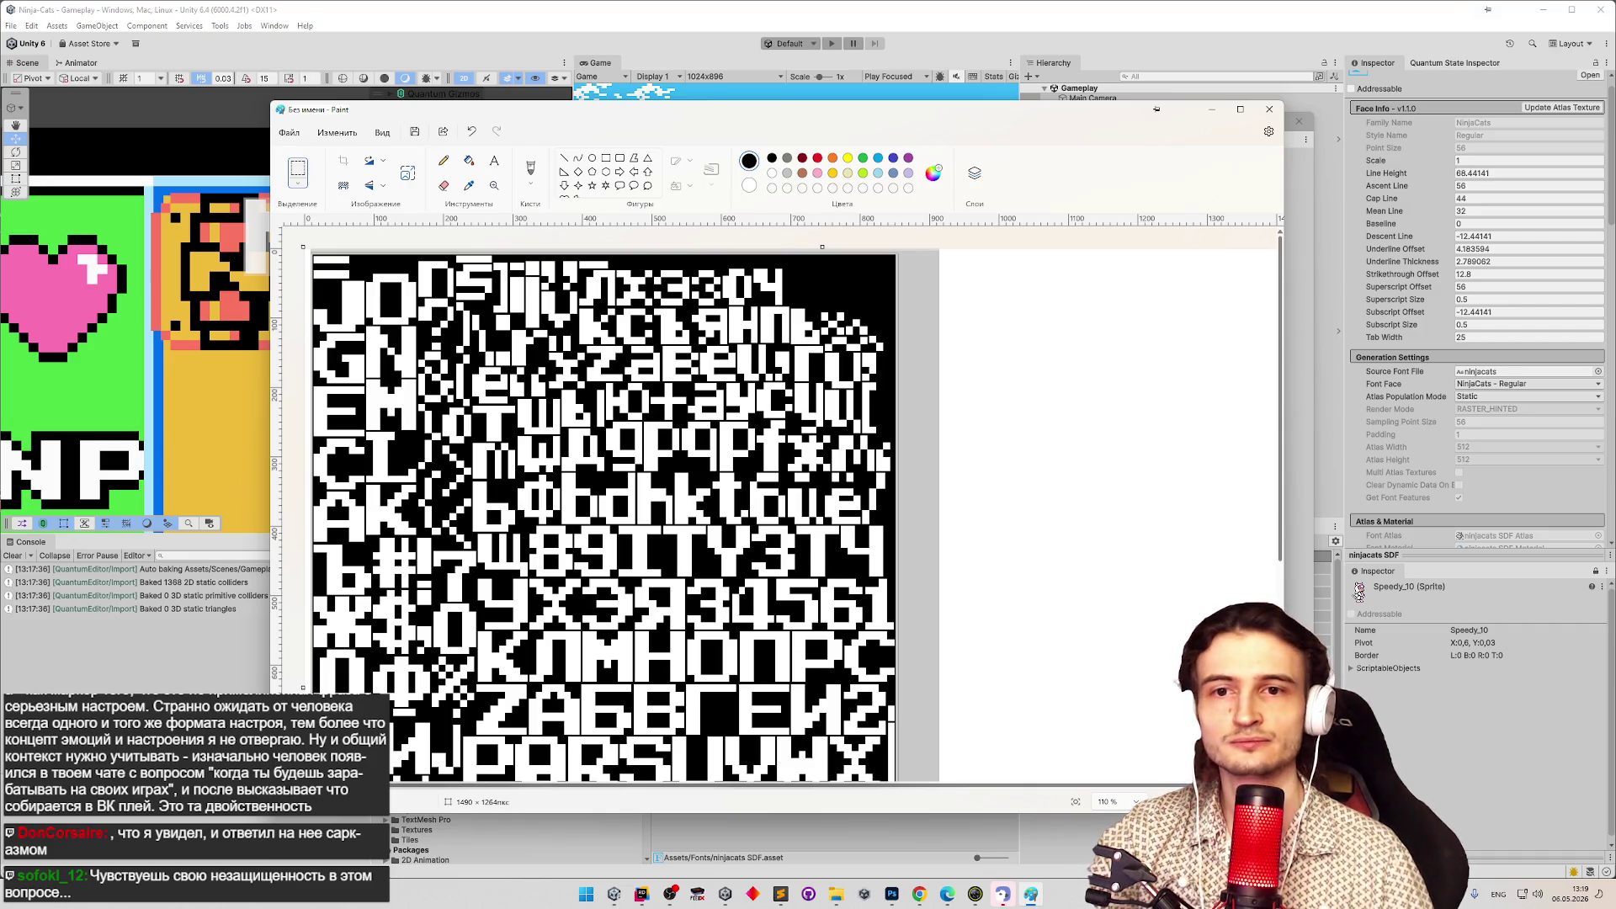
pyautogui.click(298, 173)
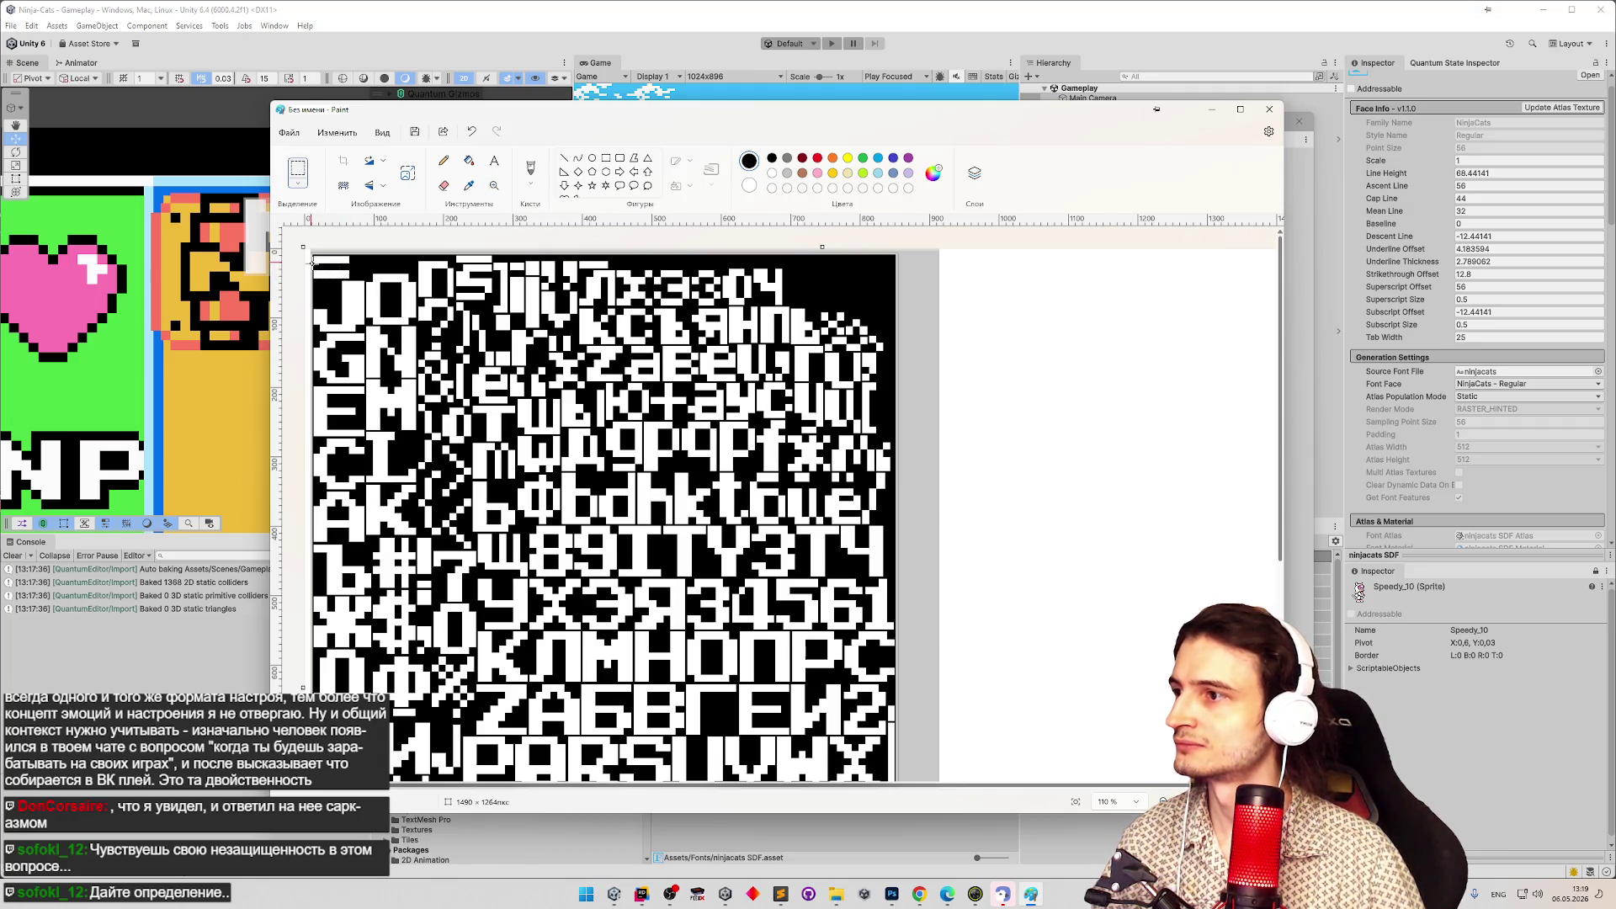
pyautogui.hotkey('ctrl', 'a')
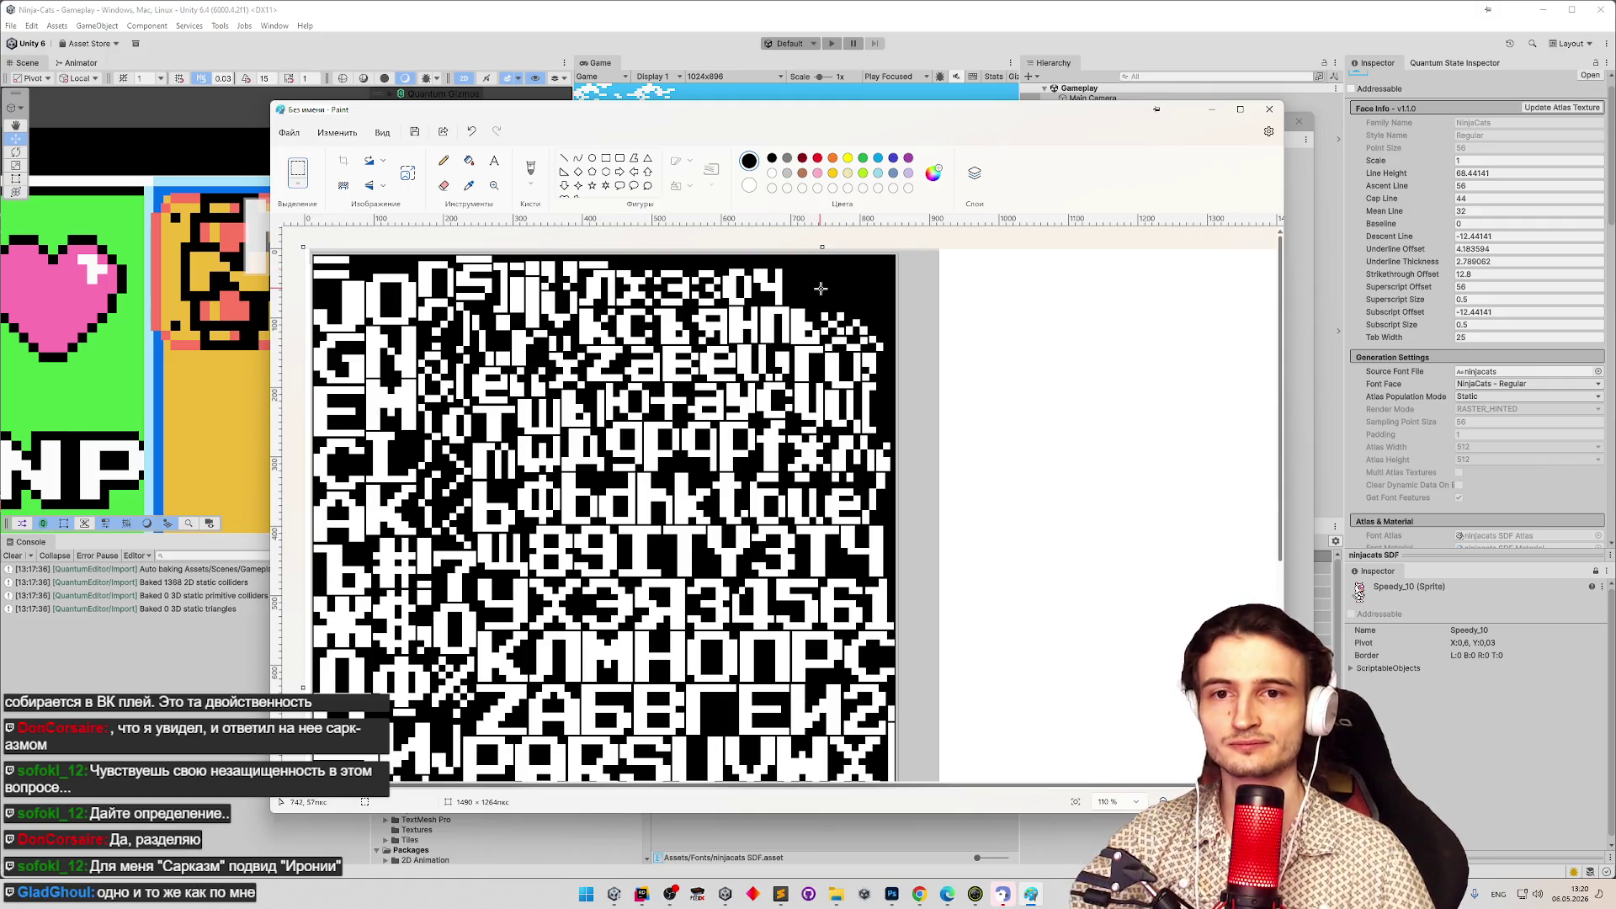
# Select part of the atlas image in Paint, then cancel both the save and close prompts without saving.
pyautogui.moveTo(898, 253); pyautogui.dragTo(823, 352)
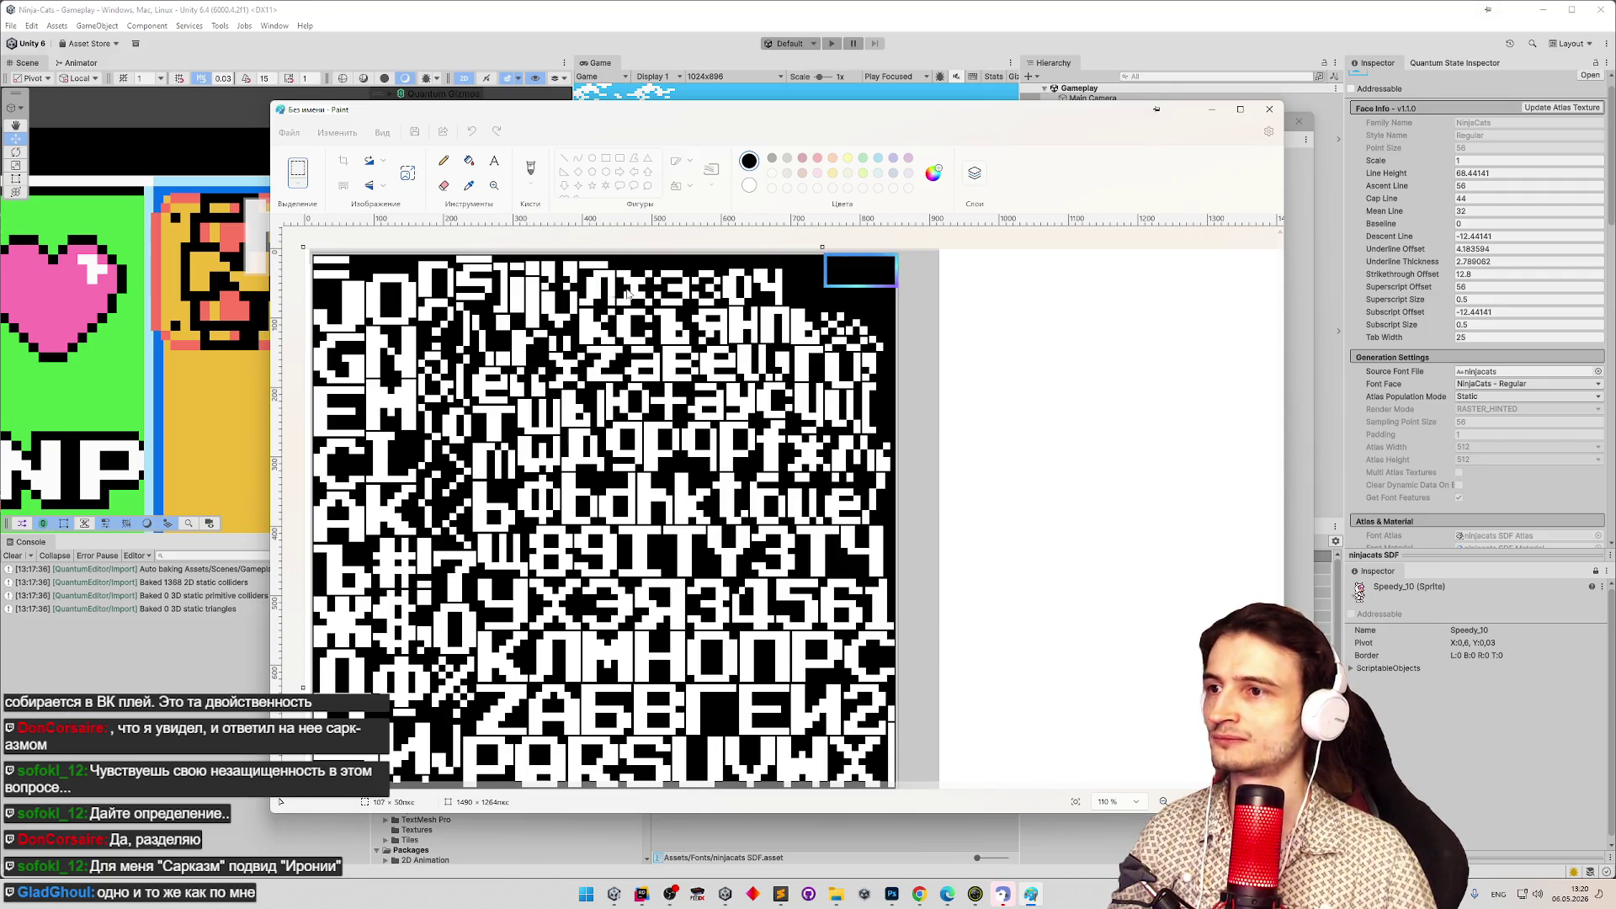
pyautogui.hotkey('ctrl', 's')
pyautogui.press('Escape')
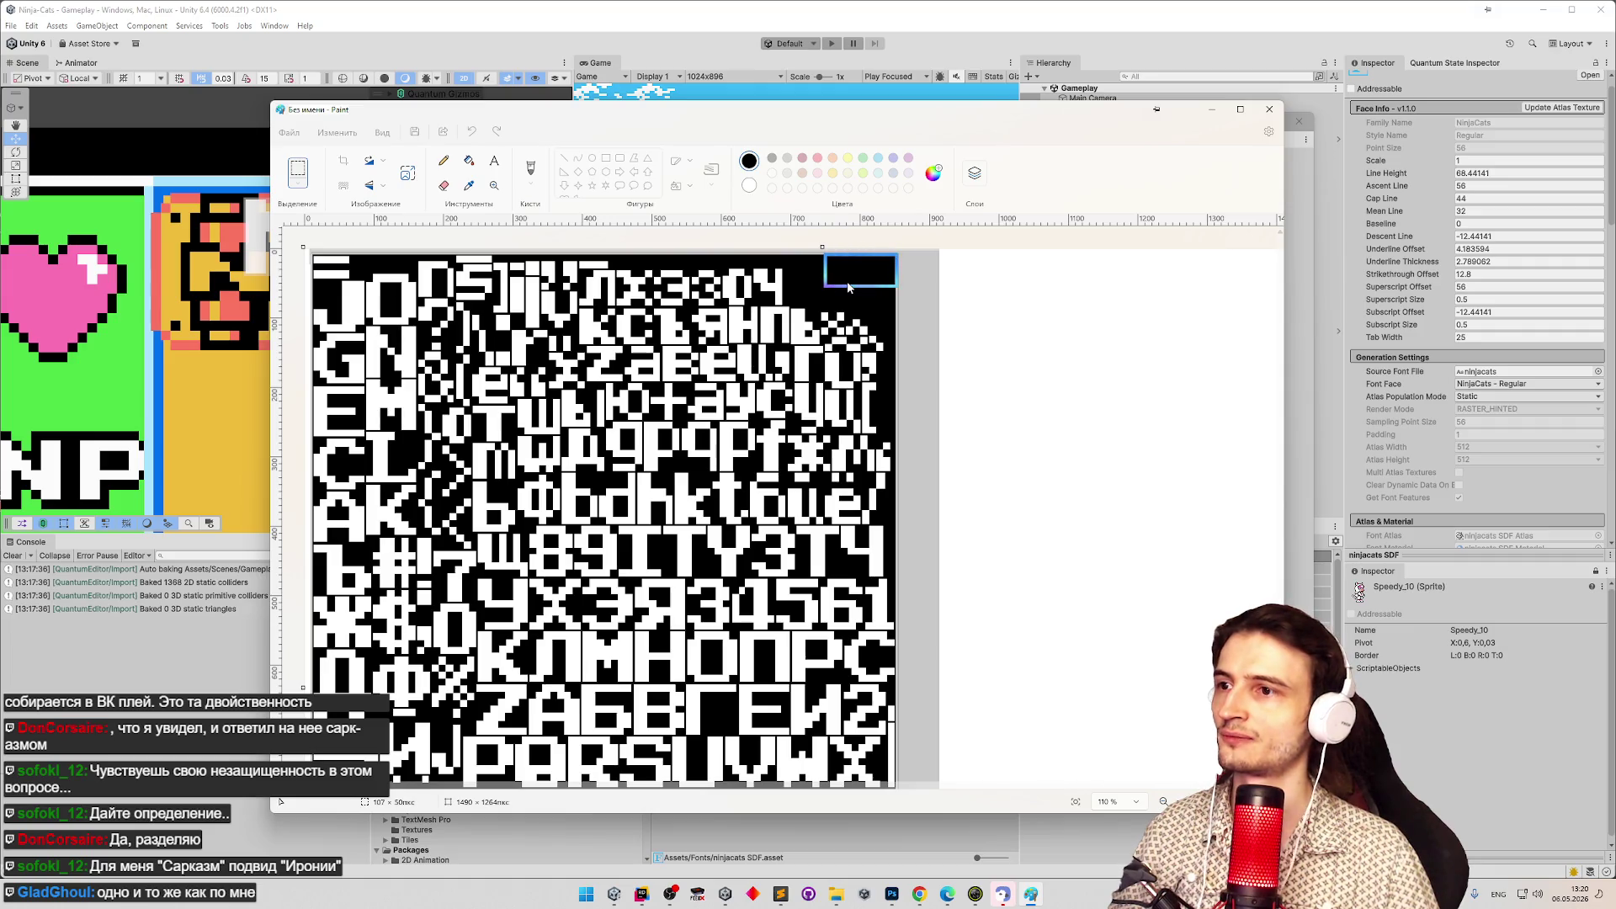
pyautogui.click(1269, 109)
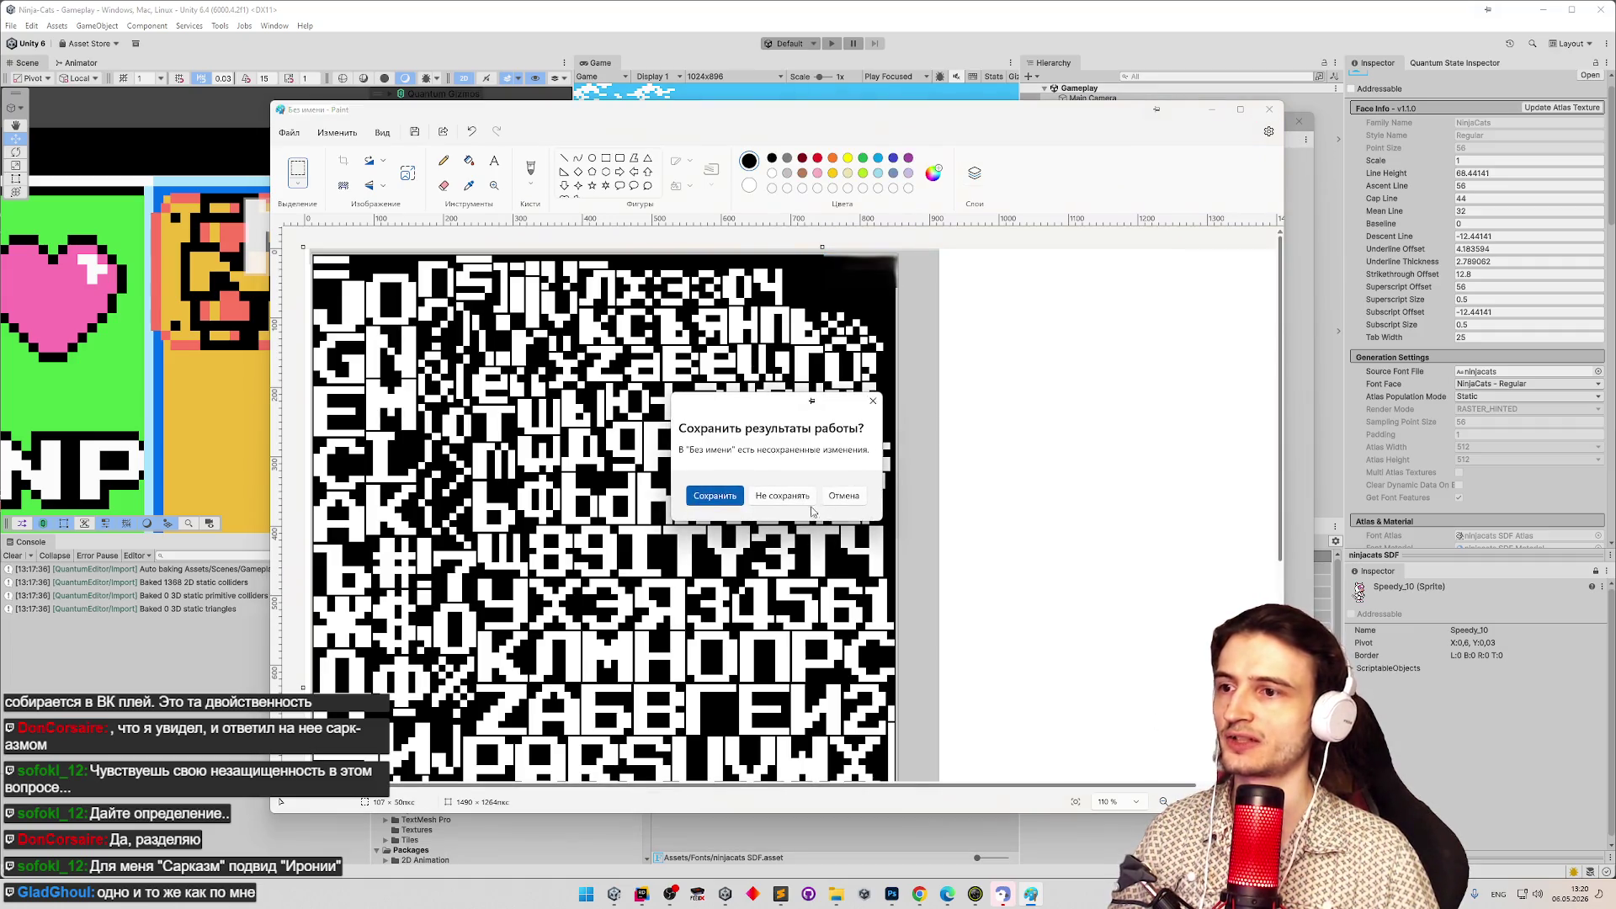
pyautogui.click(844, 496)
# Move the Paint window aside and minimize it to clear it from view.
pyautogui.moveTo(836, 286); pyautogui.dragTo(850, 347)
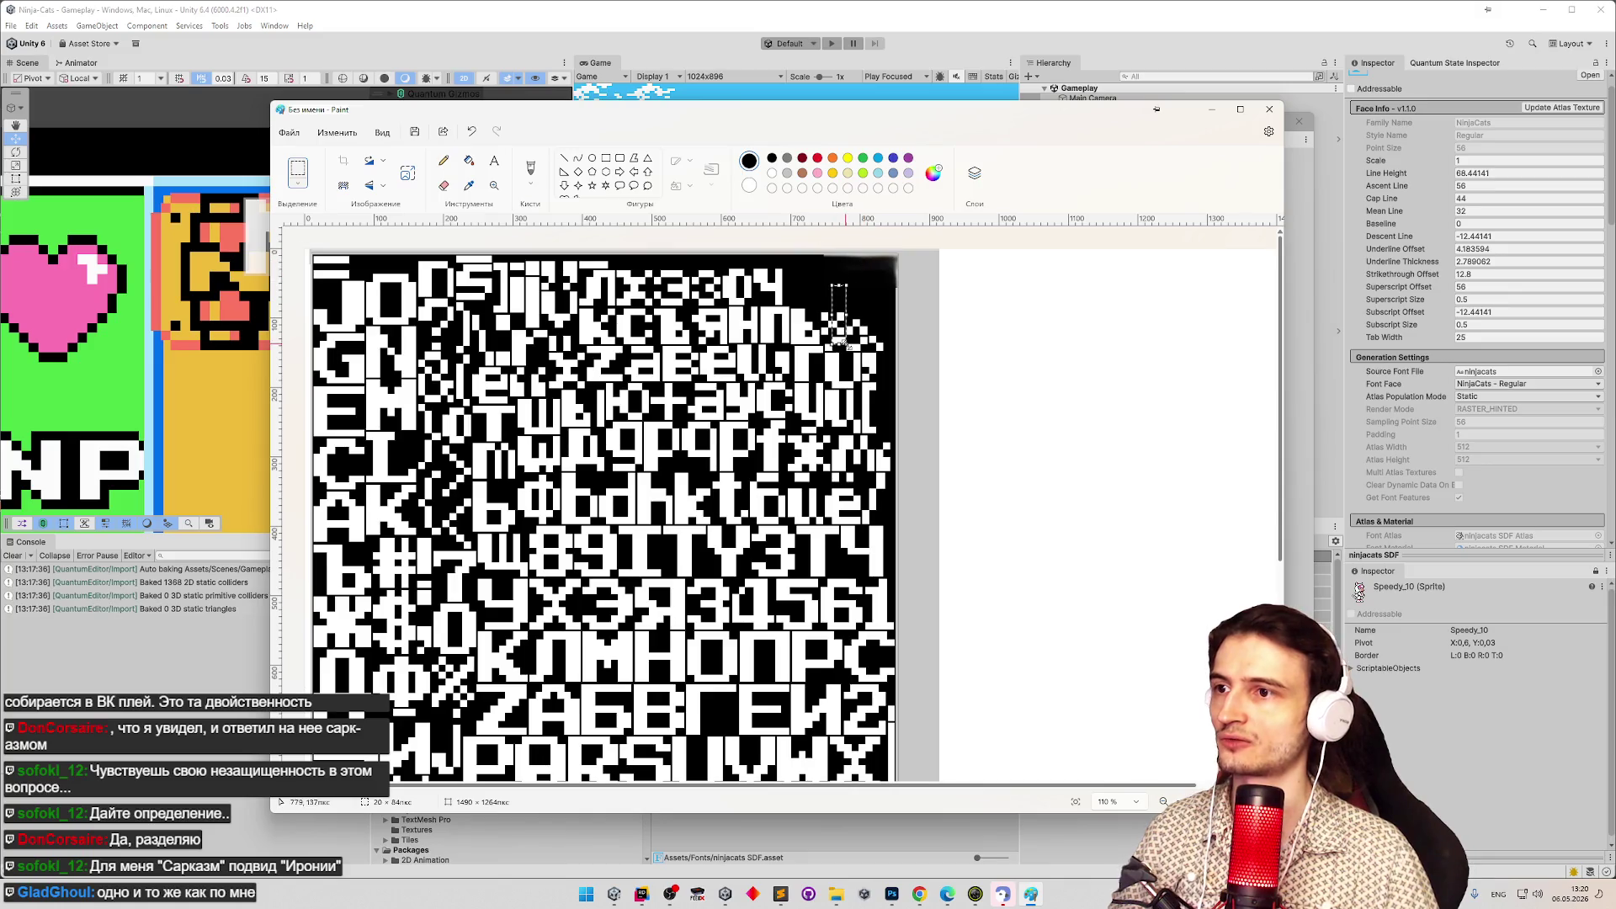
pyautogui.moveTo(1225, 121); pyautogui.dragTo(1252, 174)
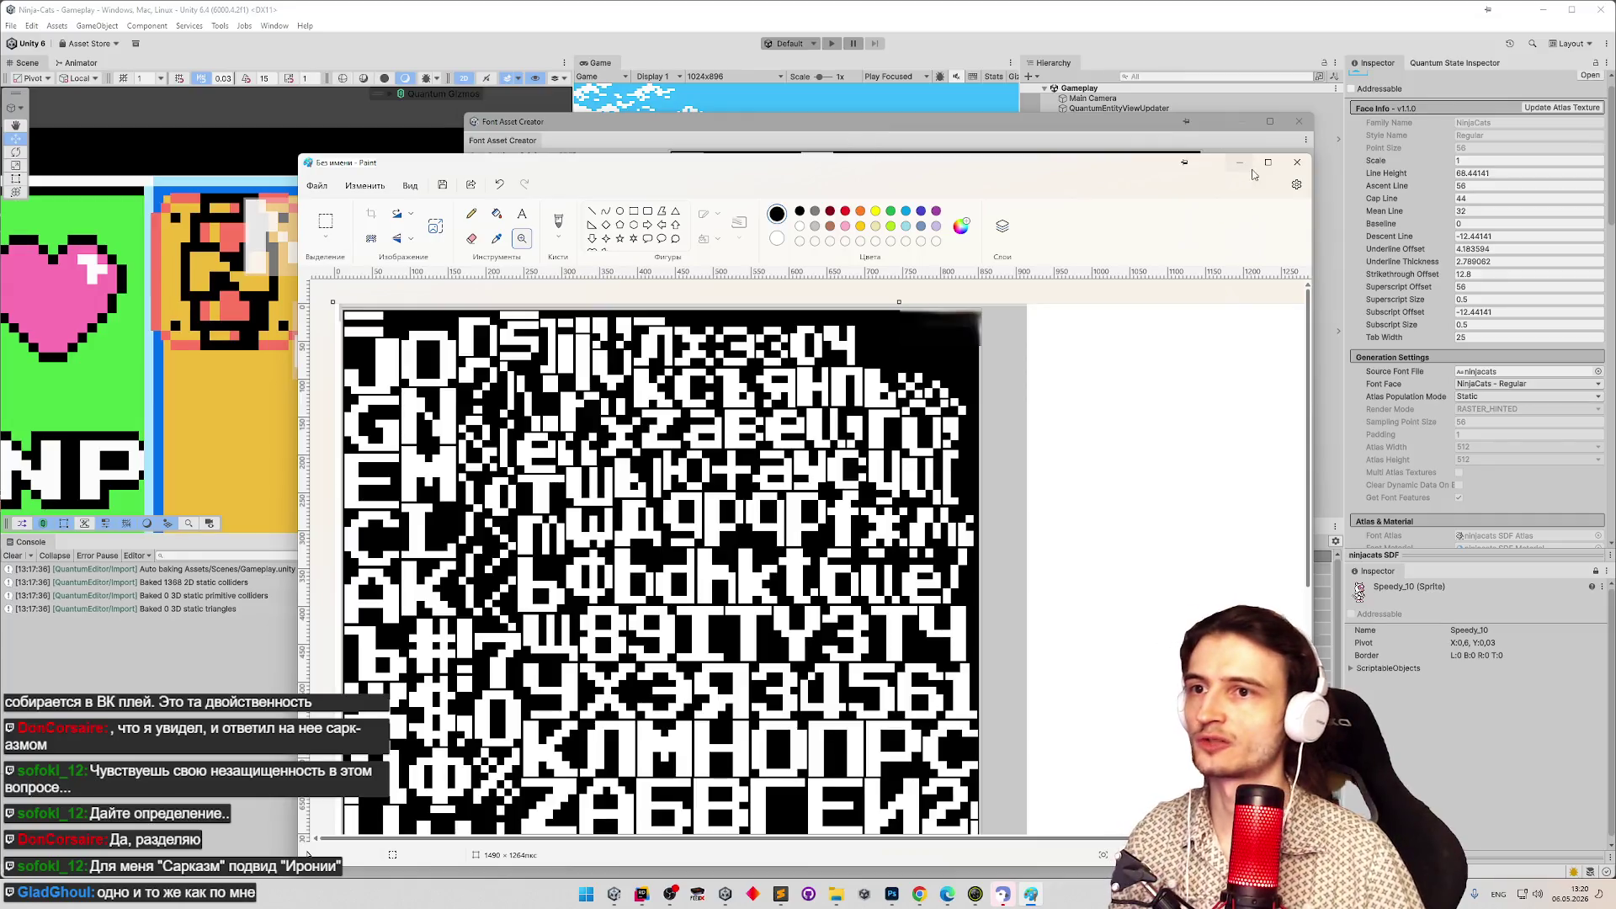
pyautogui.click(1297, 162)
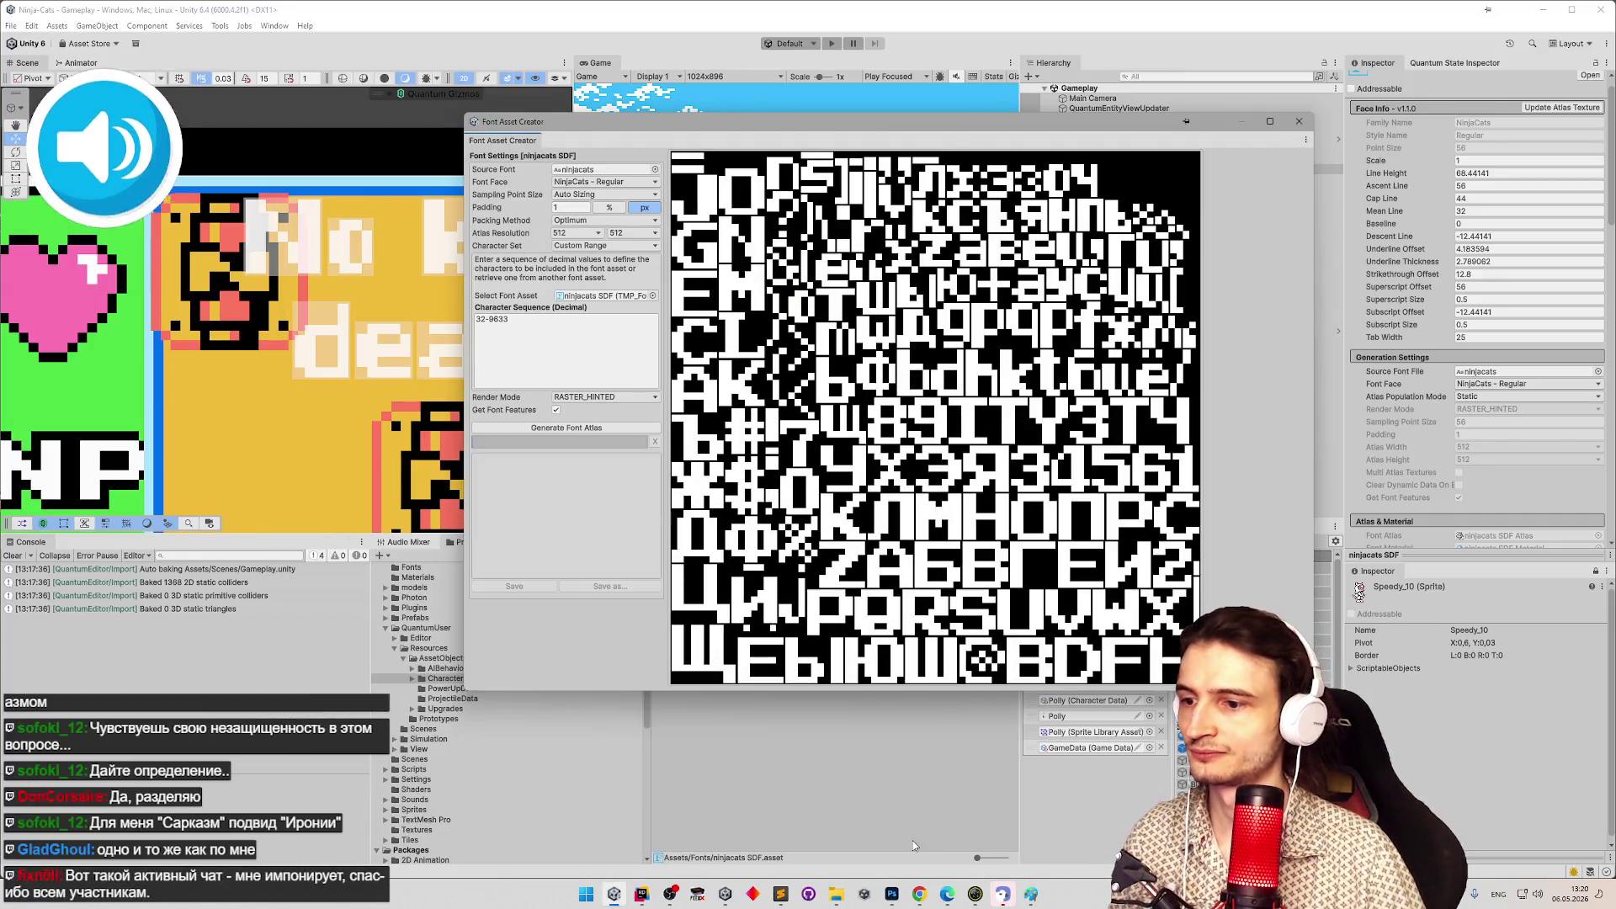
pyautogui.click(891, 894)
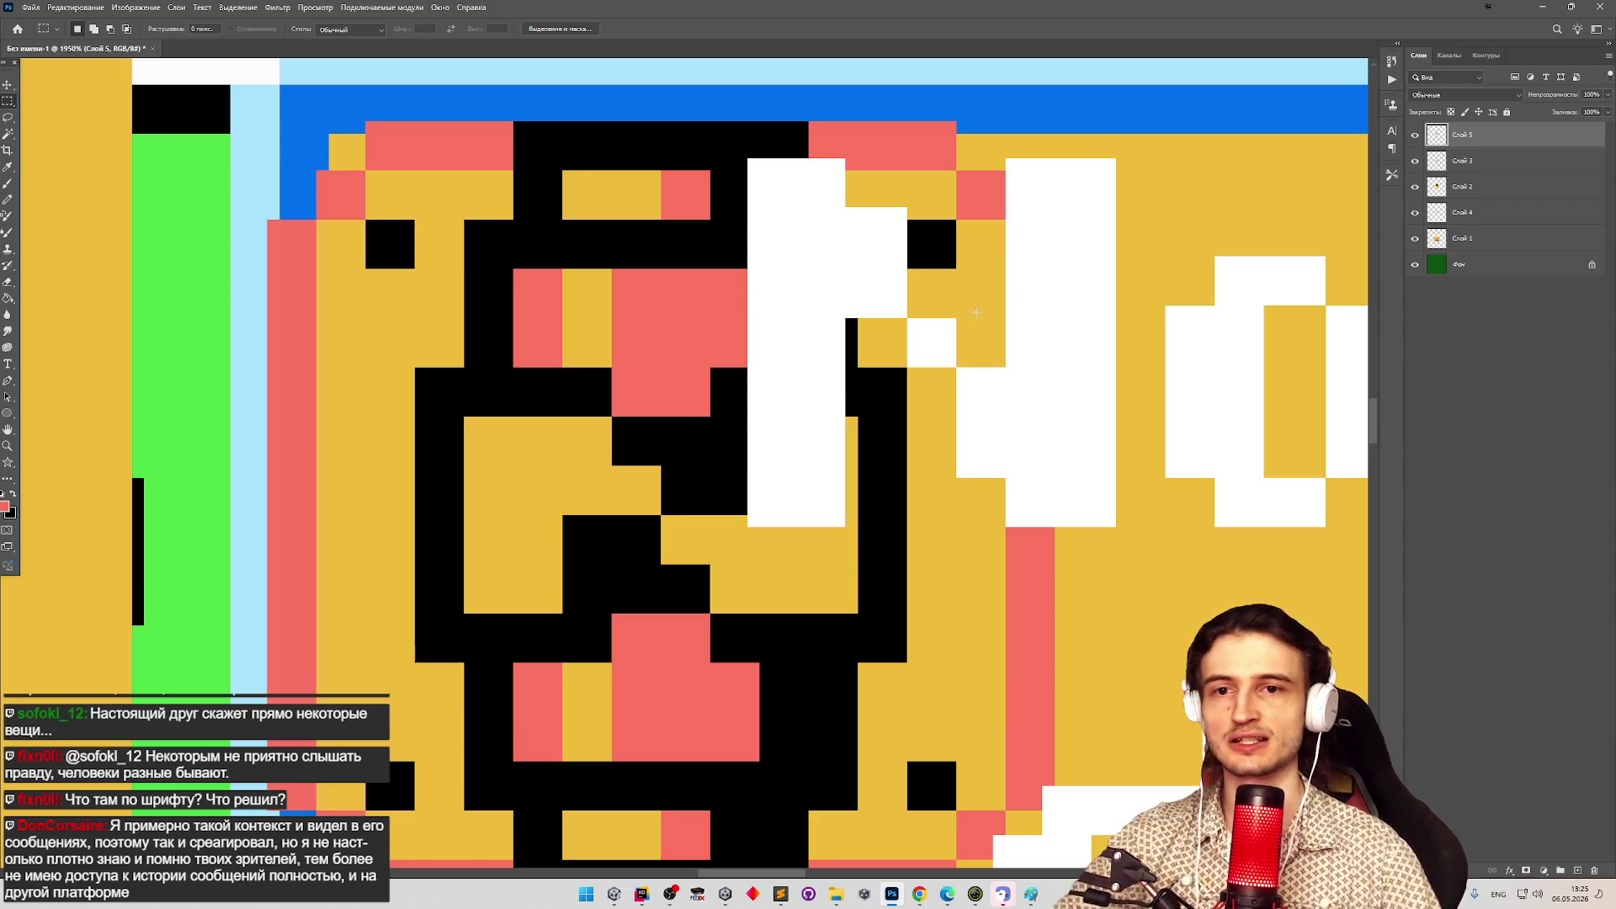
# With the Move tool, hide and reshow the Слой 3 and Слой 4 letter layers to compare them.
pyautogui.press('v')
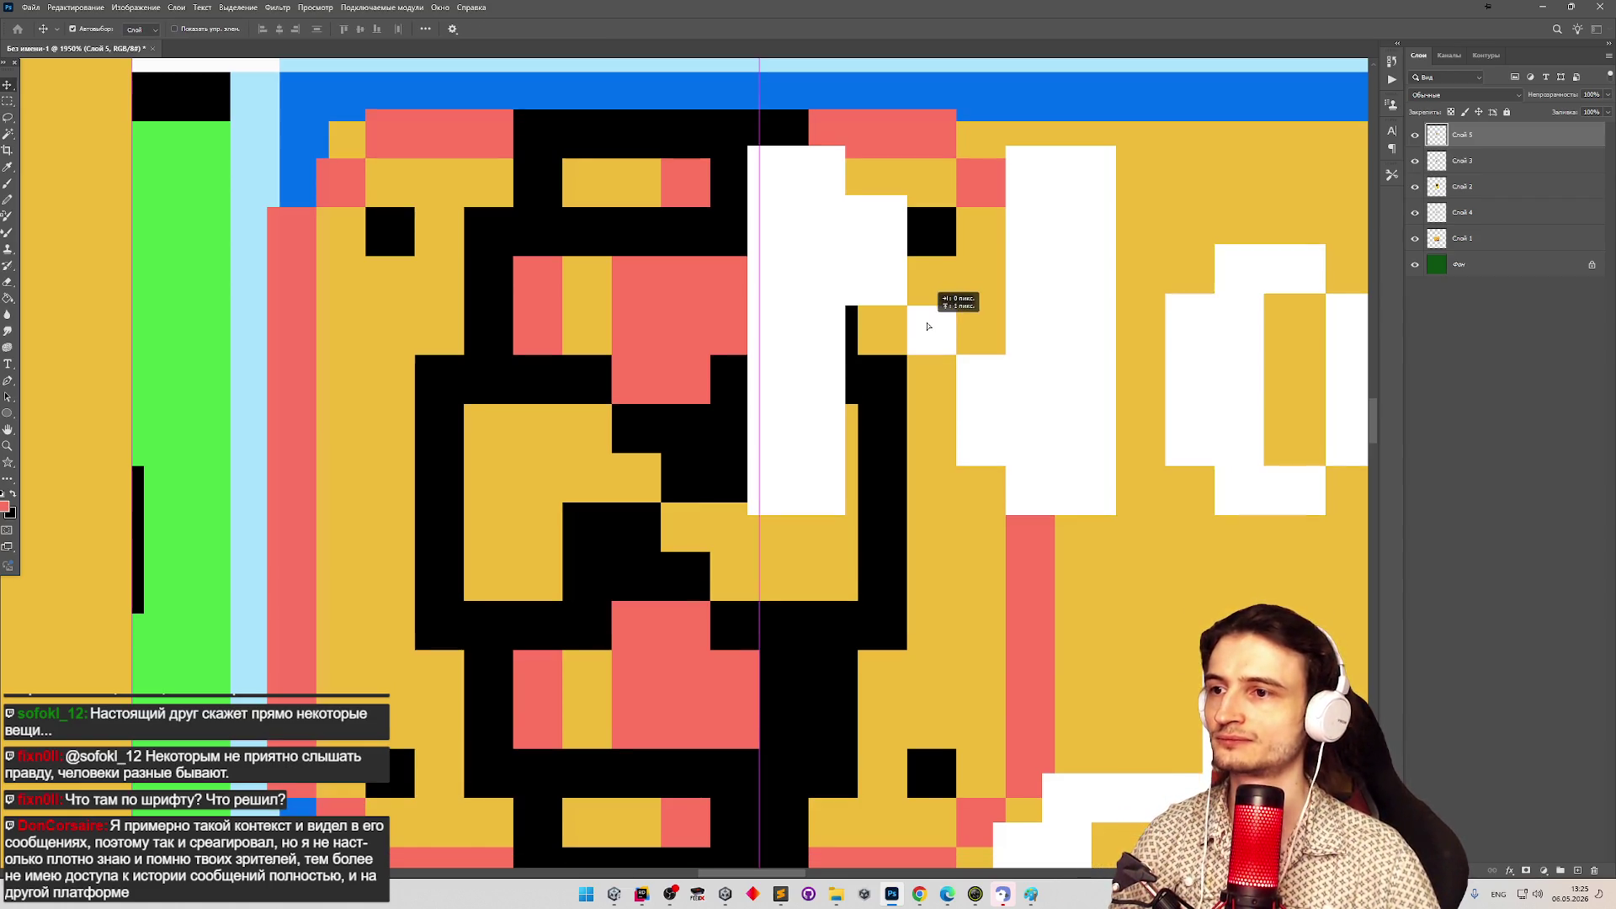
pyautogui.click(1416, 161)
pyautogui.click(1416, 161)
pyautogui.click(1415, 213)
pyautogui.click(1416, 212)
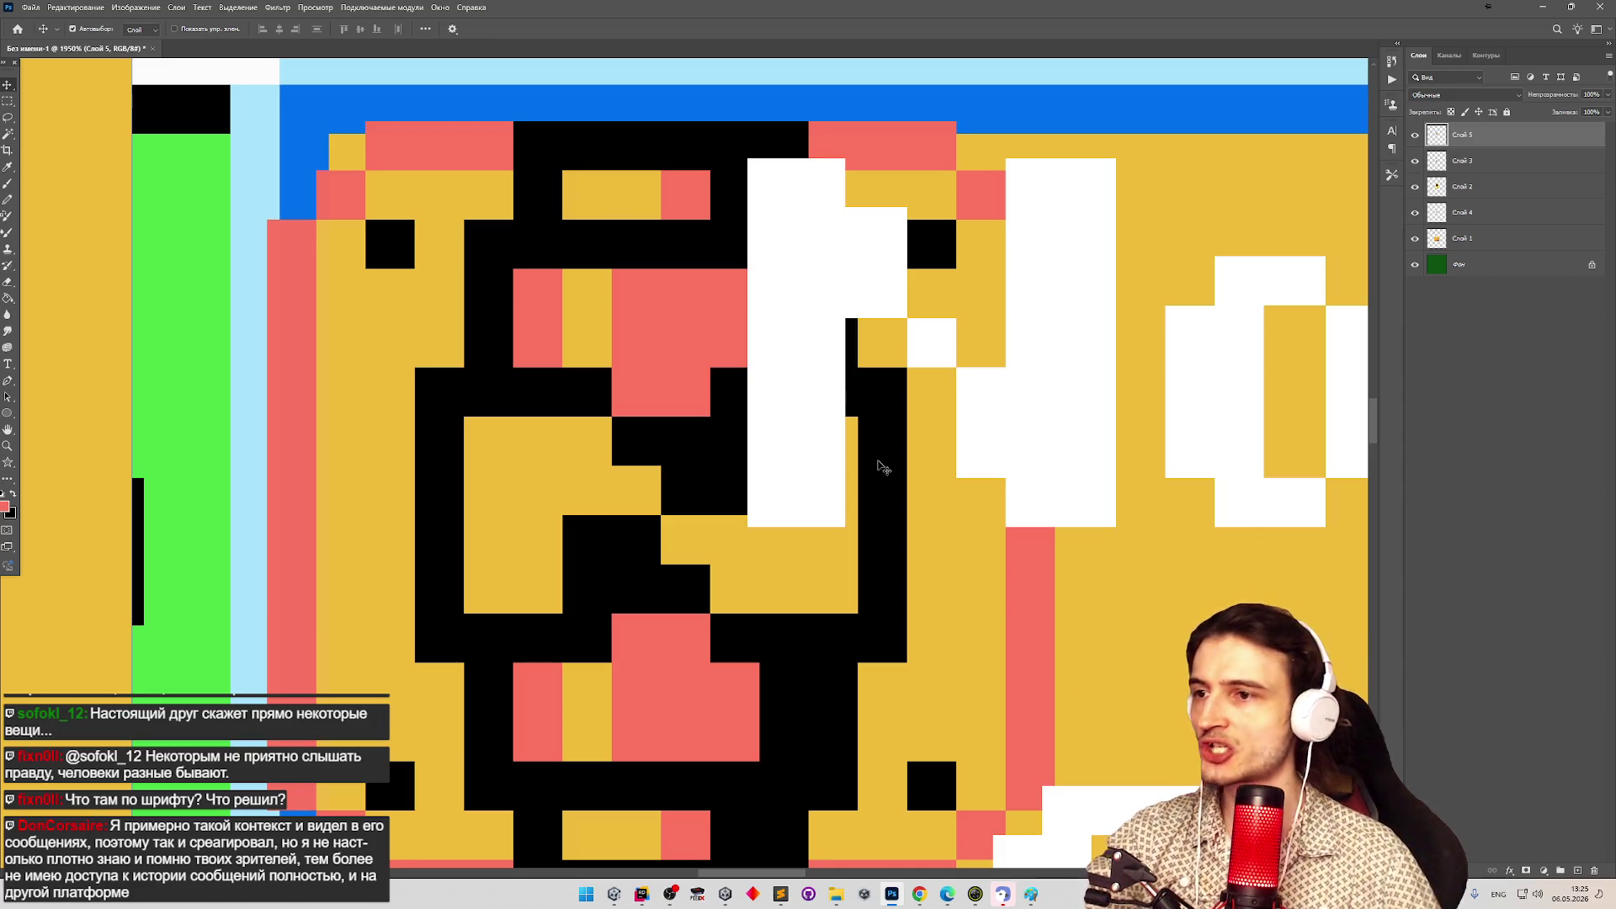
pyautogui.click(782, 894)
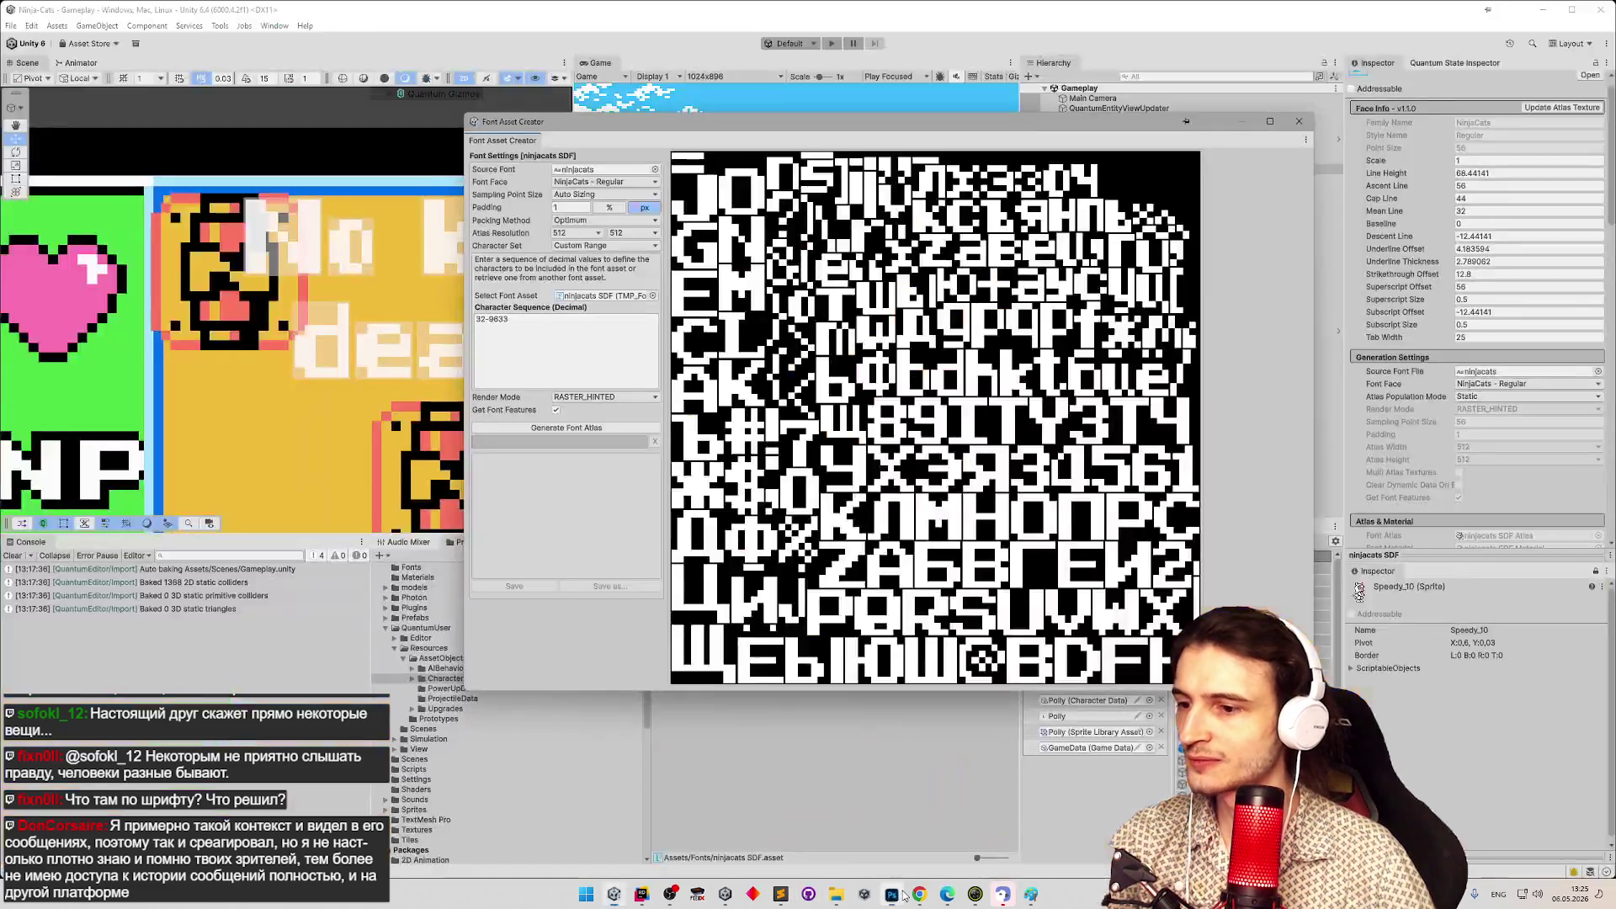
# Paste the ninjacats font atlas into the card as new layer Слой 6 and zoom the view.
pyautogui.click(892, 894)
pyautogui.press('z')
pyautogui.hotkey('ctrl', 'v')
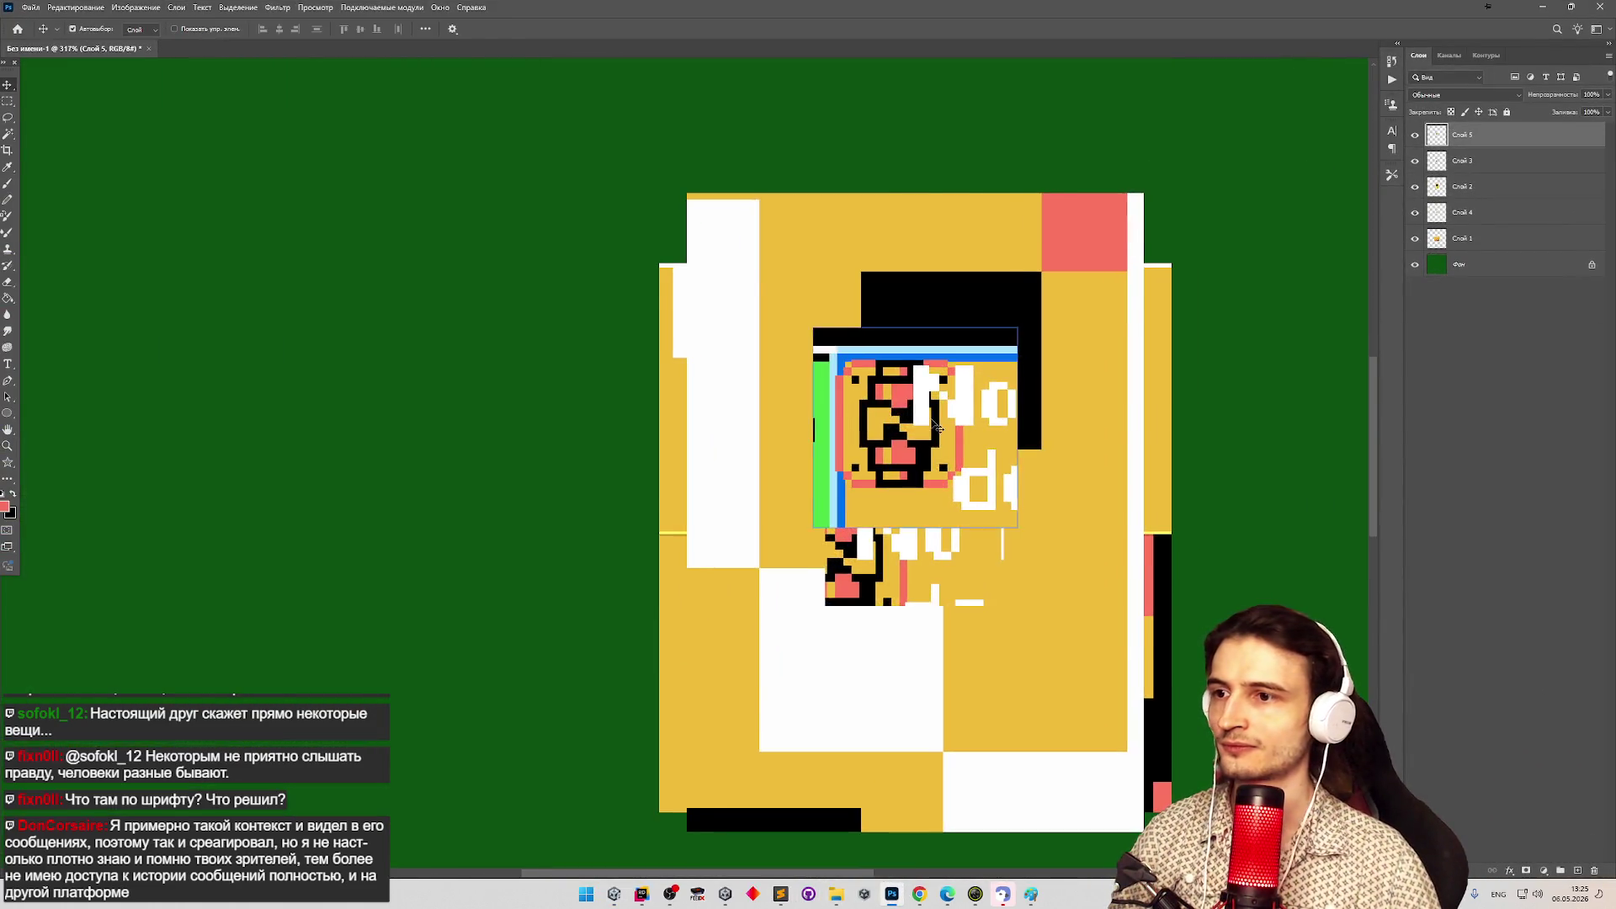
pyautogui.scroll(5, 824, 441)
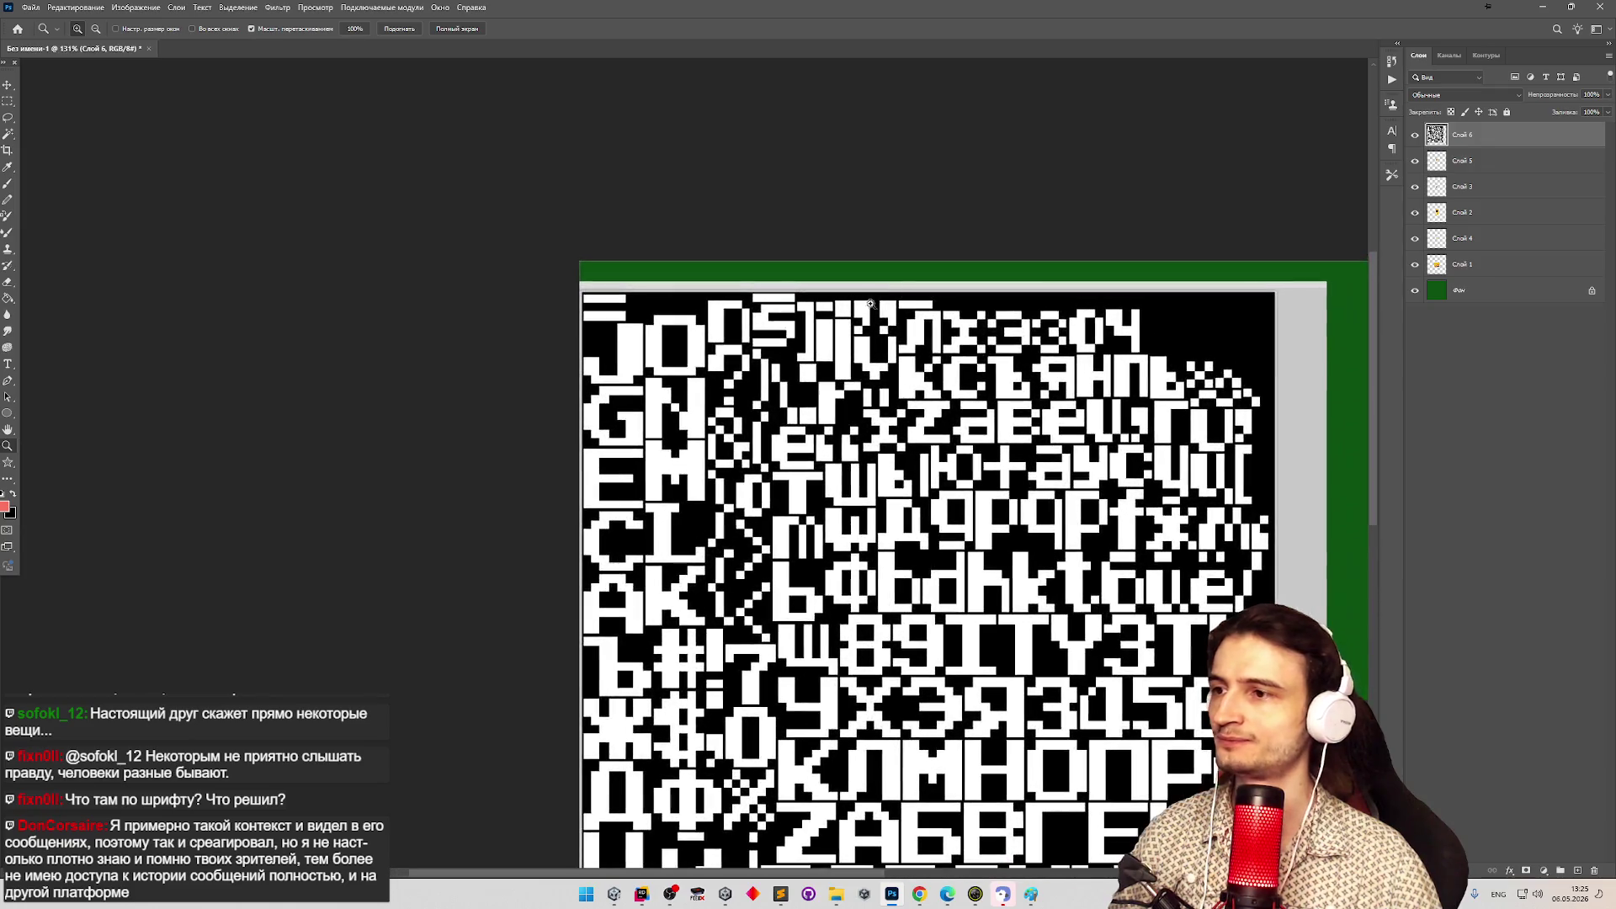
pyautogui.scroll(-2, 585, 338)
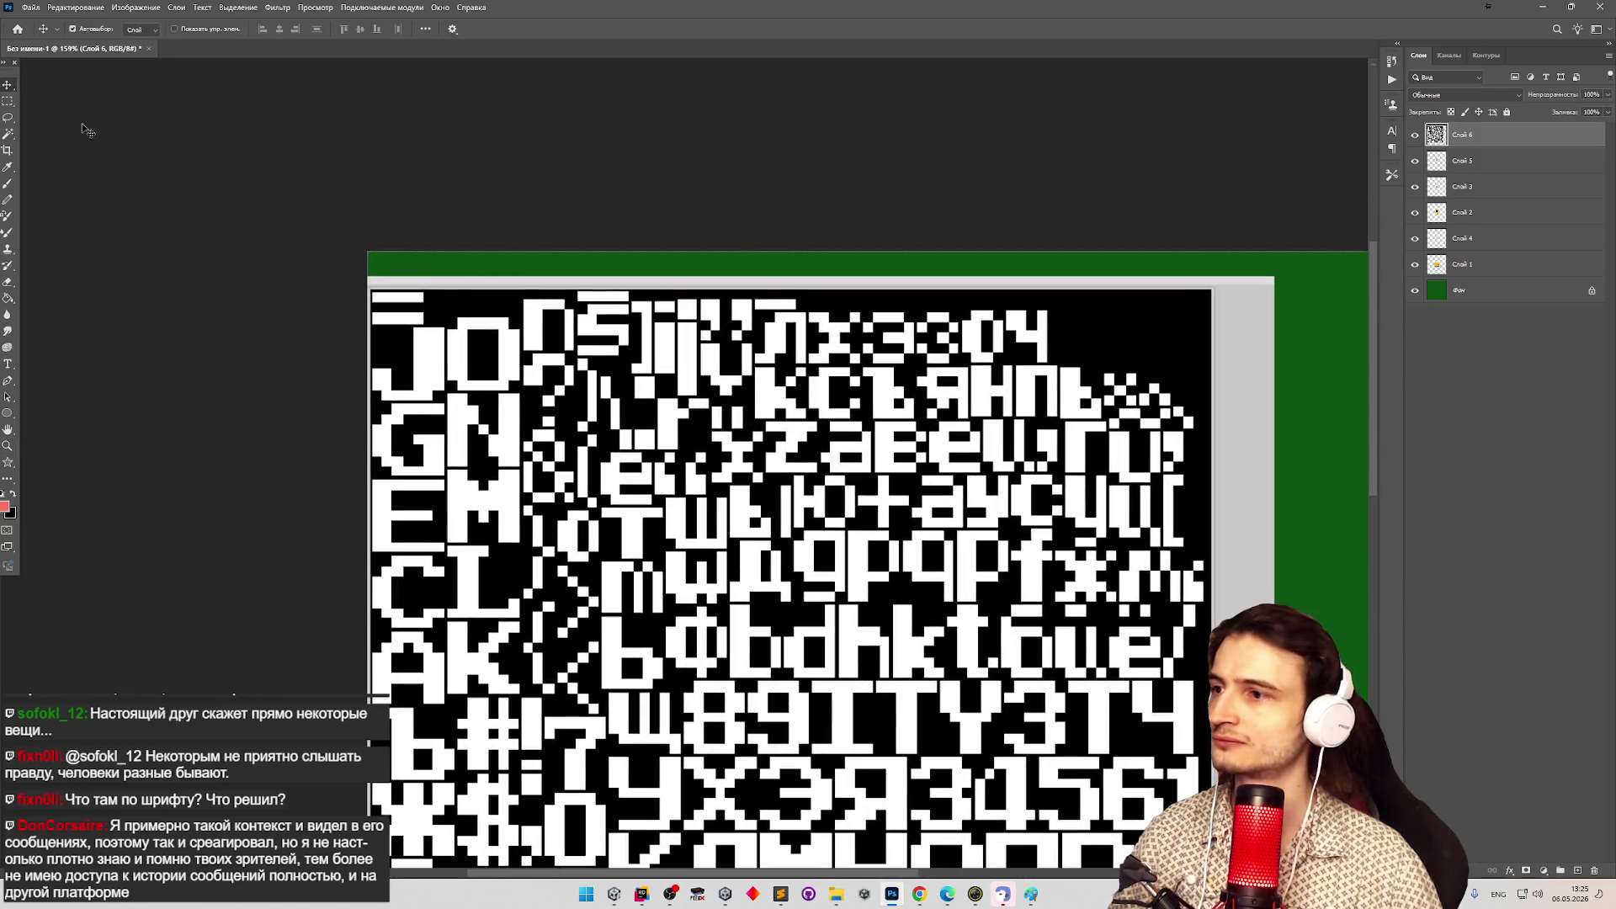
pyautogui.press('m')
pyautogui.press('z')
pyautogui.scroll(1, 735, 305)
# Zoom into the pasted atlas and marquee a few pixels to gauge glyph size.
pyautogui.scroll(-1, 735, 305)
pyautogui.scroll(1, 735, 304)
pyautogui.press('m')
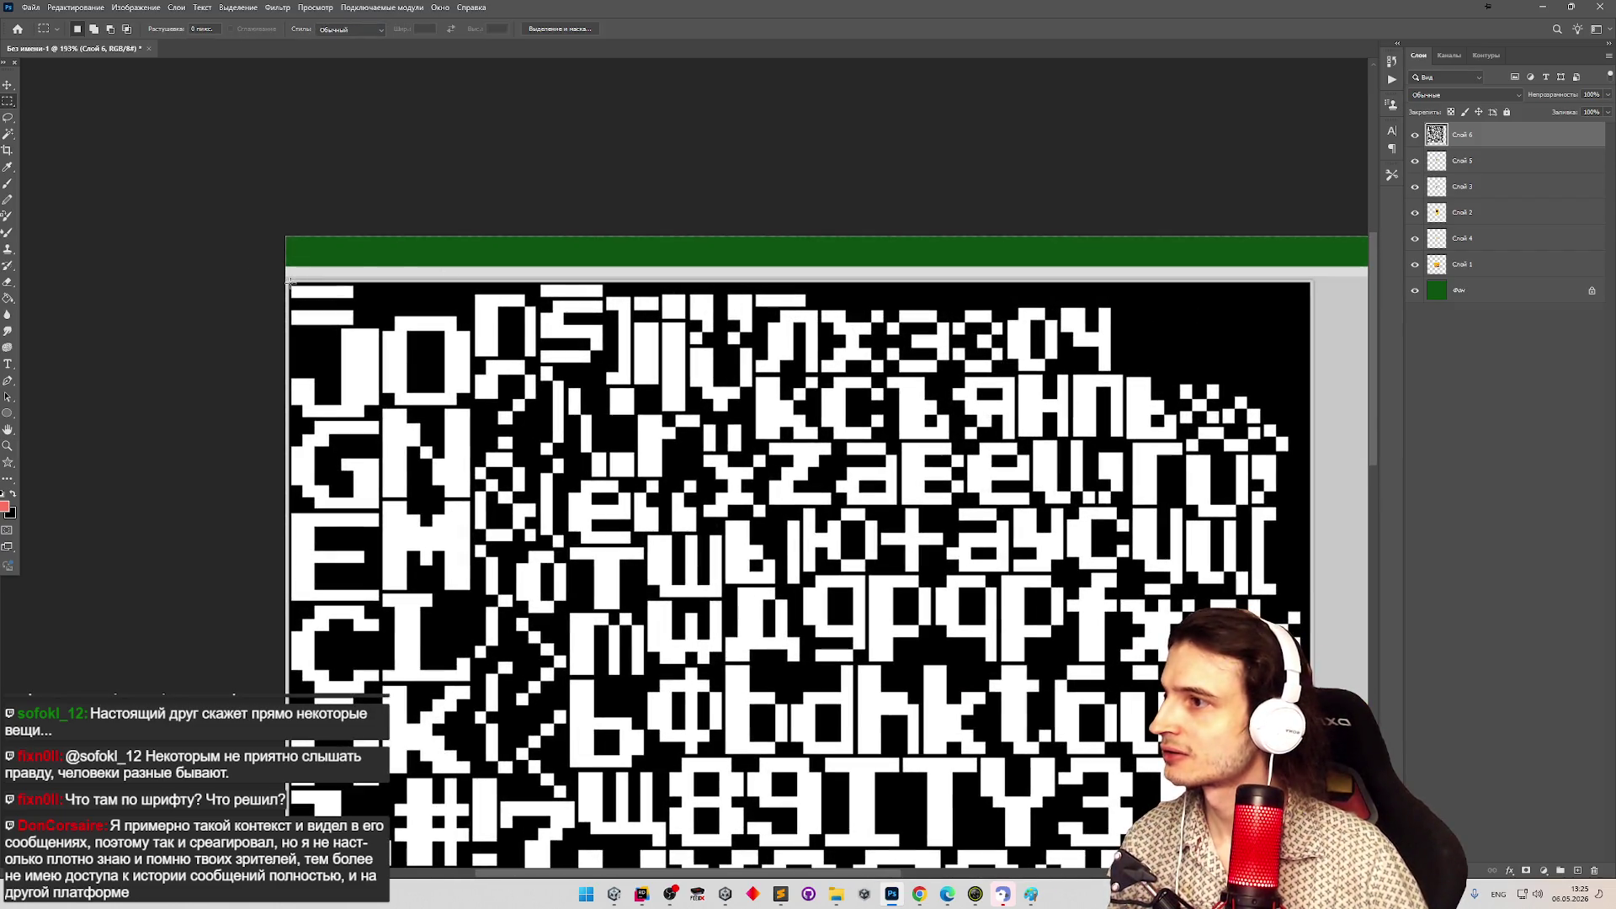
pyautogui.press('z')
pyautogui.scroll(1, 300, 283)
pyautogui.scroll(8, 301, 283)
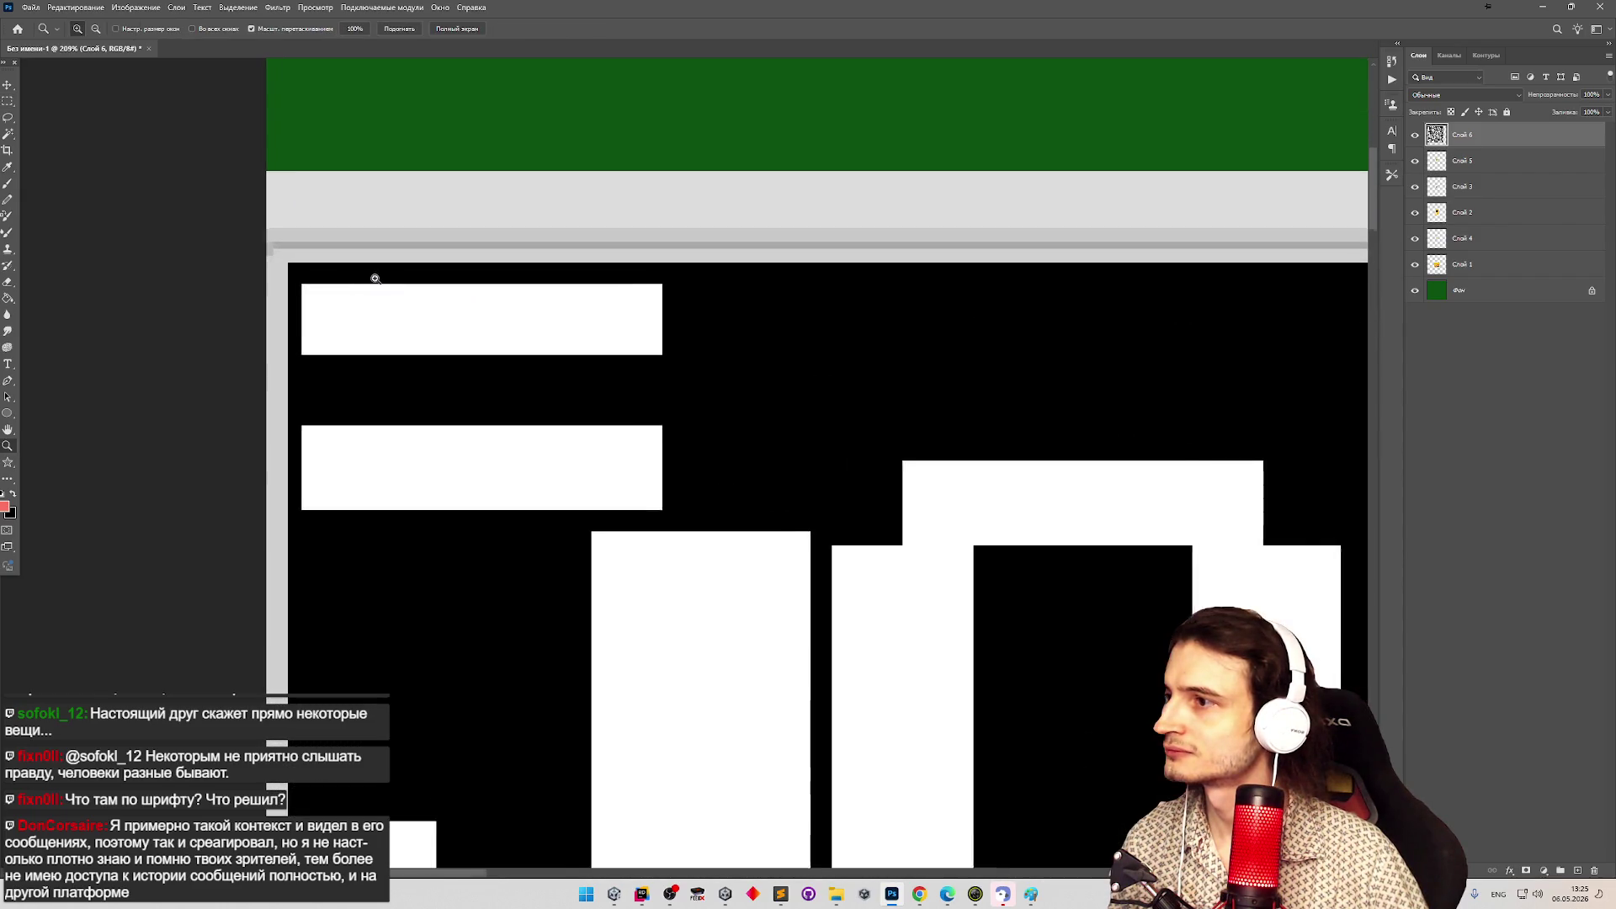
pyautogui.press('m')
pyautogui.moveTo(289, 264); pyautogui.dragTo(300, 283)
# Marquee across the atlas's top glyph row to measure its pixel extent.
pyautogui.press('z')
pyautogui.scroll(-9, 477, 526)
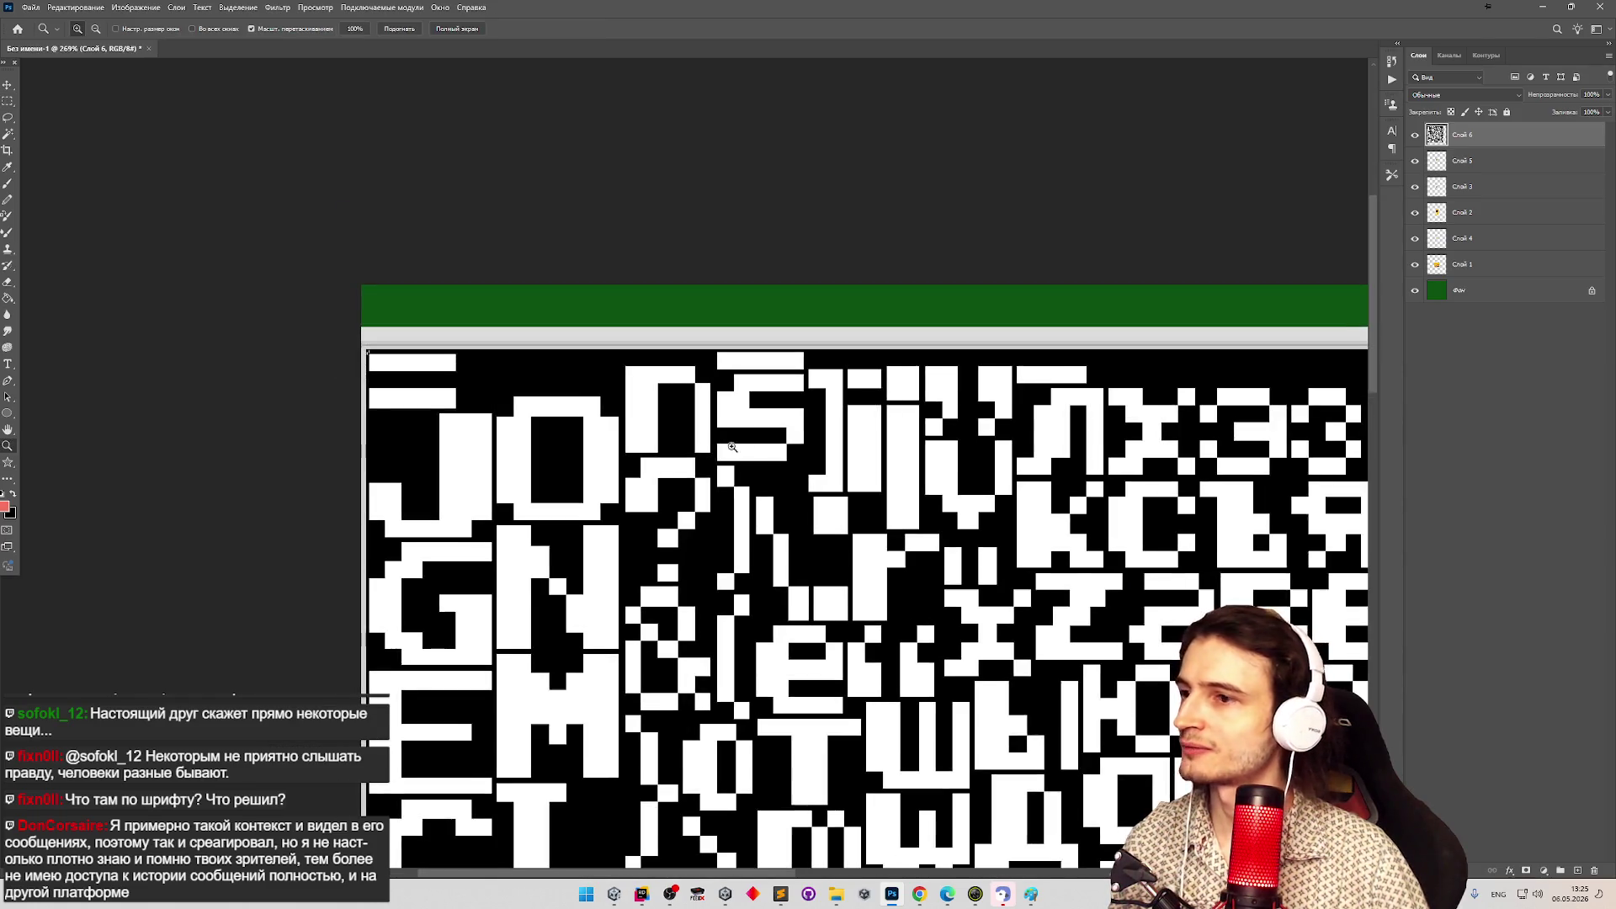
pyautogui.press('m')
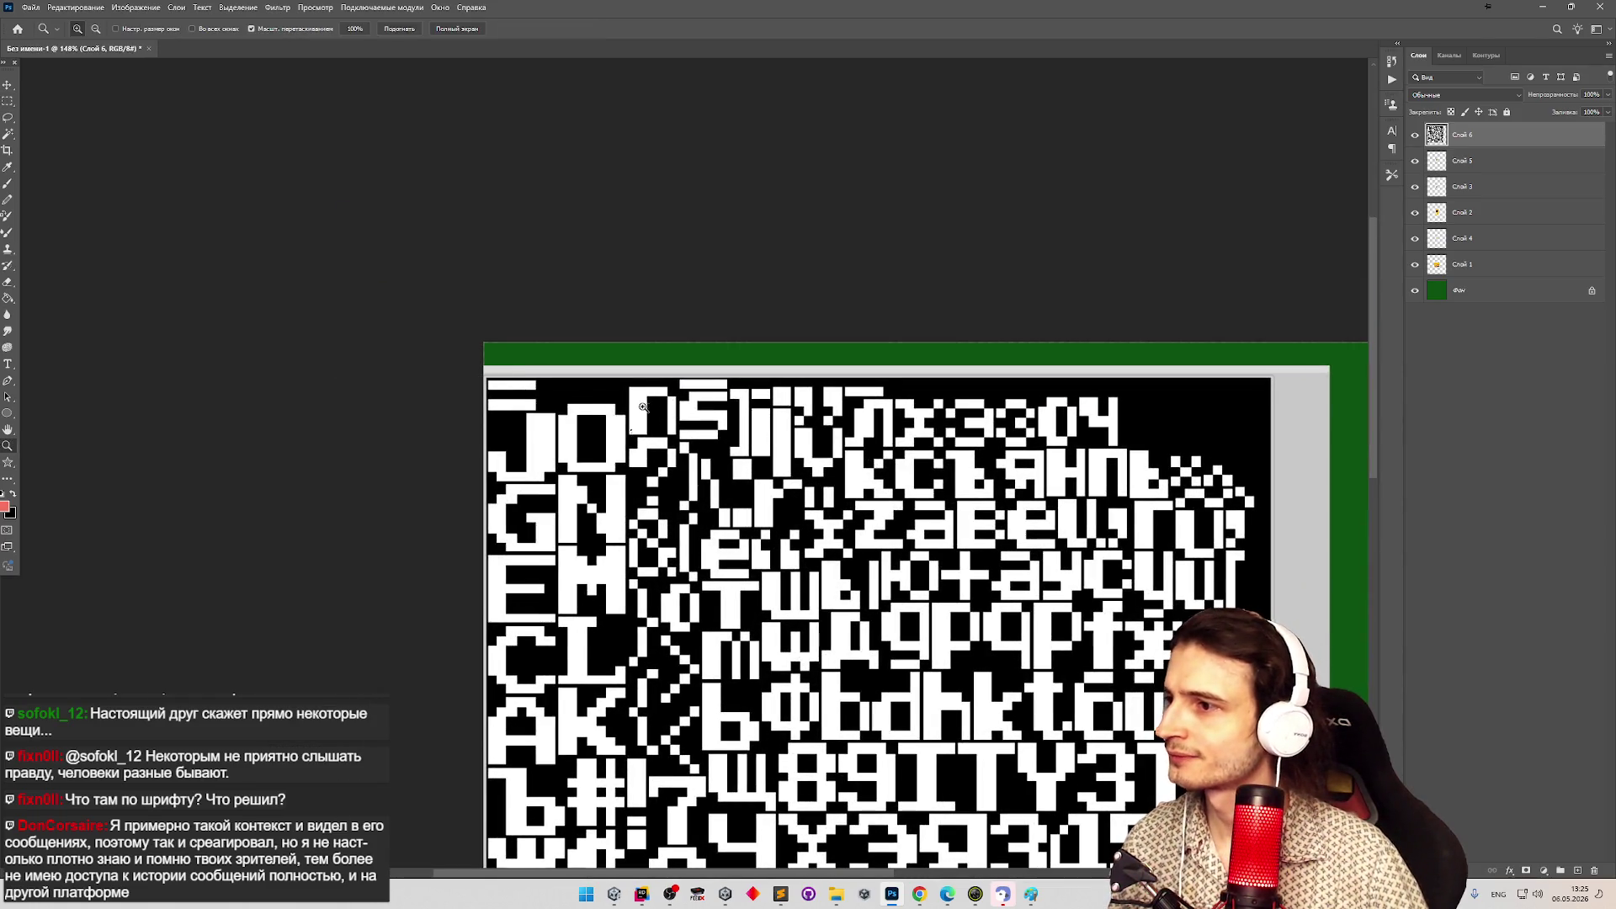
pyautogui.scroll(2, 487, 378)
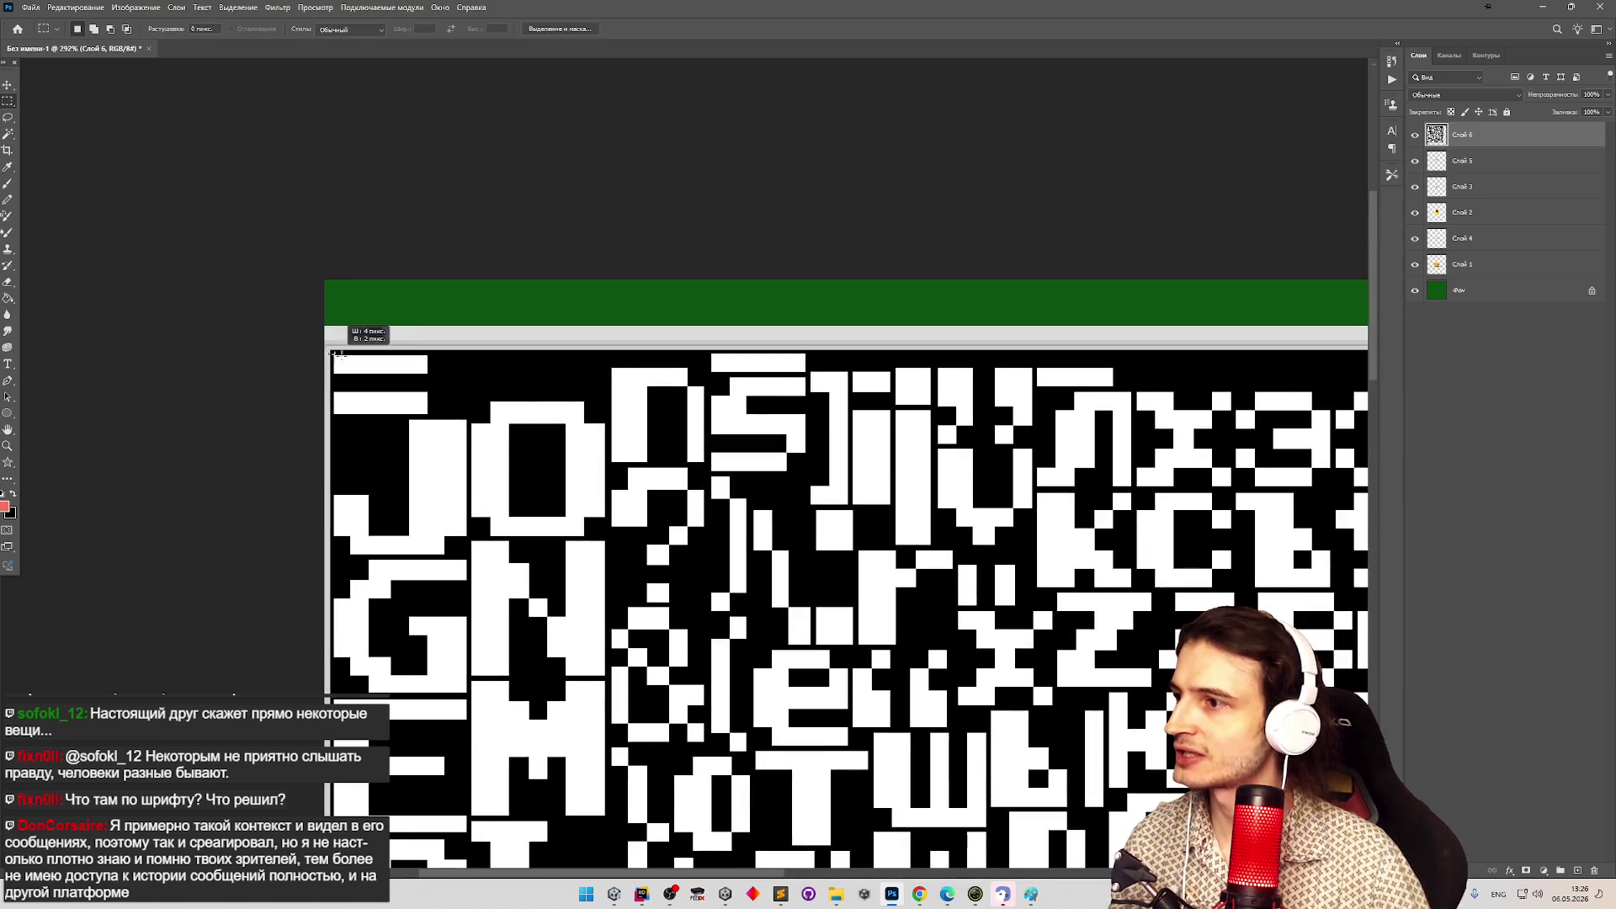
pyautogui.moveTo(330, 356)
pyautogui.mouseDown()
pyautogui.moveTo(1381, 404)
pyautogui.moveTo(1120, 404)
pyautogui.mouseUp()
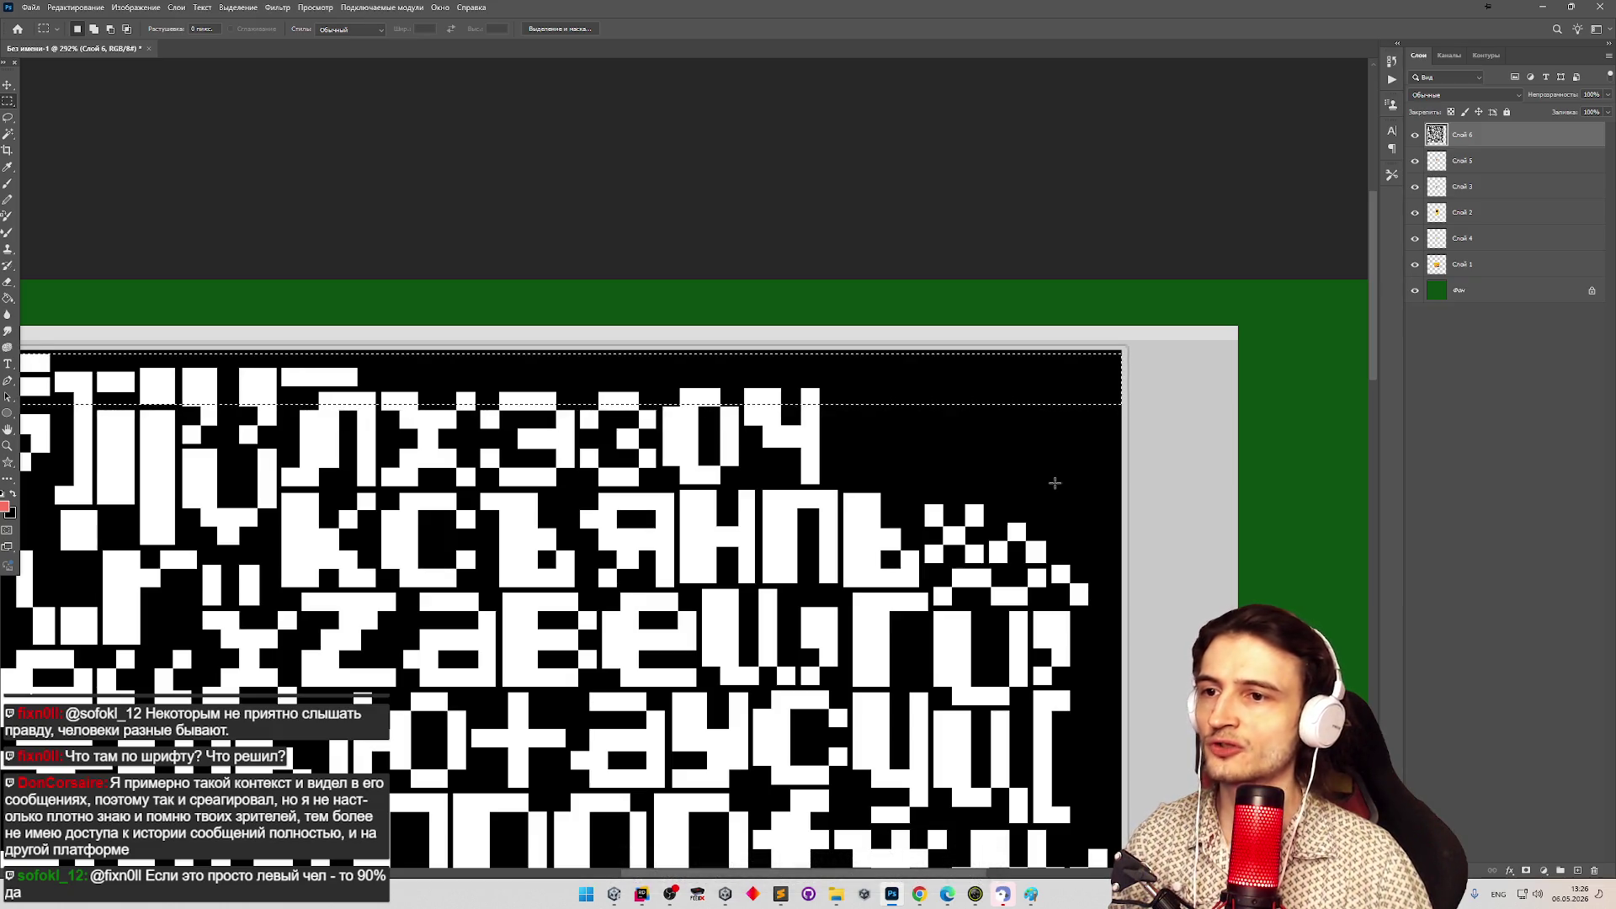
pyautogui.click(613, 895)
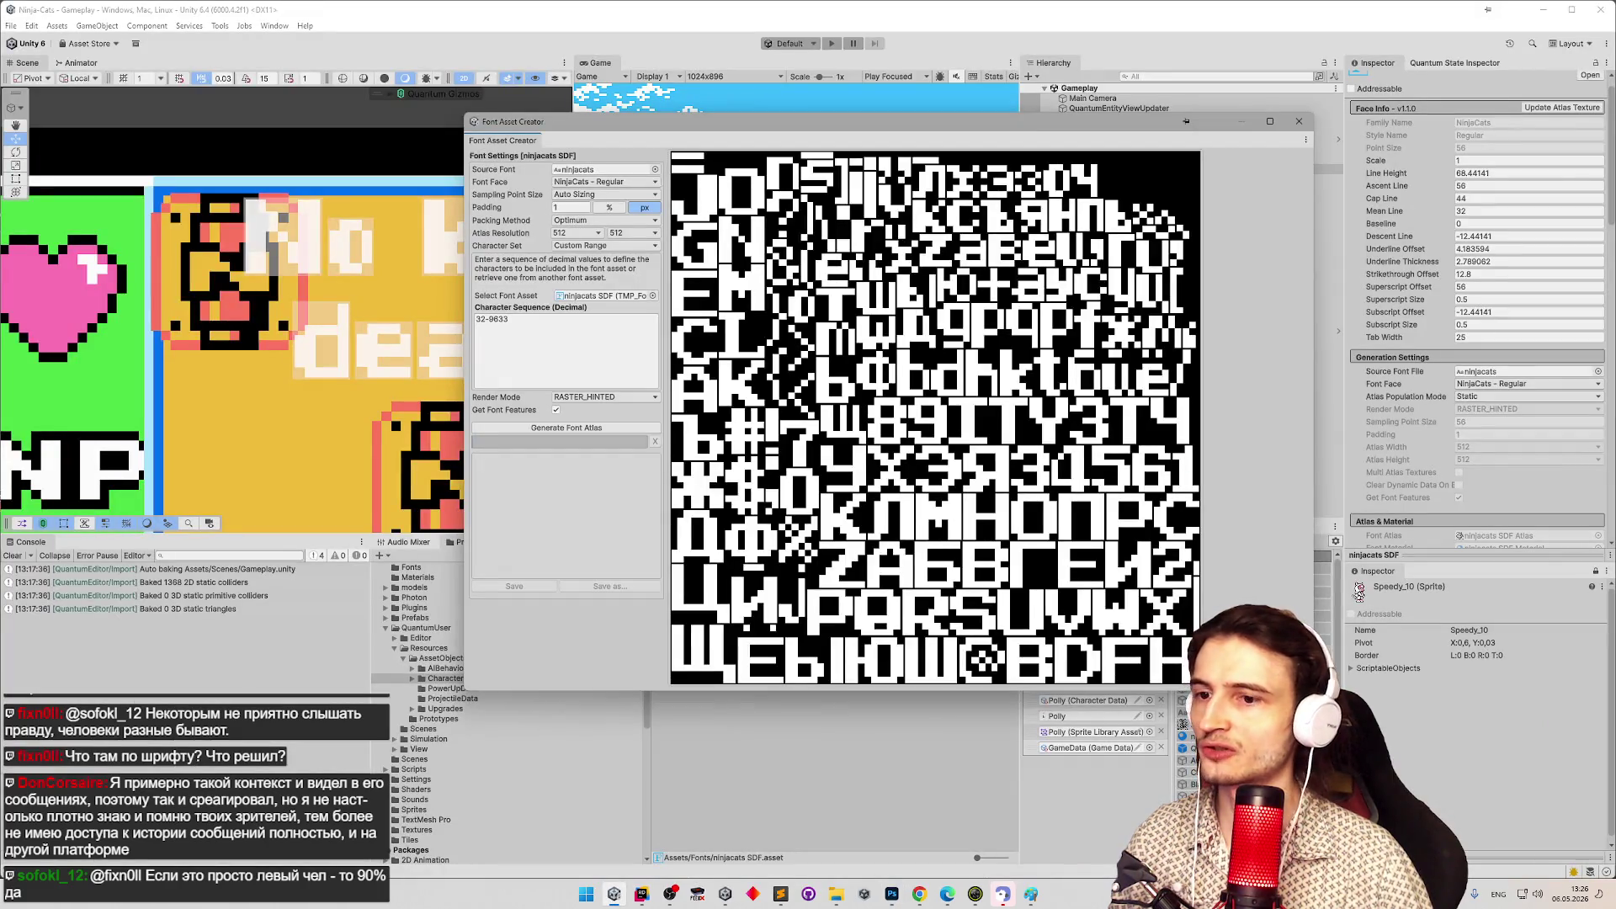
# Resize the Font Asset Creator window, opening and closing its ⋮ options menu without choosing.
pyautogui.moveTo(1312, 688)
pyautogui.mouseDown()
pyautogui.moveTo(1196, 639)
pyautogui.moveTo(1022, 362)
pyautogui.moveTo(868, 181)
pyautogui.moveTo(894, 491)
pyautogui.moveTo(1212, 775)
pyautogui.moveTo(1048, 669)
pyautogui.moveTo(1212, 741)
pyautogui.moveTo(1280, 741)
pyautogui.moveTo(1120, 741)
pyautogui.moveTo(1275, 741)
pyautogui.moveTo(1213, 724)
pyautogui.moveTo(1182, 656)
pyautogui.mouseUp()
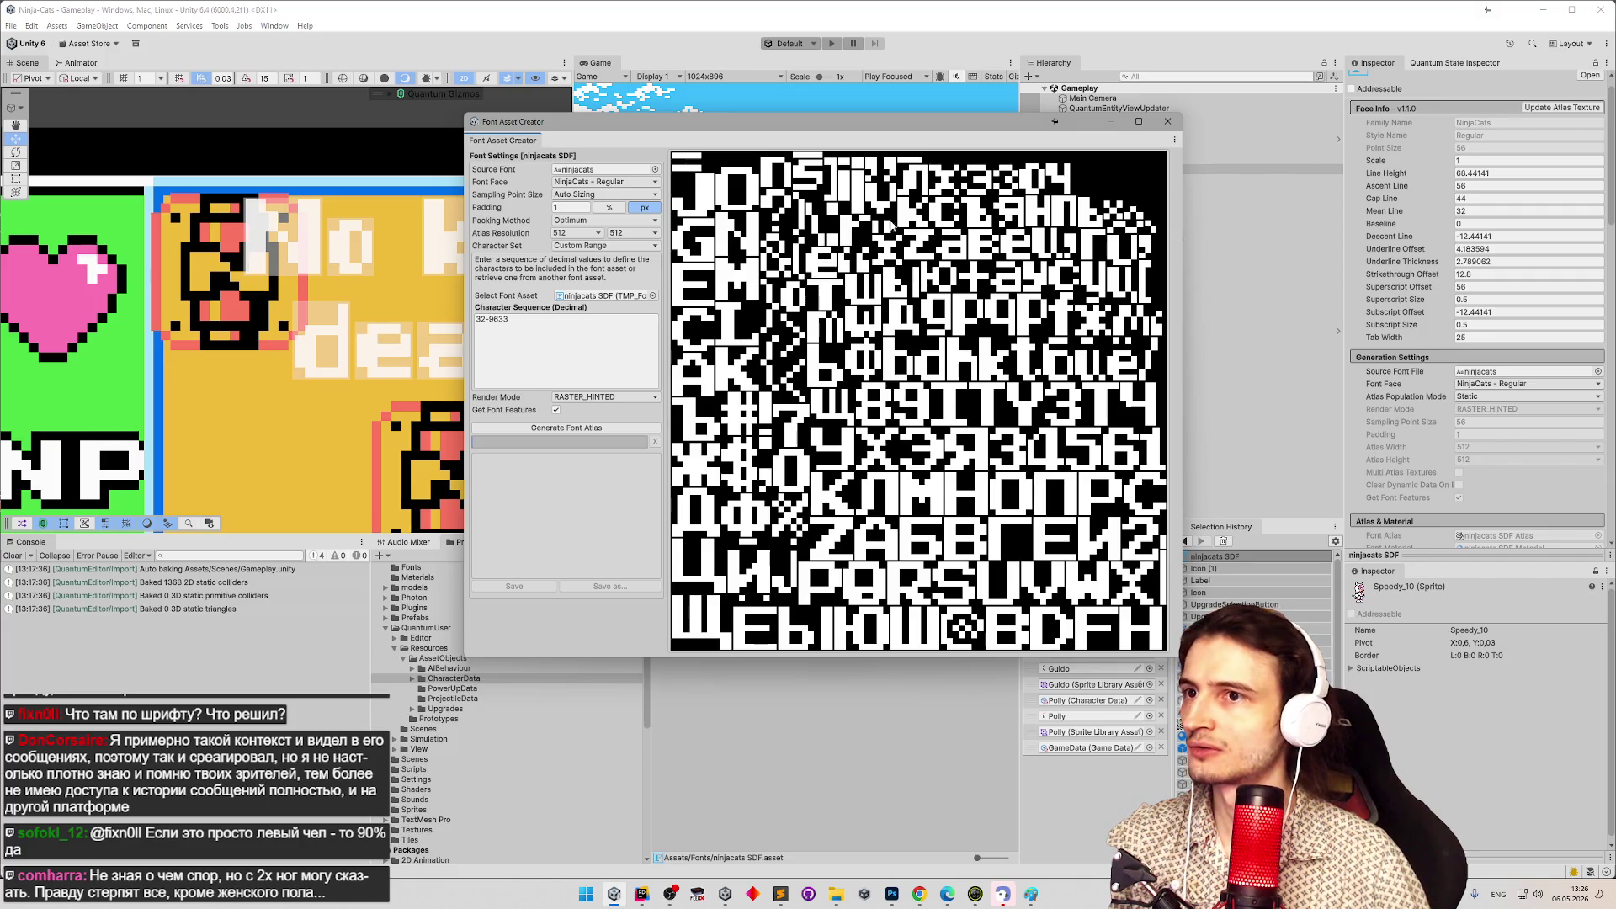
pyautogui.click(1175, 140)
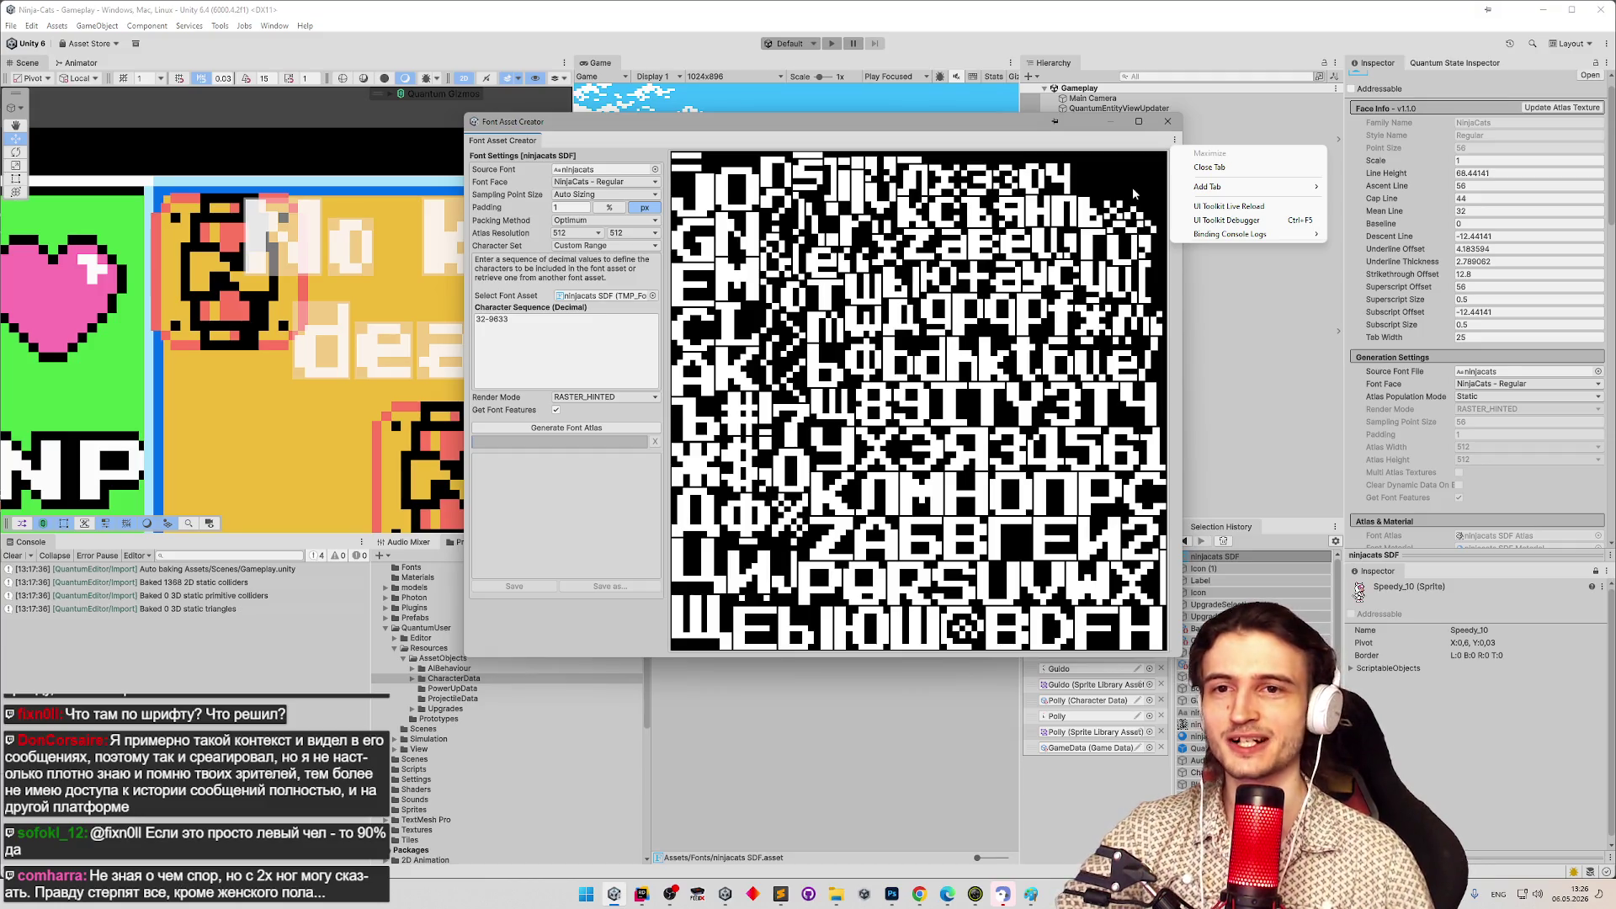
pyautogui.click(1127, 177)
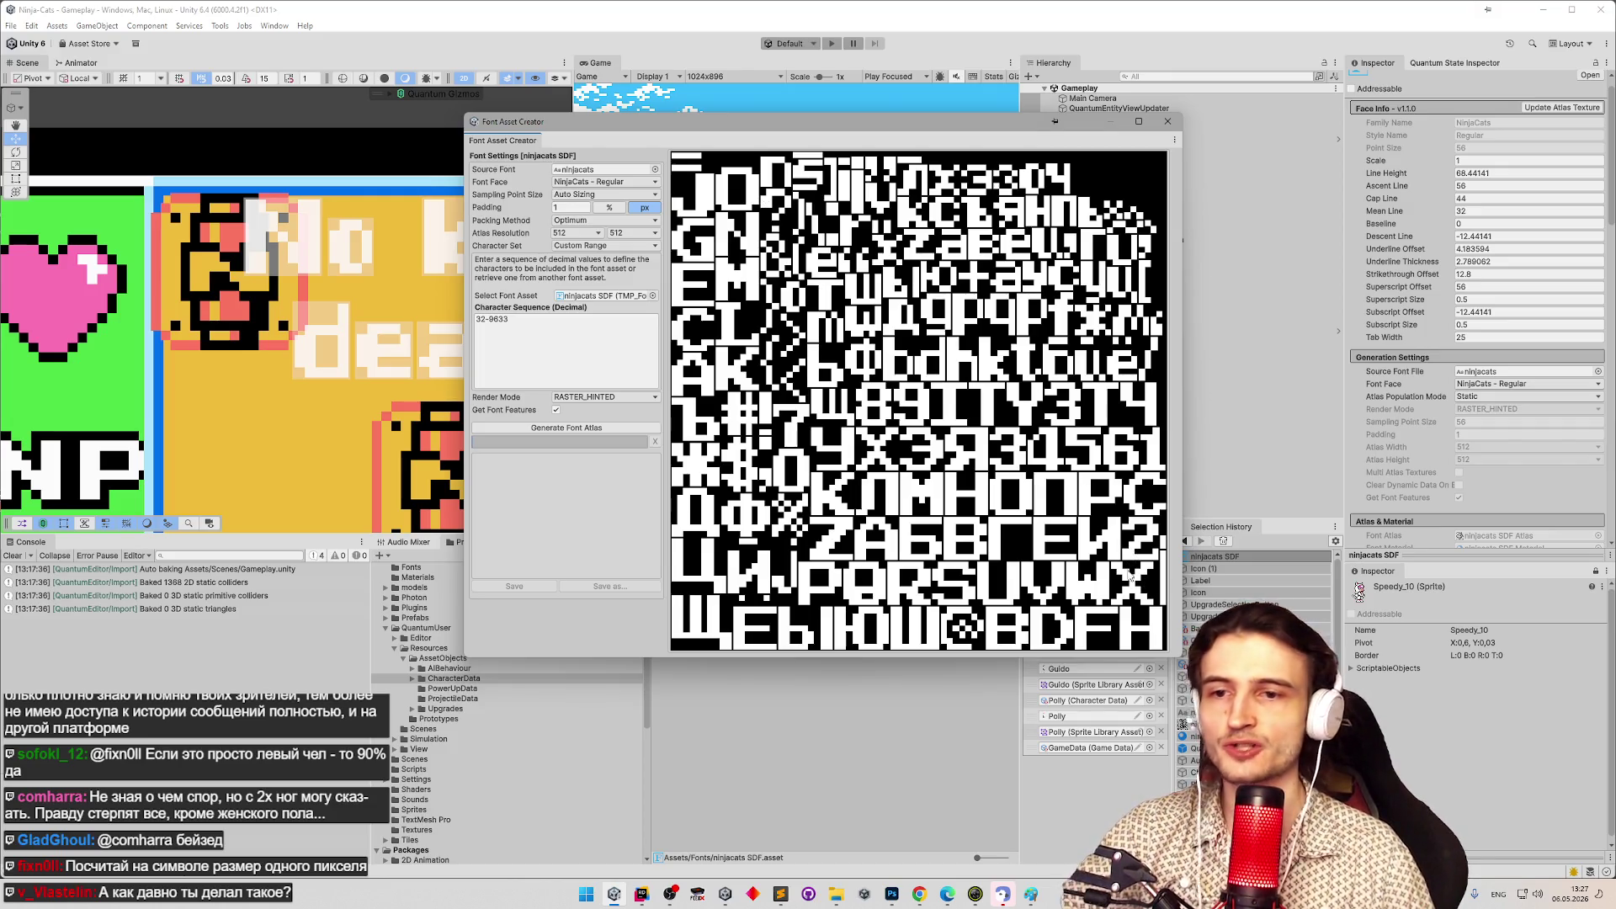
pyautogui.moveTo(1055, 121)
pyautogui.mouseDown()
pyautogui.moveTo(1263, 121)
pyautogui.moveTo(1148, 121)
pyautogui.mouseUp()
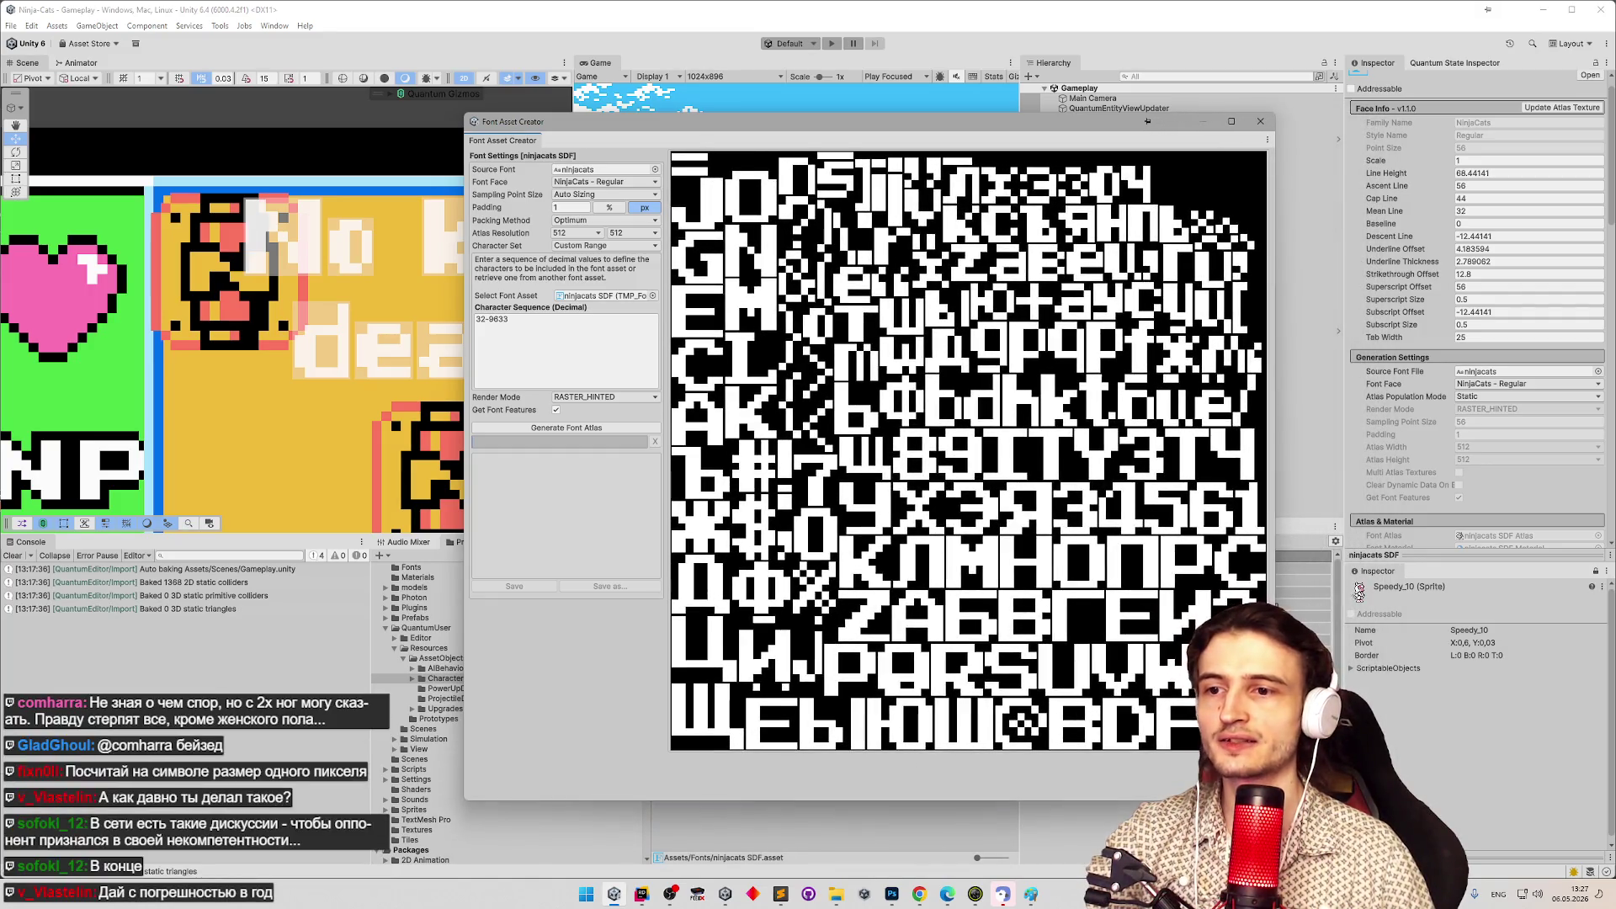
# Drag the Font Asset Creator's corner and edge until the ninjacats atlas preview fits.
pyautogui.moveTo(1278, 769); pyautogui.dragTo(1326, 728)
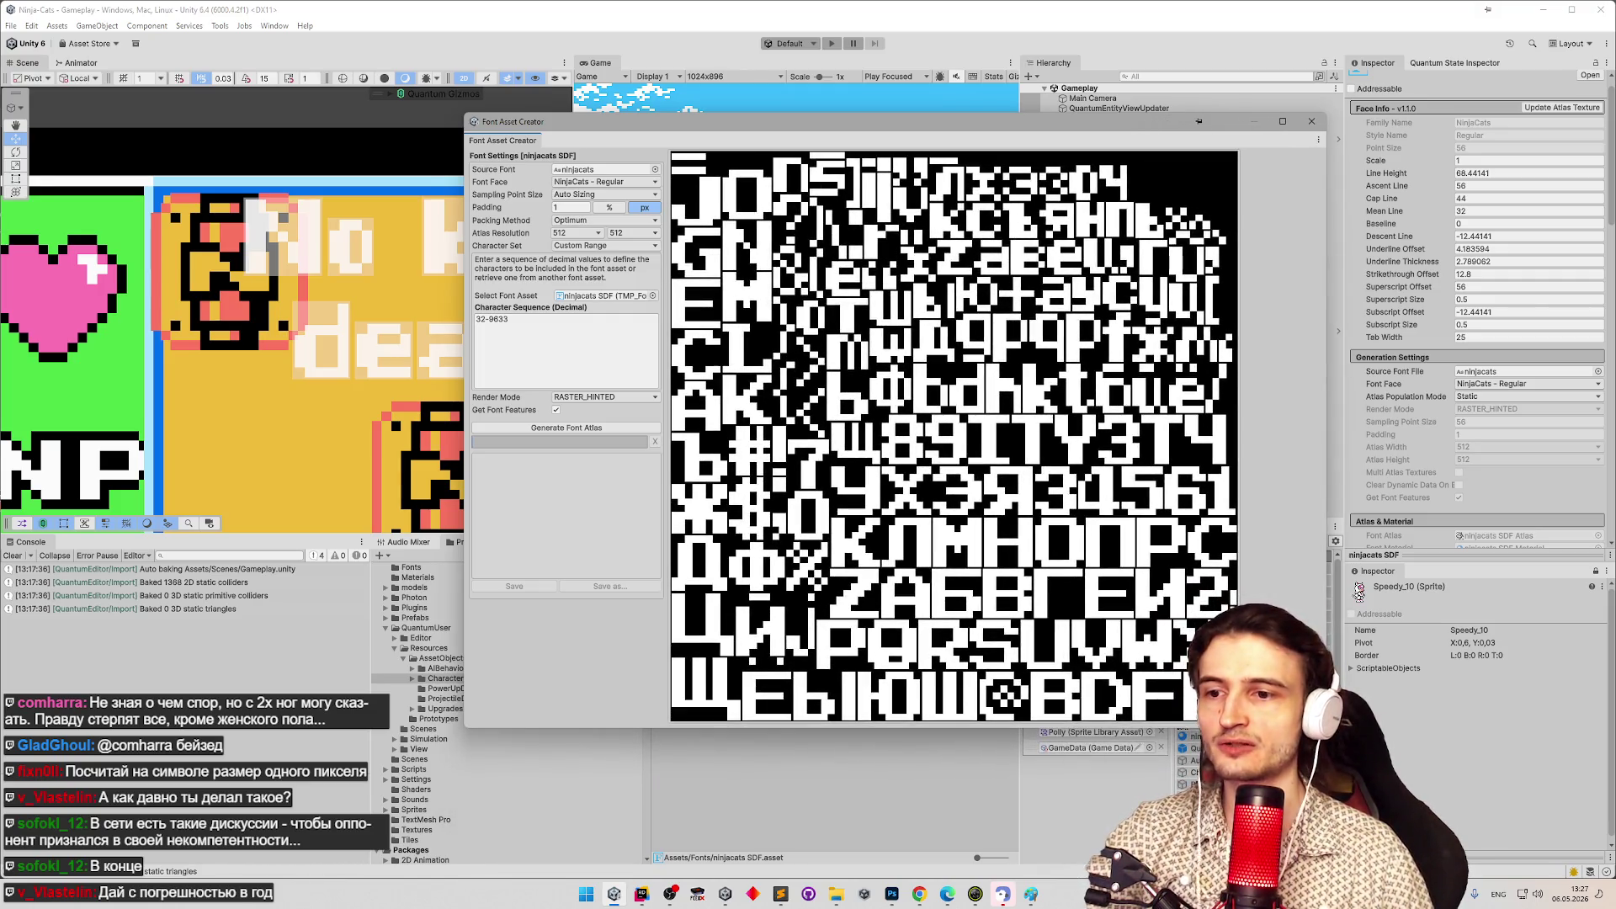
pyautogui.moveTo(1326, 727); pyautogui.dragTo(1273, 764)
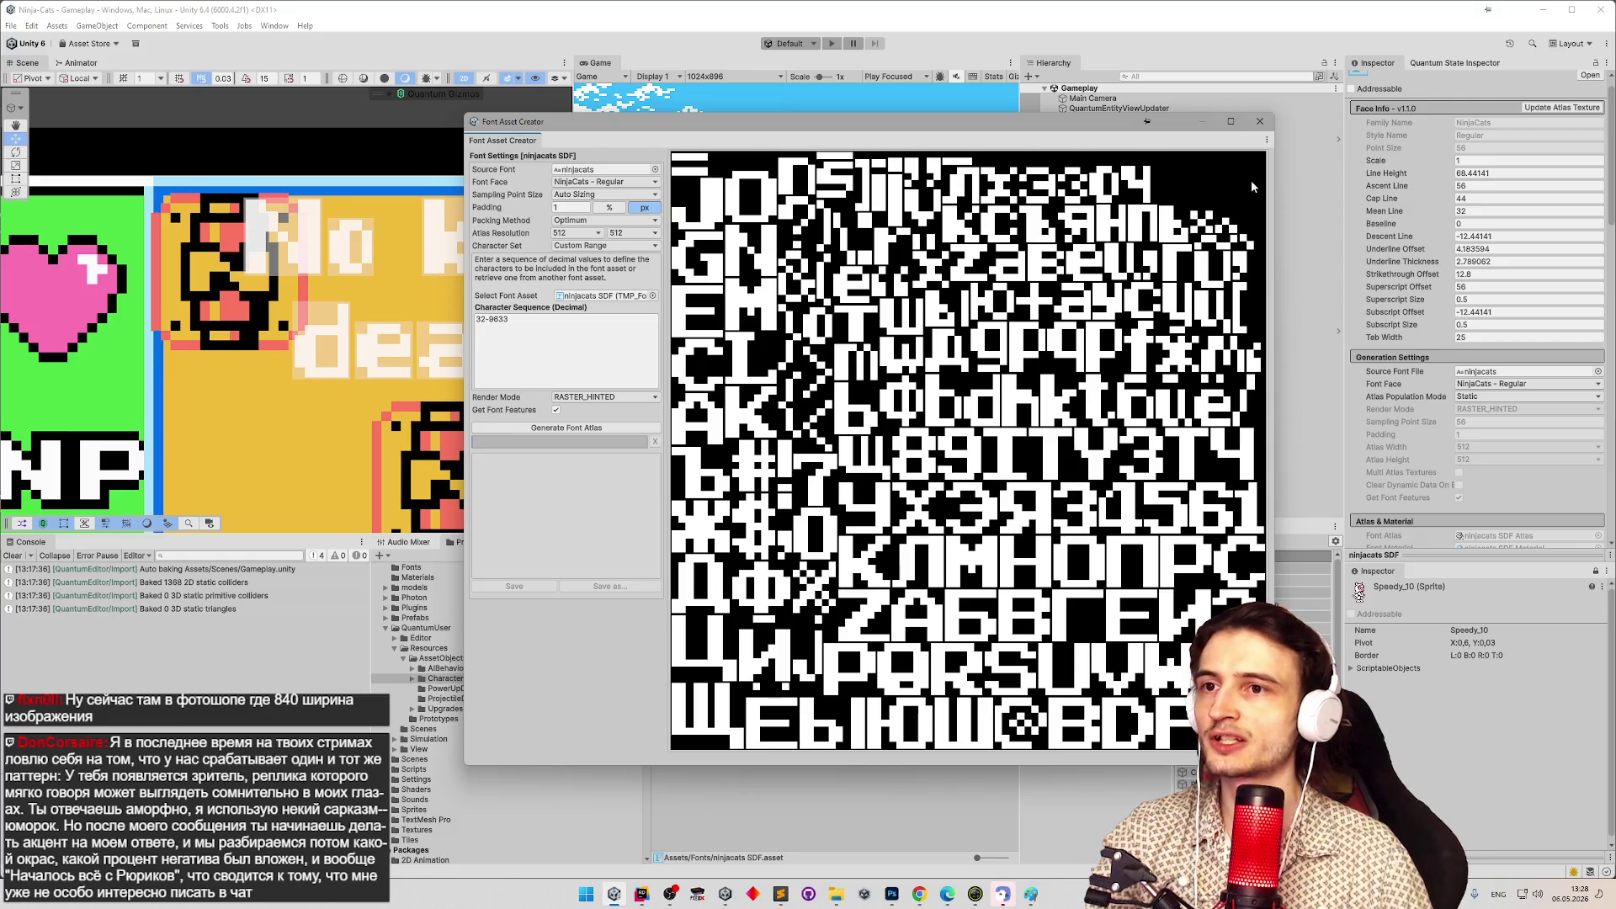
pyautogui.moveTo(1146, 121); pyautogui.dragTo(852, 122)
pyautogui.moveTo(977, 505)
pyautogui.mouseDown()
pyautogui.moveTo(993, 522)
pyautogui.moveTo(876, 396)
pyautogui.moveTo(1031, 517)
pyautogui.moveTo(1006, 482)
pyautogui.mouseUp()
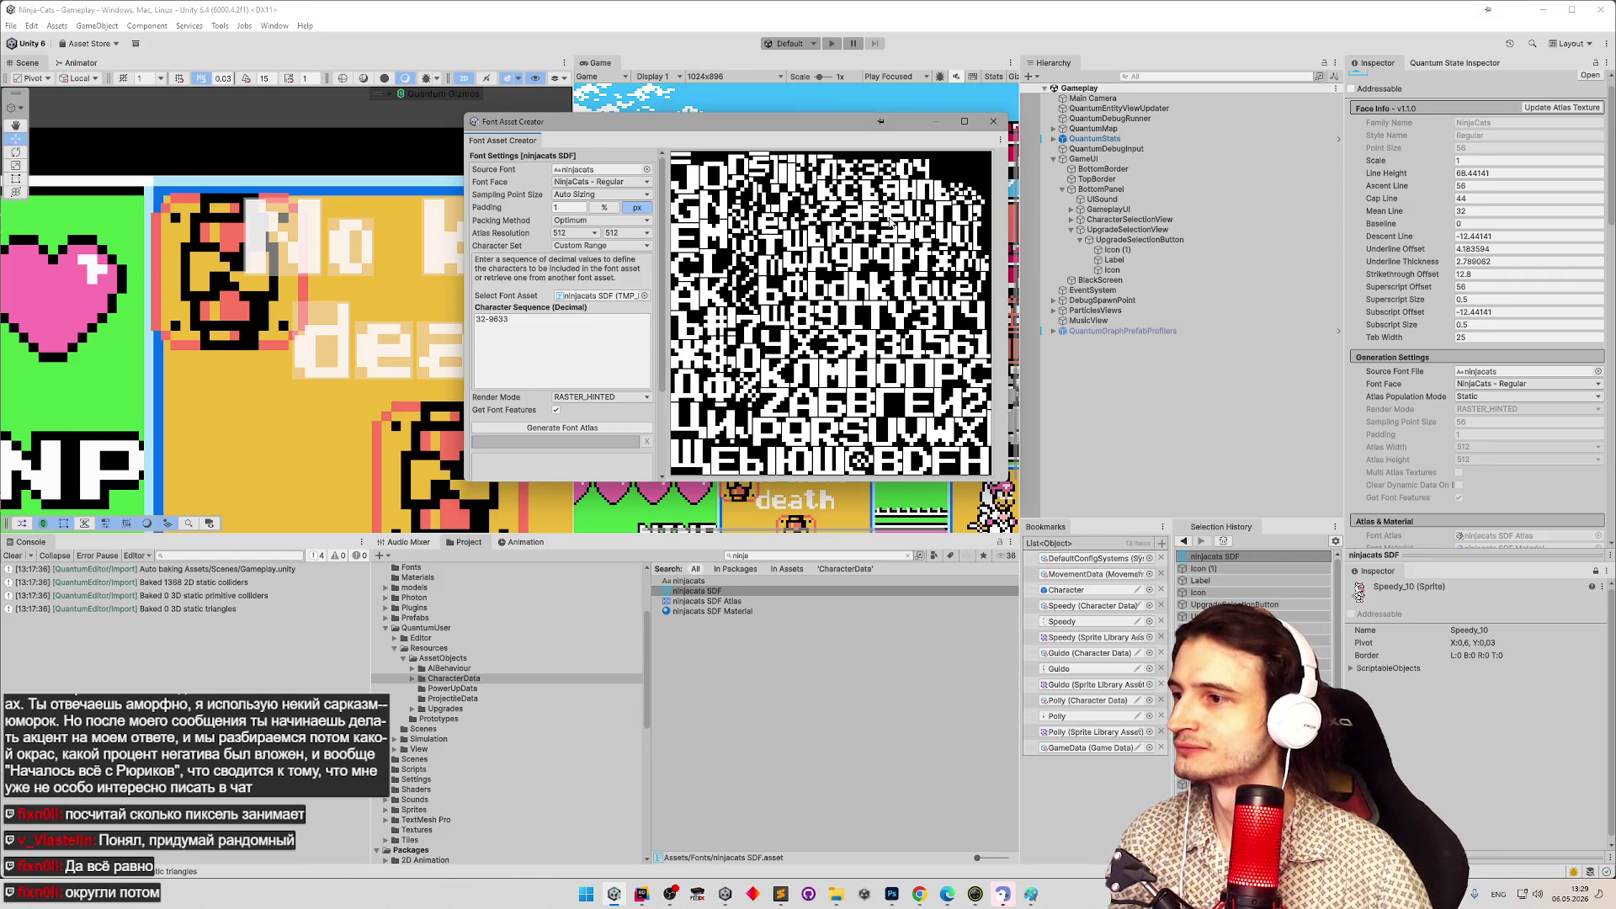
# Select the ninjacats SDF Atlas texture, widen the console area, and cancel an attempted delete.
pyautogui.click(747, 602)
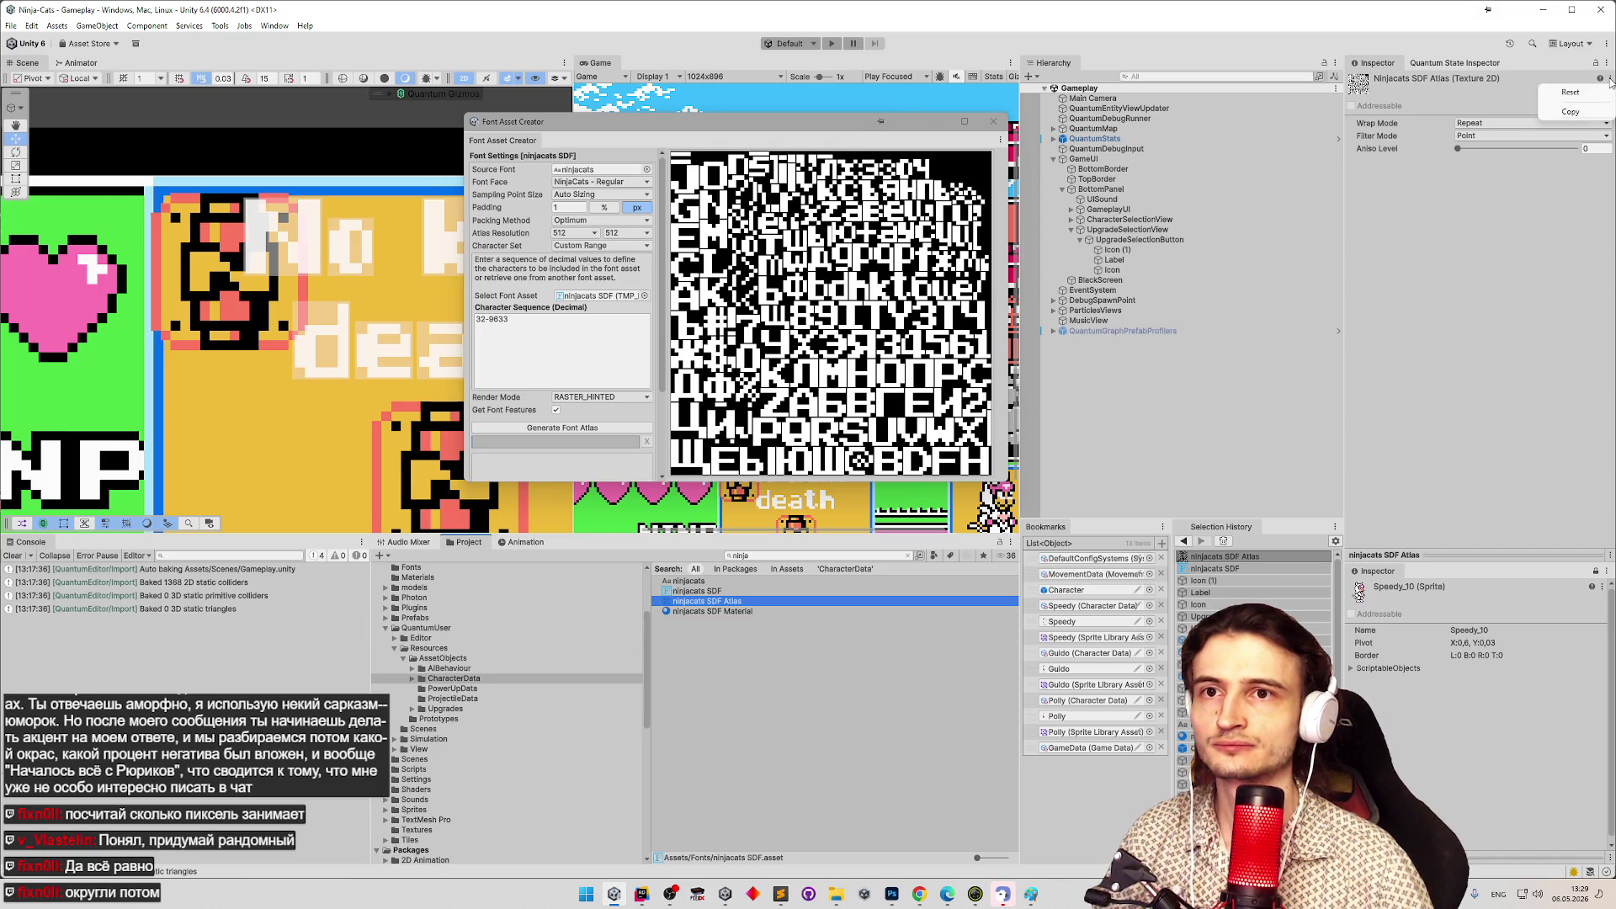
pyautogui.rightClick(733, 602)
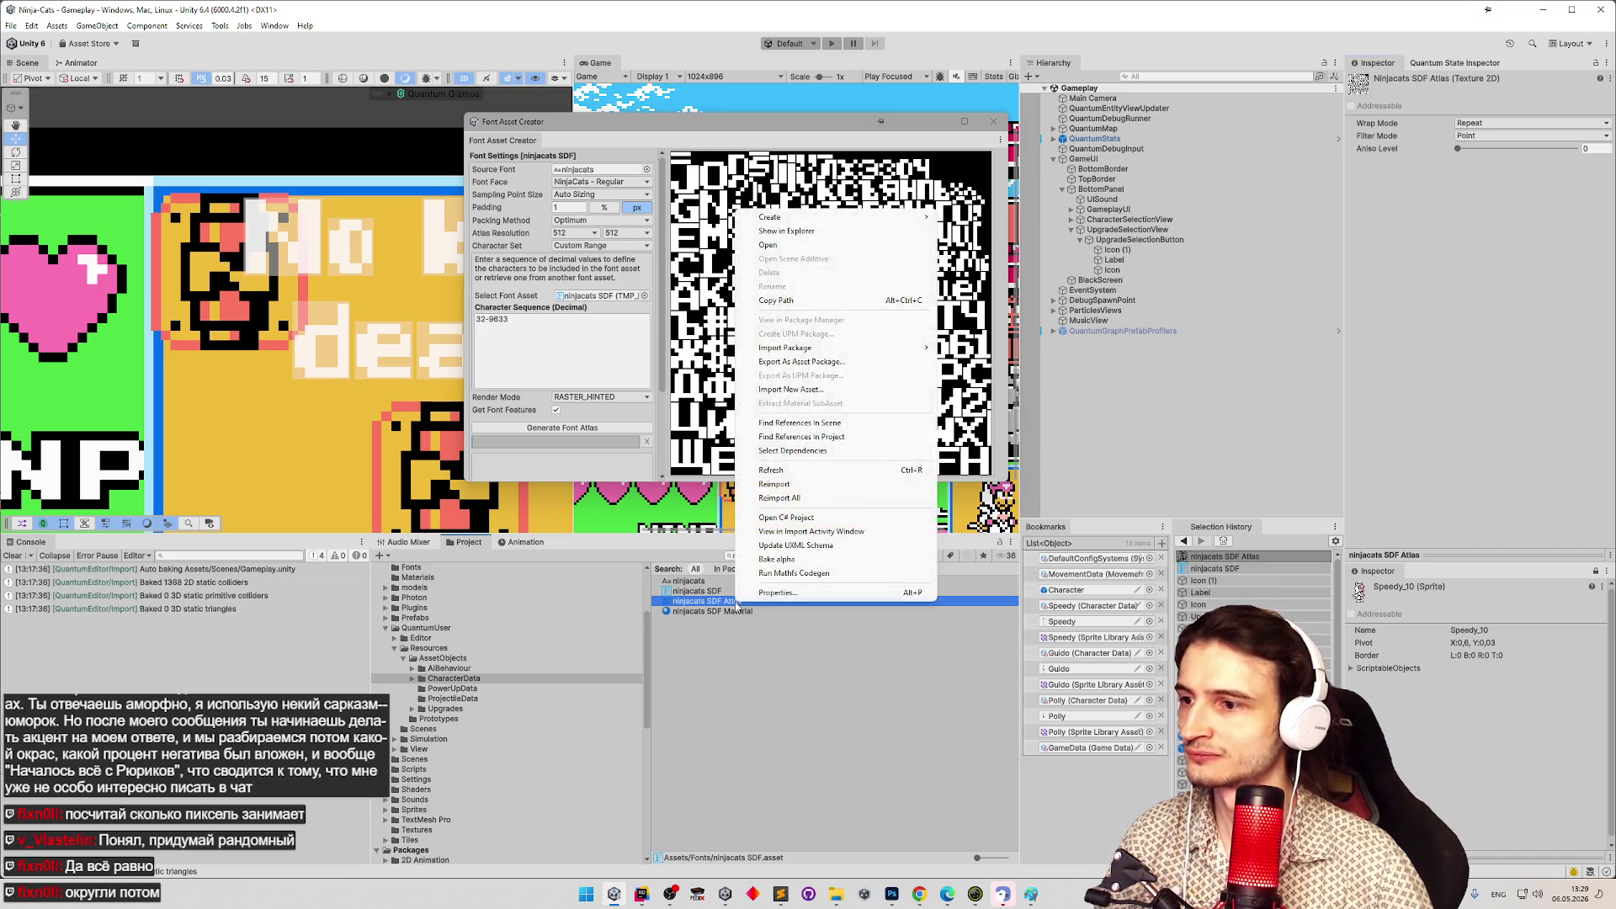
pyautogui.click(704, 634)
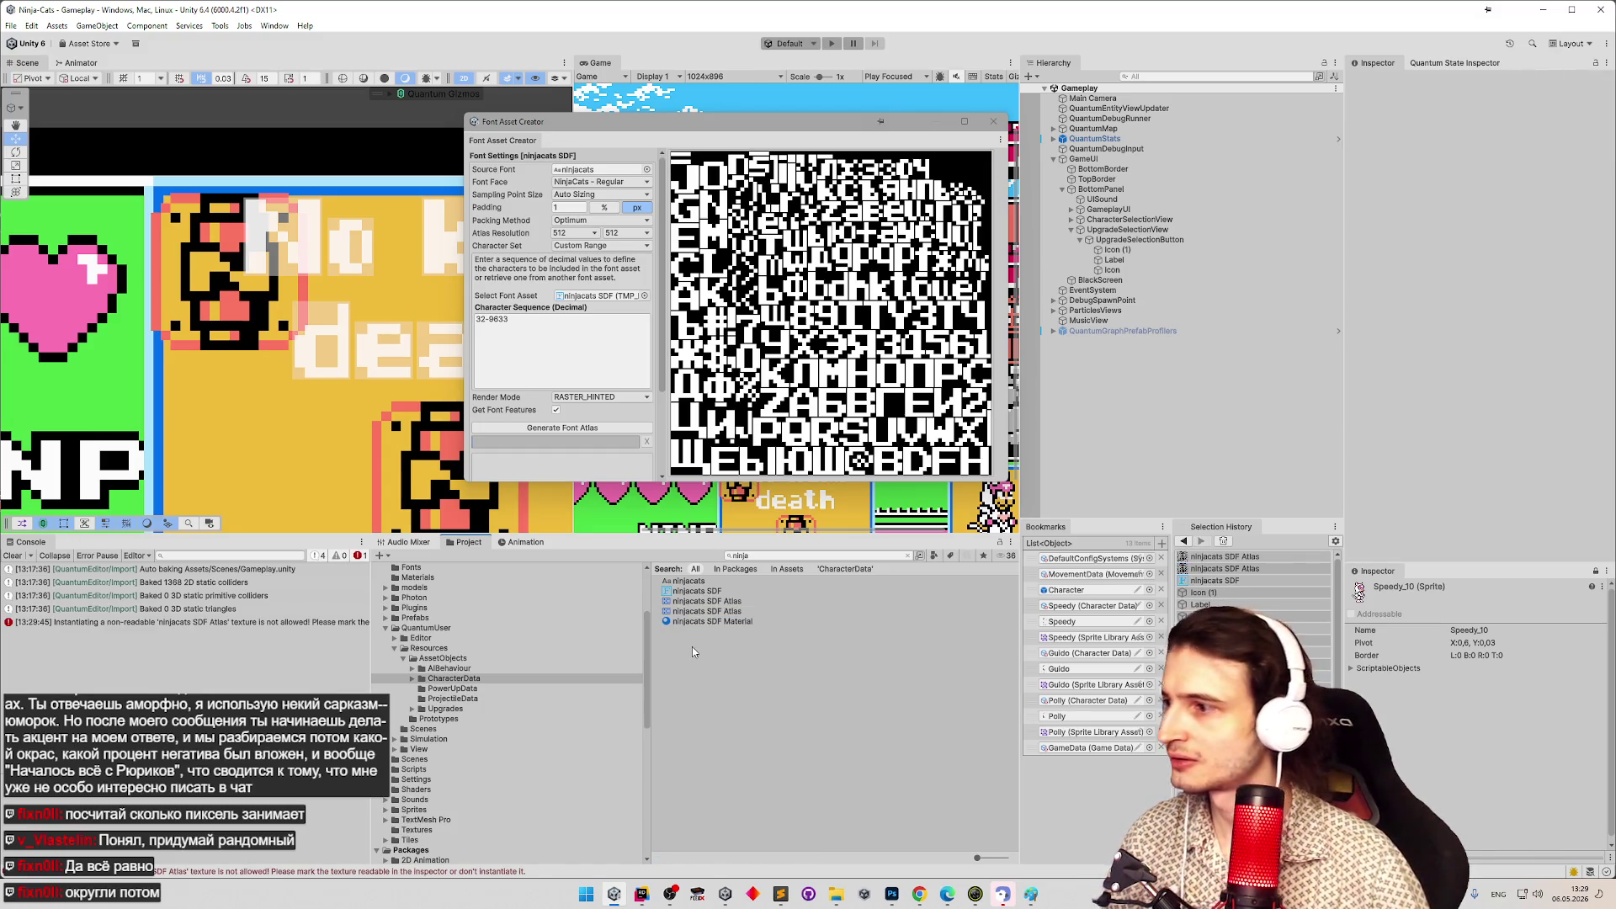
pyautogui.moveTo(372, 656)
pyautogui.mouseDown()
pyautogui.moveTo(608, 654)
pyautogui.moveTo(431, 654)
pyautogui.mouseUp()
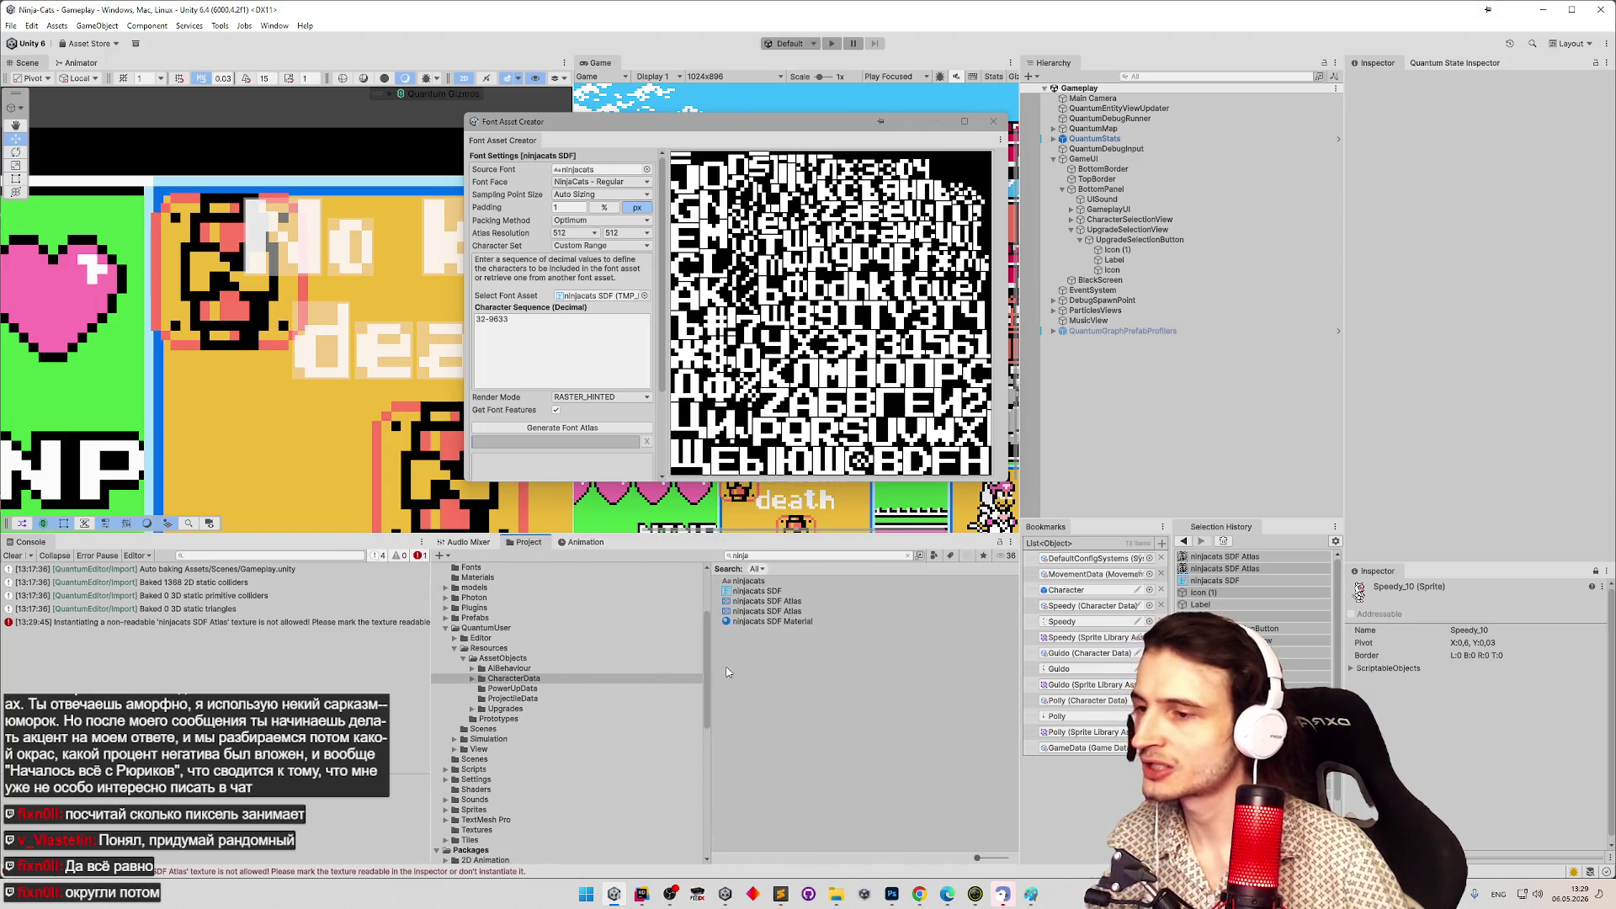
pyautogui.click(803, 612)
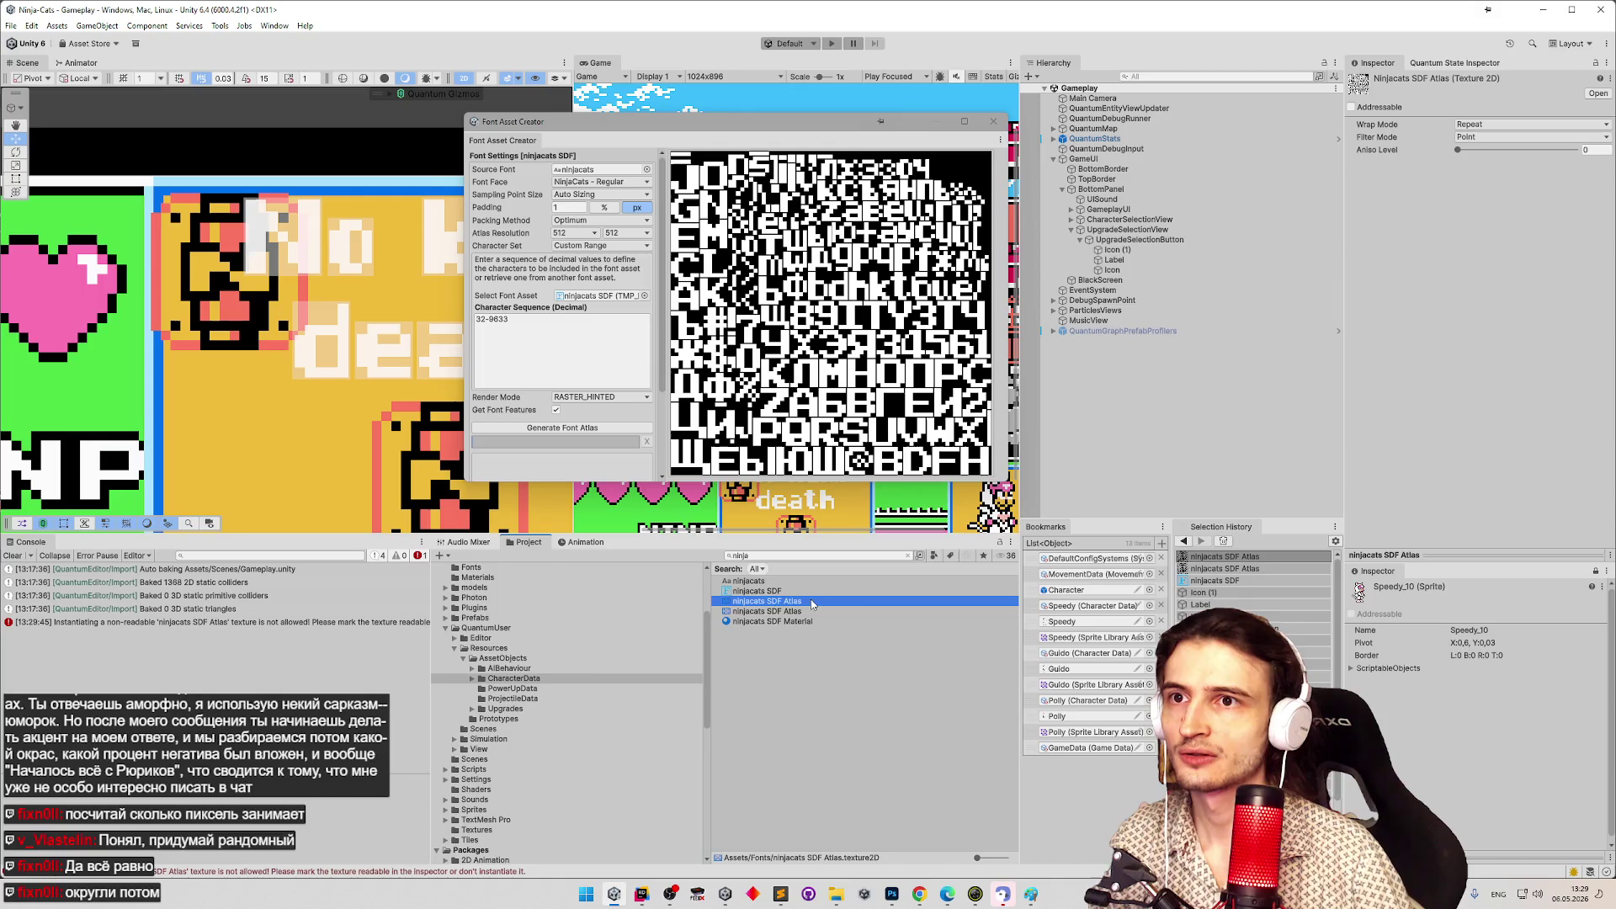
pyautogui.click(810, 600)
pyautogui.press('Delete')
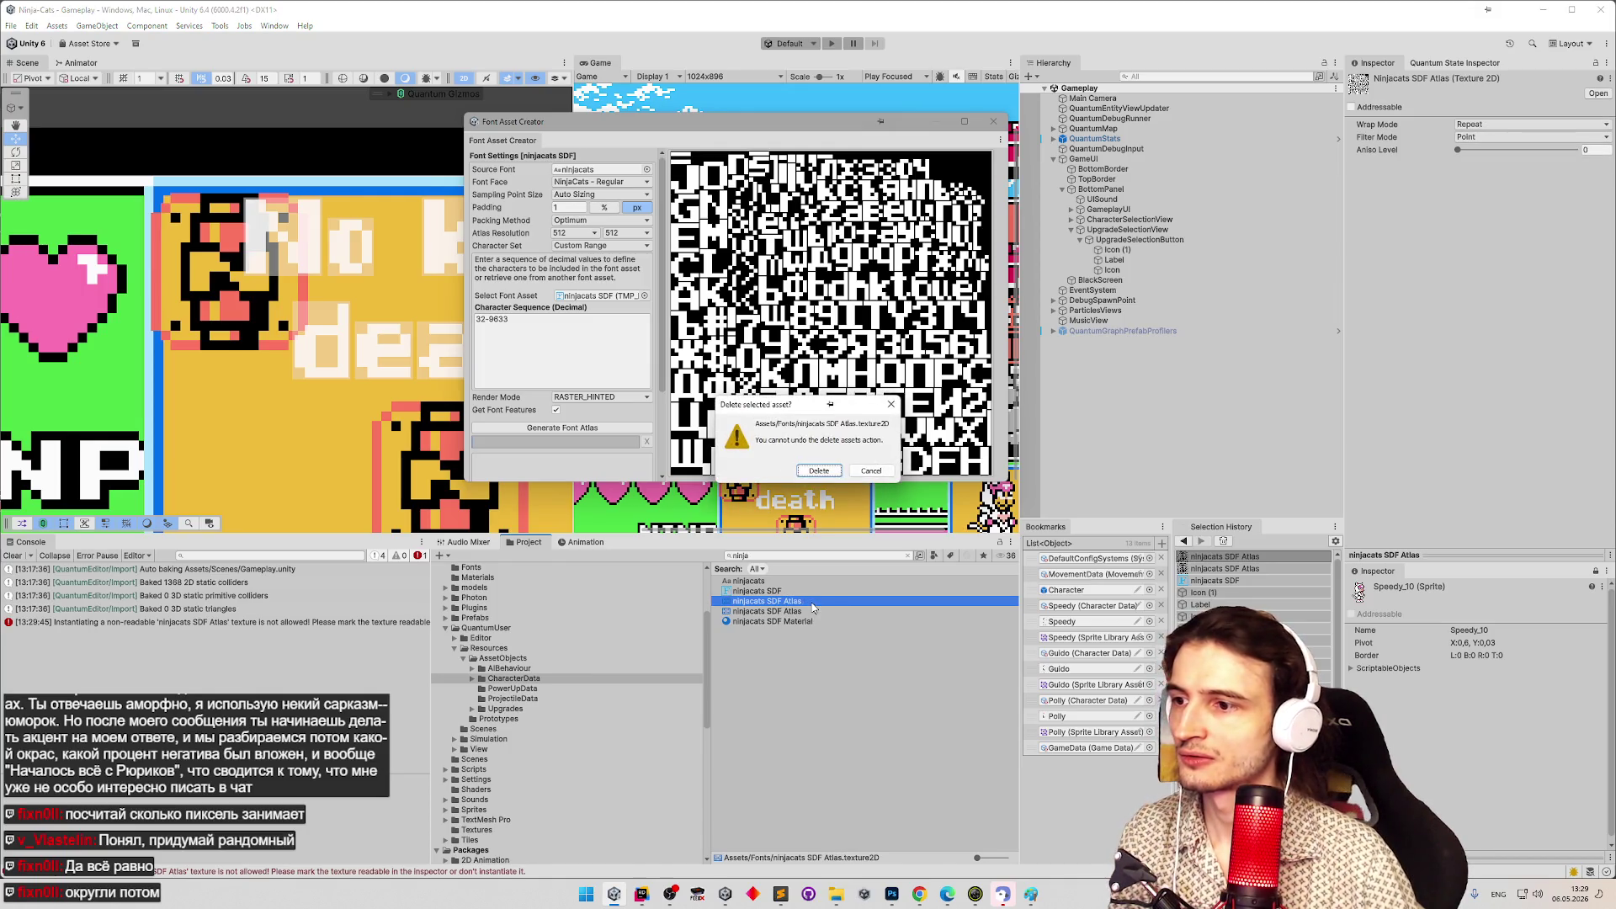
pyautogui.click(872, 470)
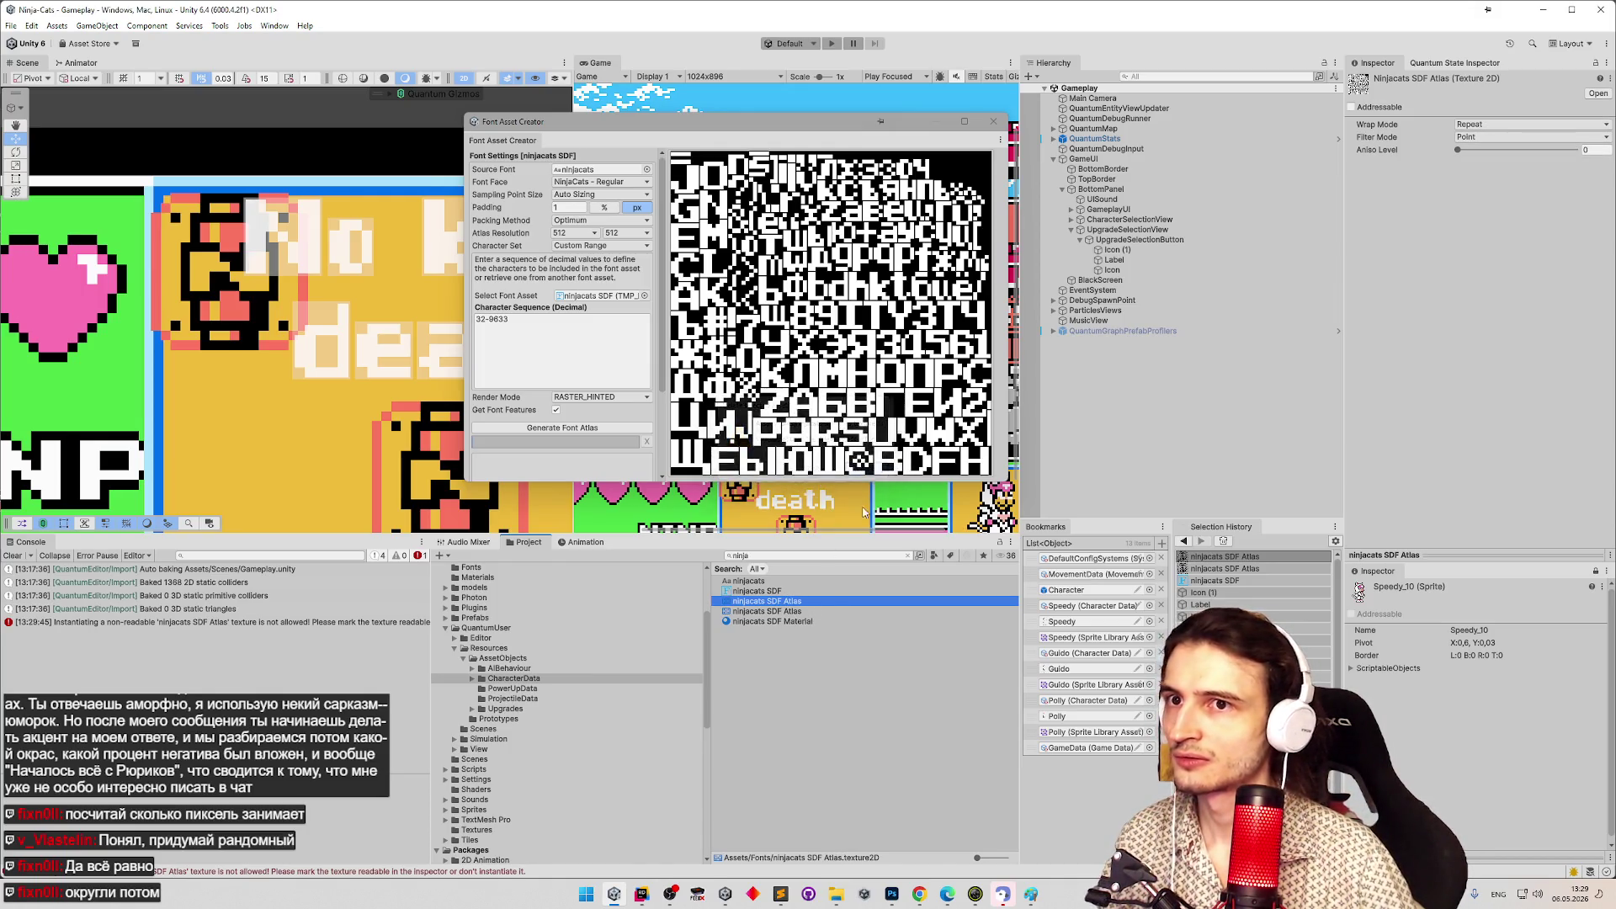
# Step up and down between the two ninjacats SDF Atlas entries to compare them.
pyautogui.click(787, 612)
pyautogui.press('Down')
pyautogui.press('Up')
pyautogui.press('Up')
pyautogui.press('Down')
pyautogui.press('Up')
pyautogui.press('Down')
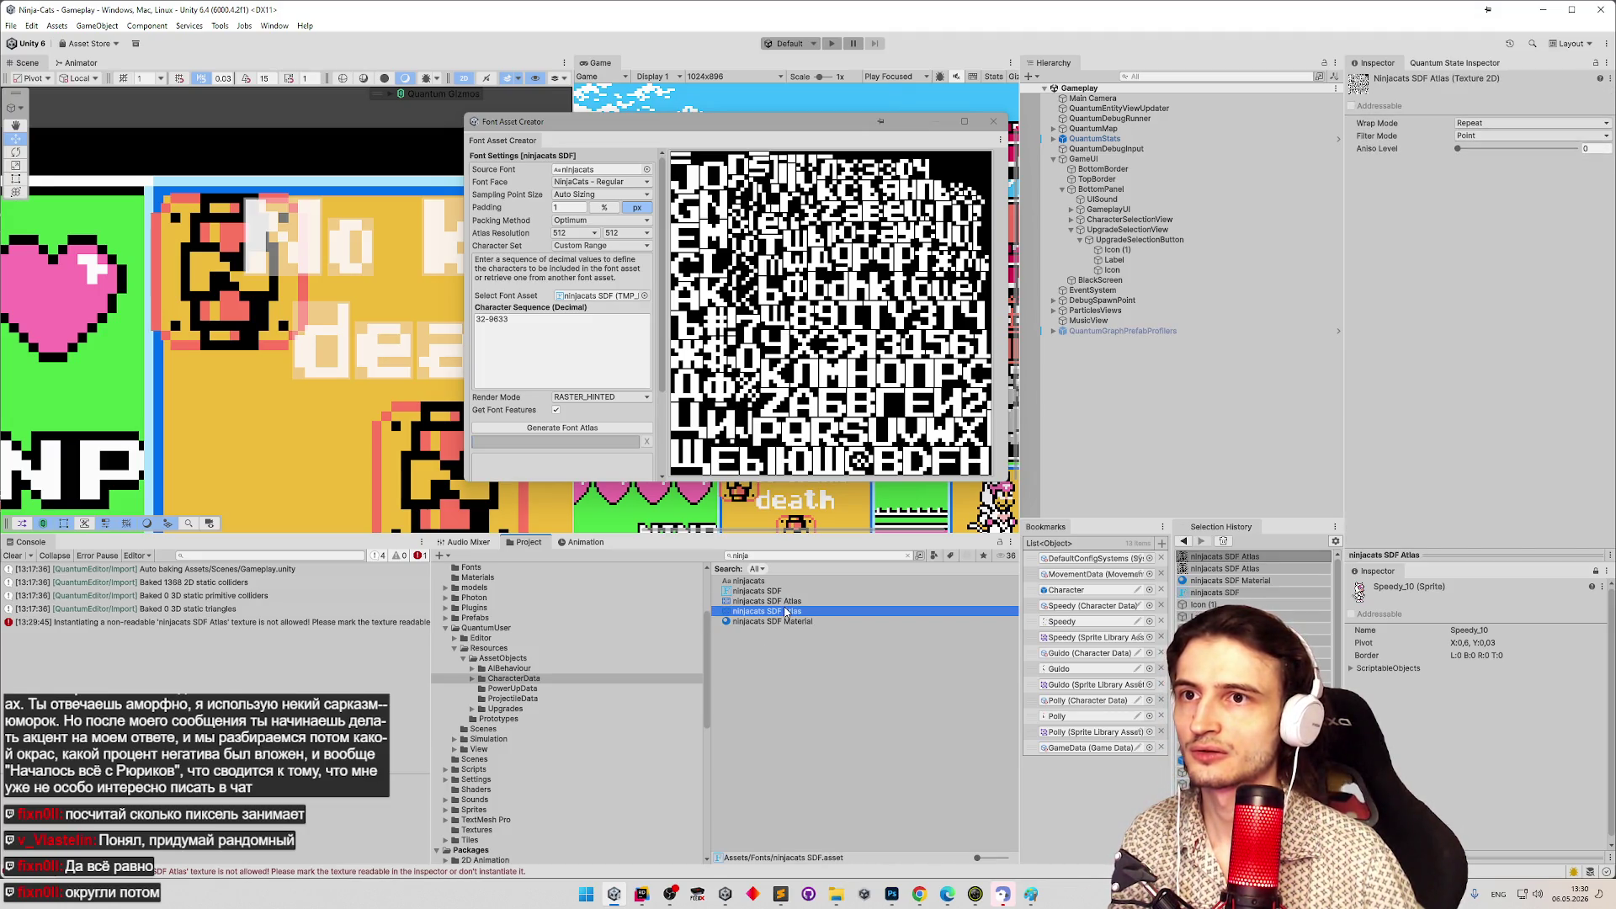
pyautogui.press('Up')
pyautogui.press('Down')
pyautogui.press('Up')
pyautogui.press('Down')
pyautogui.press('Up')
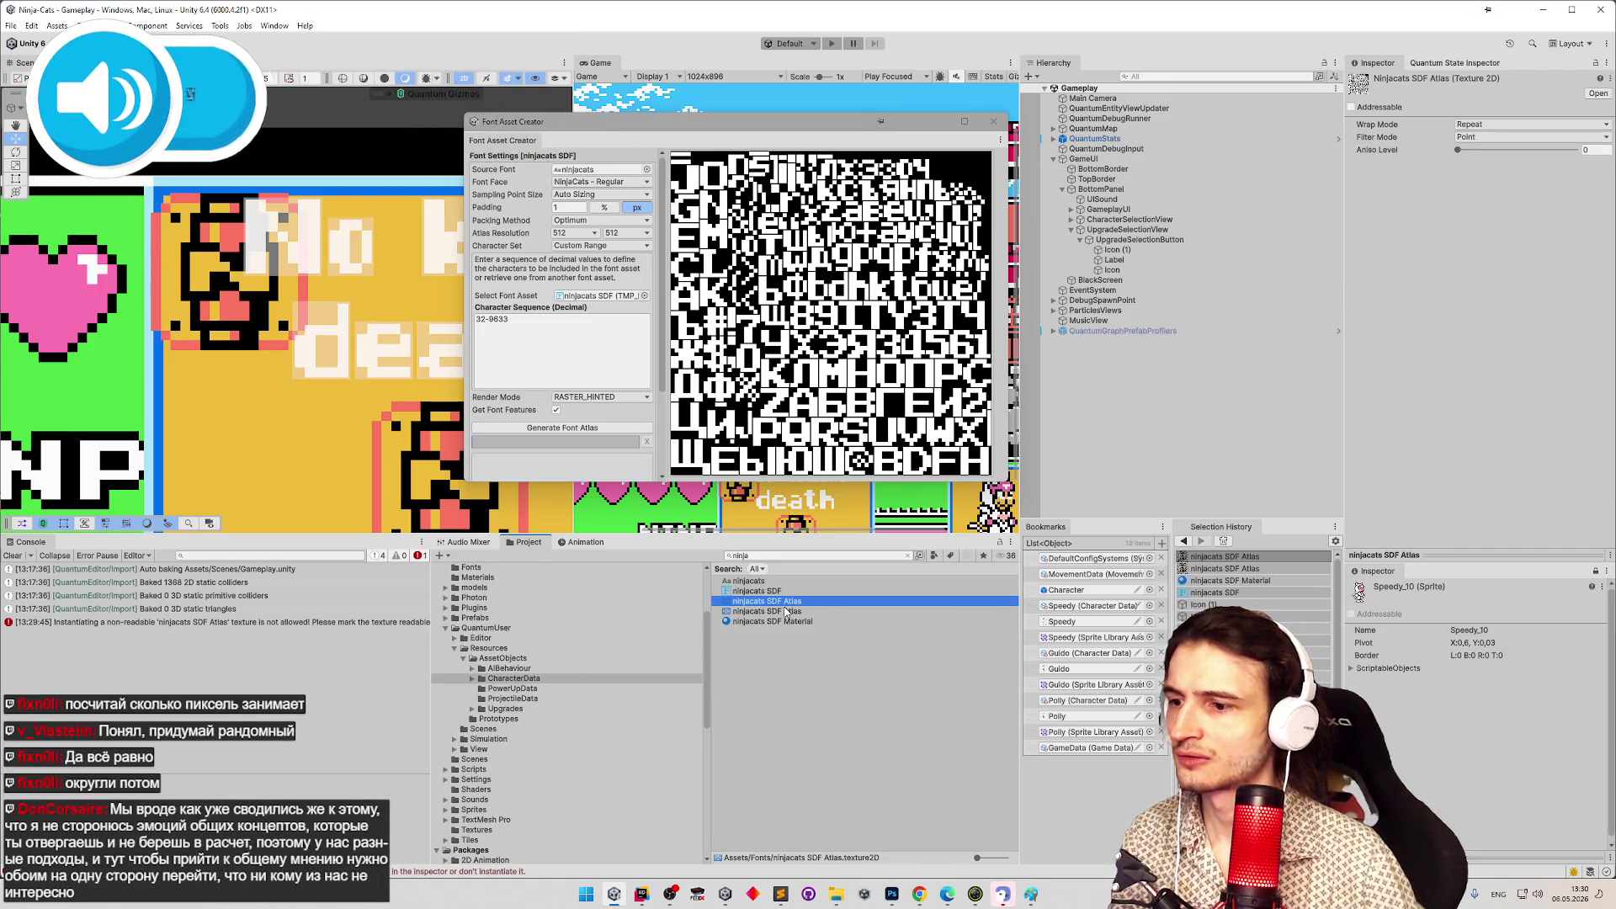
pyautogui.press('Down')
pyautogui.press('Up')
pyautogui.press('Down')
pyautogui.press('Up')
pyautogui.press('Down')
pyautogui.press('Up')
pyautogui.press('Down')
pyautogui.press('Up')
pyautogui.press('Down')
pyautogui.press('Up')
# Clear the search and use Show in Explorer on the ninjacats SDF Atlas texture.
pyautogui.click(907, 555)
pyautogui.click(783, 623)
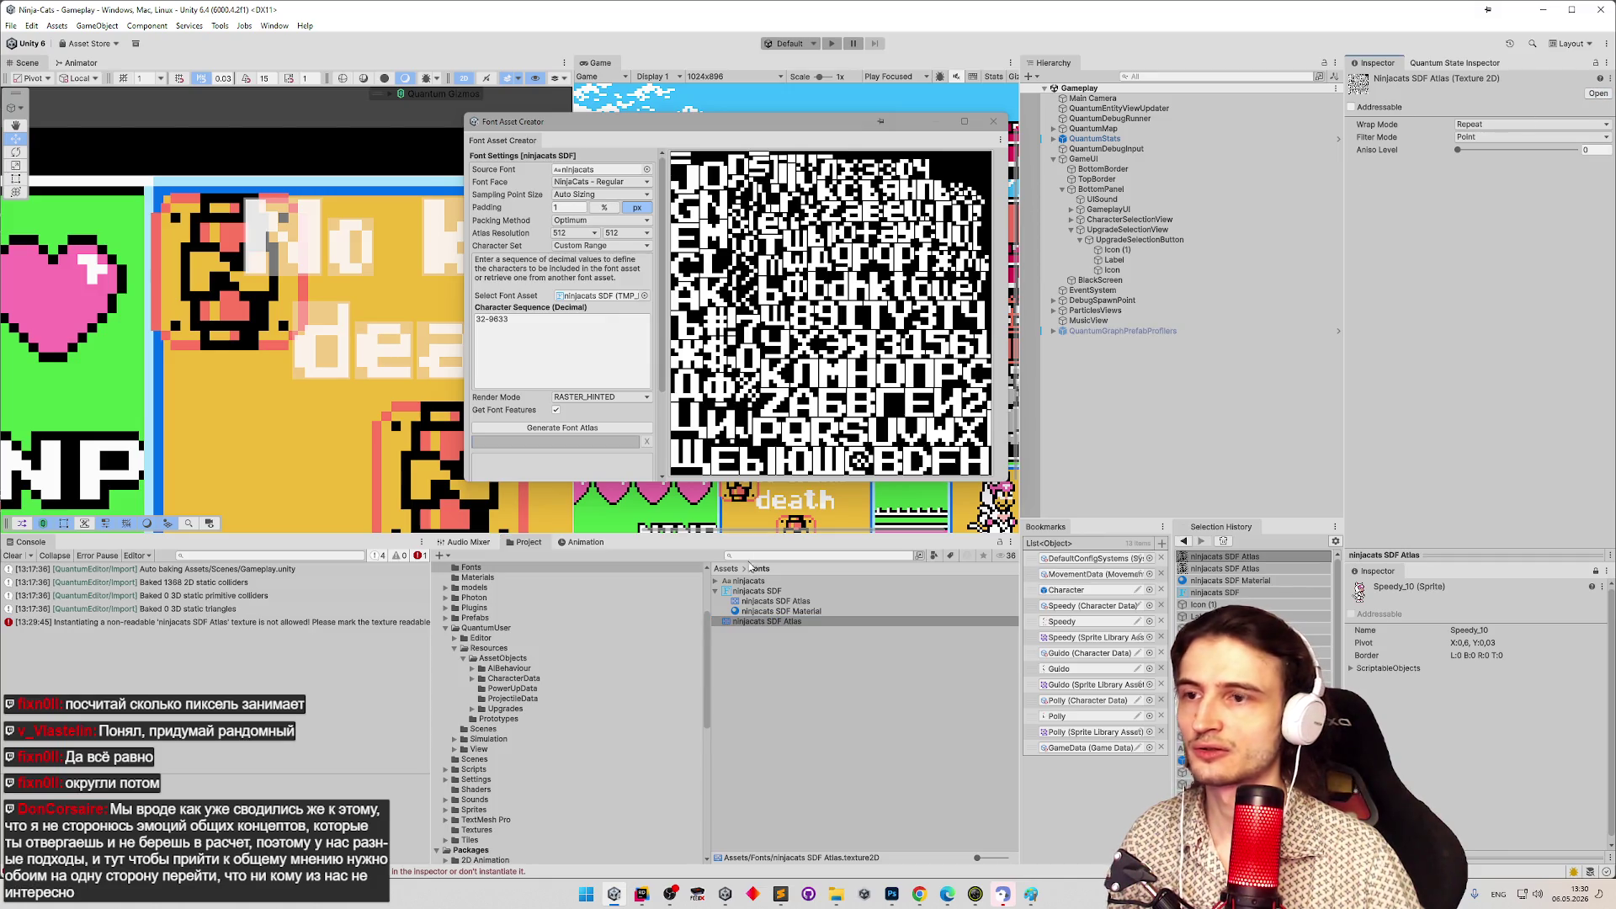
pyautogui.rightClick(756, 624)
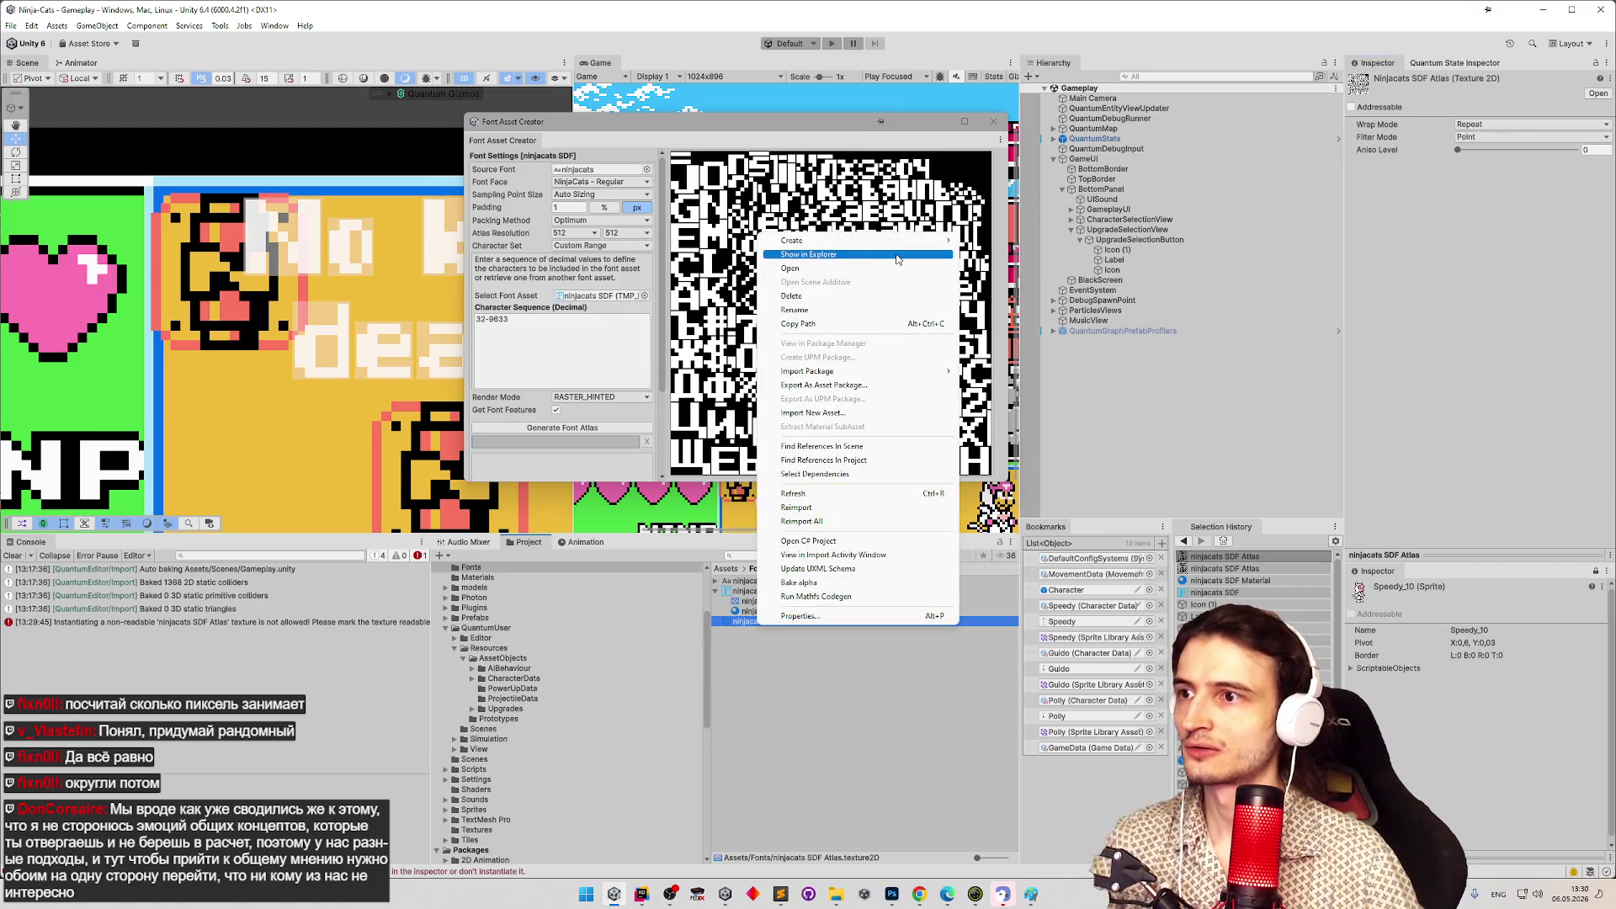
pyautogui.click(808, 254)
pyautogui.rightClick(562, 497)
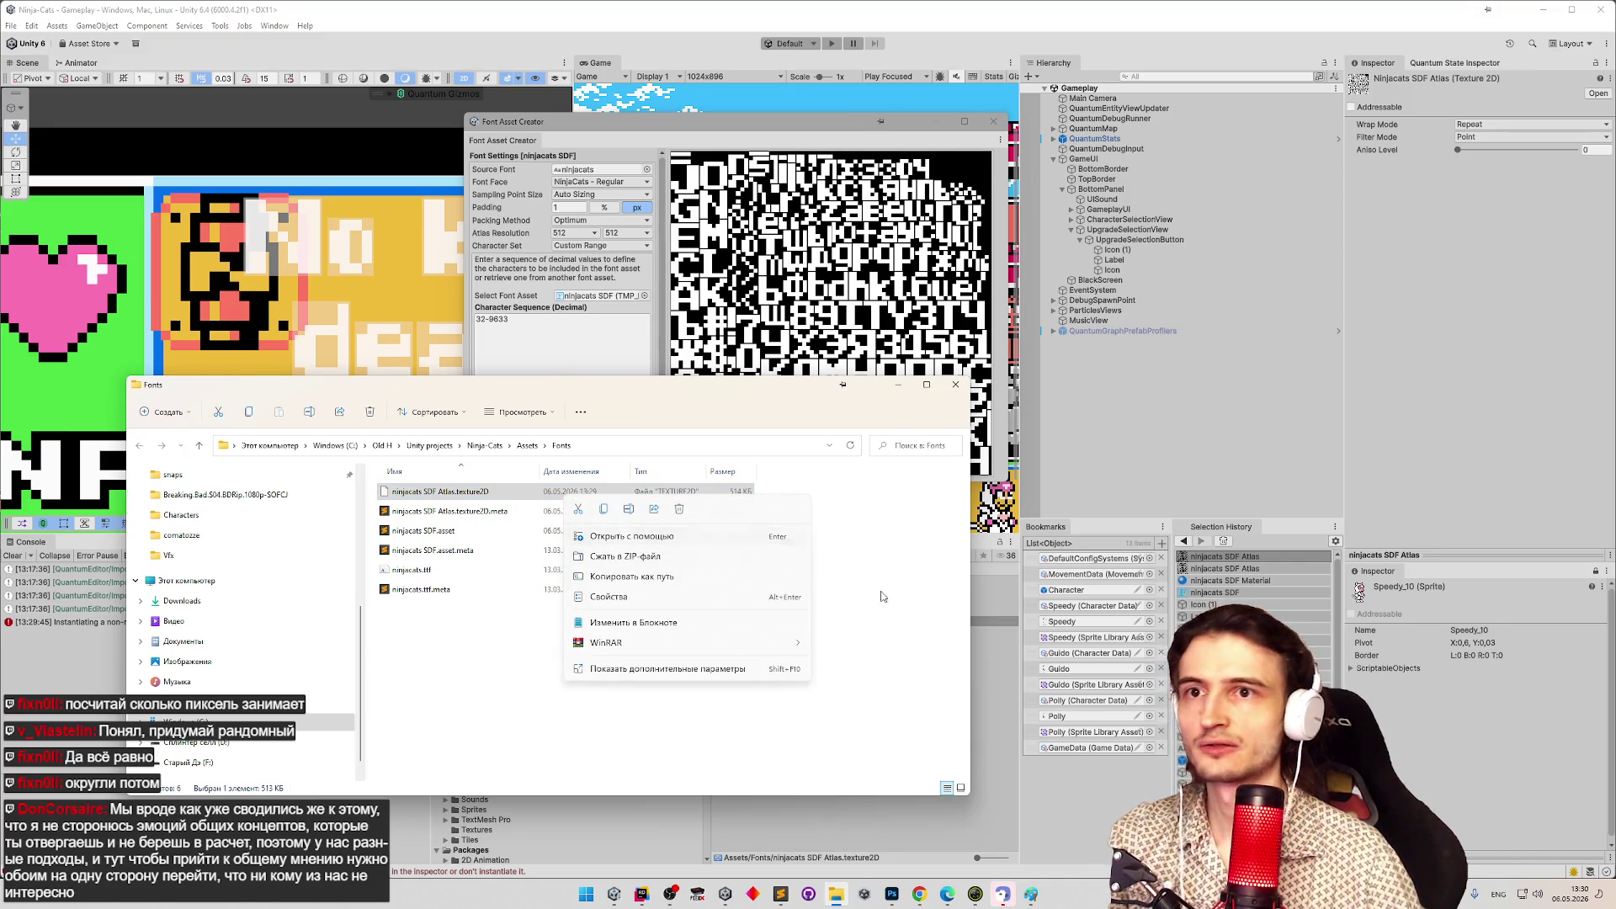
pyautogui.click(707, 539)
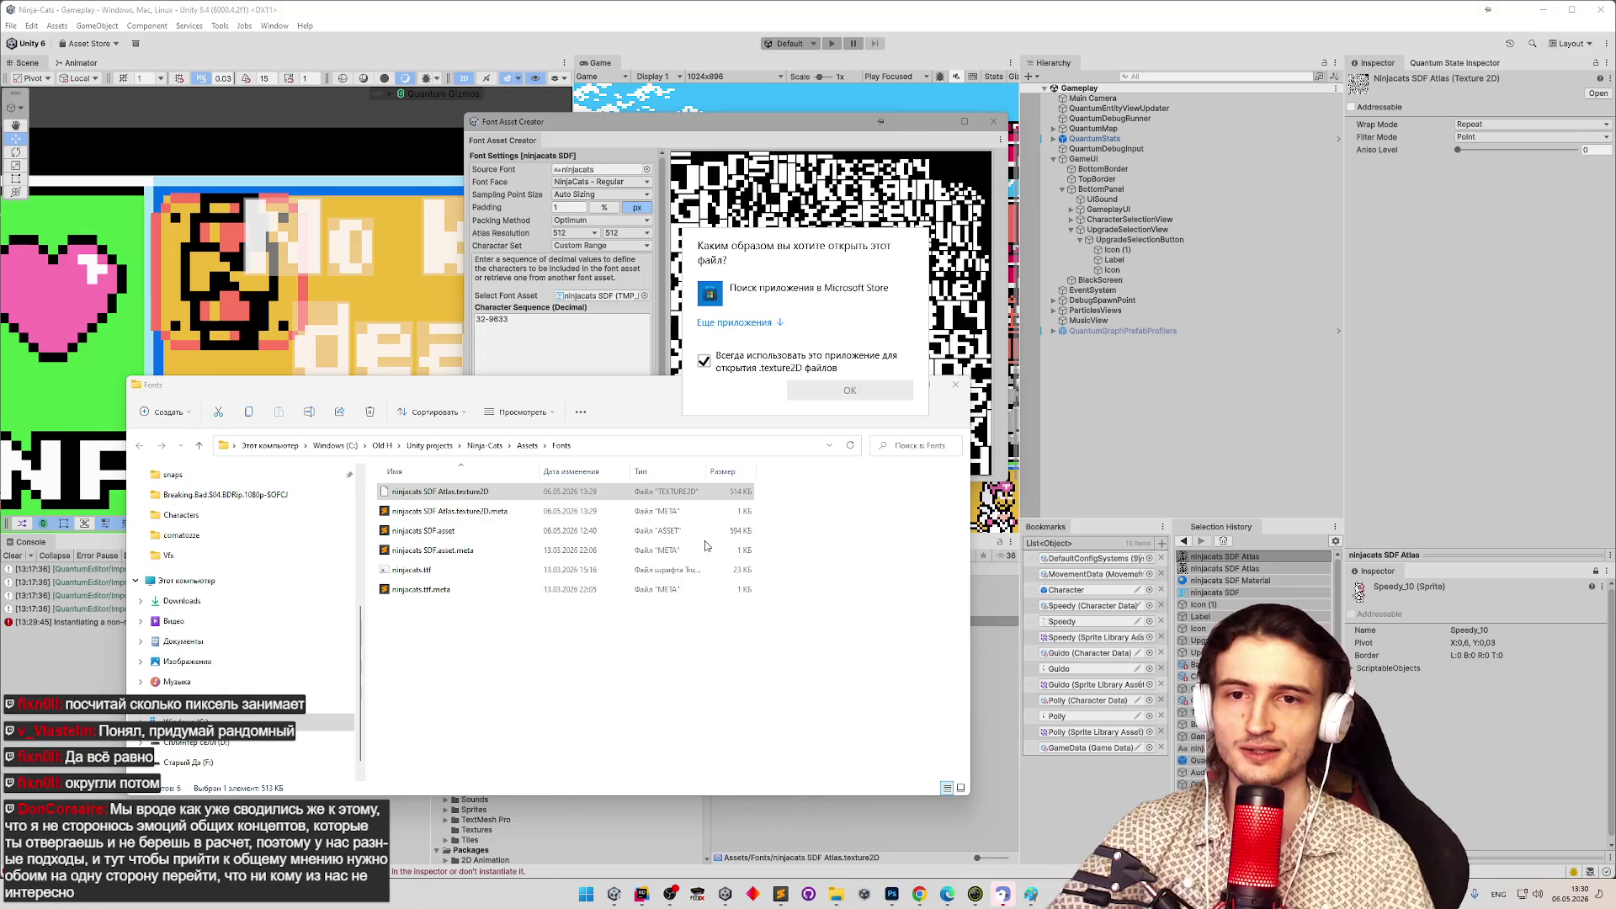
pyautogui.click(734, 323)
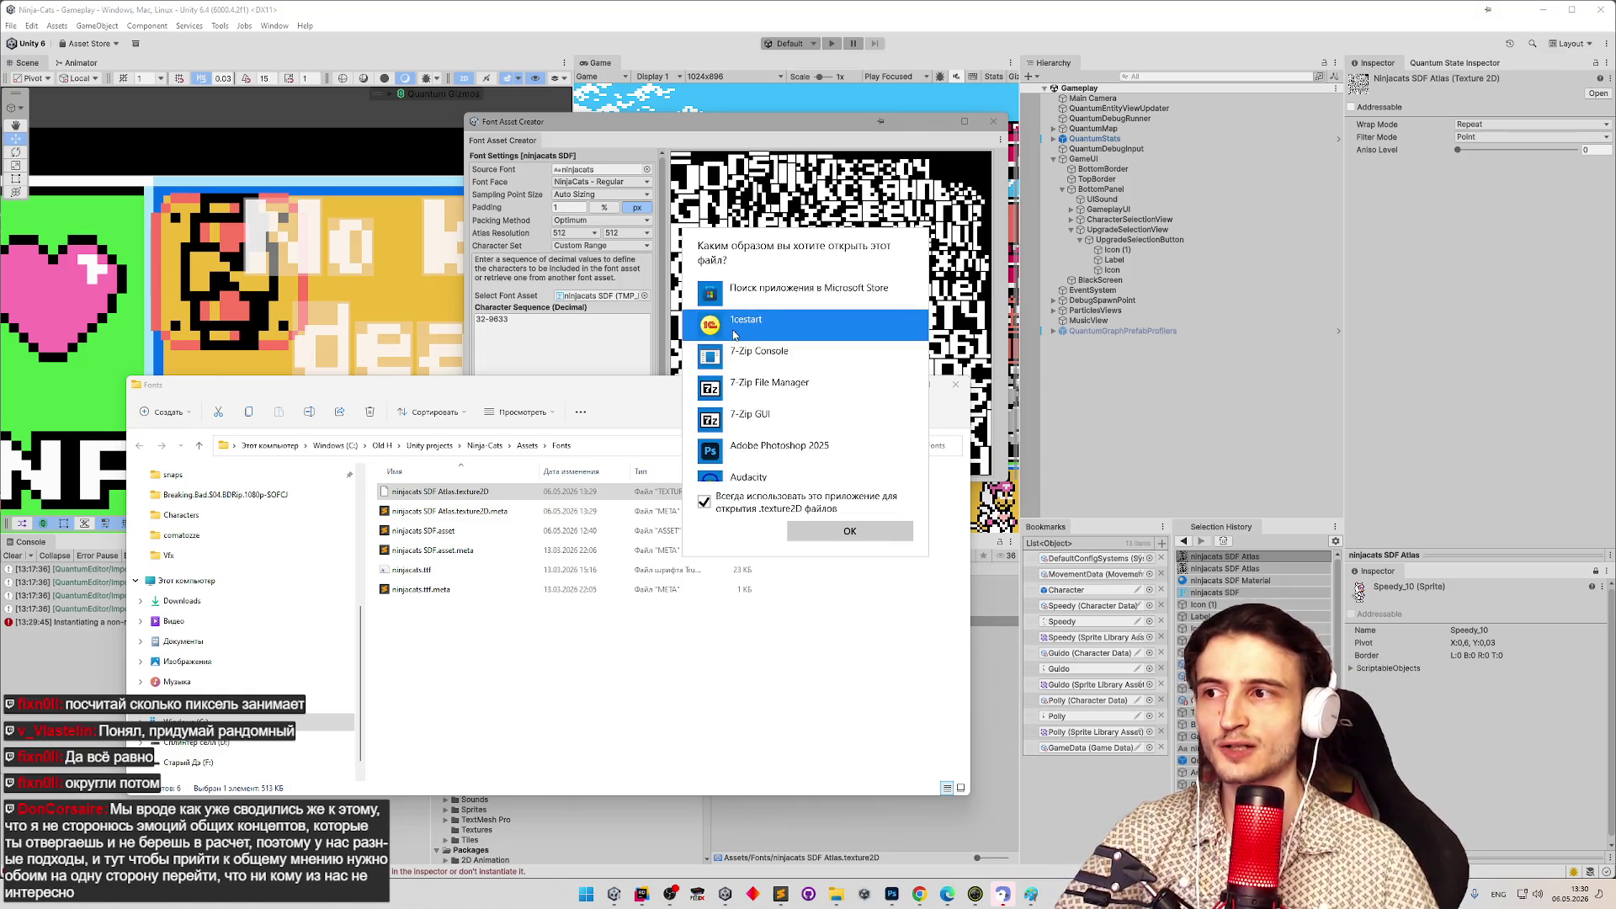
pyautogui.moveTo(920, 337); pyautogui.dragTo(895, 421)
pyautogui.scroll(-3, 895, 421)
pyautogui.scroll(2, 897, 421)
pyautogui.scroll(5, 898, 421)
pyautogui.click(779, 394)
pyautogui.click(838, 527)
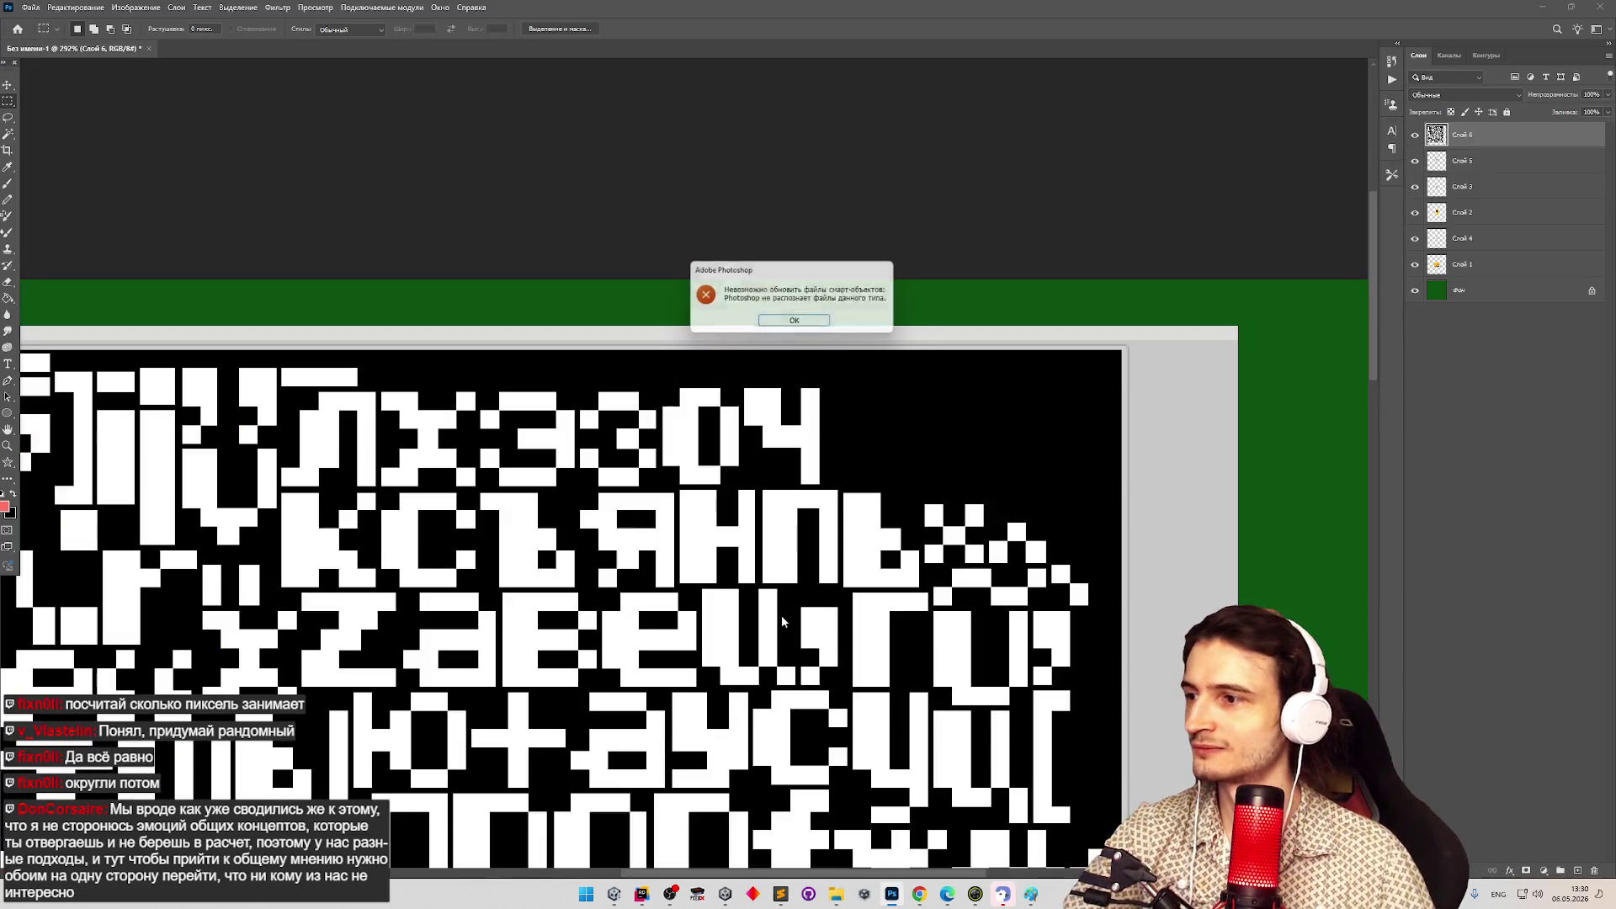
pyautogui.click(807, 323)
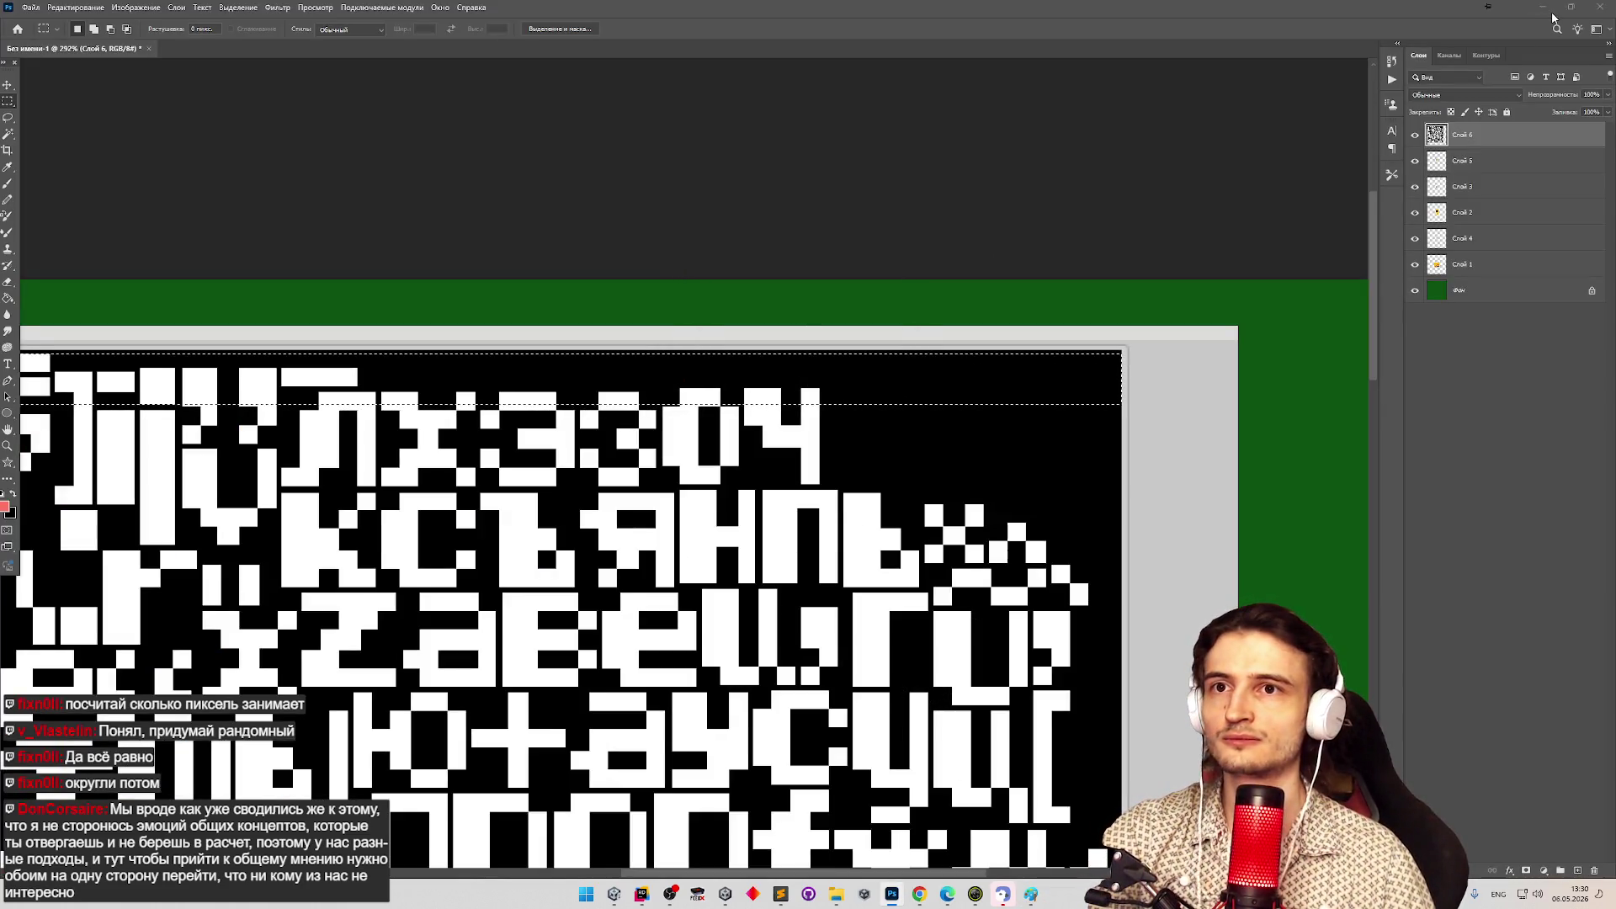
pyautogui.hotkey('alt', 'Tab')
pyautogui.rightClick(509, 493)
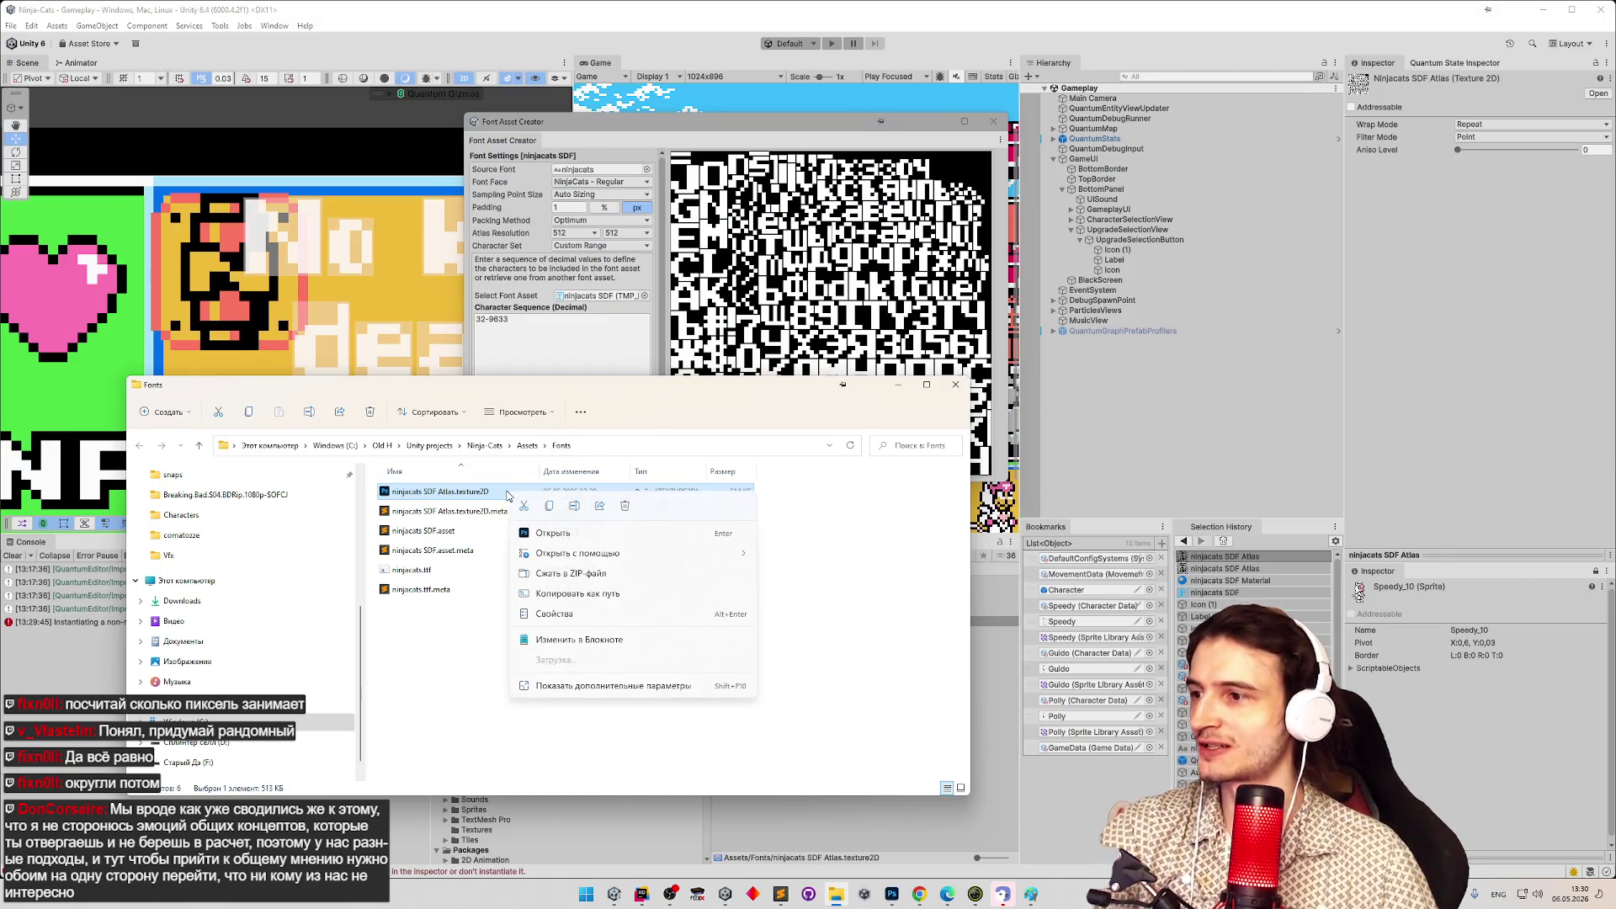
pyautogui.moveTo(604, 557)
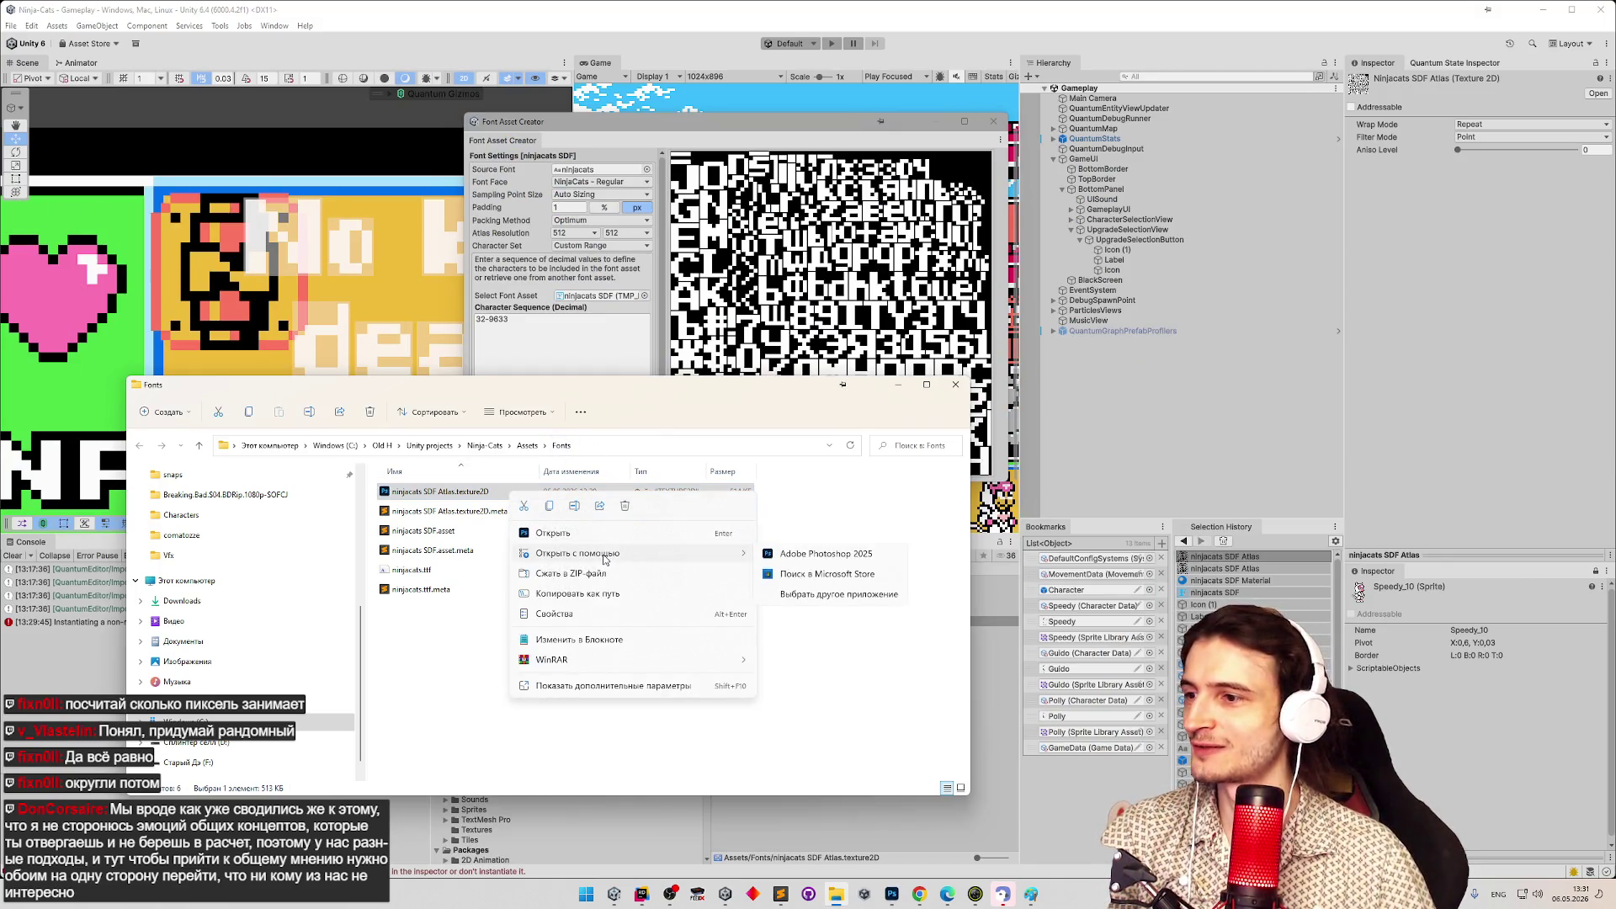
pyautogui.click(816, 596)
pyautogui.click(734, 353)
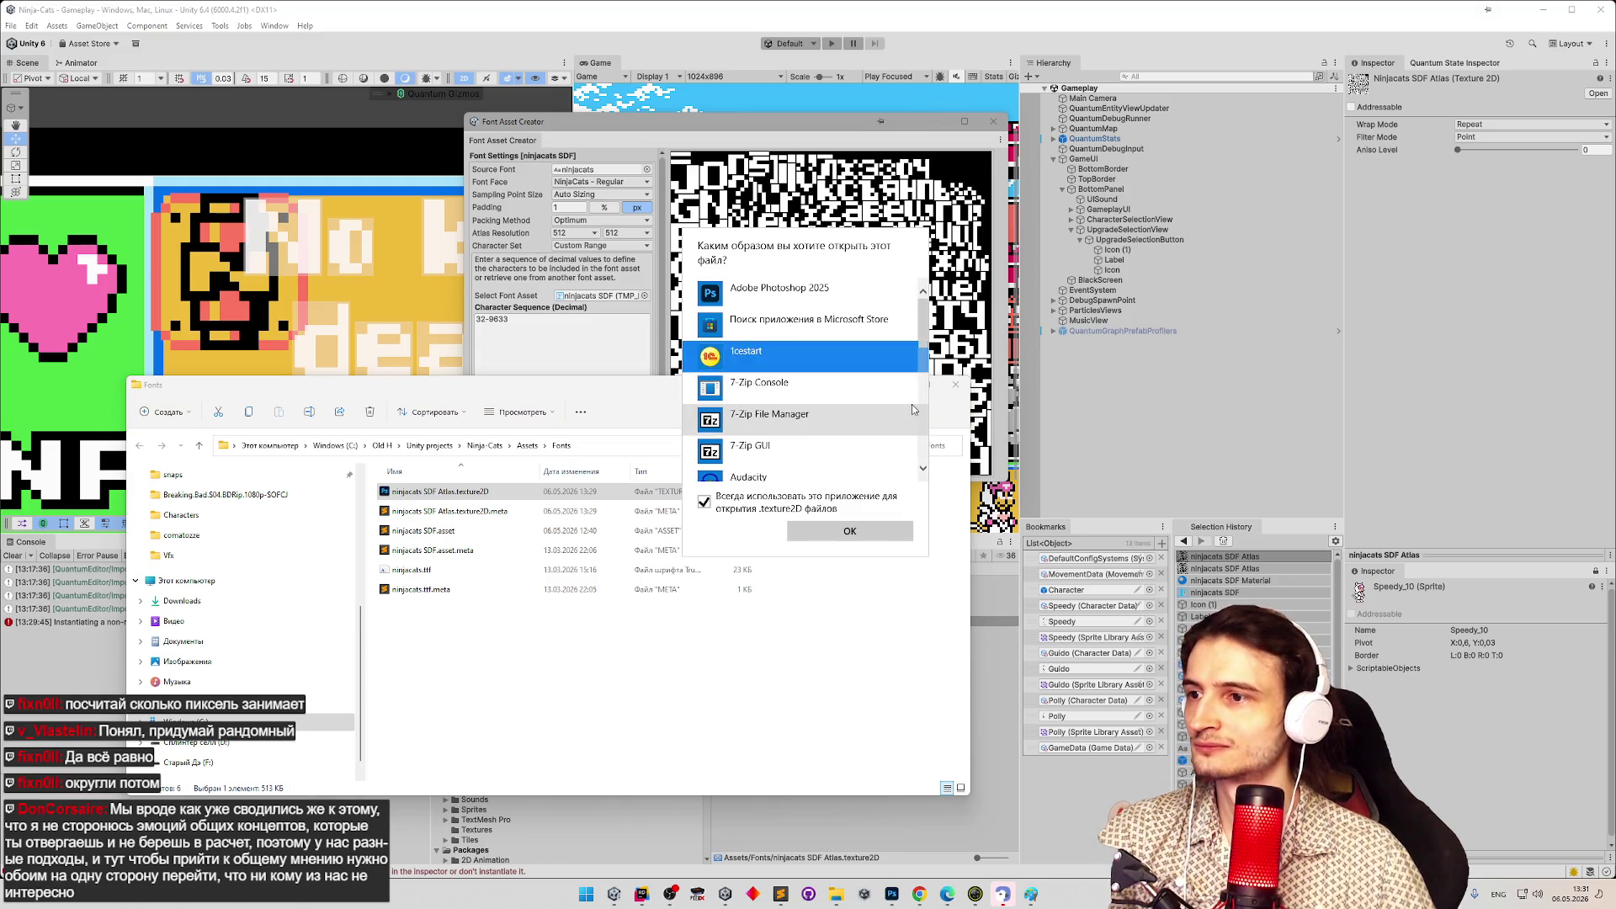
pyautogui.scroll(-3, 918, 379)
pyautogui.scroll(-5, 918, 379)
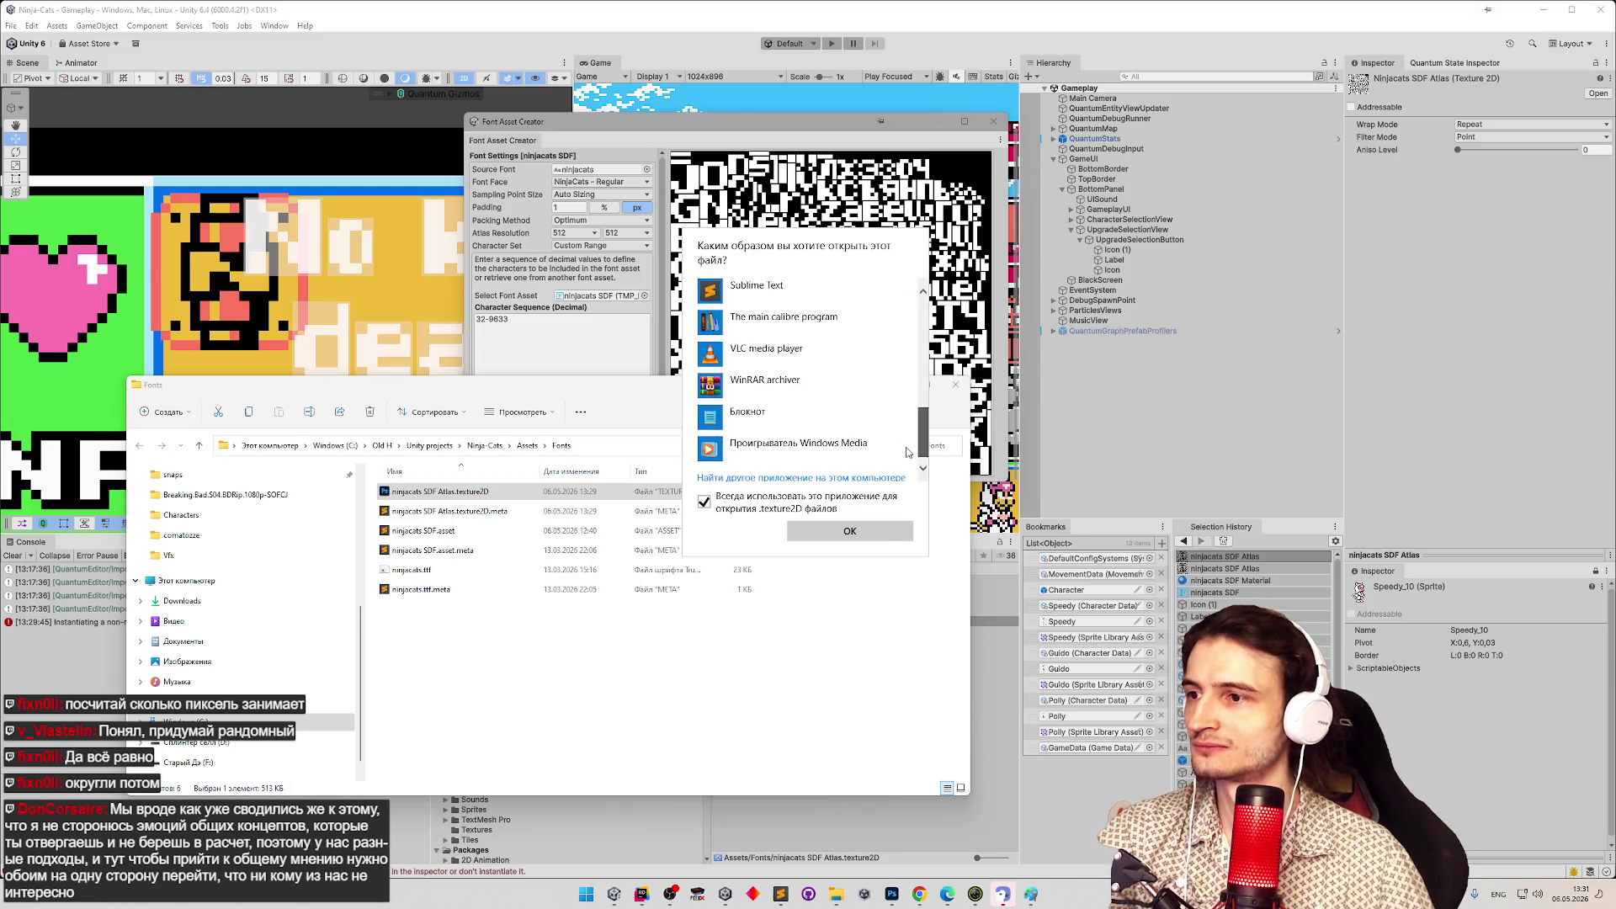
pyautogui.click(697, 650)
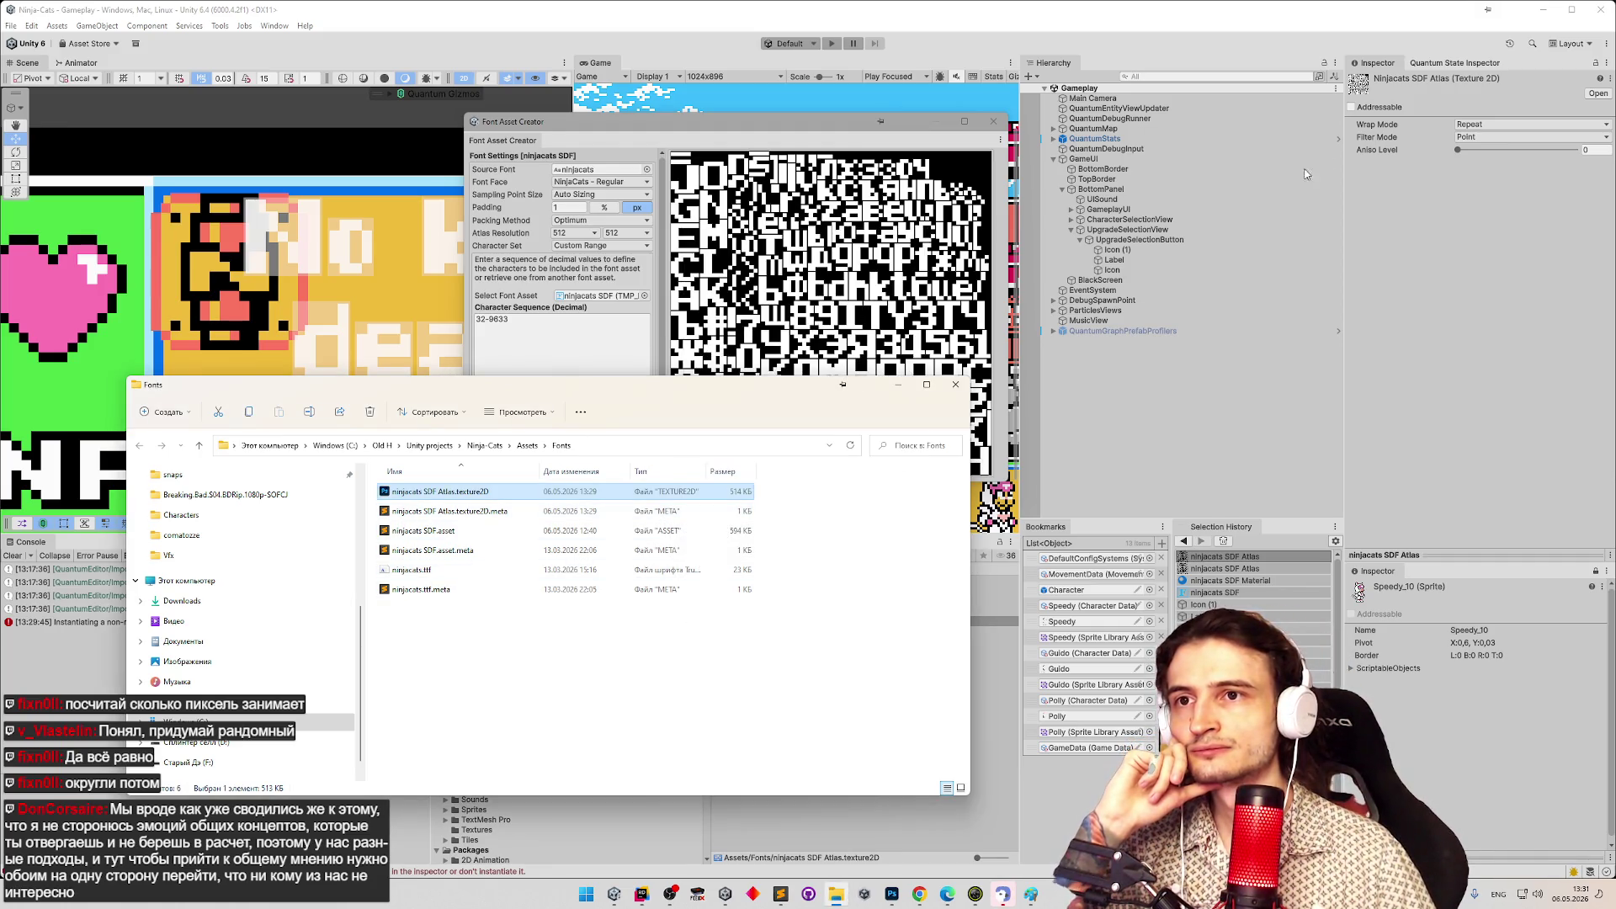
# Clear the Unity console and delete the standalone ninjacats SDF Atlas asset, confirming the deletion.
pyautogui.click(1609, 84)
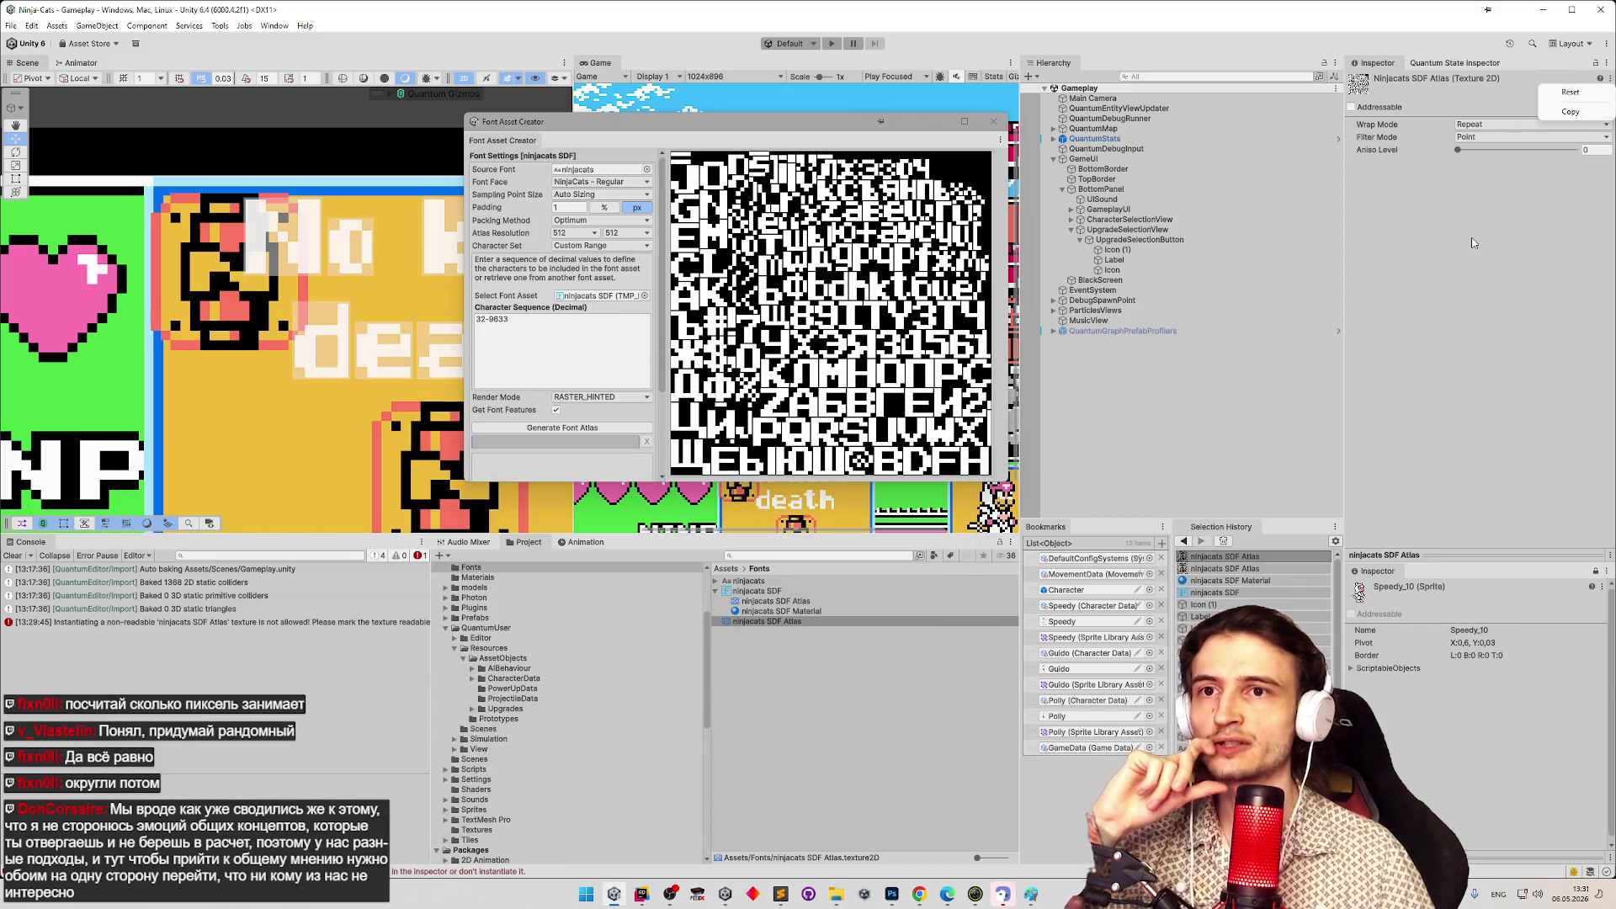
pyautogui.click(793, 622)
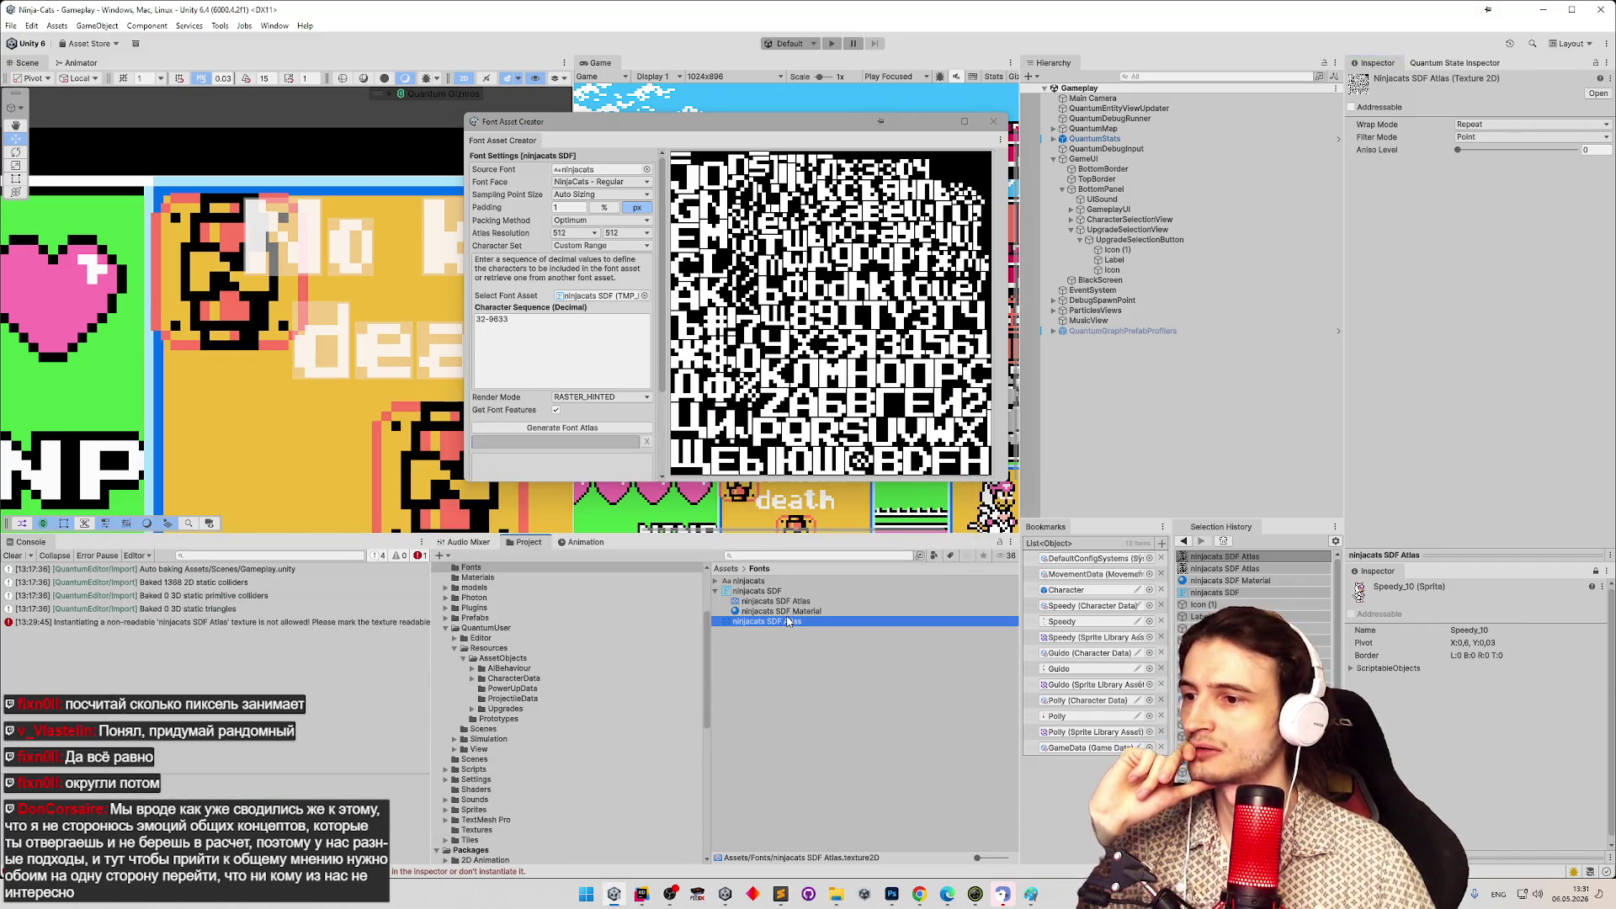
pyautogui.click(16, 556)
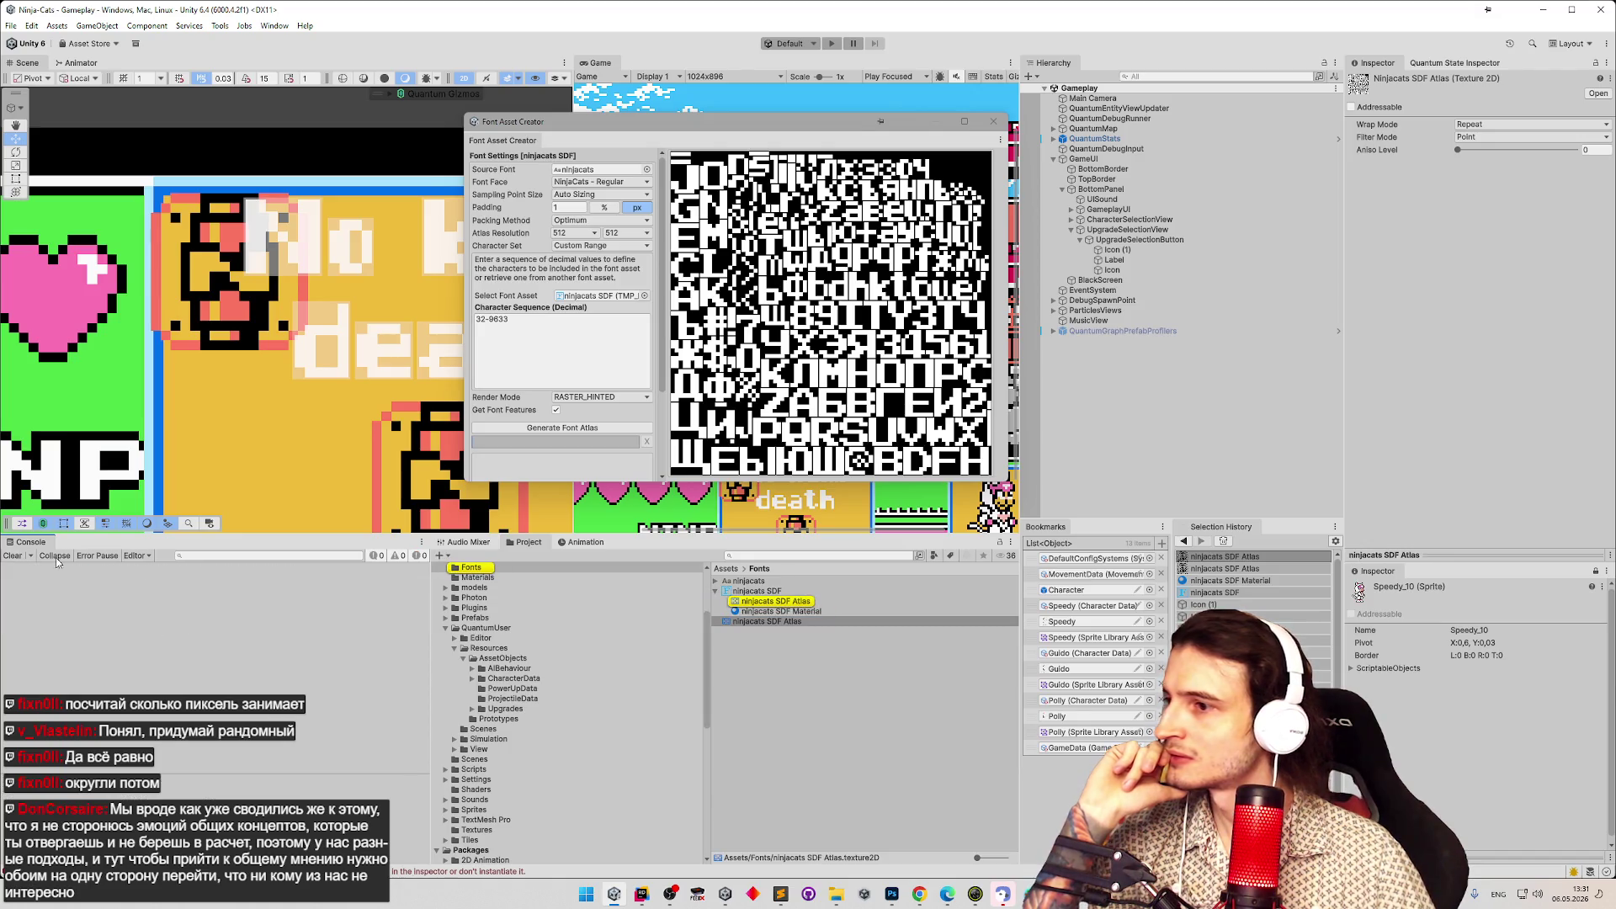
pyautogui.click(792, 623)
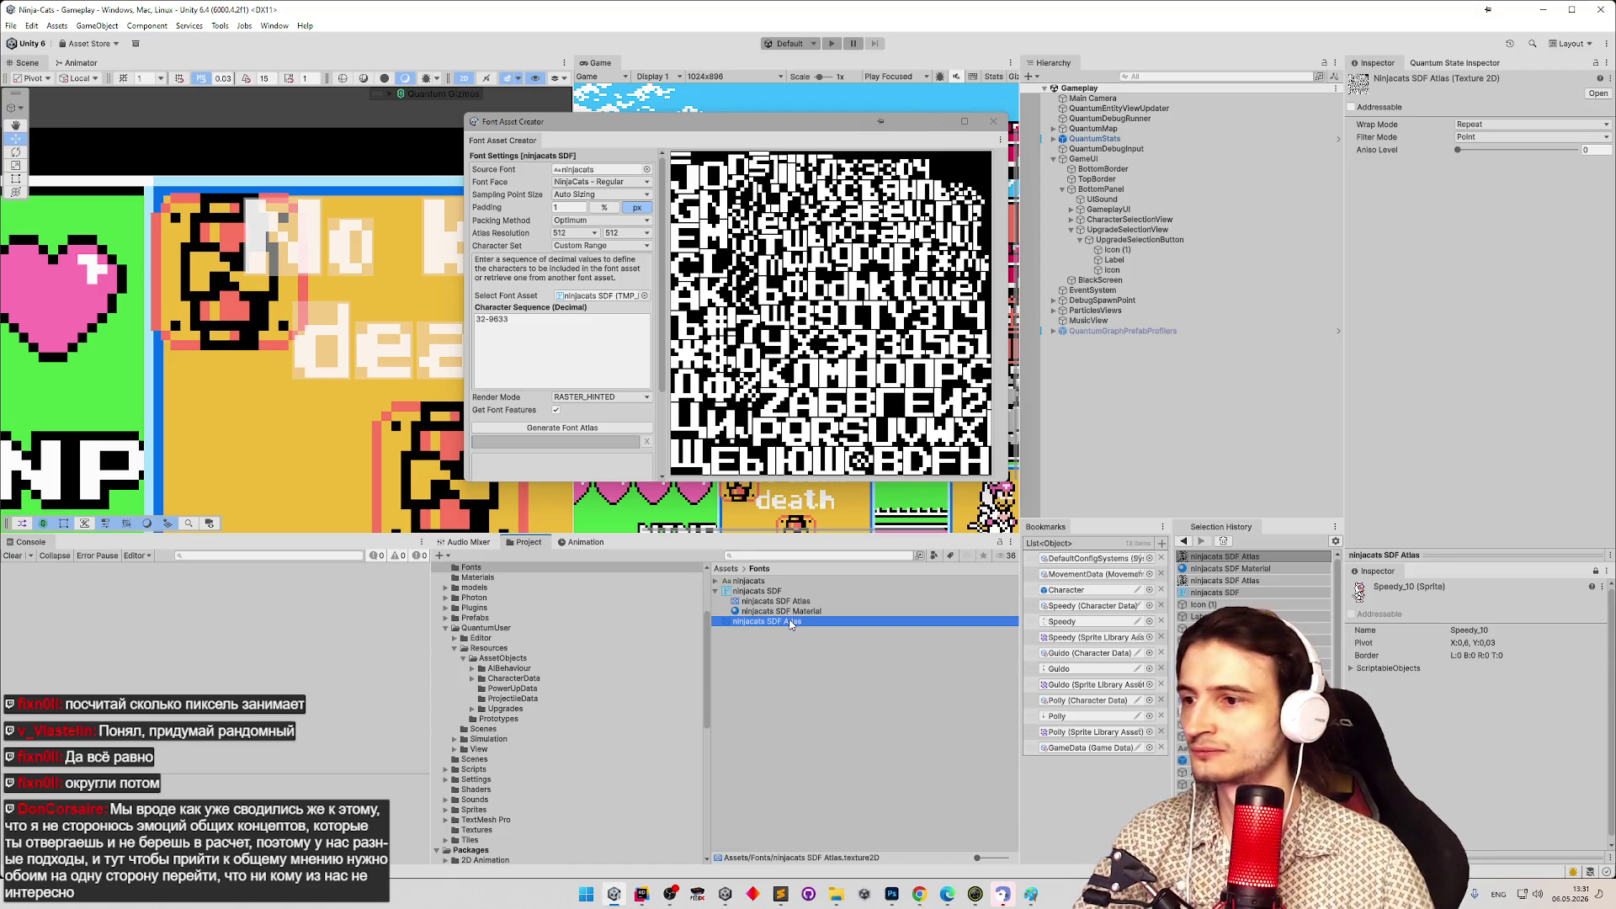
pyautogui.press('Delete')
pyautogui.click(833, 473)
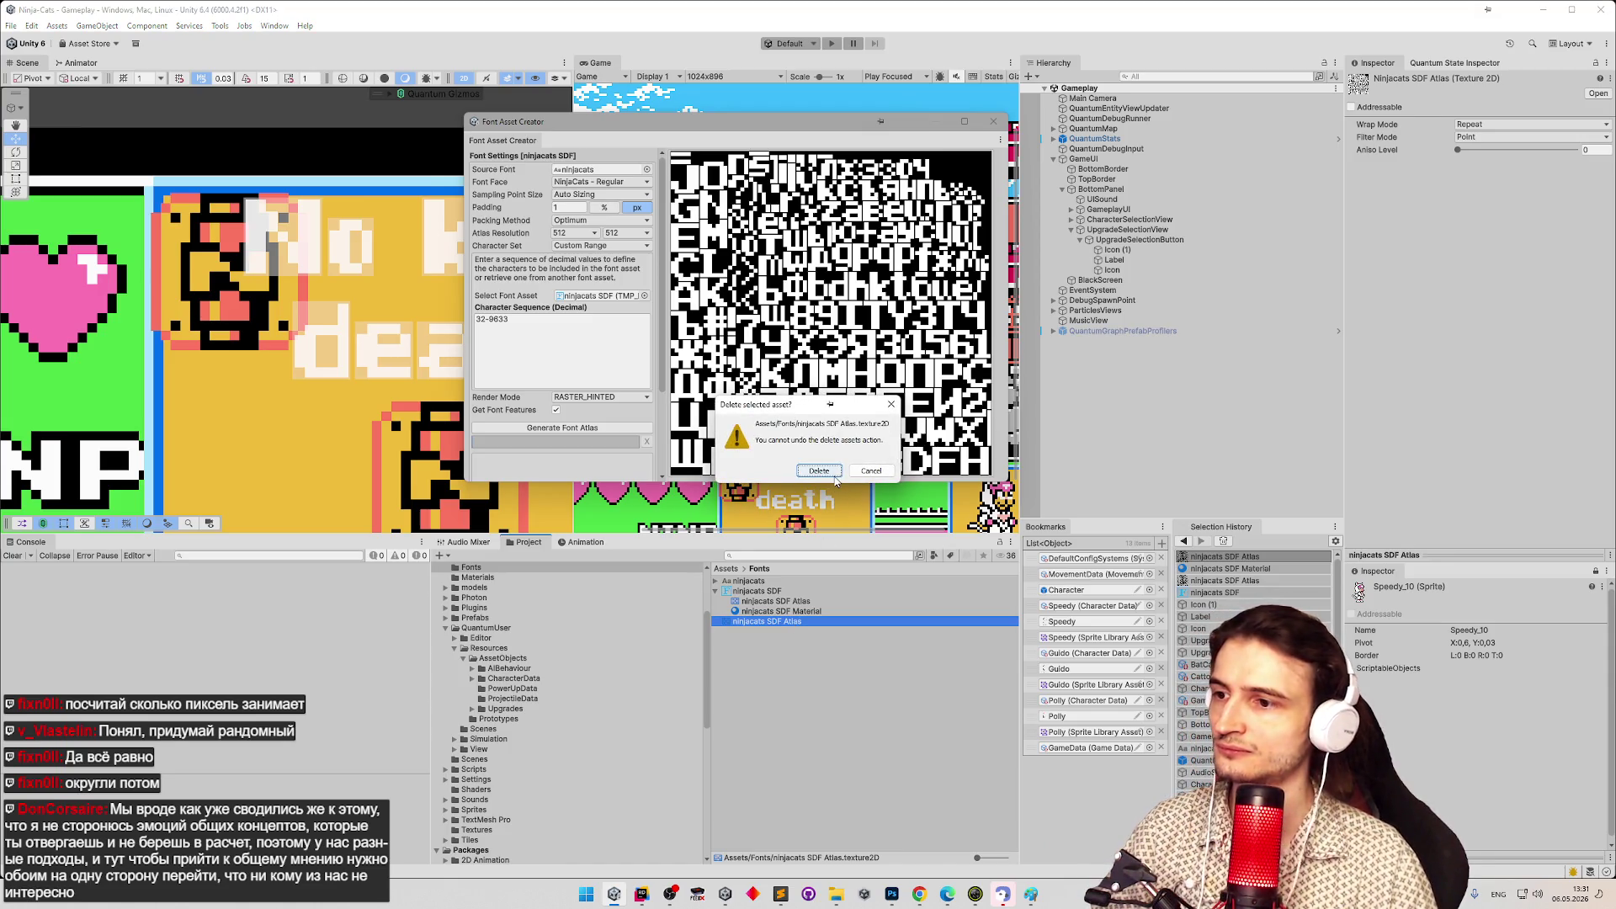
# Select the atlas texture nested inside the ninjacats SDF font asset.
pyautogui.click(790, 603)
pyautogui.click(796, 612)
pyautogui.click(795, 604)
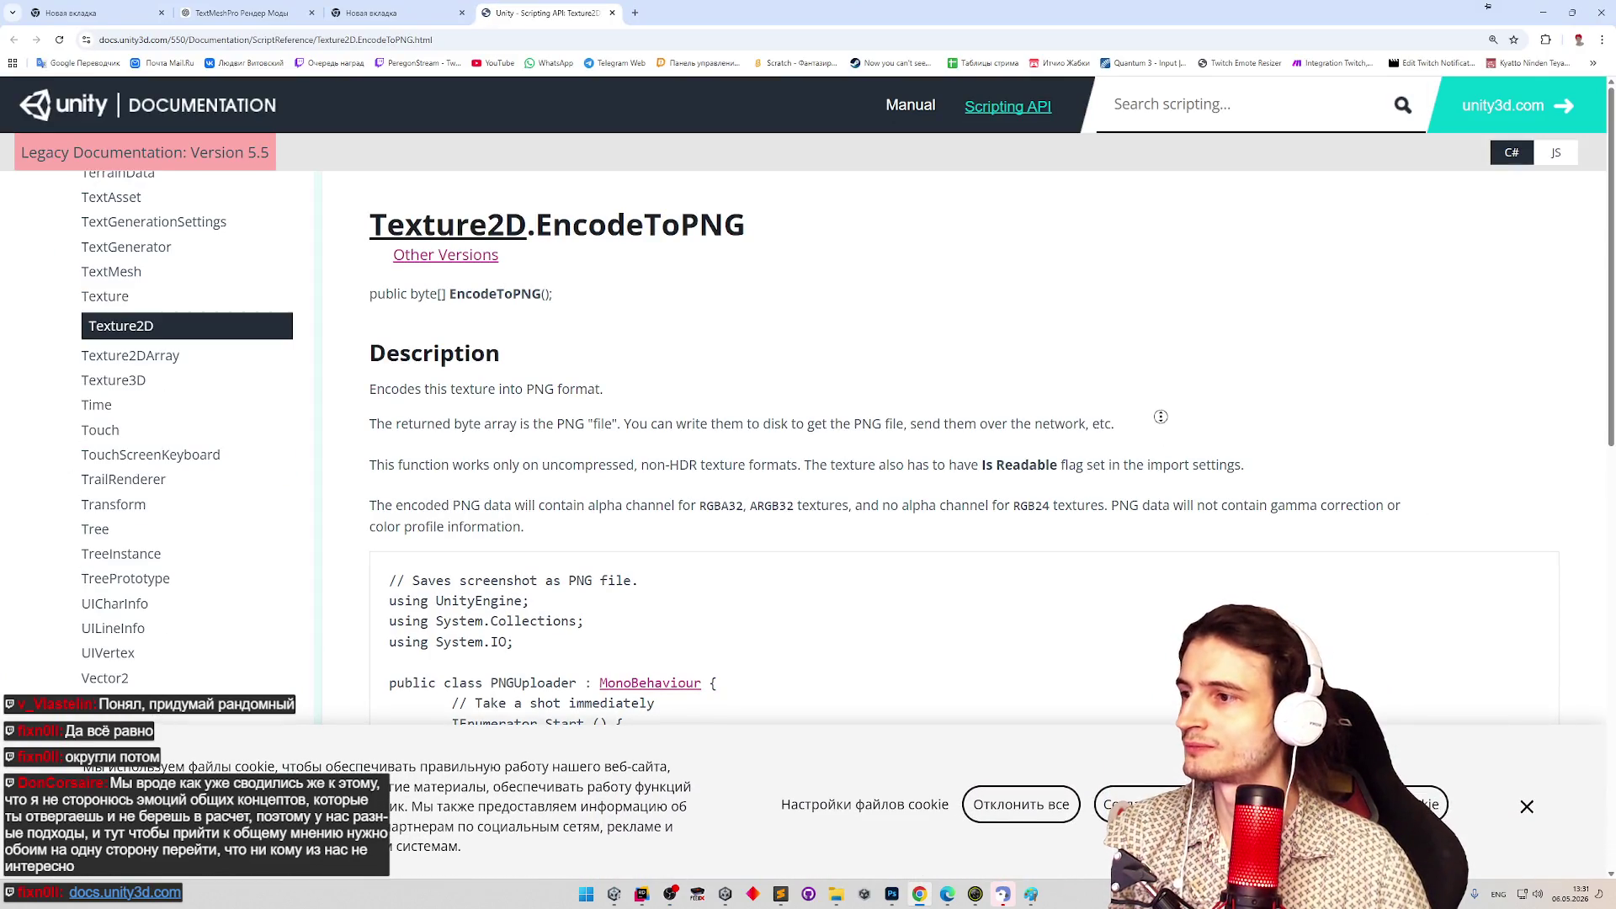
# Scroll through the Texture2D.EncodeToPNG page, reading its Description and PNGUploader example.
pyautogui.scroll(-1, 1154, 437)
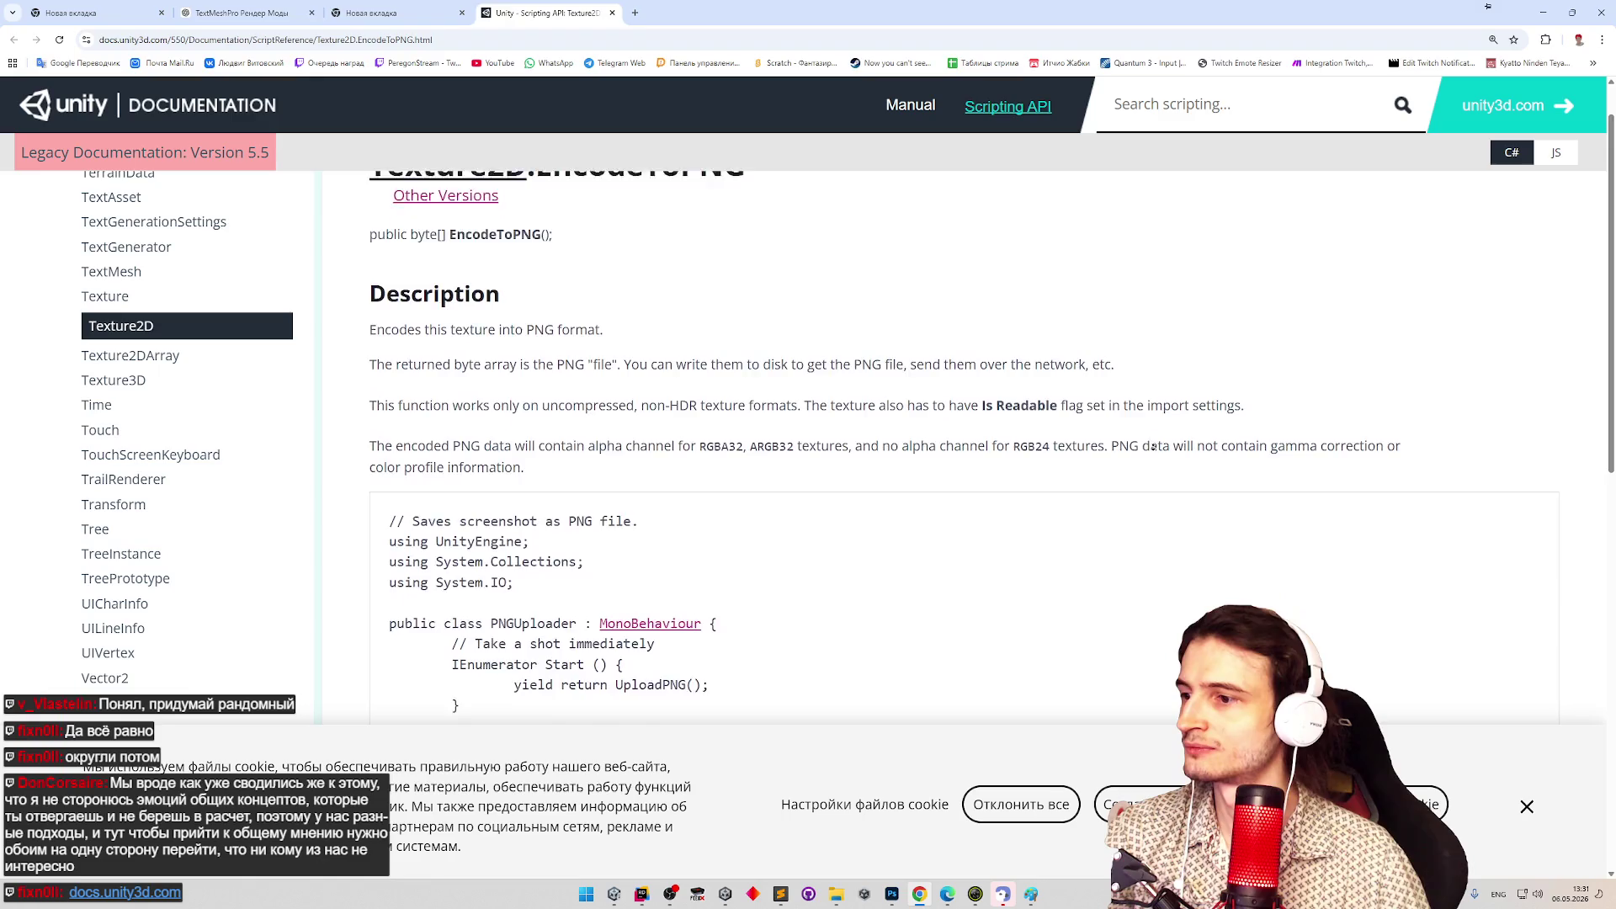
pyautogui.scroll(-1, 1153, 447)
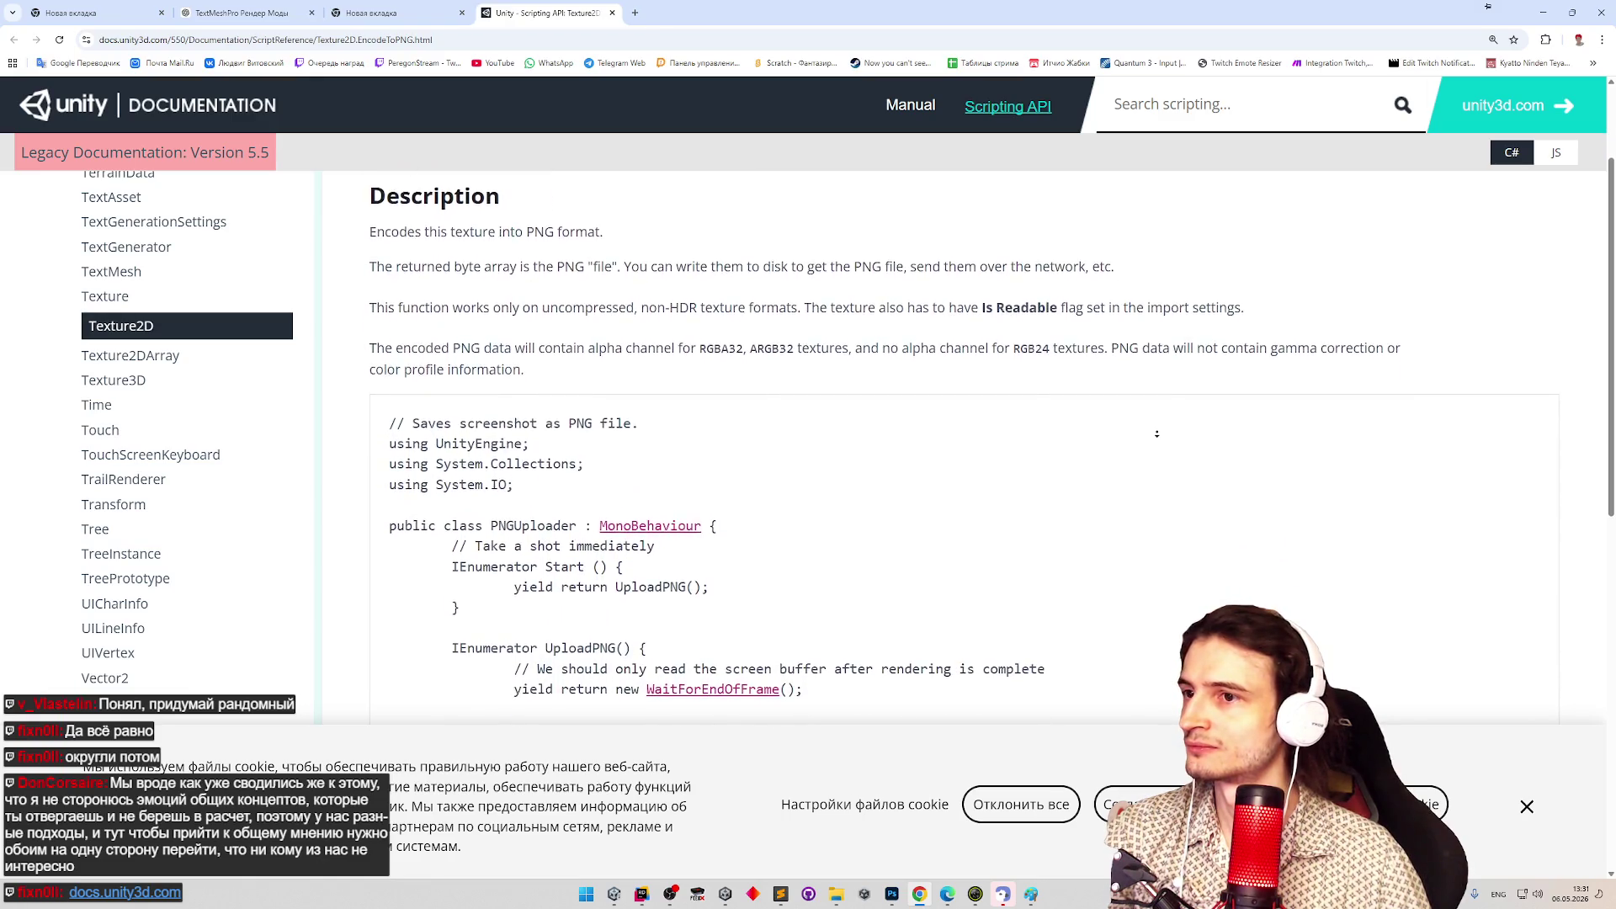
pyautogui.scroll(-1, 1155, 450)
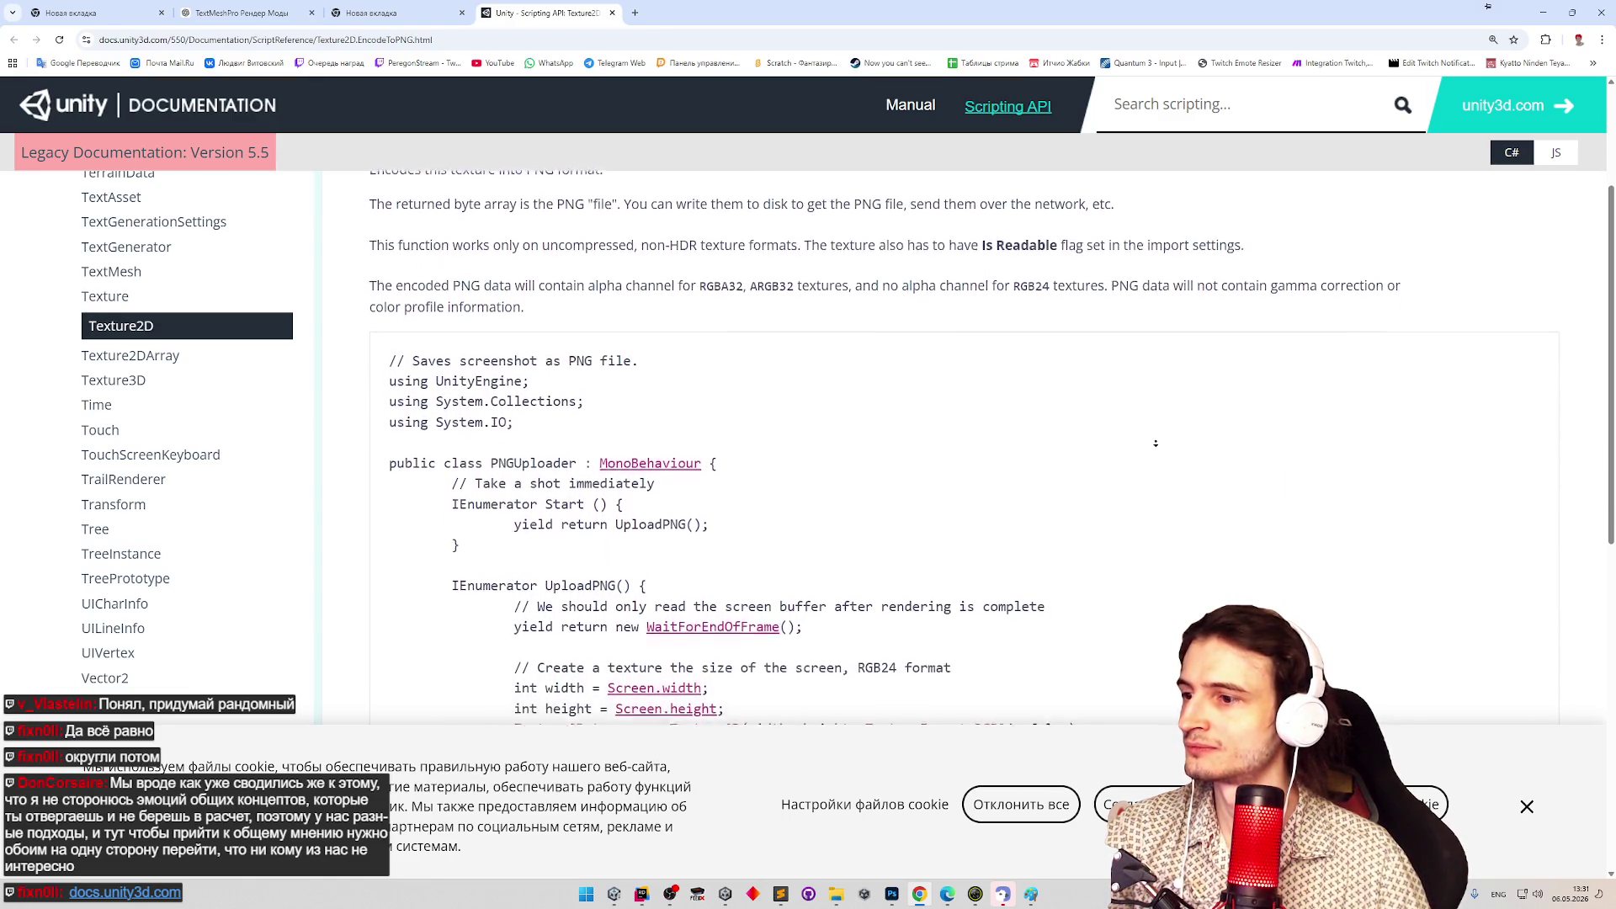
pyautogui.scroll(-2, 1153, 457)
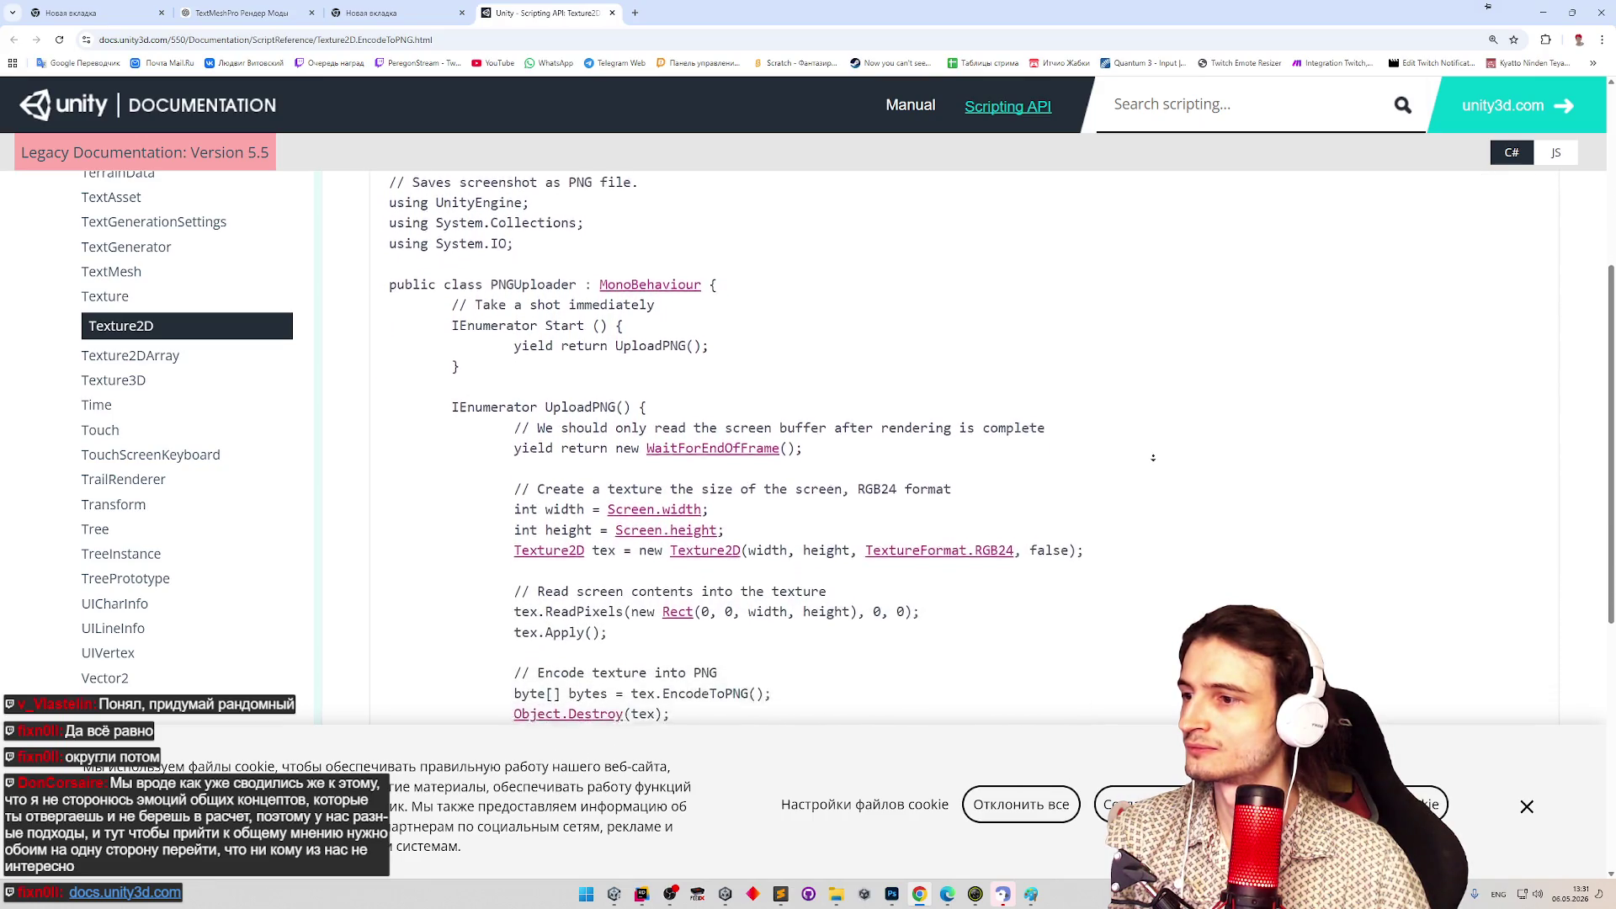
pyautogui.scroll(-2, 1153, 457)
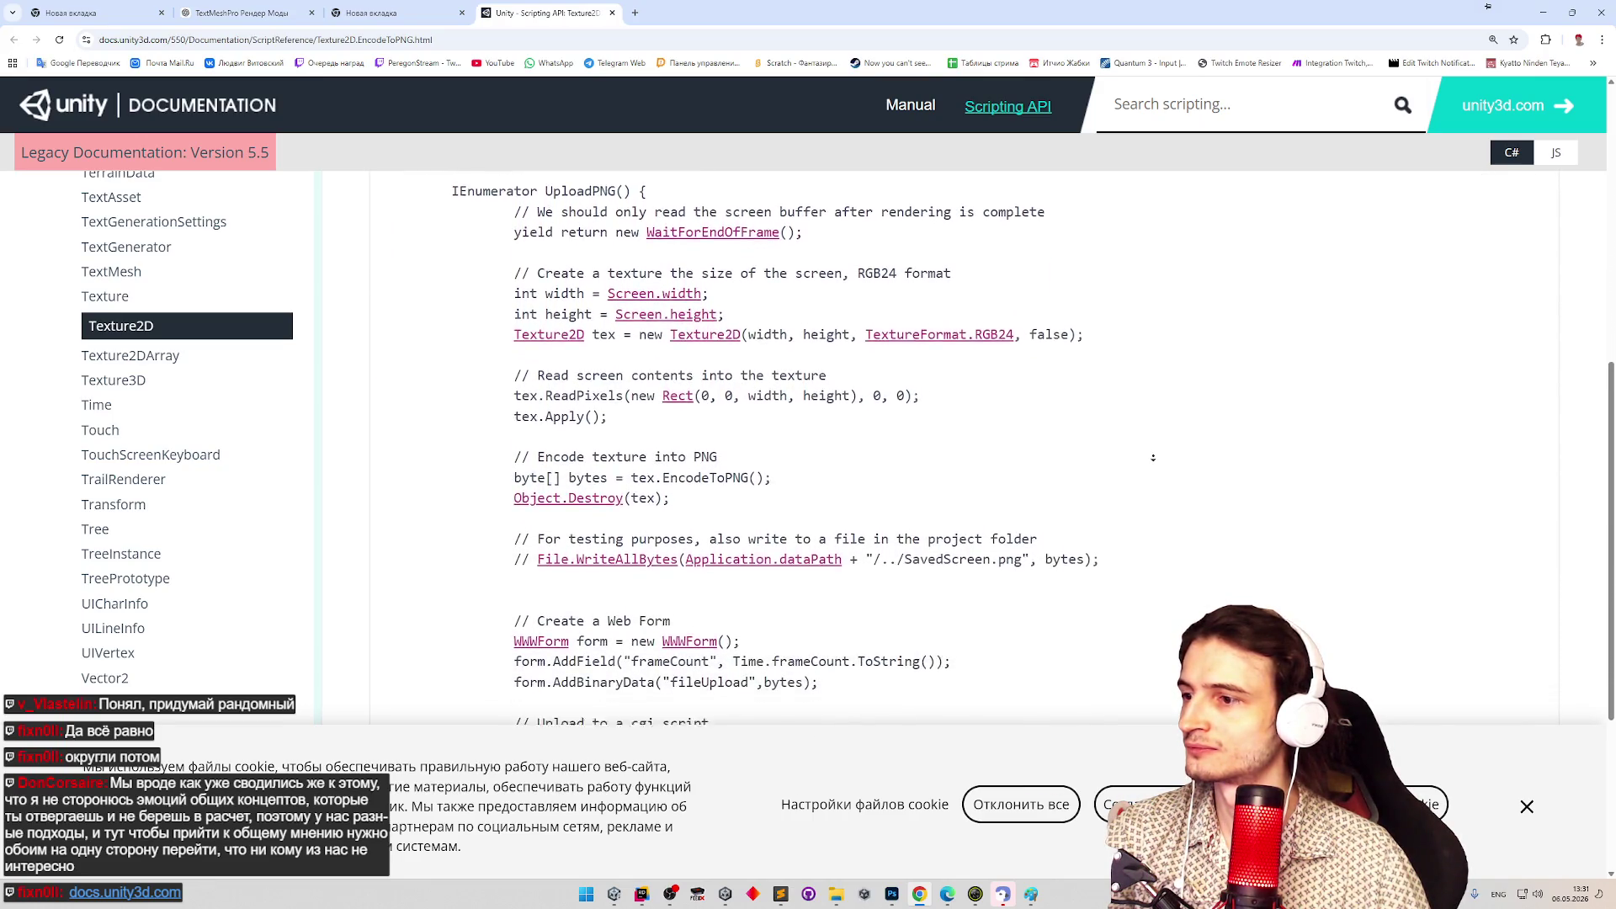
pyautogui.scroll(-3, 1153, 457)
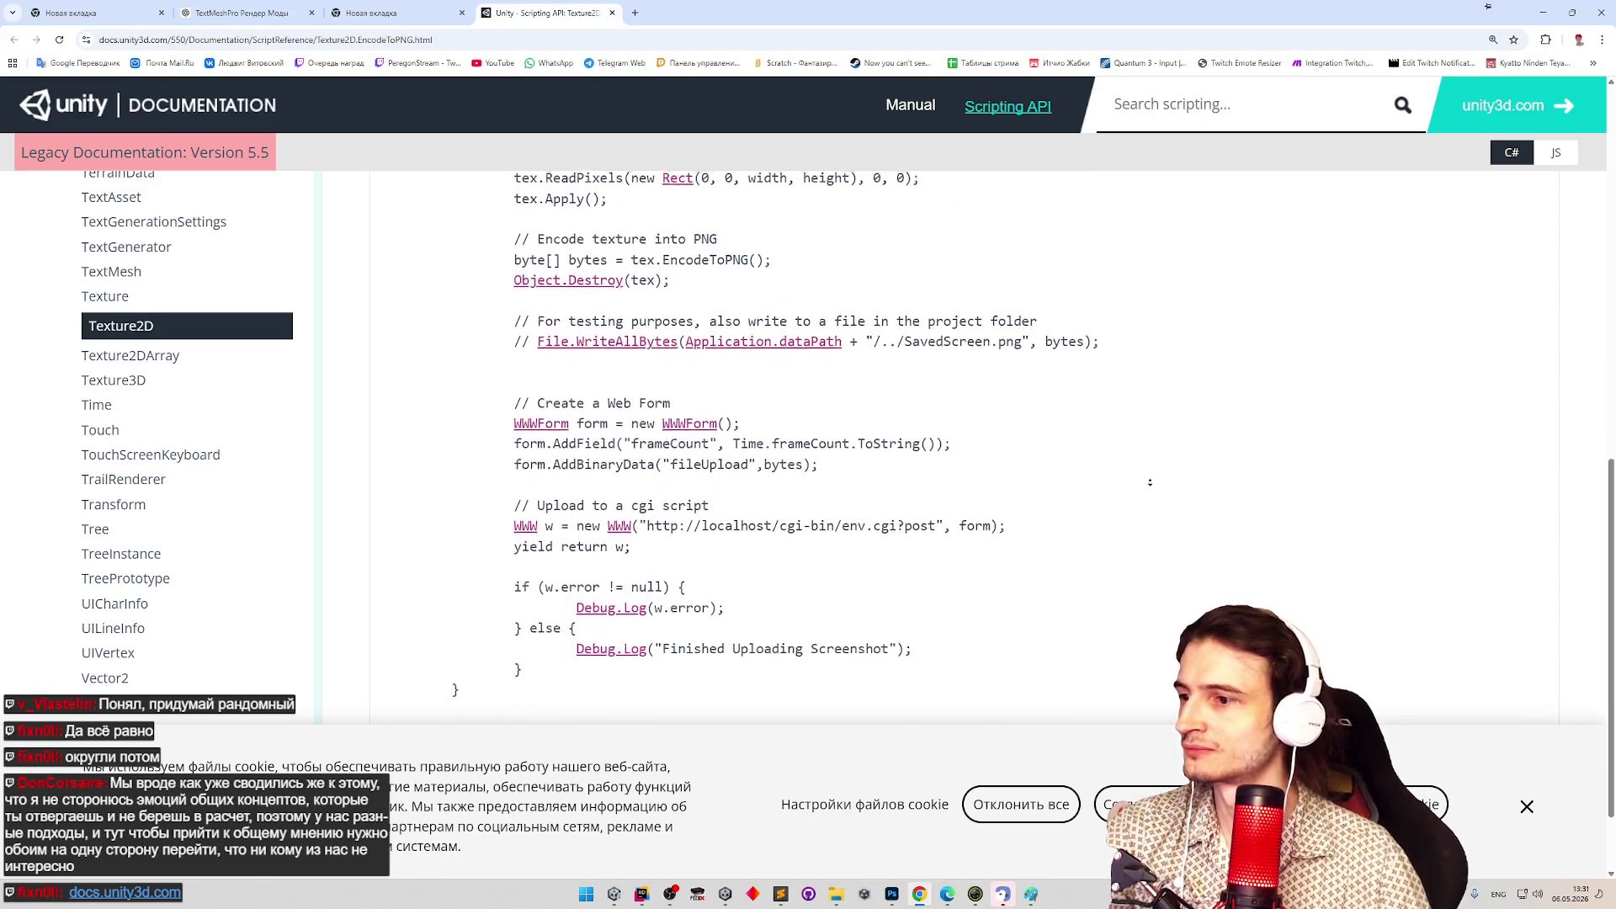
pyautogui.scroll(3, 1158, 360)
pyautogui.scroll(5, 1159, 360)
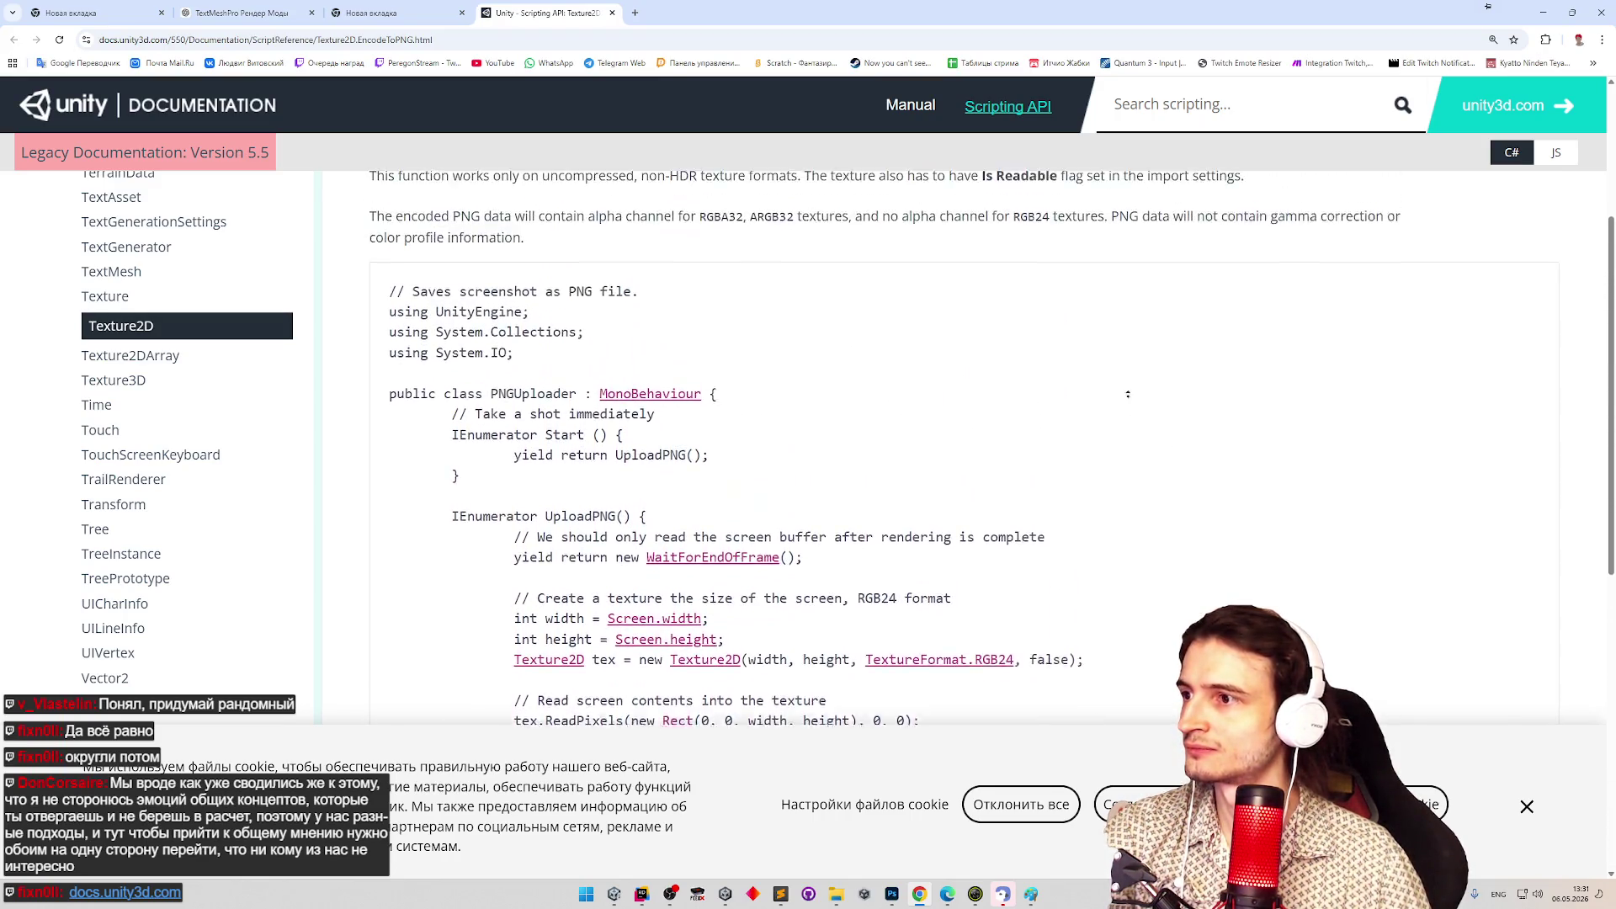
pyautogui.scroll(1, 1135, 366)
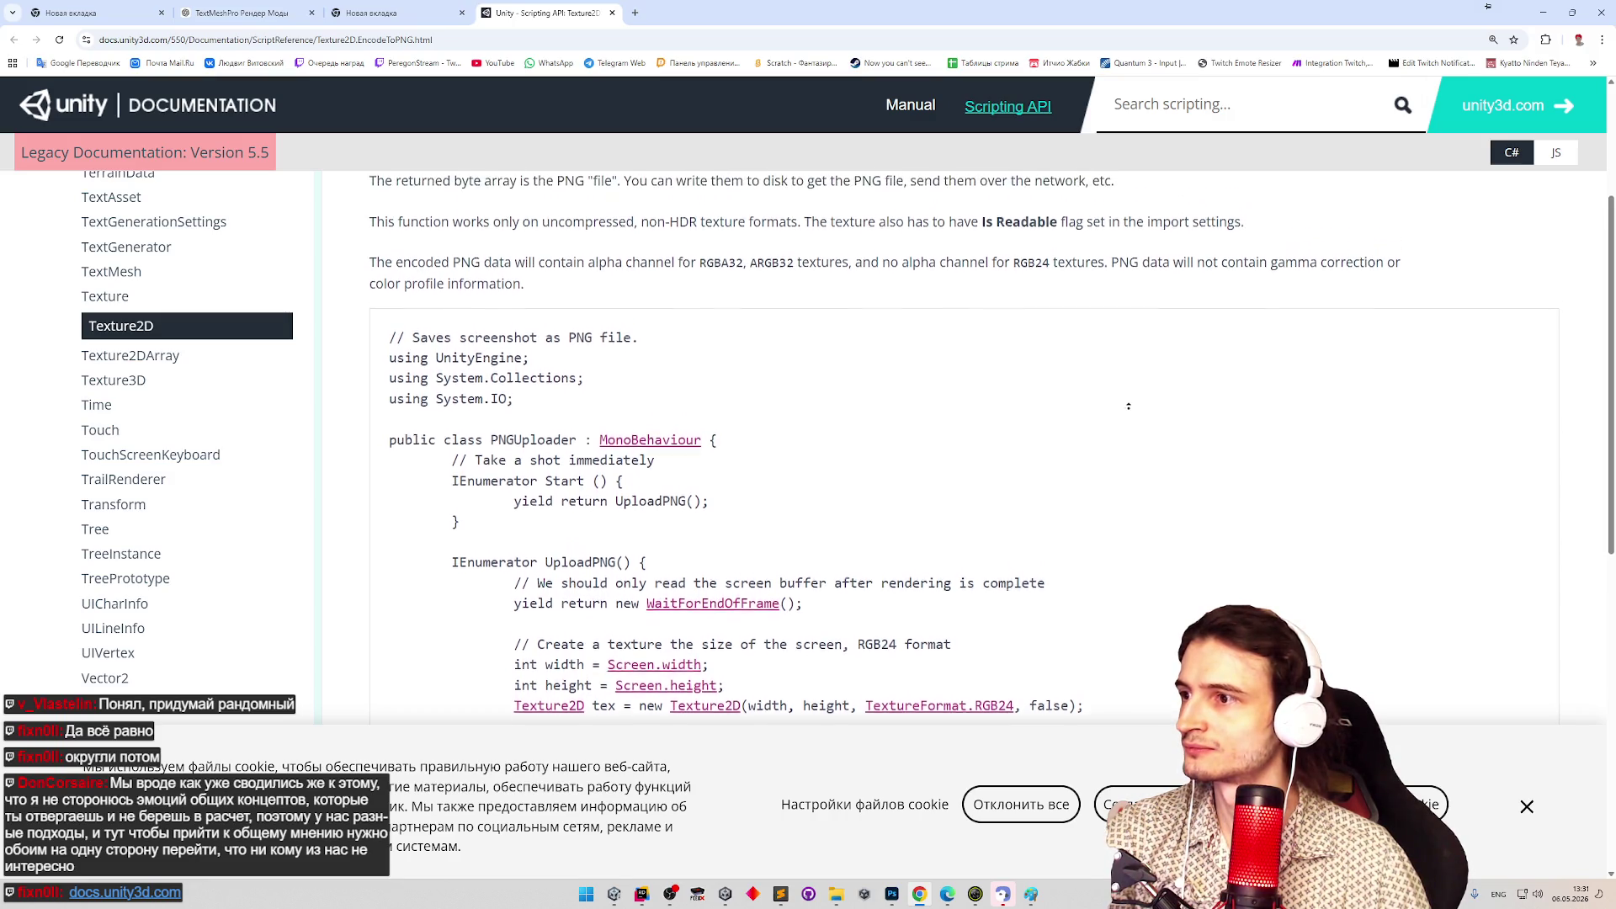
pyautogui.scroll(2, 1135, 366)
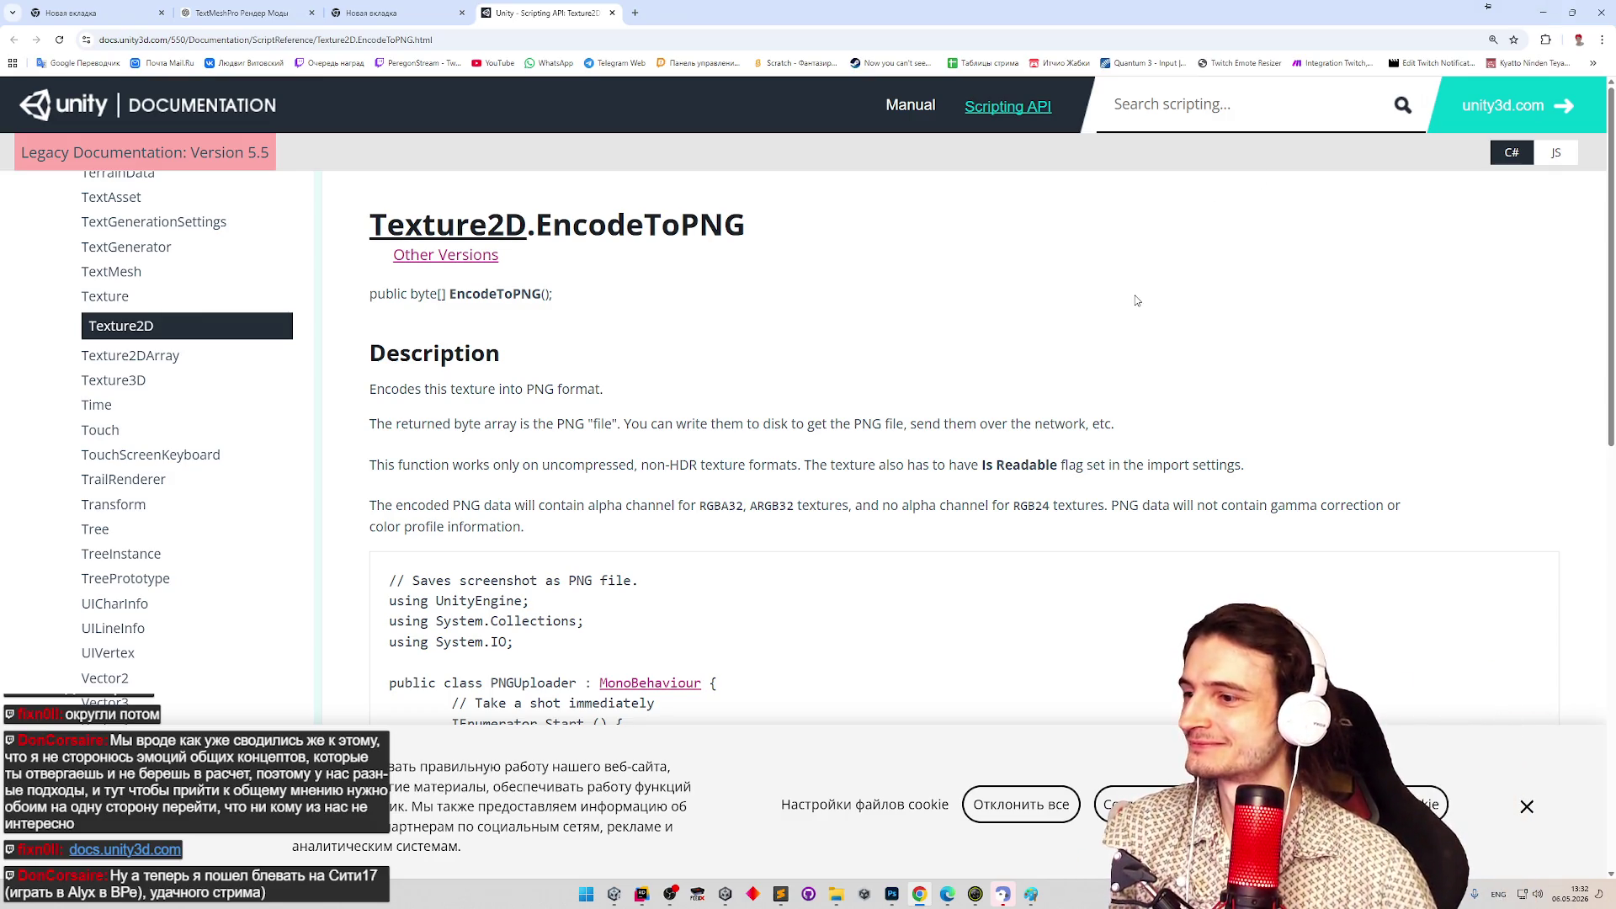
pyautogui.middleClick(1136, 301)
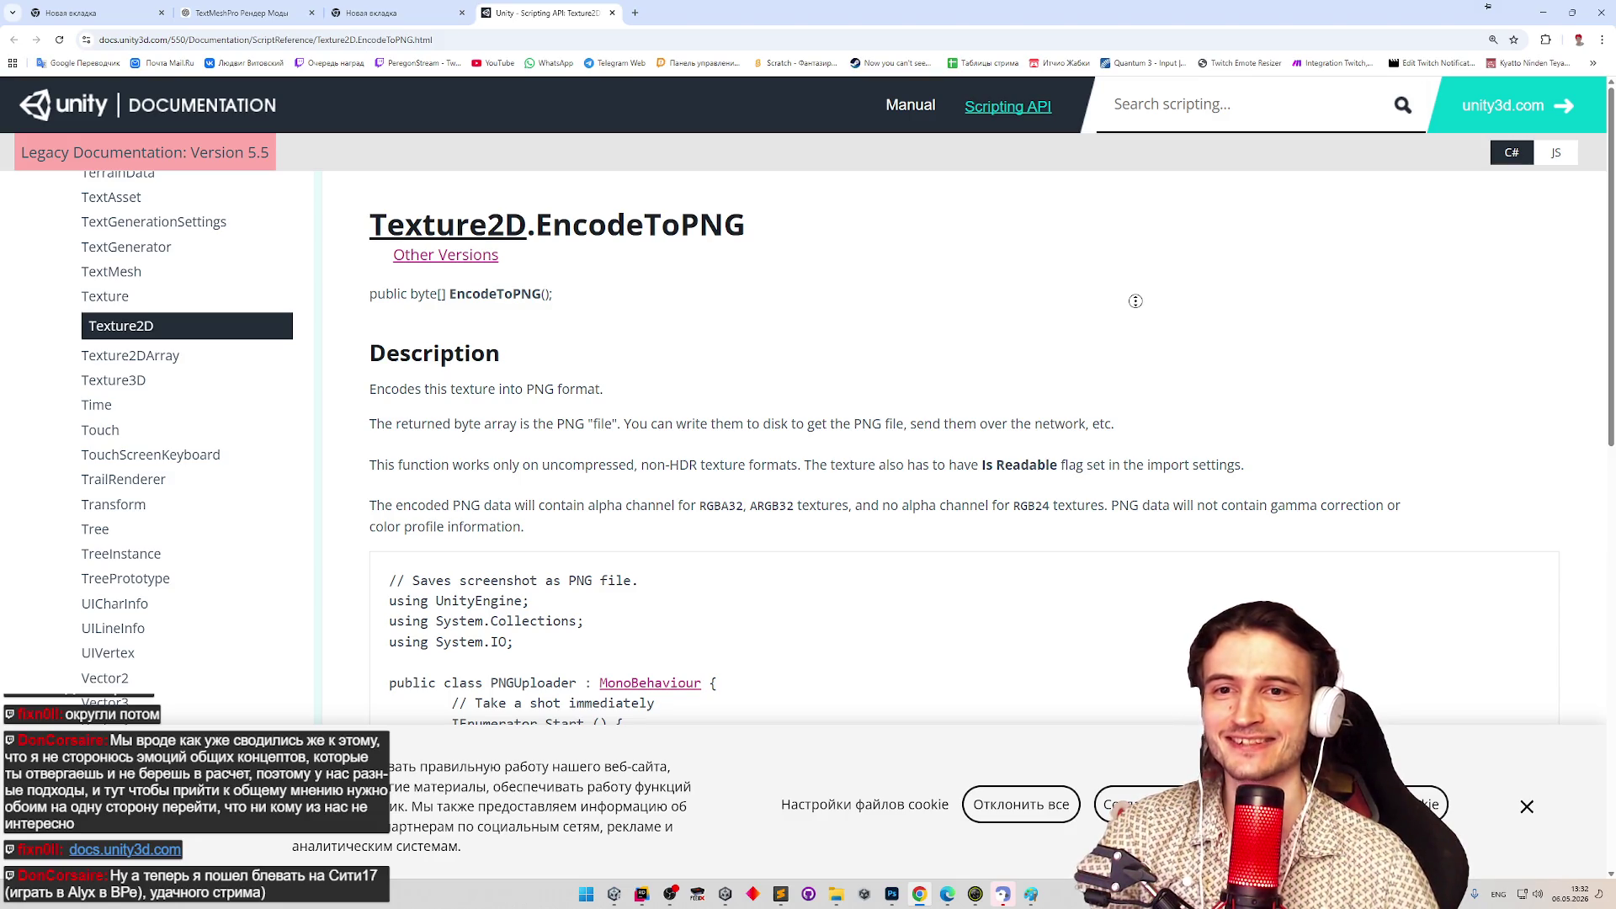
pyautogui.scroll(-1, 1136, 302)
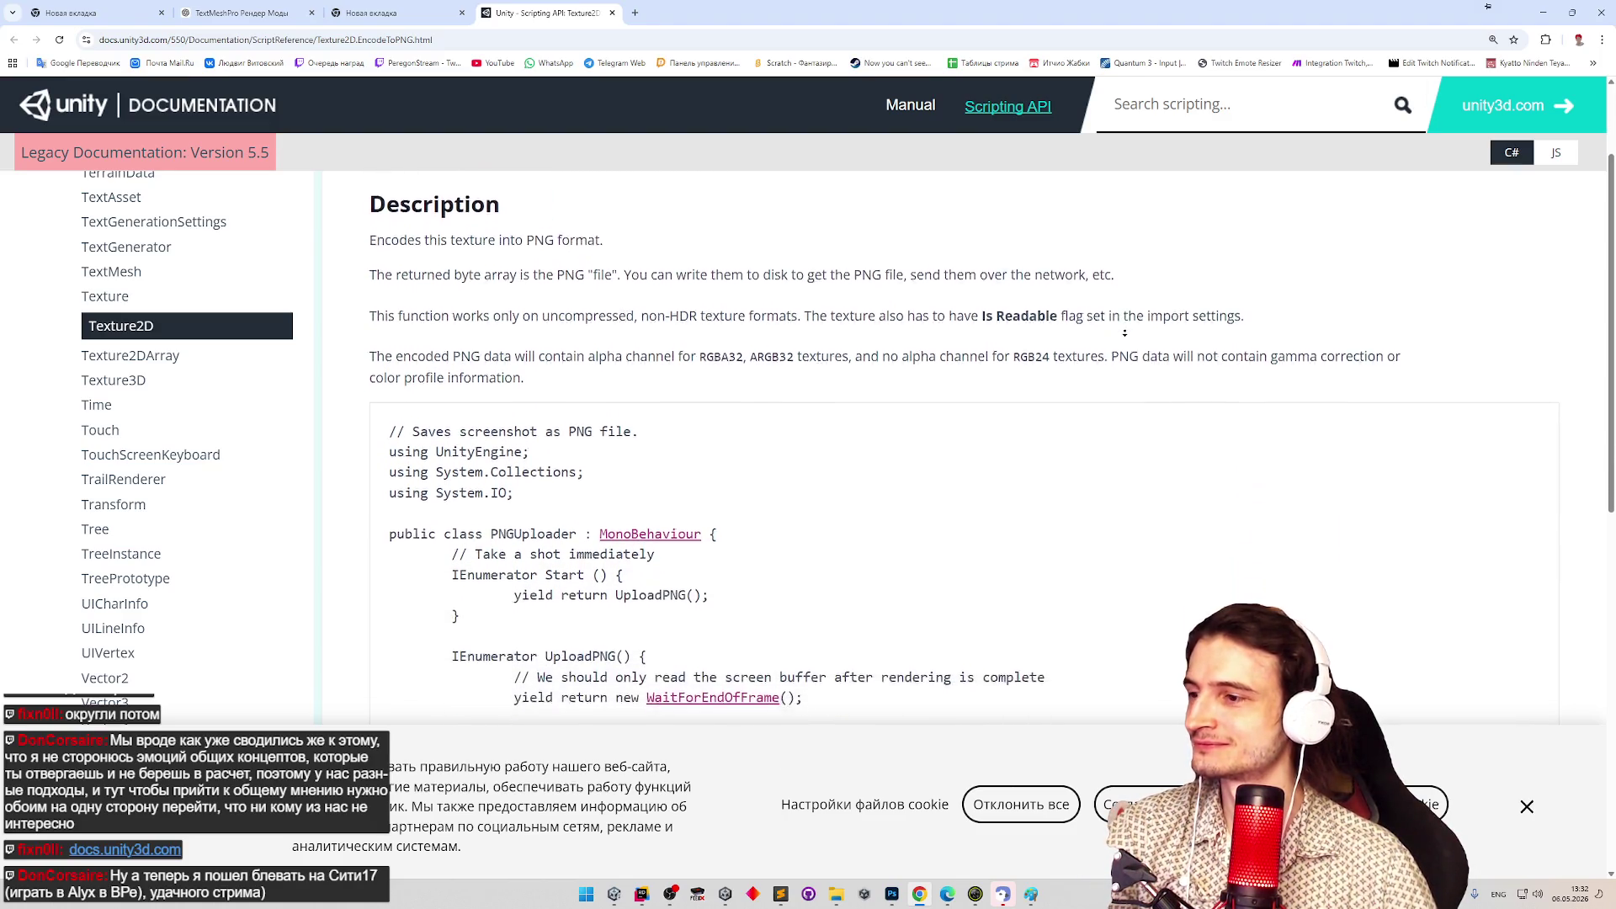
pyautogui.scroll(3, 1109, 289)
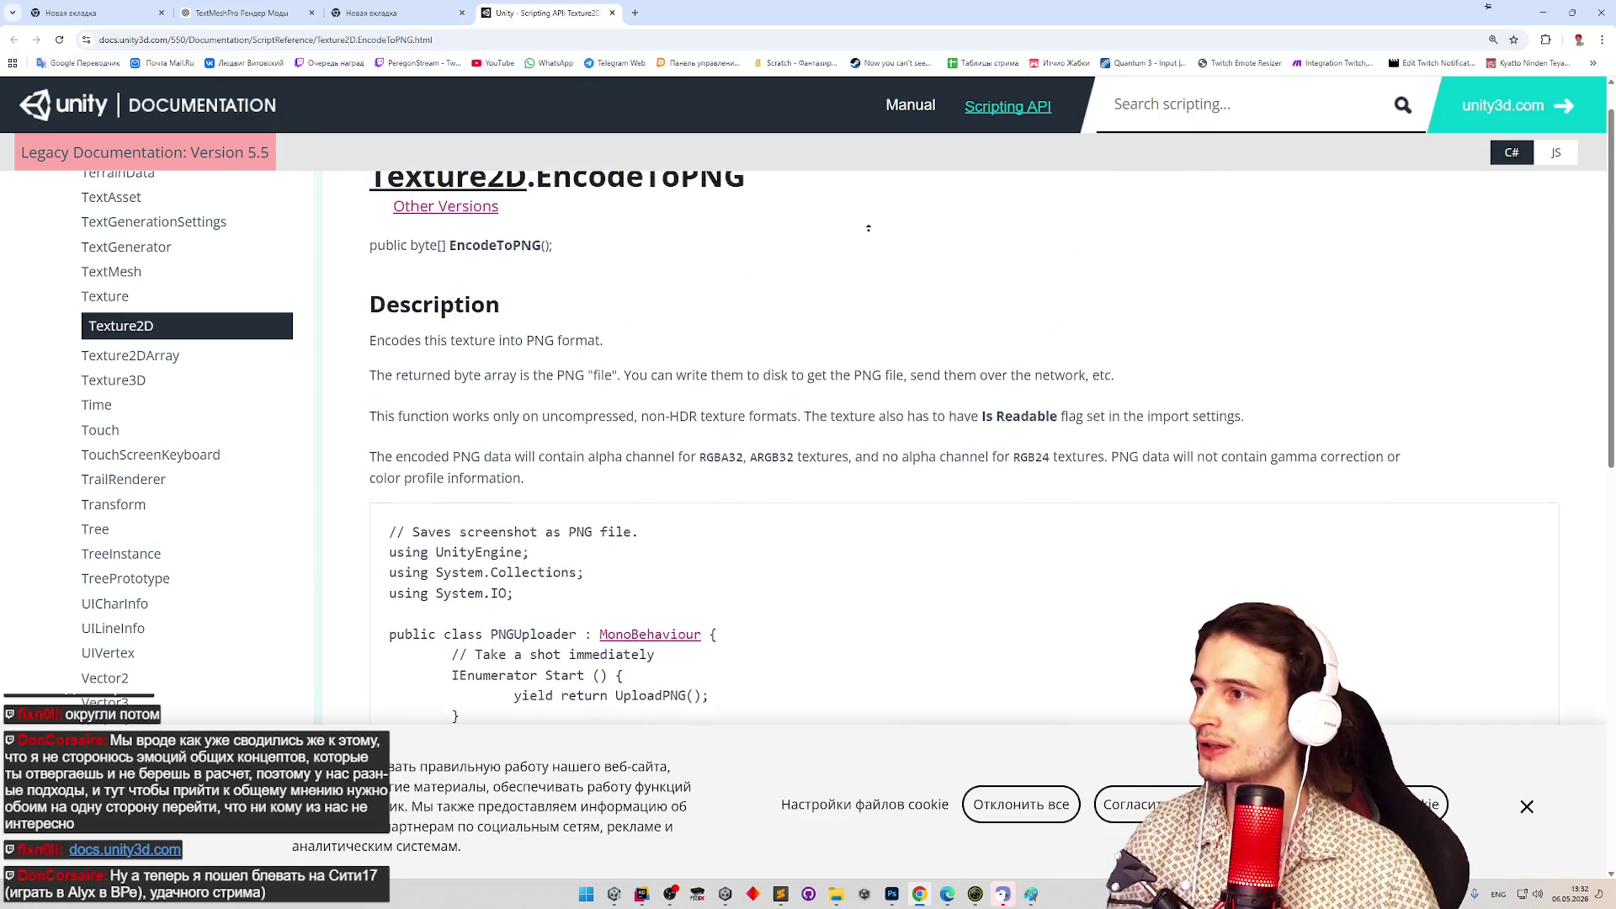
# Search the page for EncodeToPNG and review its use in the PNGUploader example code.
pyautogui.hotkey('ctrl', 'f')
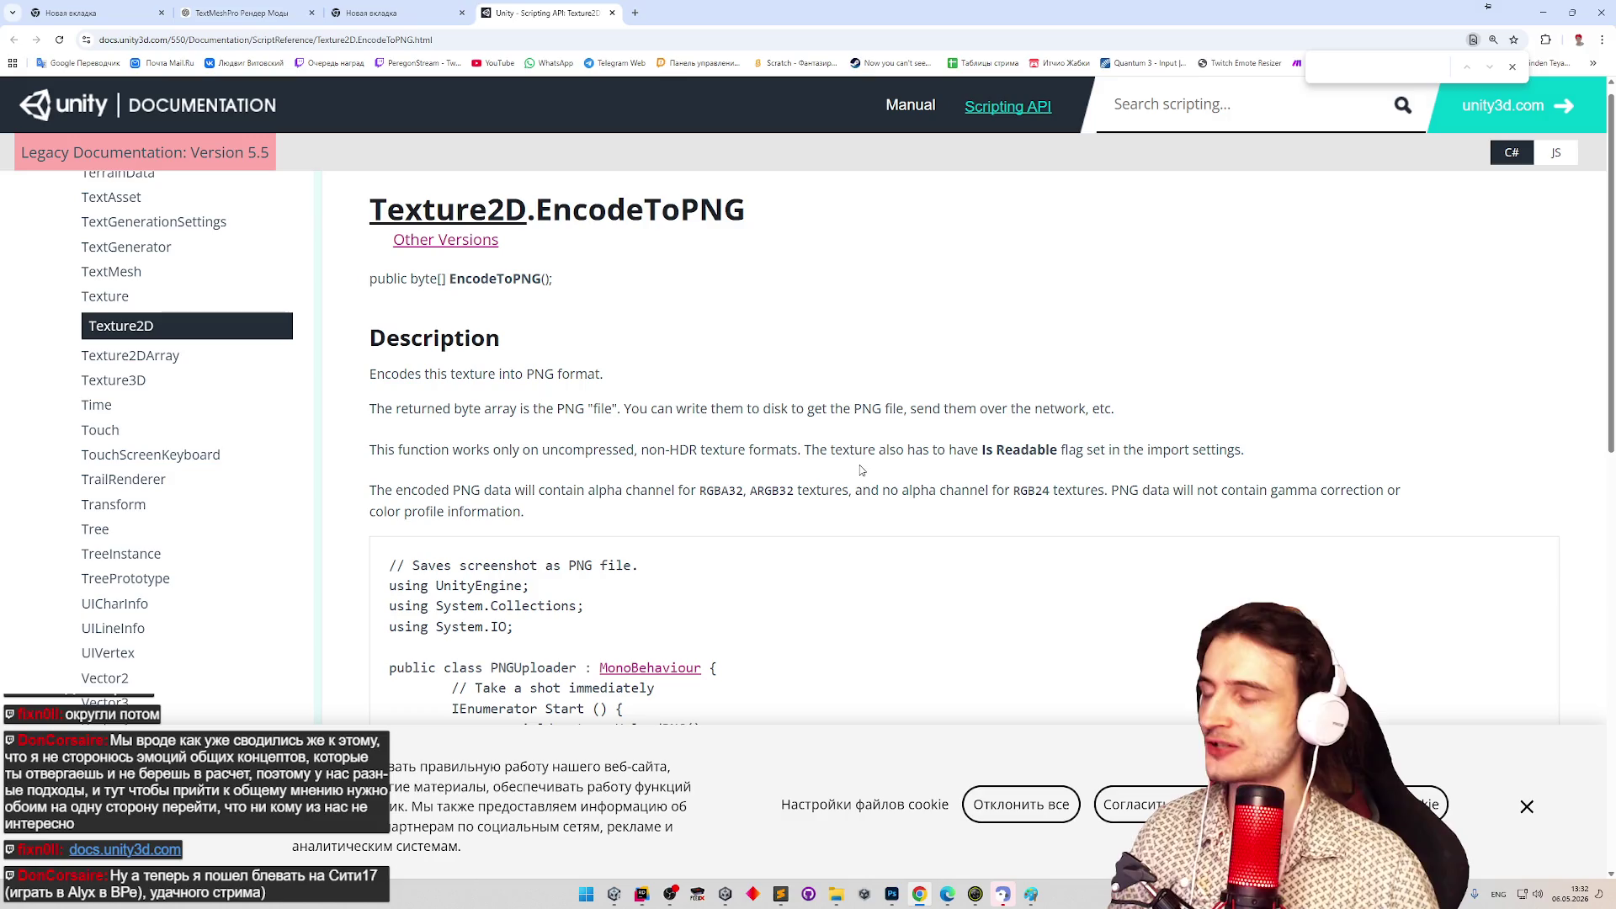
pyautogui.write('EncodeToPNG')
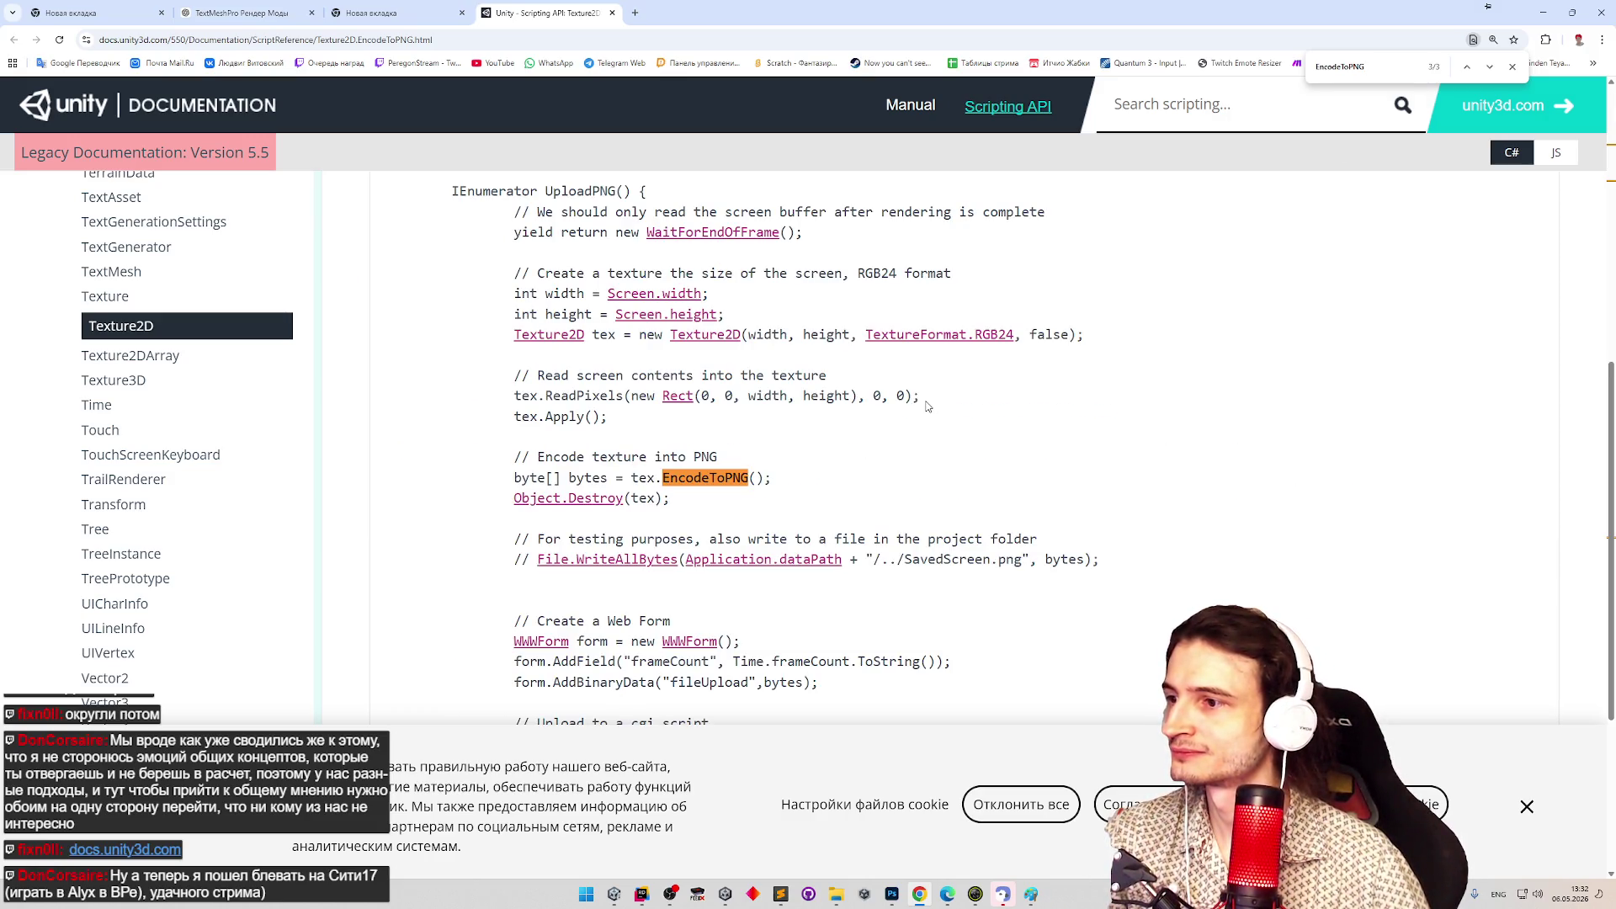
pyautogui.scroll(-1, 922, 421)
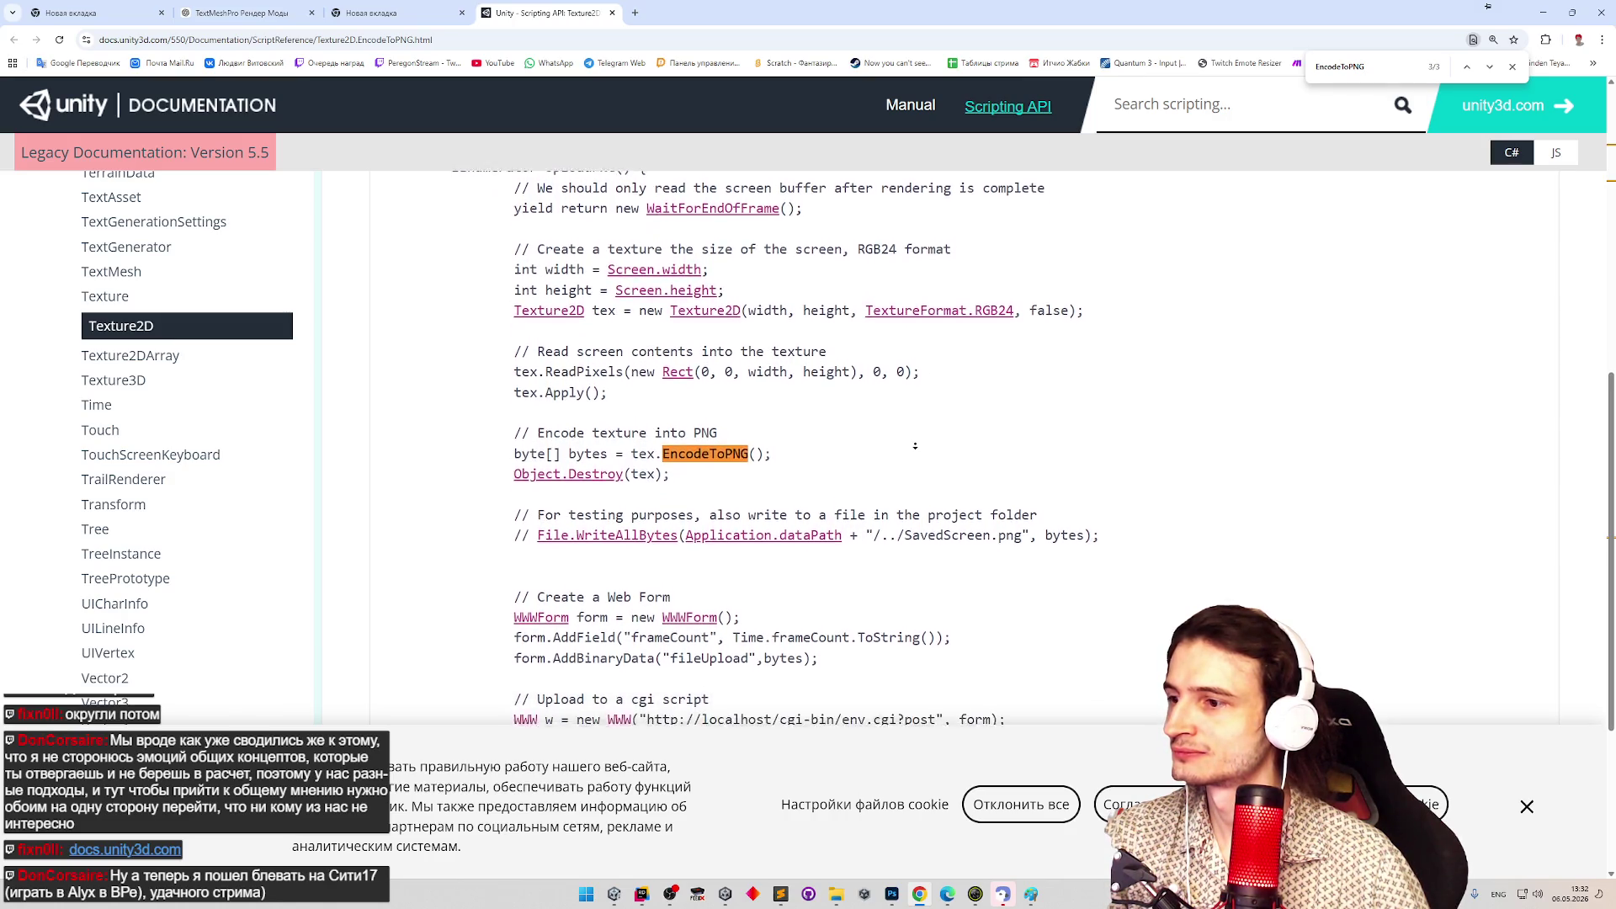
pyautogui.scroll(5, 915, 446)
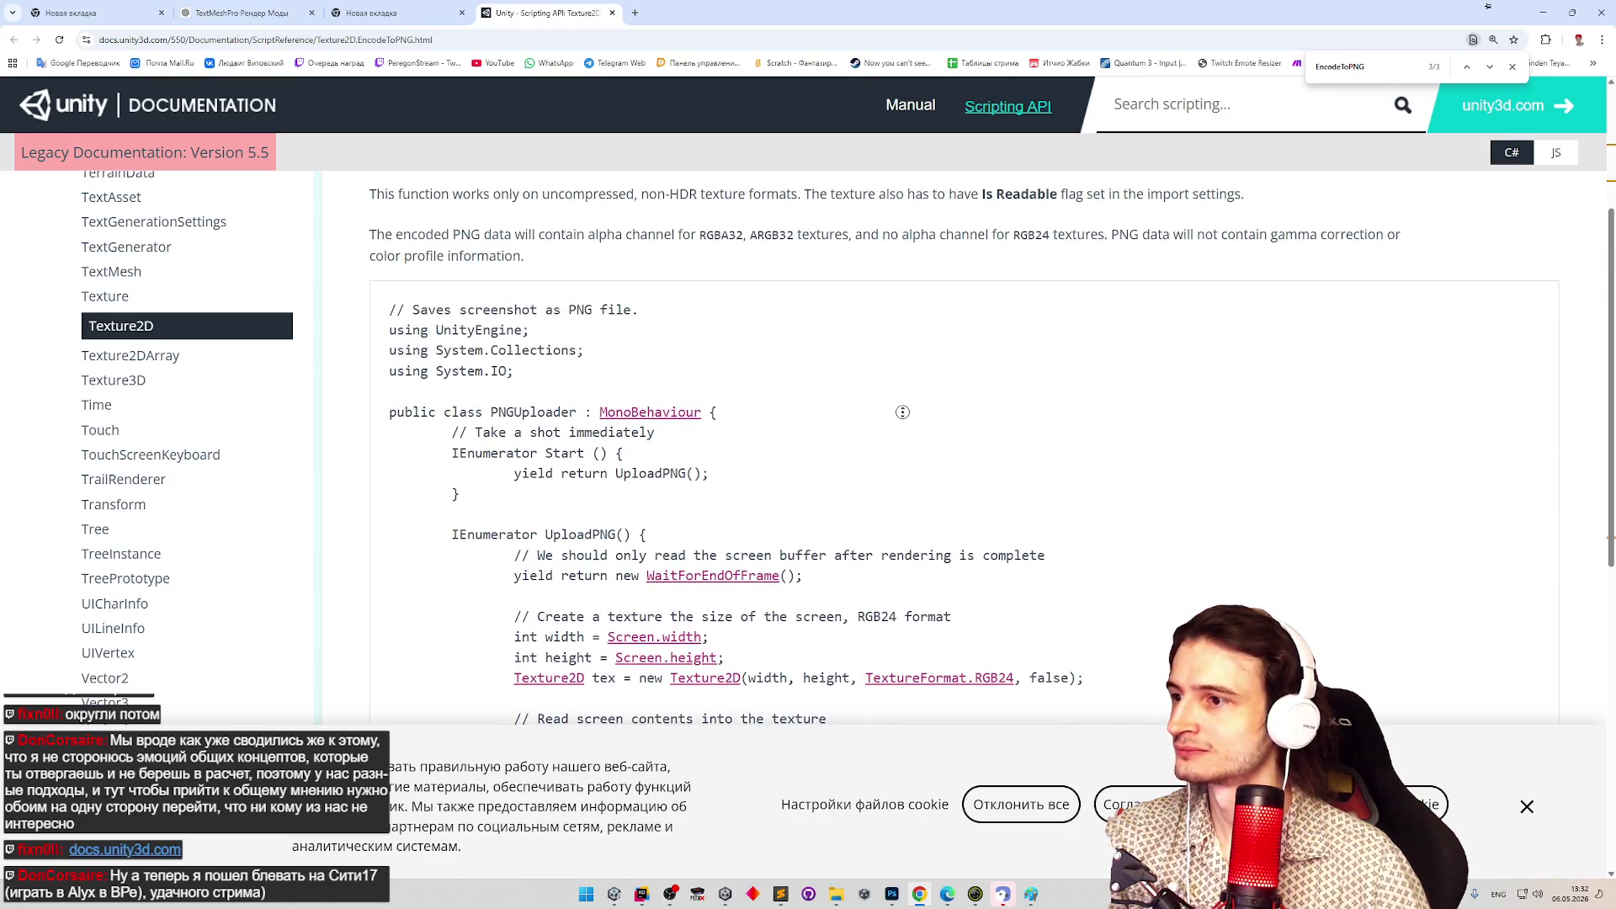
pyautogui.scroll(-1, 896, 434)
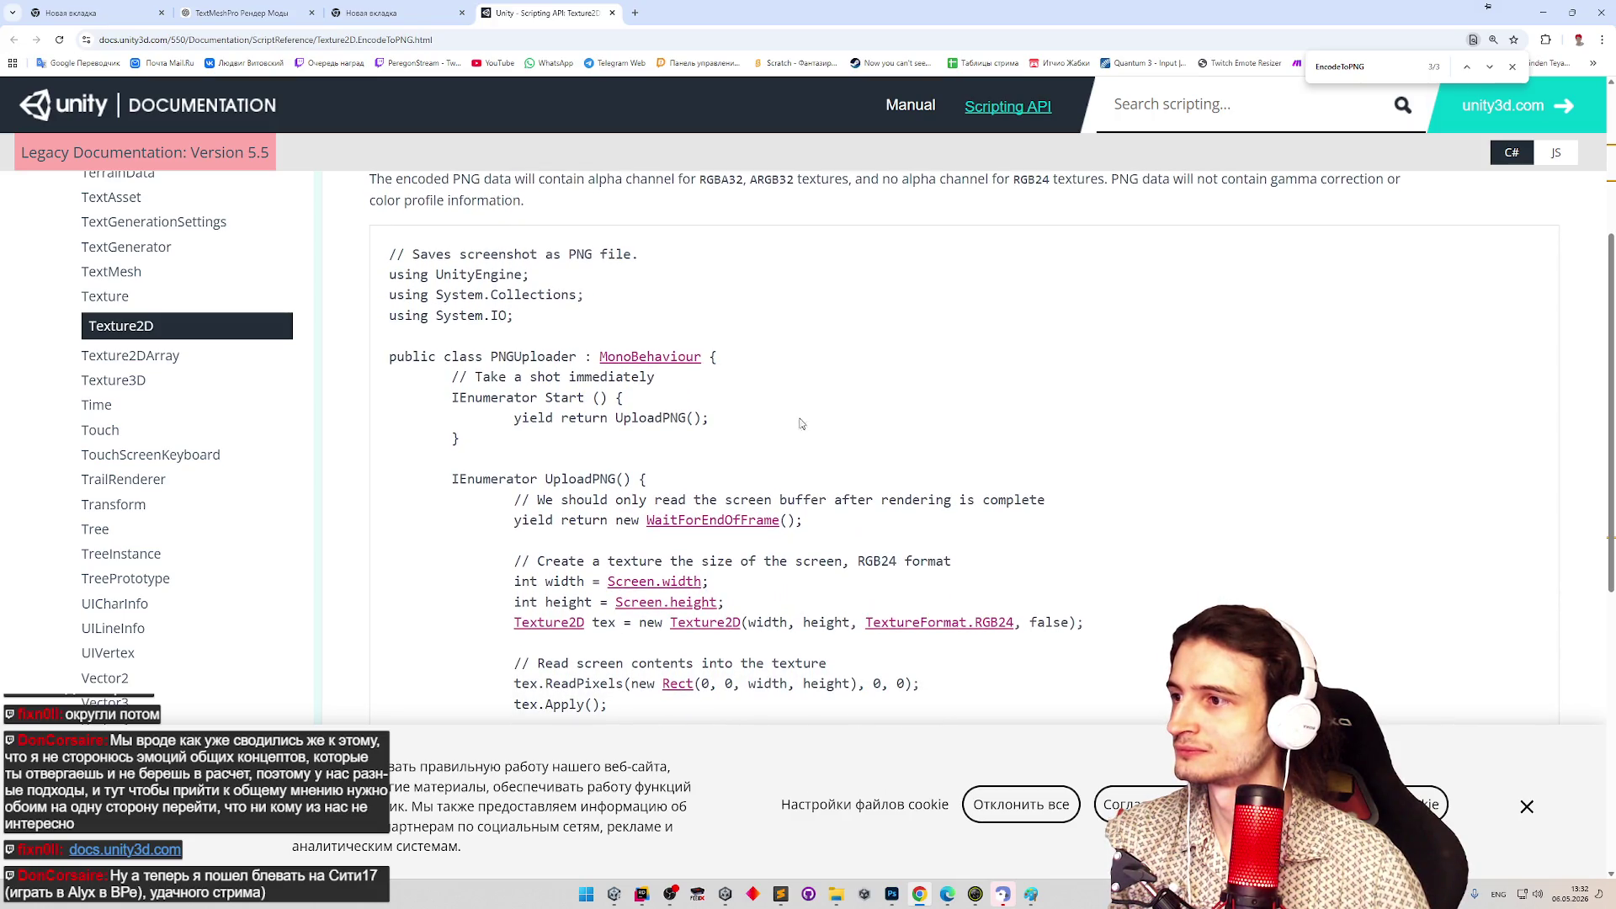
pyautogui.moveTo(393, 362); pyautogui.dragTo(442, 439)
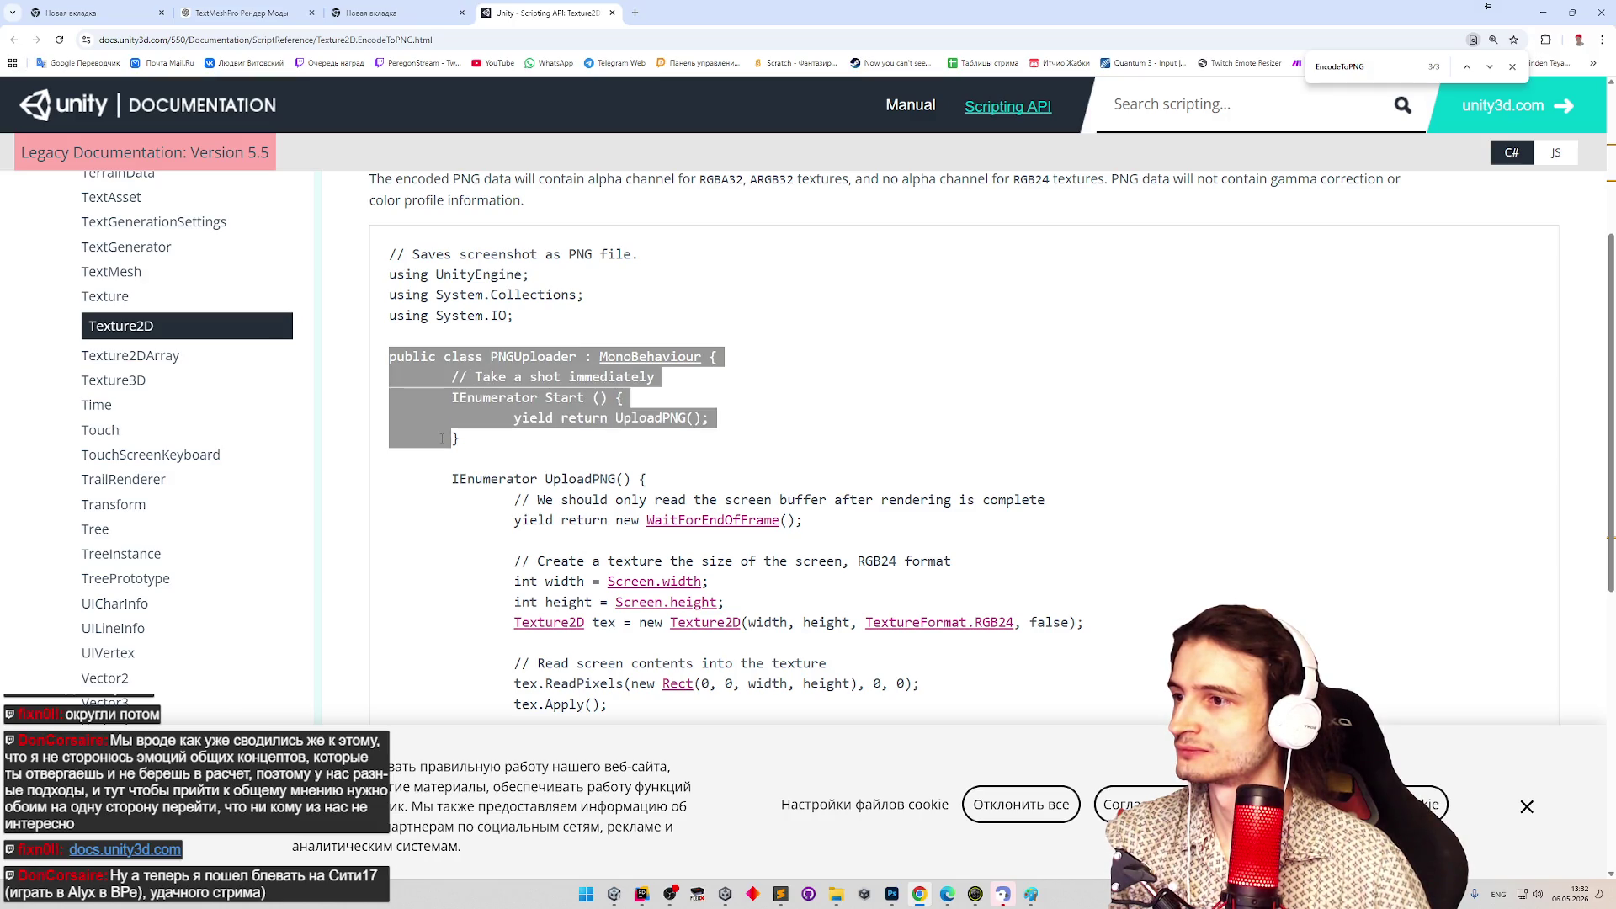
pyautogui.click(442, 438)
pyautogui.scroll(-2, 538, 477)
pyautogui.scroll(-3, 539, 477)
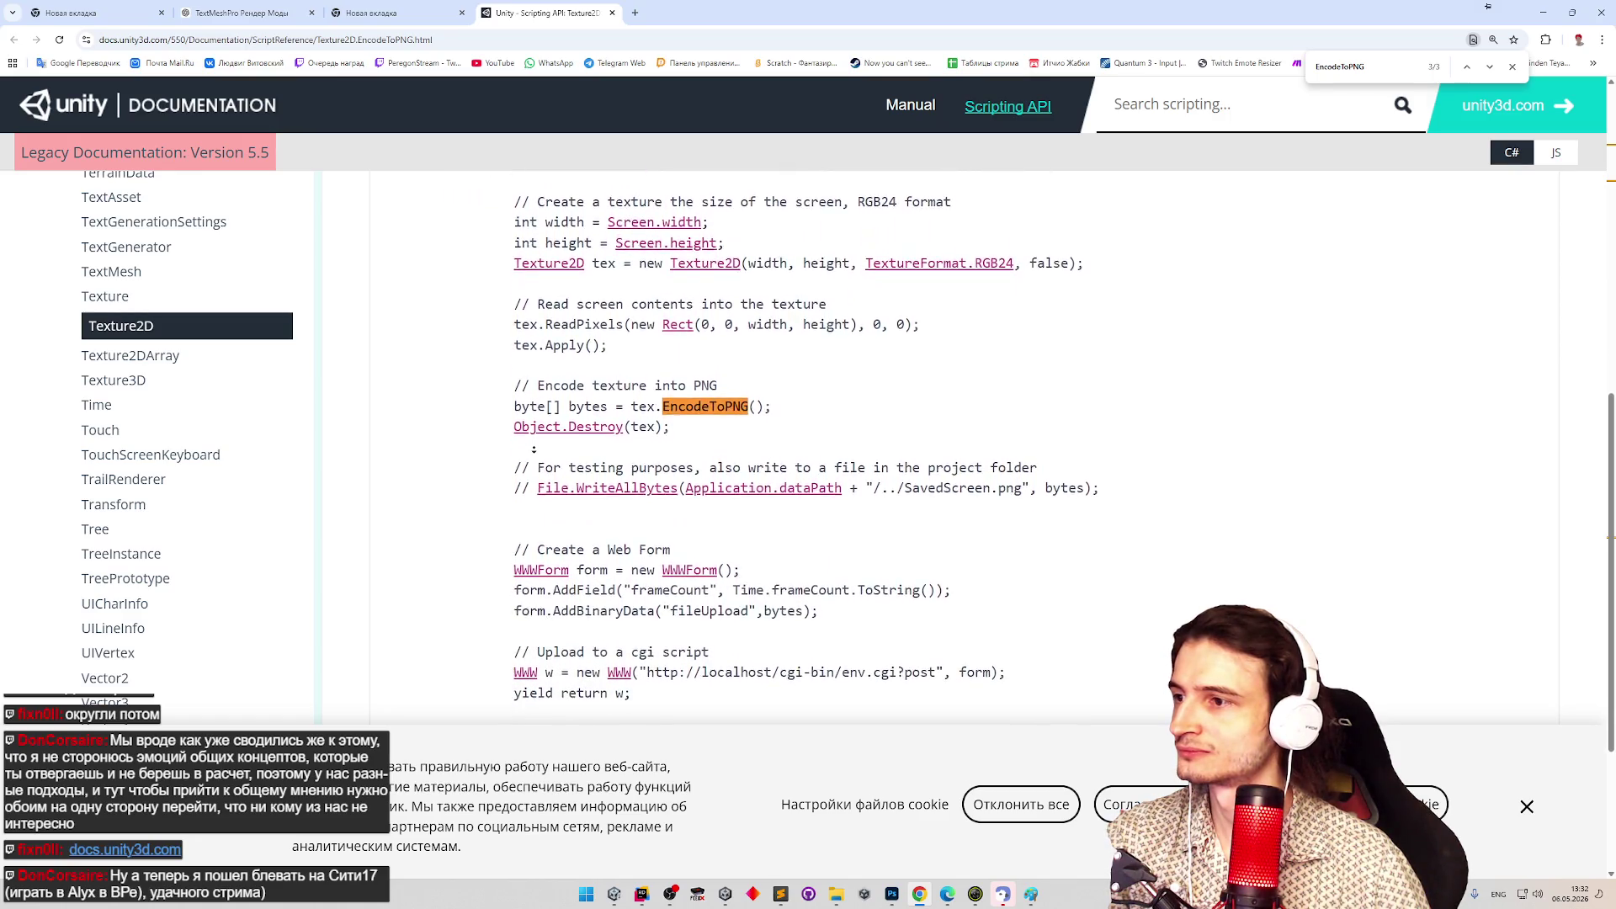
pyautogui.scroll(5, 505, 396)
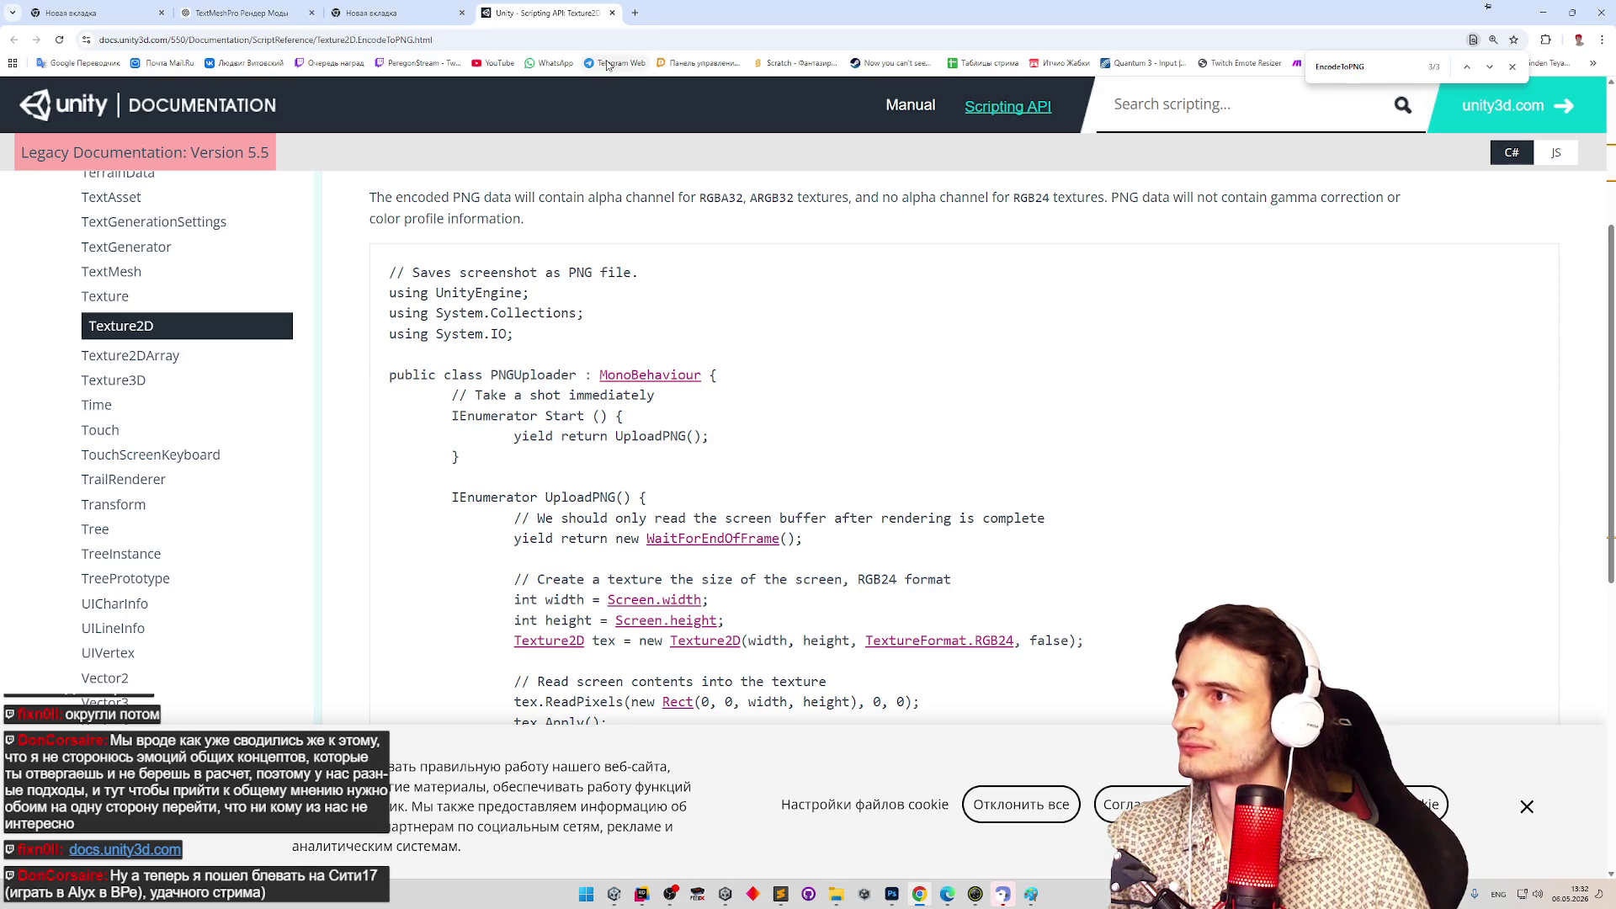
pyautogui.moveTo(798, 6)
pyautogui.mouseDown()
pyautogui.moveTo(830, 380)
pyautogui.moveTo(830, 6)
pyautogui.mouseUp()
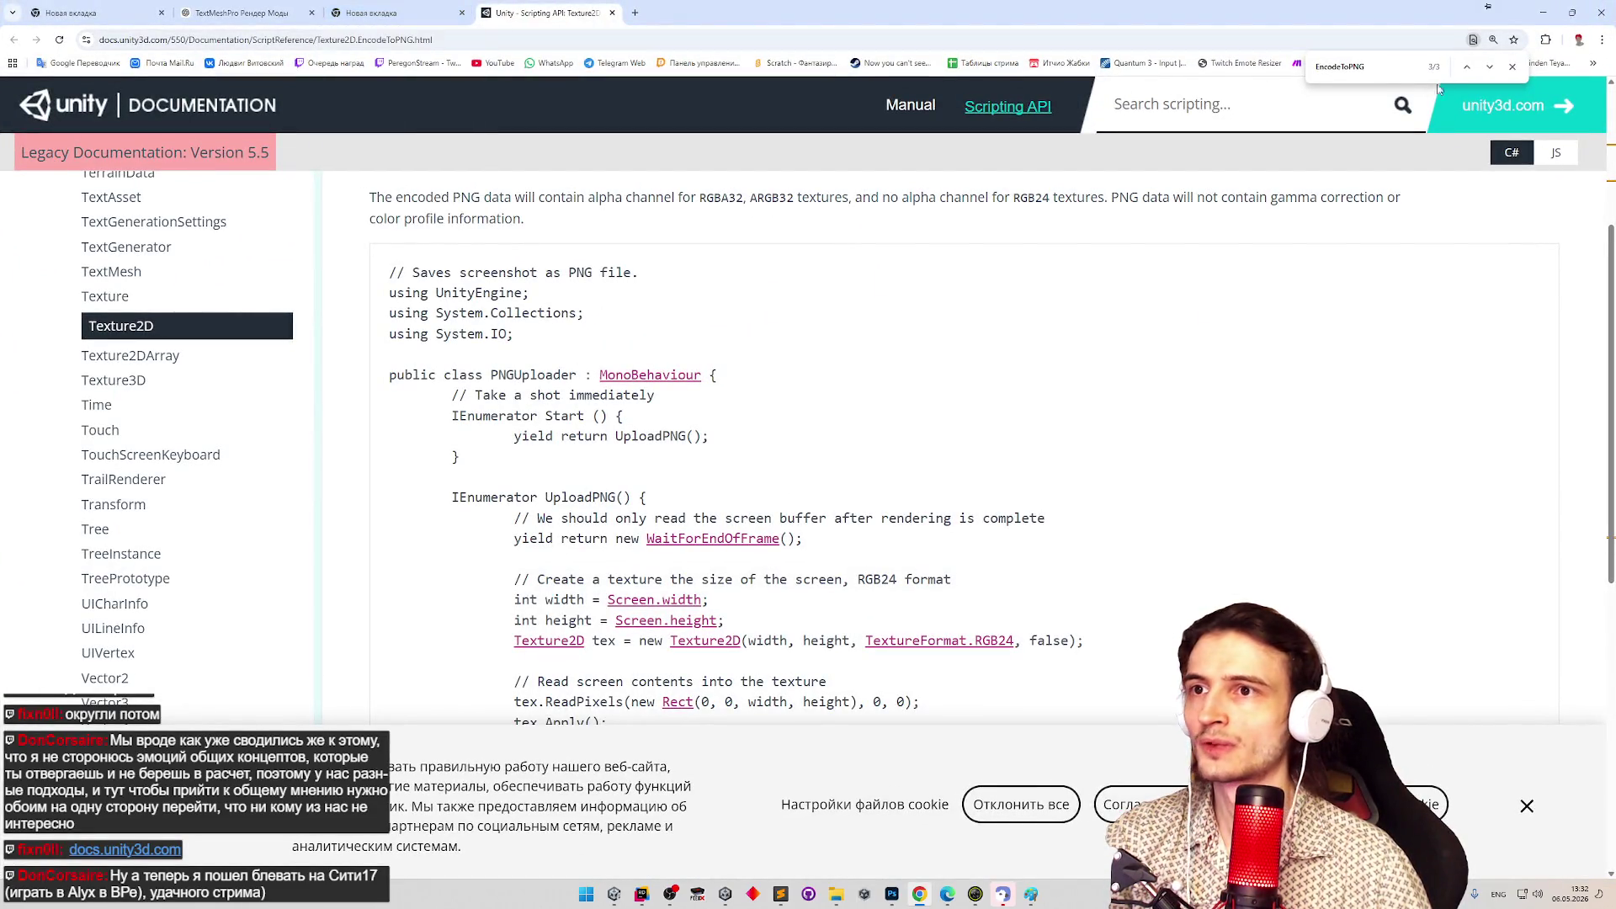
# Open ChatGPT from the bookmarks overflow and go to the TextMeshPro Рендер Моды conversation.
pyautogui.click(1591, 63)
pyautogui.middleClick(1431, 143)
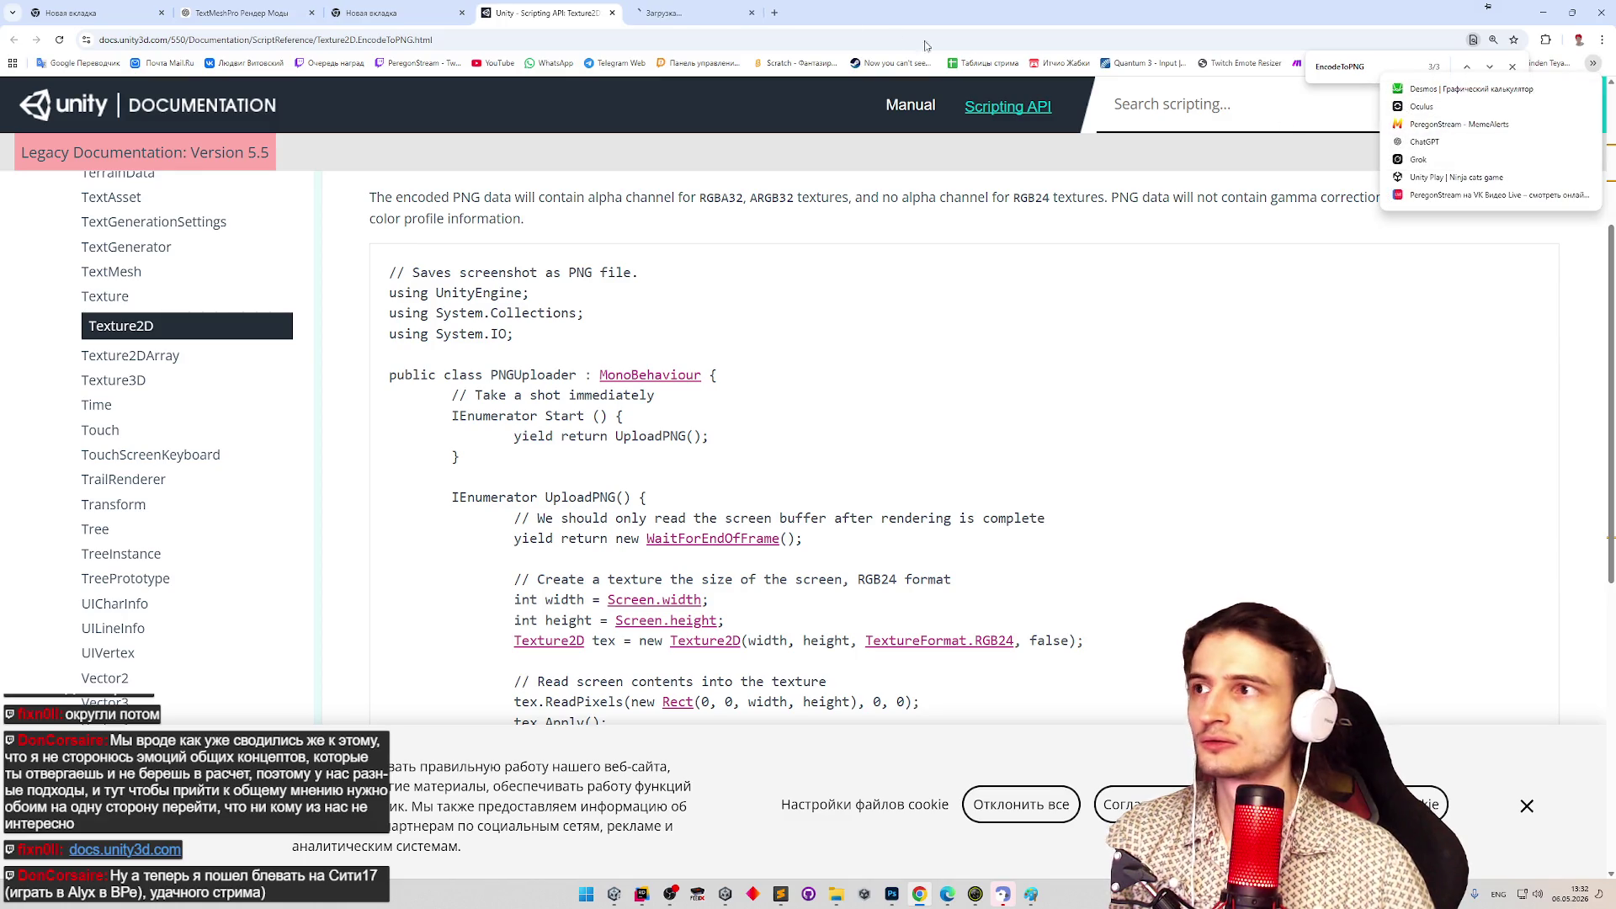
pyautogui.click(678, 7)
pyautogui.click(241, 13)
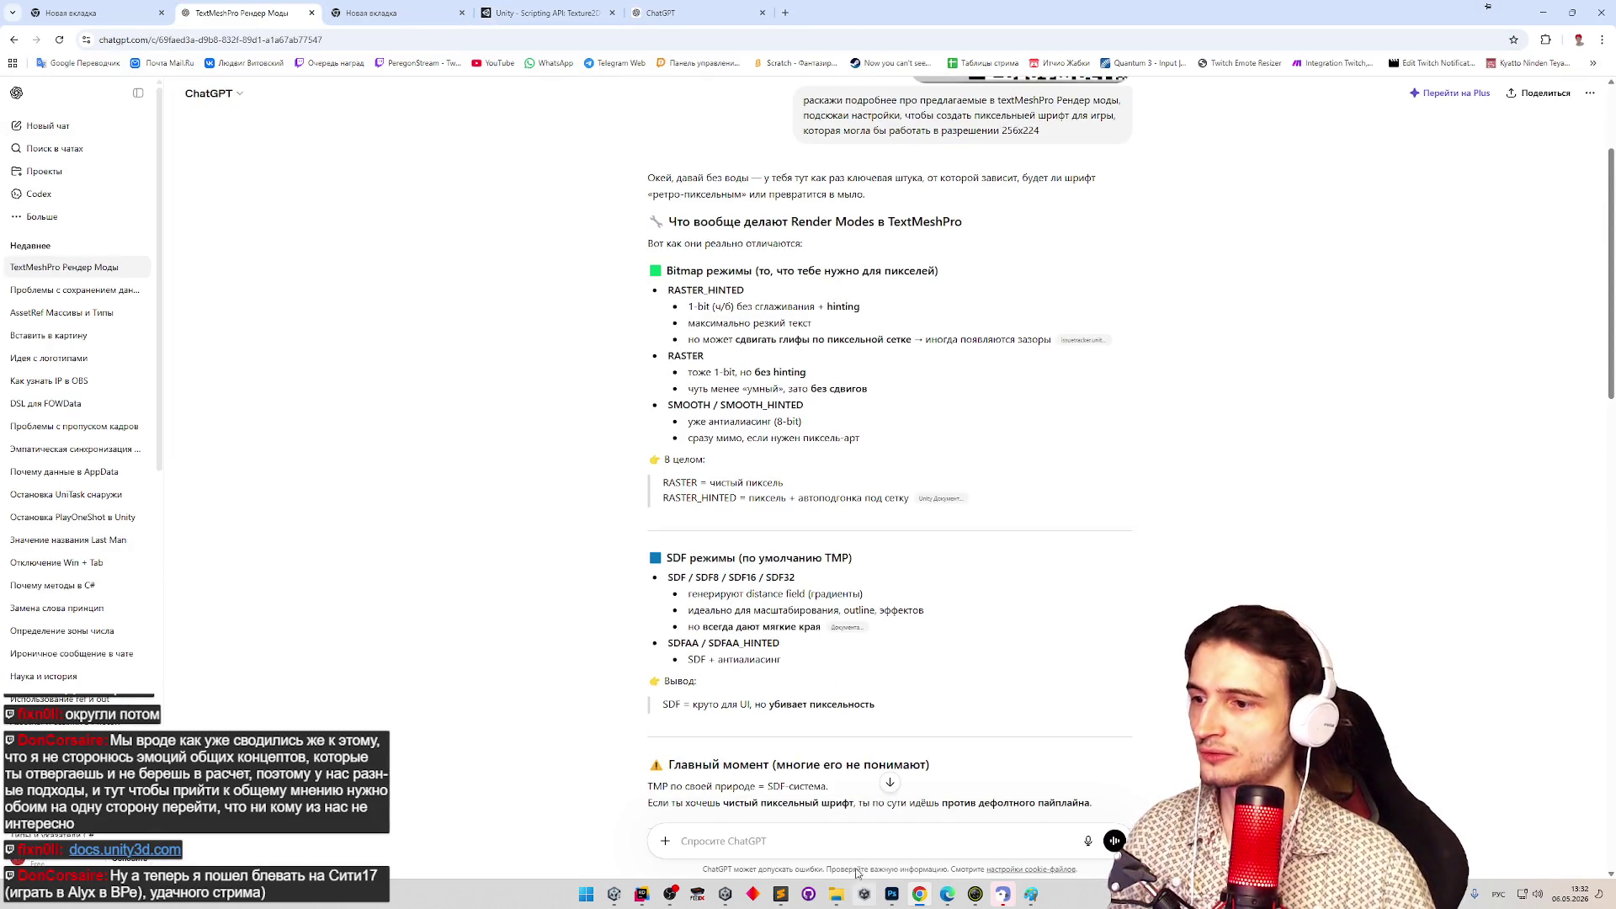
# Ask ChatGPT for a MonoBehaviour that saves a serialized Texture2D field to a PNG file.
pyautogui.write('напиши монобех, рабоатющий в эдитор ре')
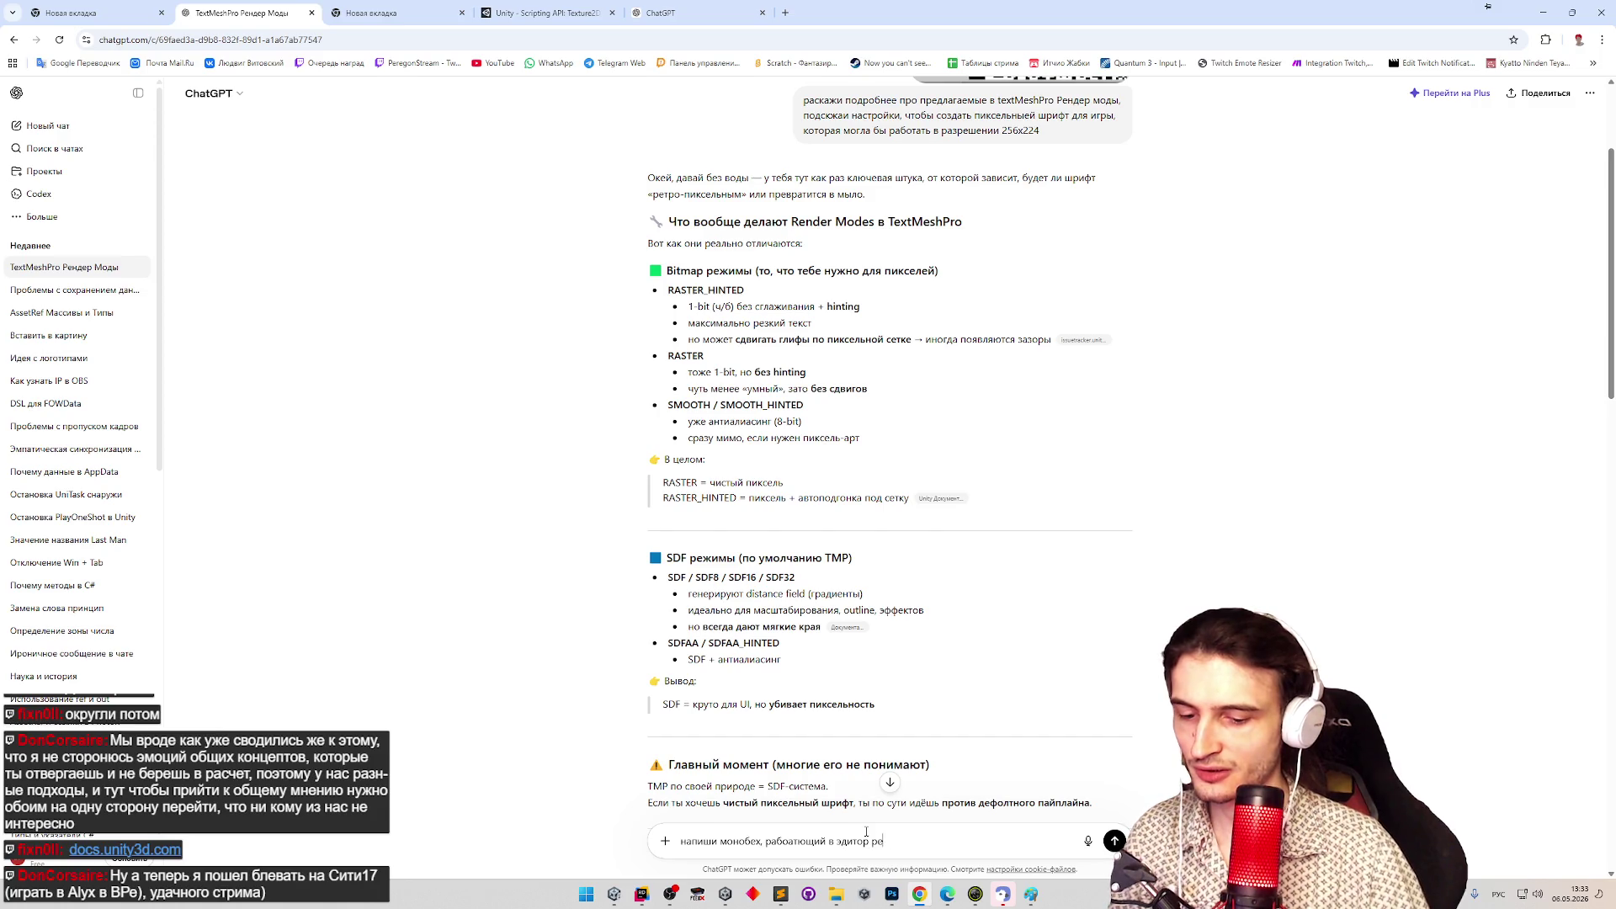
pyautogui.hotkey('ctrl', 'BackSpace')
pyautogui.hotkey('ctrl', 'BackSpace')
pyautogui.hotkey('ctrl', 'BackSpace')
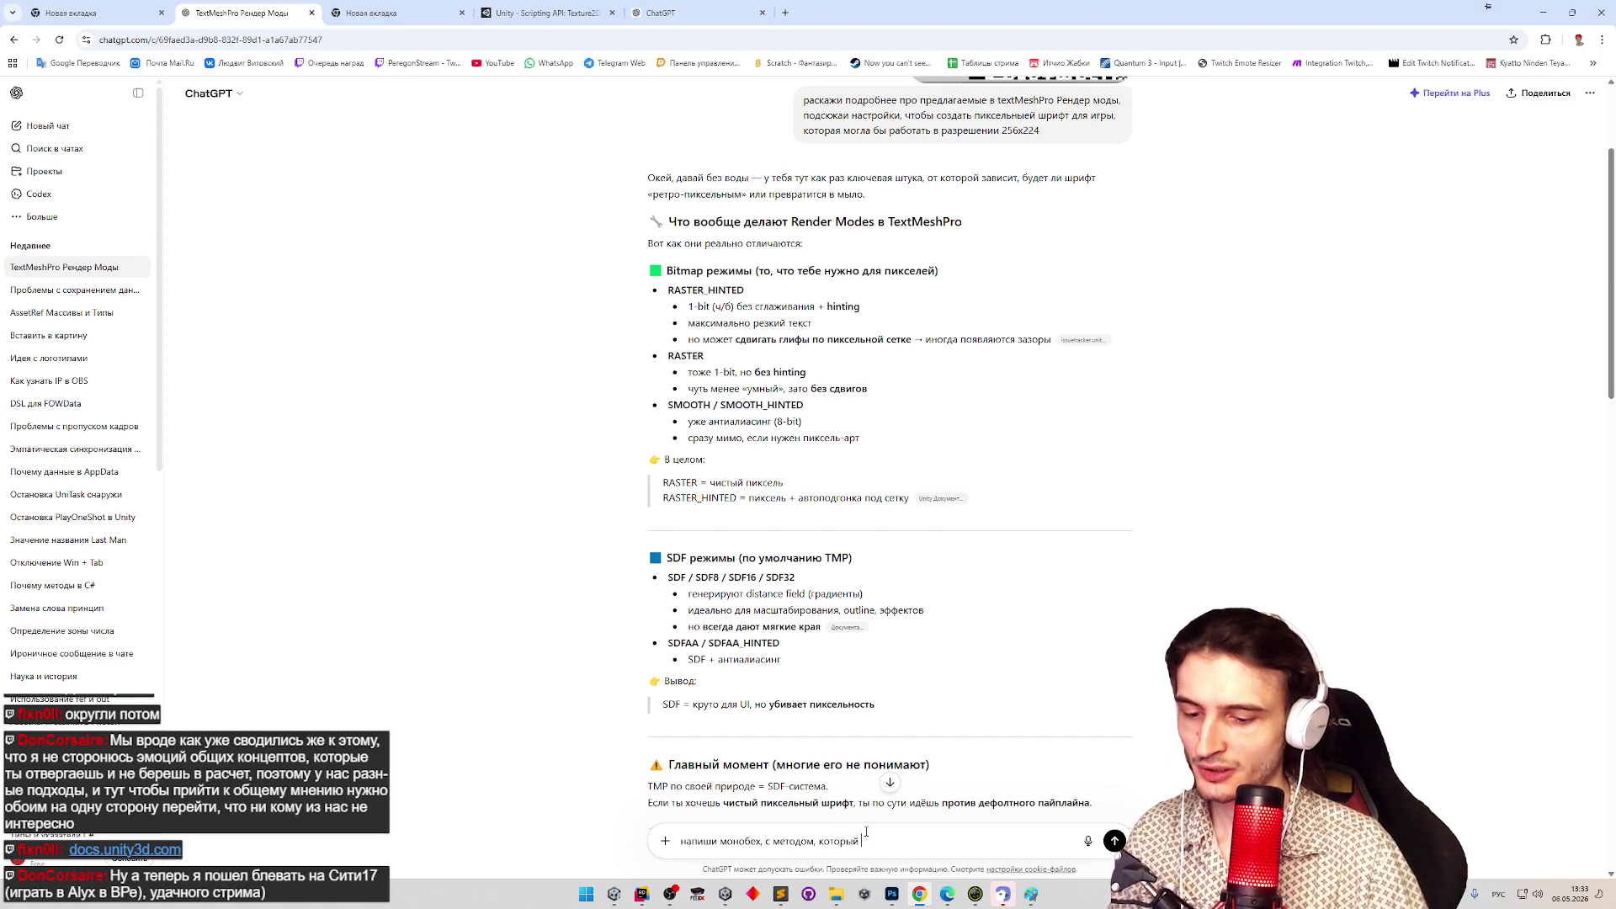
pyautogui.write('берет Texture2D')
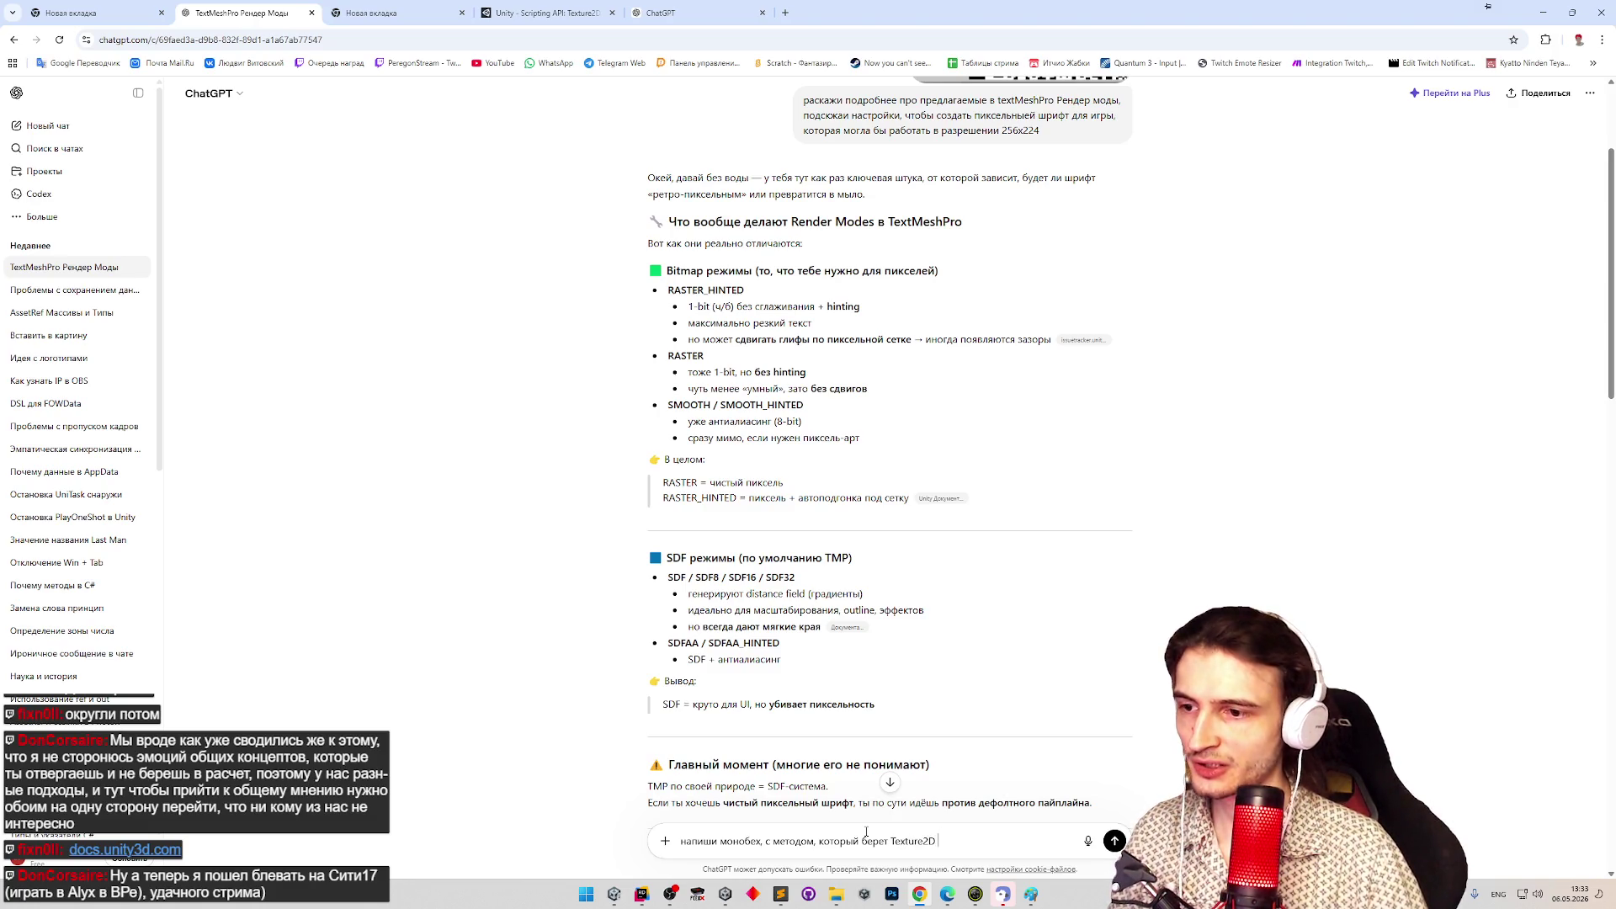
pyautogui.hotkey('alt', 'shift')
pyautogui.write('из сериализованно')
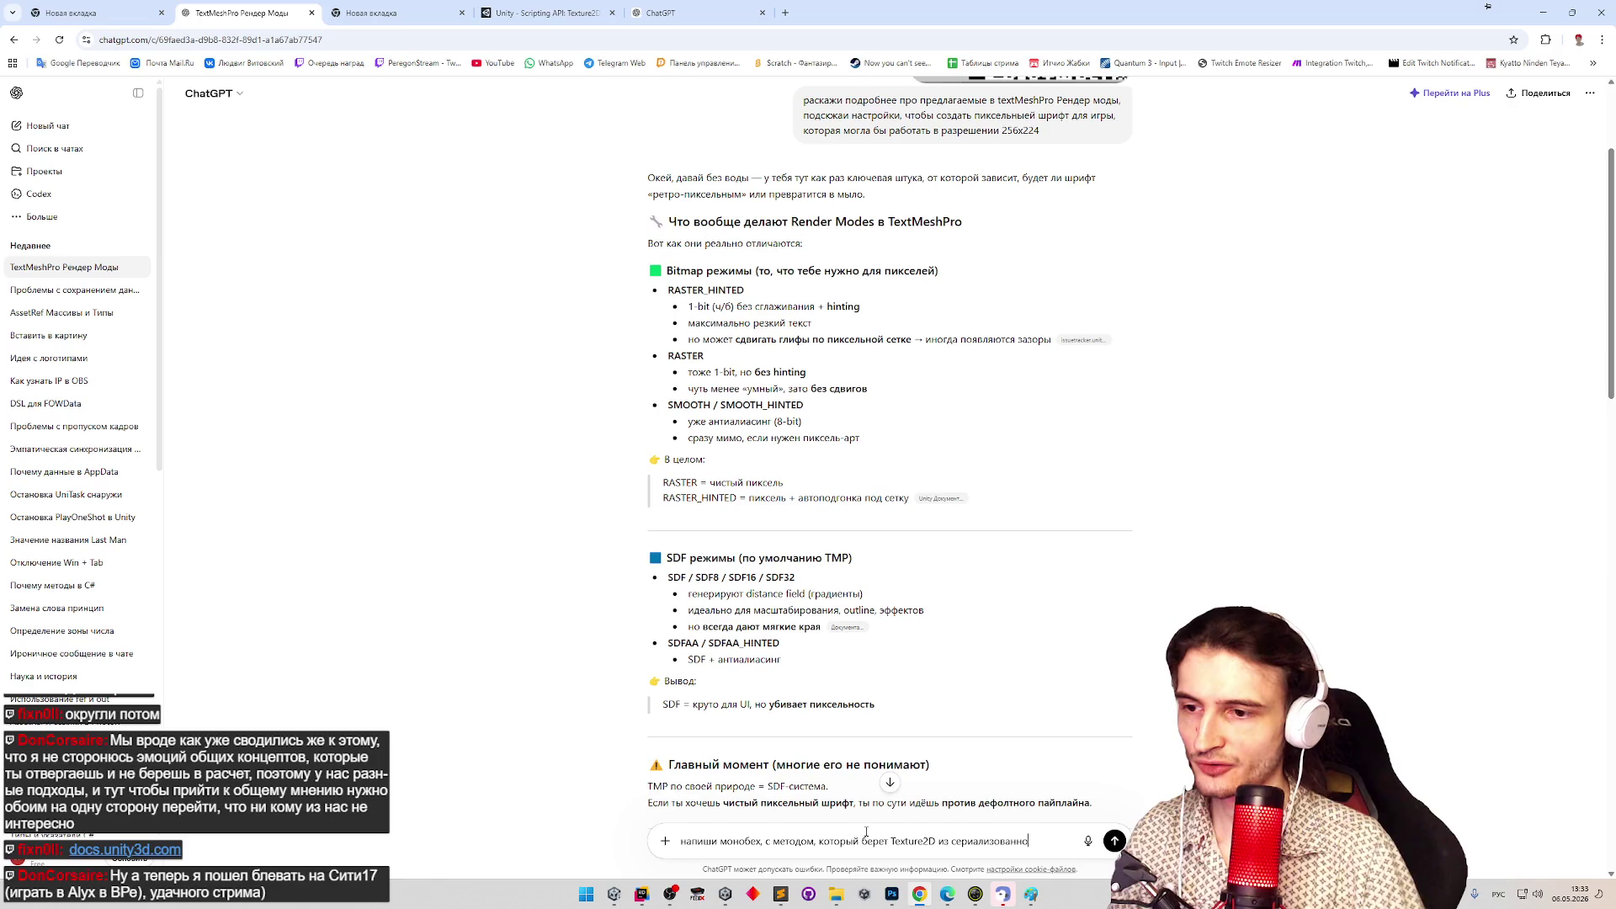
pyautogui.write(' т')
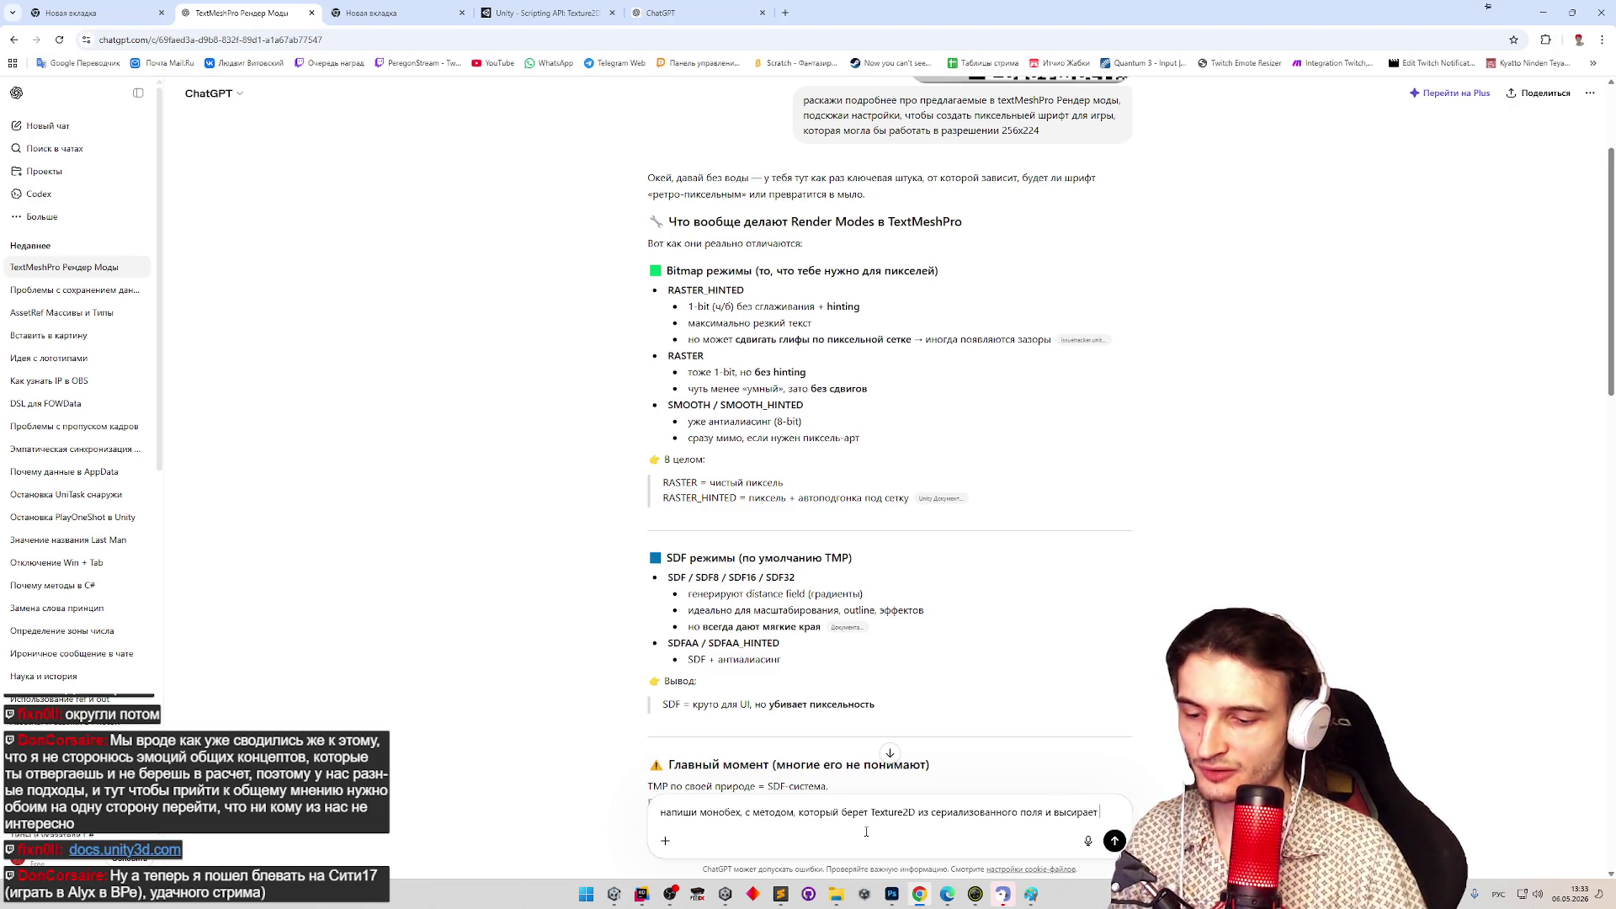
pyautogui.write('инг файл')
pyautogui.press('Return')
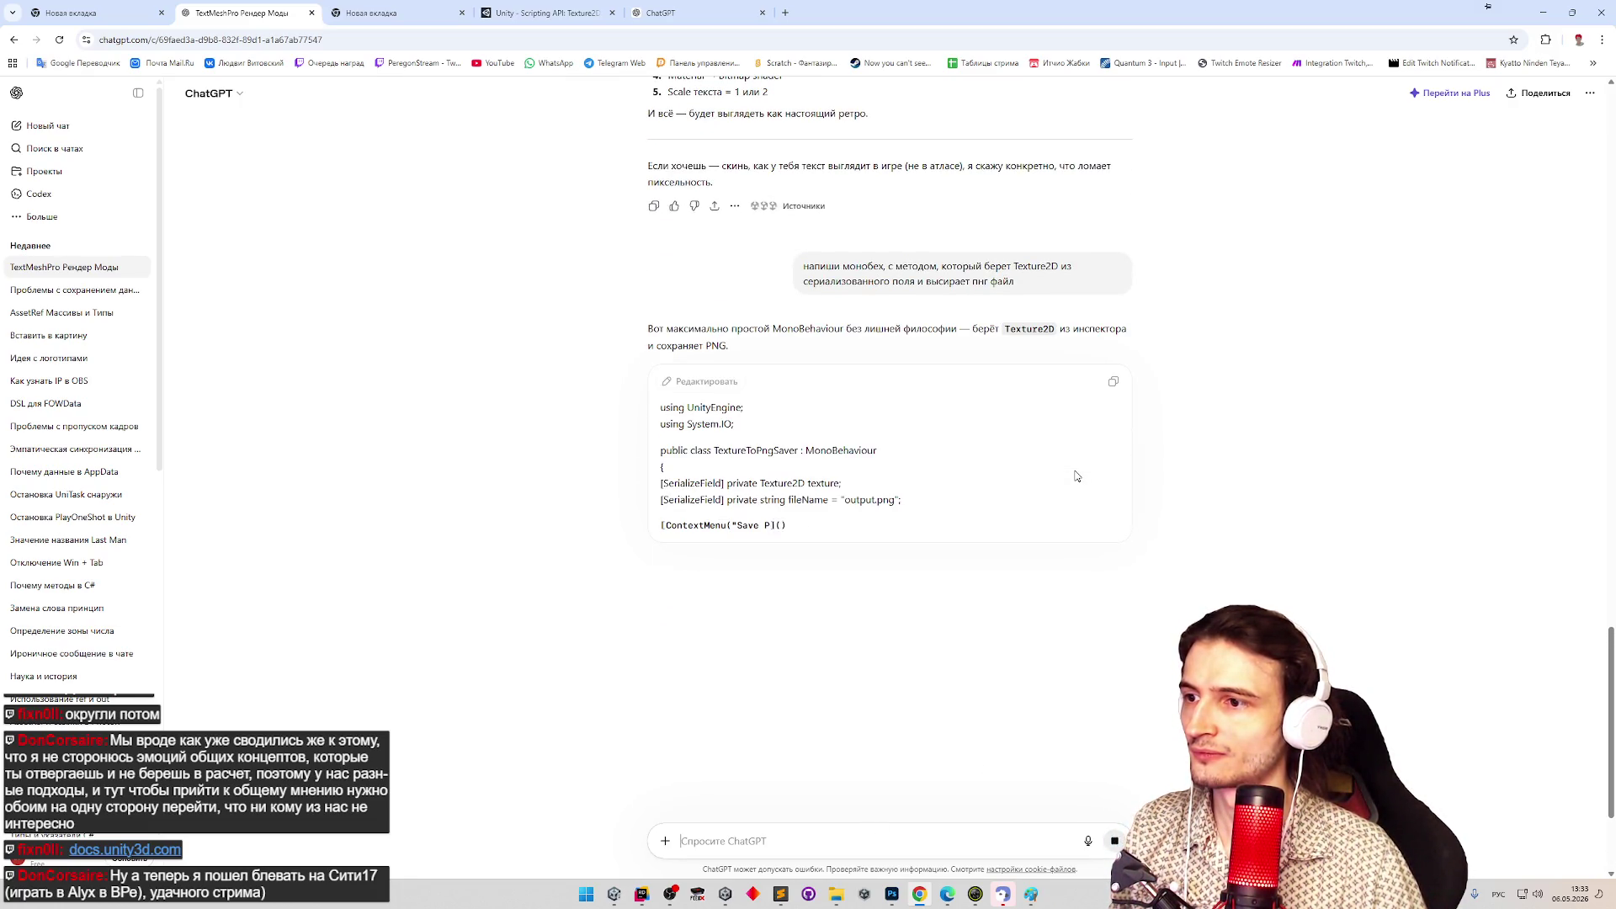
pyautogui.middleClick(1140, 496)
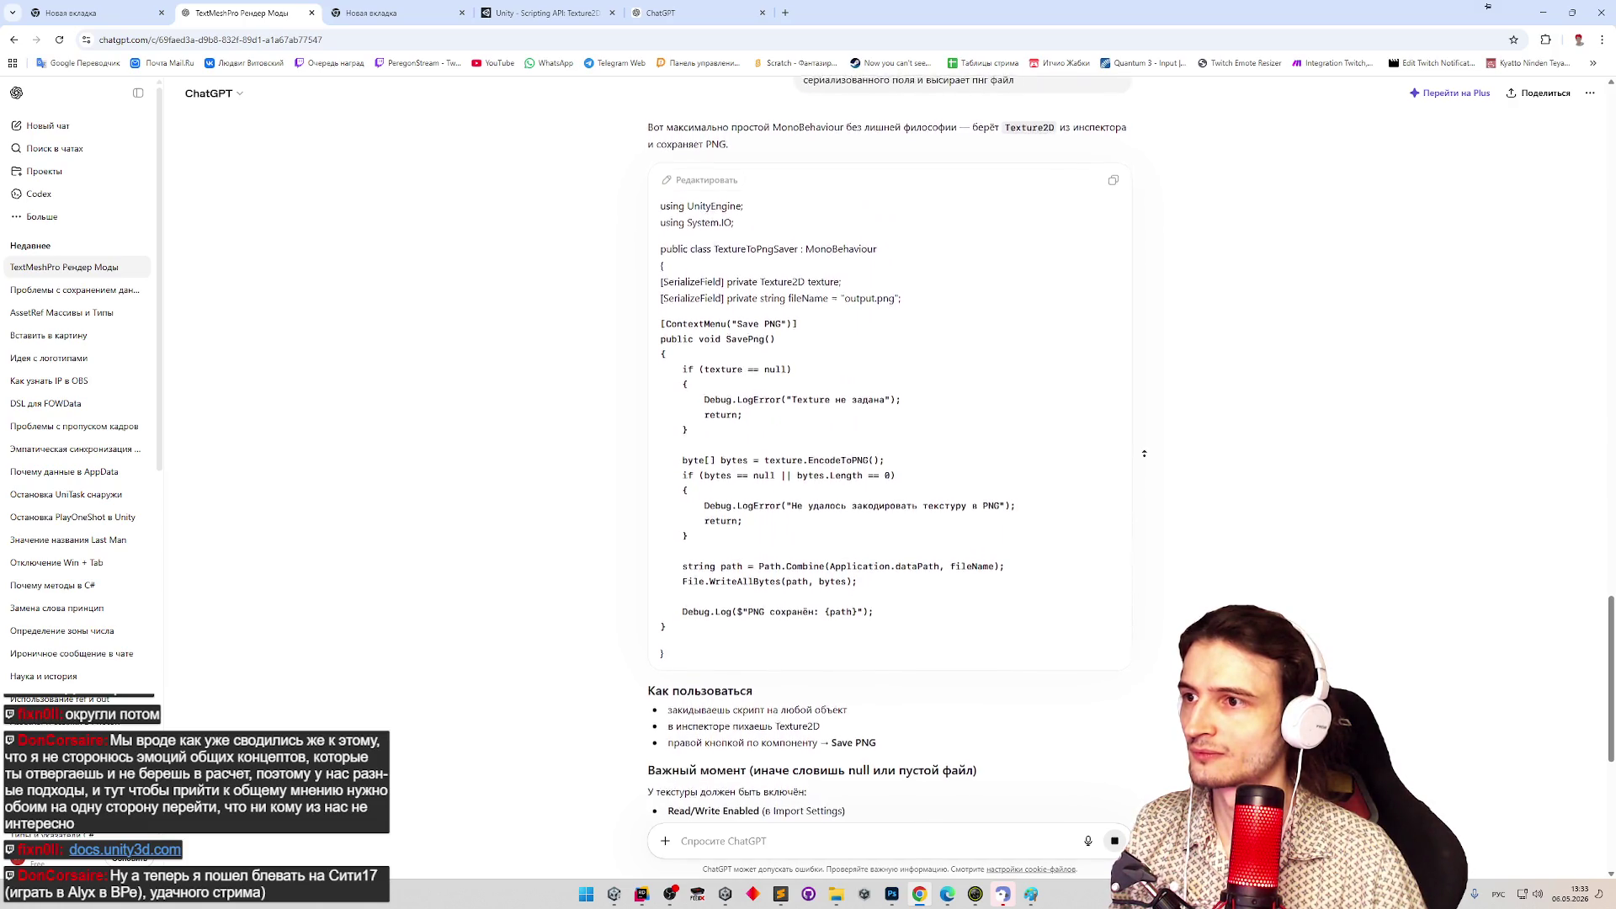
pyautogui.middleClick(1145, 472)
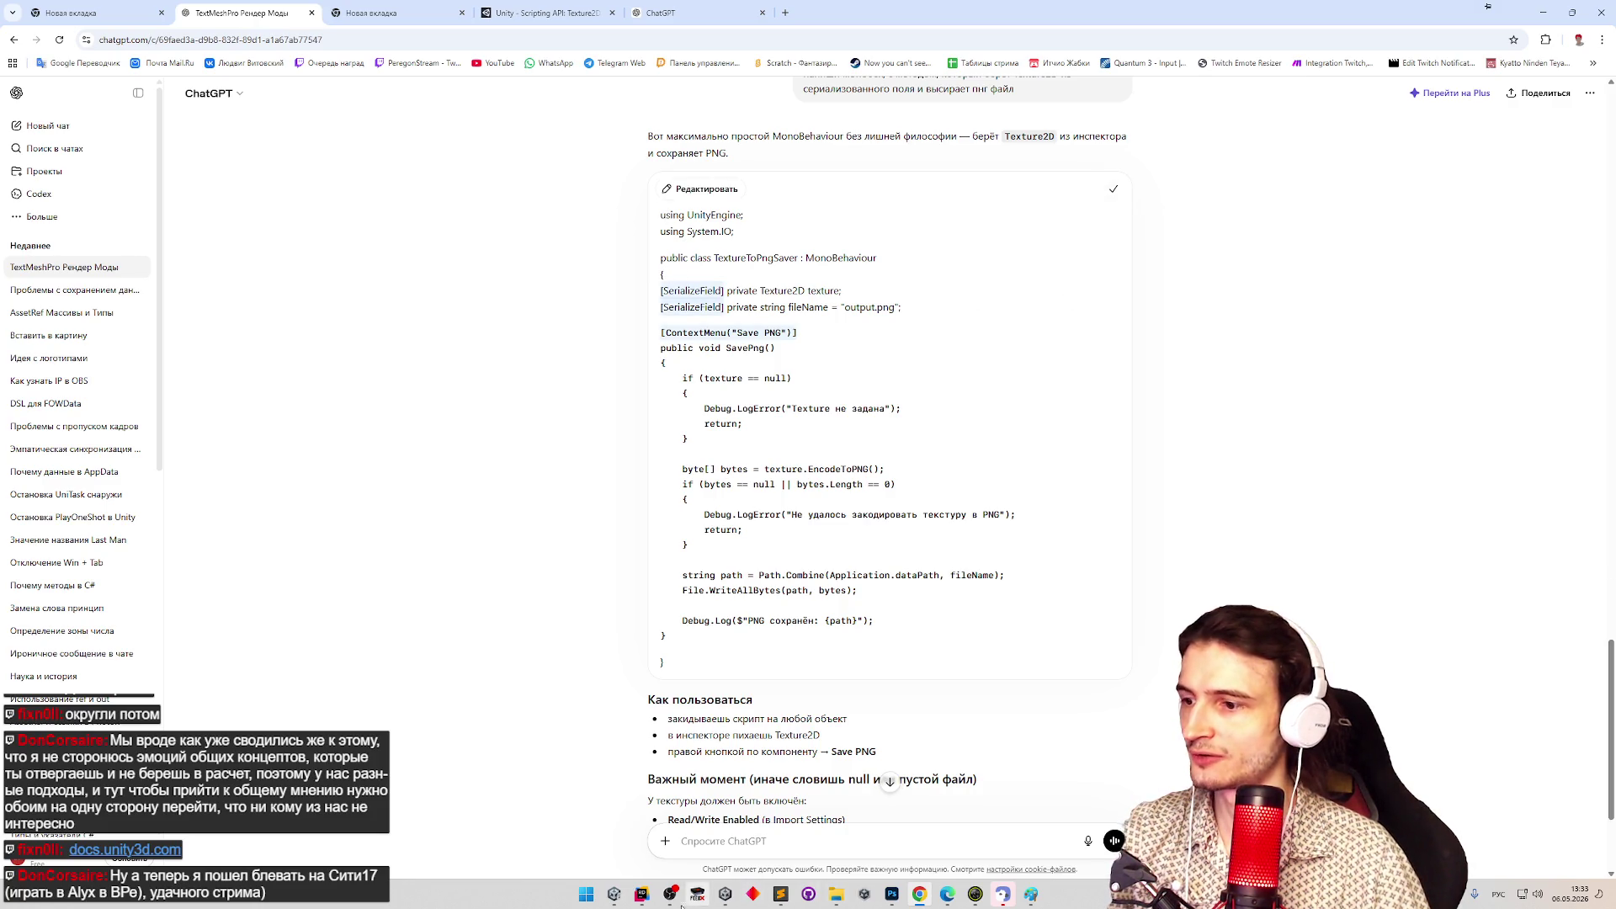
pyautogui.click(641, 894)
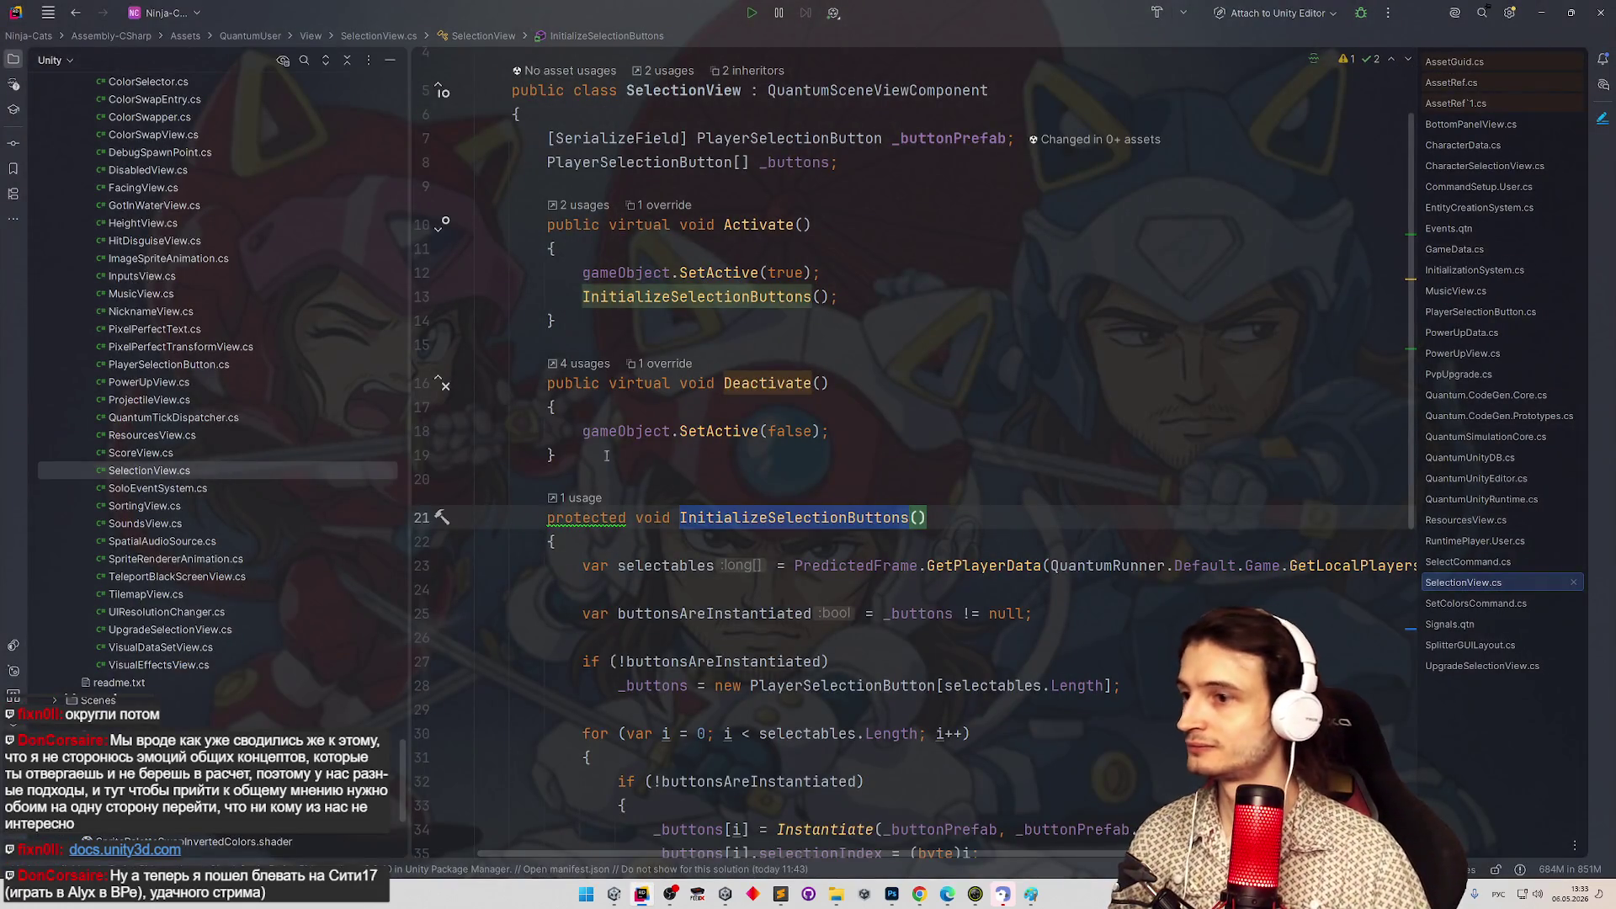
# Abandon duplicating SelectionView.cs and jump to the Deactivate() method instead.
pyautogui.moveTo(701, 442)
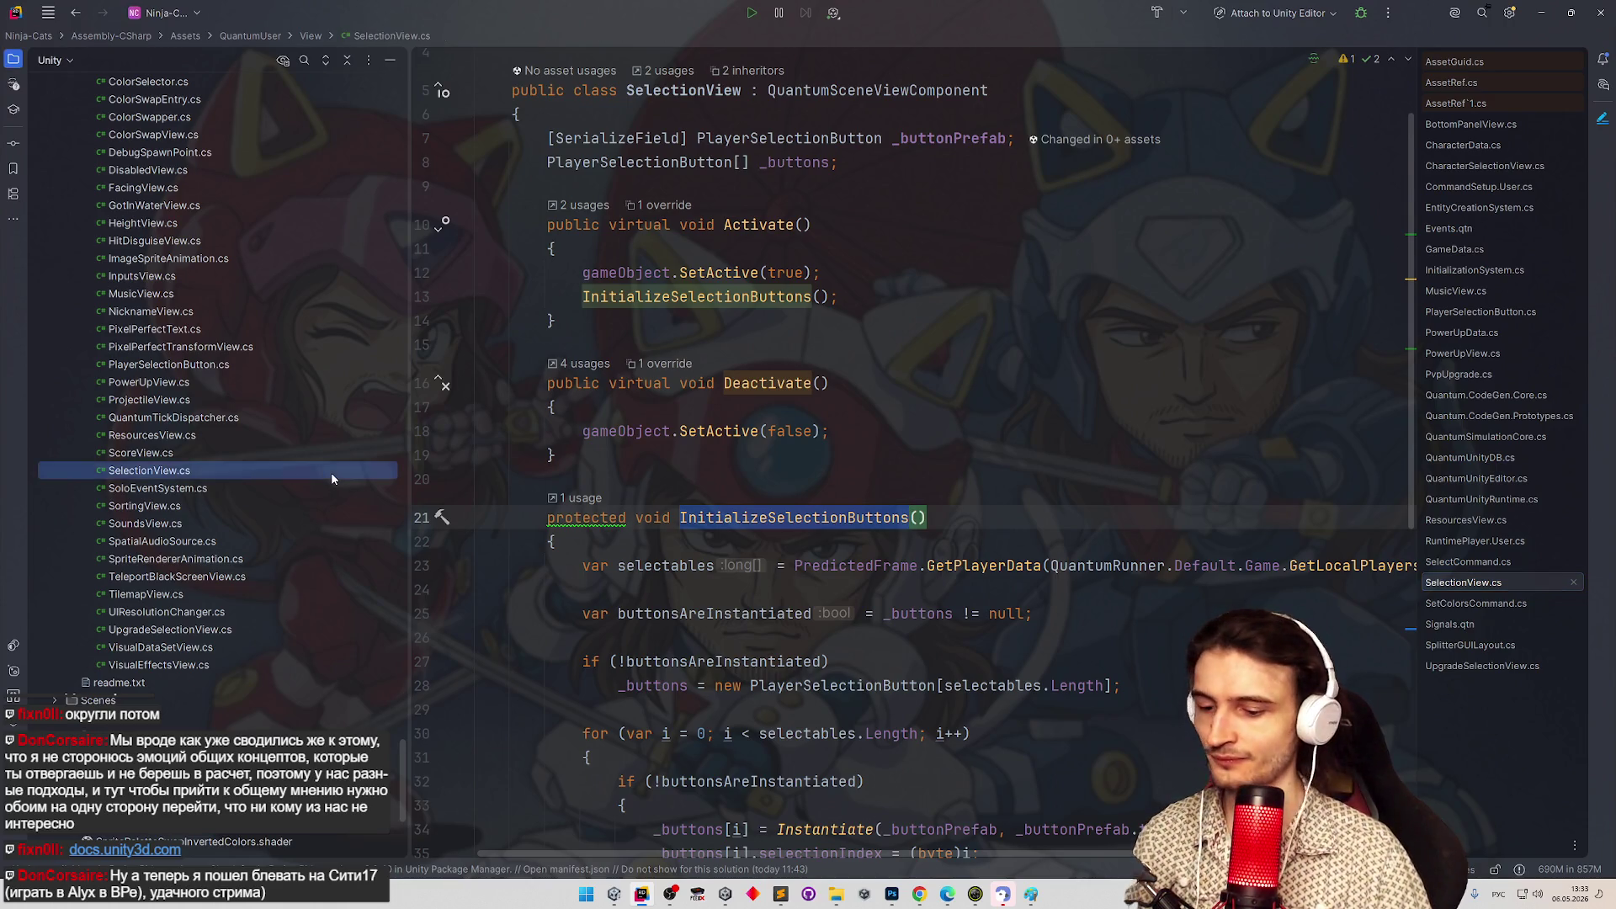
pyautogui.hotkey('ctrl', 'd')
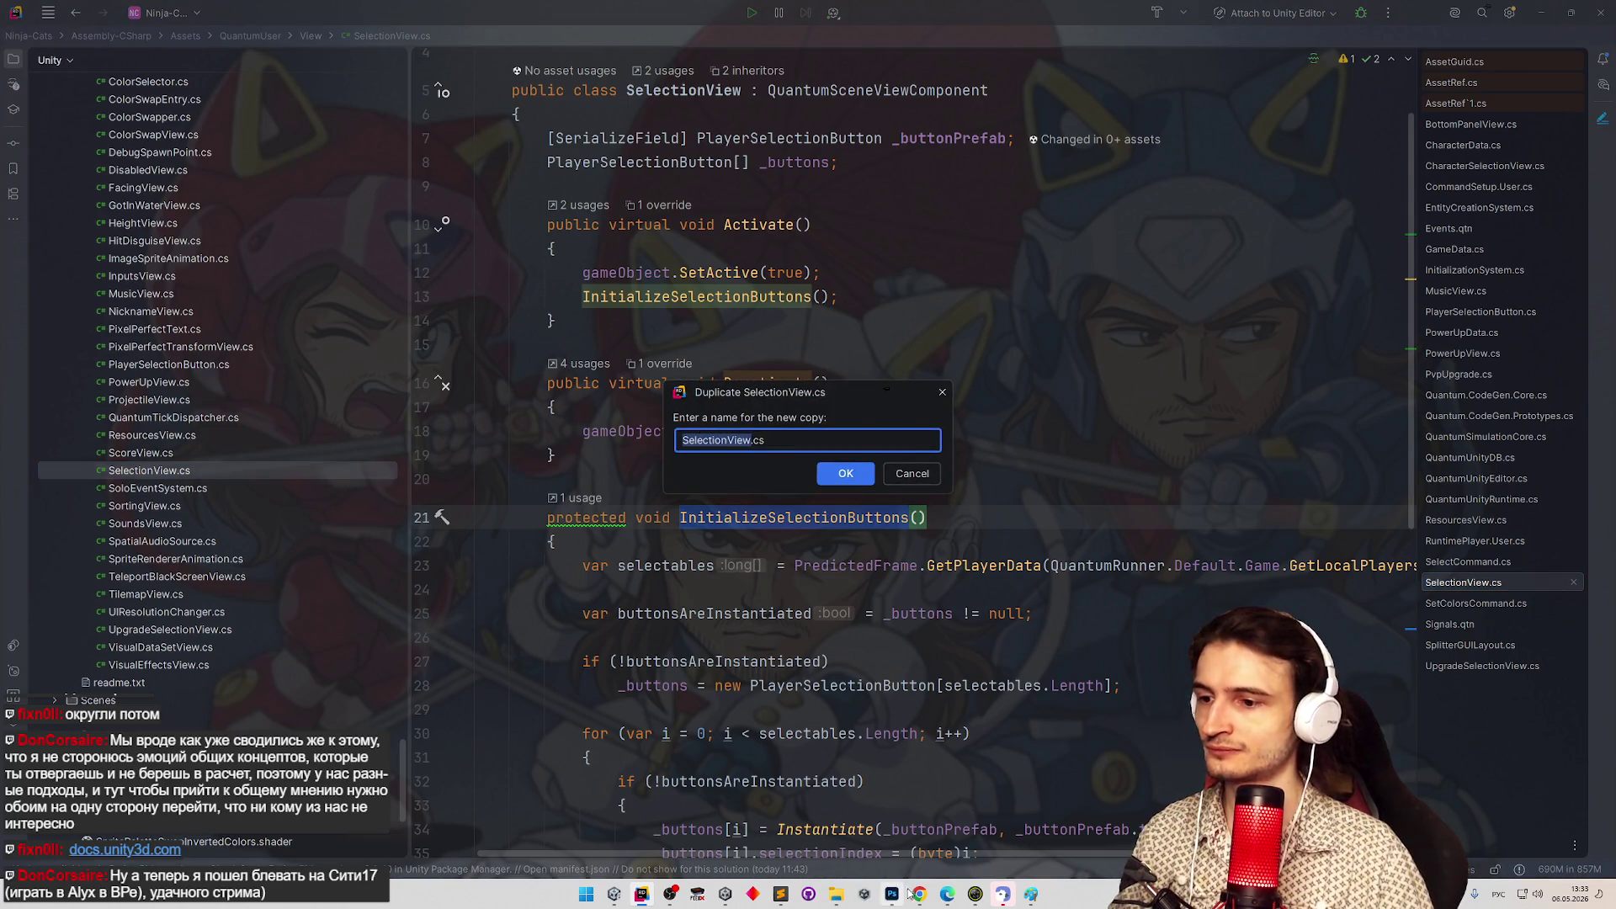
pyautogui.click(919, 894)
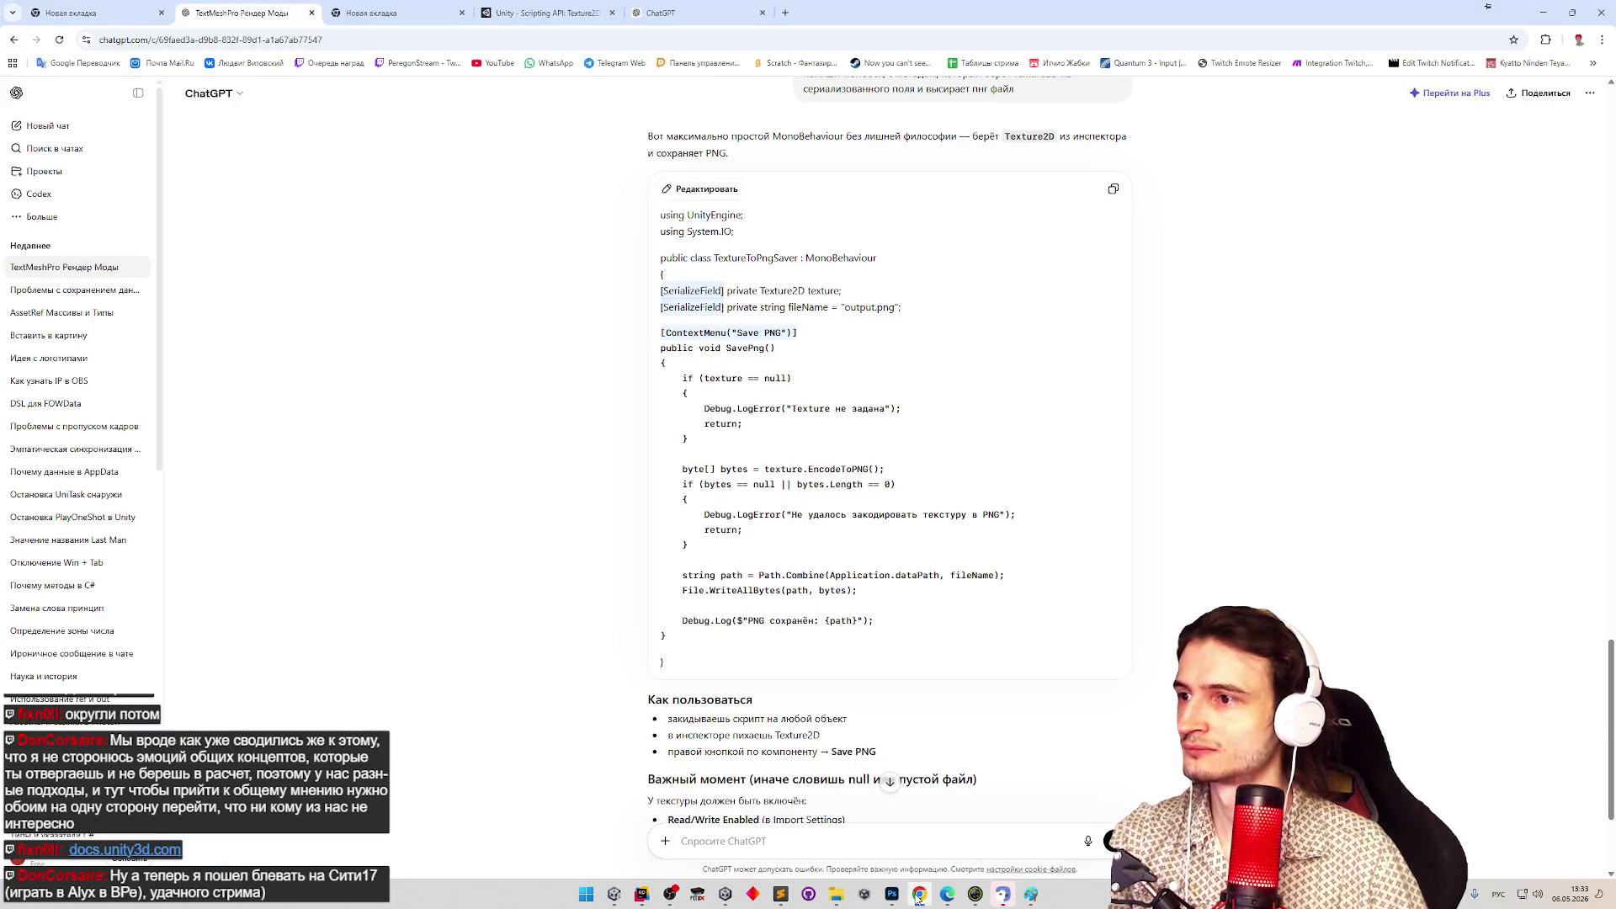
pyautogui.click(919, 894)
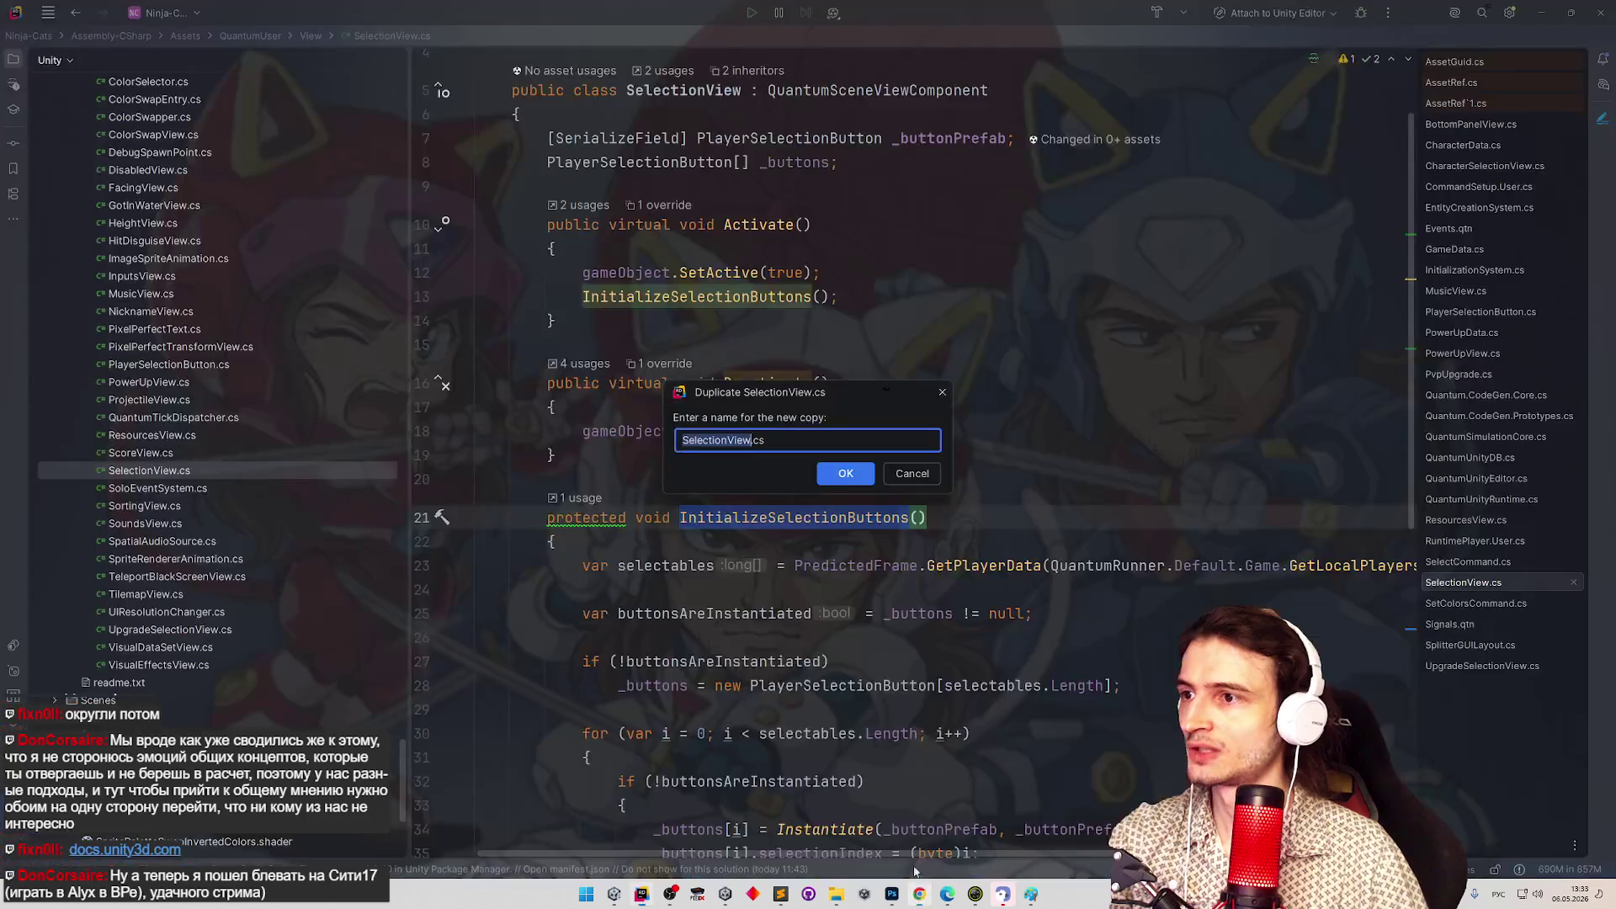
pyautogui.write('Еуче')
pyautogui.write('гкуещ')
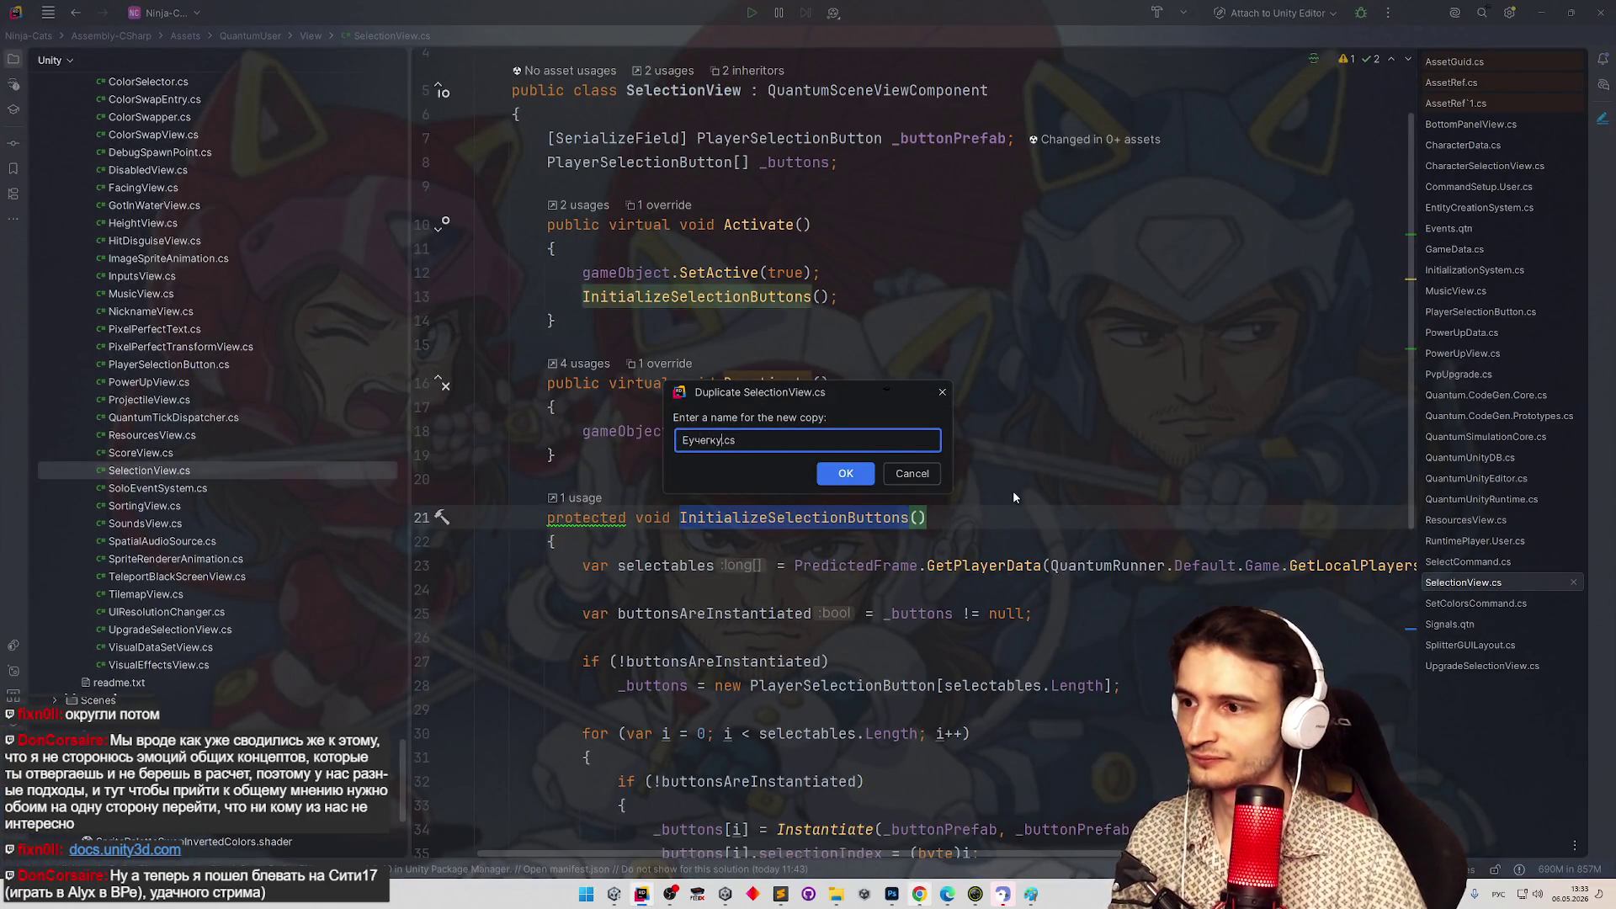
pyautogui.hotkey('alt', 'shift')
pyautogui.hotkey('ctrl', 'a')
pyautogui.write('Te')
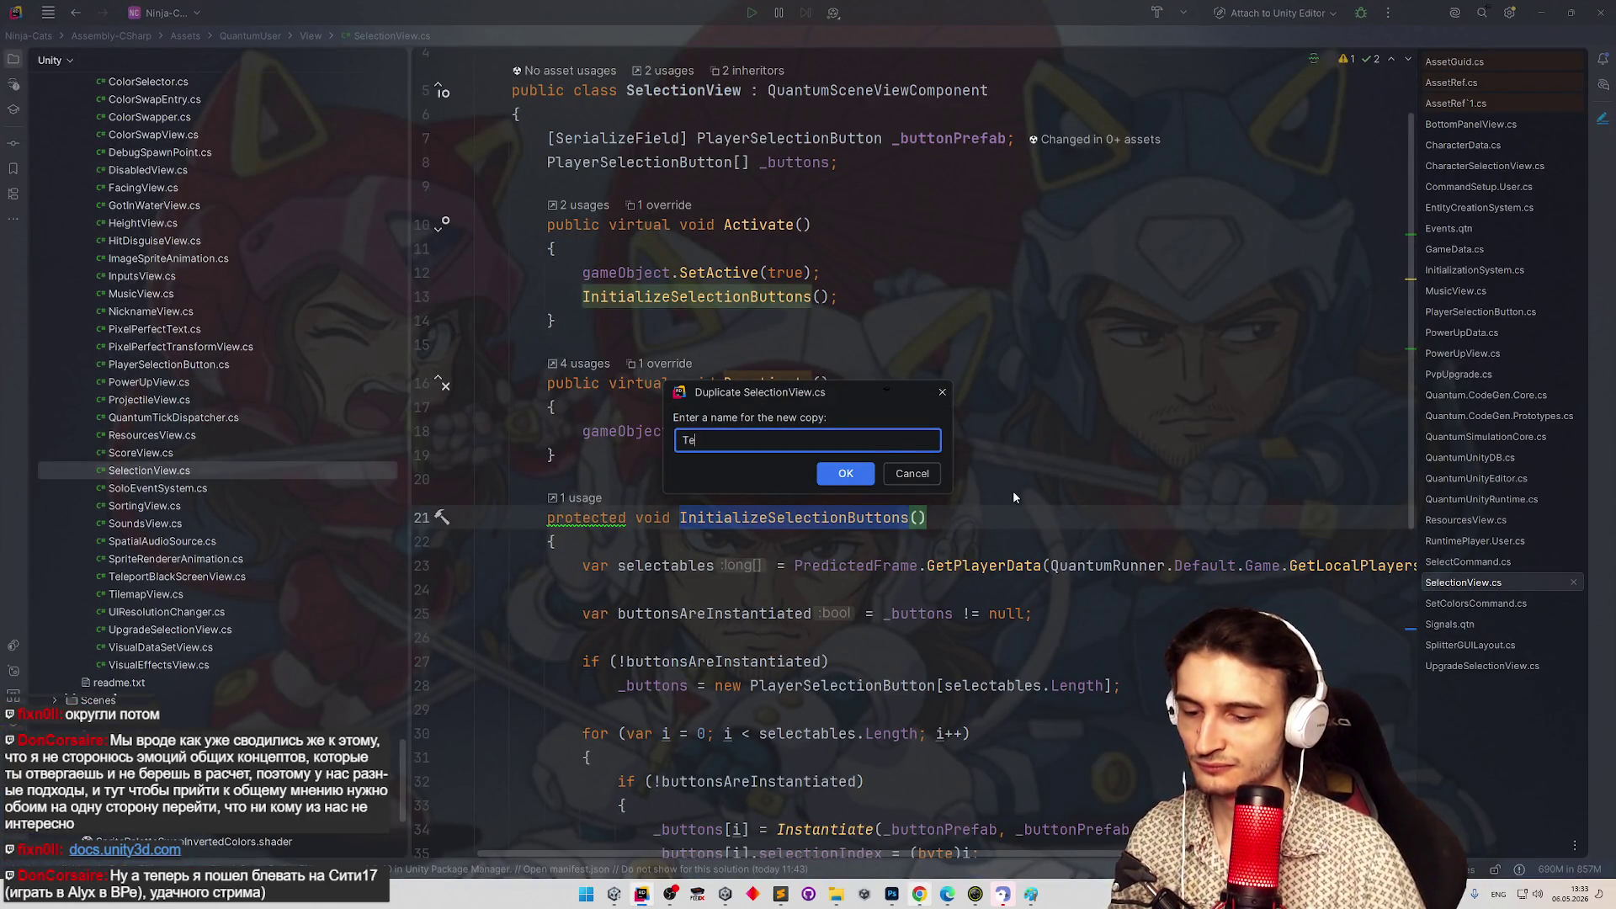
pyautogui.write('st')
pyautogui.press('Return')
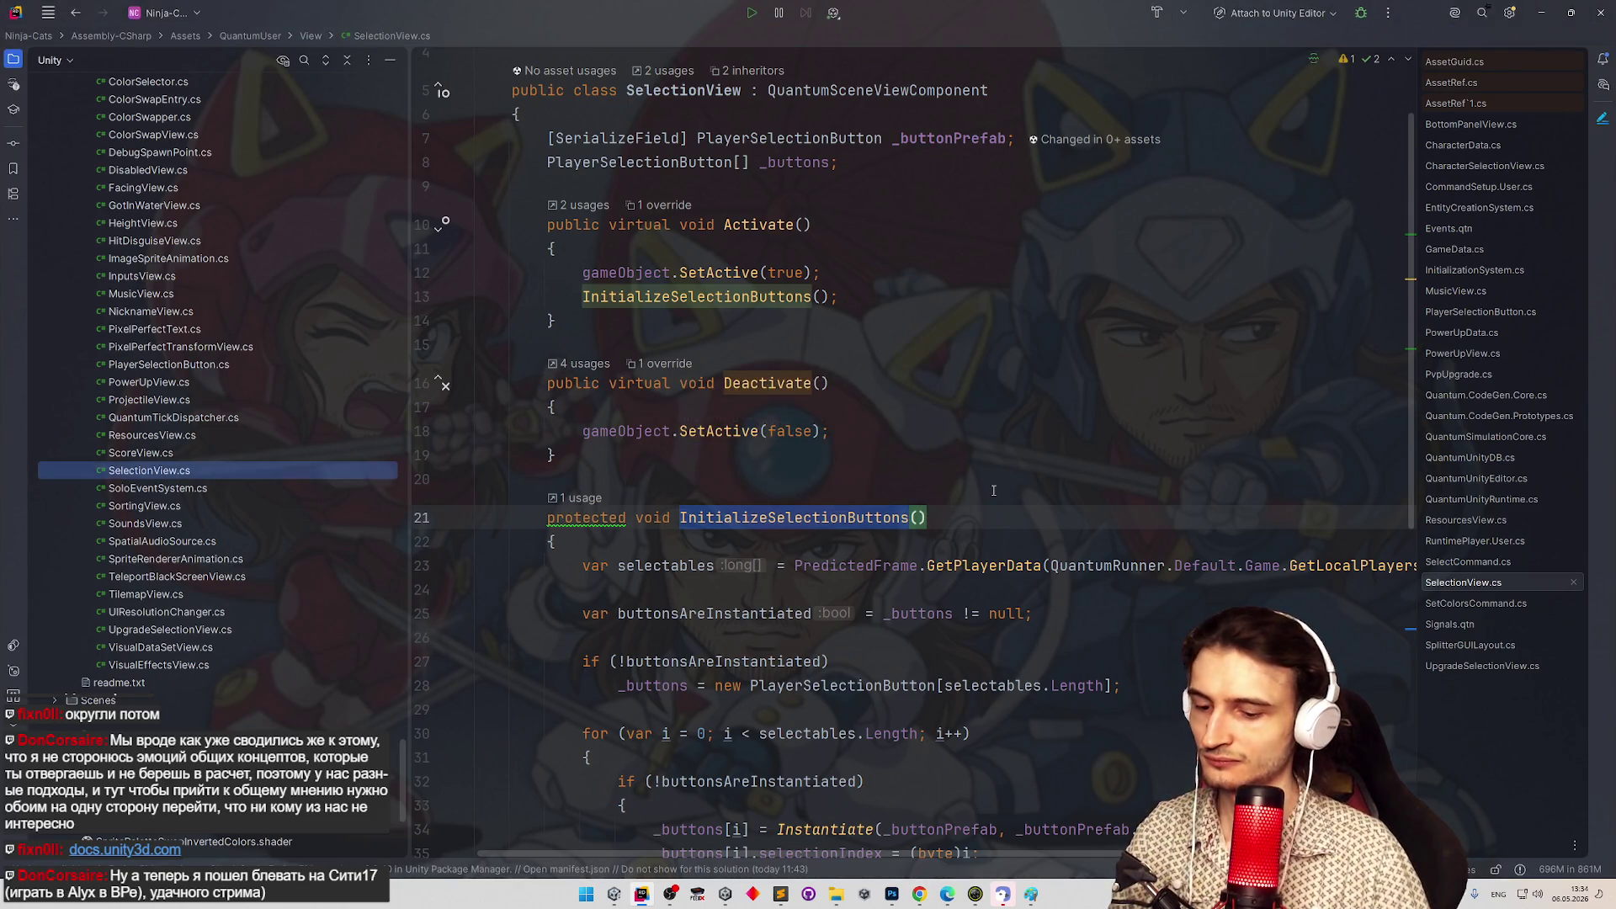
pyautogui.press('shift')
pyautogui.press('shift')
pyautogui.write('Deactivate()')
pyautogui.press('Return')
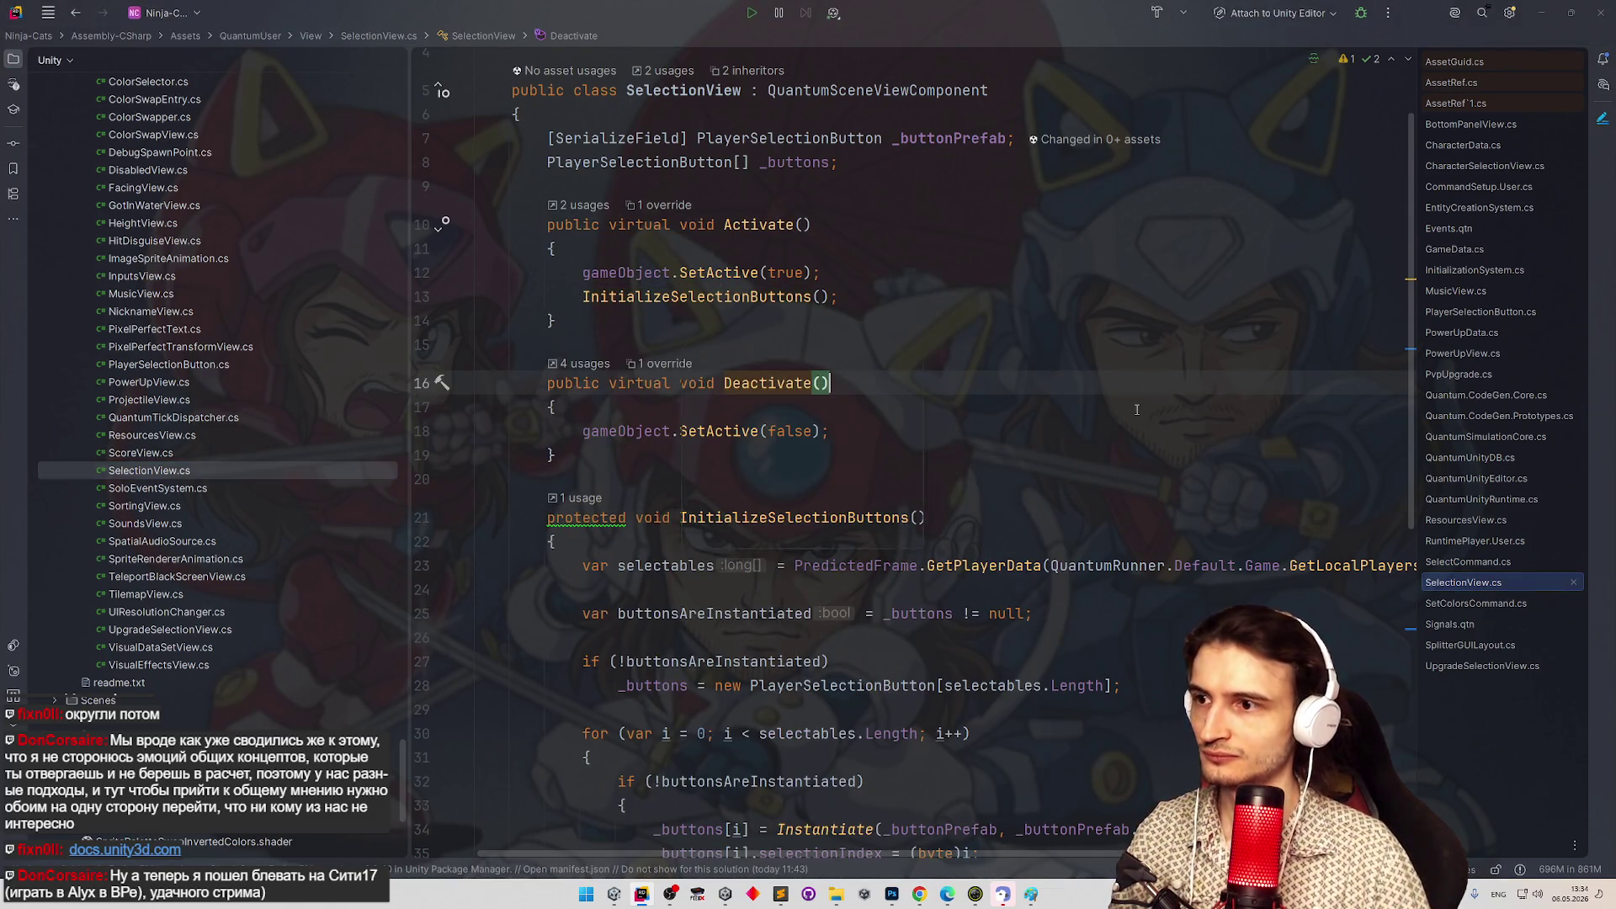
# Create a TextureToPngSaver MonoBehaviour script and paste in ChatGPT's SavePng code.
pyautogui.press('ctrl+alt+Insert')
pyautogui.press('Return')
pyautogui.write('TextureToPngSaver')
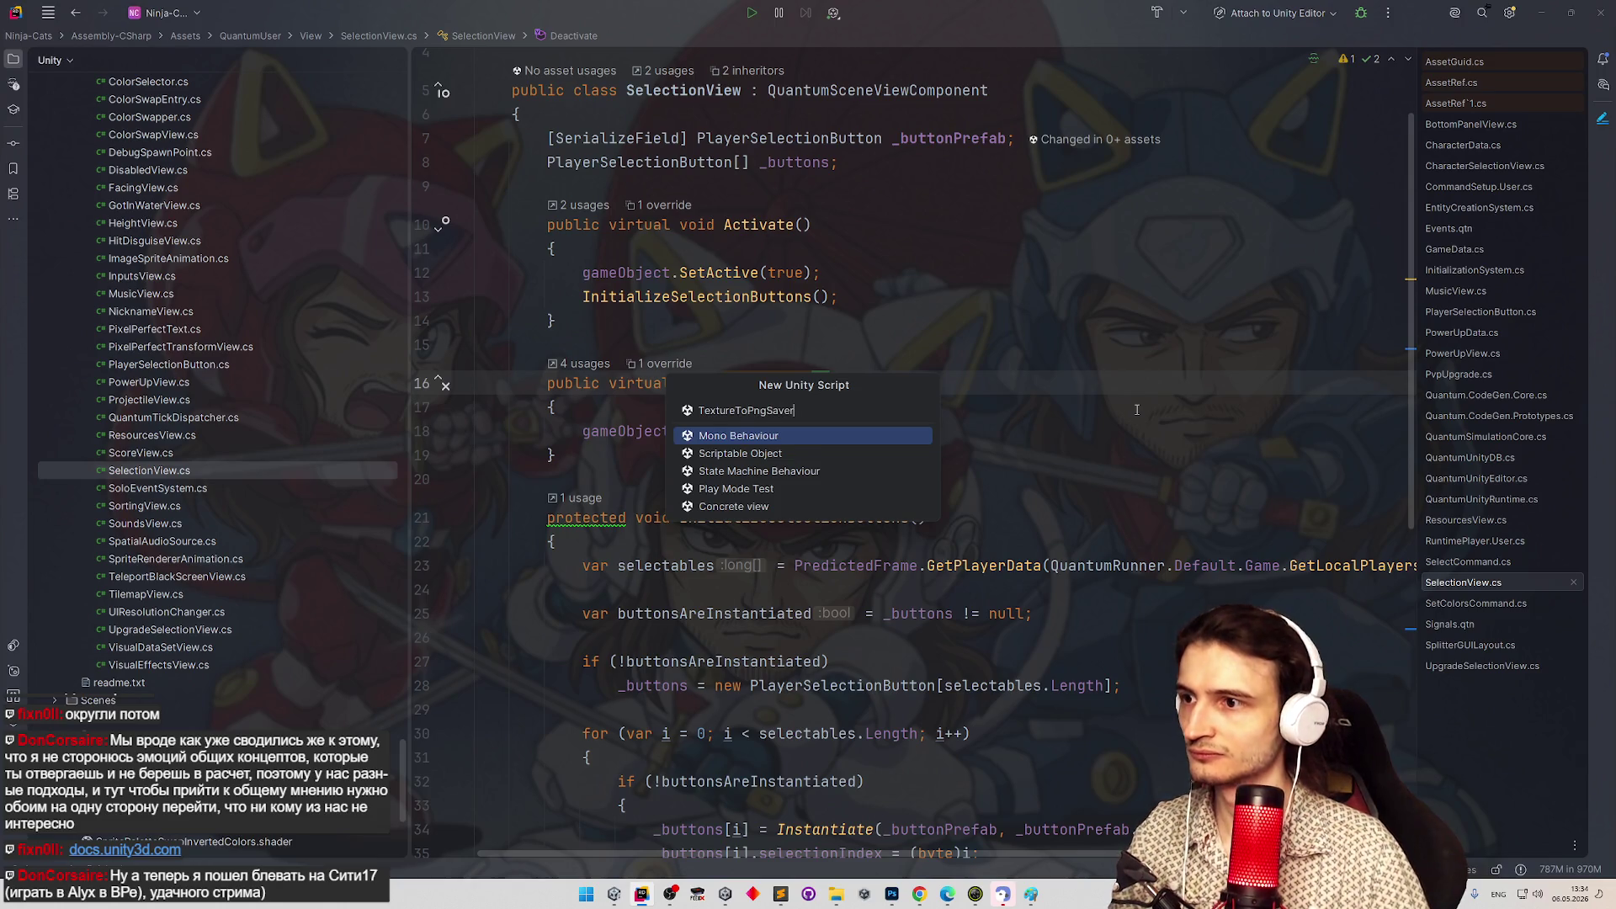
pyautogui.press('Return')
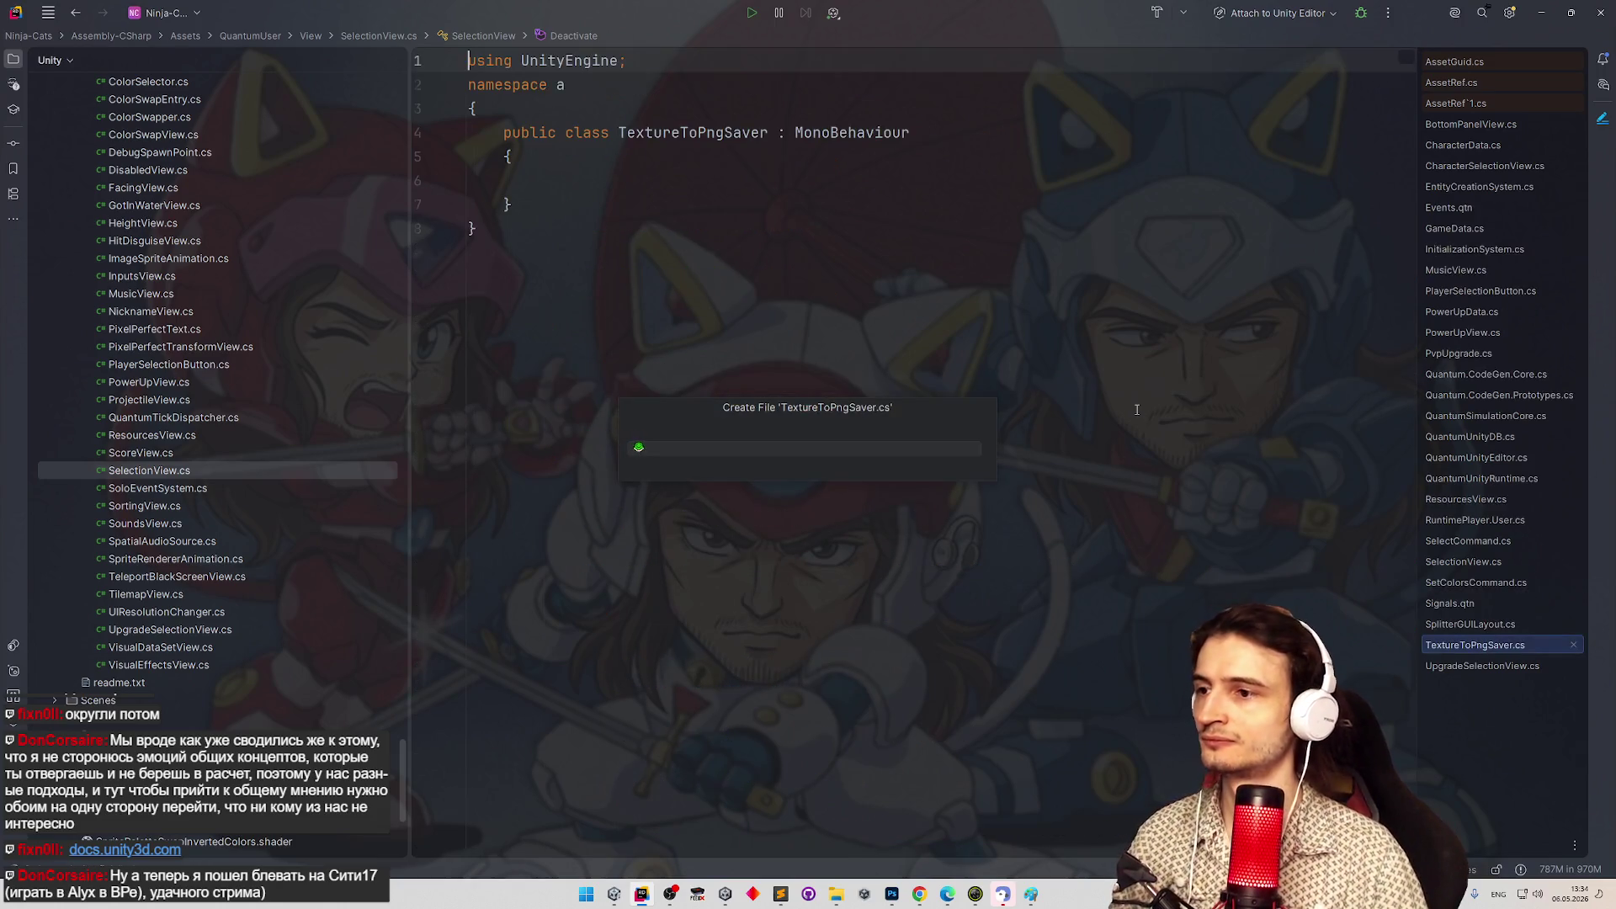
pyautogui.hotkey('ctrl', 'v')
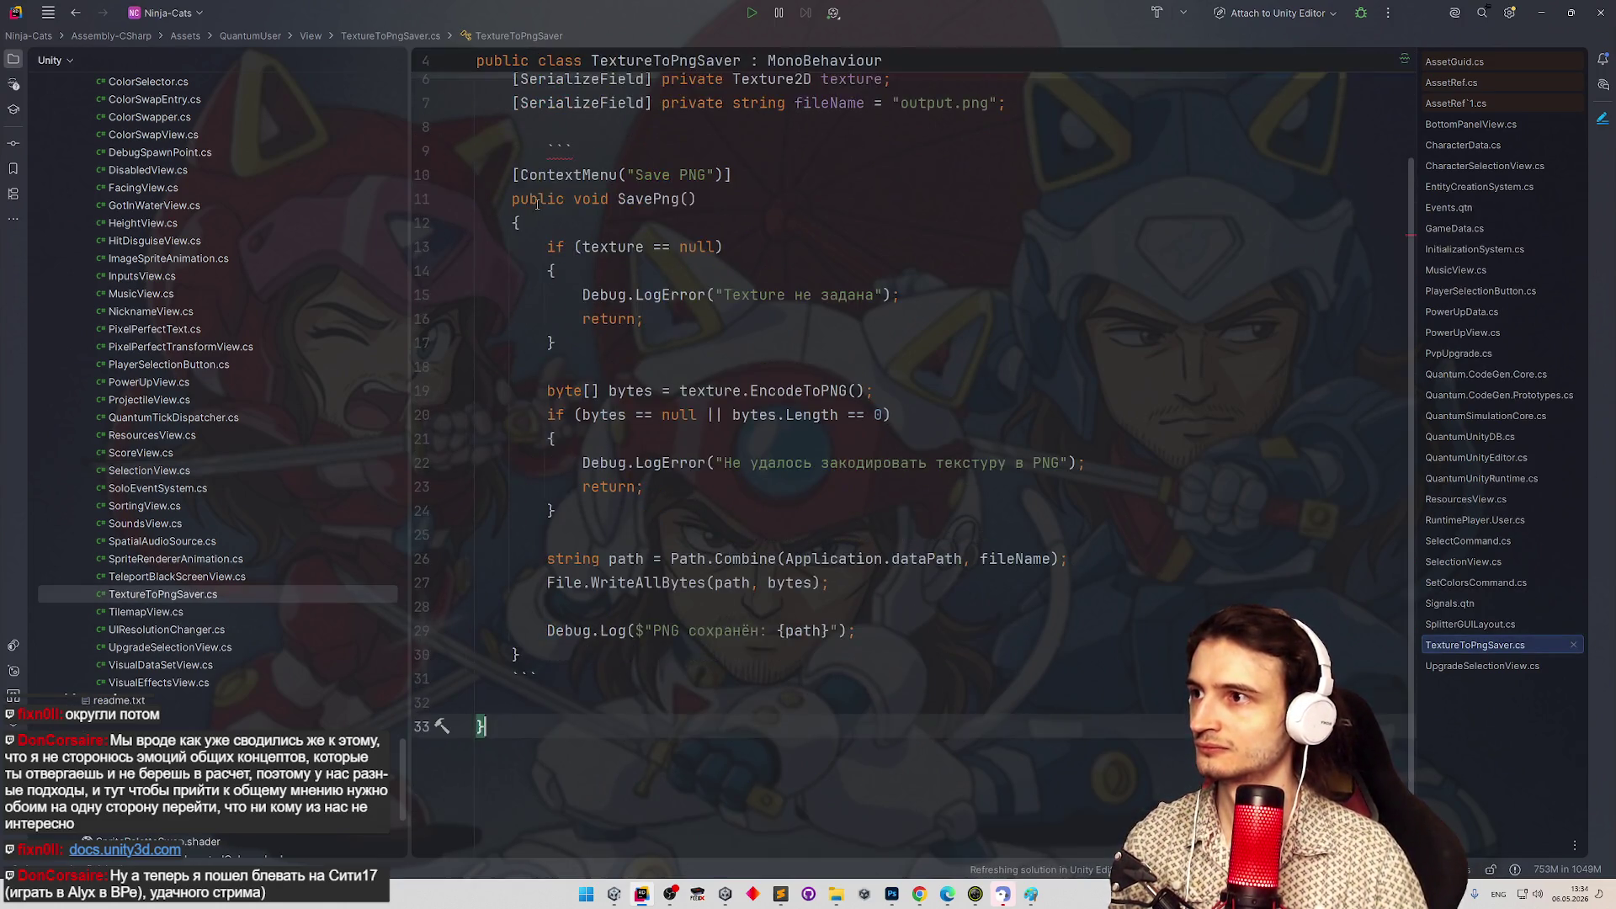
# Delete the stray code-fence line after the fields and run code cleanup on the file.
pyautogui.click(857, 294)
pyautogui.scroll(2, 763, 403)
pyautogui.click(858, 267)
pyautogui.press('BackSpace')
pyautogui.press('BackSpace')
pyautogui.press('BackSpace')
pyautogui.click(975, 179)
pyautogui.hotkey('ctrl', 'alt', 'l')
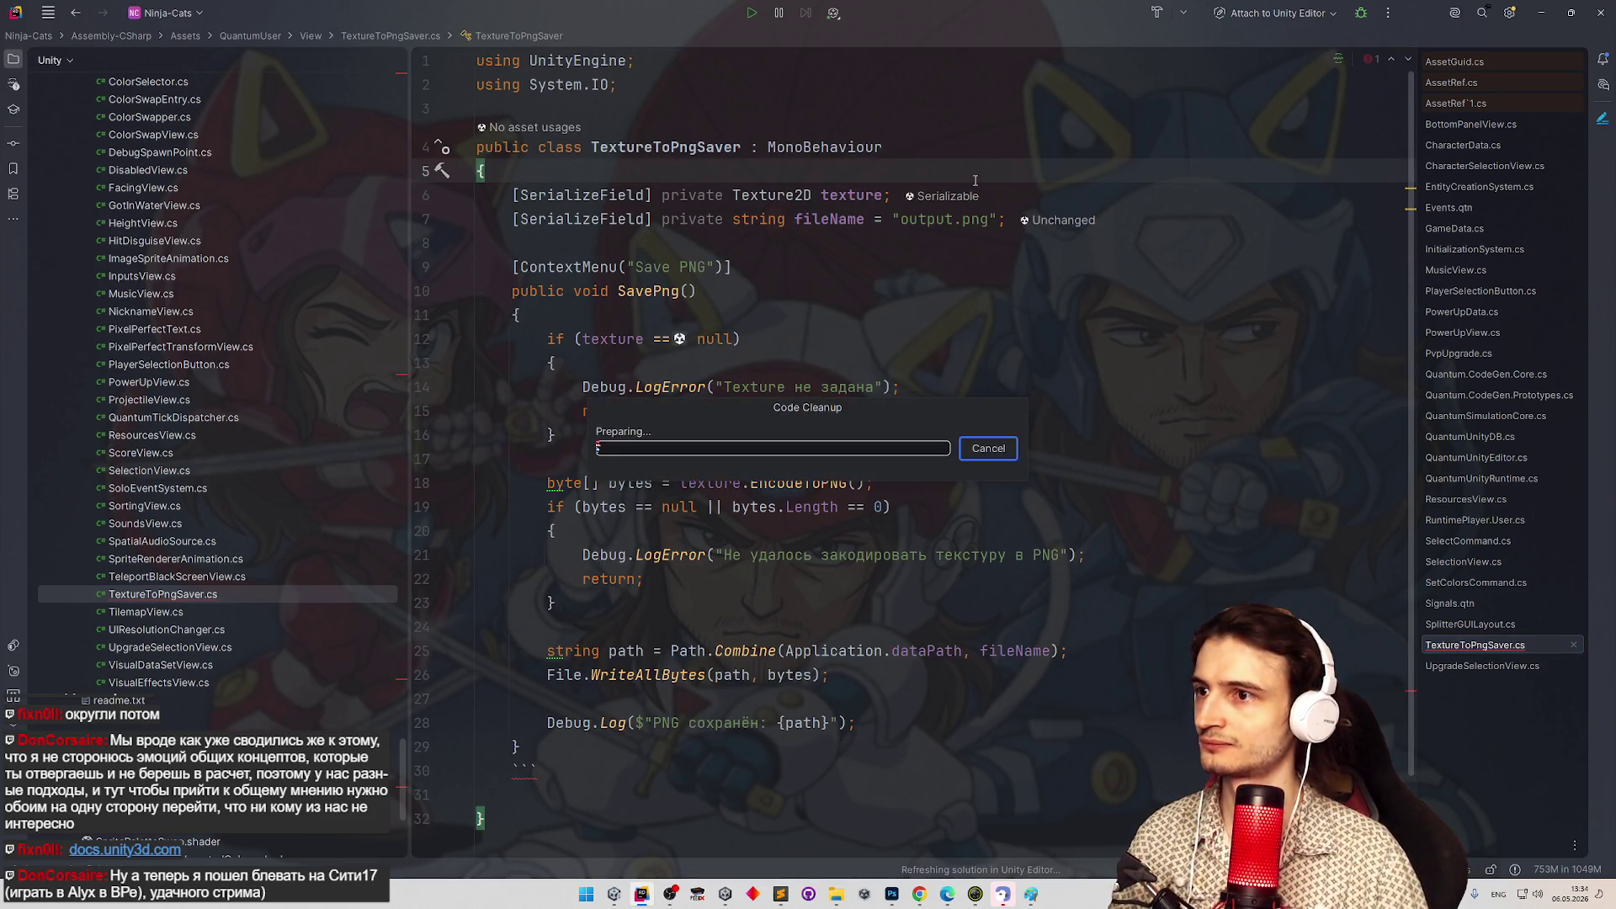
# Replace the ContextMenu("Save PNG") attribute with [Button] and delete the trailing backtick line.
pyautogui.moveTo(732, 267); pyautogui.dragTo(515, 267)
pyautogui.press('BackSpace')
pyautogui.write('[')
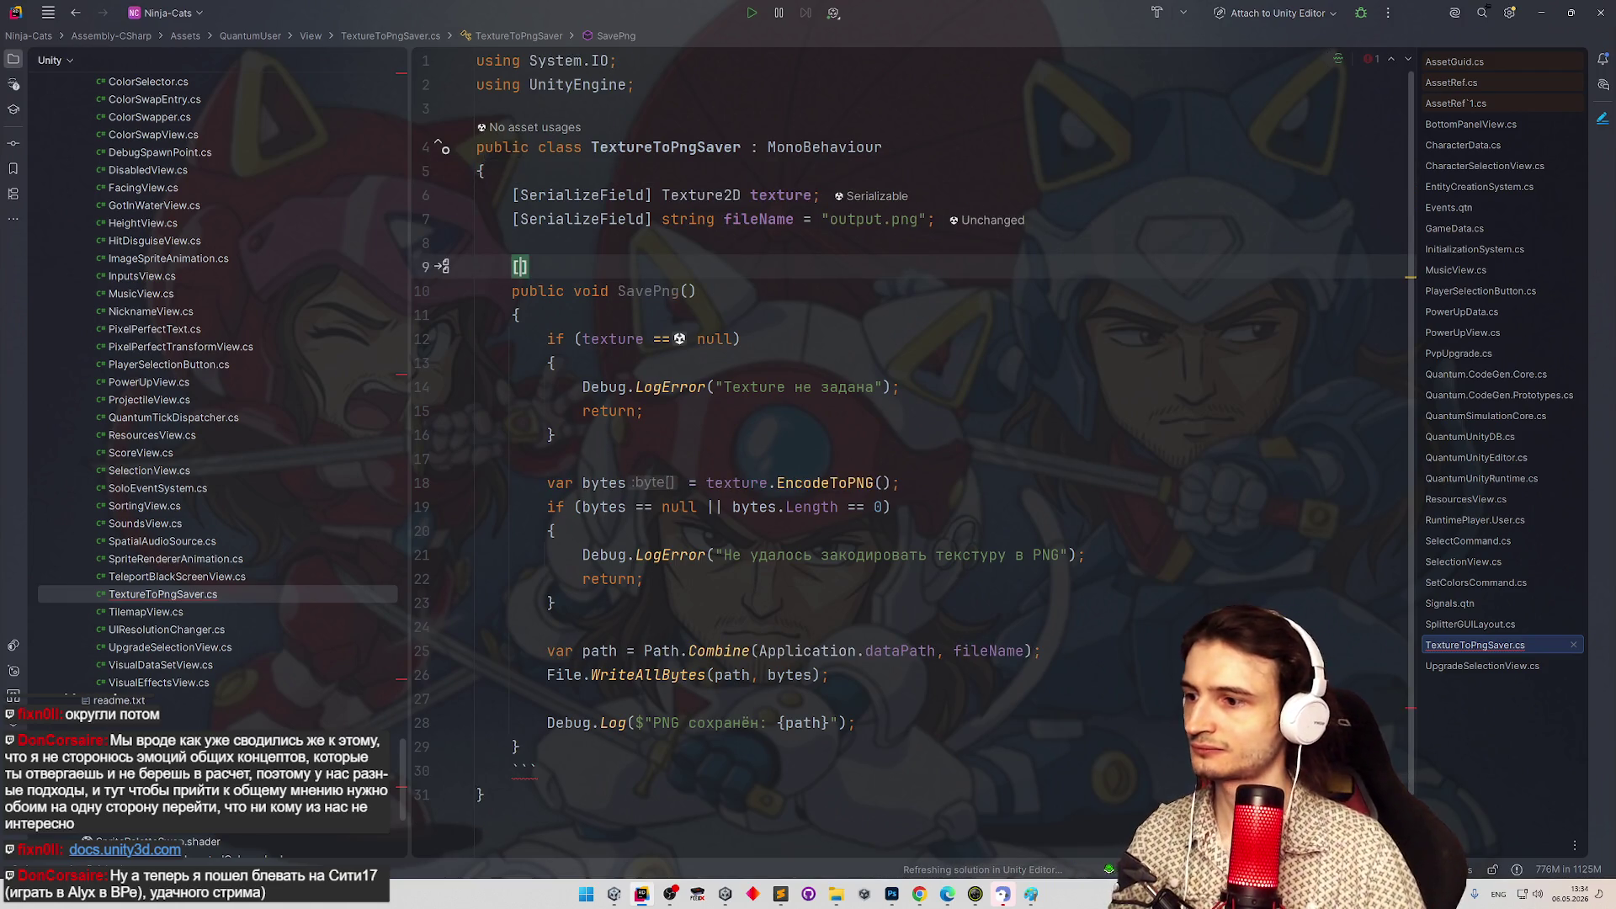
pyautogui.write('button')
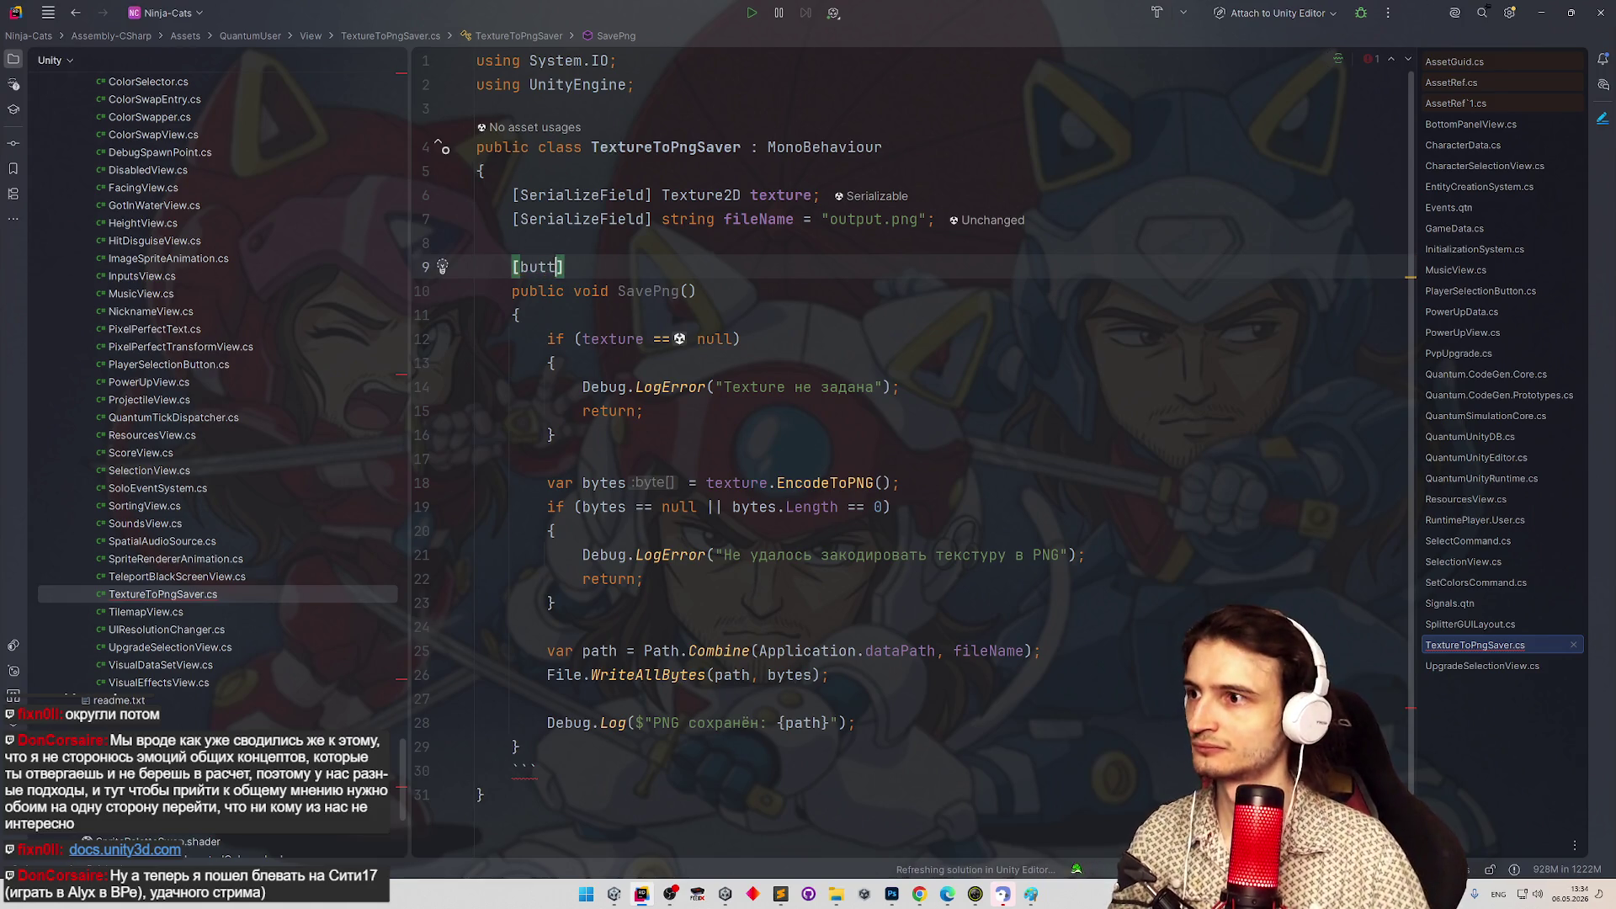
pyautogui.hotkey('ctrl', 'Left')
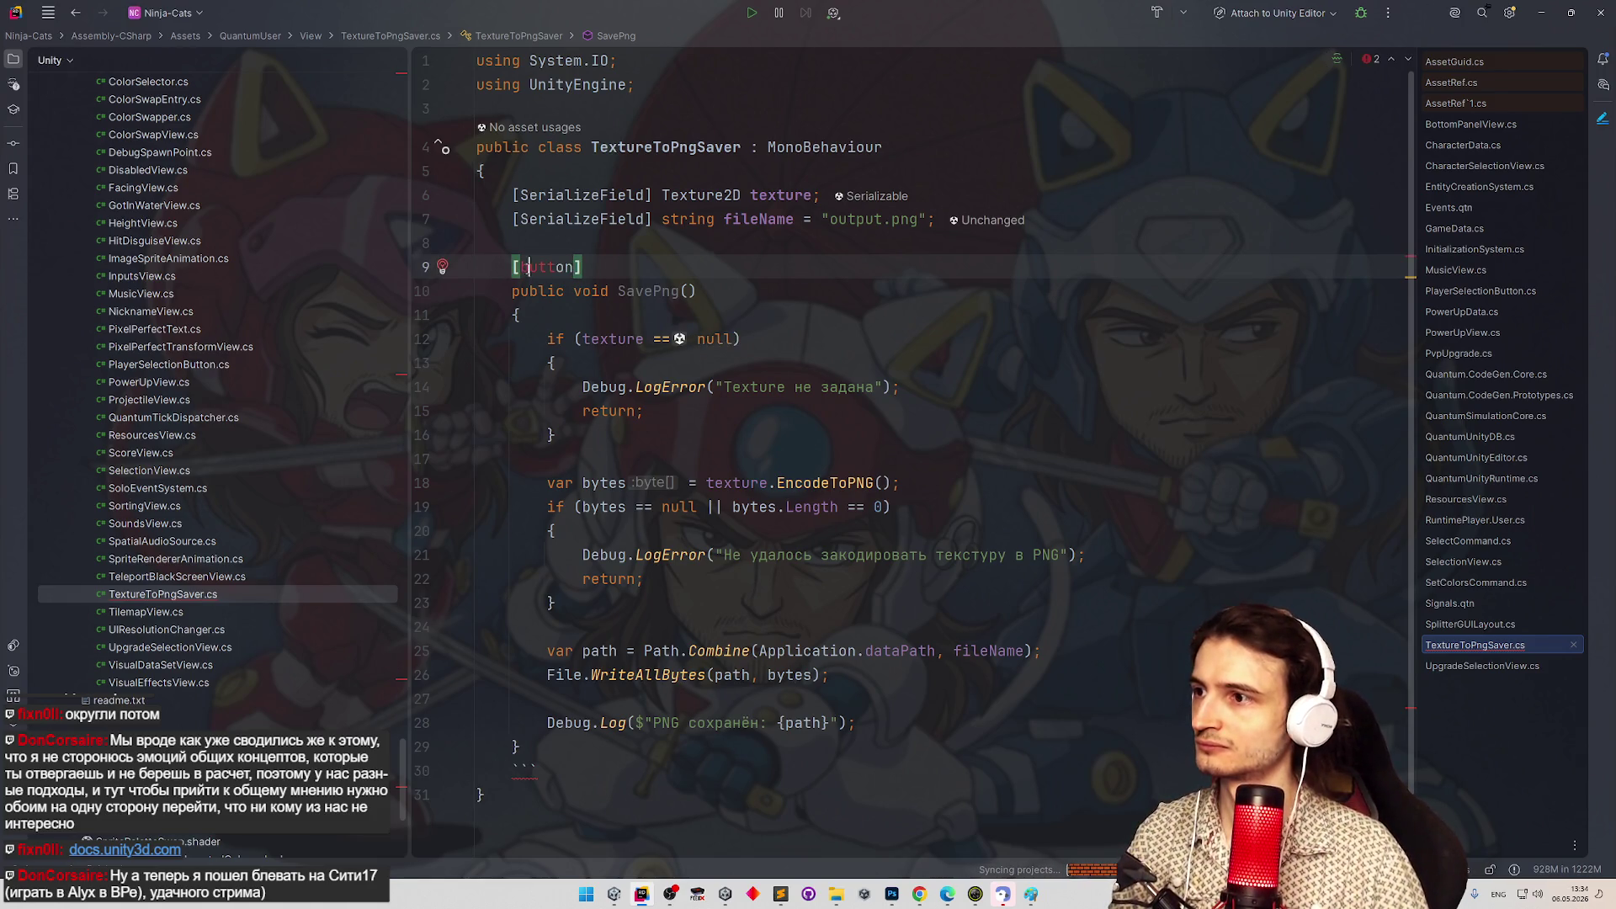
pyautogui.press('Delete')
pyautogui.write('B')
pyautogui.click(594, 772)
pyautogui.press('BackSpace')
pyautogui.press('BackSpace')
pyautogui.press('BackSpace')
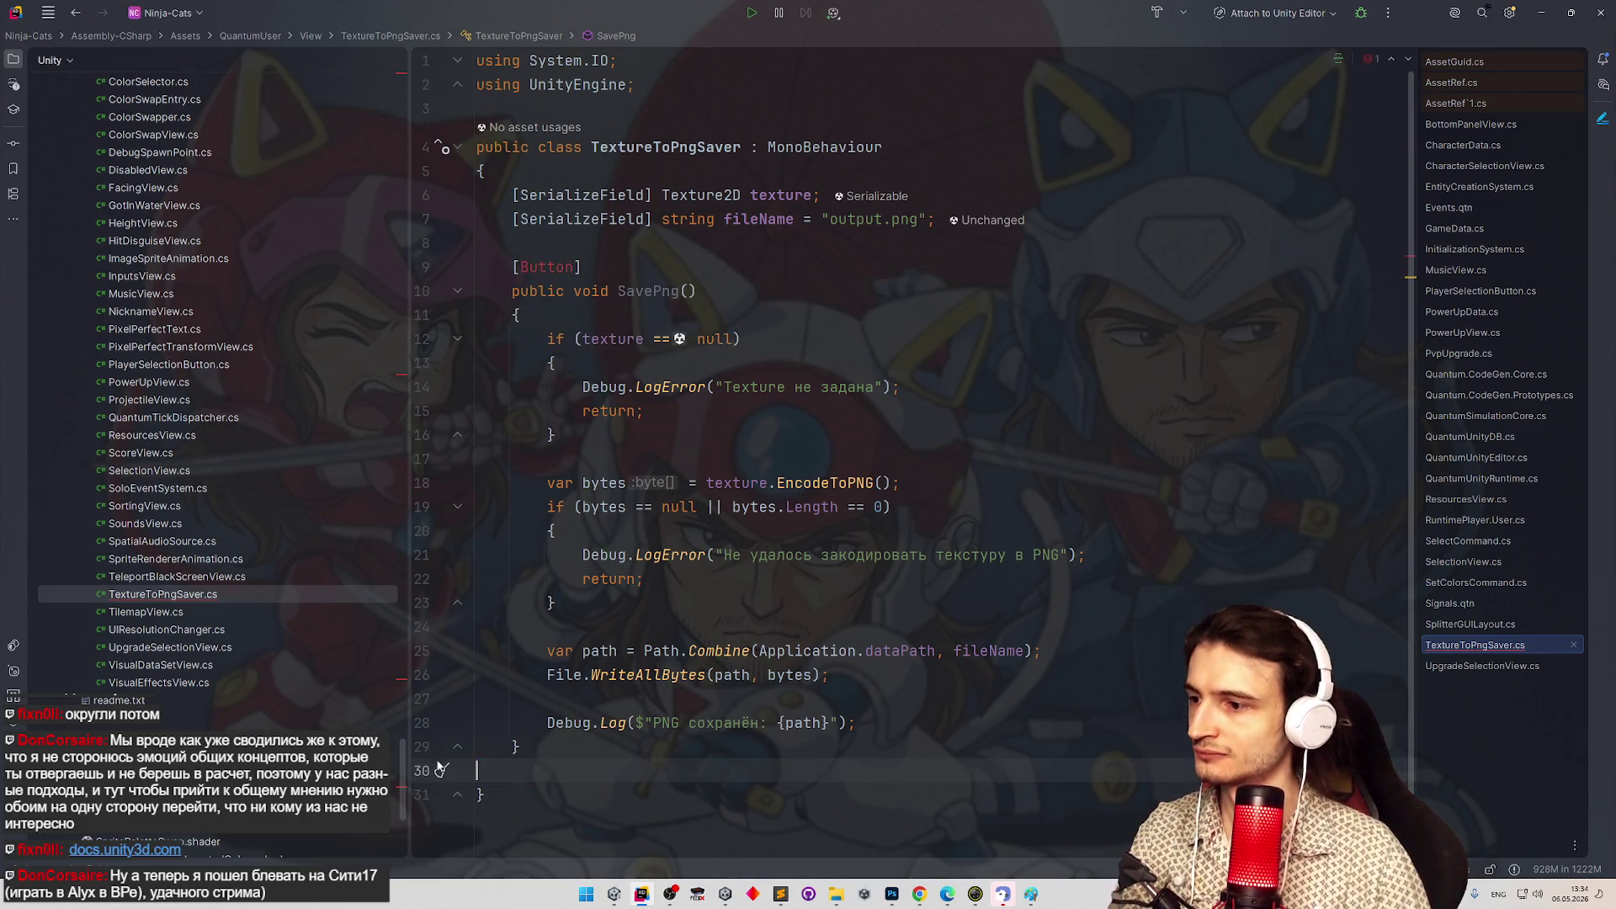
# Import Sirenix.OdinInspector so the Button attribute resolves, then return to Unity.
pyautogui.click(556, 266)
pyautogui.press('super')
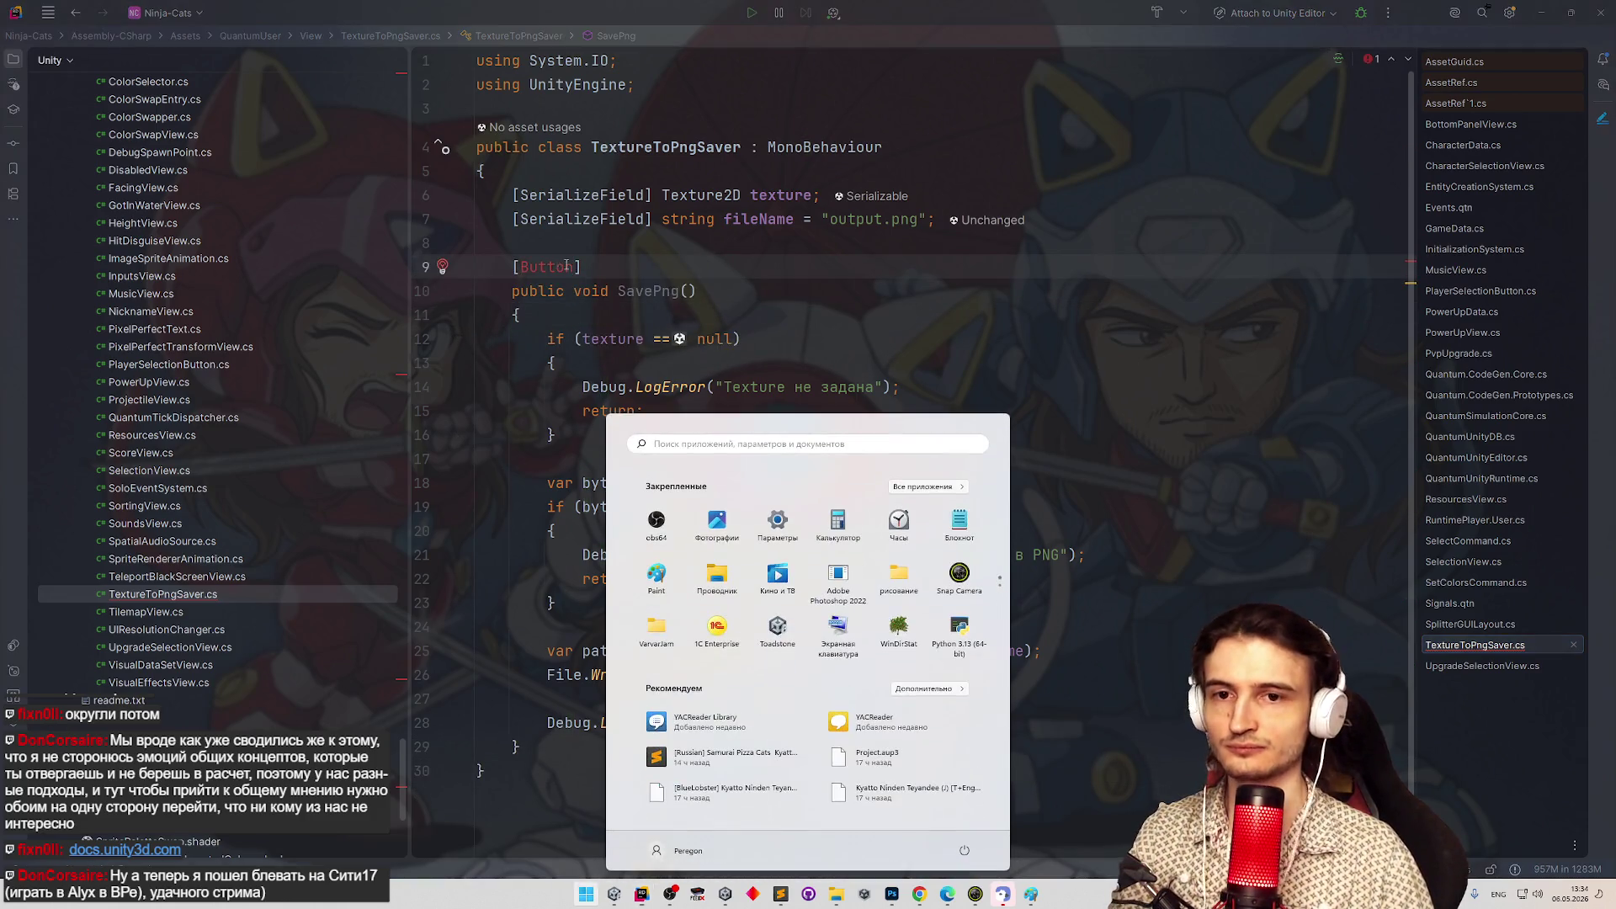
pyautogui.press('super')
pyautogui.hotkey('alt', 'Return')
pyautogui.press('Return')
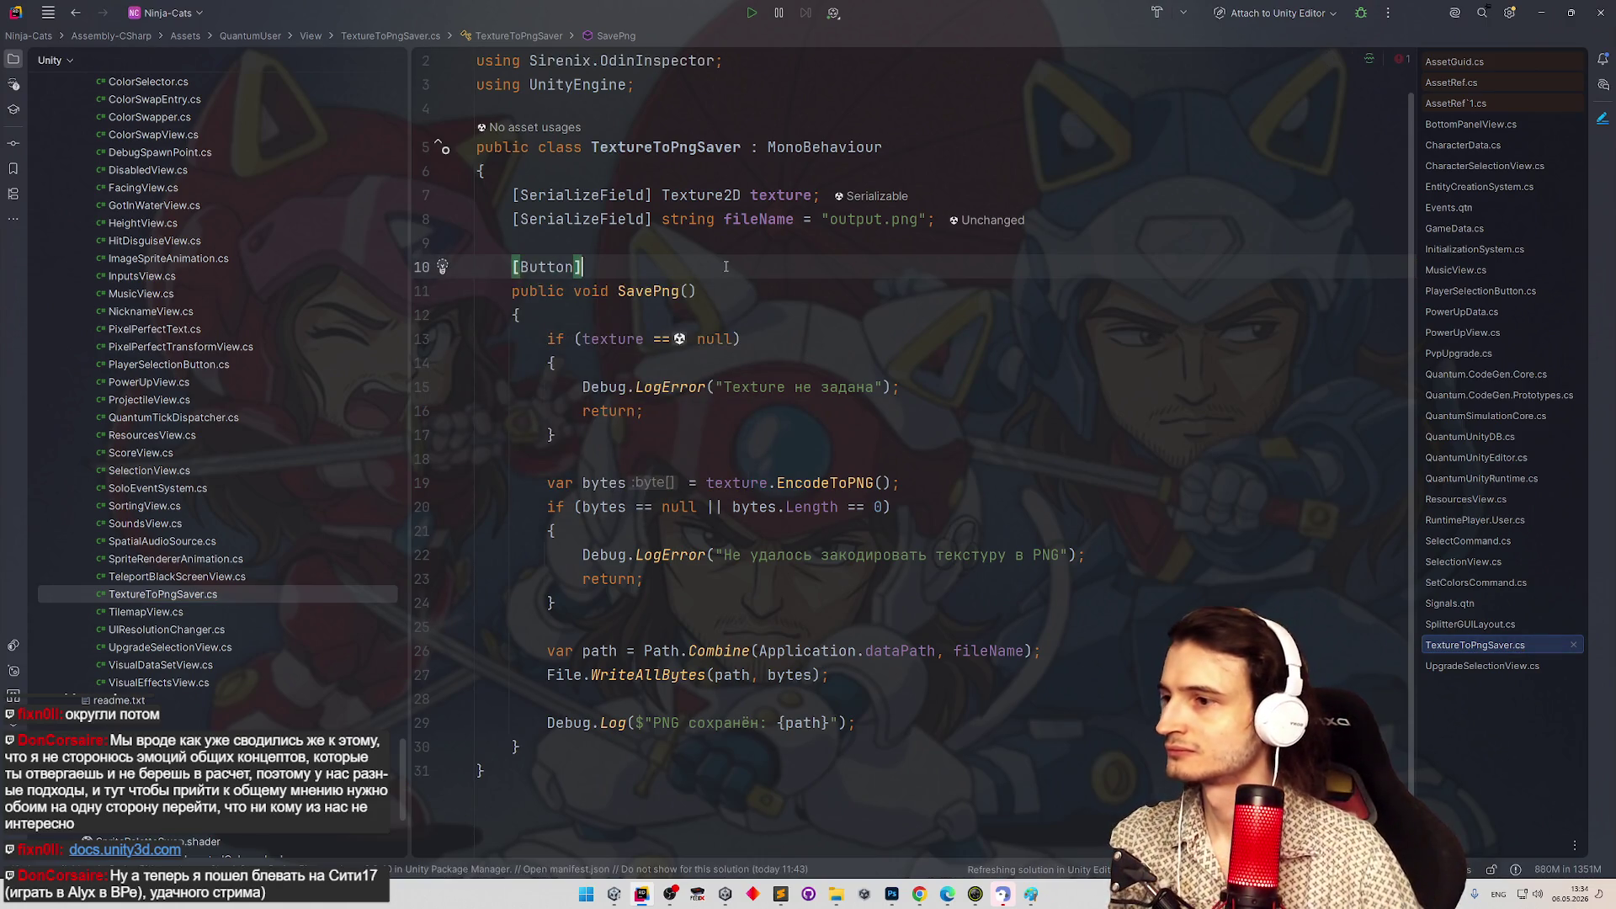
pyautogui.click(1538, 17)
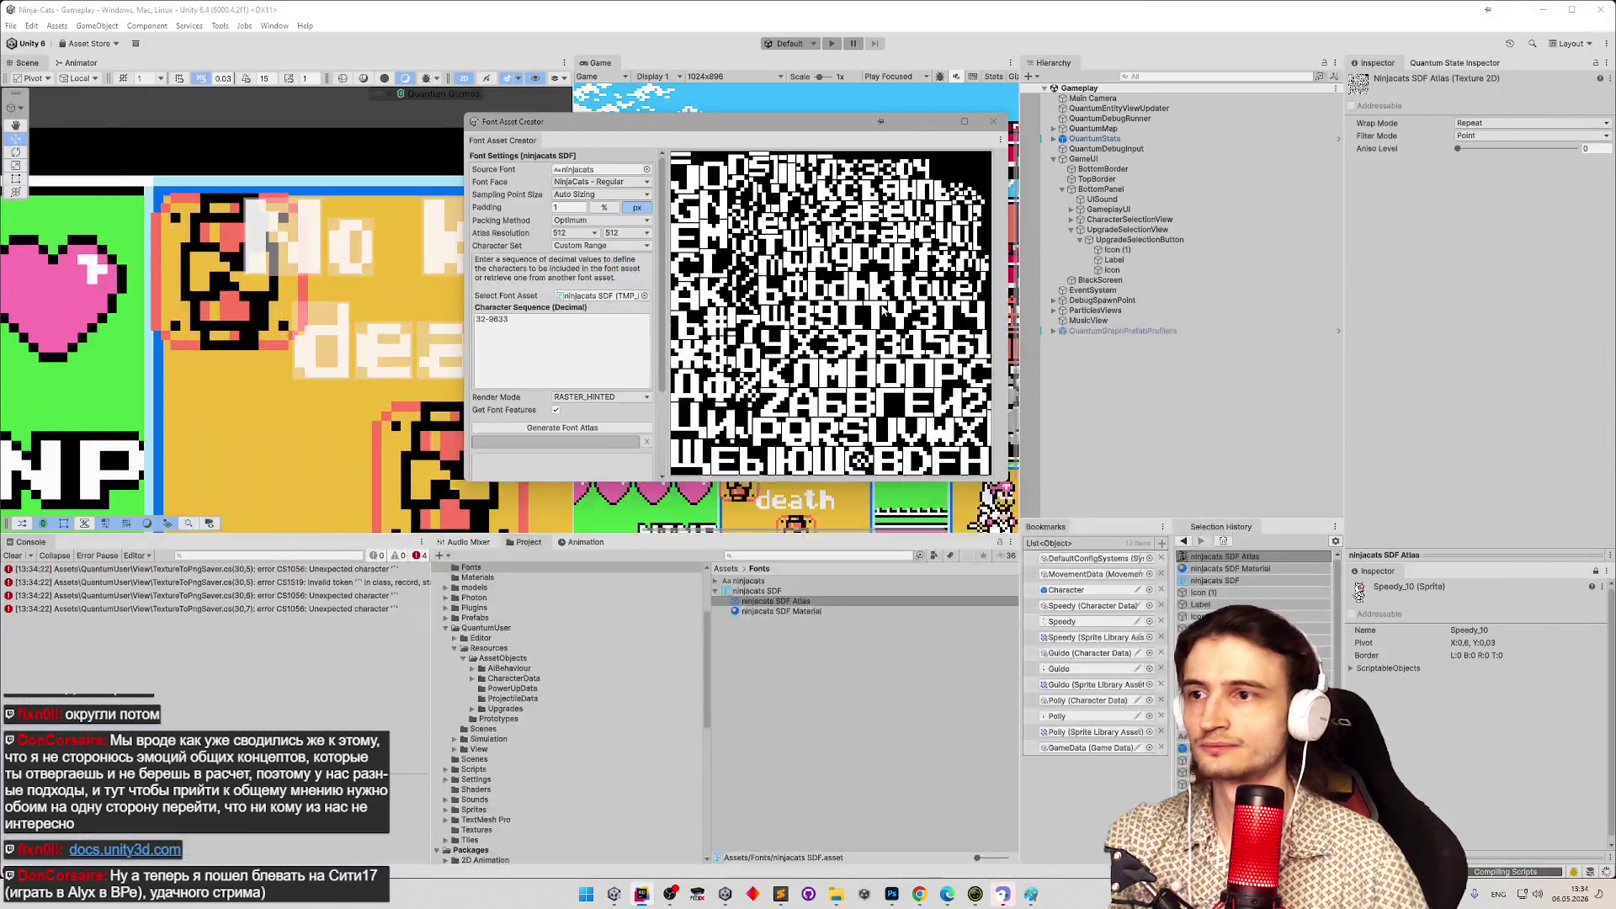
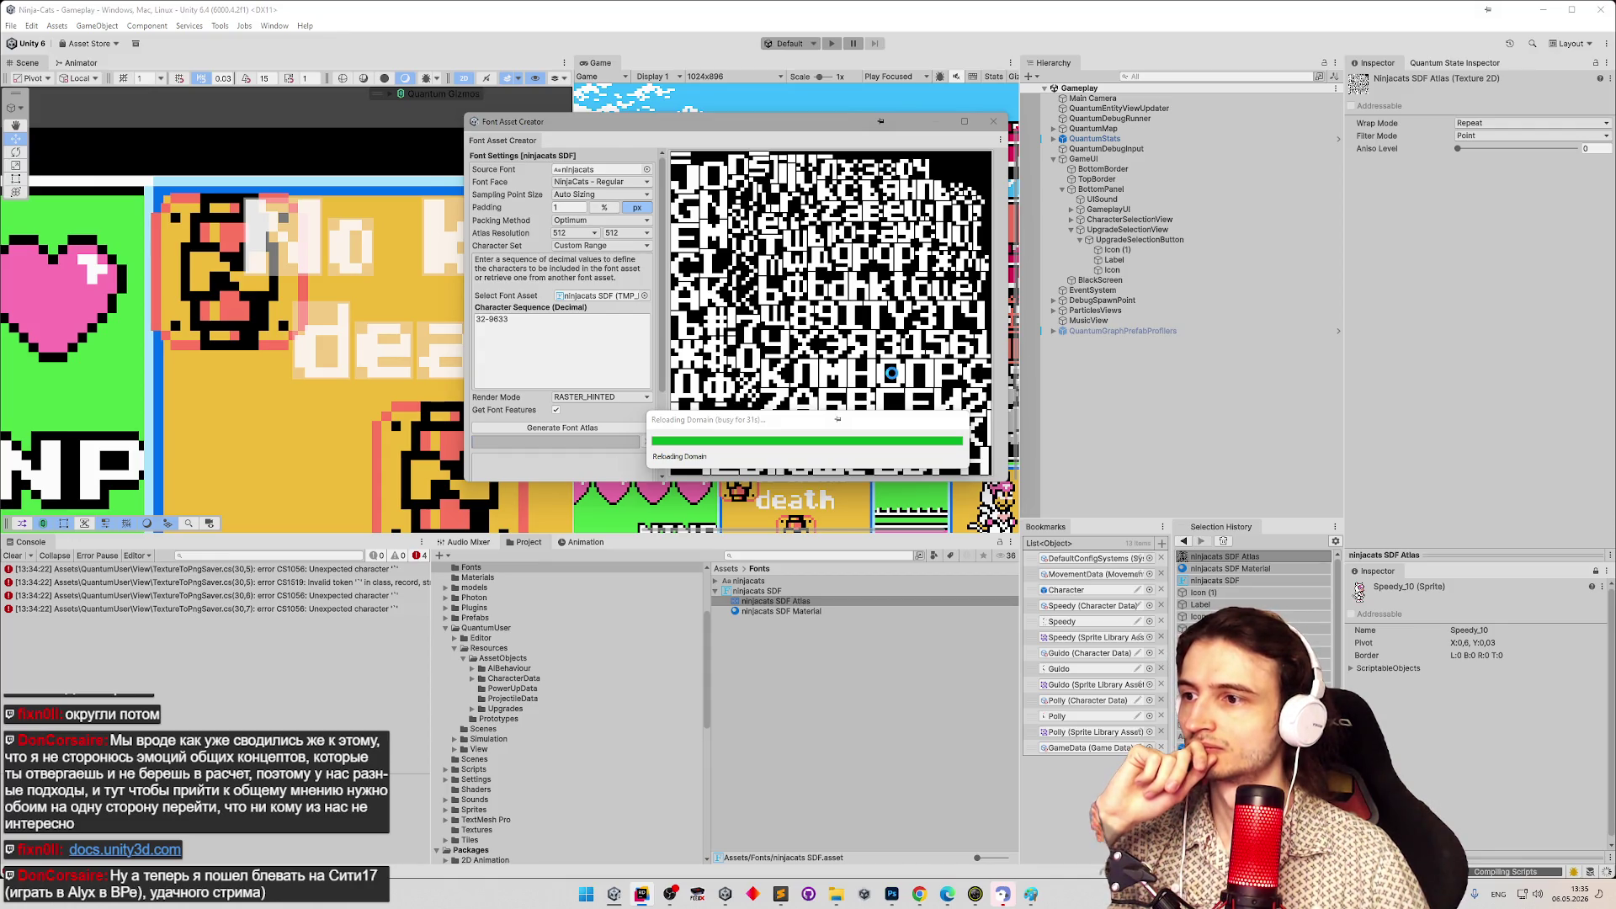
# Attach and then stop Rider's Unity debugger, and return to Unity's Font Asset Creator.
pyautogui.click(639, 899)
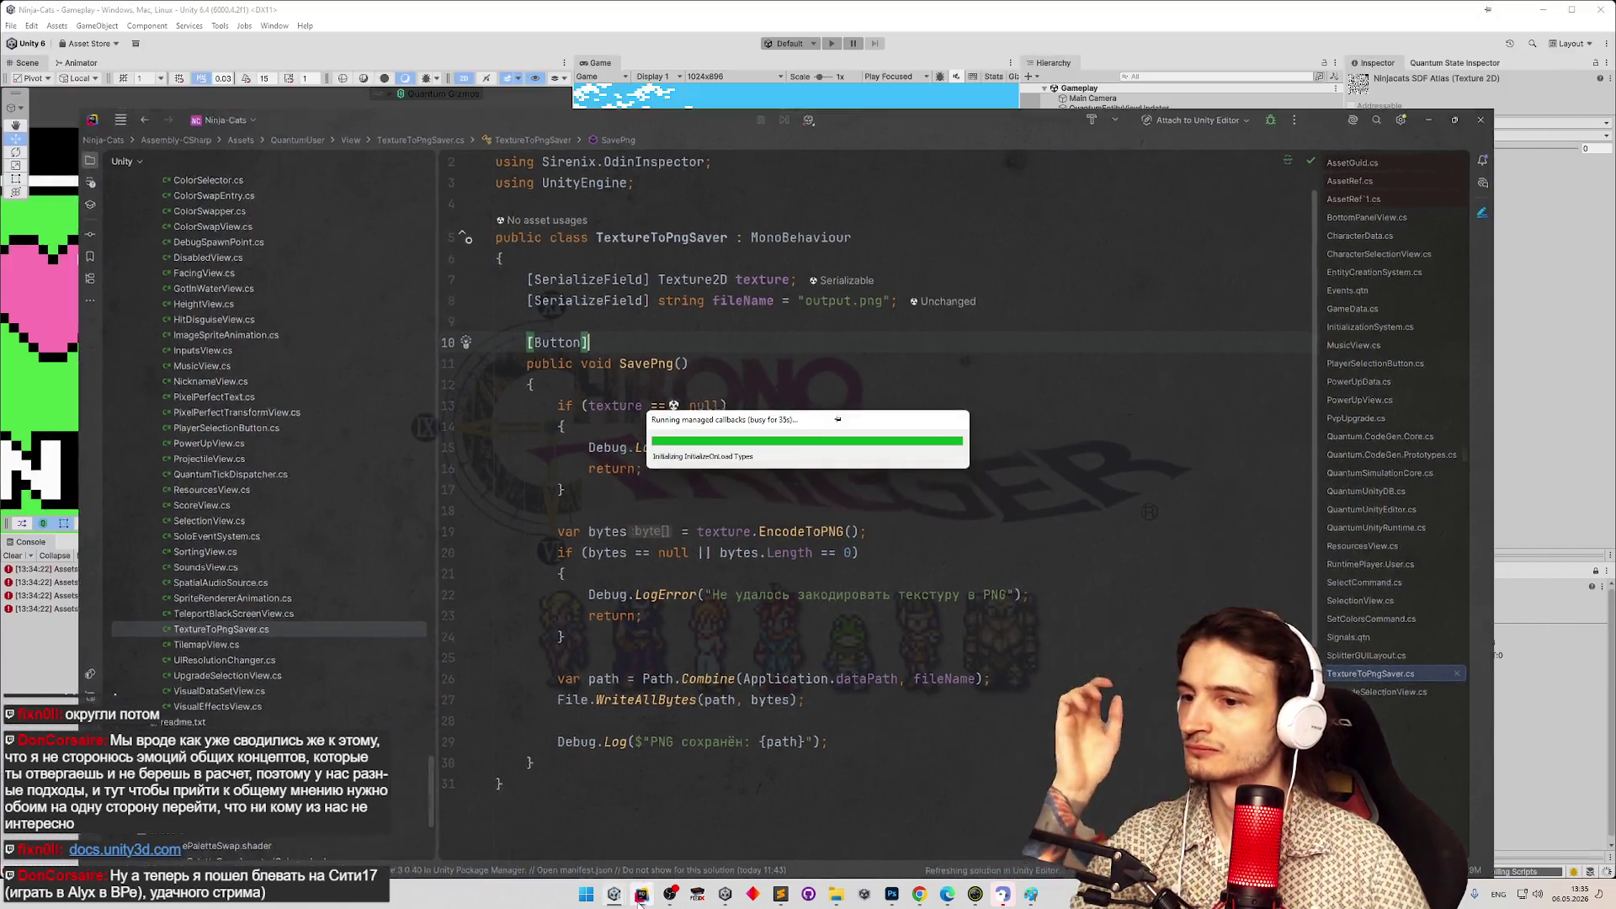
pyautogui.click(639, 899)
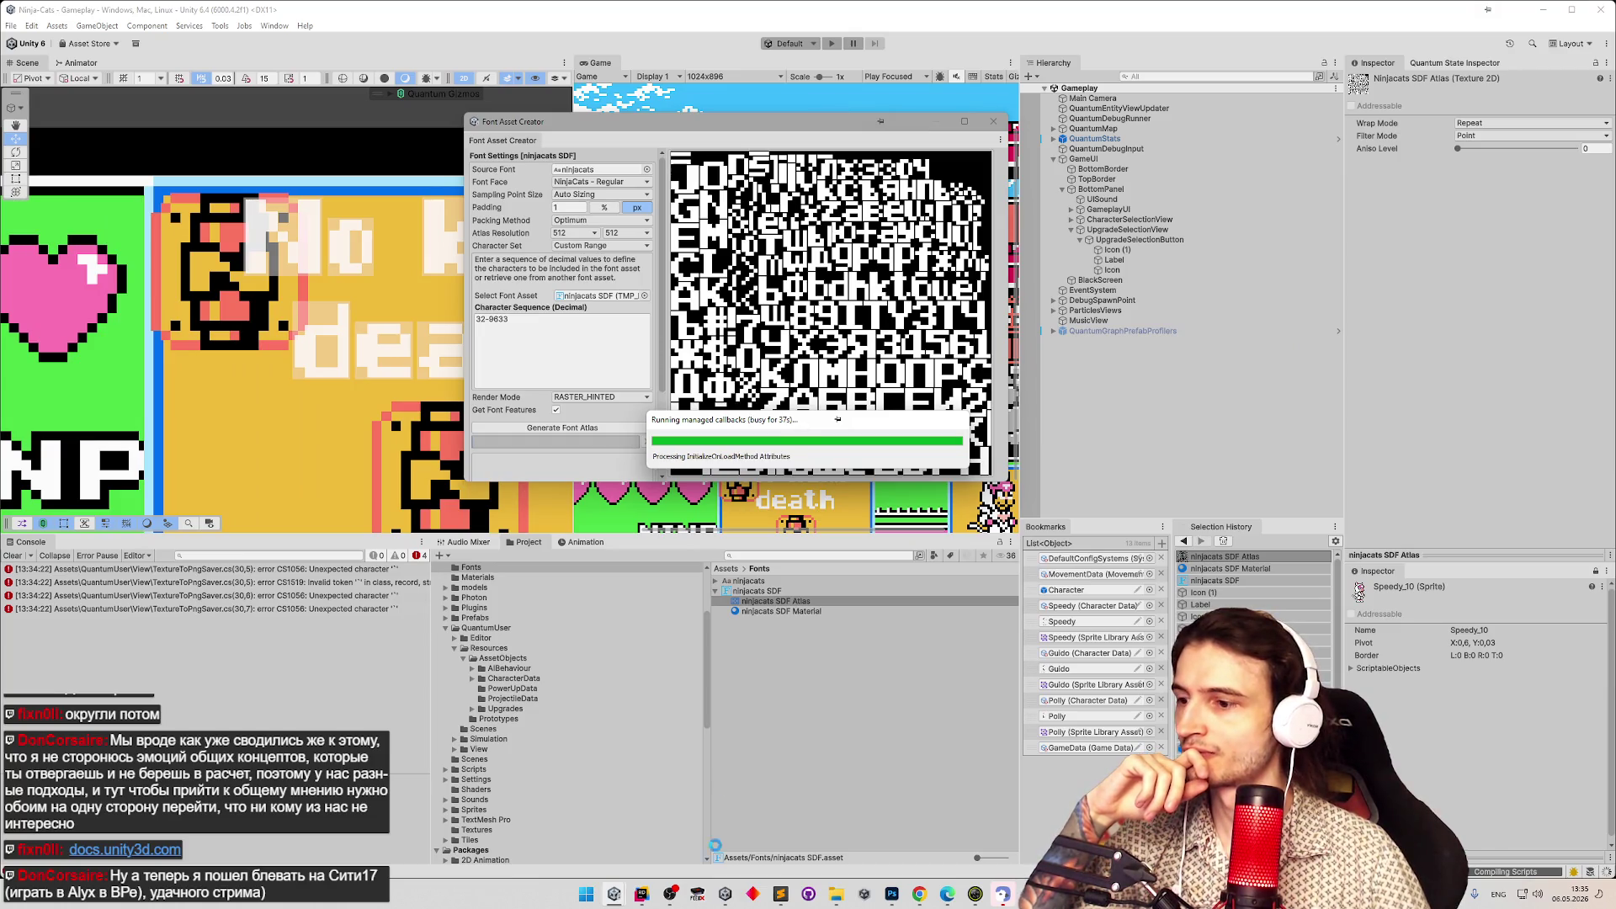
pyautogui.click(642, 894)
pyautogui.click(1361, 14)
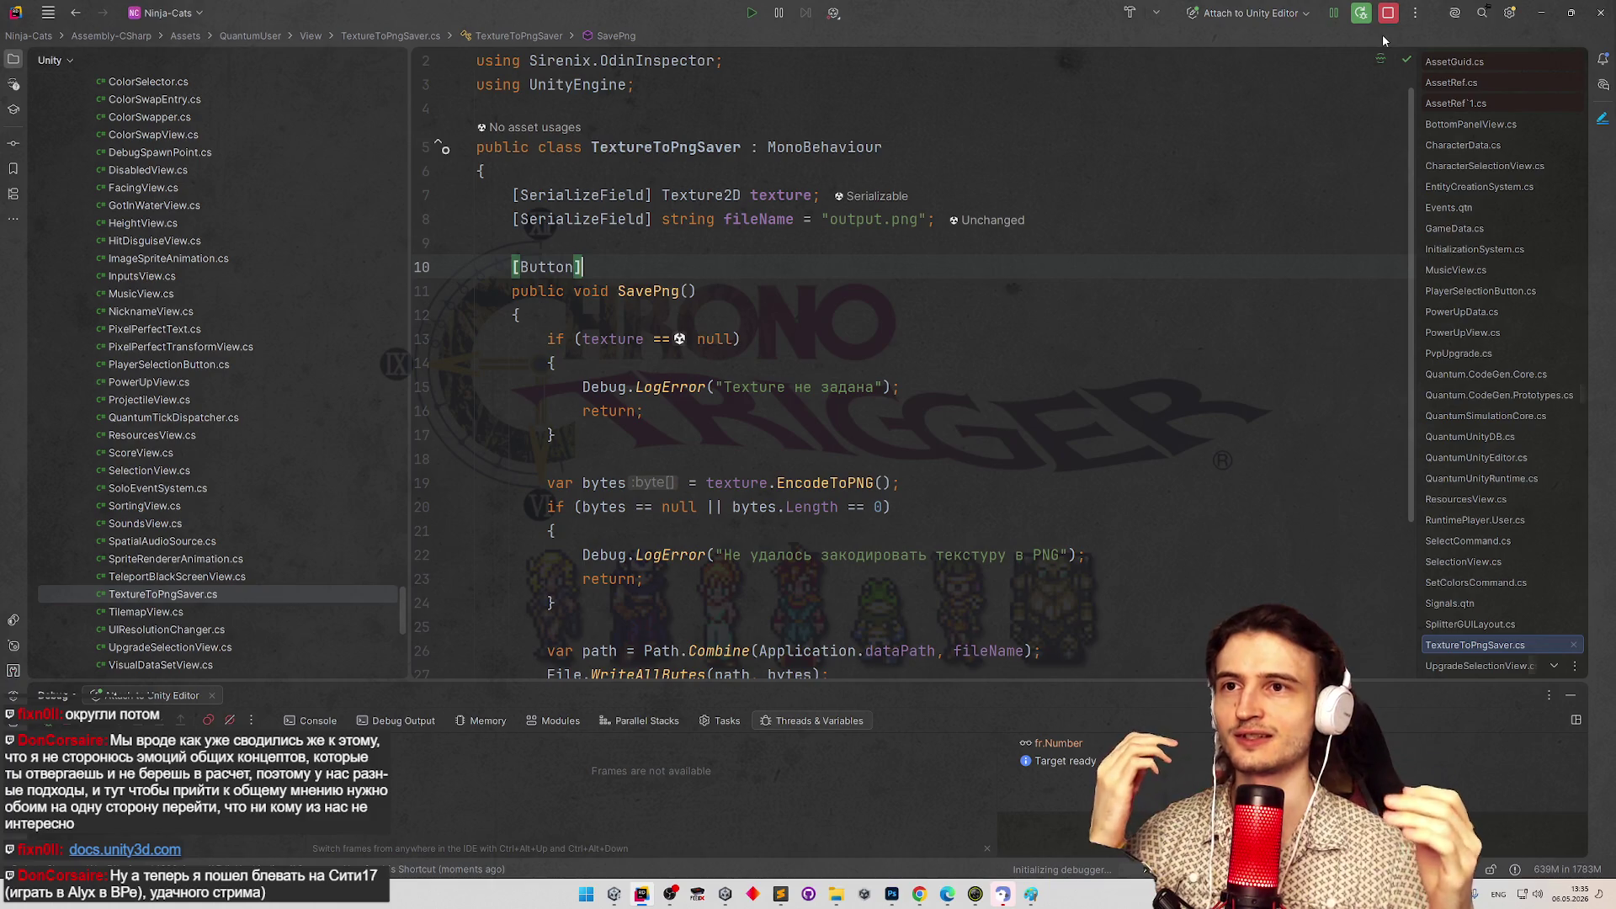
pyautogui.click(1389, 12)
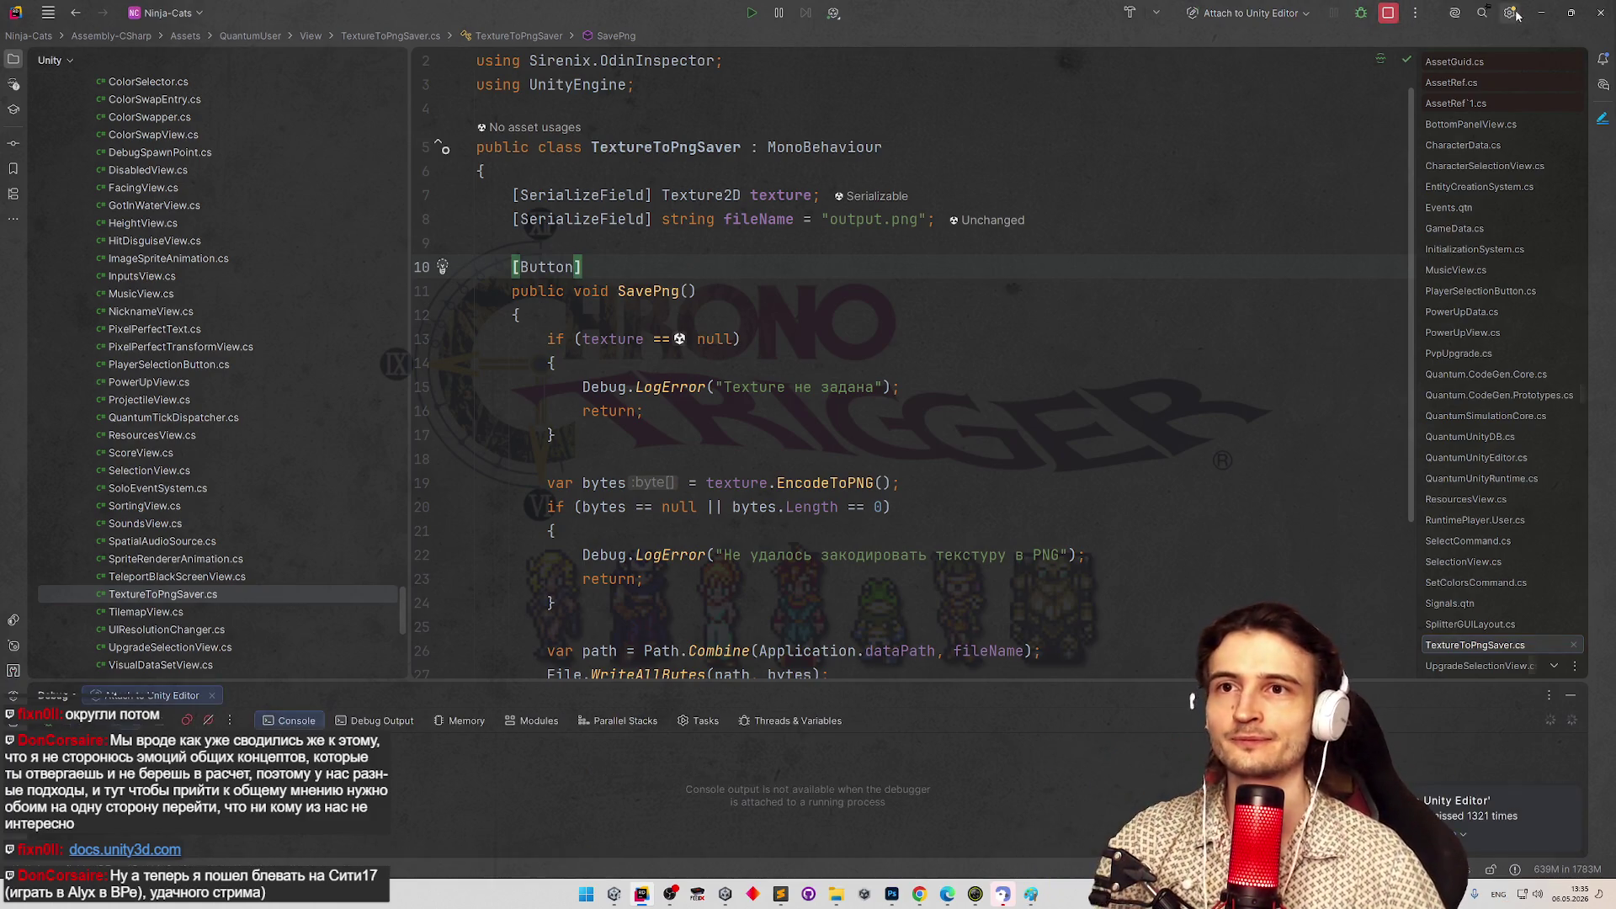
pyautogui.hotkey('alt', 'Tab')
pyautogui.moveTo(780, 124)
pyautogui.mouseDown()
pyautogui.moveTo(844, 123)
pyautogui.moveTo(804, 124)
pyautogui.mouseUp()
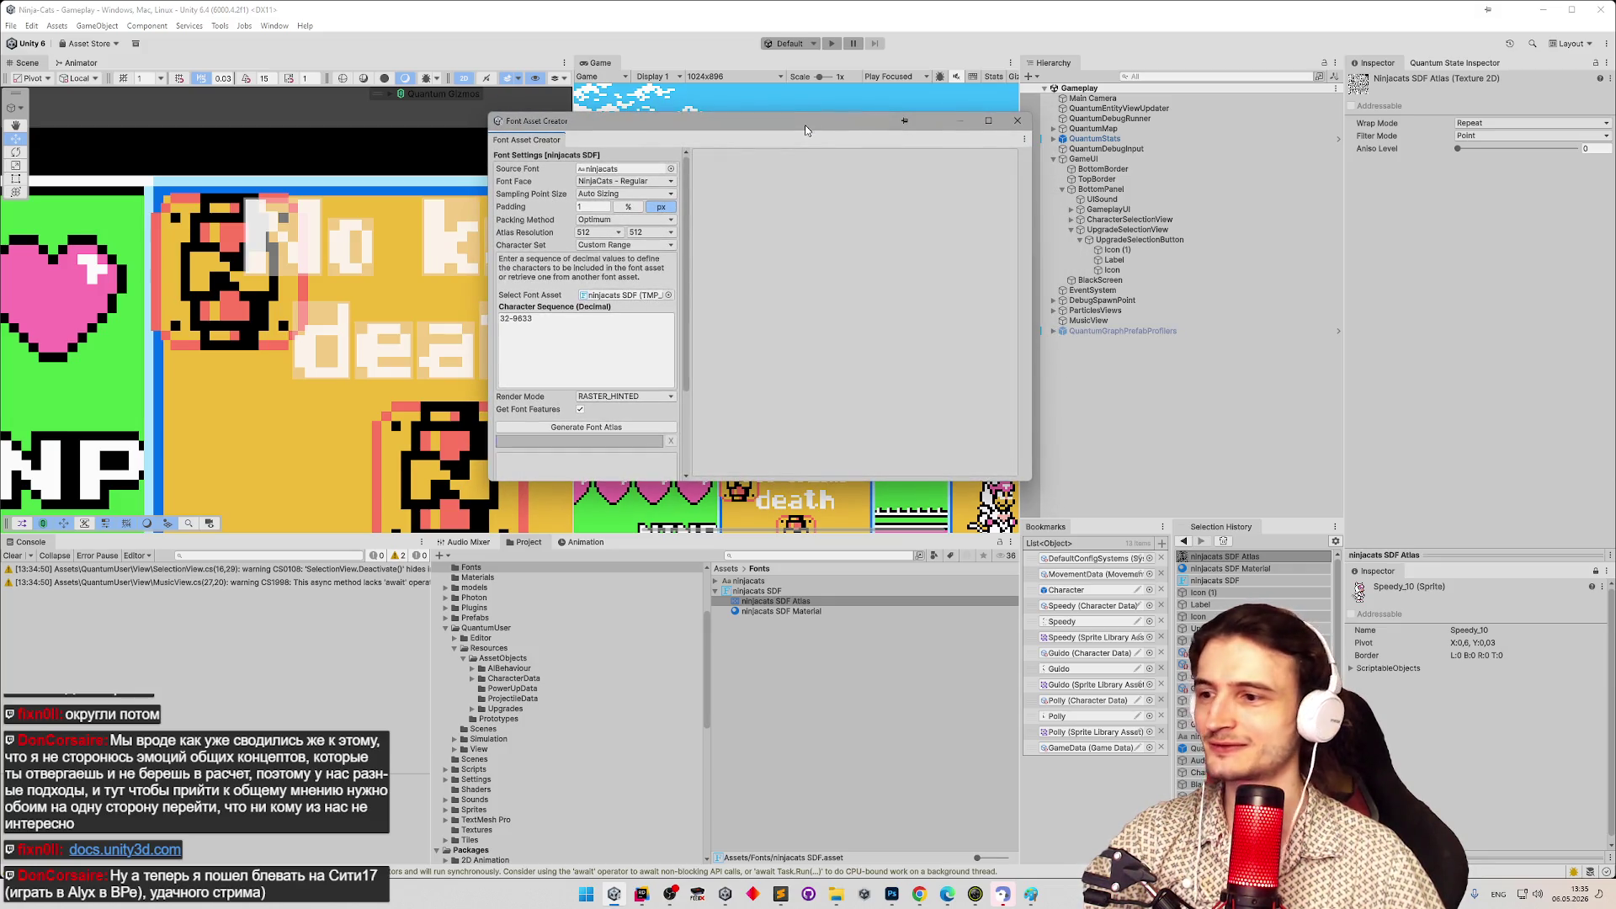
# Clear the console and create a new empty GameObject with its default name.
pyautogui.click(14, 556)
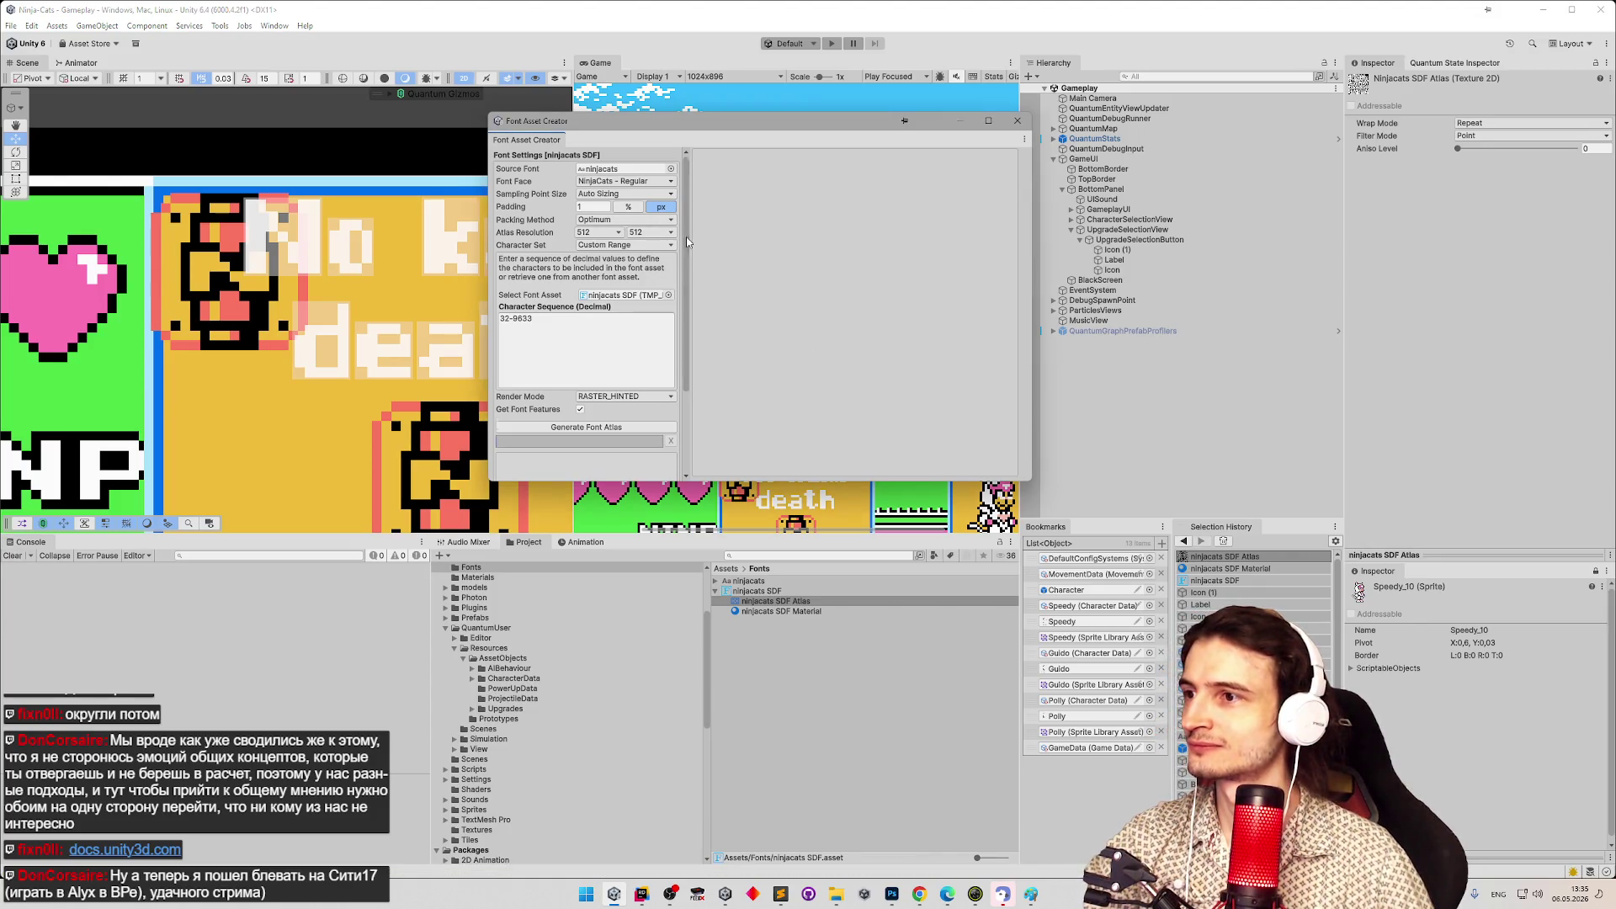
pyautogui.scroll(-2, 680, 265)
pyautogui.rightClick(1148, 351)
pyautogui.click(1212, 561)
pyautogui.press('Return')
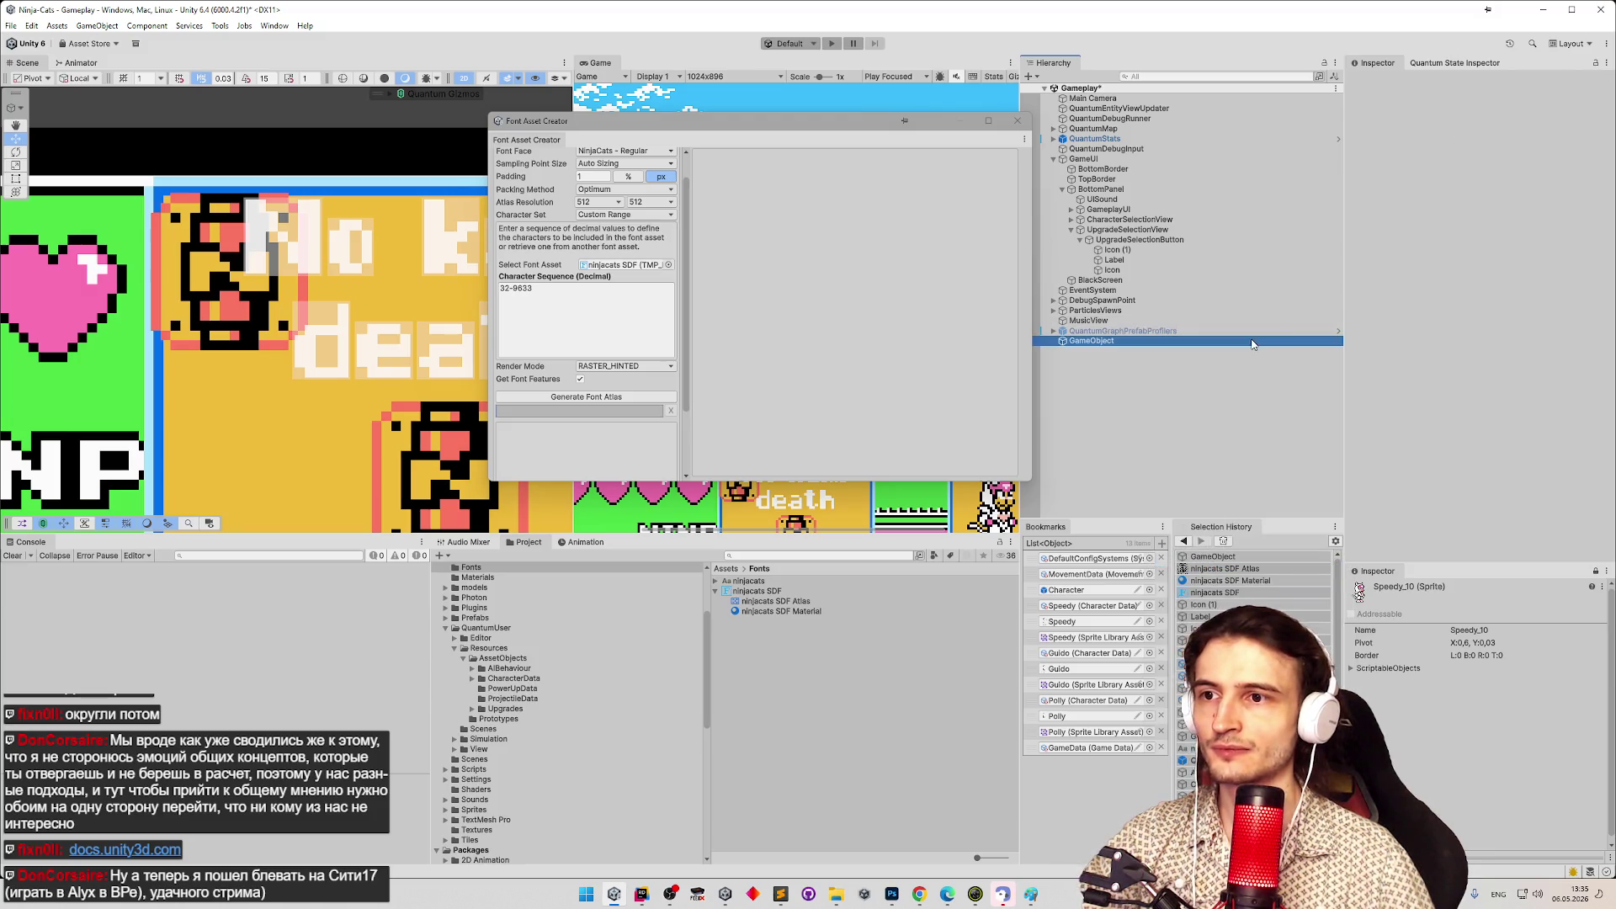
# Add the Texture To Png Saver component and assign ninjacats SDF Atlas as its texture.
pyautogui.click(1479, 182)
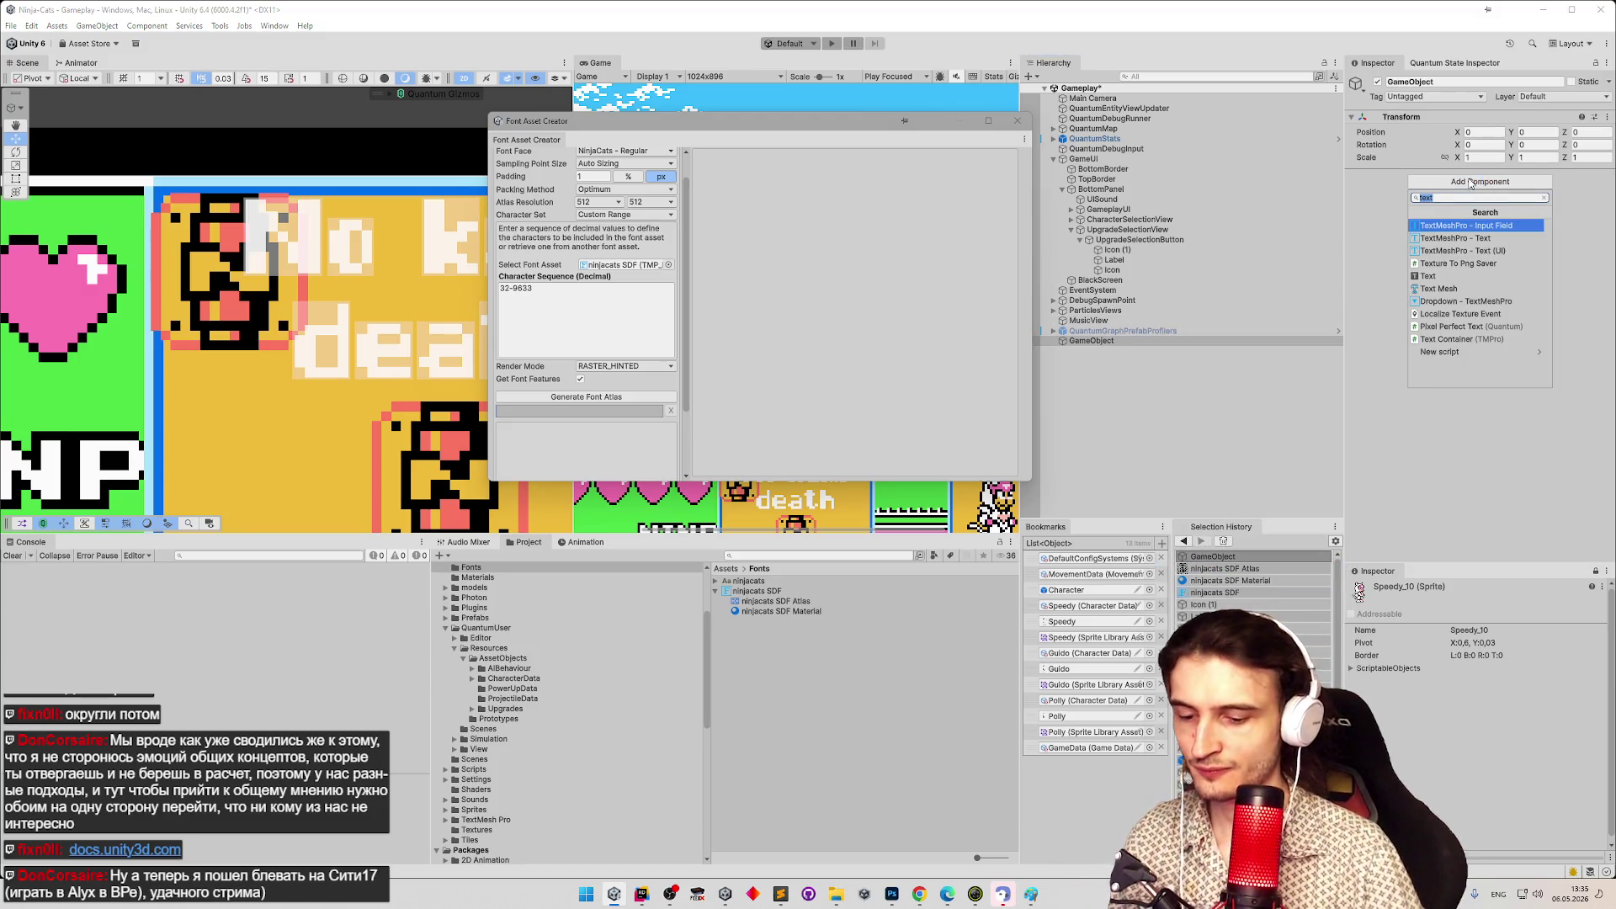
pyautogui.write('png')
pyautogui.press('Return')
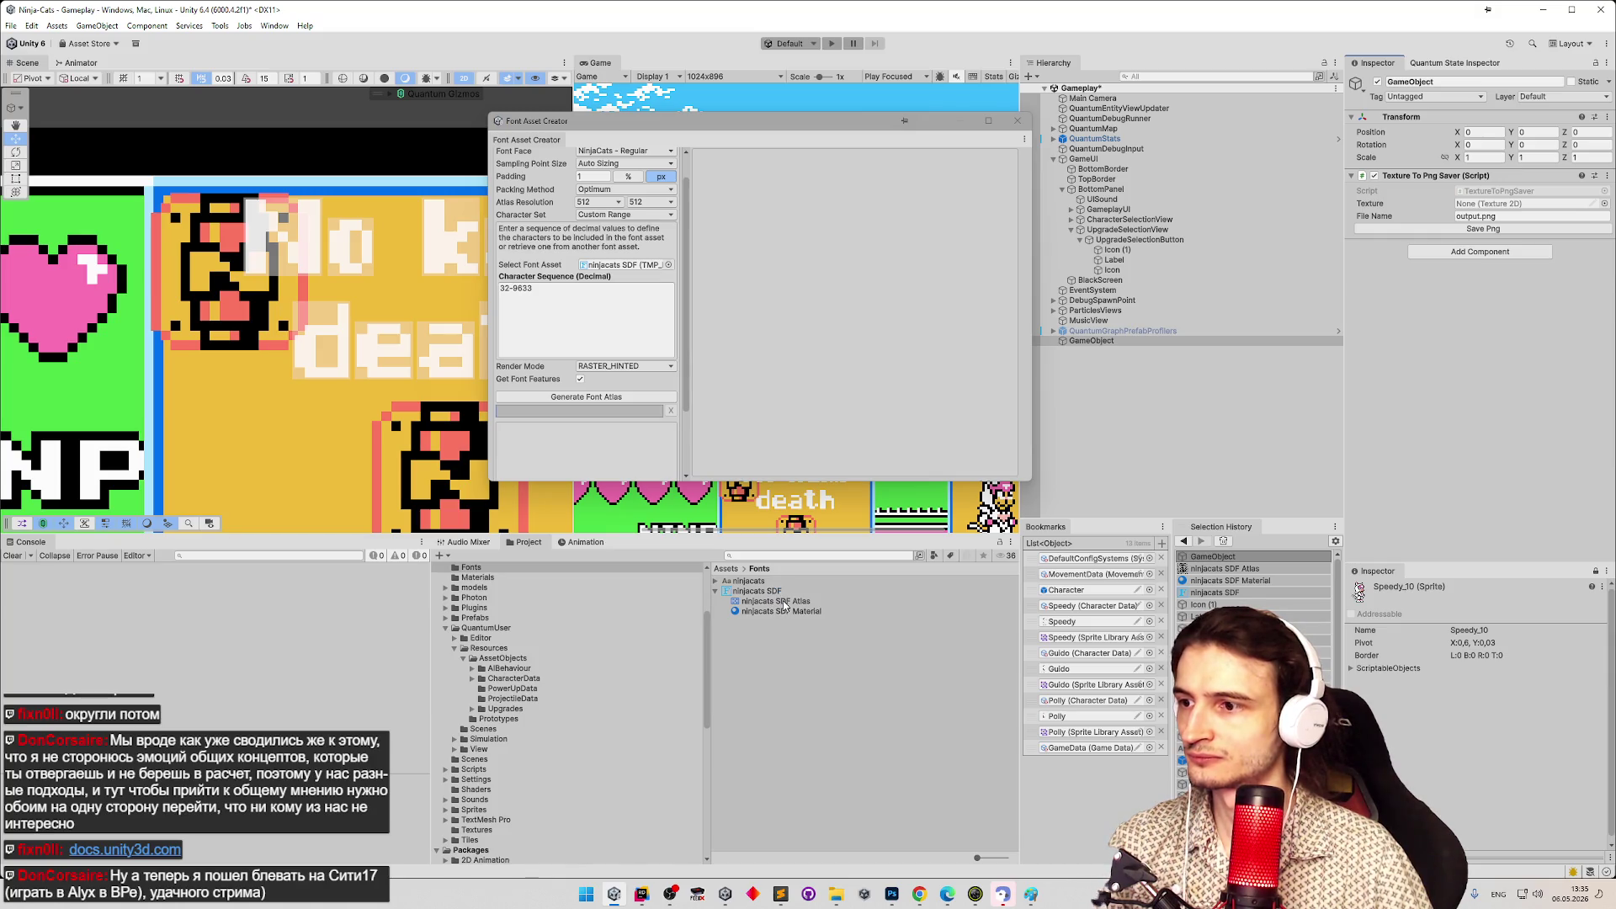
pyautogui.moveTo(783, 603)
pyautogui.mouseDown()
pyautogui.moveTo(842, 538)
pyautogui.moveTo(1460, 205)
pyautogui.mouseUp()
# Try Save Png on the atlas and read the 'texture not readable' console error.
pyautogui.click(1483, 229)
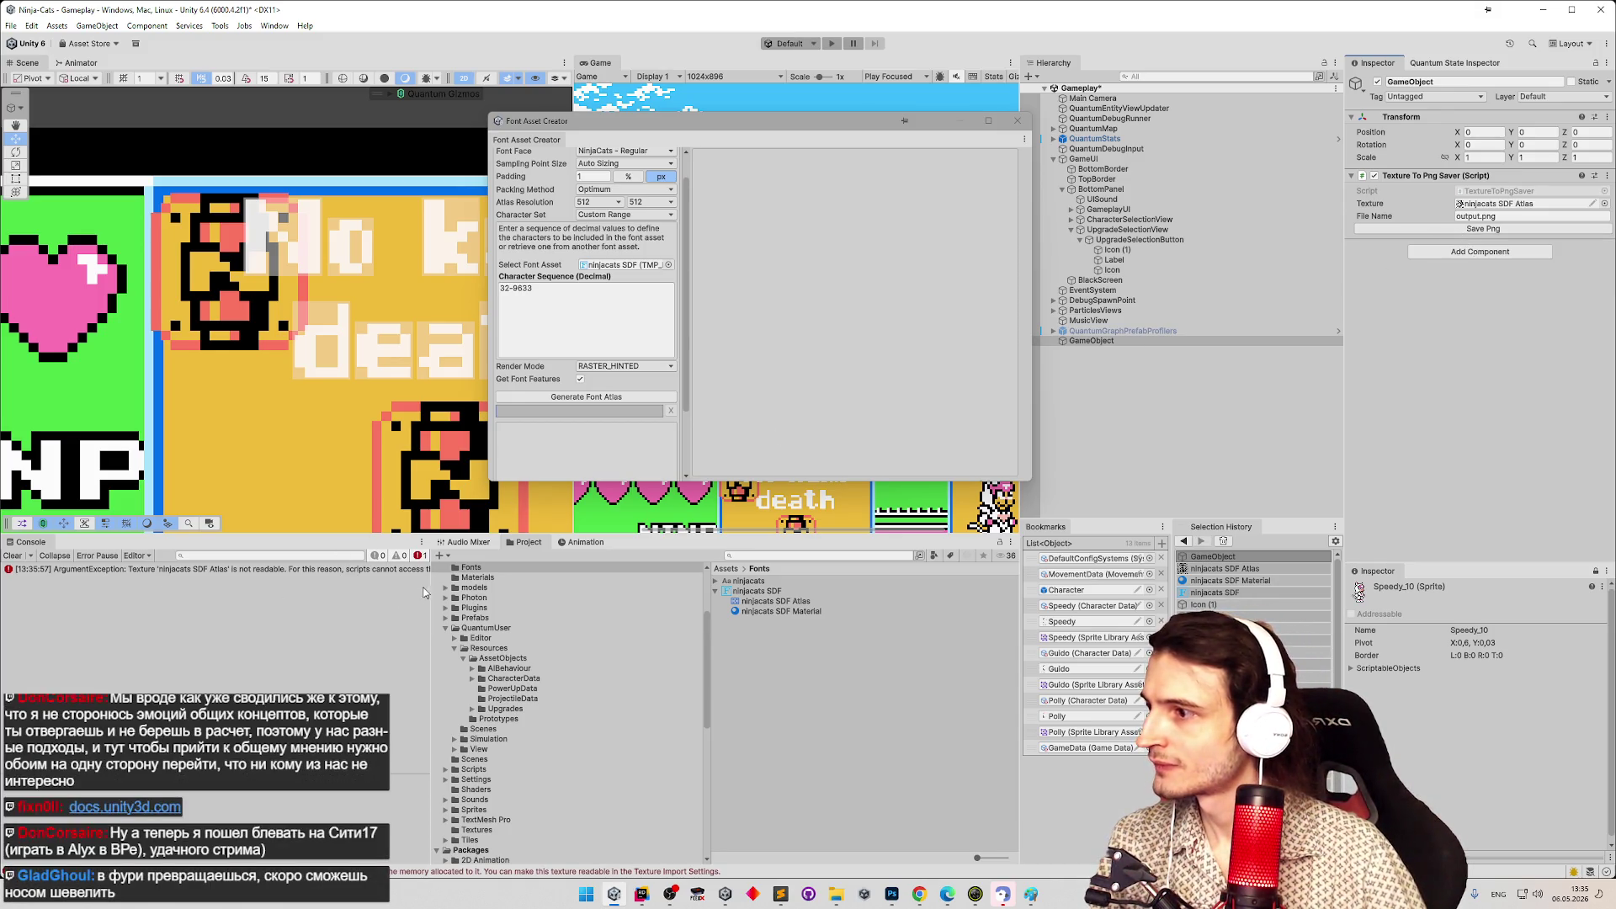
pyautogui.moveTo(427, 588)
pyautogui.mouseDown()
pyautogui.moveTo(808, 599)
pyautogui.moveTo(444, 599)
pyautogui.mouseUp()
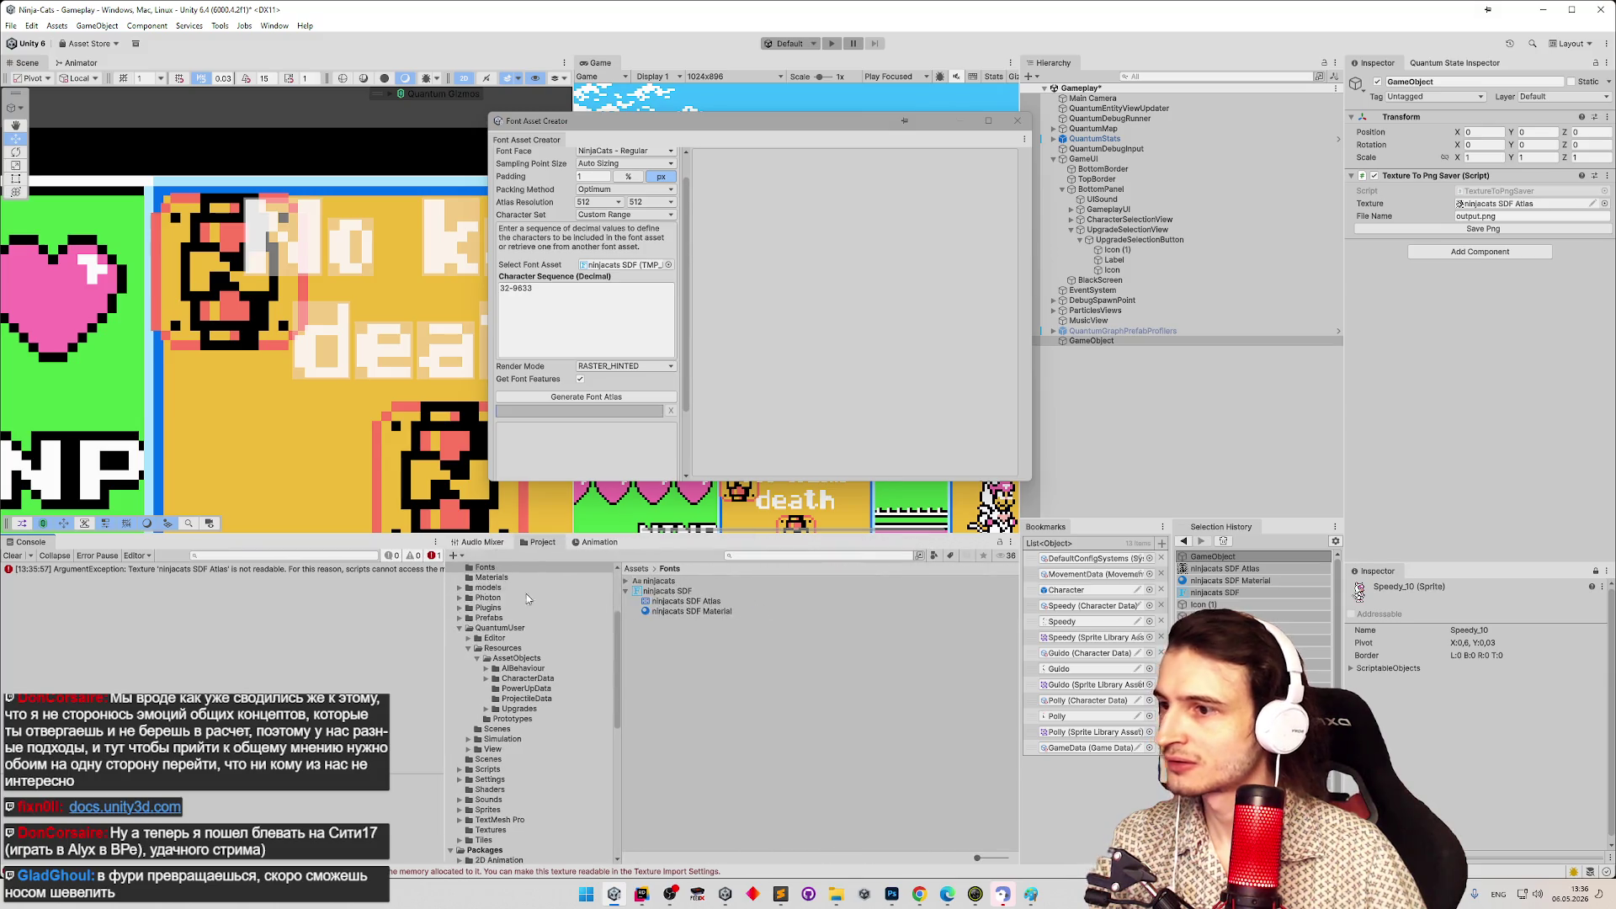
pyautogui.click(686, 601)
# Browse the Fonts folder assets and select the ninjacats SDF font asset to show its settings.
pyautogui.click(678, 592)
pyautogui.click(679, 603)
pyautogui.press('Down')
pyautogui.press('Up')
pyautogui.press('Up')
pyautogui.press('Up')
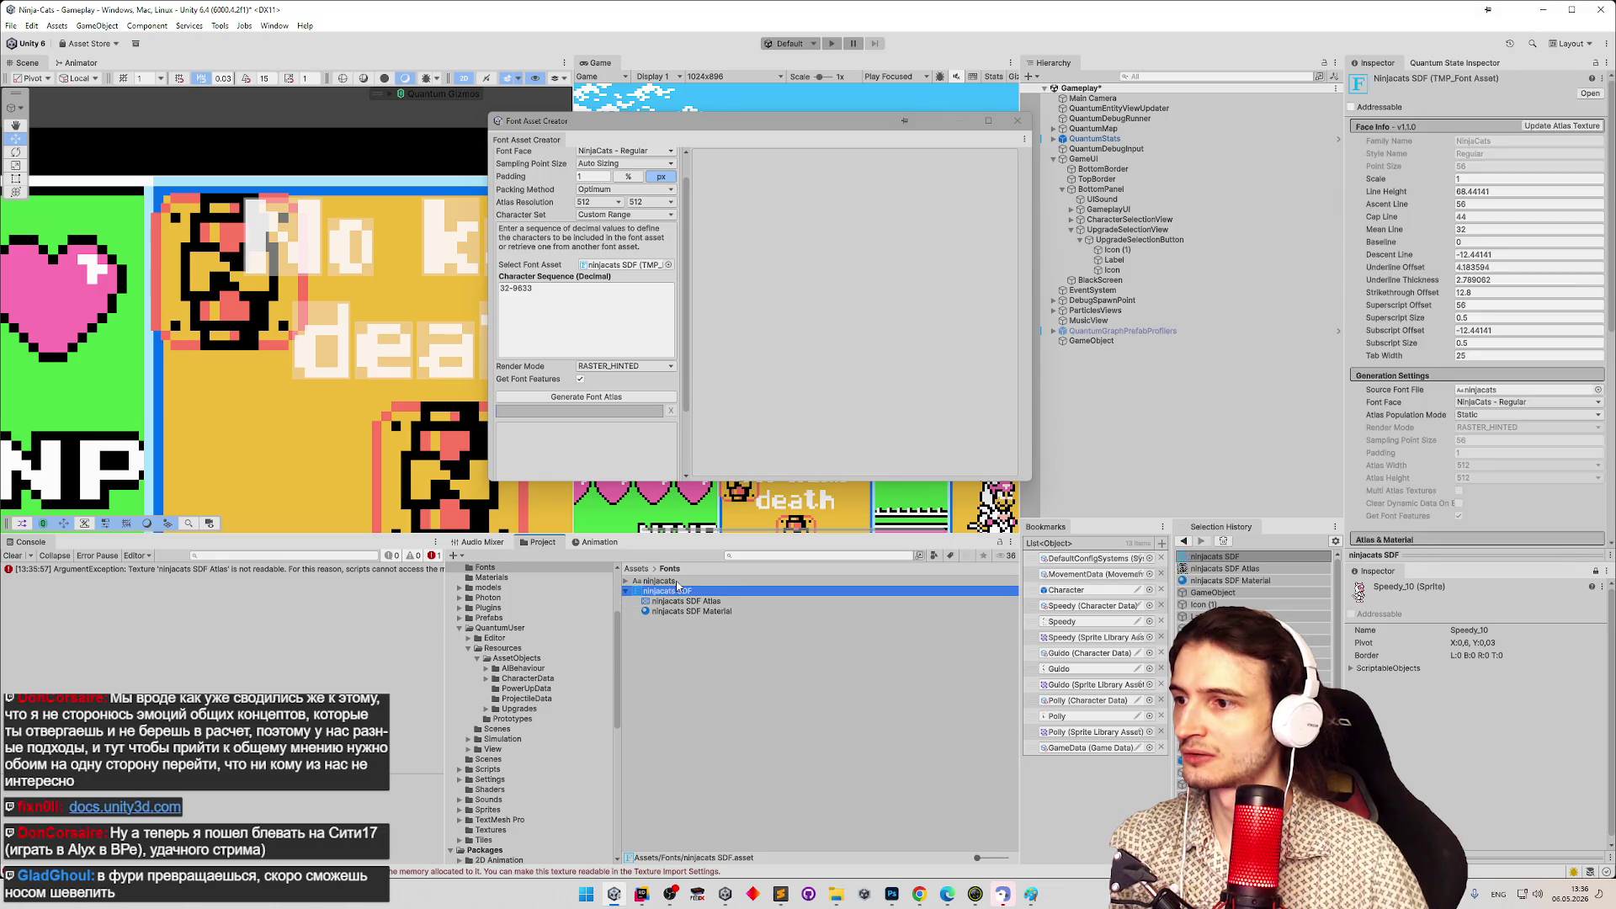
pyautogui.press('Down')
pyautogui.press('Down')
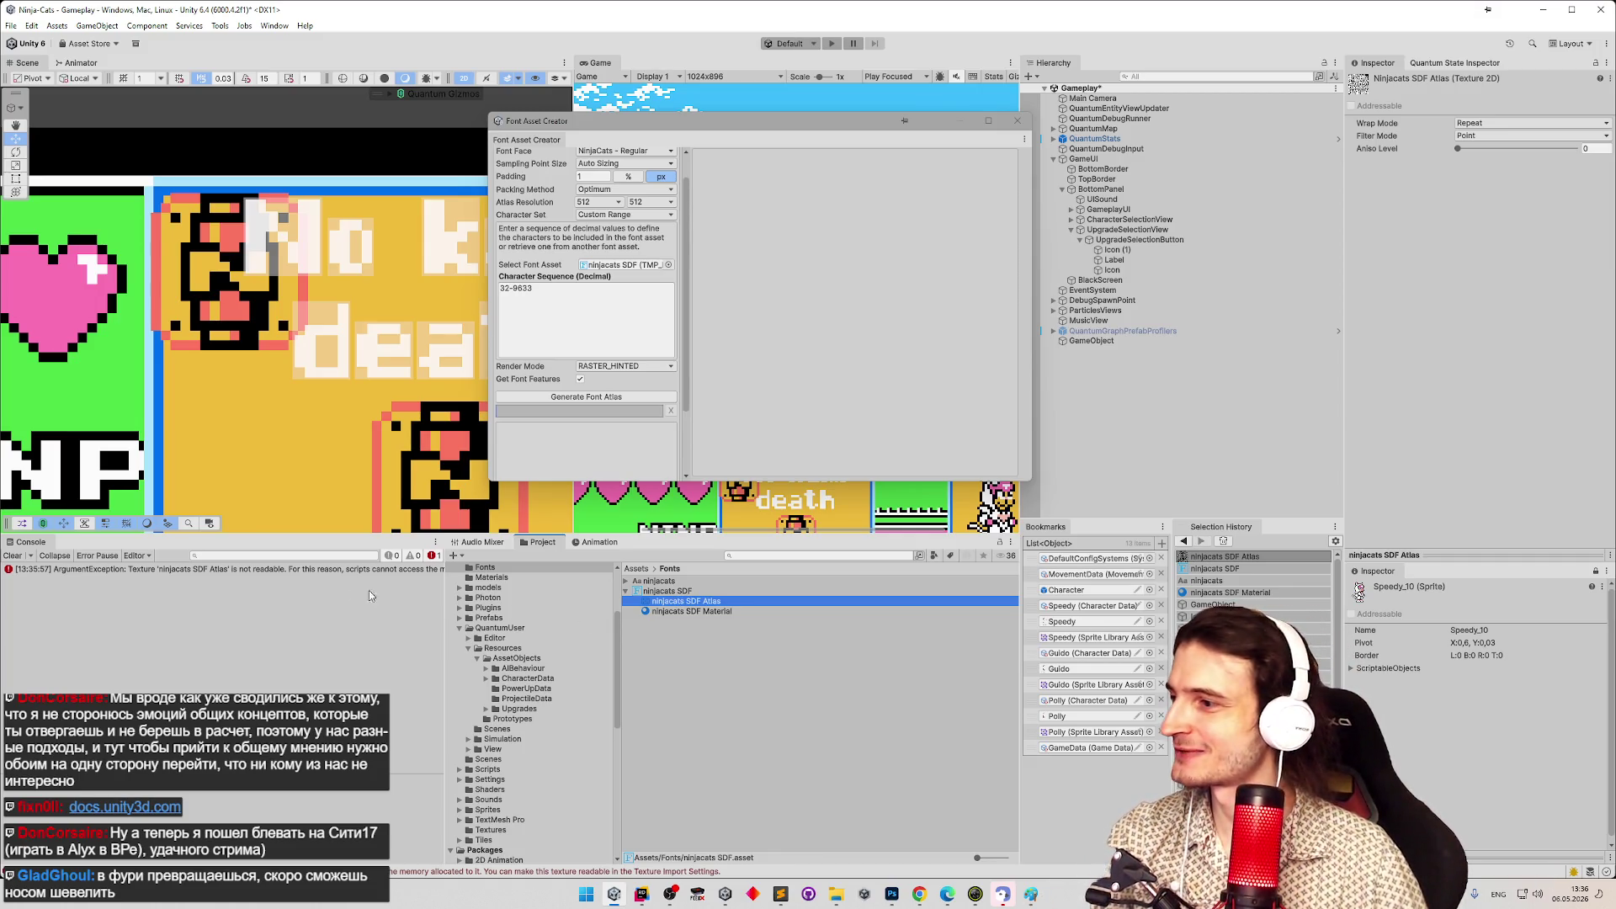
pyautogui.click(439, 583)
pyautogui.moveTo(441, 587); pyautogui.dragTo(513, 587)
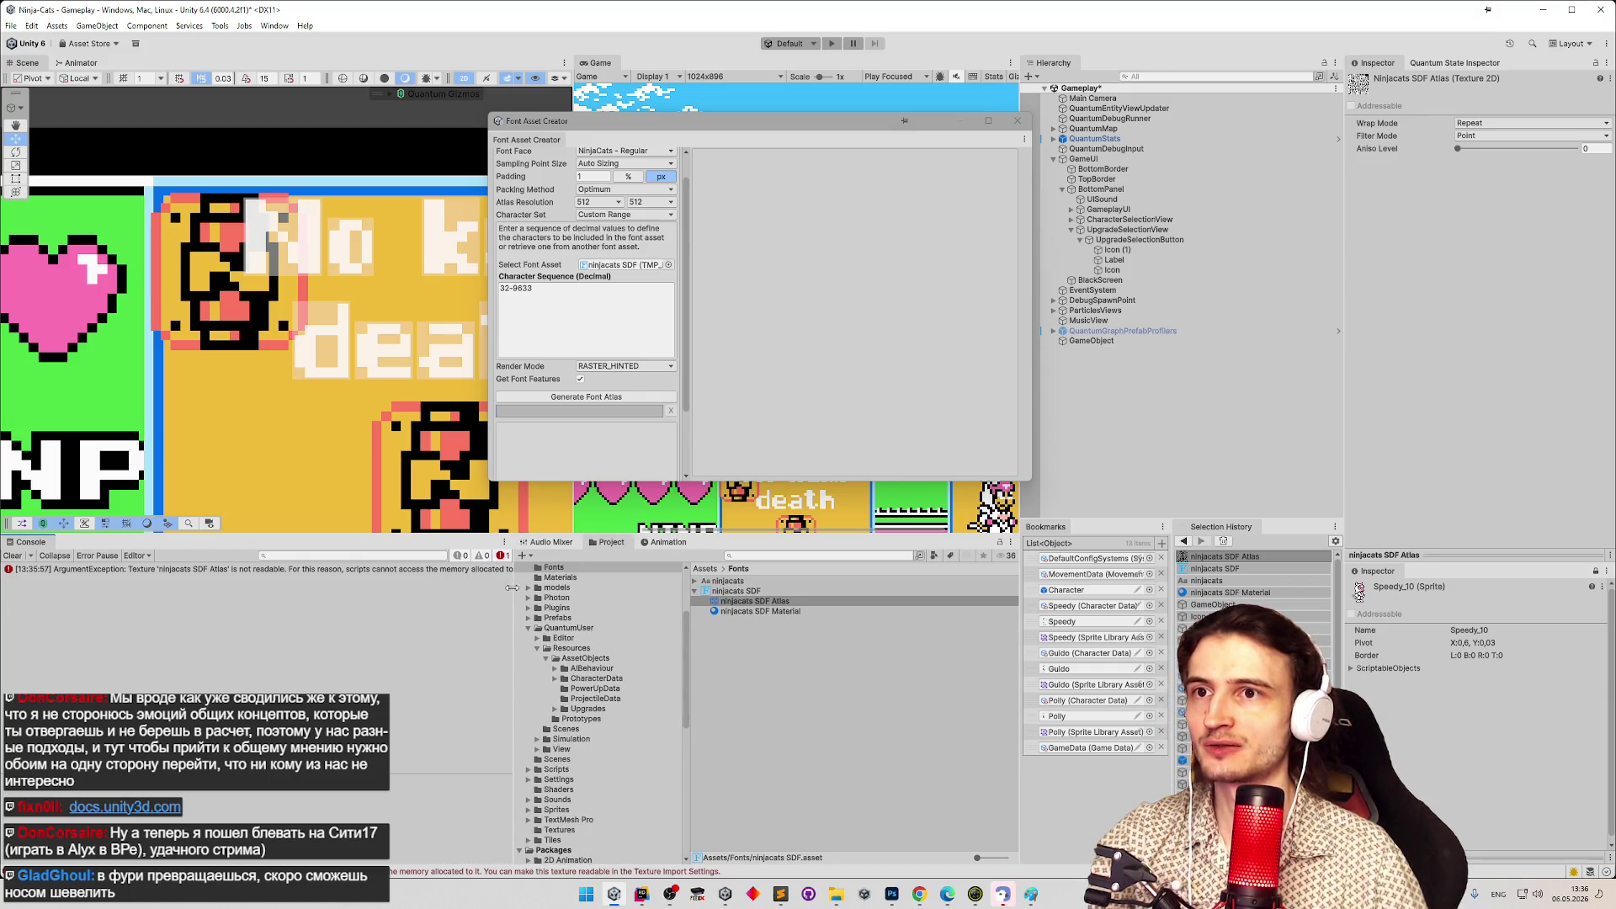
pyautogui.click(722, 593)
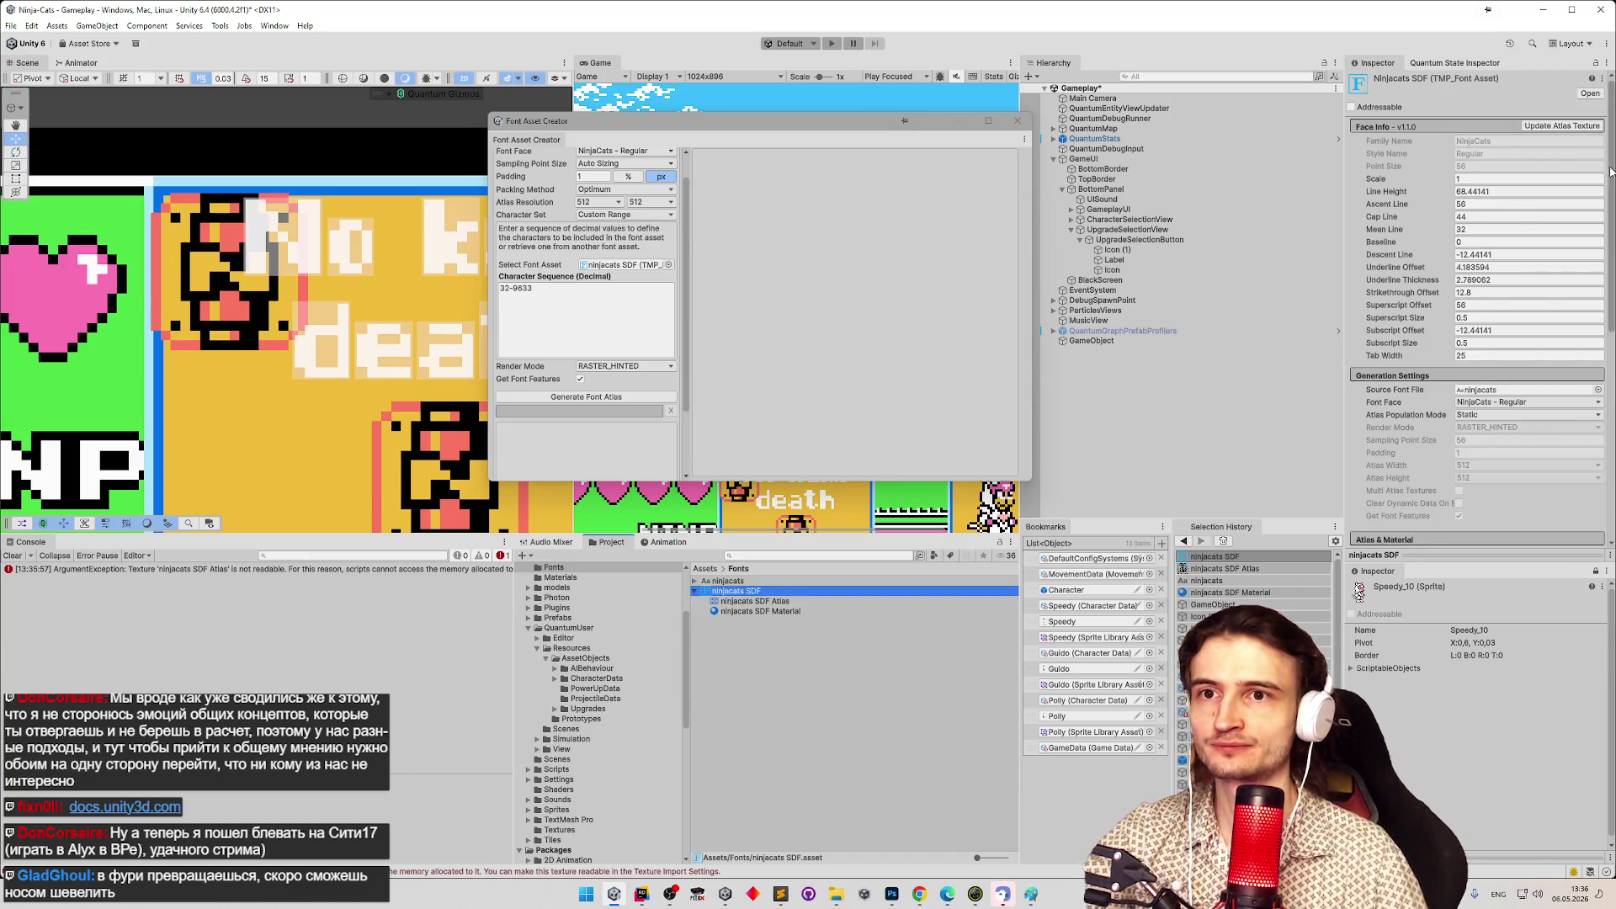
# Review the ninjacats SDF Inspector settings and use Update Atlas Texture to load it into the generator.
pyautogui.scroll(-5, 1600, 253)
pyautogui.scroll(-1, 1600, 280)
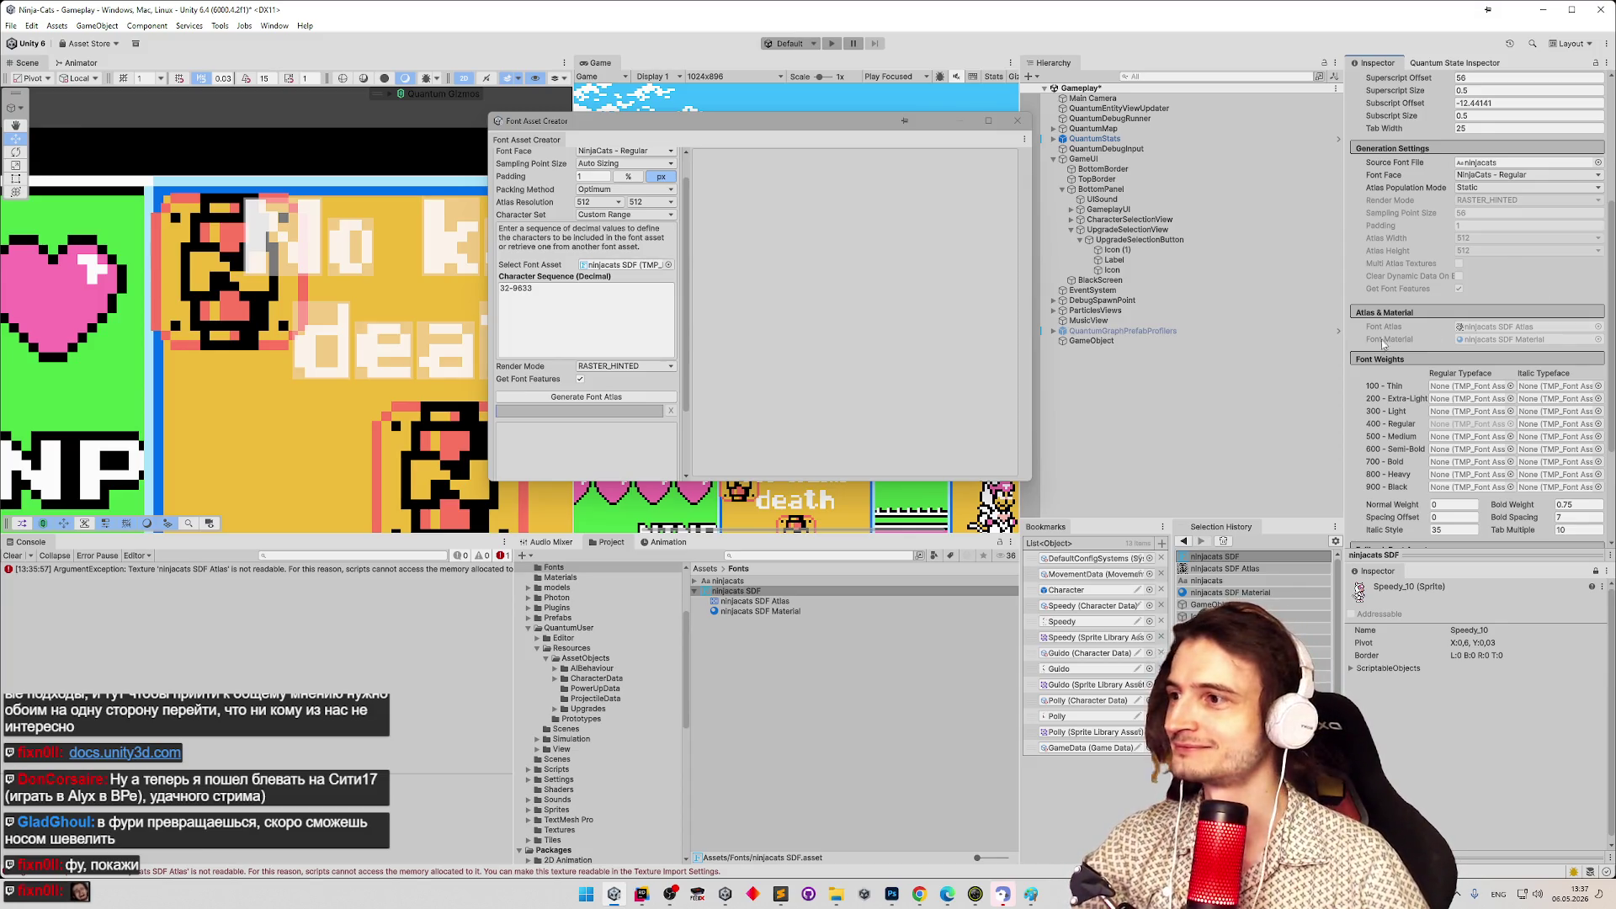
pyautogui.scroll(-3, 1606, 396)
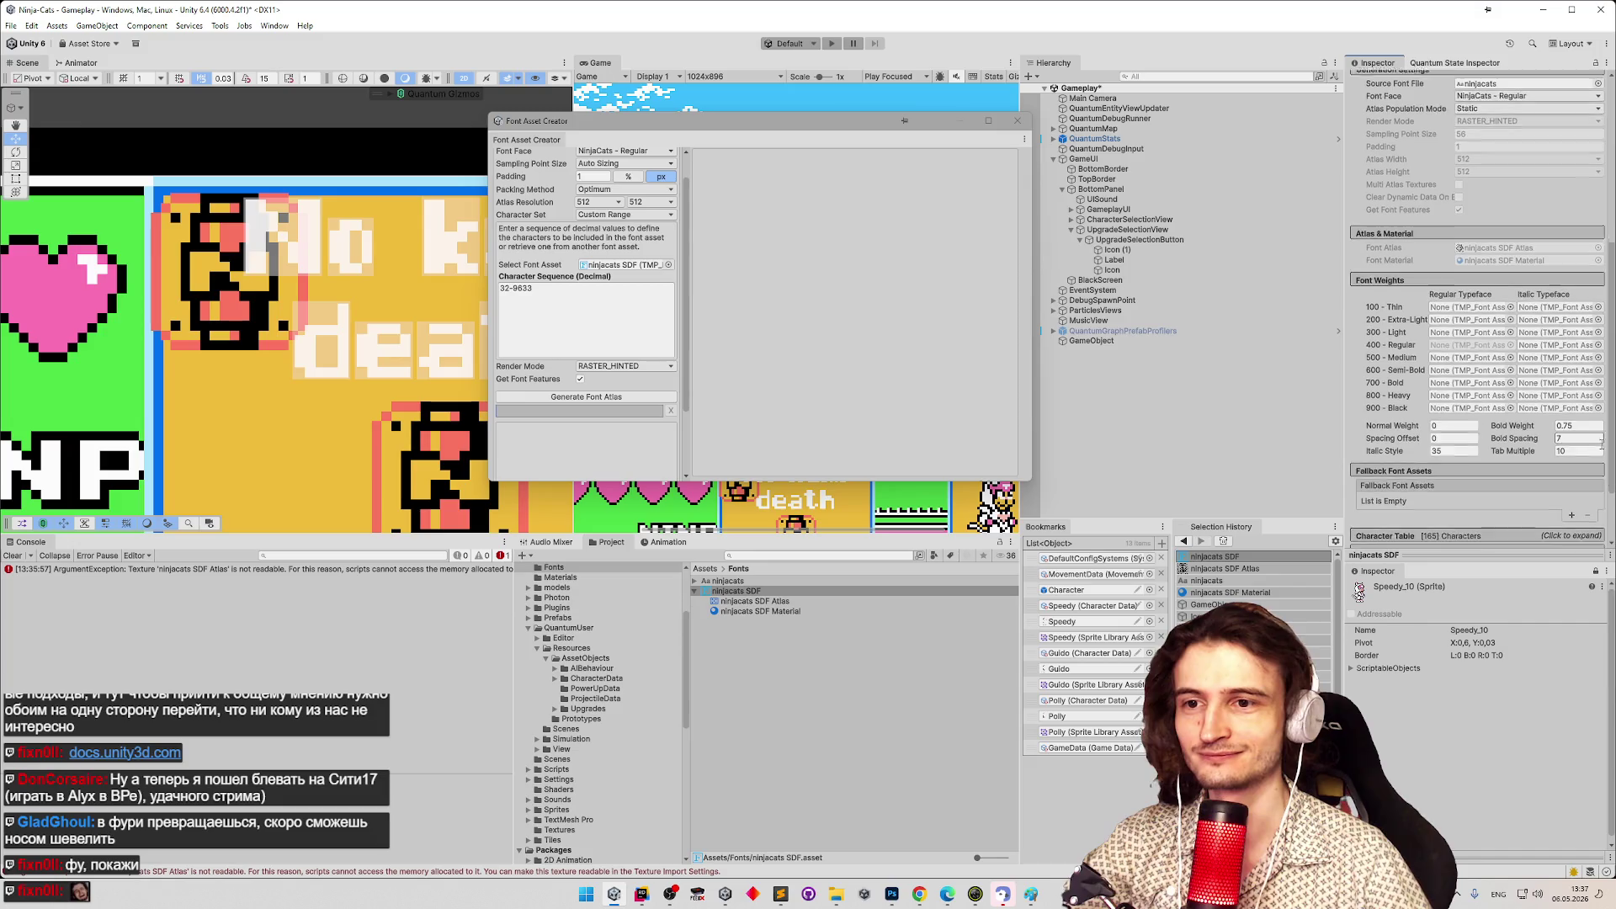
pyautogui.scroll(10, 1606, 389)
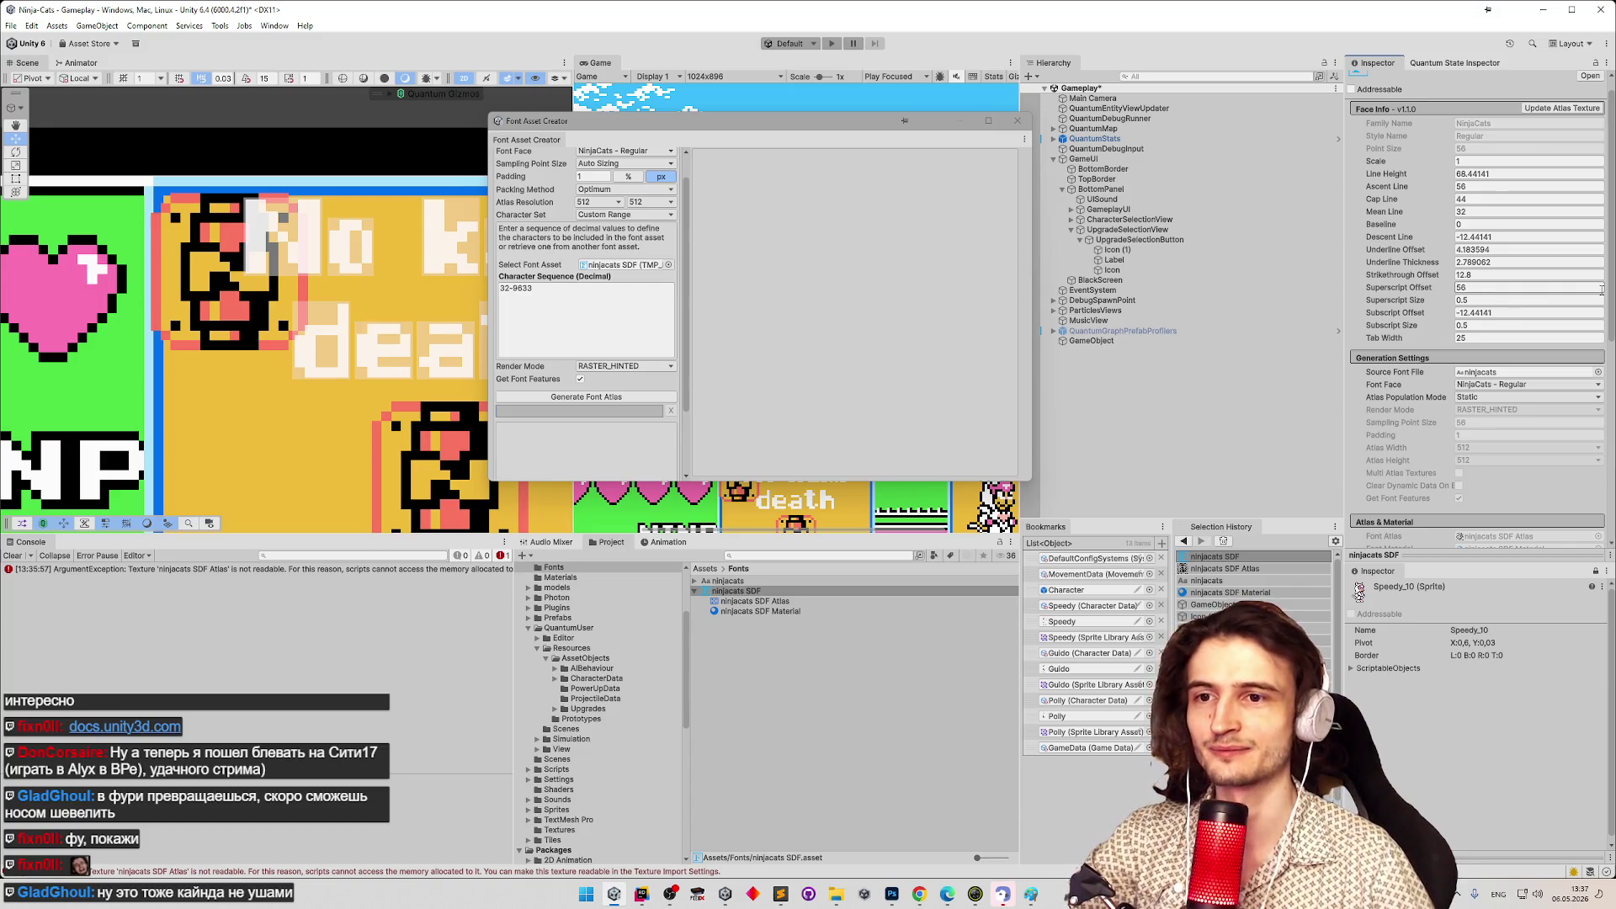
pyautogui.scroll(1, 1602, 289)
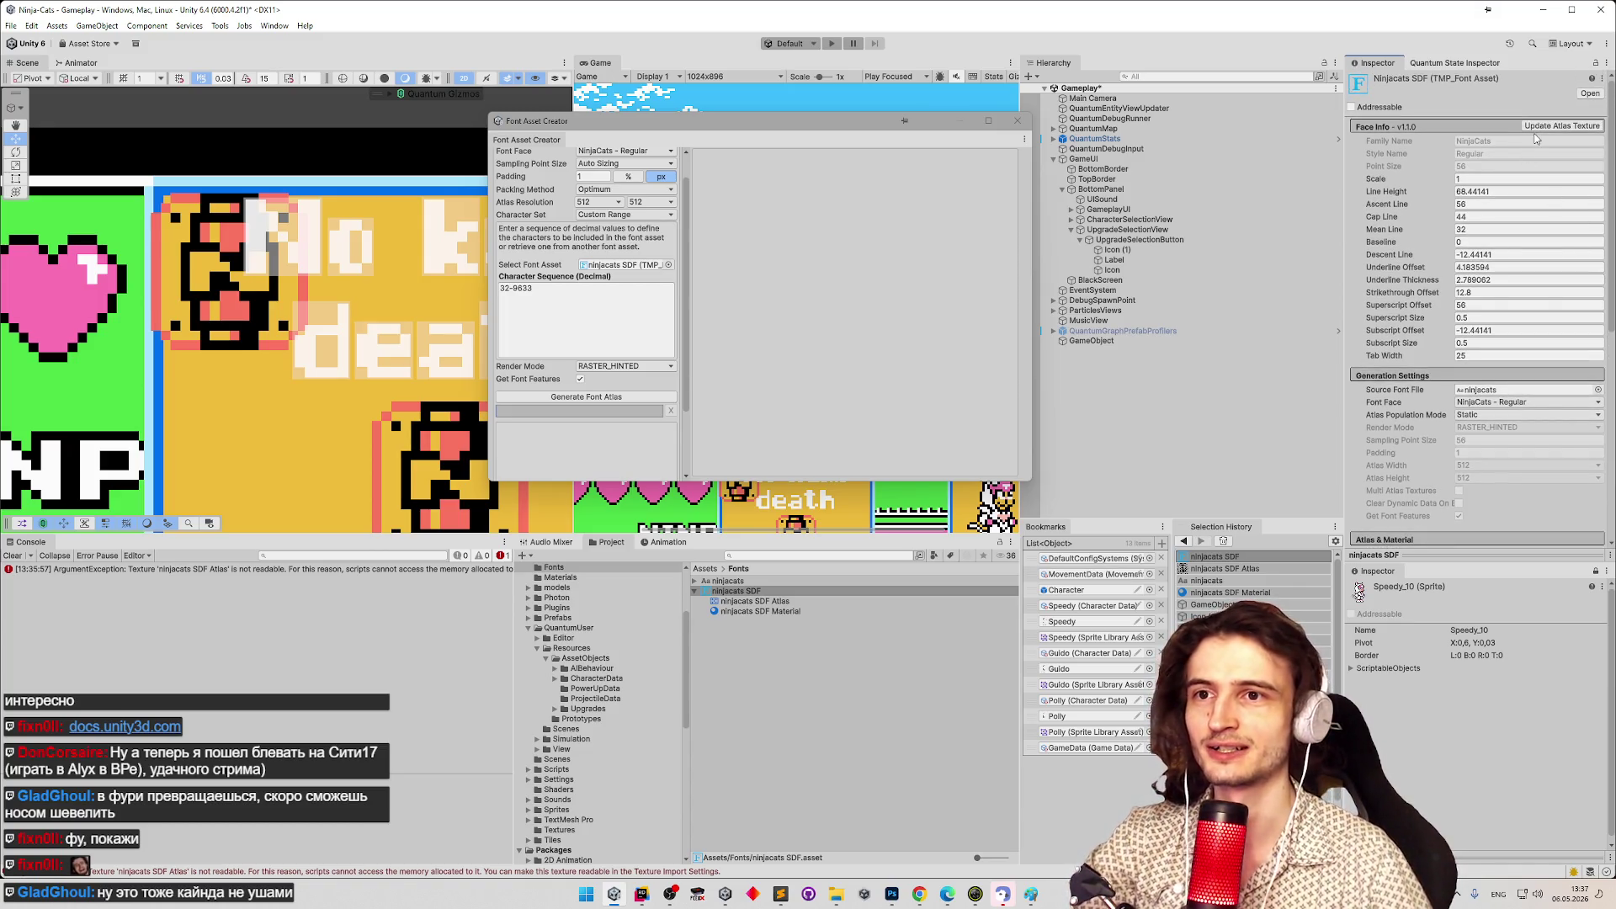
pyautogui.click(1591, 132)
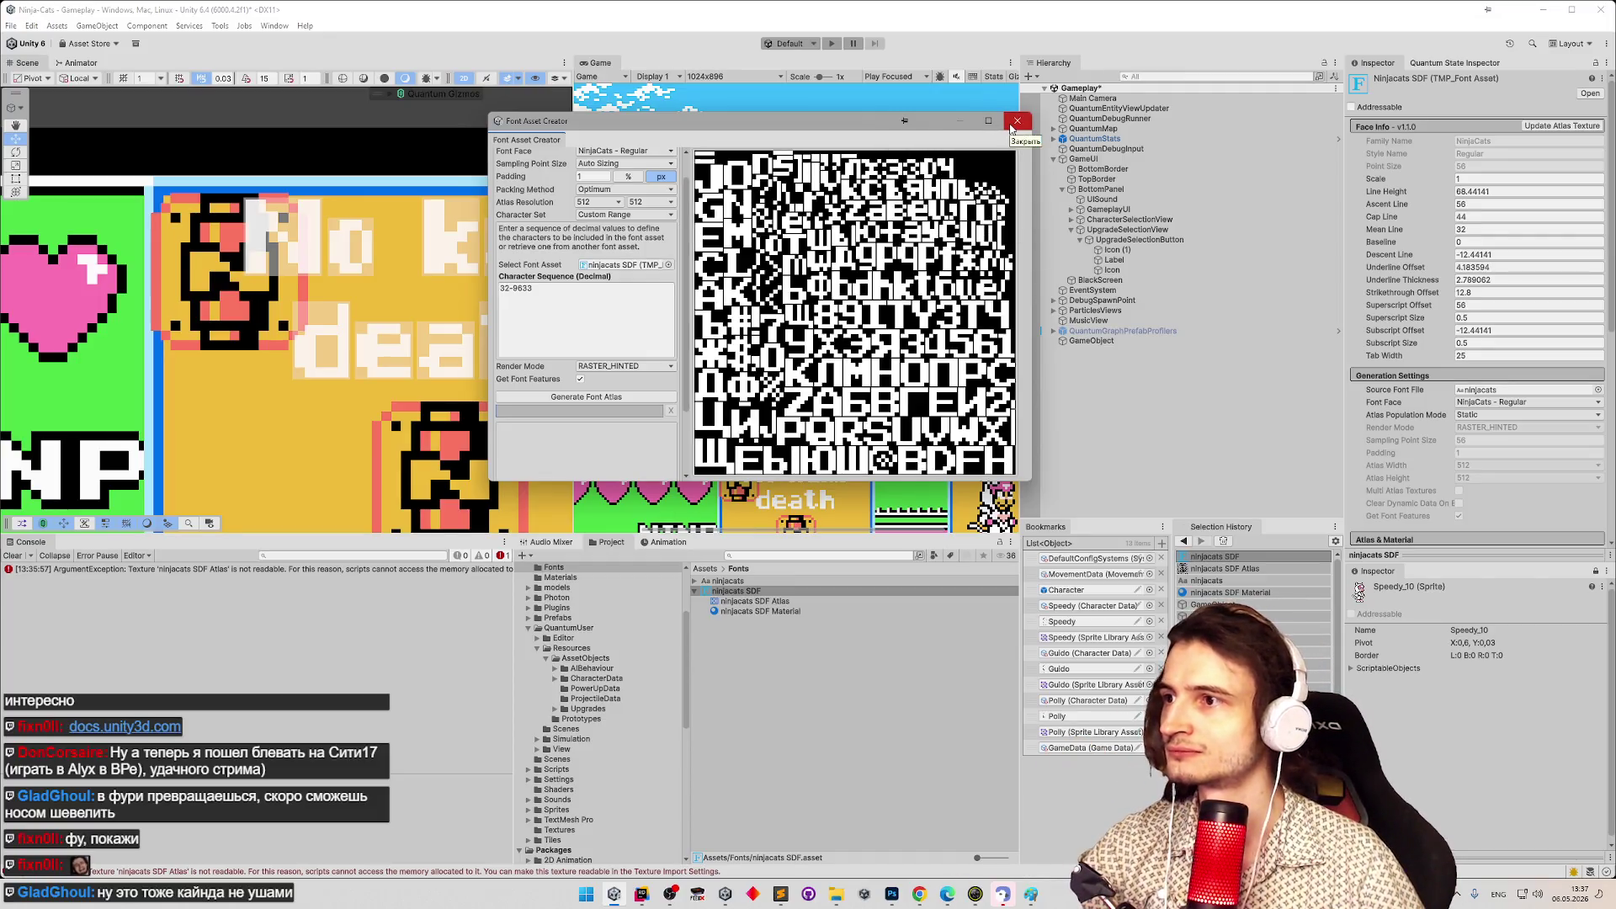
# Close the Font Asset Creator, select the ninjacats SDF Atlas and clear the console errors.
pyautogui.click(1016, 123)
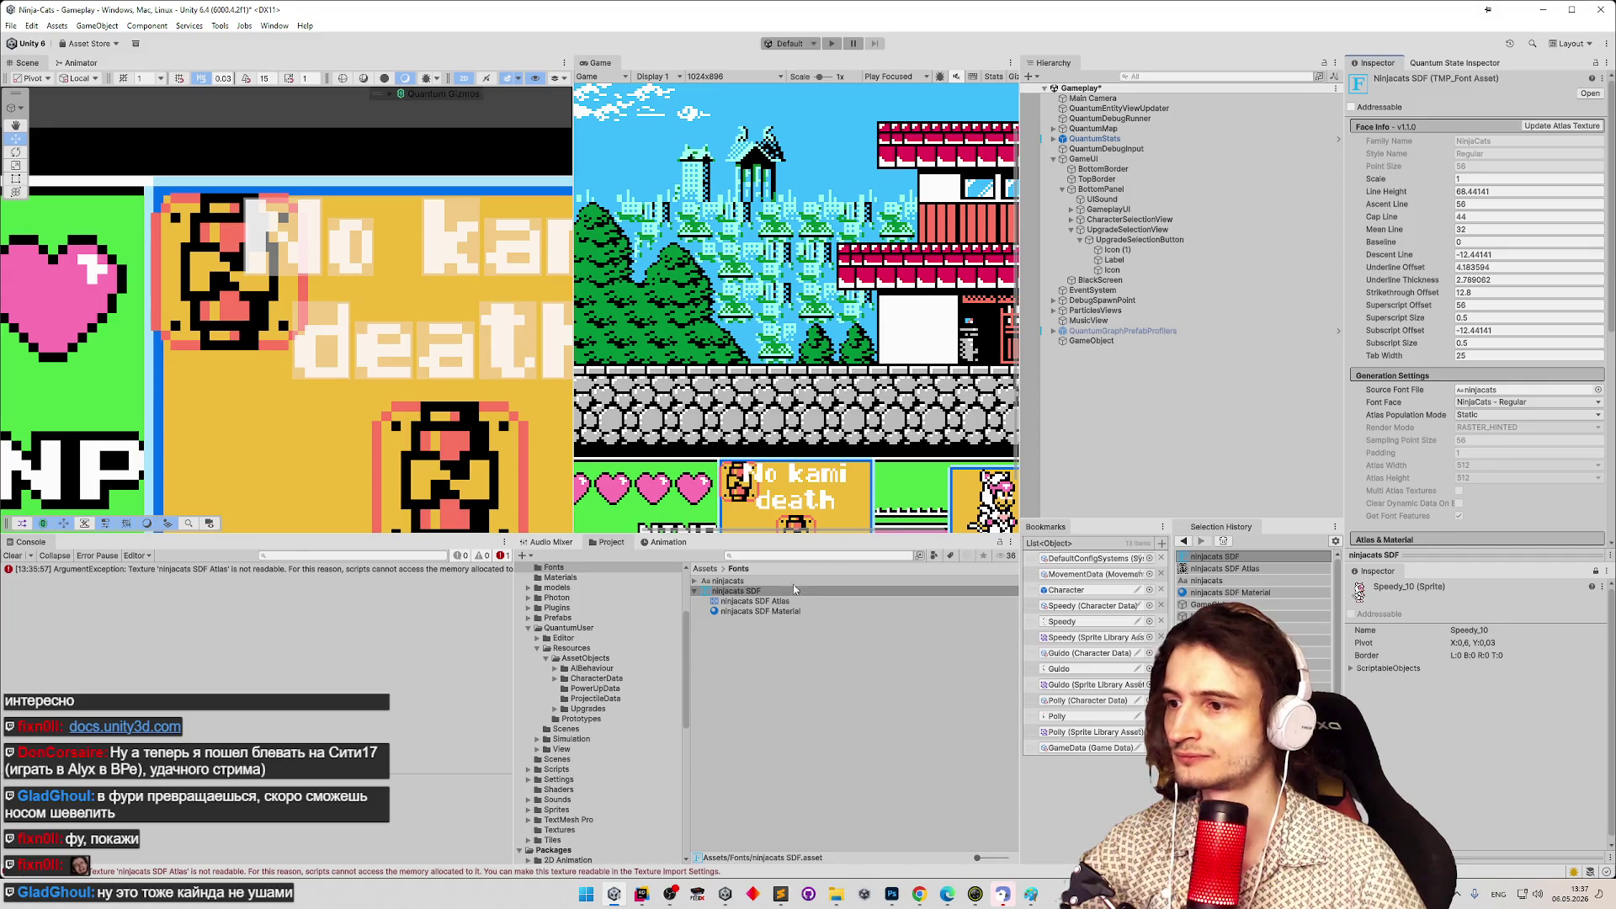
pyautogui.click(783, 602)
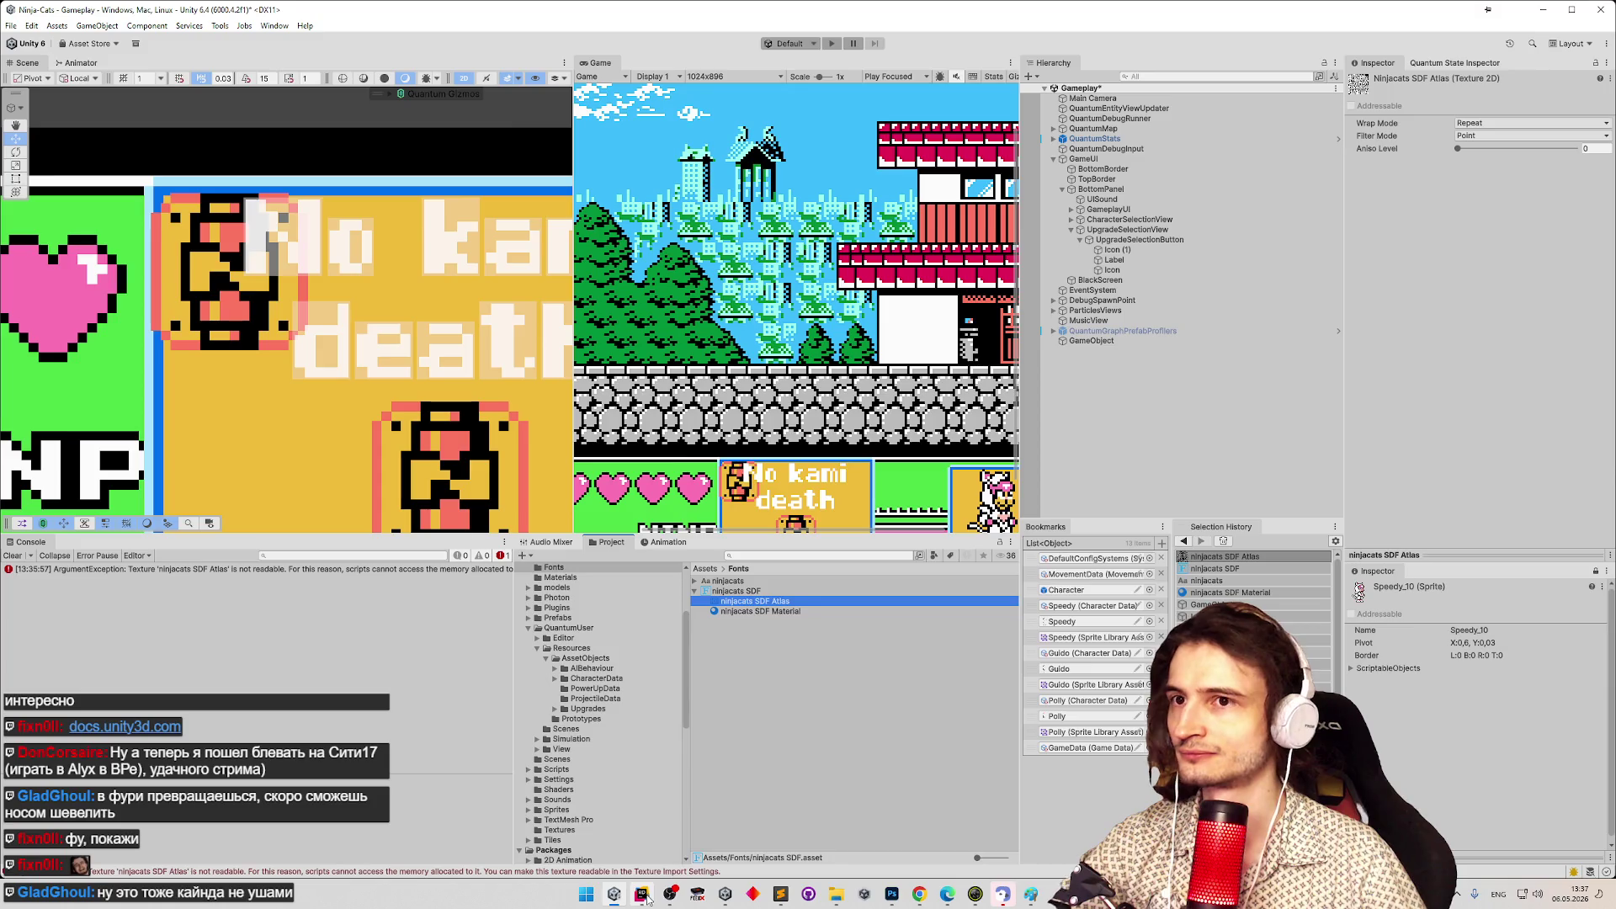
pyautogui.moveTo(645, 897)
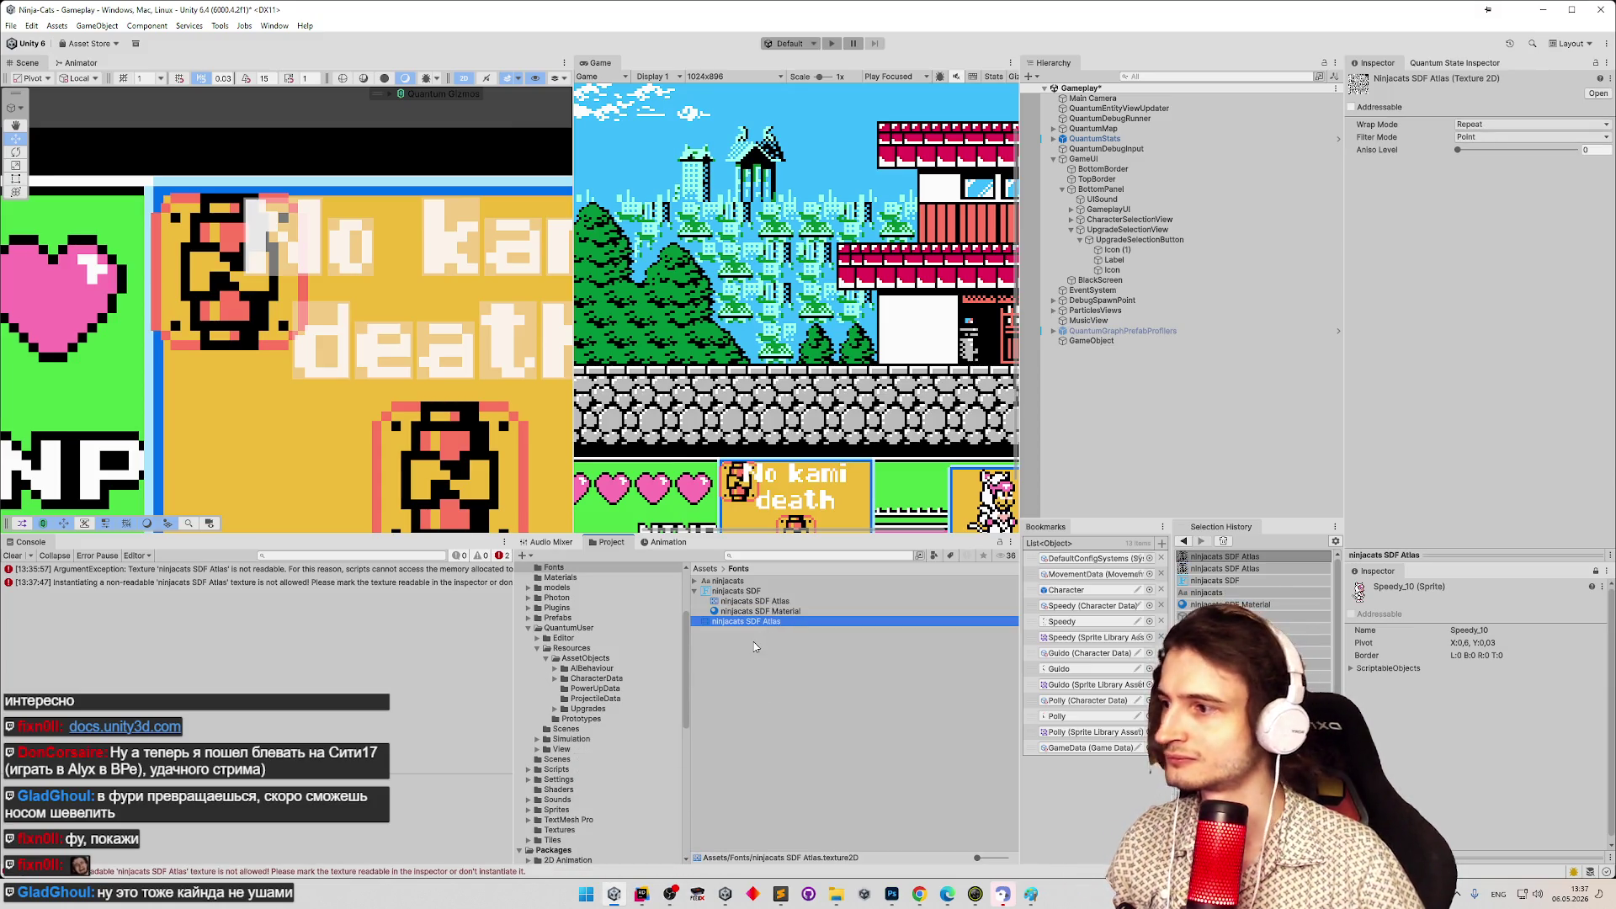
pyautogui.click(14, 557)
# View the atlas in Debug then Normal Inspector mode, and reassign it to the PNG saver's Texture.
pyautogui.click(1608, 63)
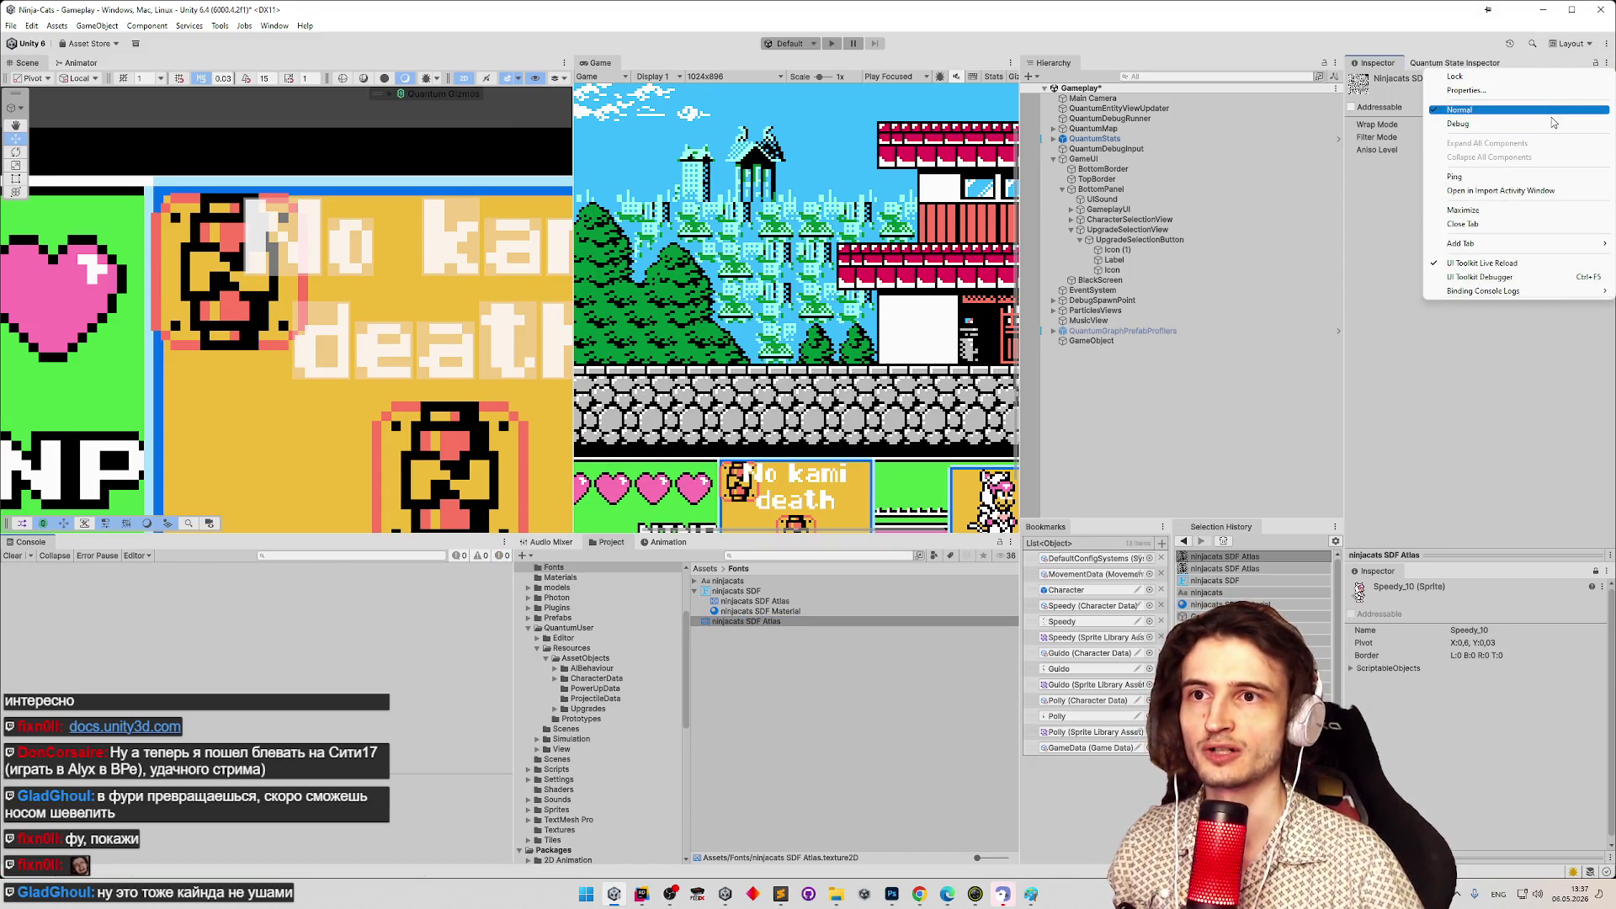
pyautogui.click(1507, 109)
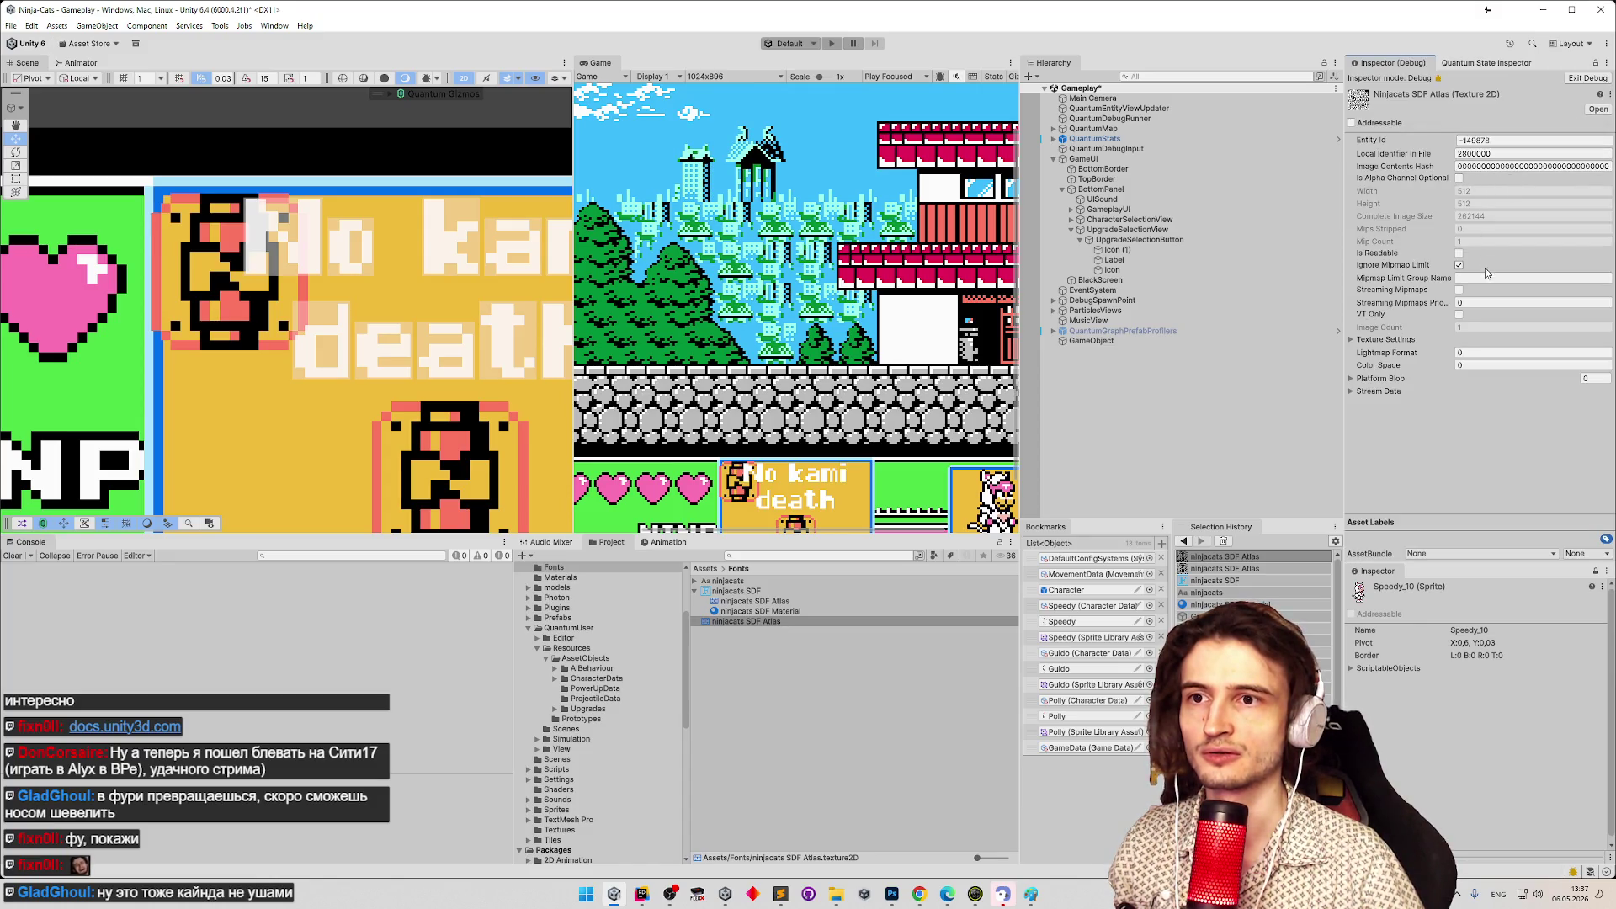
pyautogui.click(1607, 63)
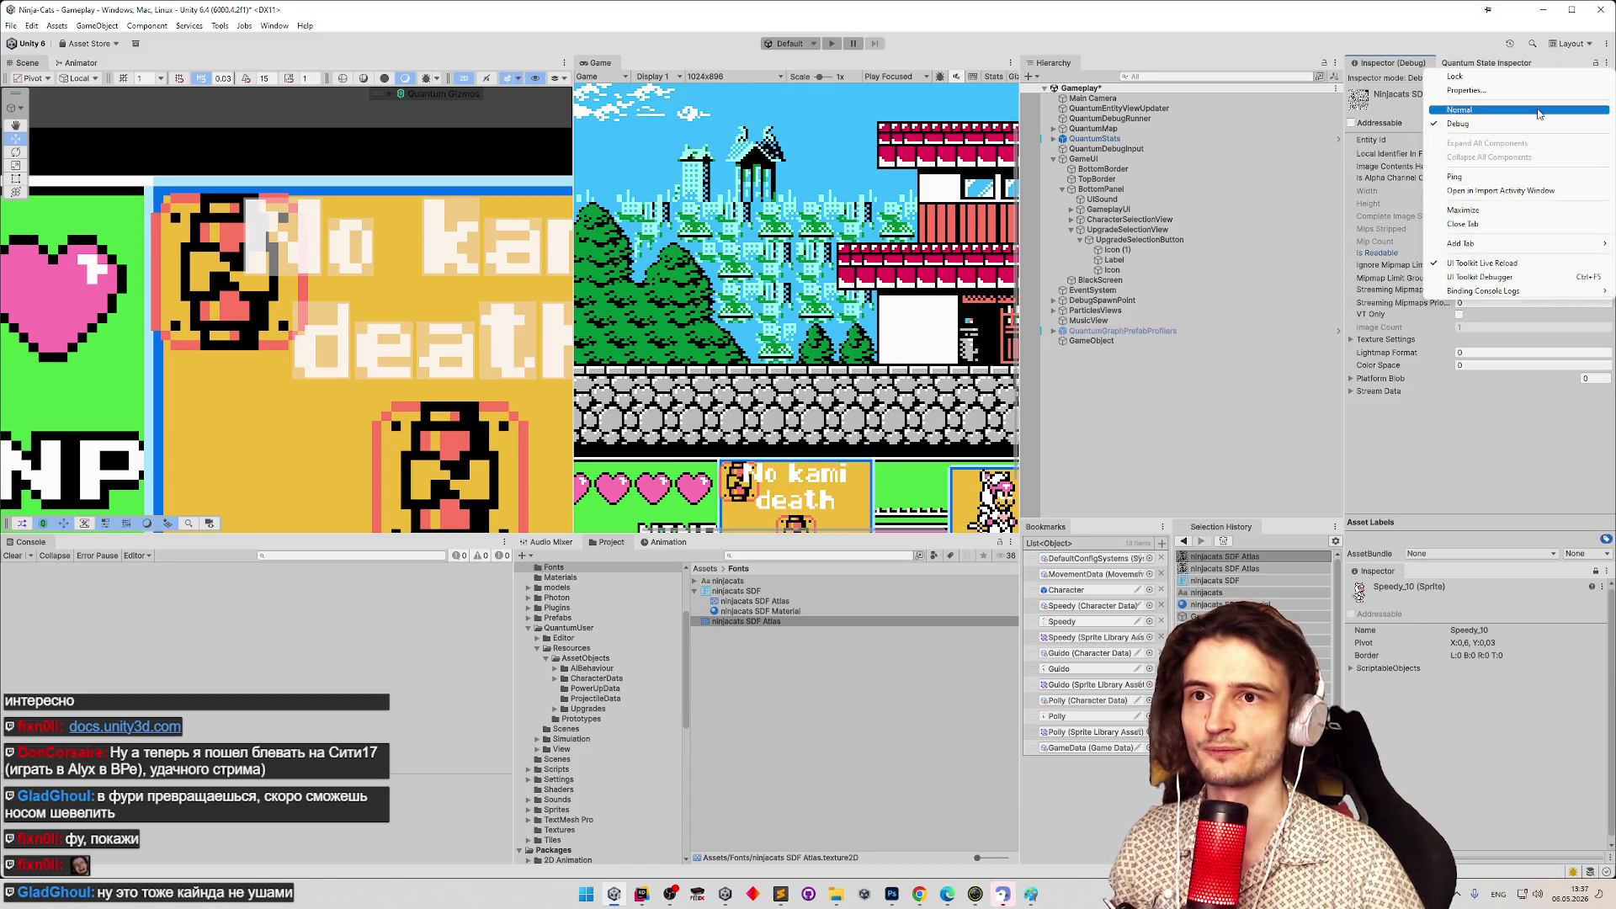
pyautogui.click(1540, 114)
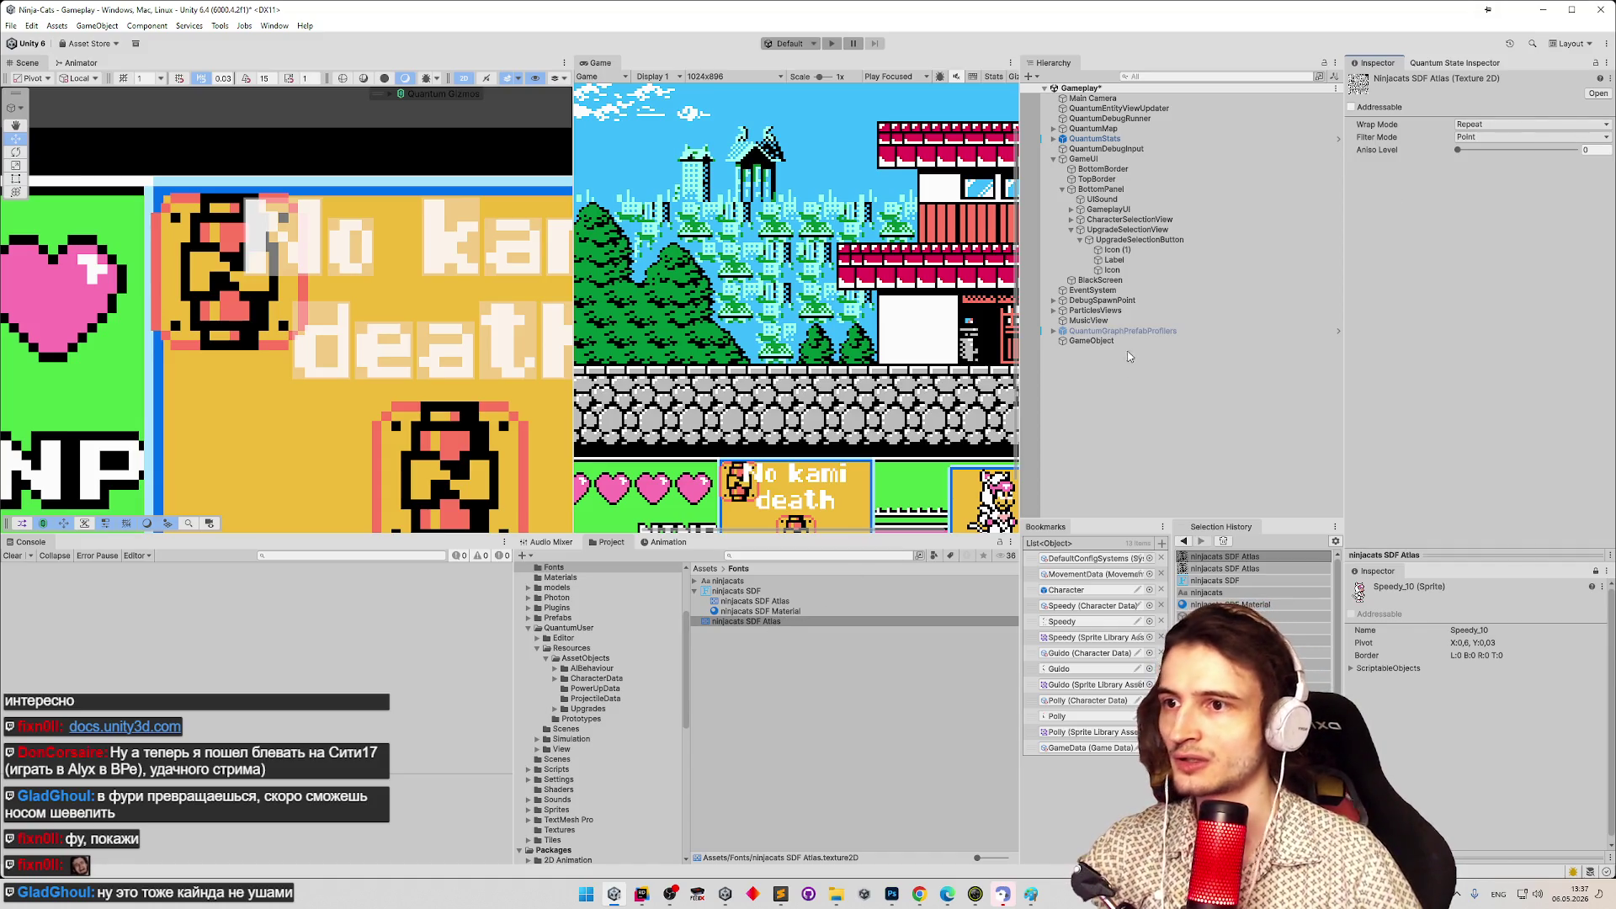
pyautogui.click(1092, 341)
pyautogui.moveTo(746, 621); pyautogui.dragTo(1446, 227)
# Export the atlas as output.png and search the Assets folder for 'output'.
pyautogui.click(1483, 228)
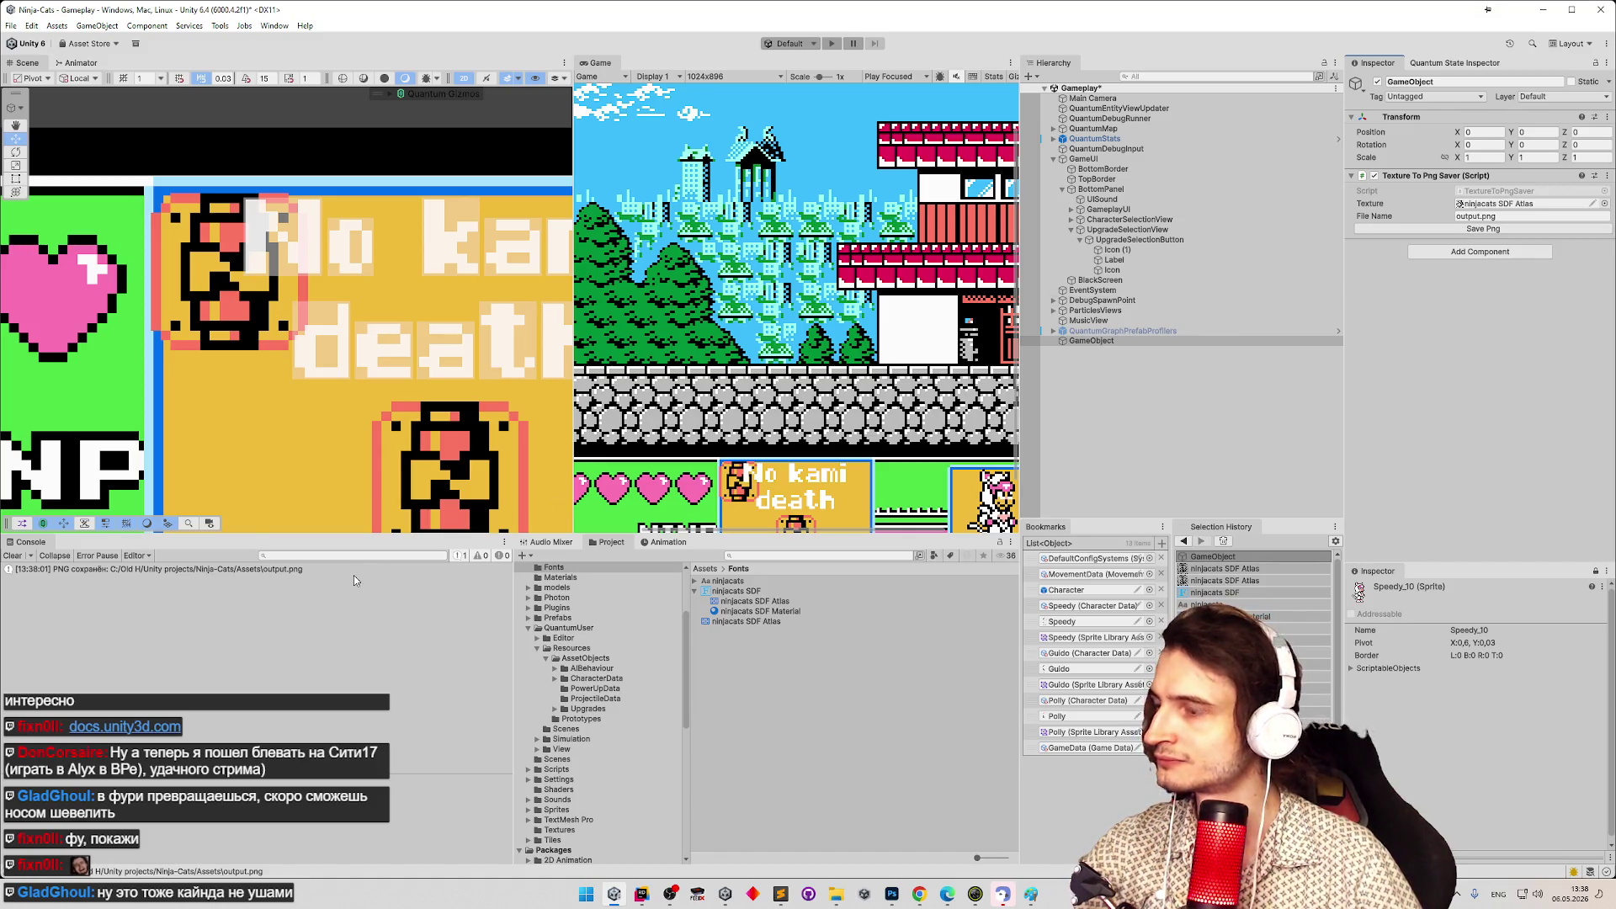
pyautogui.click(705, 569)
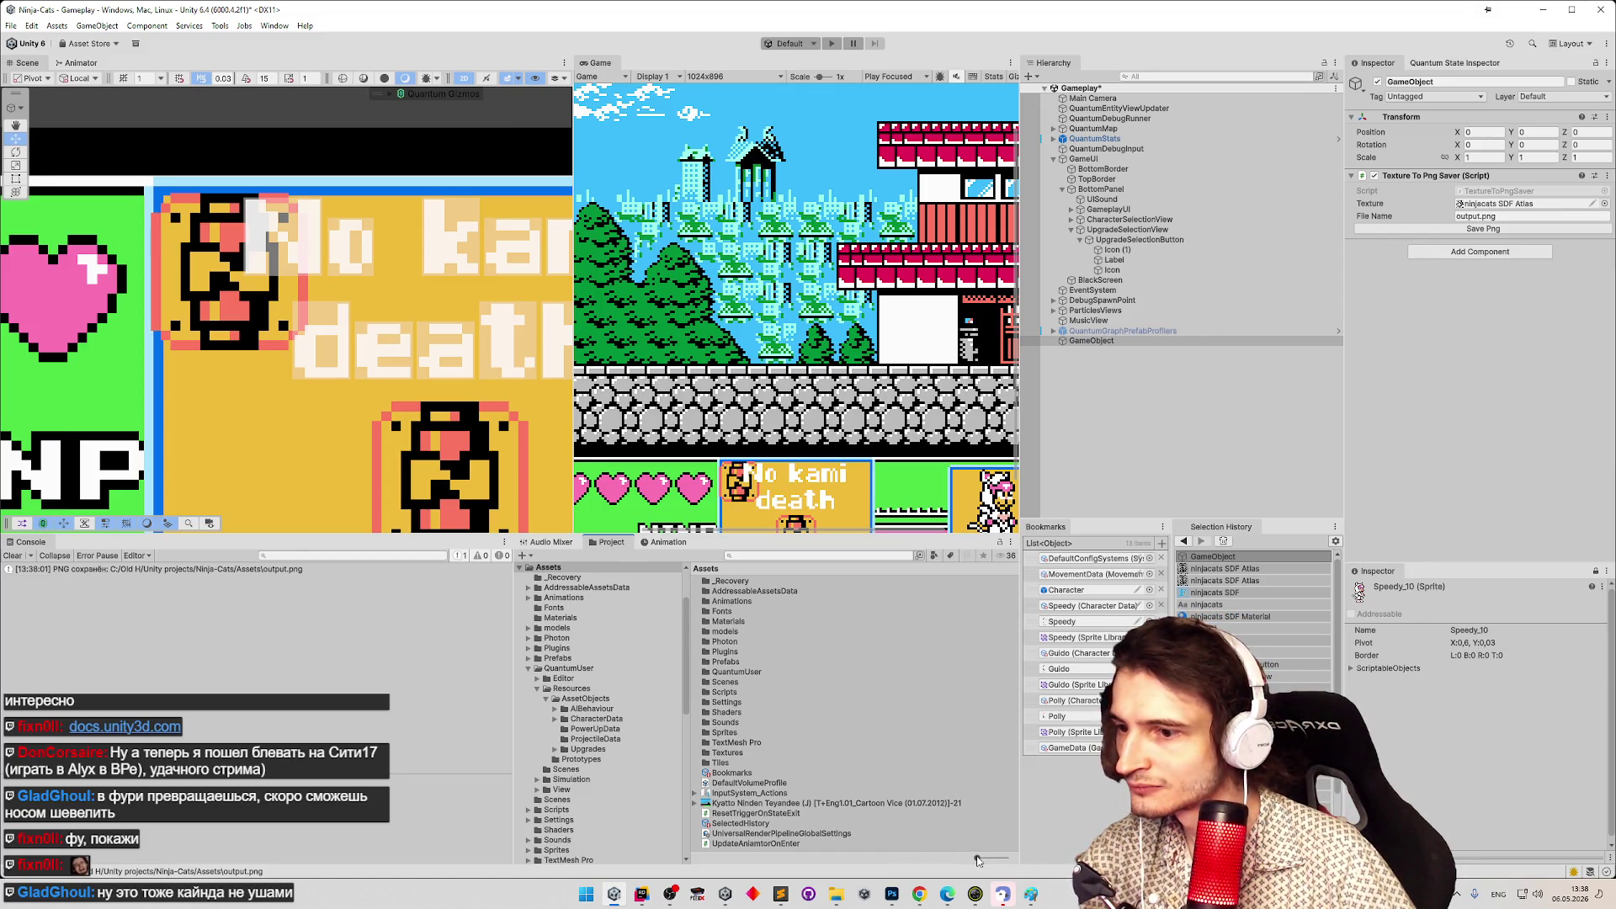
pyautogui.click(837, 554)
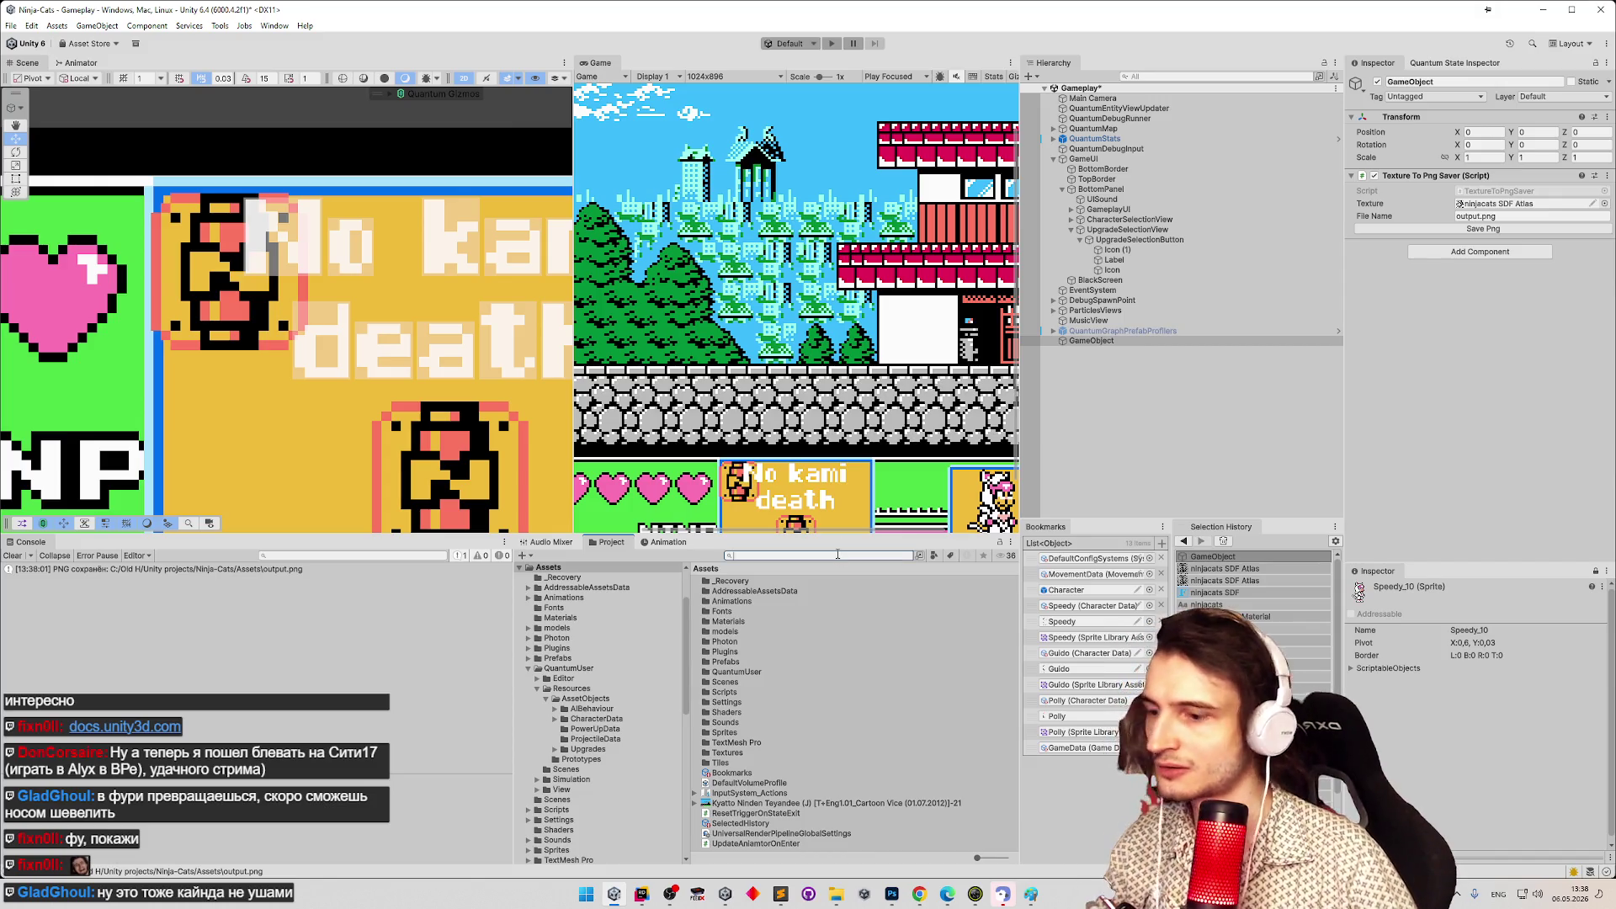
pyautogui.write('outp')
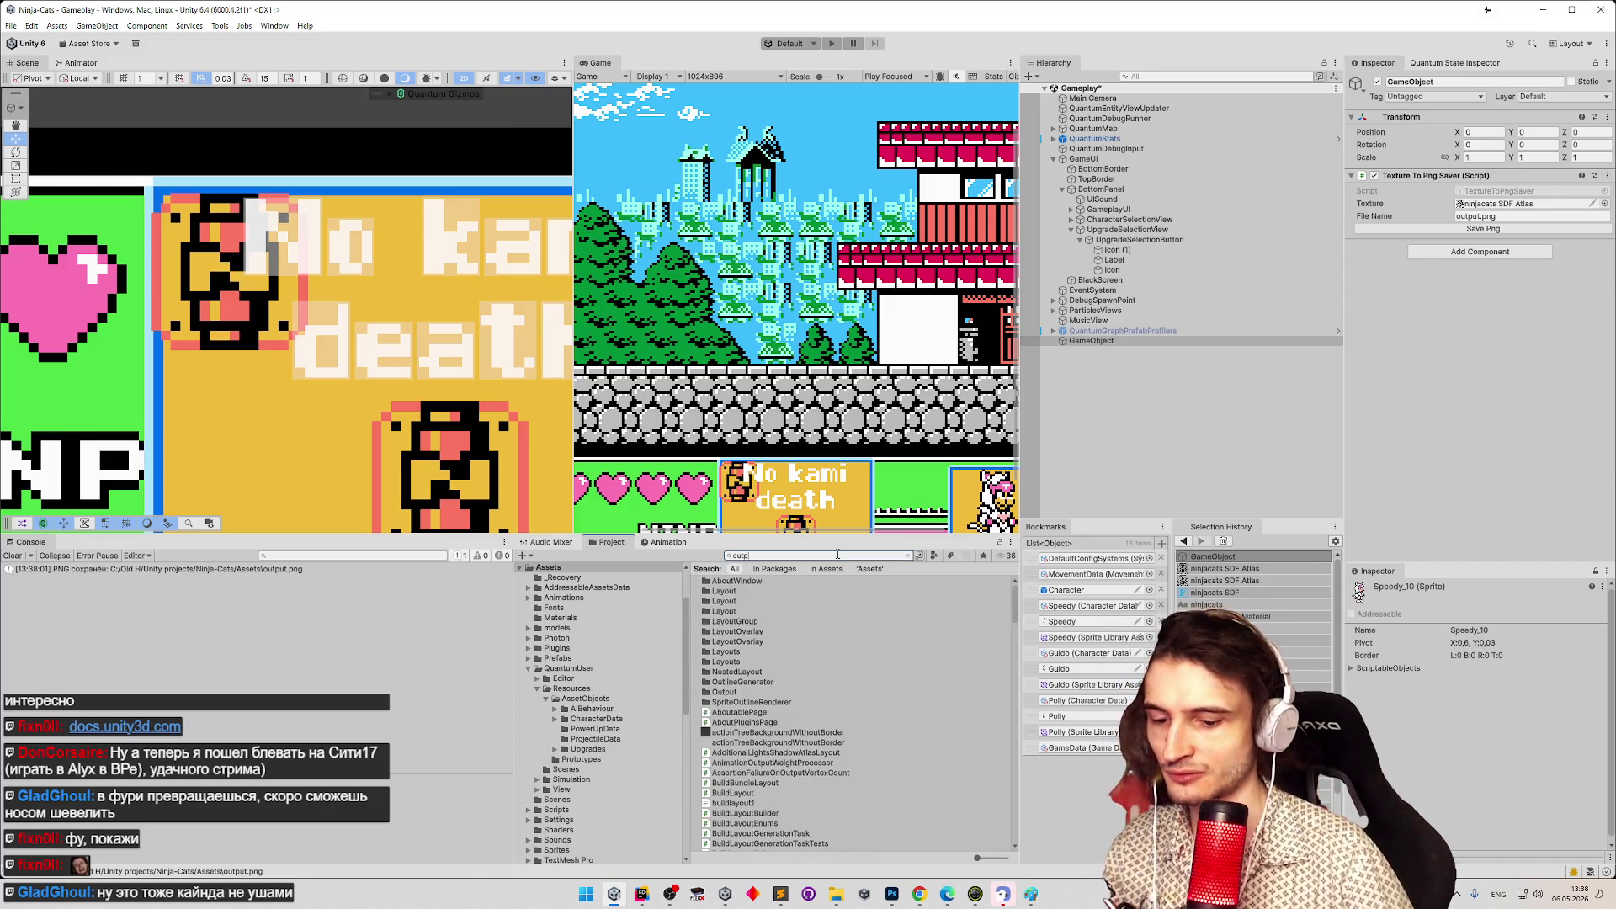
pyautogui.write('ut')
# Clear the project search and show the 'PNG сохранён' console message's stack trace.
pyautogui.moveTo(1016, 654); pyautogui.dragTo(1018, 826)
pyautogui.scroll(10, 968, 715)
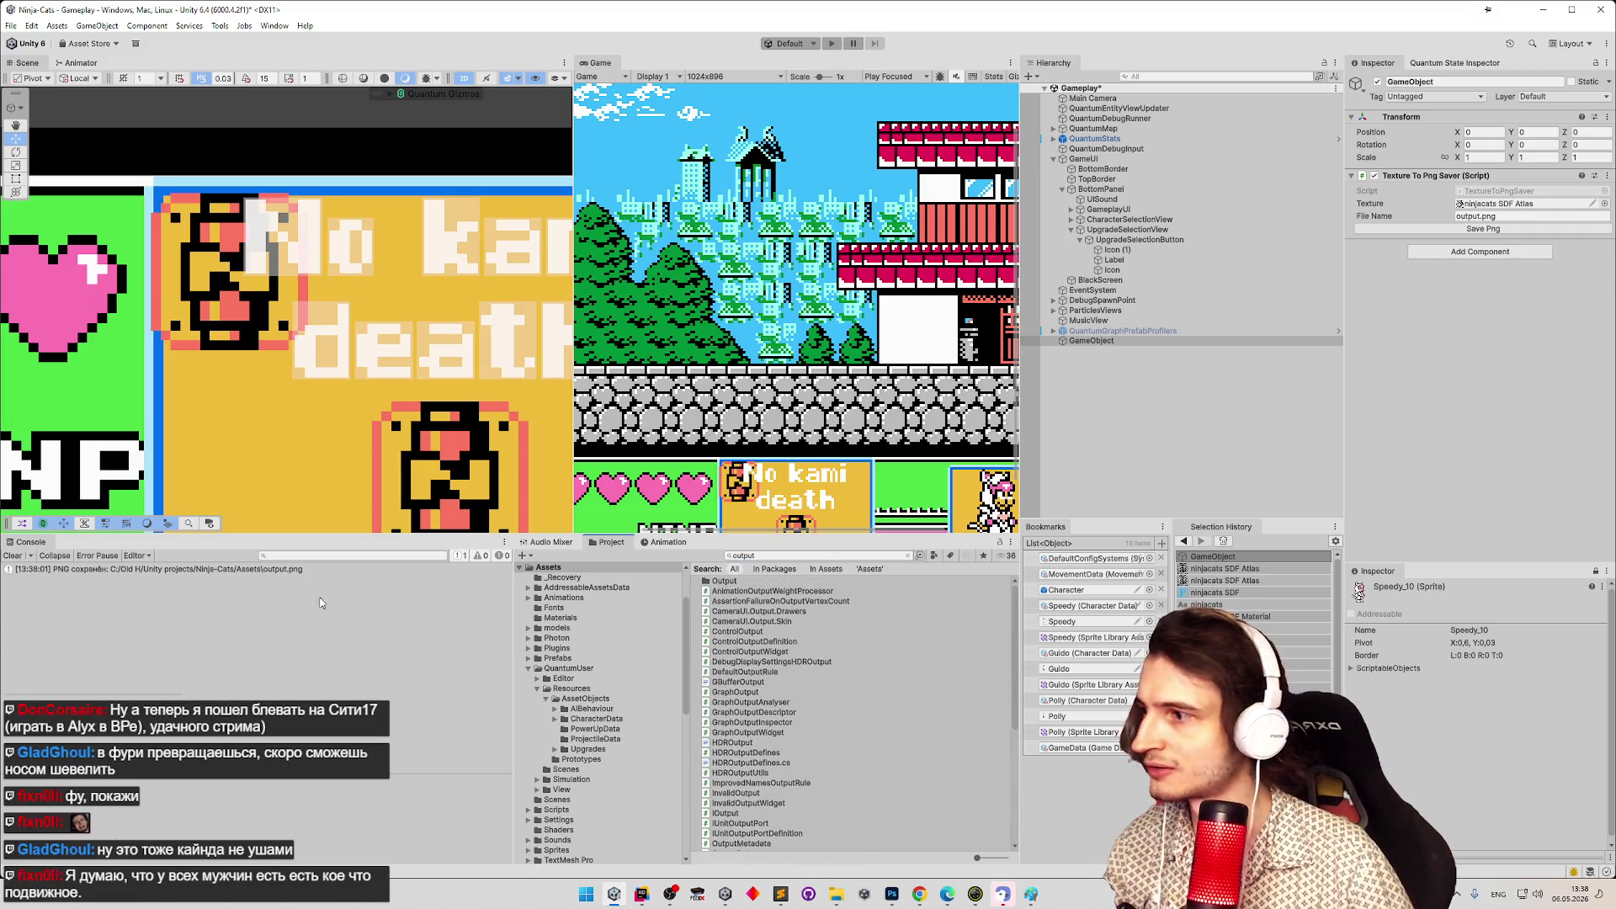
pyautogui.click(908, 556)
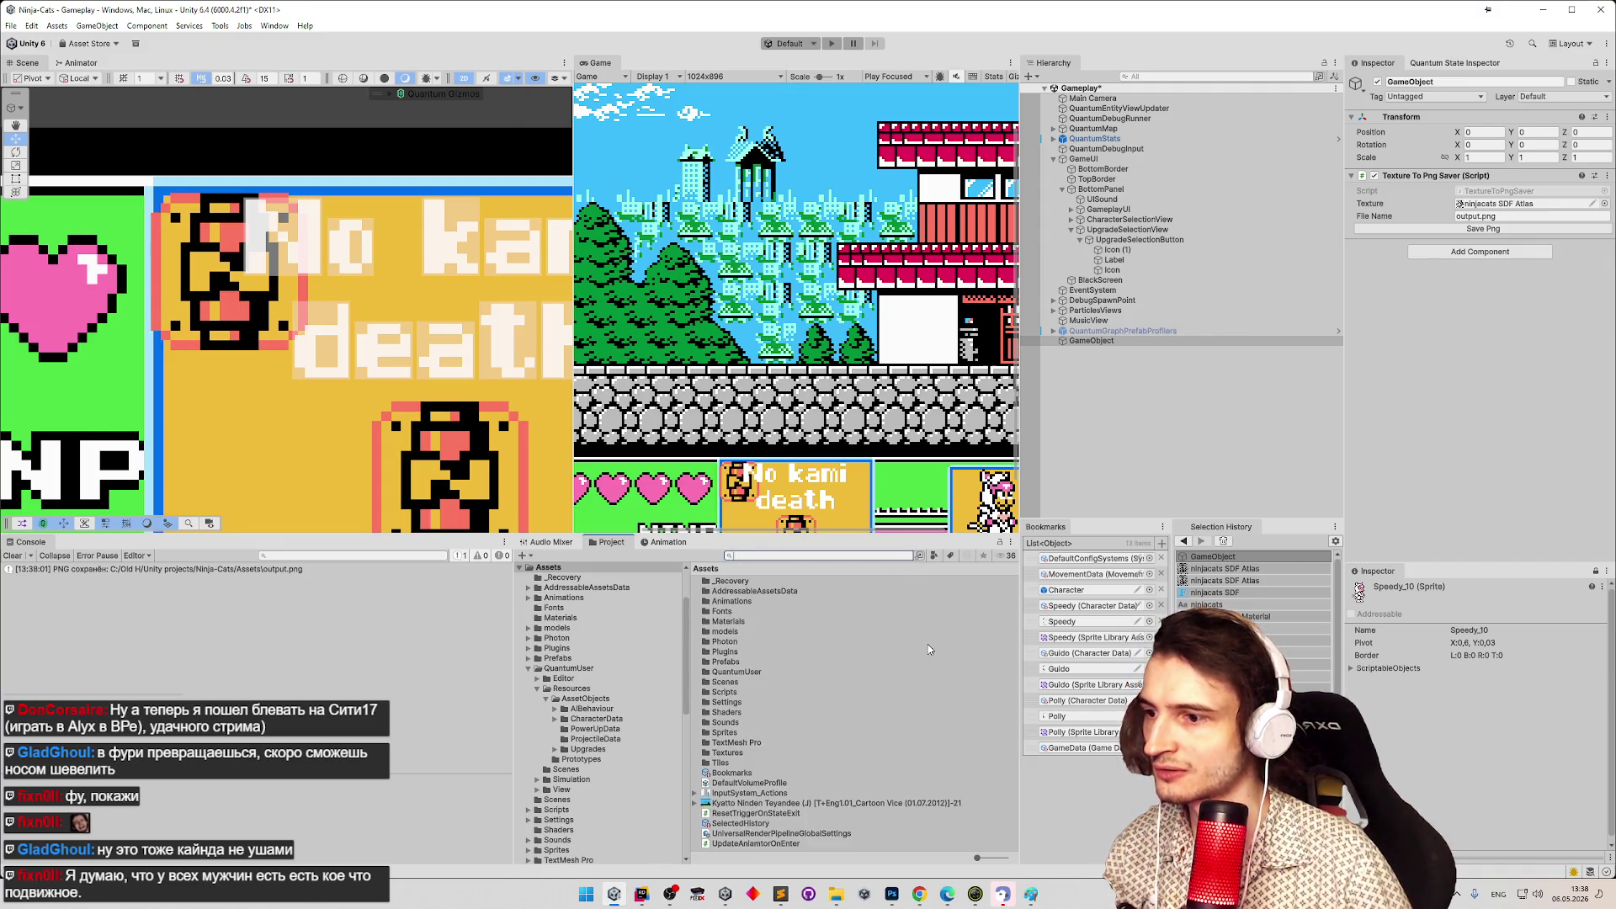
pyautogui.click(269, 569)
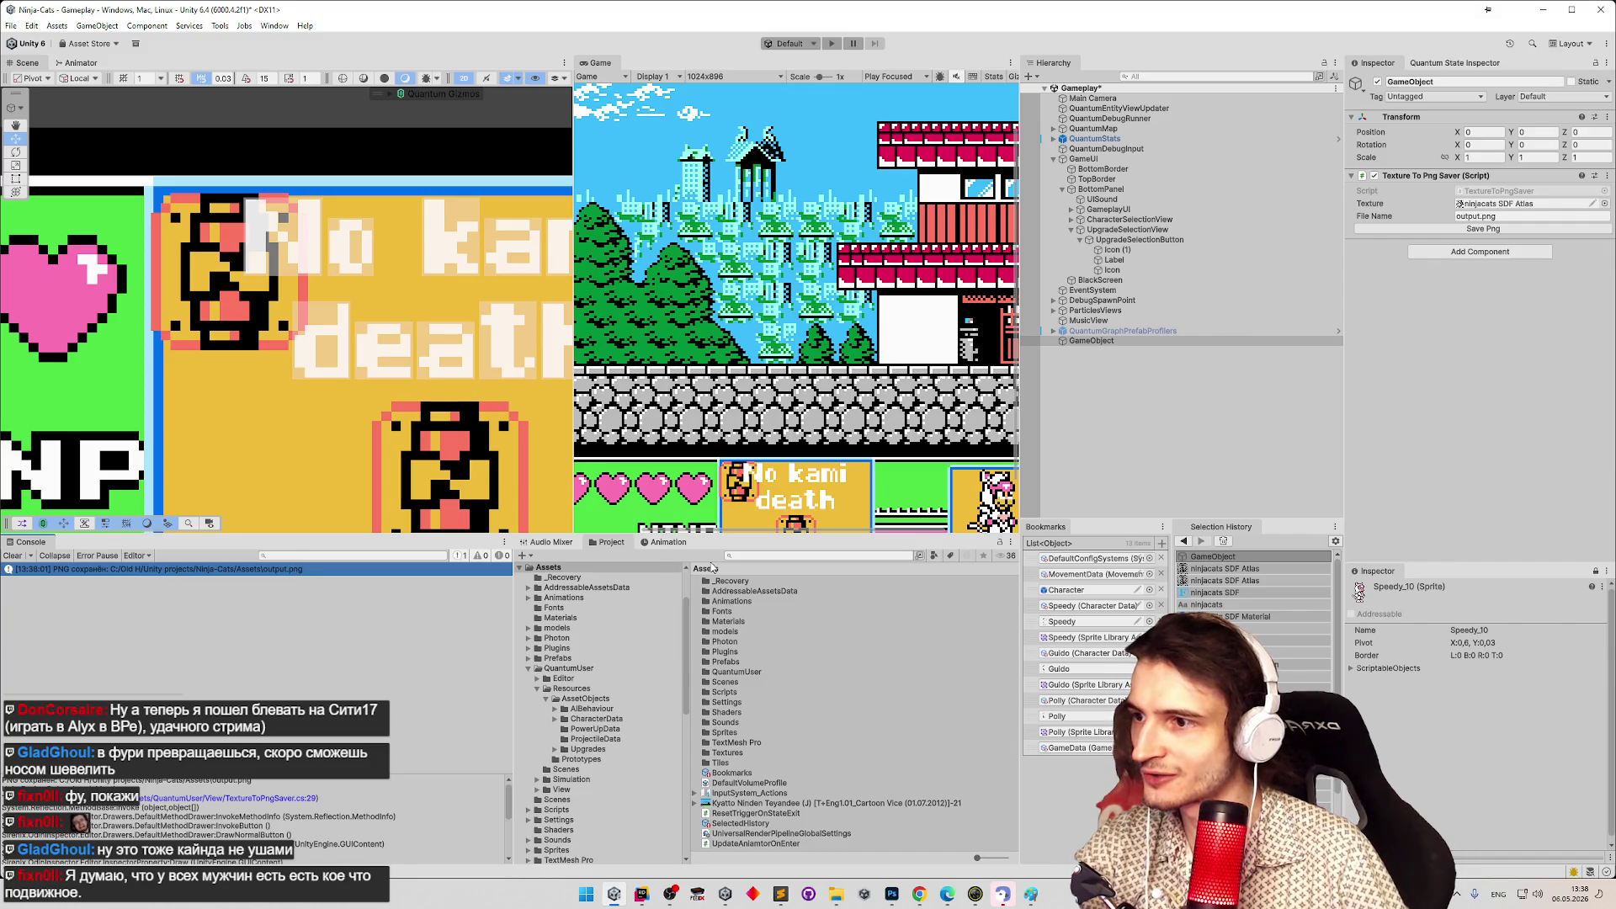
pyautogui.click(252, 798)
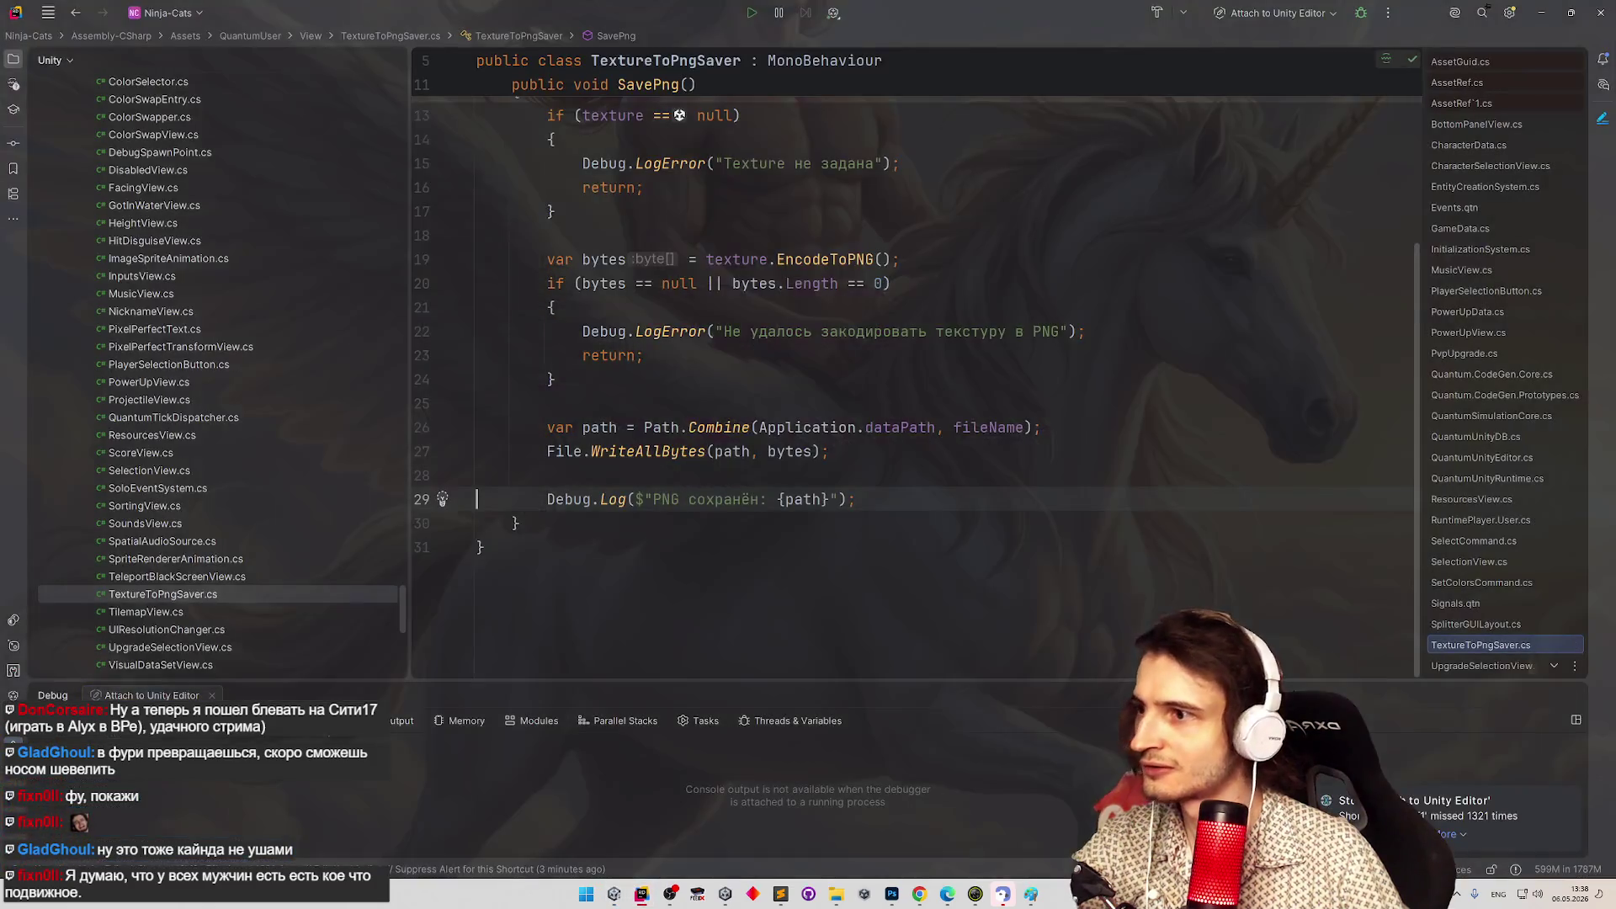
pyautogui.click(768, 528)
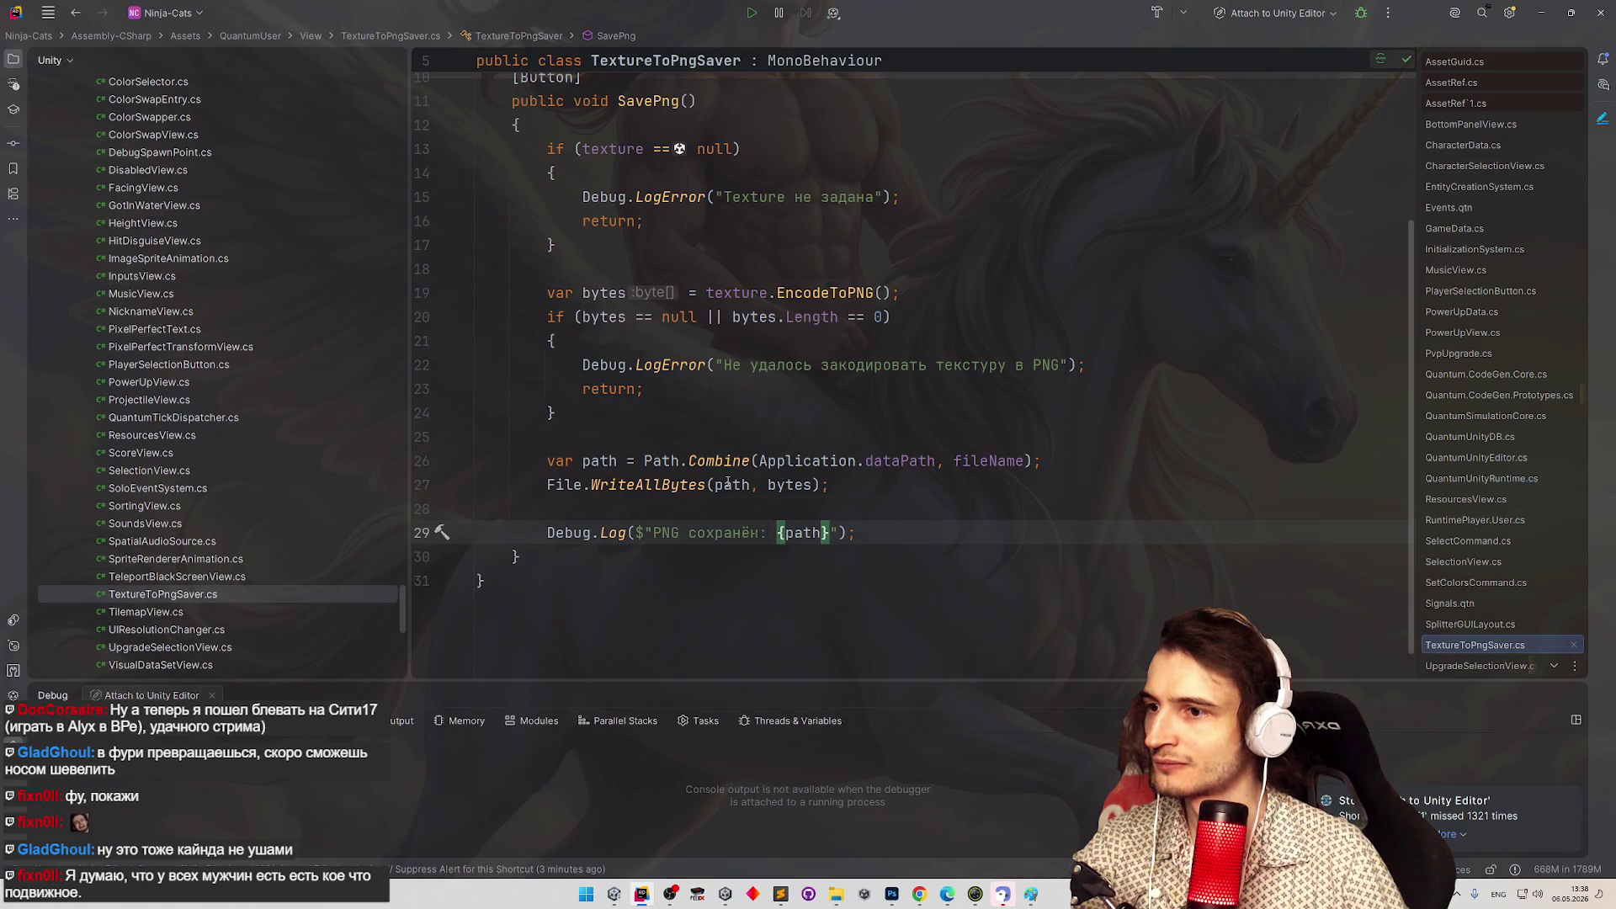
pyautogui.hotkey('alt', 'Tab')
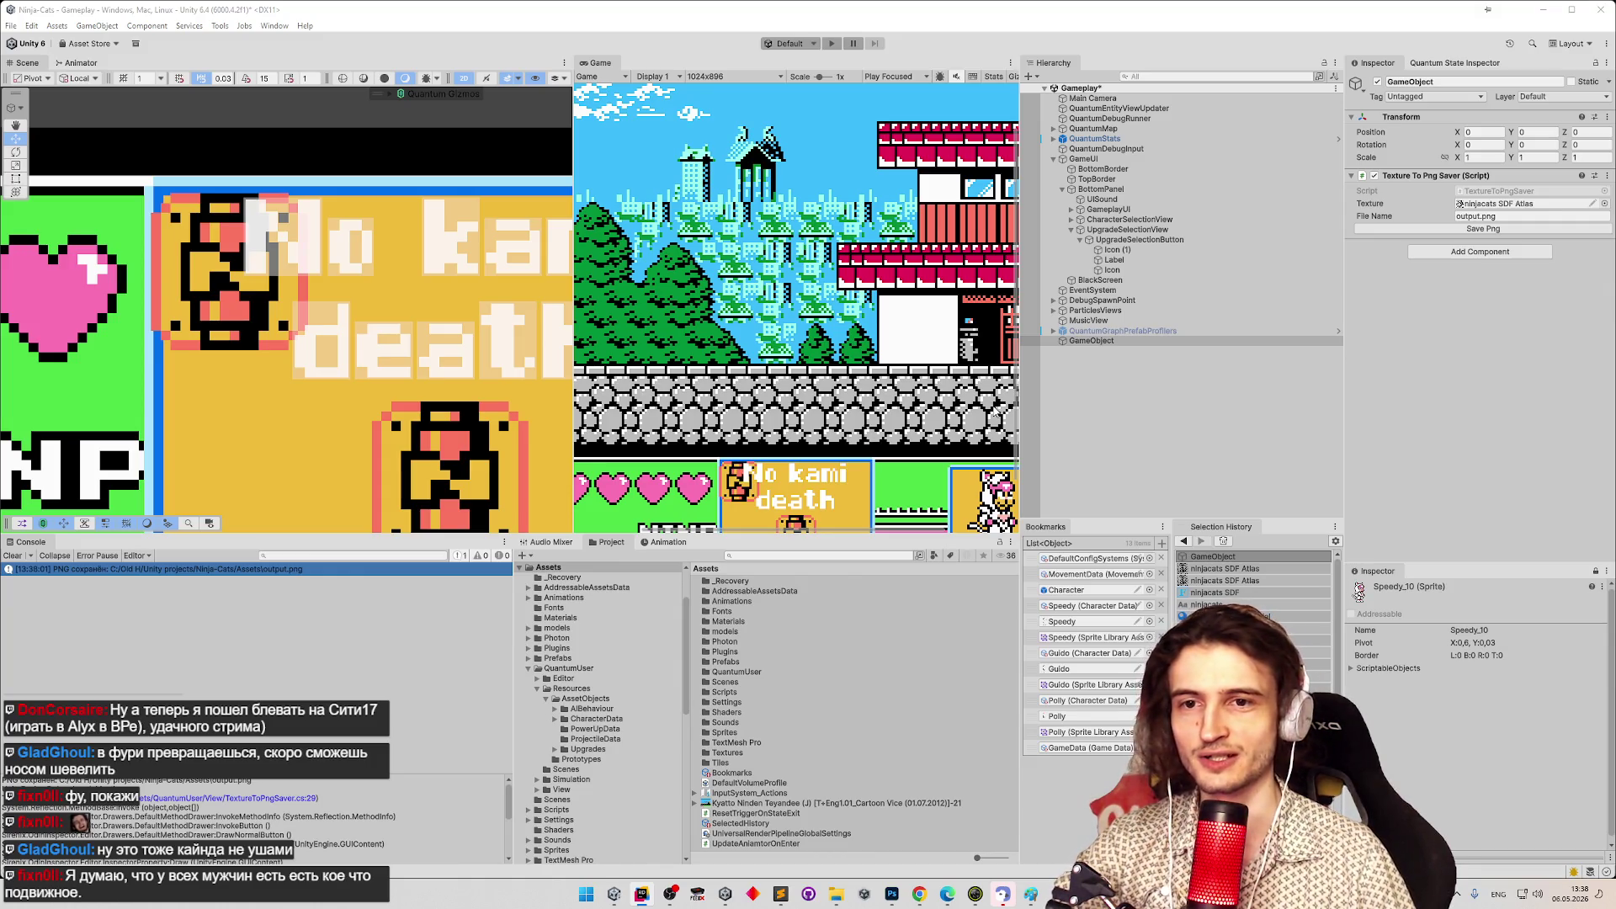
# Clear the console, enlarge the bottom panels and Game view, and bring up the Assets folder menu.
pyautogui.click(12, 556)
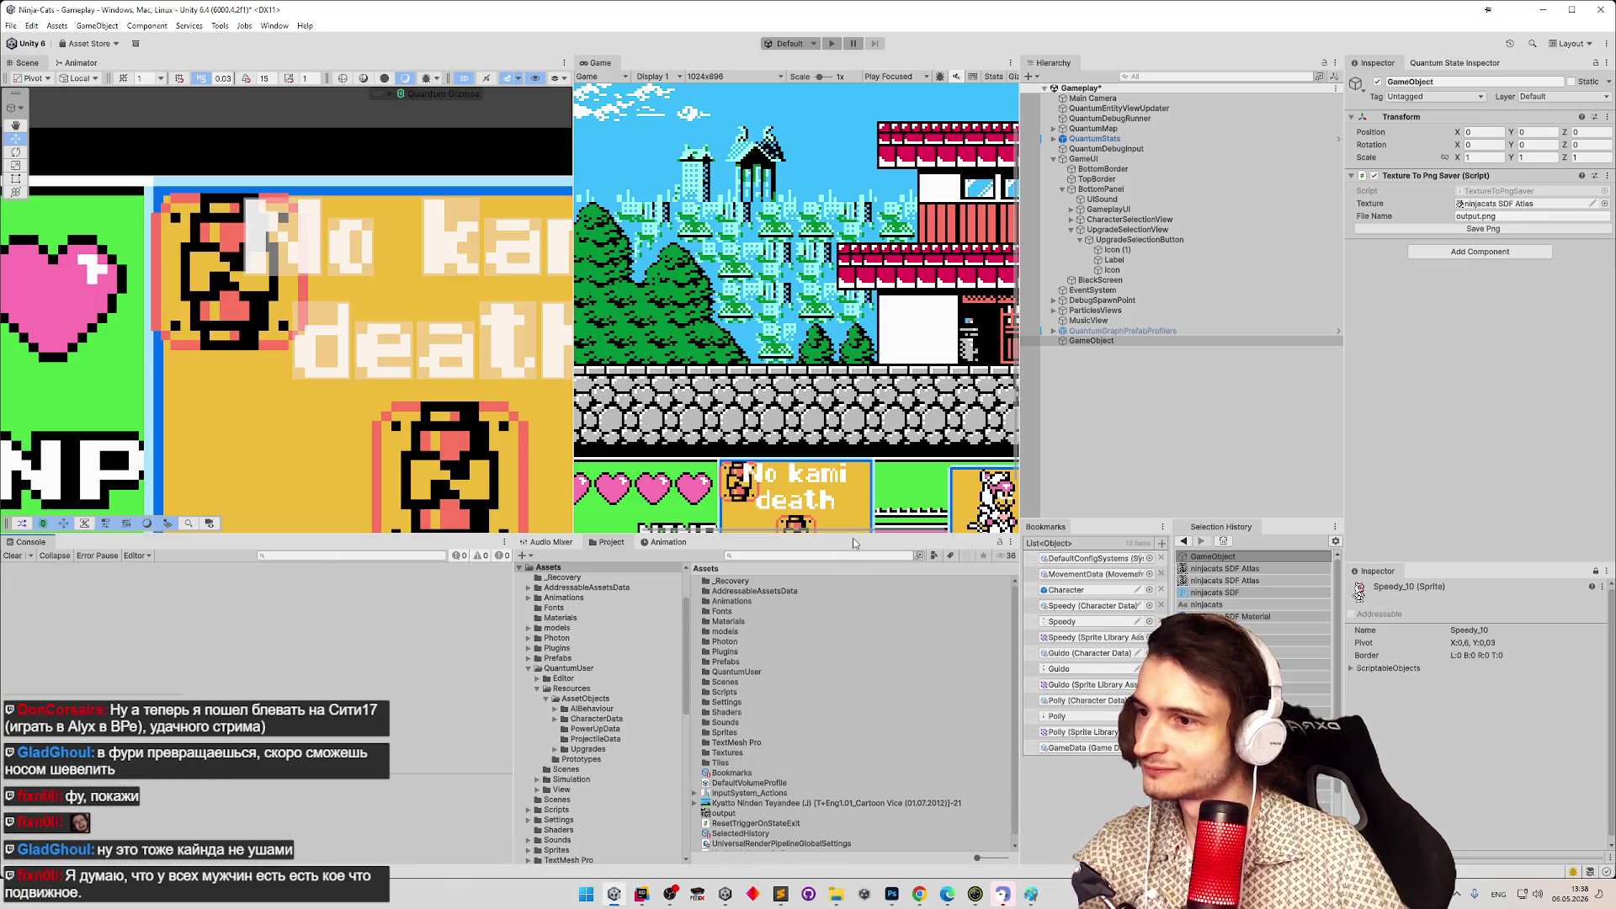
pyautogui.moveTo(853, 537); pyautogui.dragTo(853, 533)
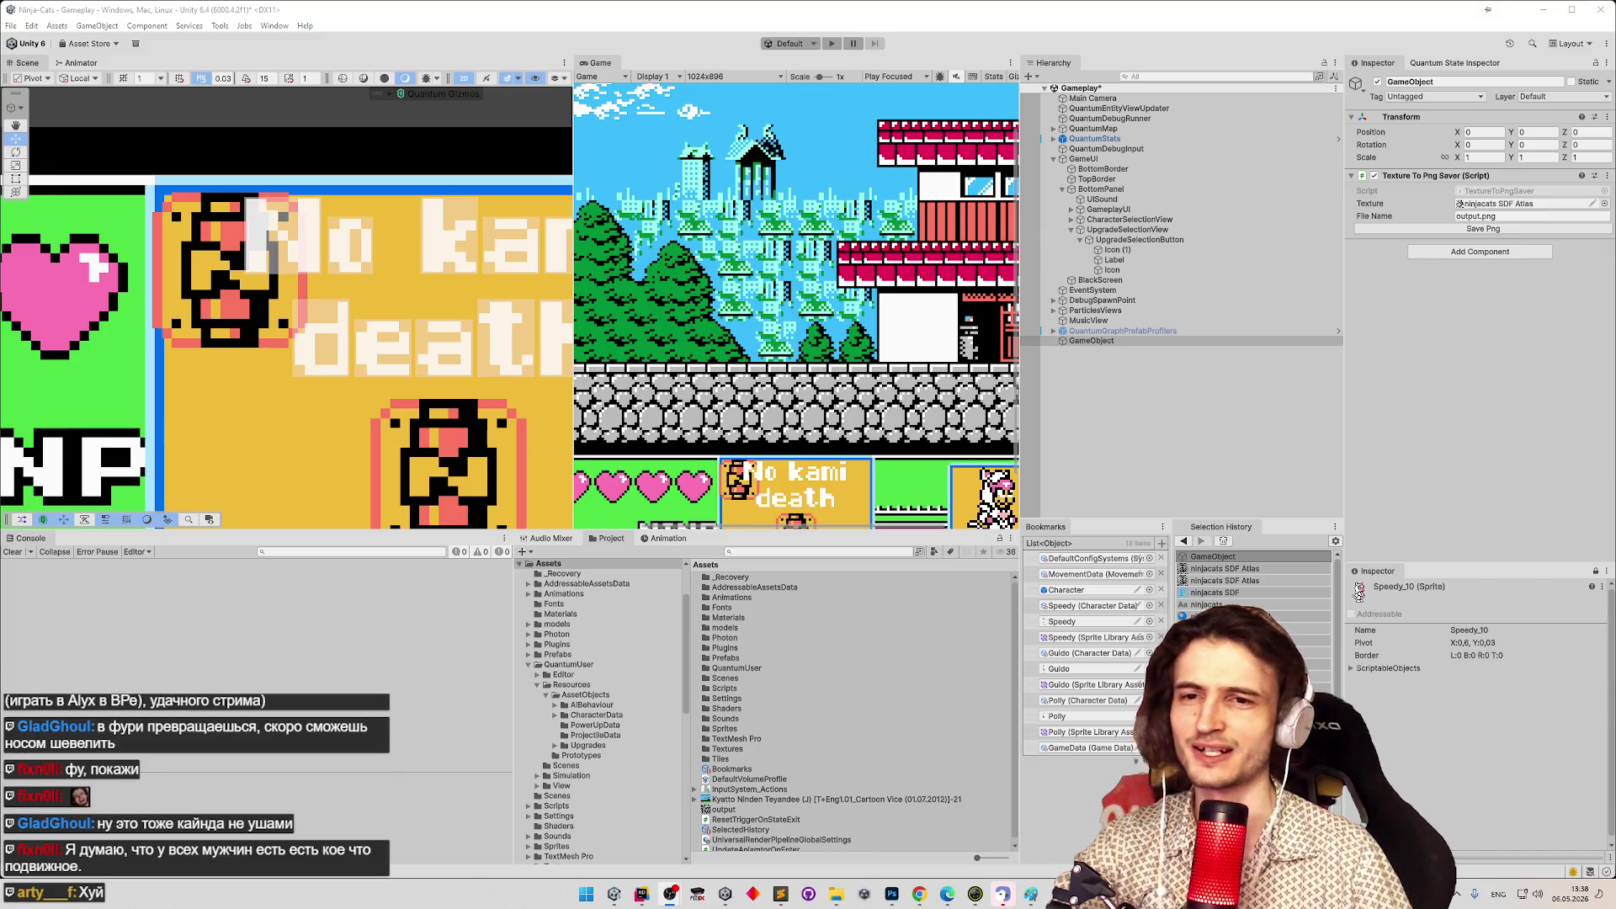
pyautogui.moveTo(790, 531); pyautogui.dragTo(790, 512)
pyautogui.moveTo(1025, 453)
pyautogui.mouseDown()
pyautogui.moveTo(1334, 454)
pyautogui.moveTo(1061, 454)
pyautogui.mouseUp()
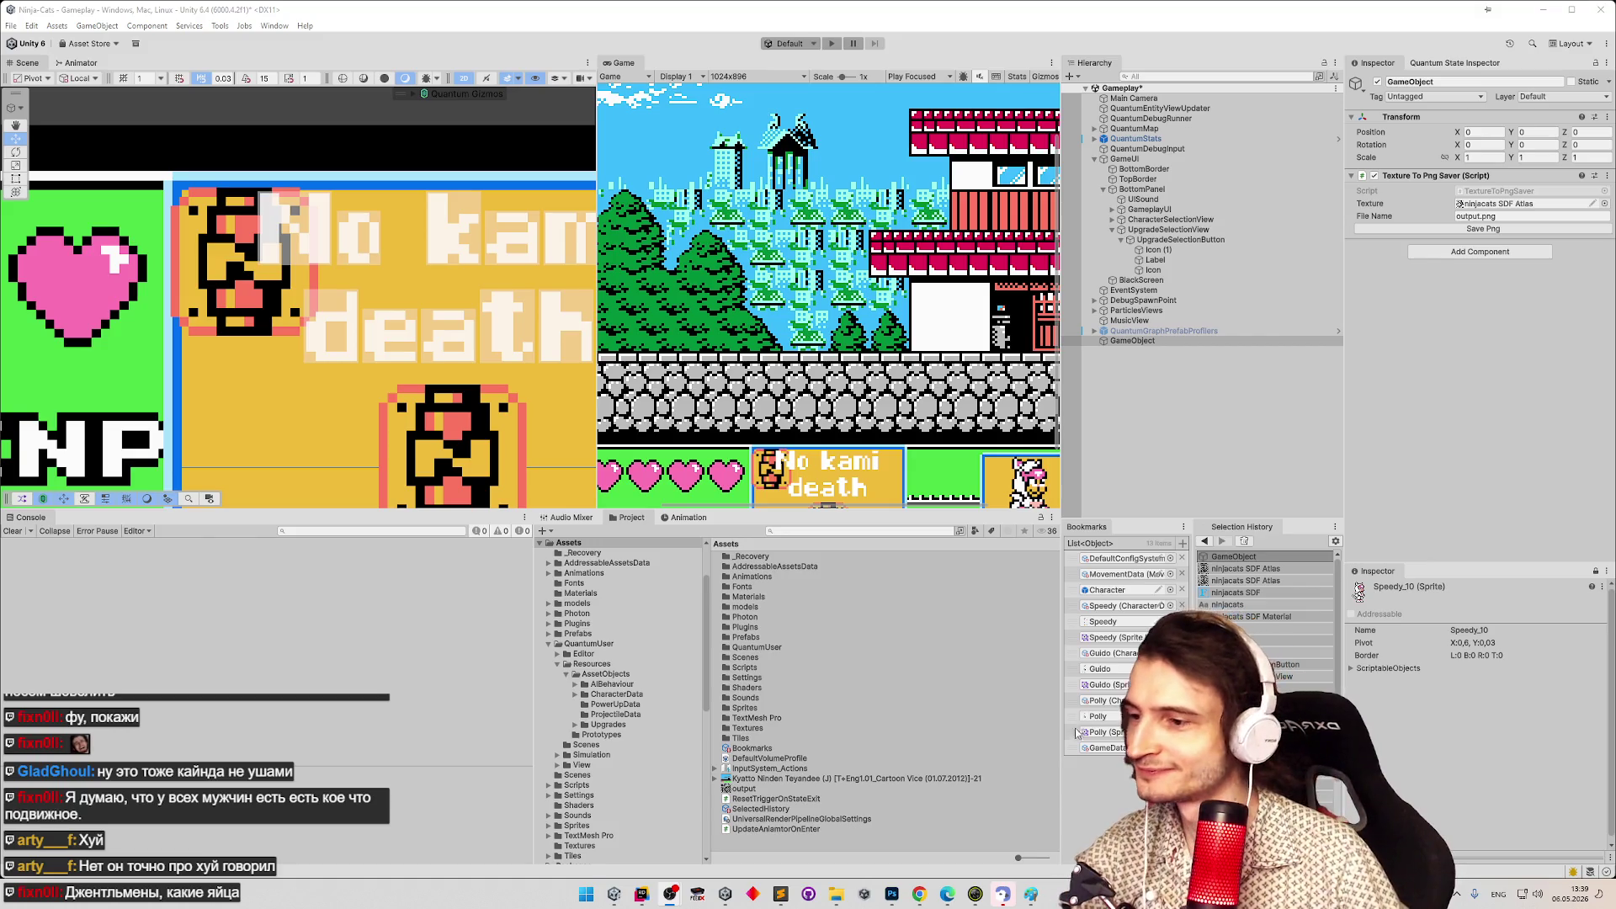
pyautogui.moveTo(1017, 857)
pyautogui.mouseDown()
pyautogui.moveTo(1044, 857)
pyautogui.moveTo(1012, 858)
pyautogui.mouseUp()
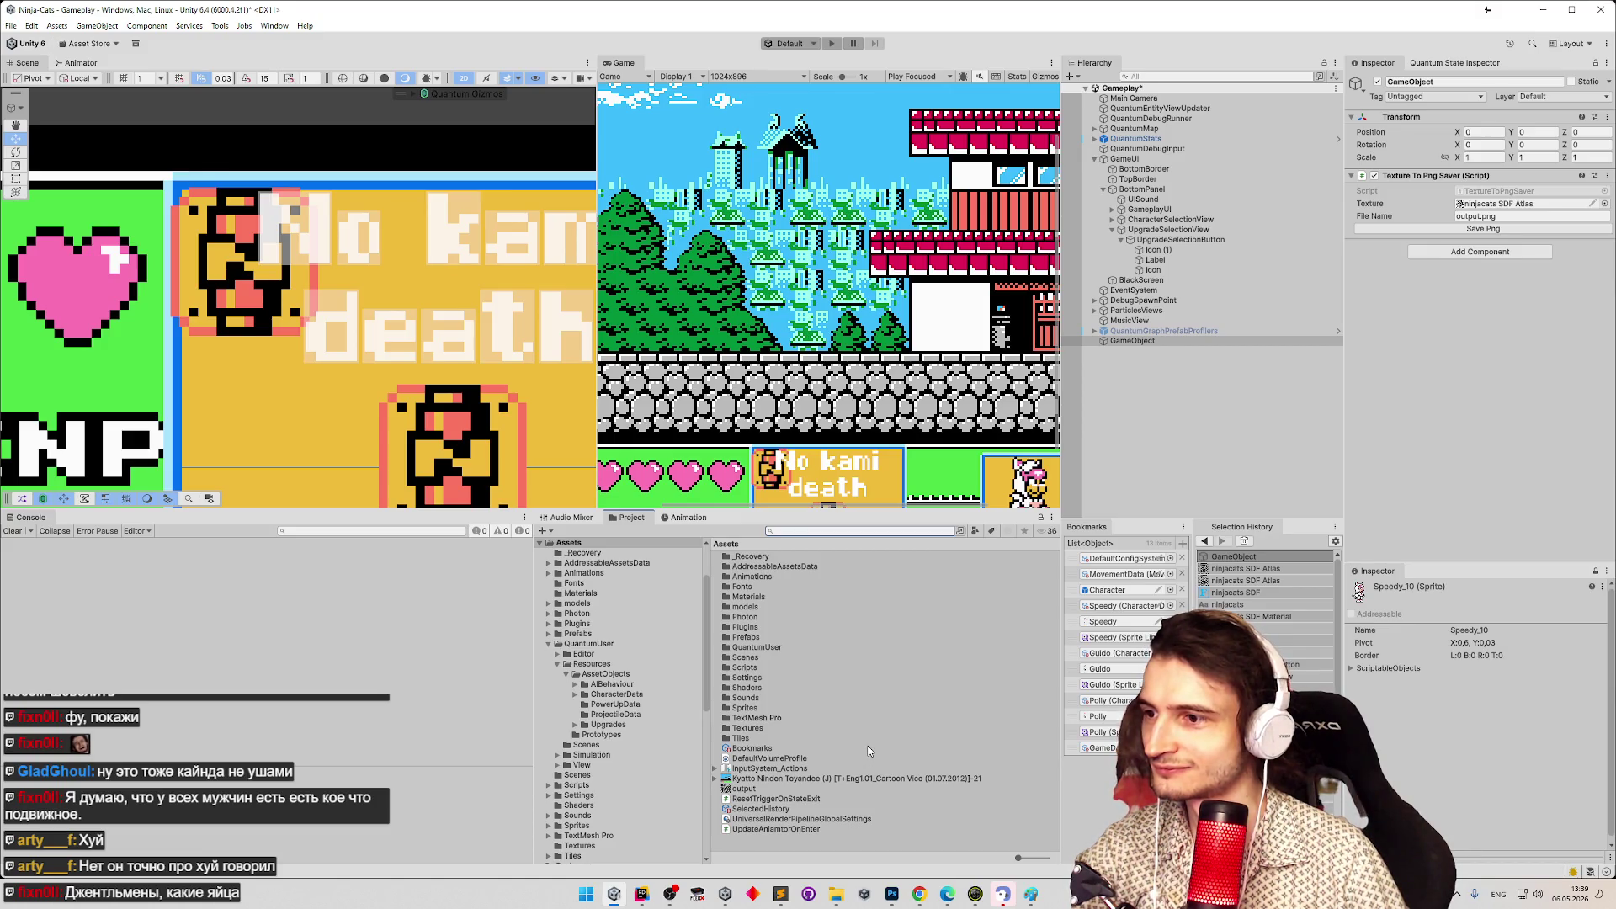
pyautogui.rightClick(584, 546)
# Show the project in File Explorer, search it for 'output' and select the 512 x 512 output.png.
pyautogui.click(640, 174)
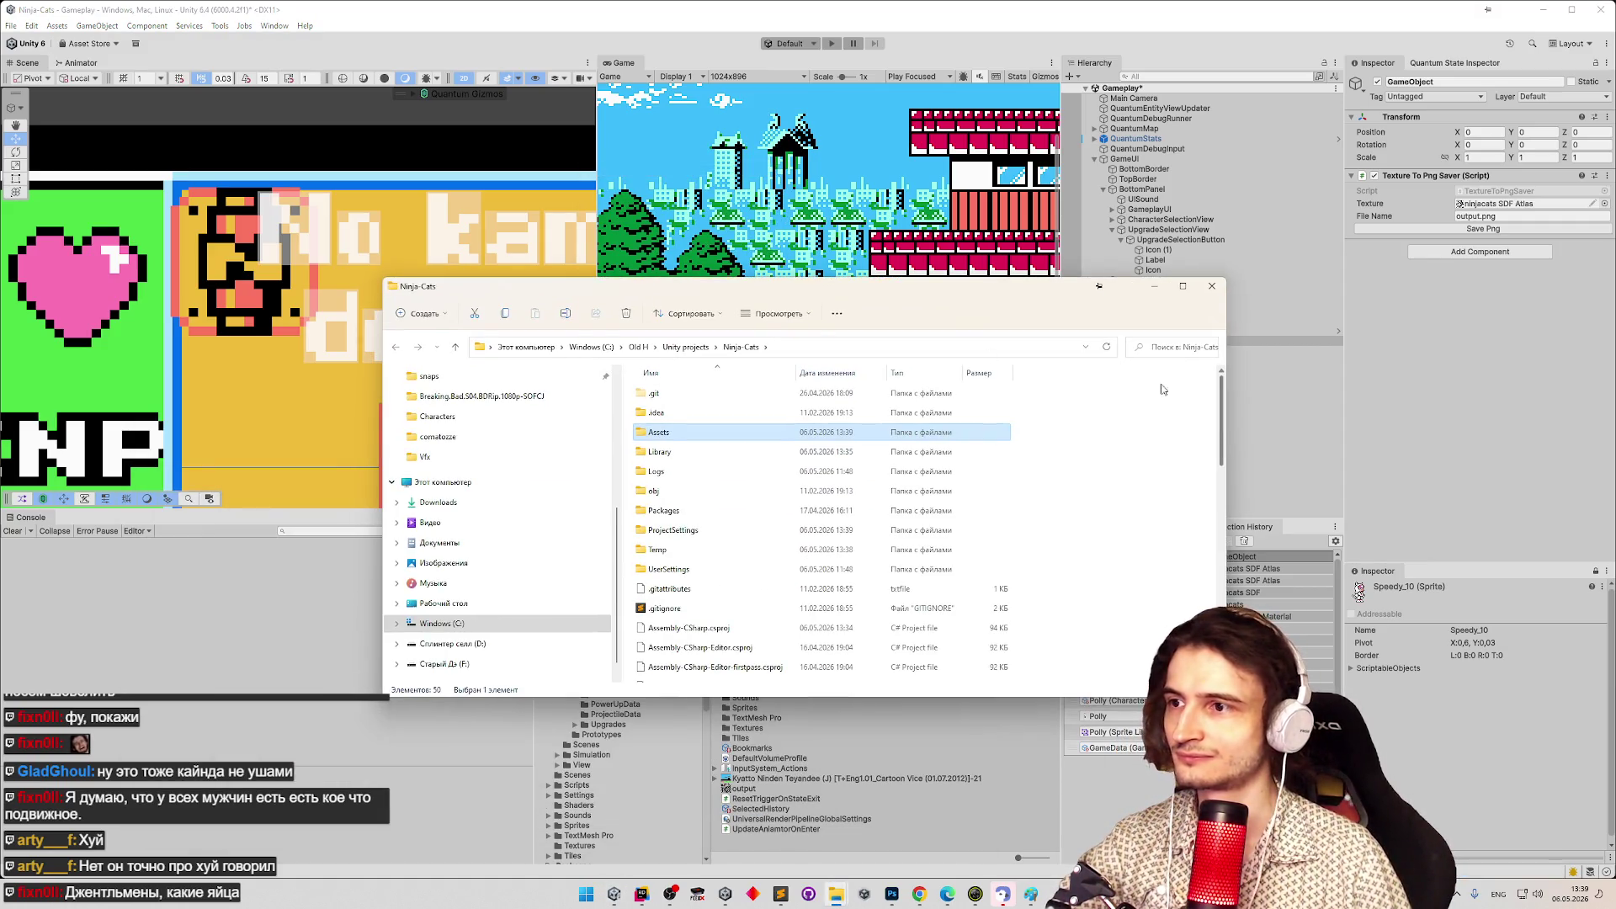
pyautogui.click(1155, 349)
pyautogui.write('o')
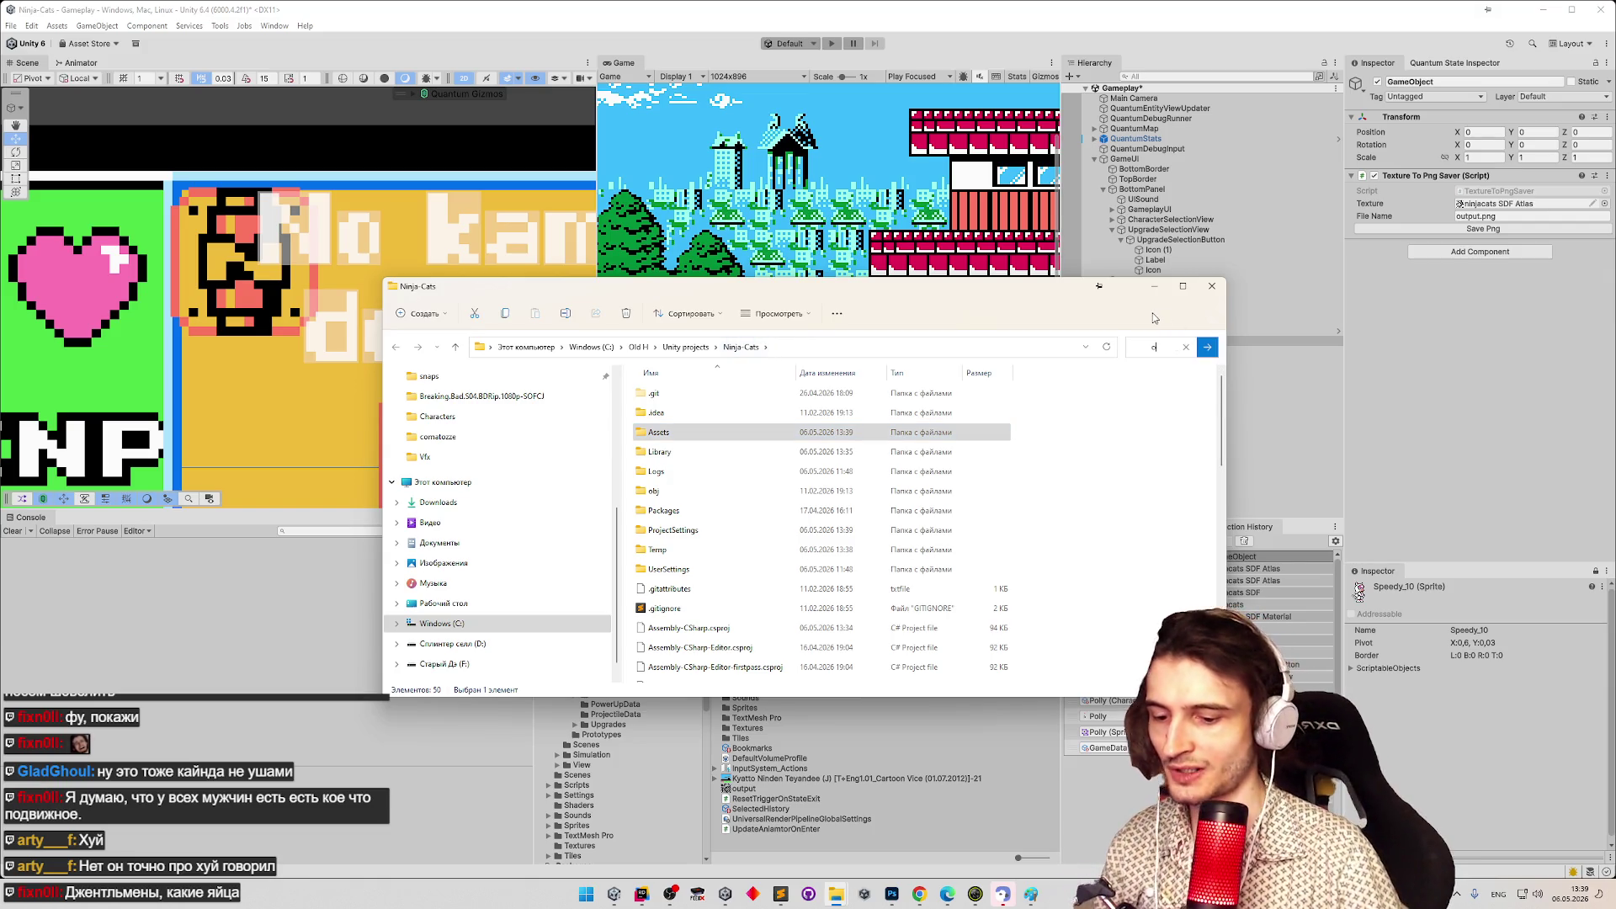
pyautogui.write('utput.')
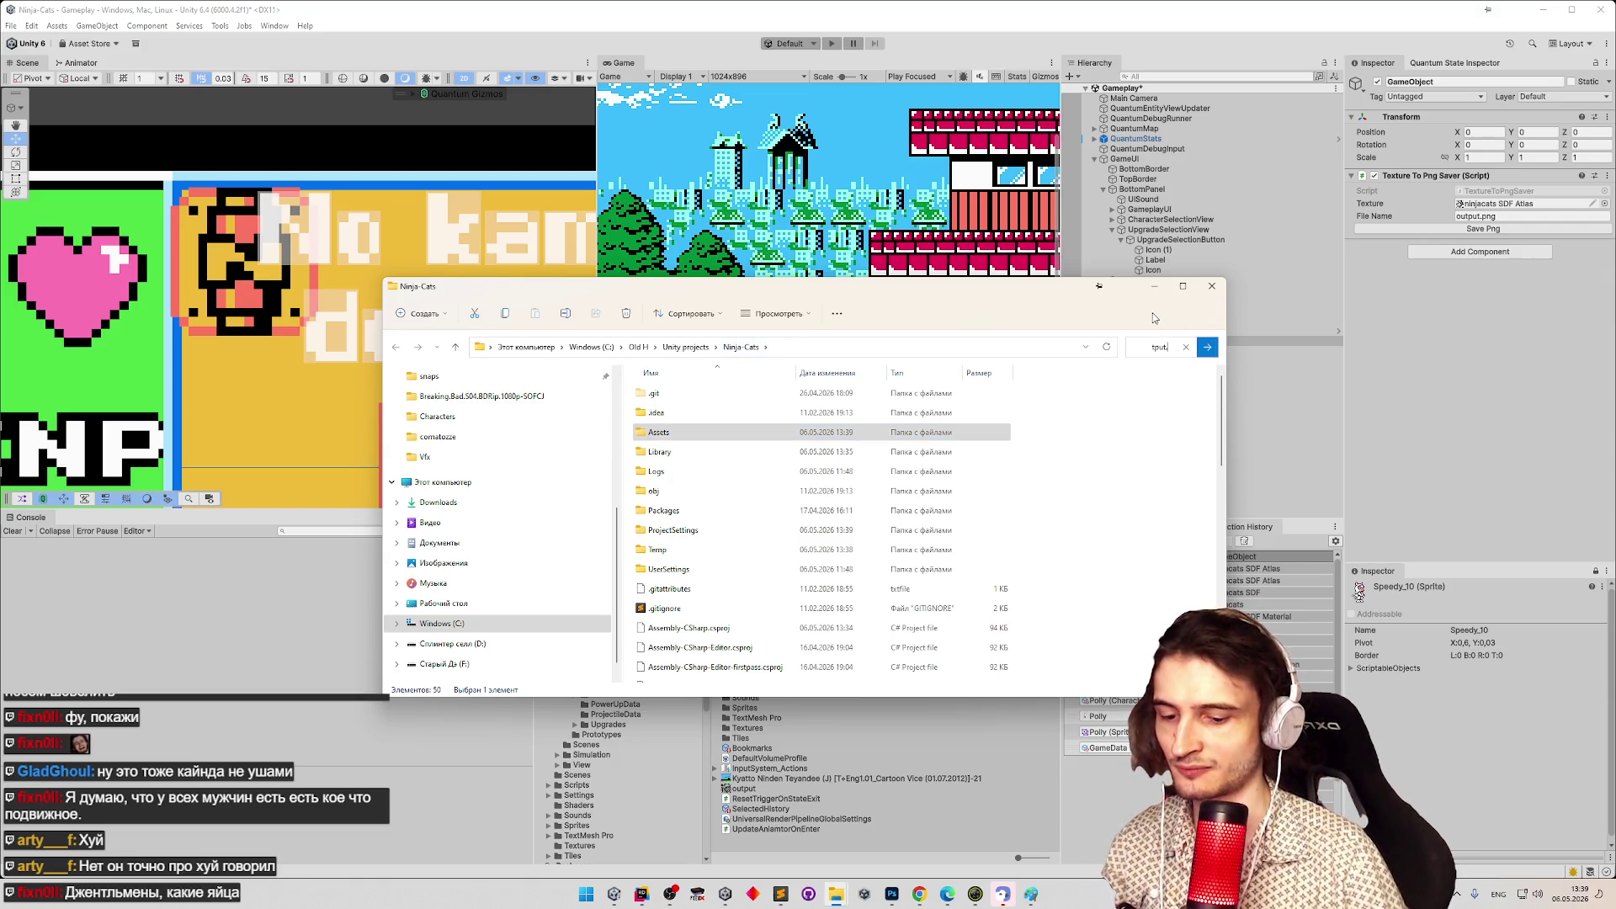
pyautogui.press('Return')
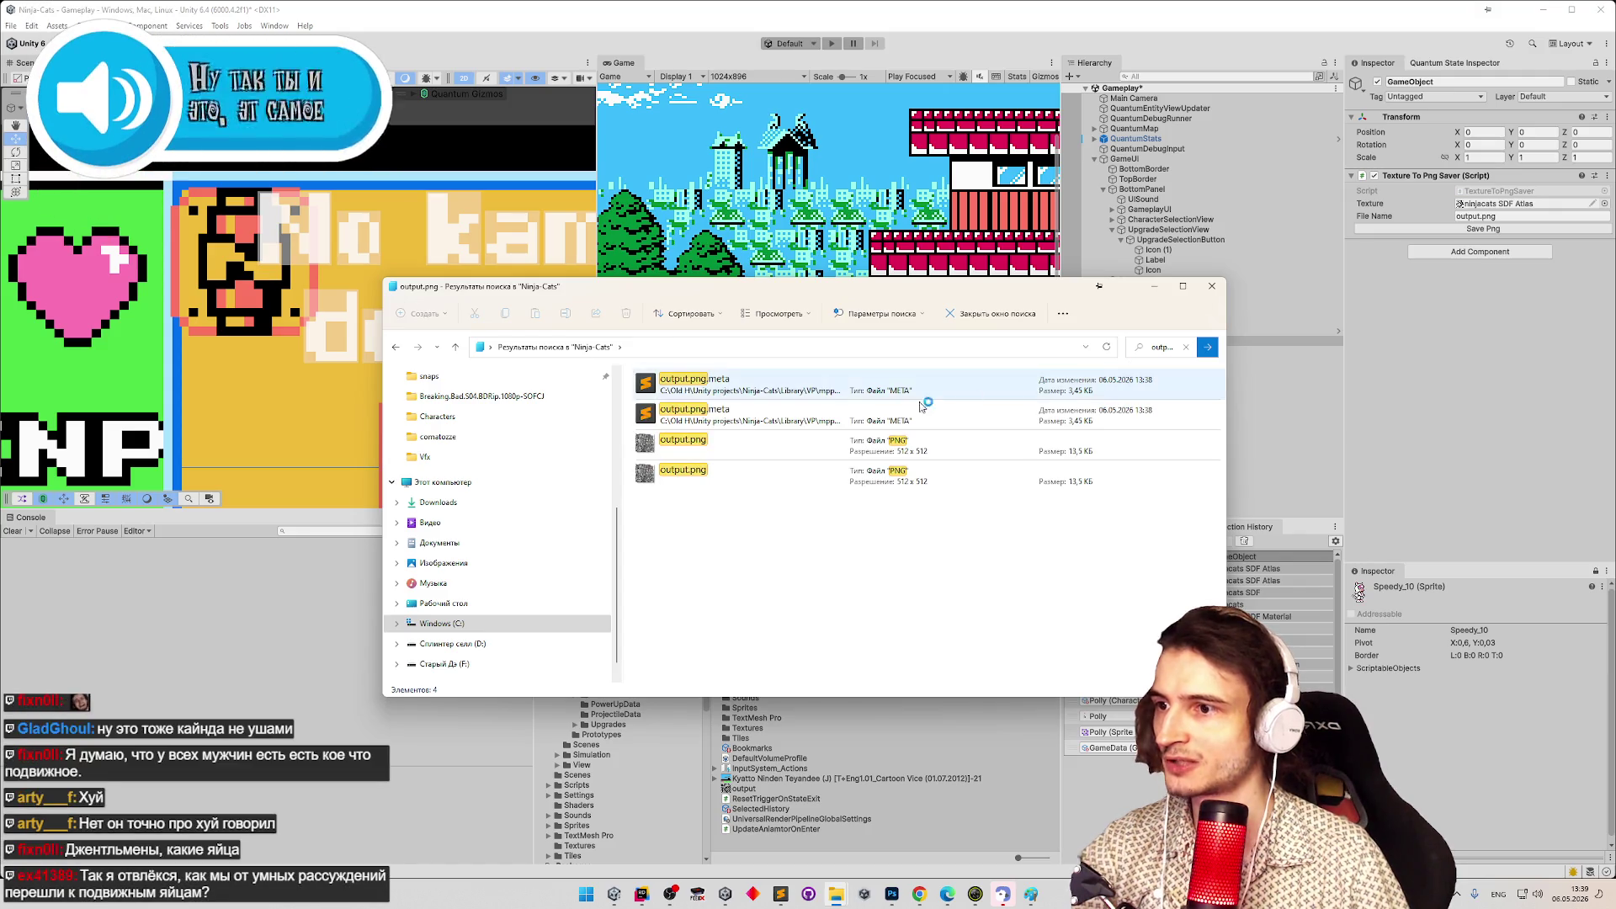
pyautogui.click(830, 440)
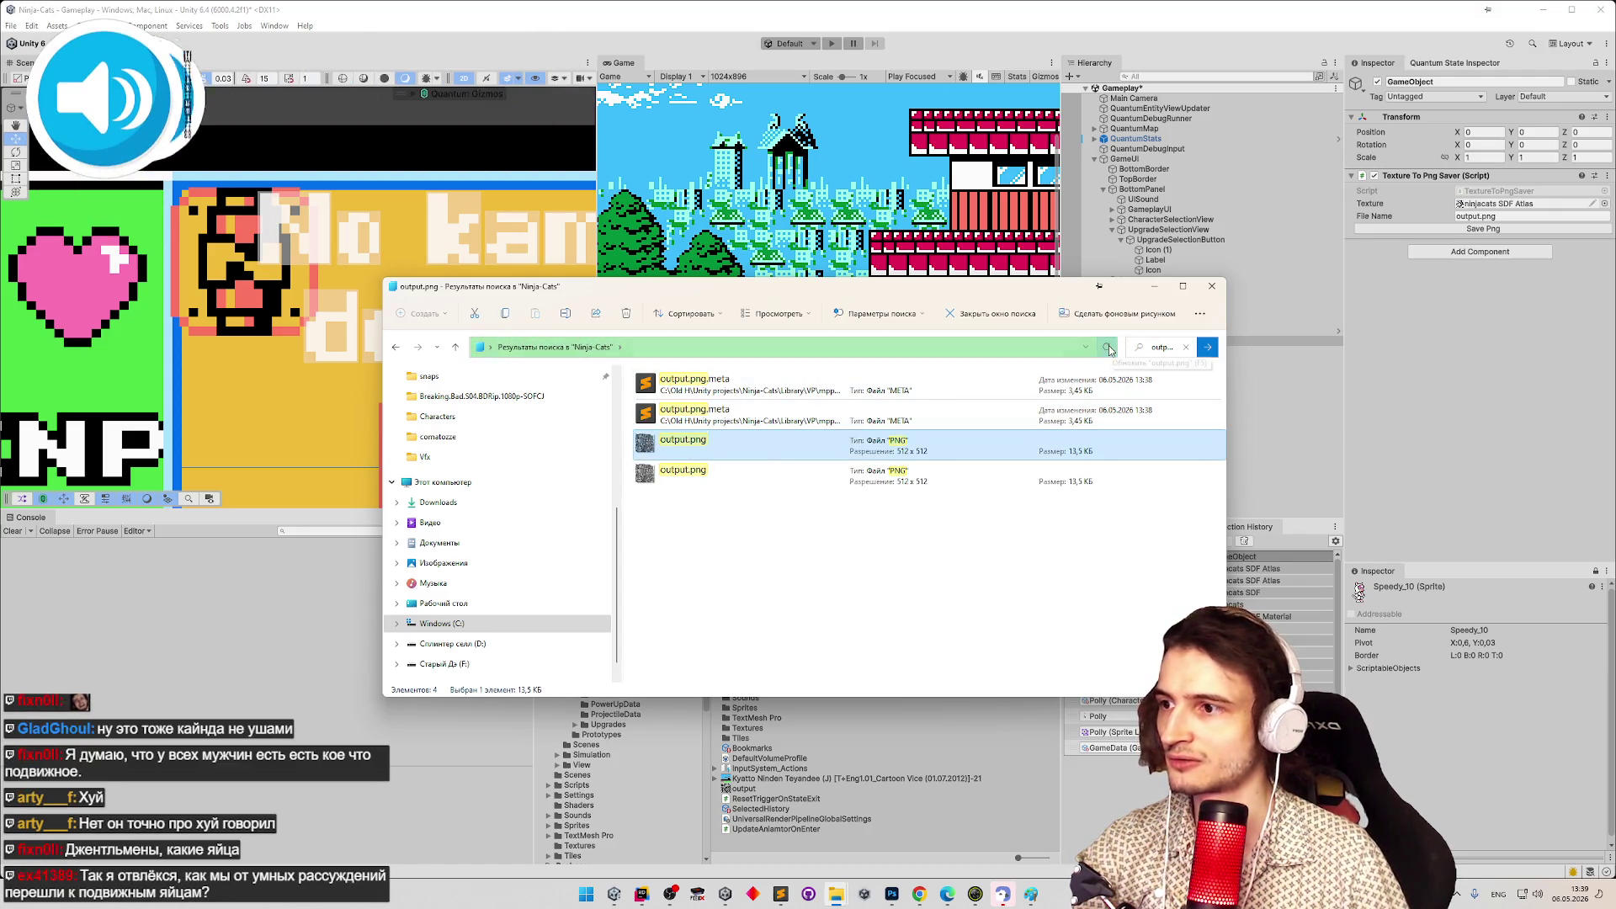
# Open output.png's file location, confirming it at 14 KB in Assets, then return to Rider.
pyautogui.rightClick(781, 459)
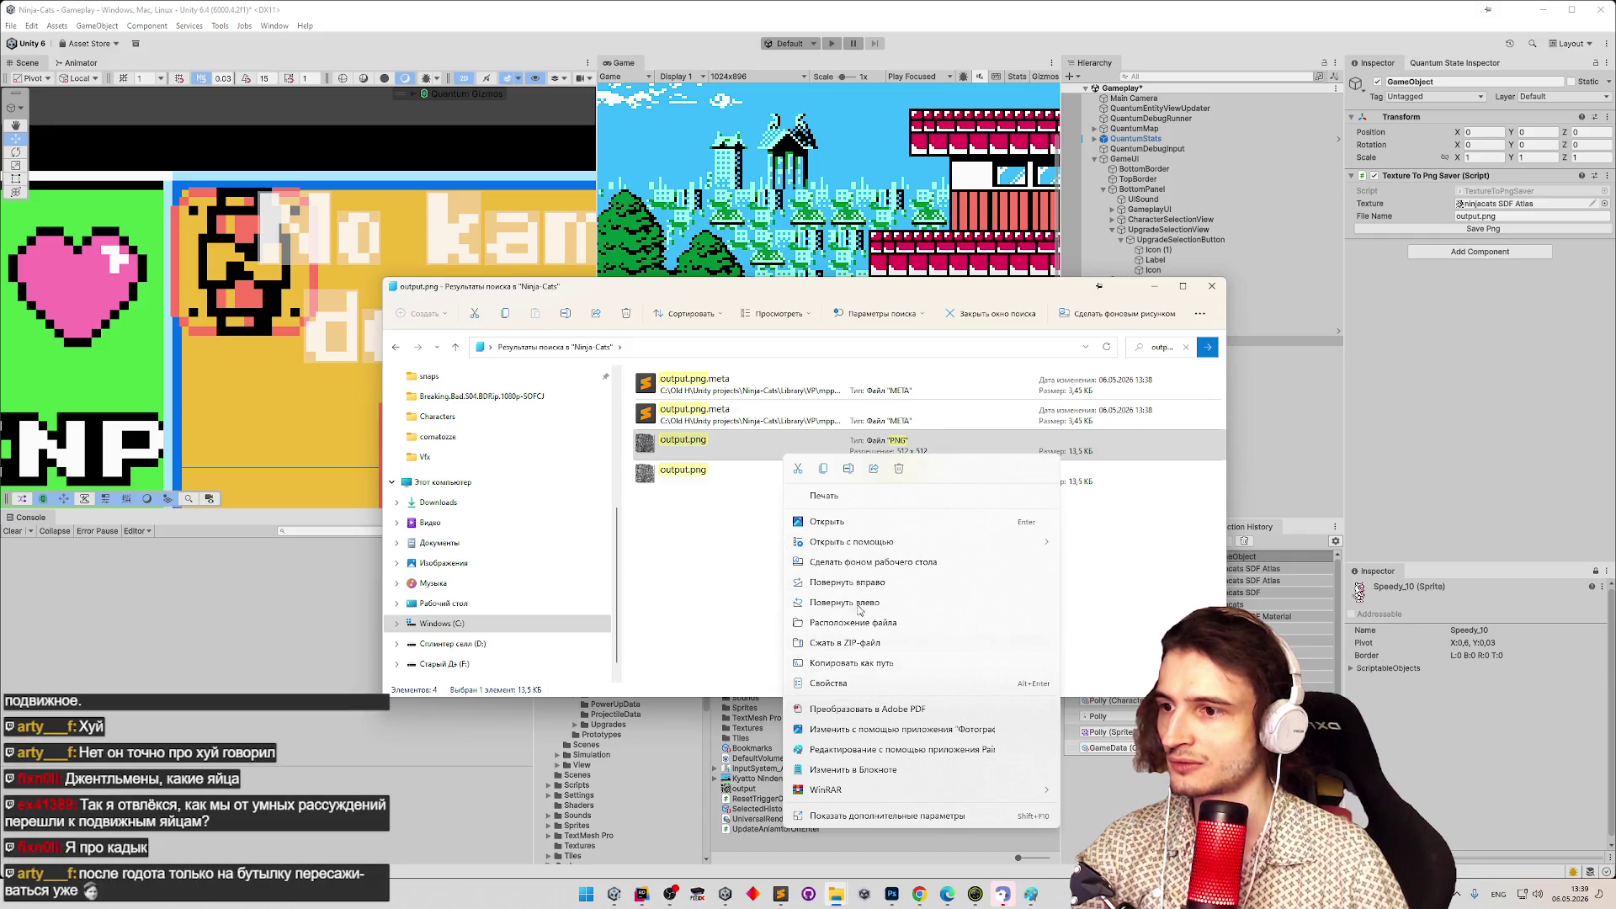
pyautogui.click(856, 622)
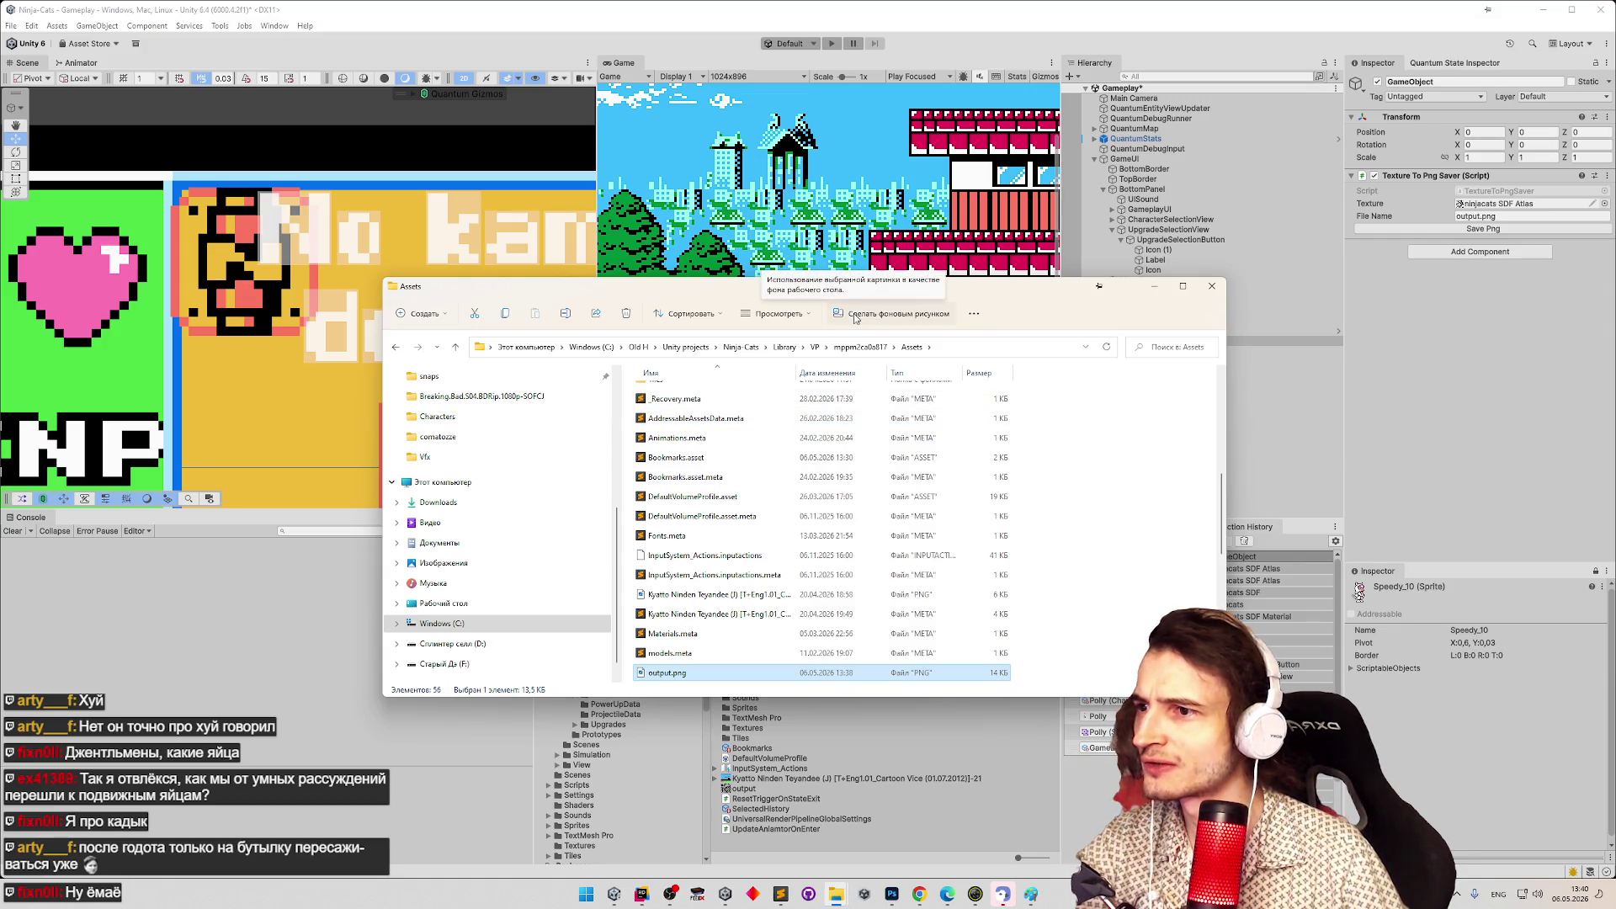
pyautogui.moveTo(1214, 532); pyautogui.dragTo(1210, 561)
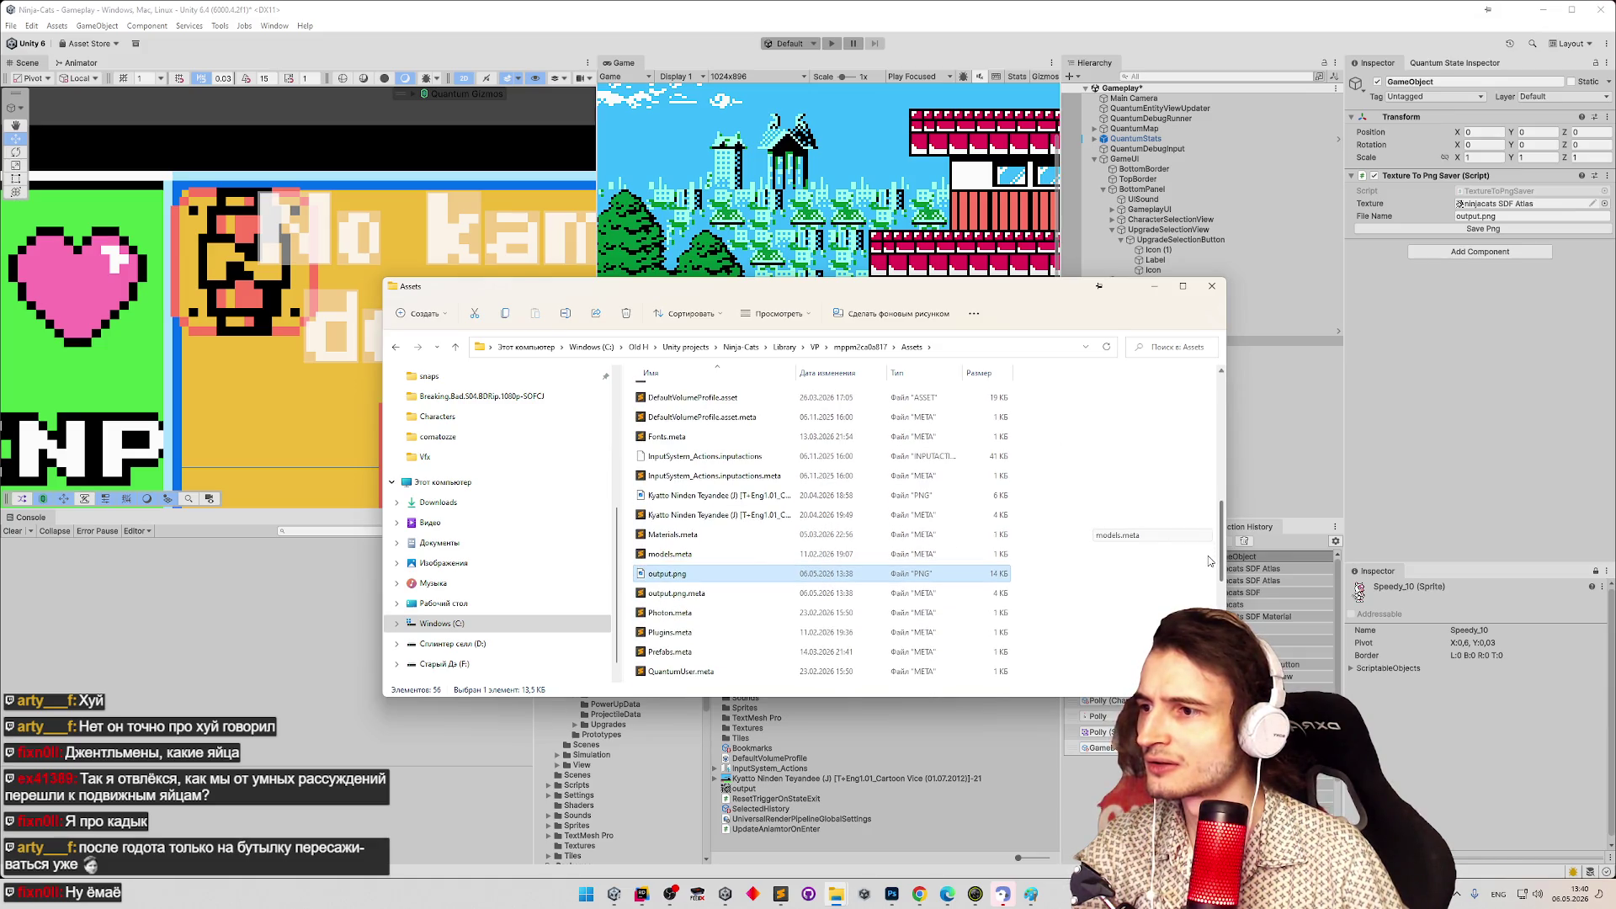
pyautogui.scroll(5, 1209, 562)
pyautogui.scroll(-5, 1178, 554)
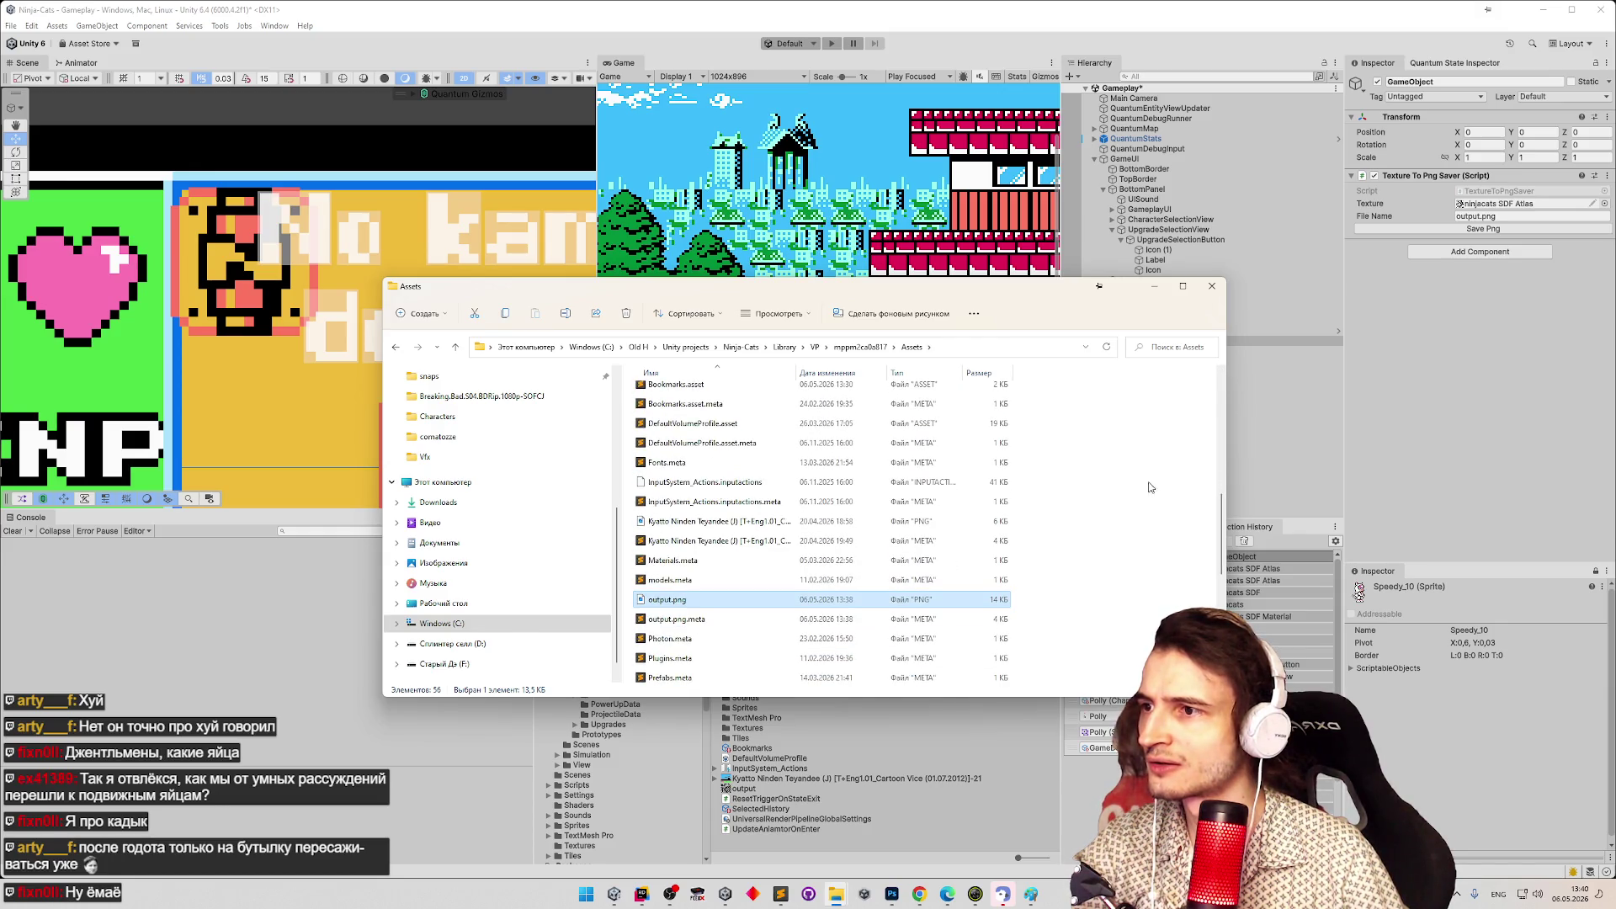
pyautogui.click(642, 894)
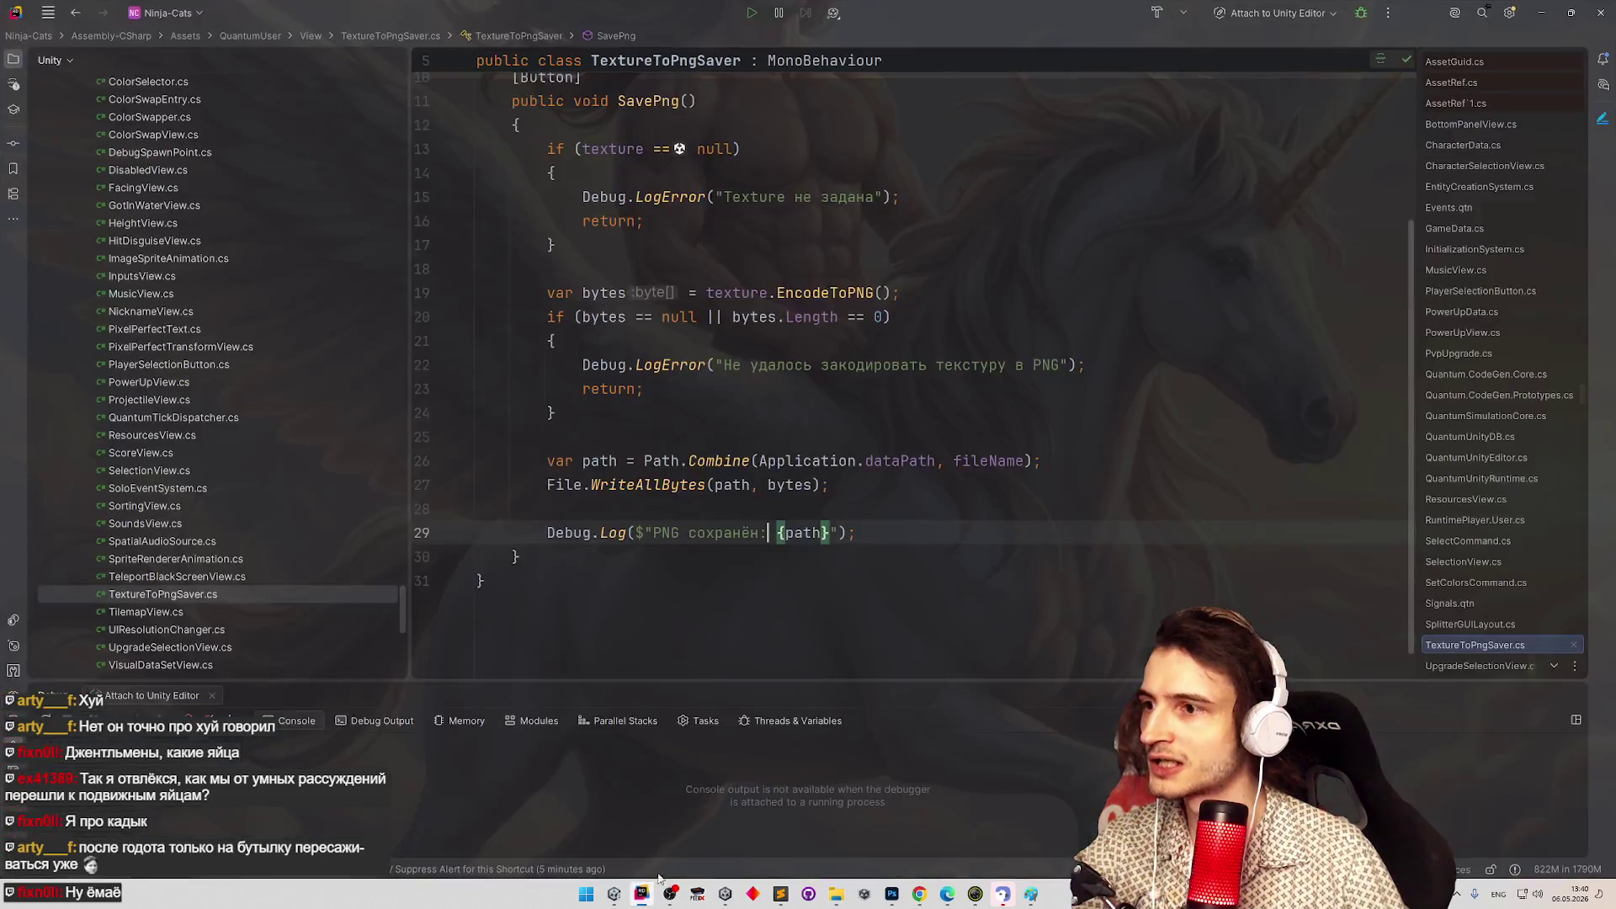
# Check the fileName and dataPath save-path code in TextureToPngSaver.cs, then minimize Rider.
pyautogui.scroll(3, 804, 578)
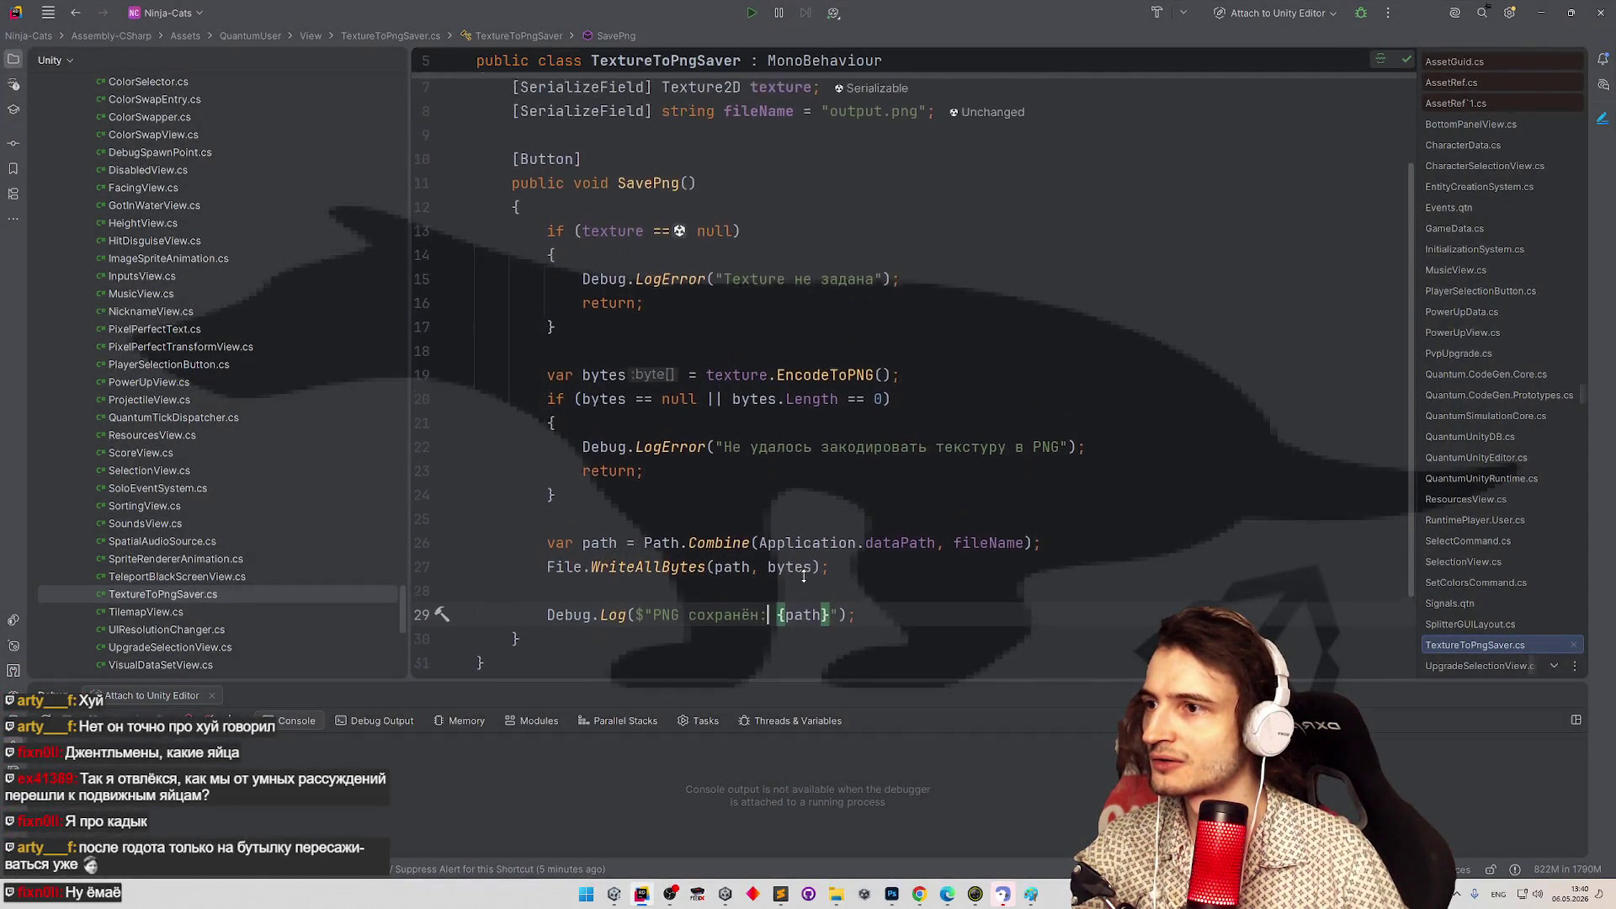
pyautogui.click(758, 200)
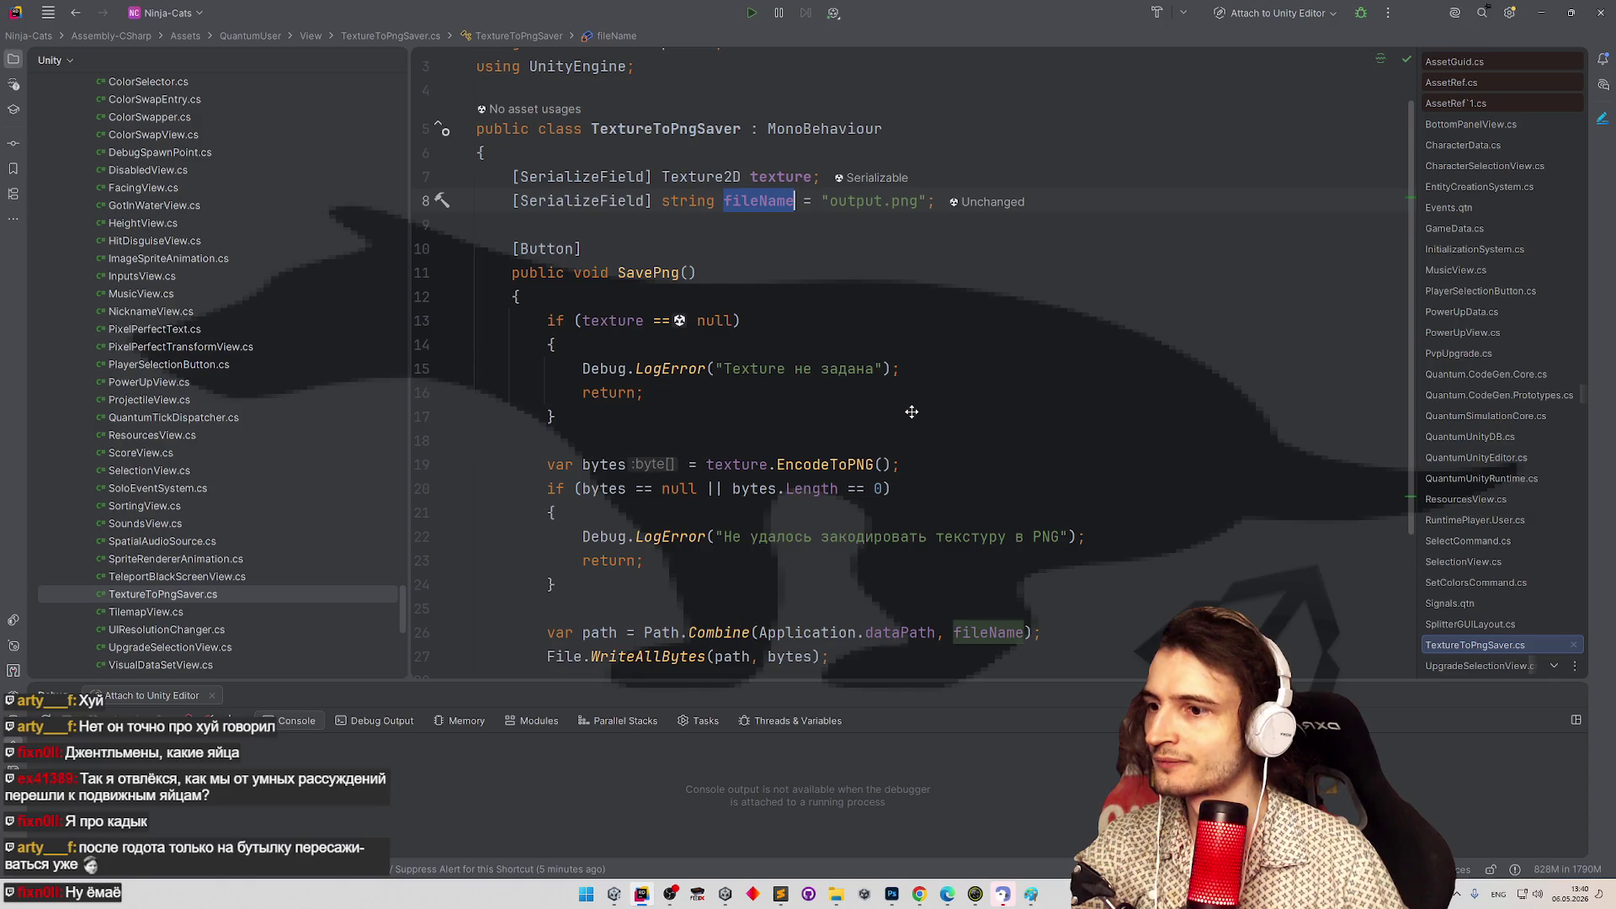
pyautogui.scroll(-2, 905, 421)
pyautogui.click(934, 548)
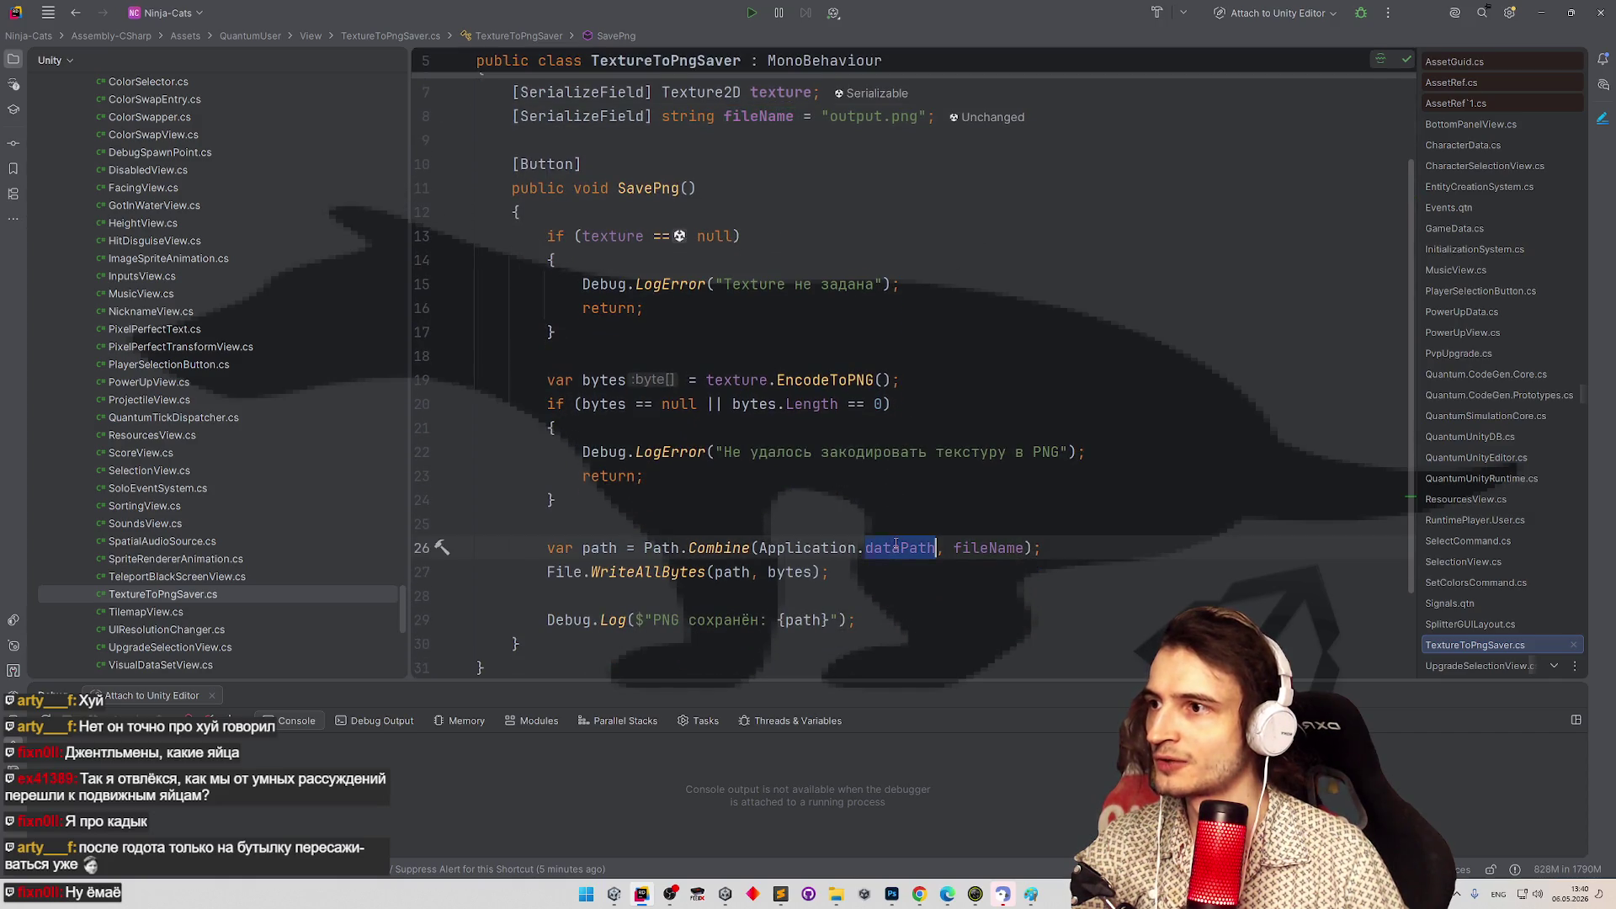
pyautogui.click(925, 477)
pyautogui.click(1539, 12)
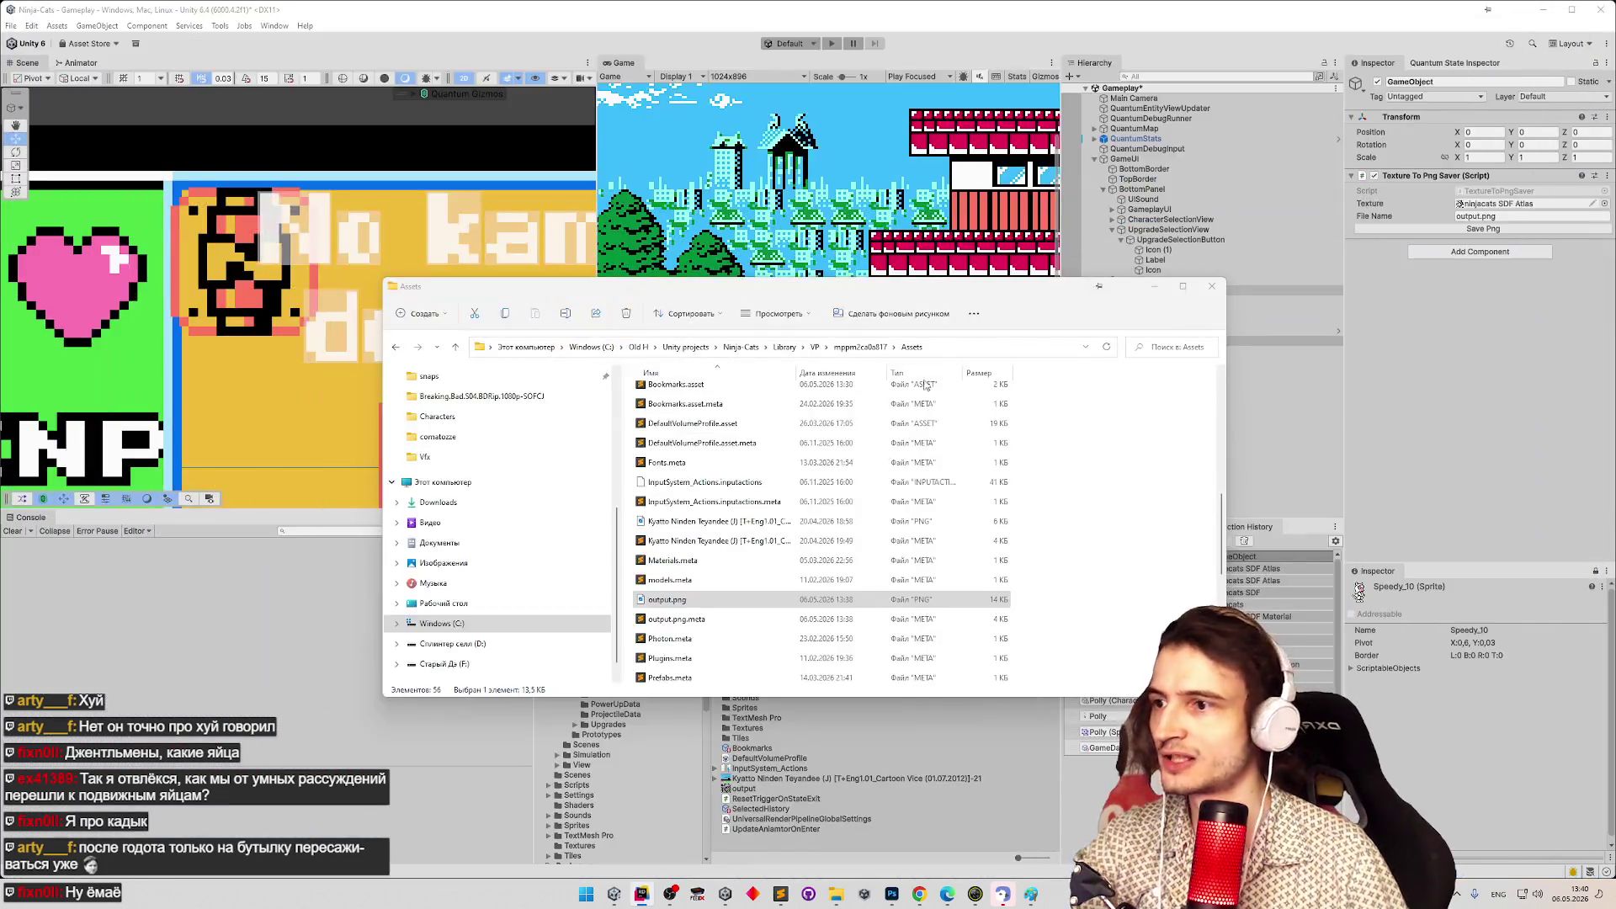
# Preview output.png in the Photos viewer, then close it.
pyautogui.click(694, 601)
pyautogui.rightClick(694, 601)
pyautogui.click(687, 602)
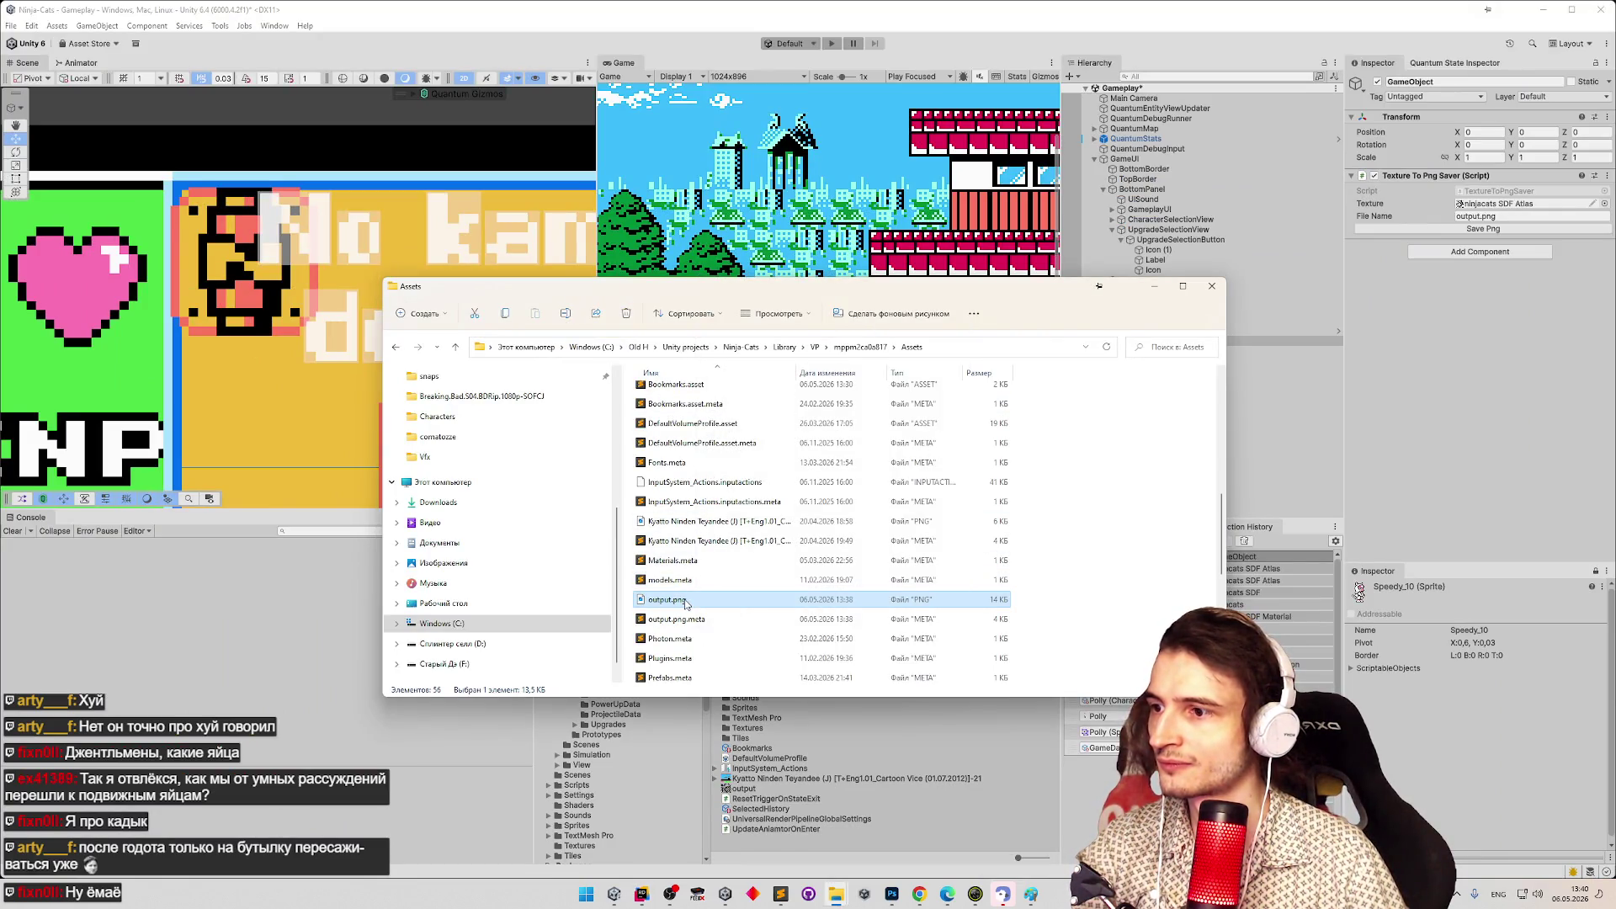
pyautogui.doubleClick(686, 603)
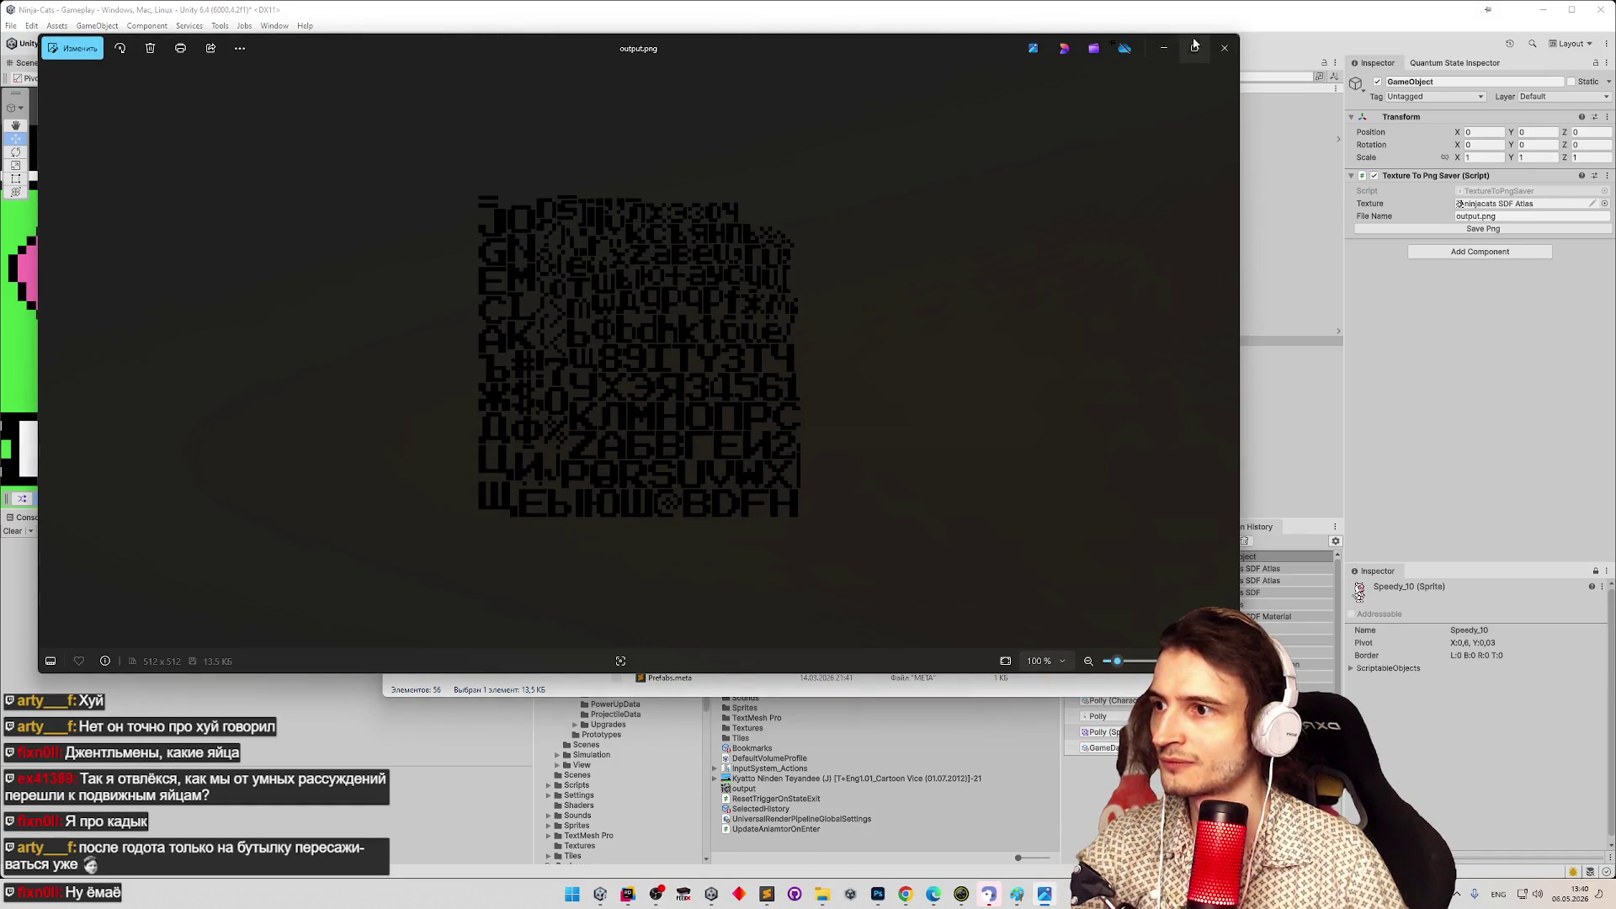
pyautogui.click(1225, 48)
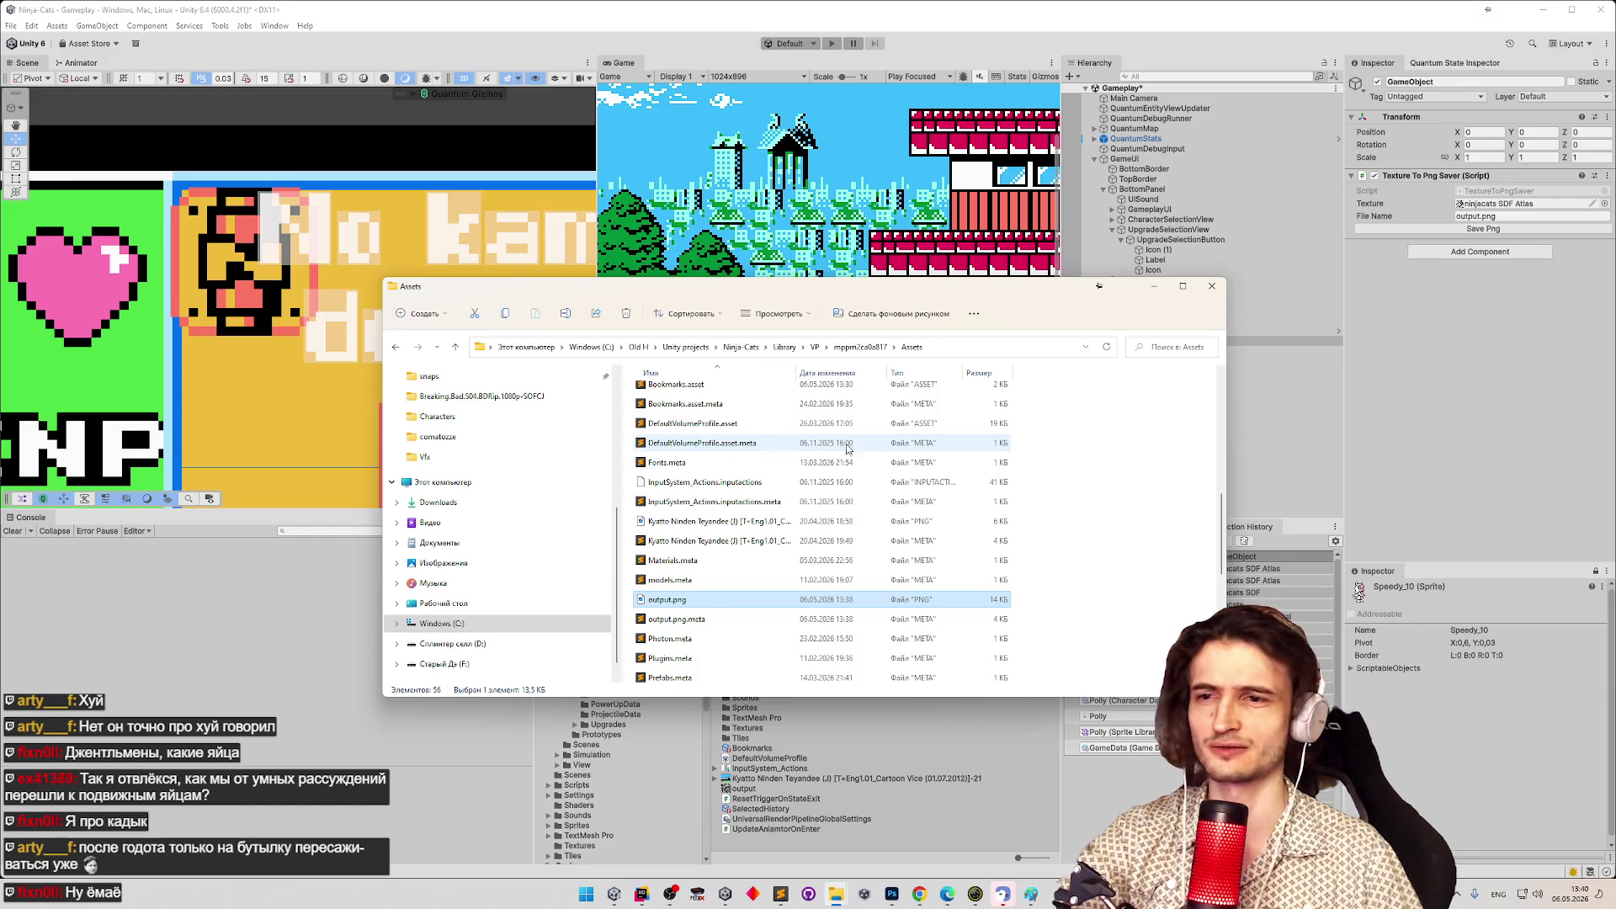
# Open output.png in Photoshop via the Open with menu.
pyautogui.rightClick(673, 602)
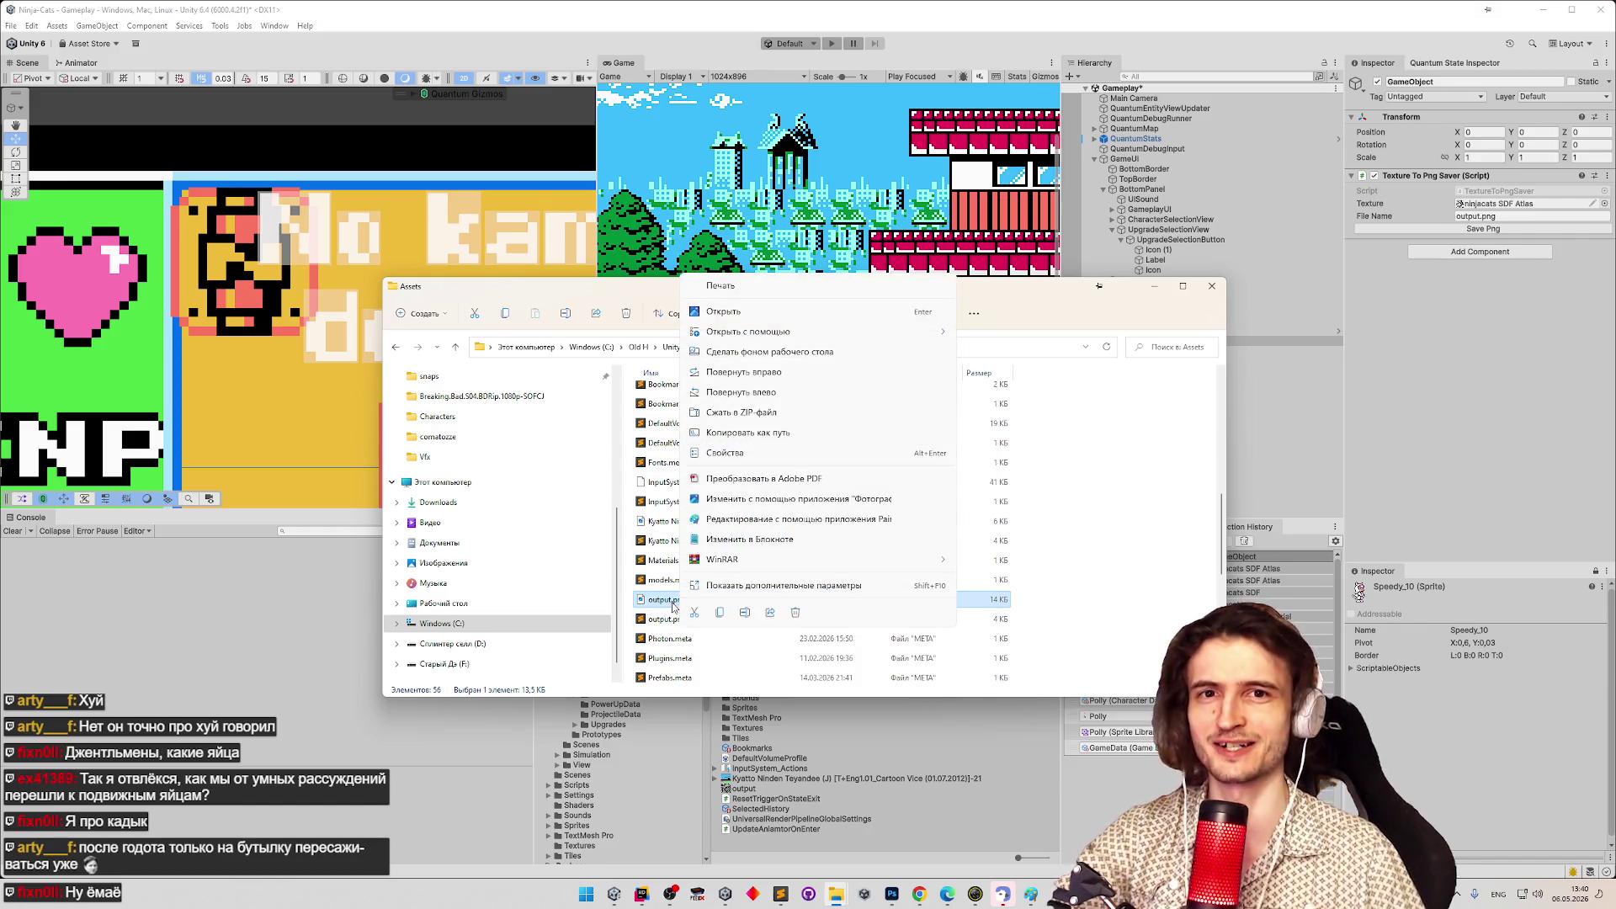
pyautogui.moveTo(912, 332)
pyautogui.click(1002, 329)
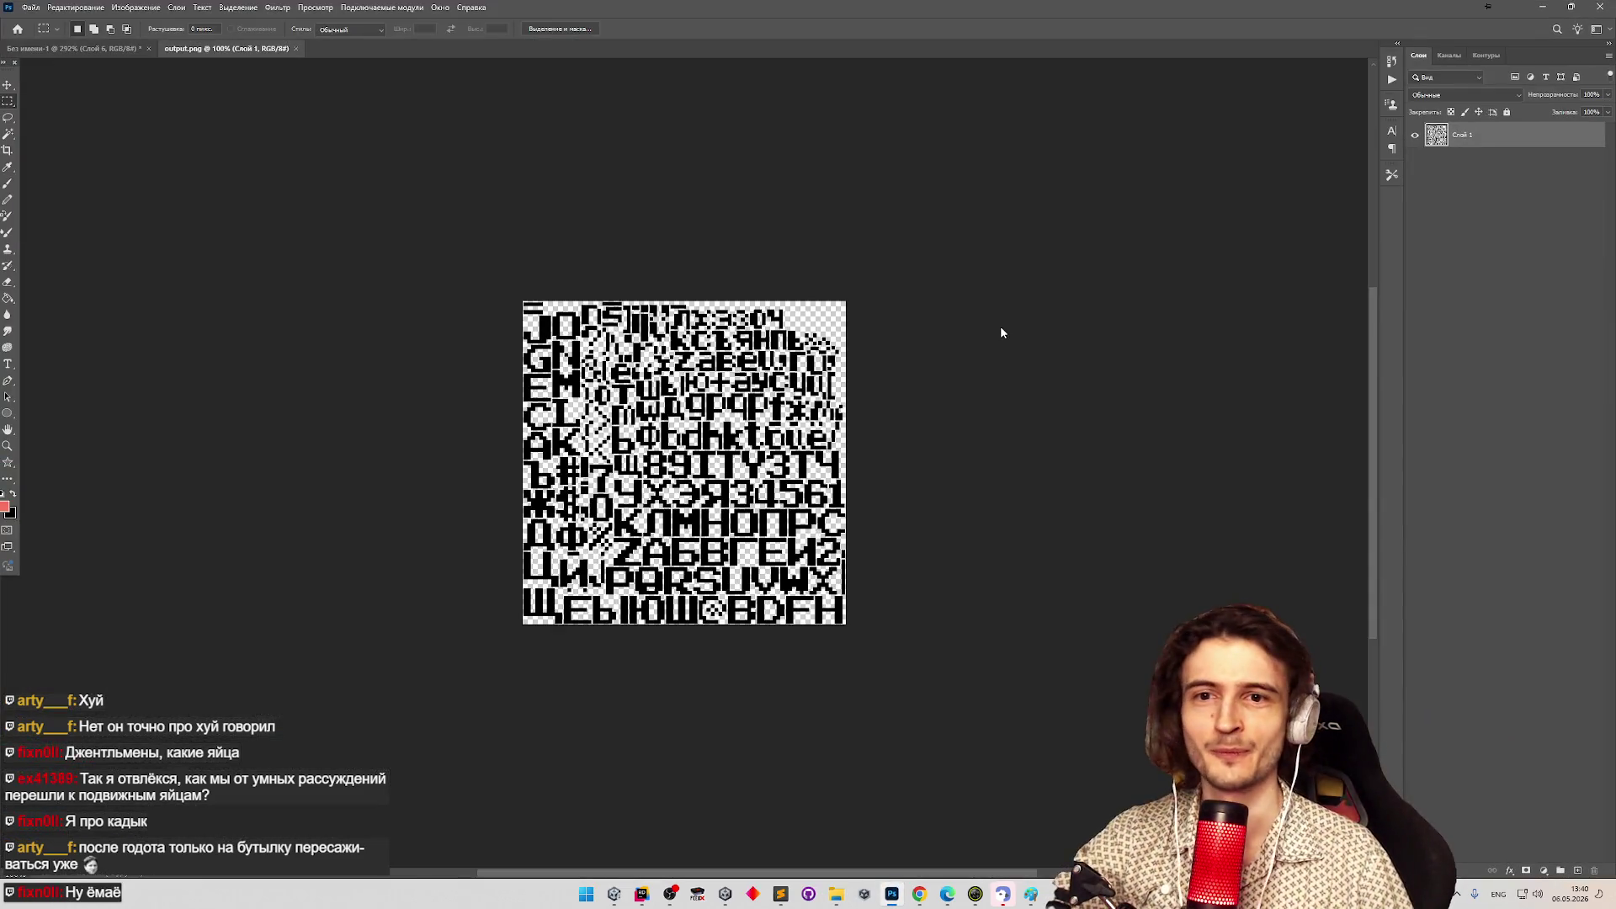
# Zoom output.png to about 190% and select the top rows of glyphs.
pyautogui.press('z')
pyautogui.moveTo(581, 394); pyautogui.dragTo(620, 395)
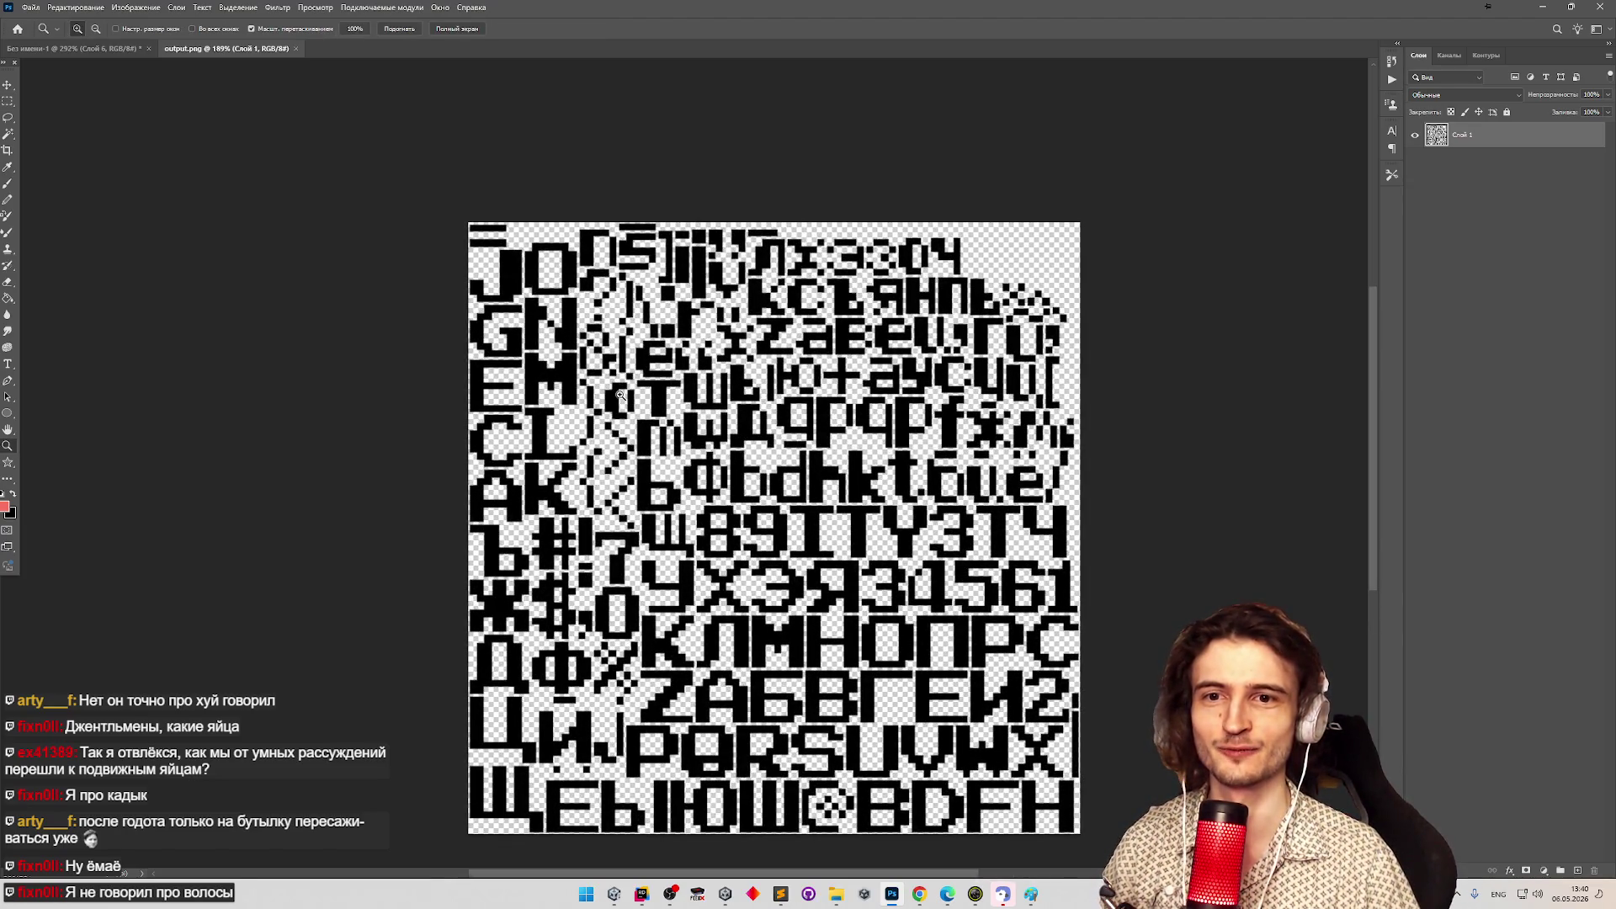
pyautogui.press('m')
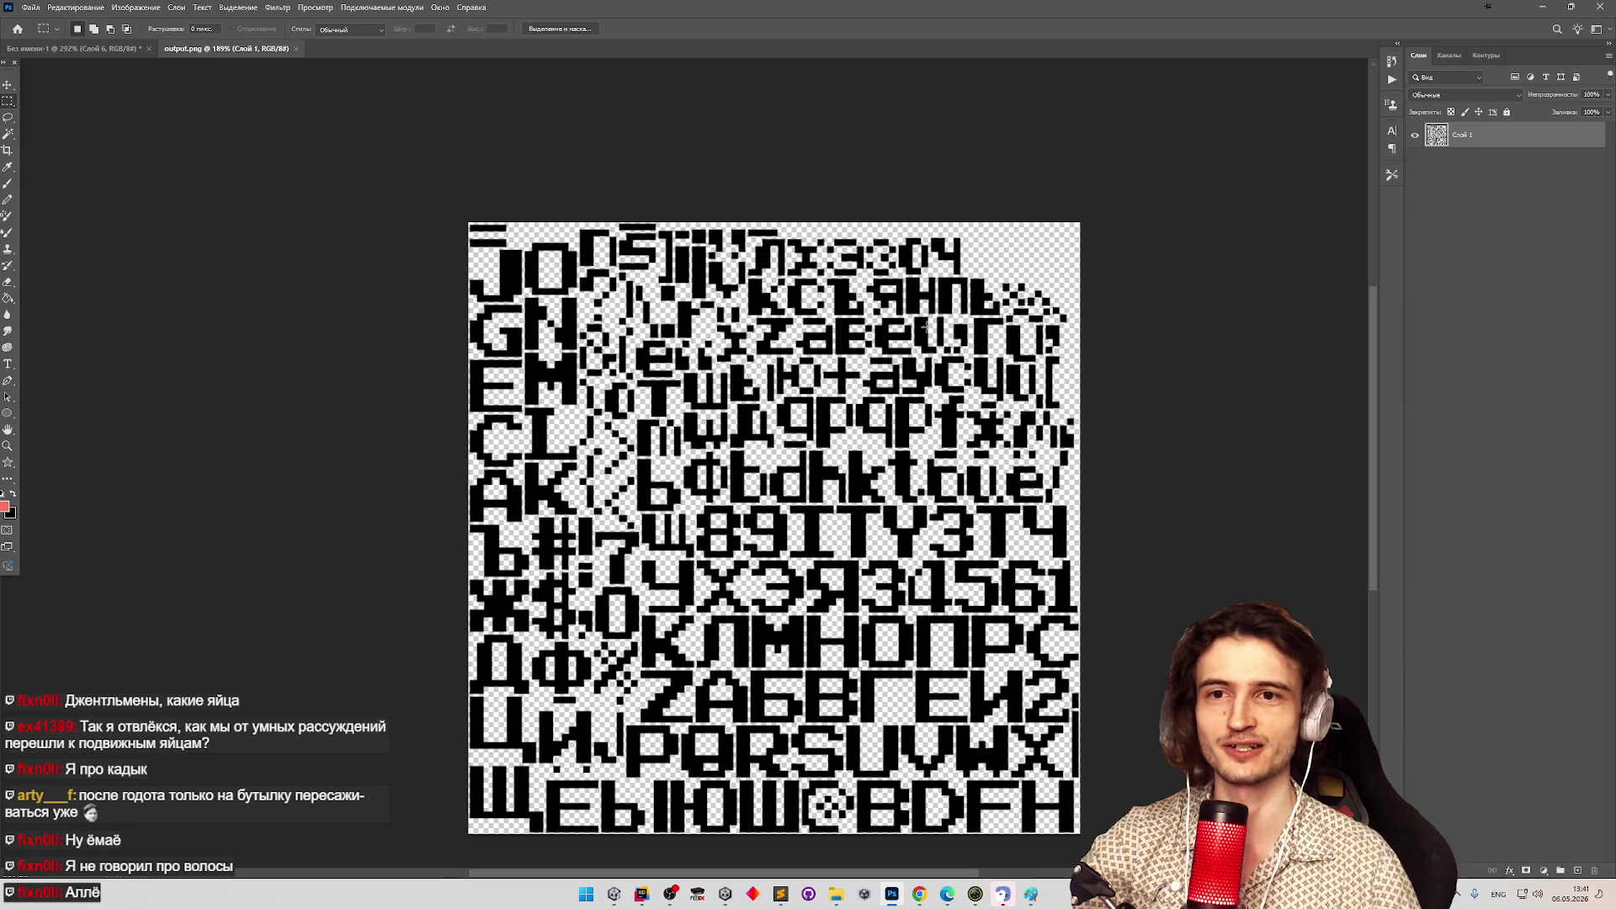
pyautogui.press('z')
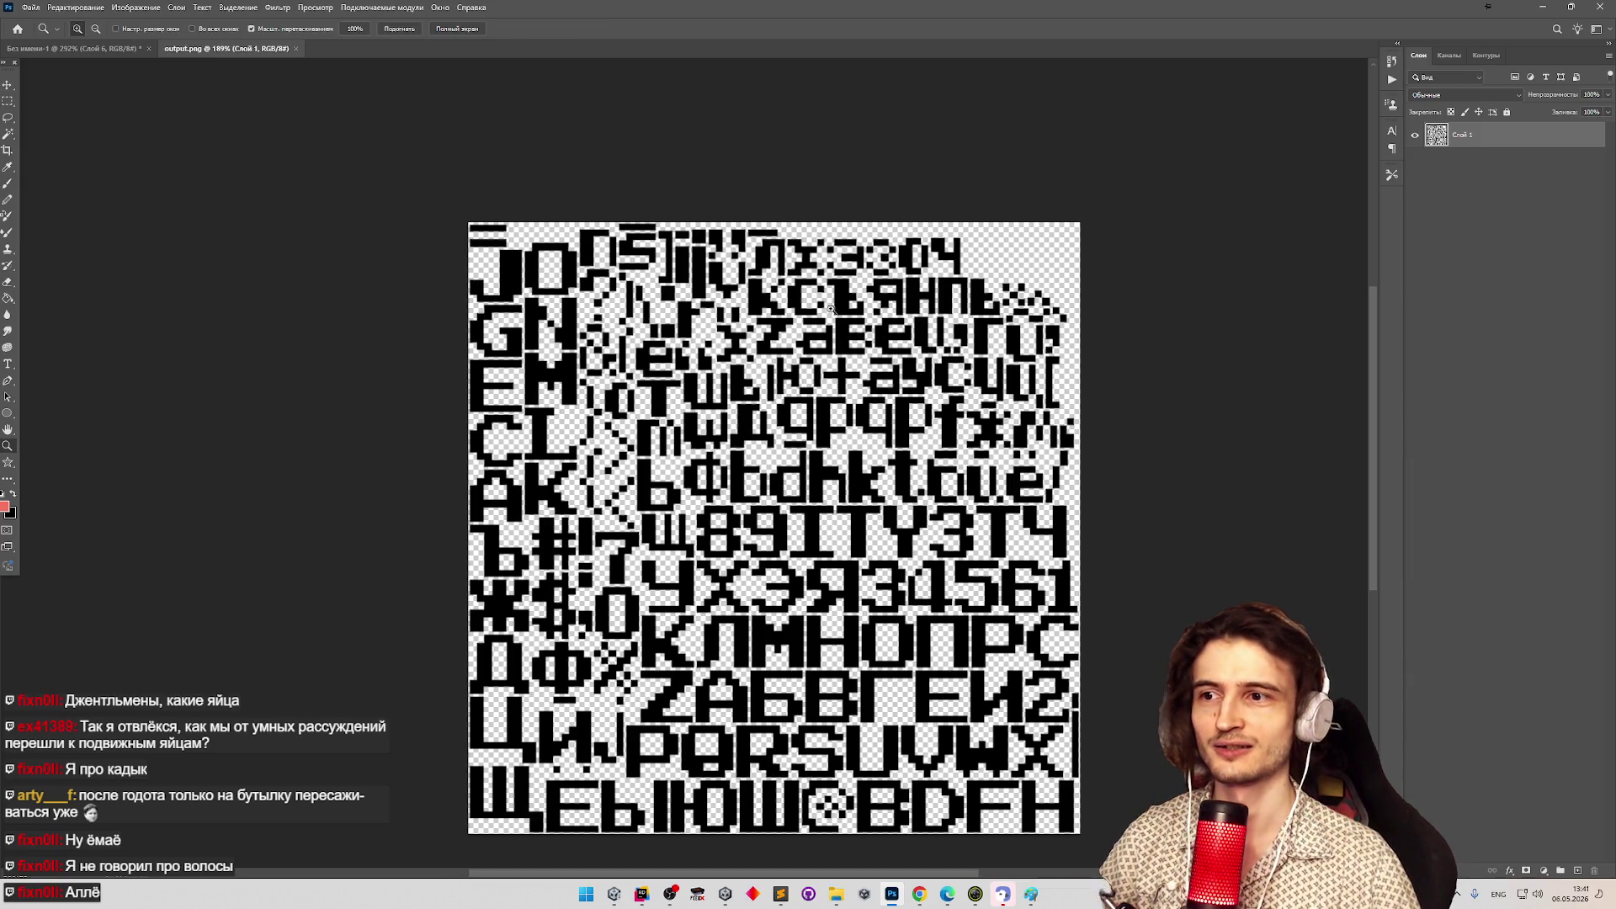
pyautogui.moveTo(823, 427)
pyautogui.mouseDown()
pyautogui.moveTo(644, 437)
pyautogui.moveTo(846, 454)
pyautogui.mouseUp()
pyautogui.press('m')
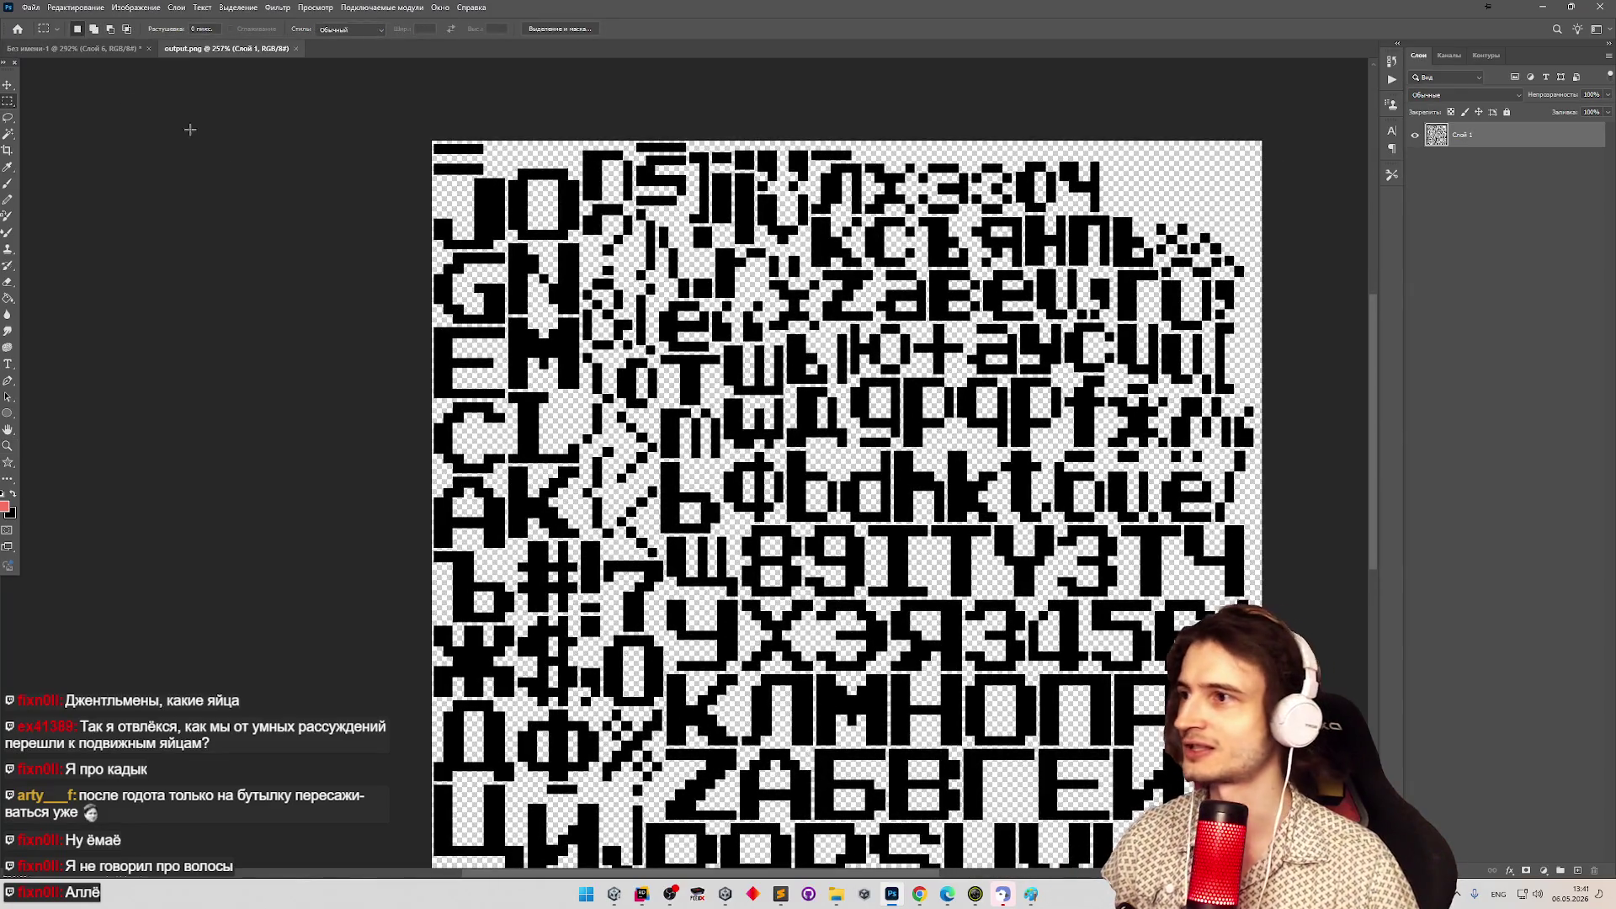
pyautogui.moveTo(402, 156)
pyautogui.mouseDown()
pyautogui.moveTo(1219, 256)
pyautogui.moveTo(1304, 245)
pyautogui.mouseUp()
# Zoom to about 243% and marquee a small pixel strip, extending it to 31 px wide.
pyautogui.press('z')
pyautogui.moveTo(469, 115)
pyautogui.mouseDown()
pyautogui.moveTo(505, 130)
pyautogui.moveTo(472, 127)
pyautogui.mouseUp()
pyautogui.scroll(-1, 858, 368)
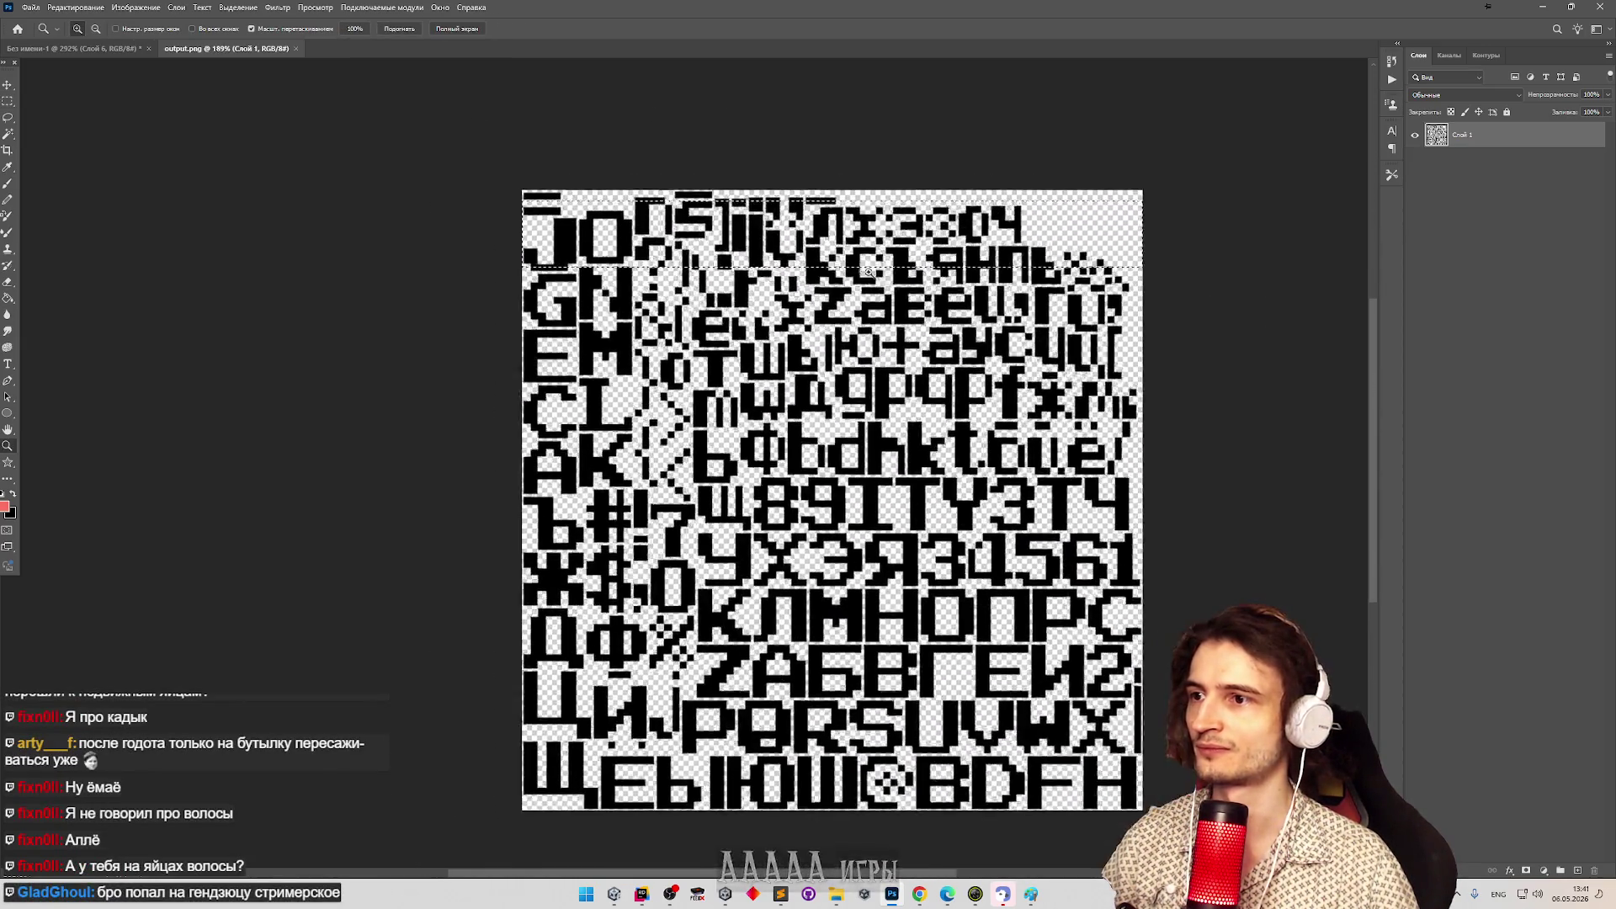
pyautogui.scroll(5, 840, 302)
pyautogui.press('m')
pyautogui.moveTo(717, 298); pyautogui.dragTo(747, 332)
pyautogui.moveTo(743, 331)
pyautogui.mouseDown()
pyautogui.moveTo(923, 333)
pyautogui.moveTo(737, 364)
pyautogui.mouseUp()
# Zoom near the atlas's right side and measure the @ glyph's black block and full width.
pyautogui.press('z')
pyautogui.moveTo(978, 450); pyautogui.dragTo(1015, 447)
pyautogui.press('m')
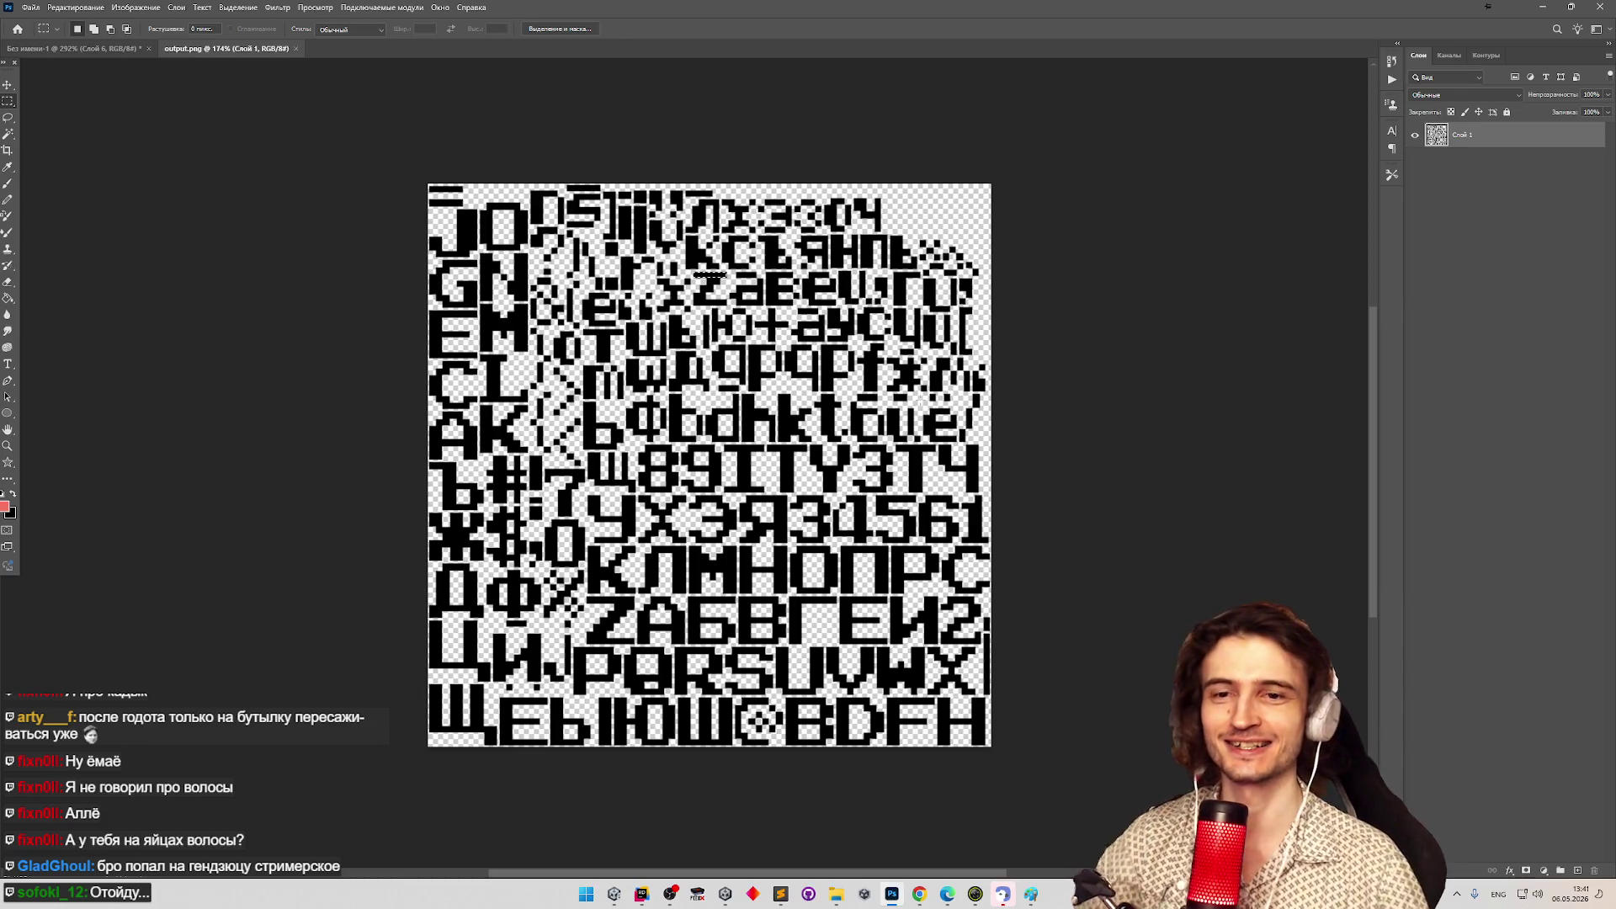
pyautogui.press('z')
pyautogui.moveTo(979, 391)
pyautogui.mouseDown()
pyautogui.moveTo(893, 425)
pyautogui.moveTo(943, 505)
pyautogui.moveTo(976, 673)
pyautogui.moveTo(1010, 744)
pyautogui.mouseUp()
pyautogui.press('m')
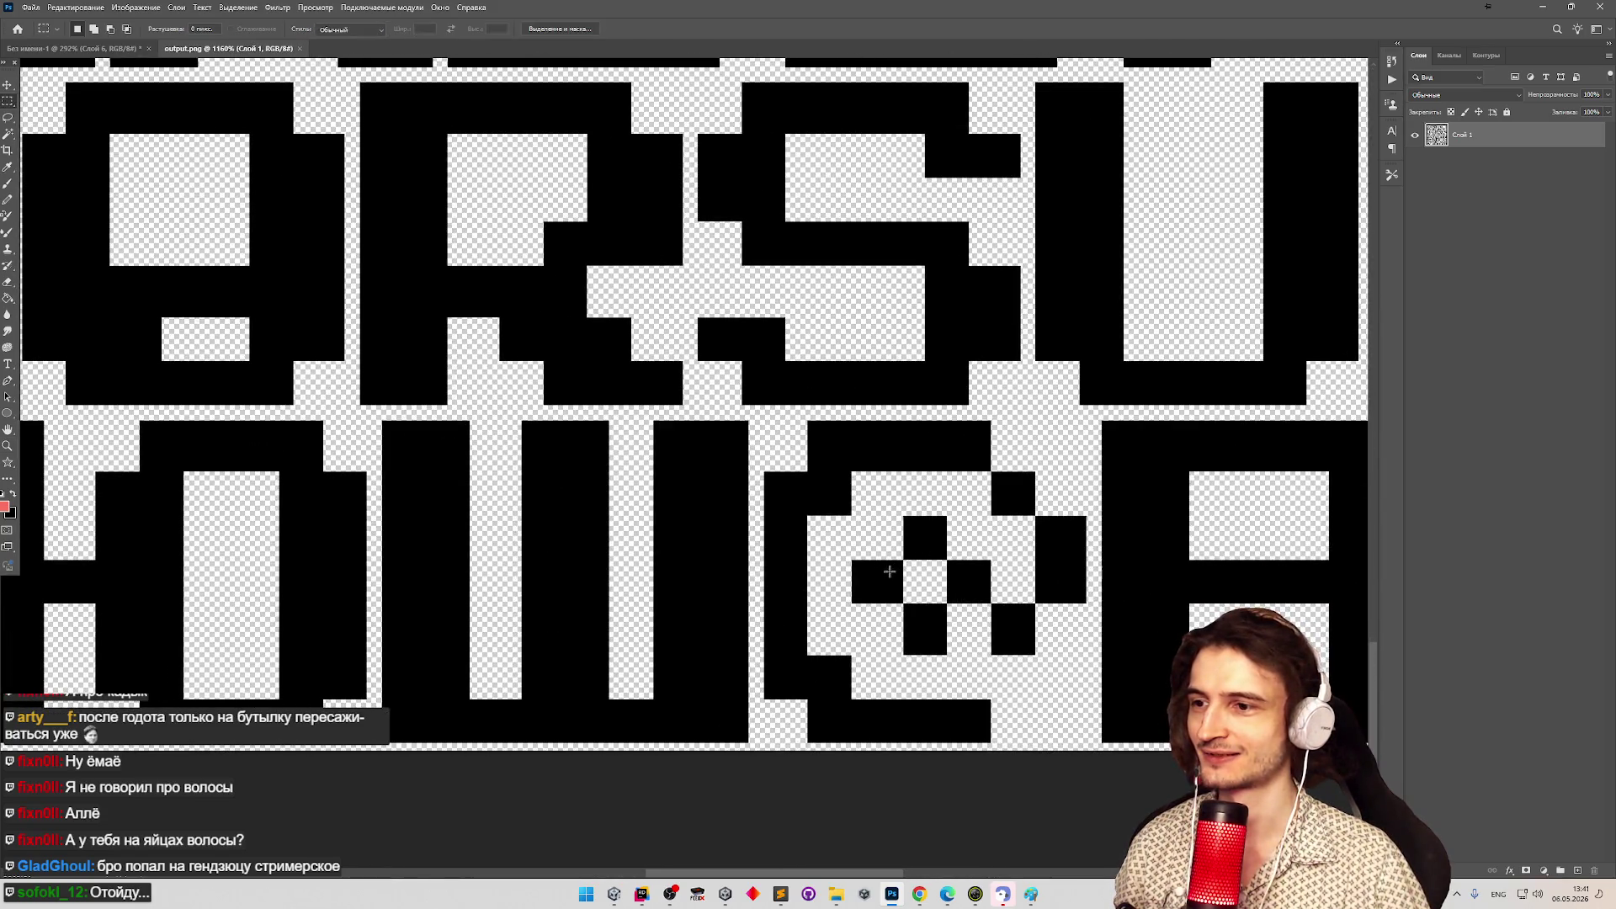
pyautogui.scroll(3, 959, 555)
pyautogui.moveTo(722, 477)
pyautogui.mouseDown()
pyautogui.moveTo(888, 548)
pyautogui.moveTo(866, 578)
pyautogui.moveTo(882, 586)
pyautogui.mouseUp()
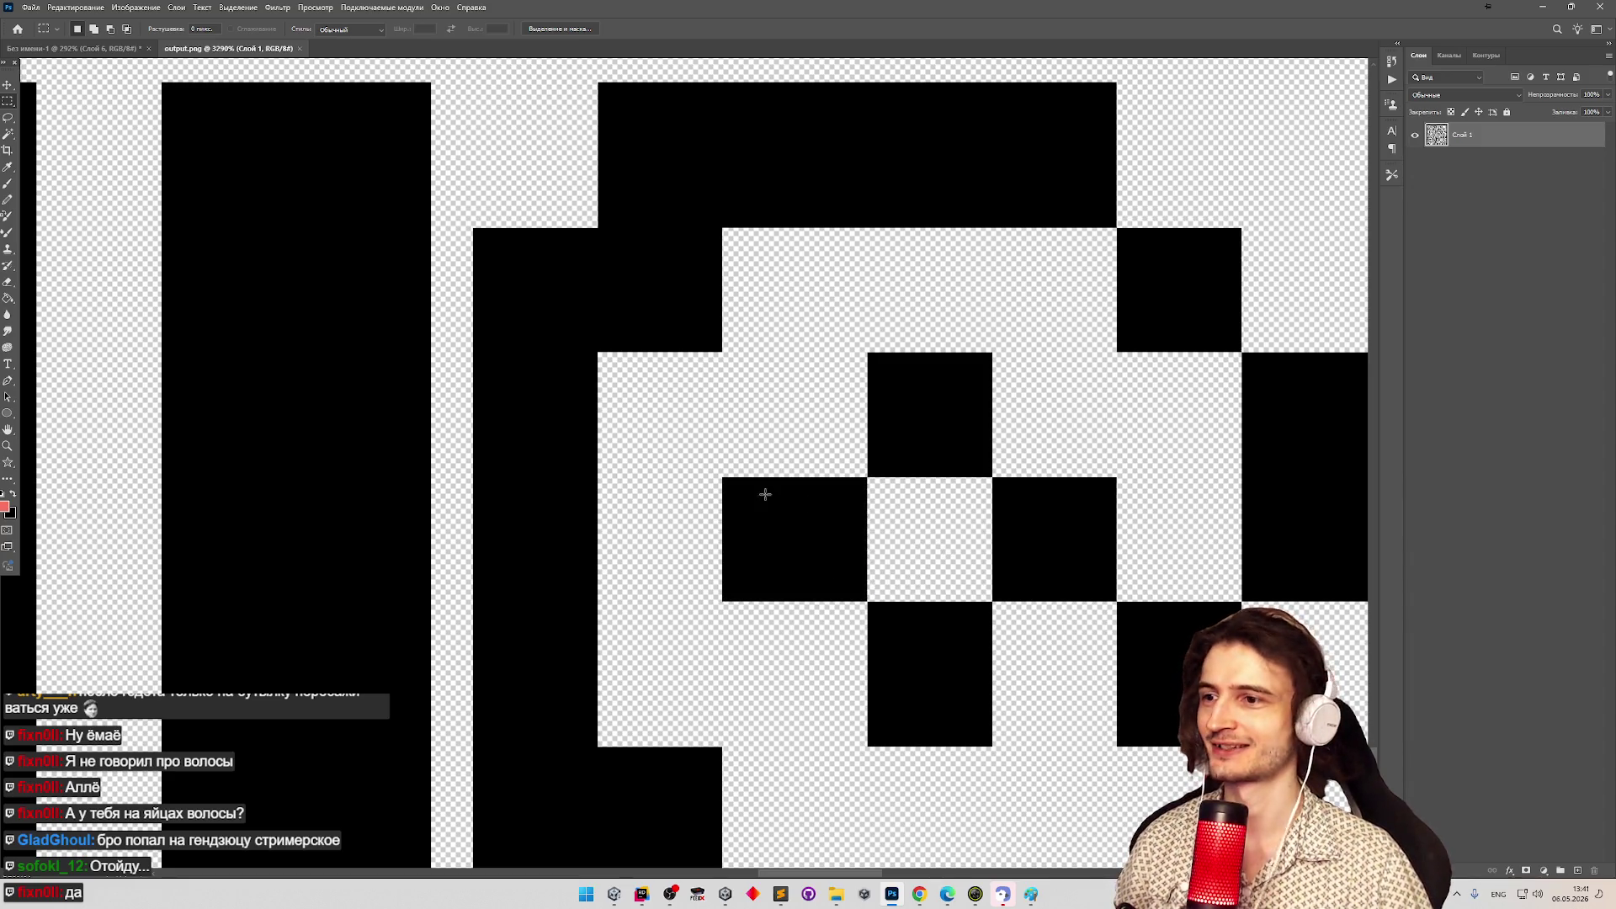
pyautogui.moveTo(737, 489)
pyautogui.mouseDown()
pyautogui.moveTo(853, 586)
pyautogui.moveTo(1116, 600)
pyautogui.mouseUp()
pyautogui.click(782, 421)
# Zoom out to view the glyphs around the @, then switch to Unity.
pyautogui.press('z')
pyautogui.moveTo(734, 482)
pyautogui.mouseDown()
pyautogui.moveTo(467, 492)
pyautogui.moveTo(525, 404)
pyautogui.moveTo(945, 576)
pyautogui.mouseUp()
pyautogui.press('m')
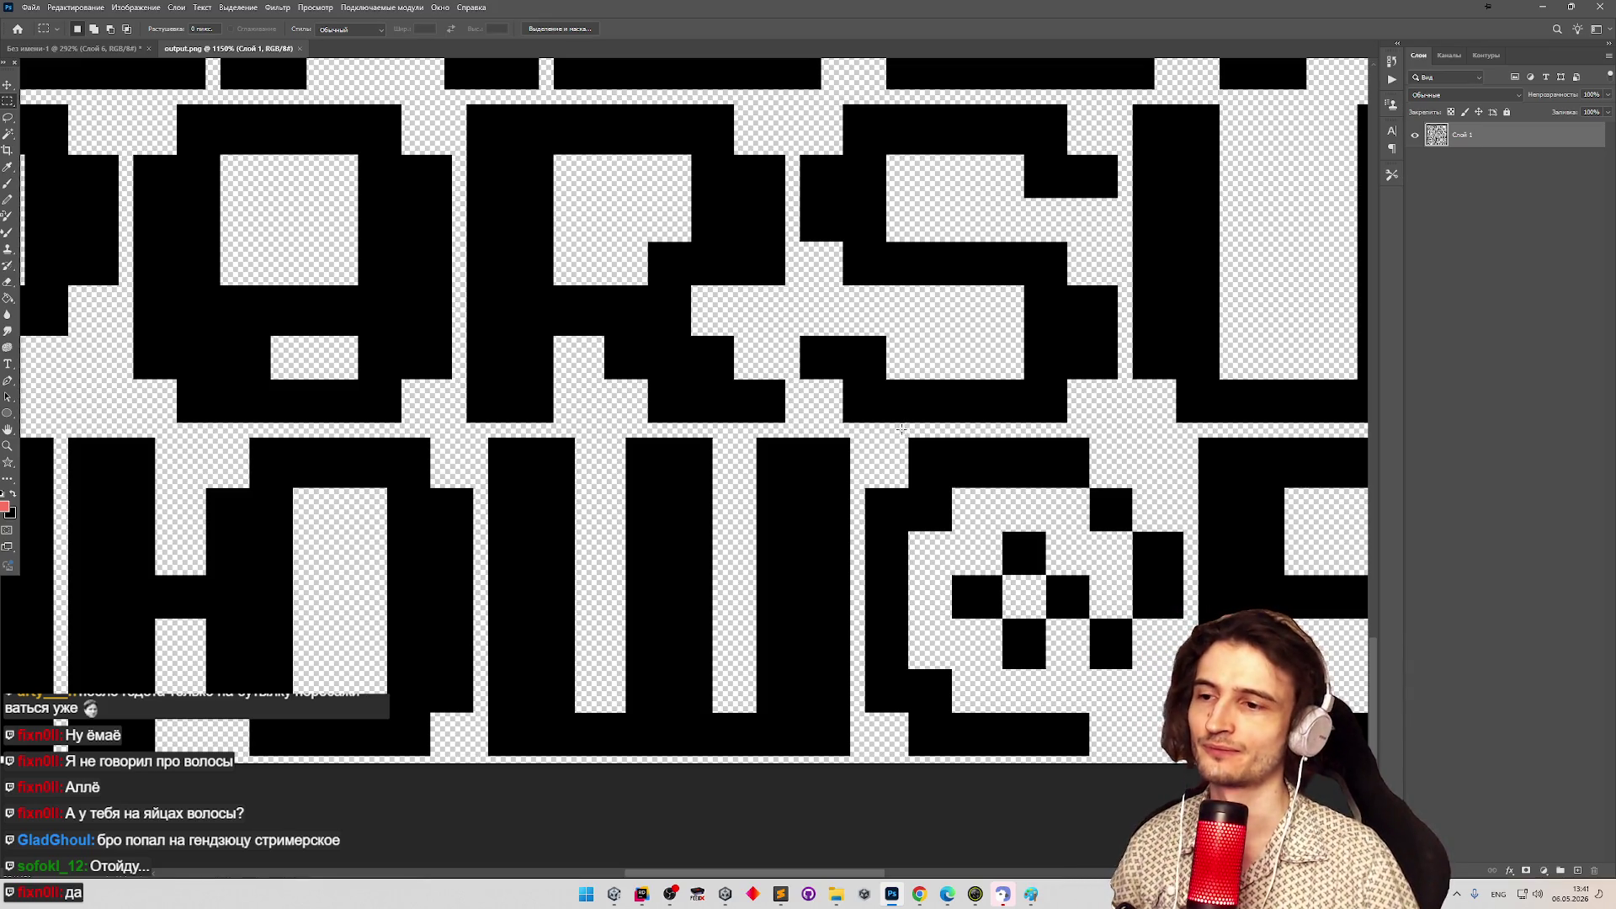
pyautogui.scroll(3, 1097, 620)
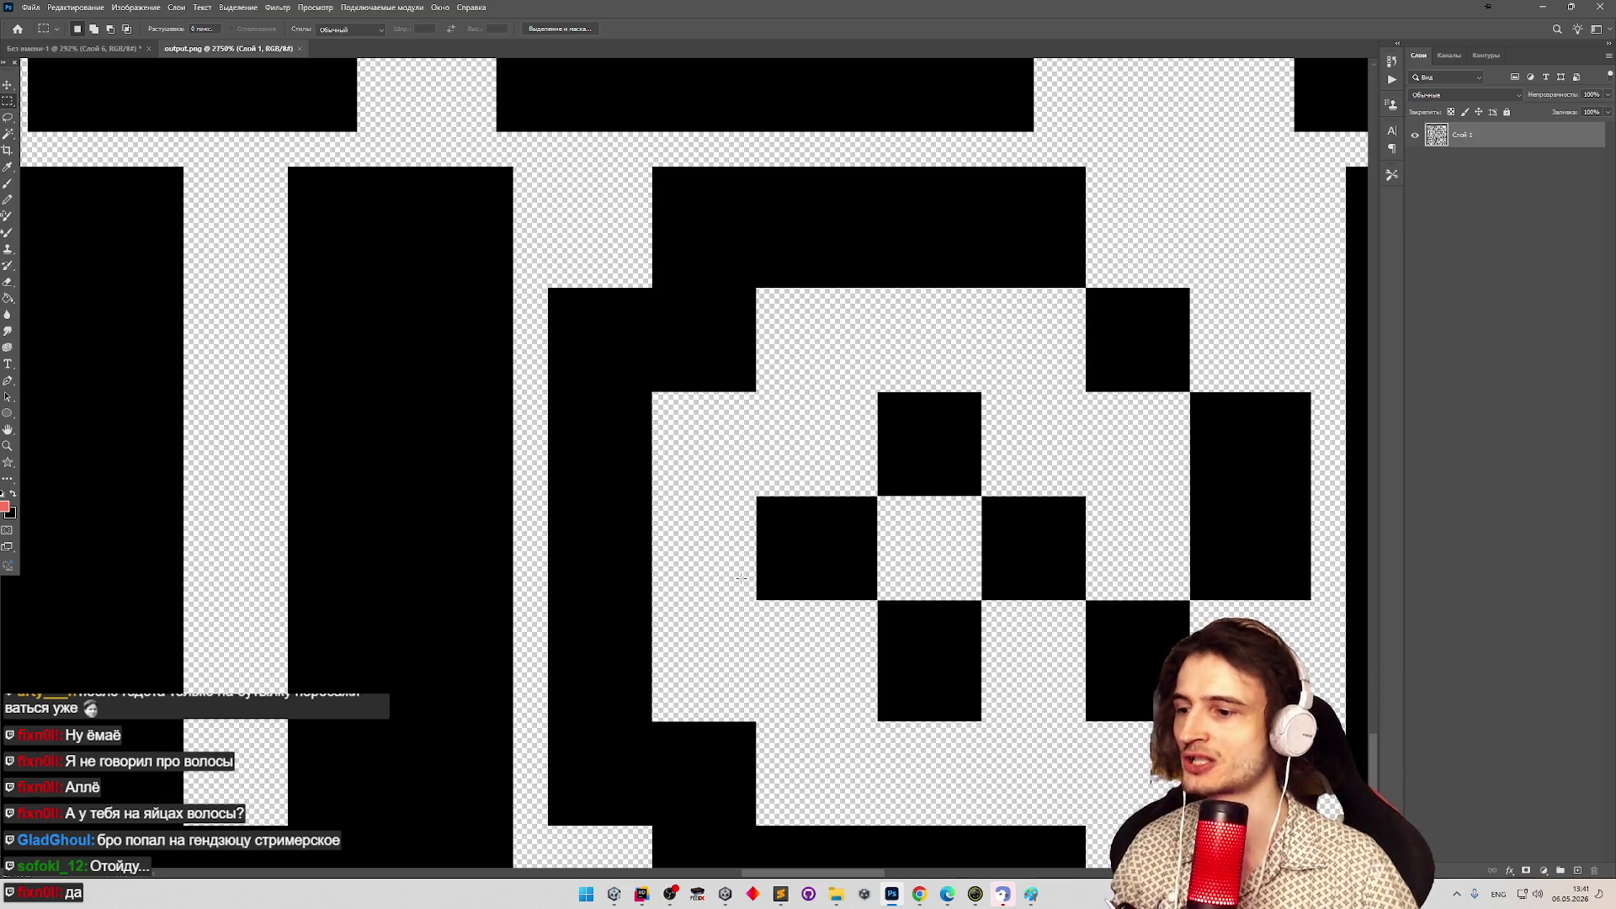
pyautogui.click(619, 892)
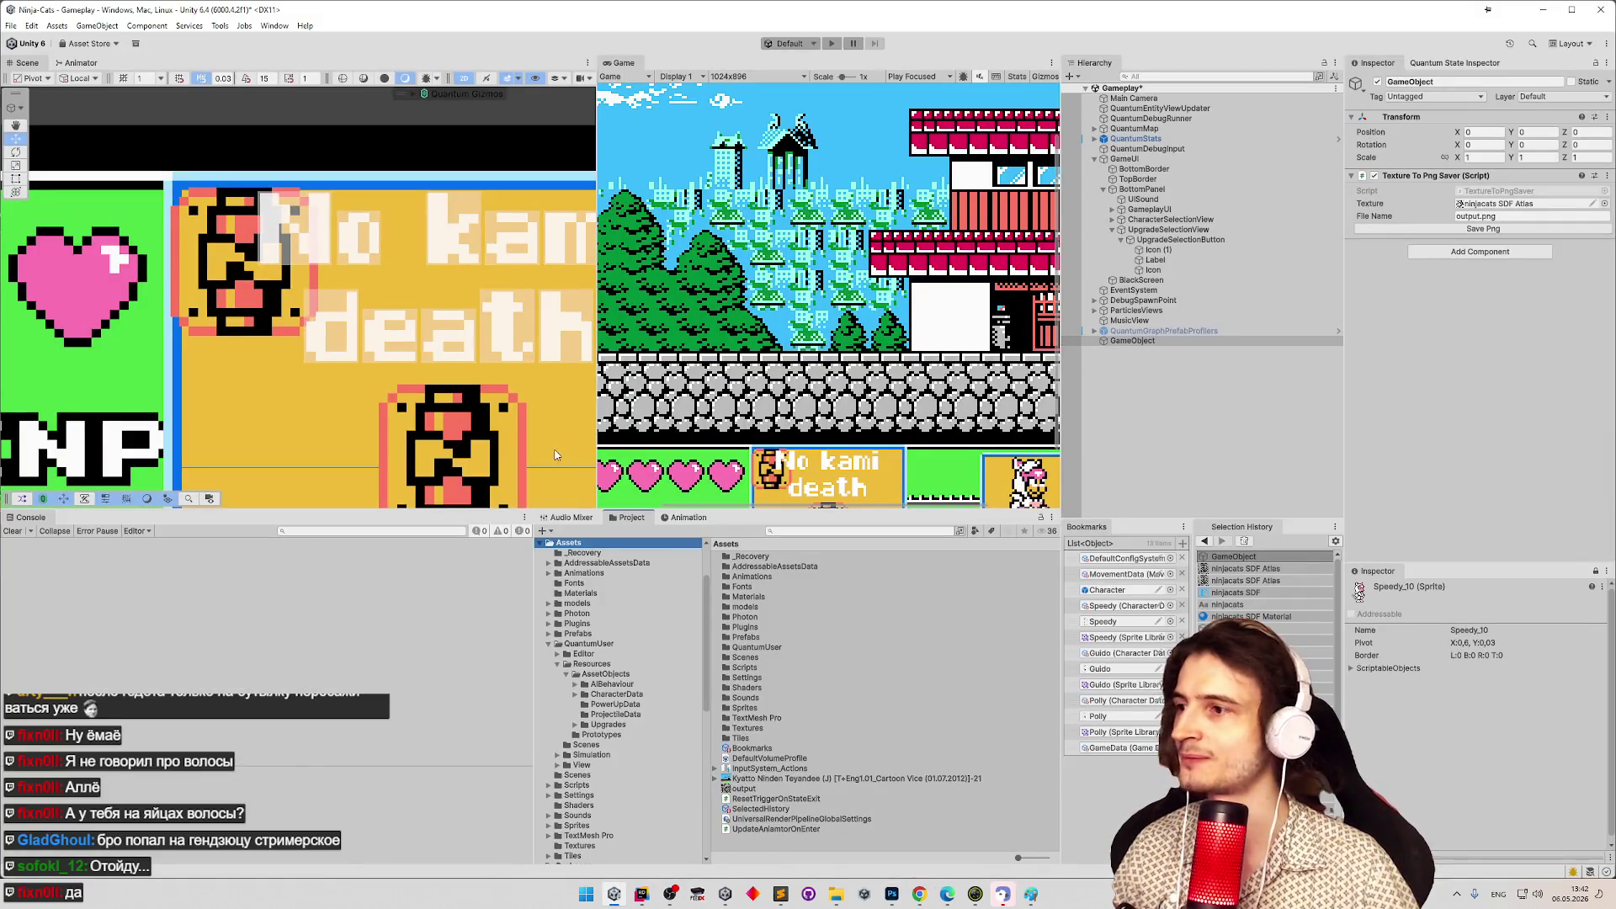
# Widen the Scene view by moving the Scene/Game divider right, and check the Window menu.
pyautogui.moveTo(597, 371)
pyautogui.mouseDown()
pyautogui.moveTo(642, 375)
pyautogui.moveTo(621, 376)
pyautogui.mouseUp()
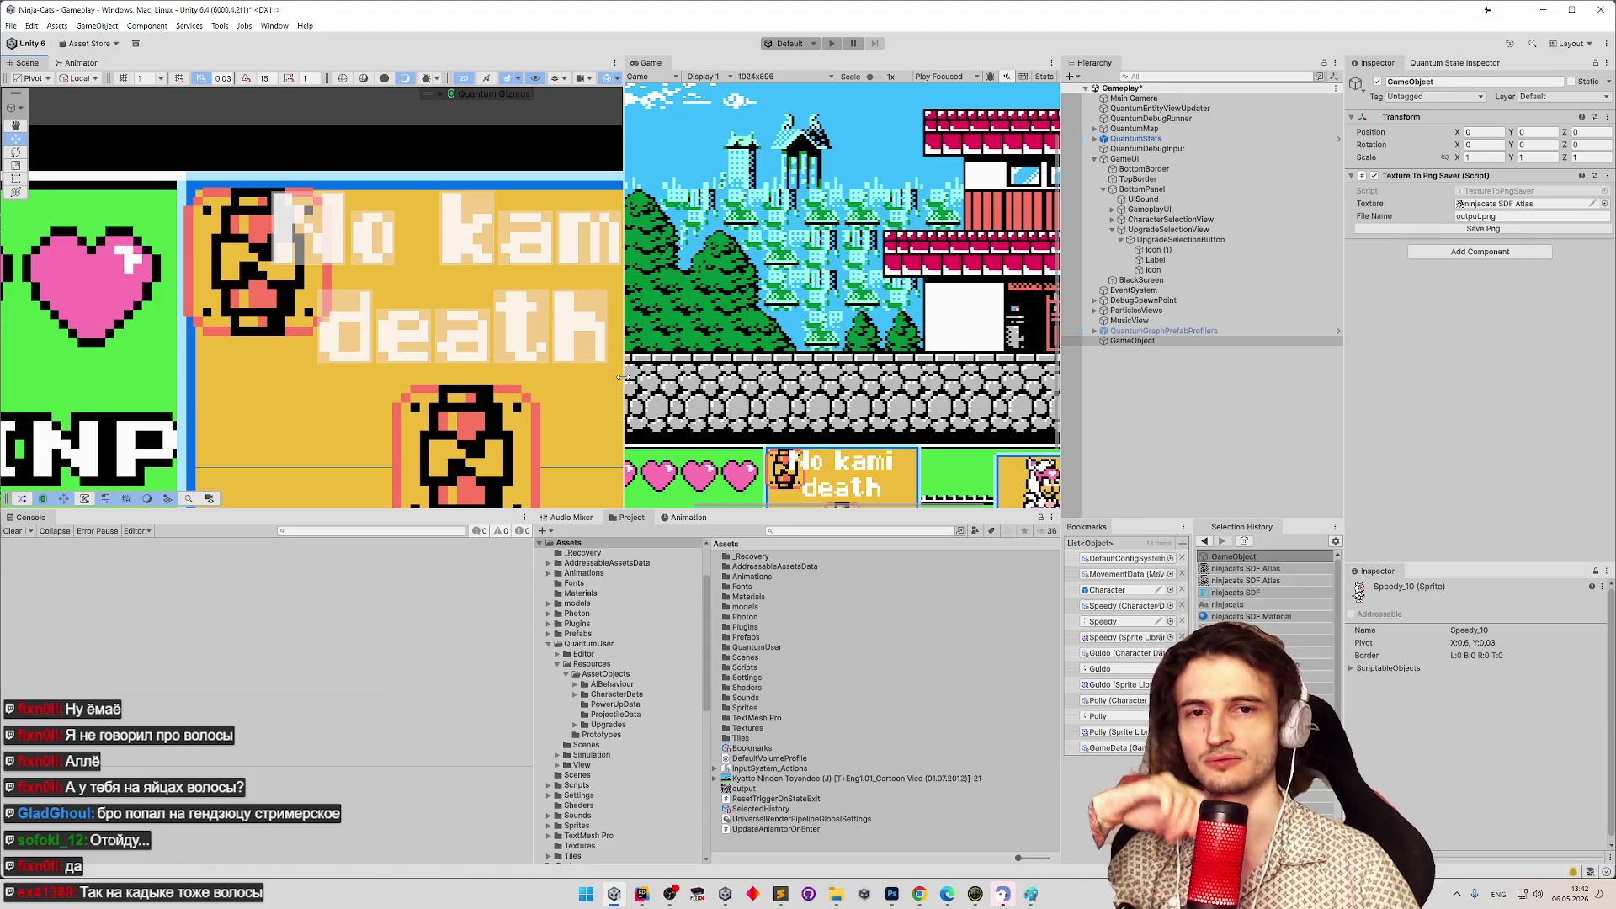
pyautogui.moveTo(623, 377); pyautogui.dragTo(634, 377)
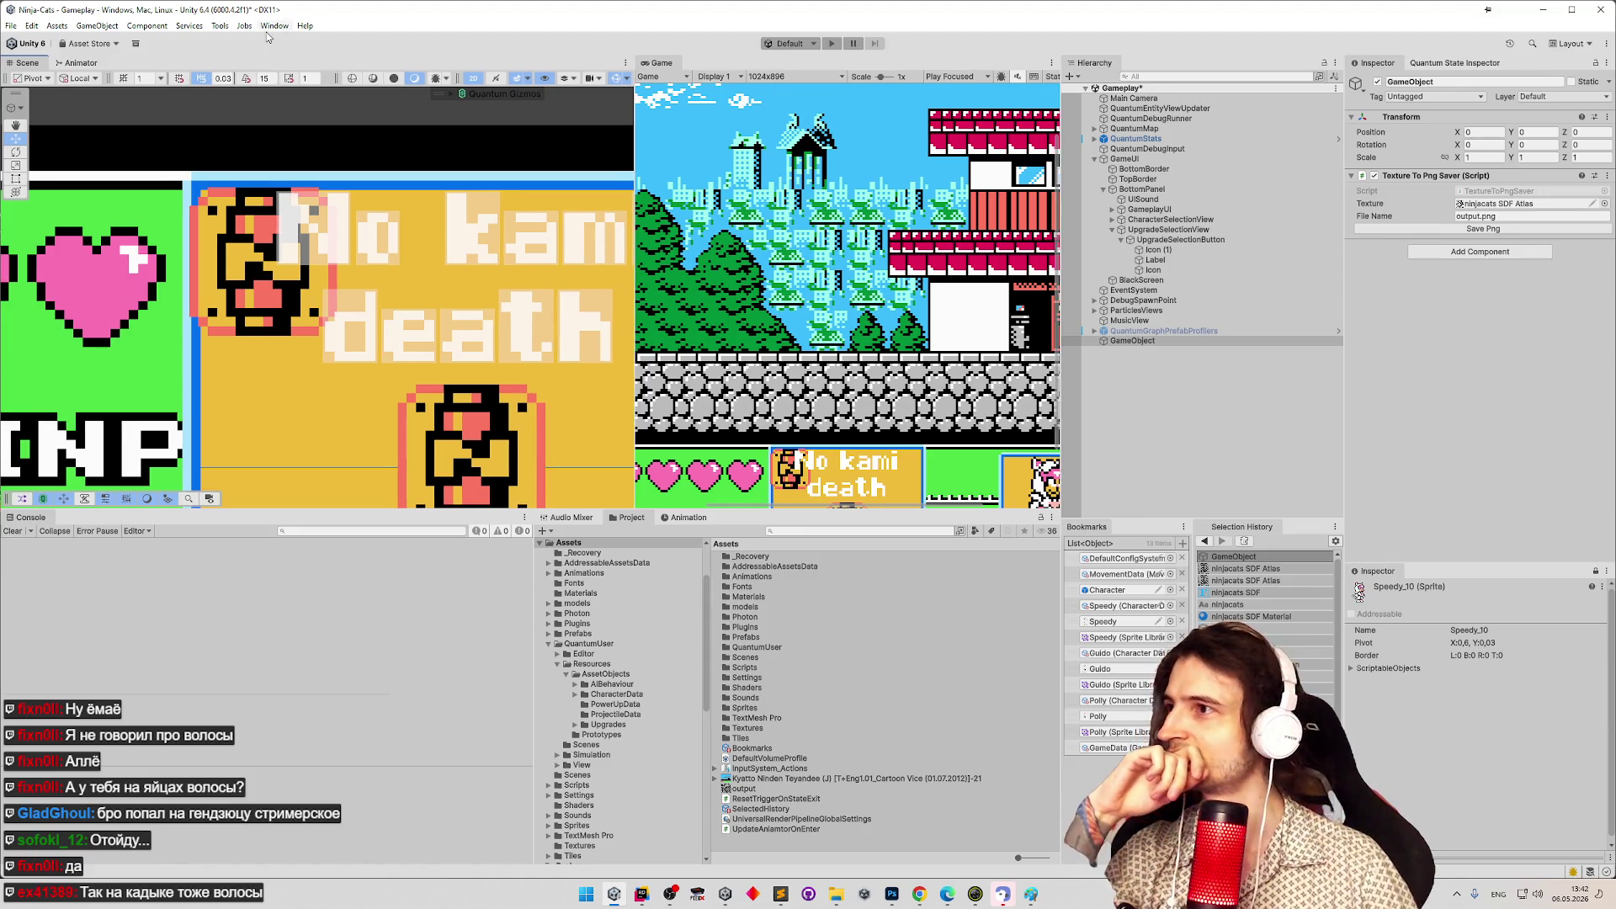
pyautogui.click(274, 33)
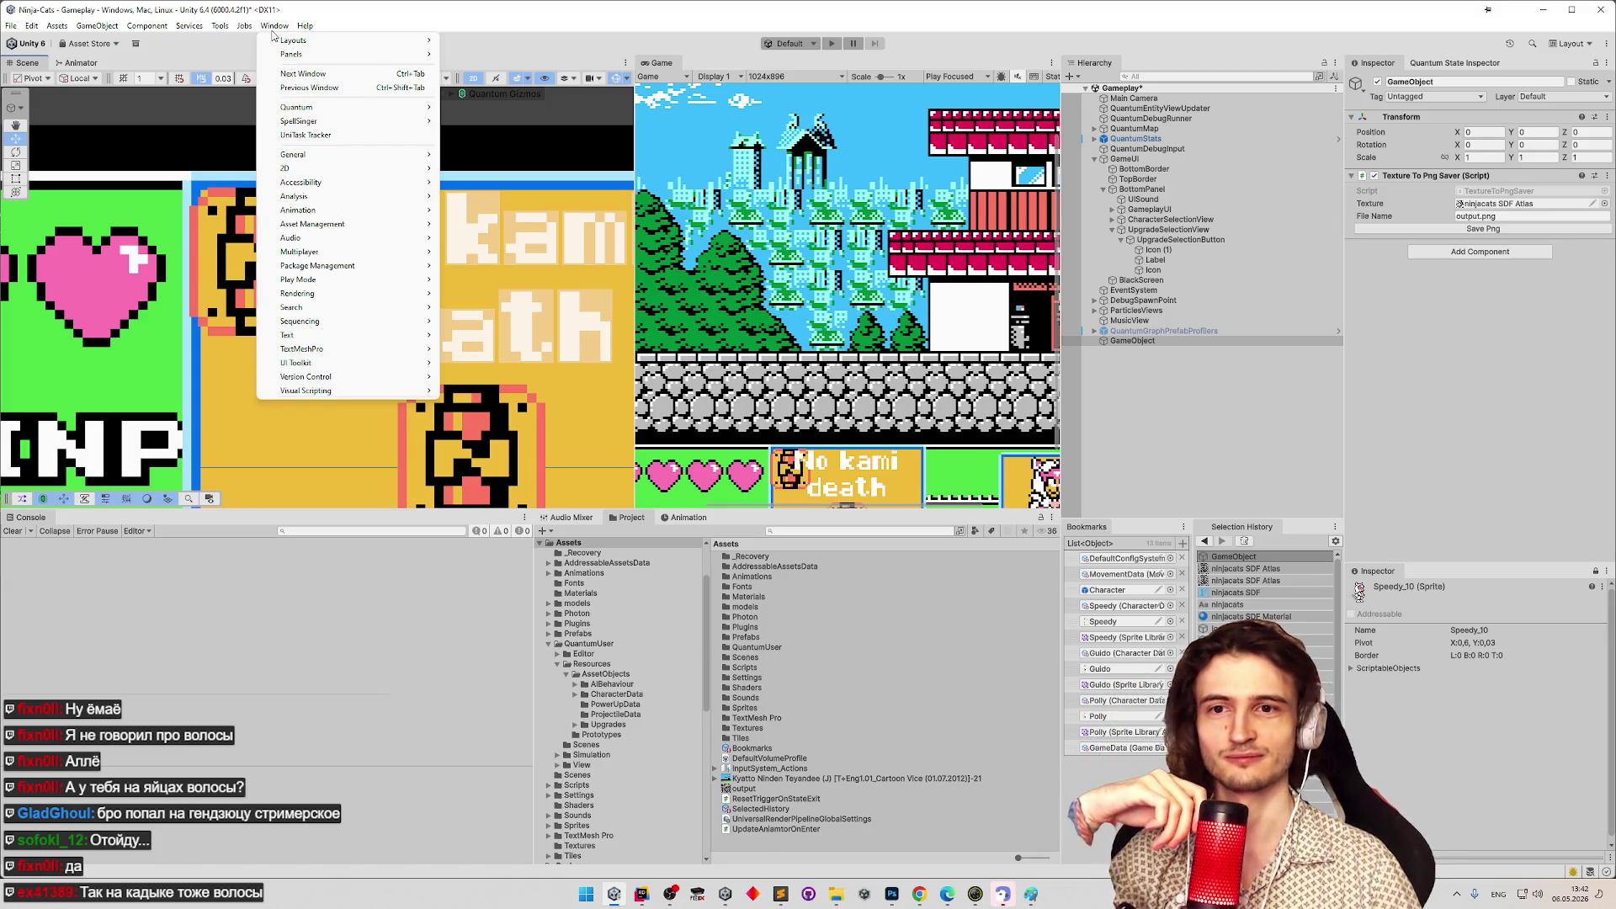
pyautogui.click(274, 31)
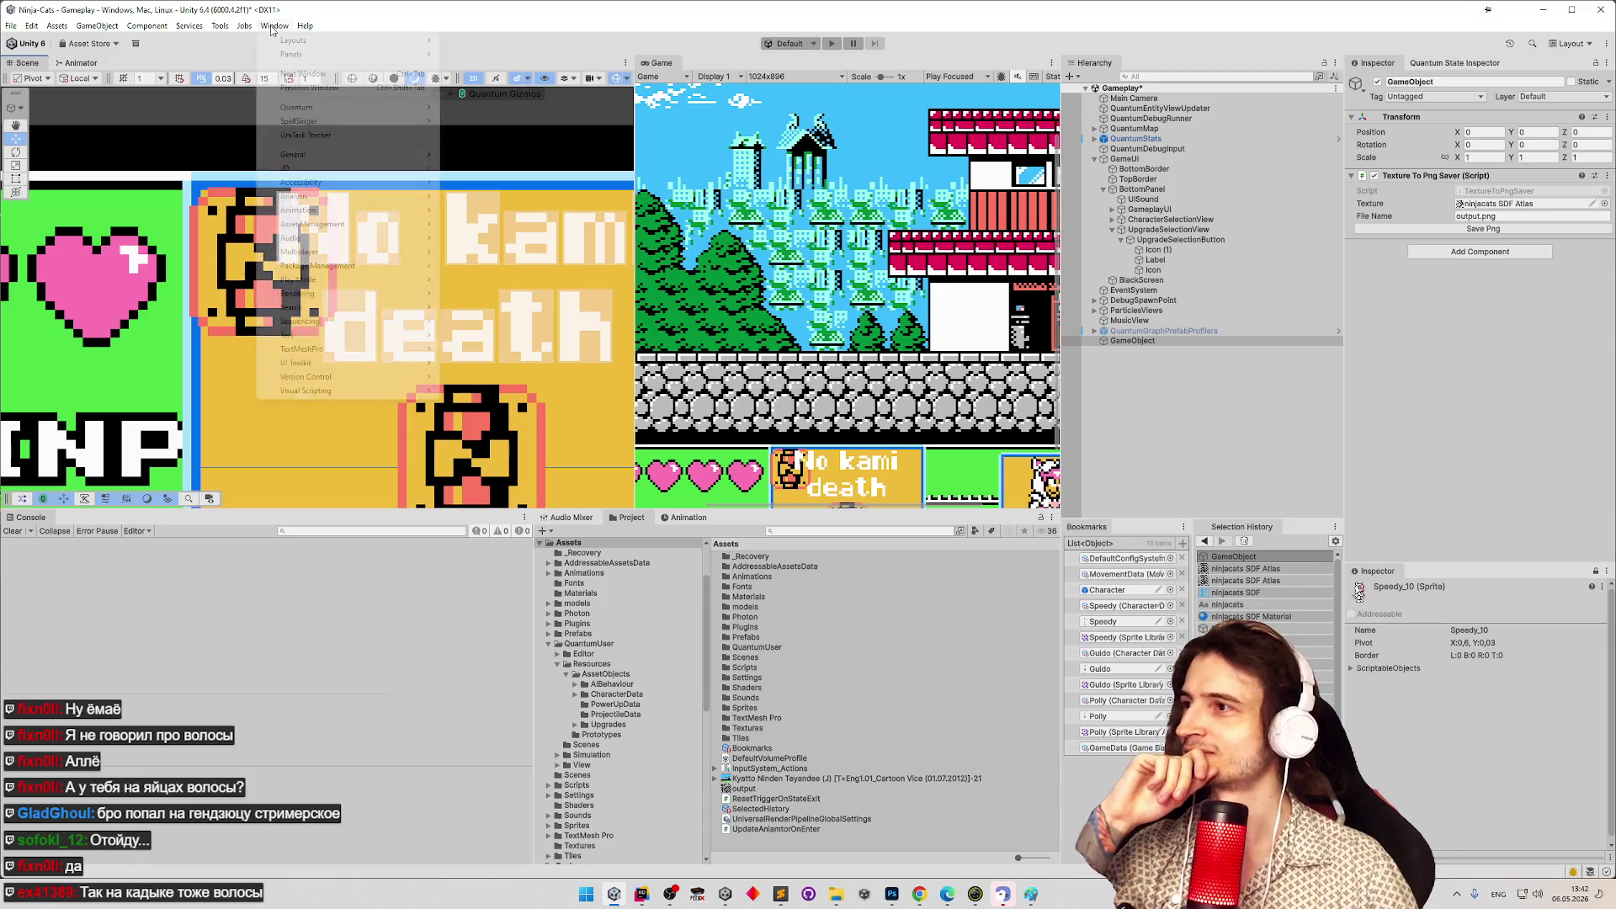
pyautogui.click(276, 28)
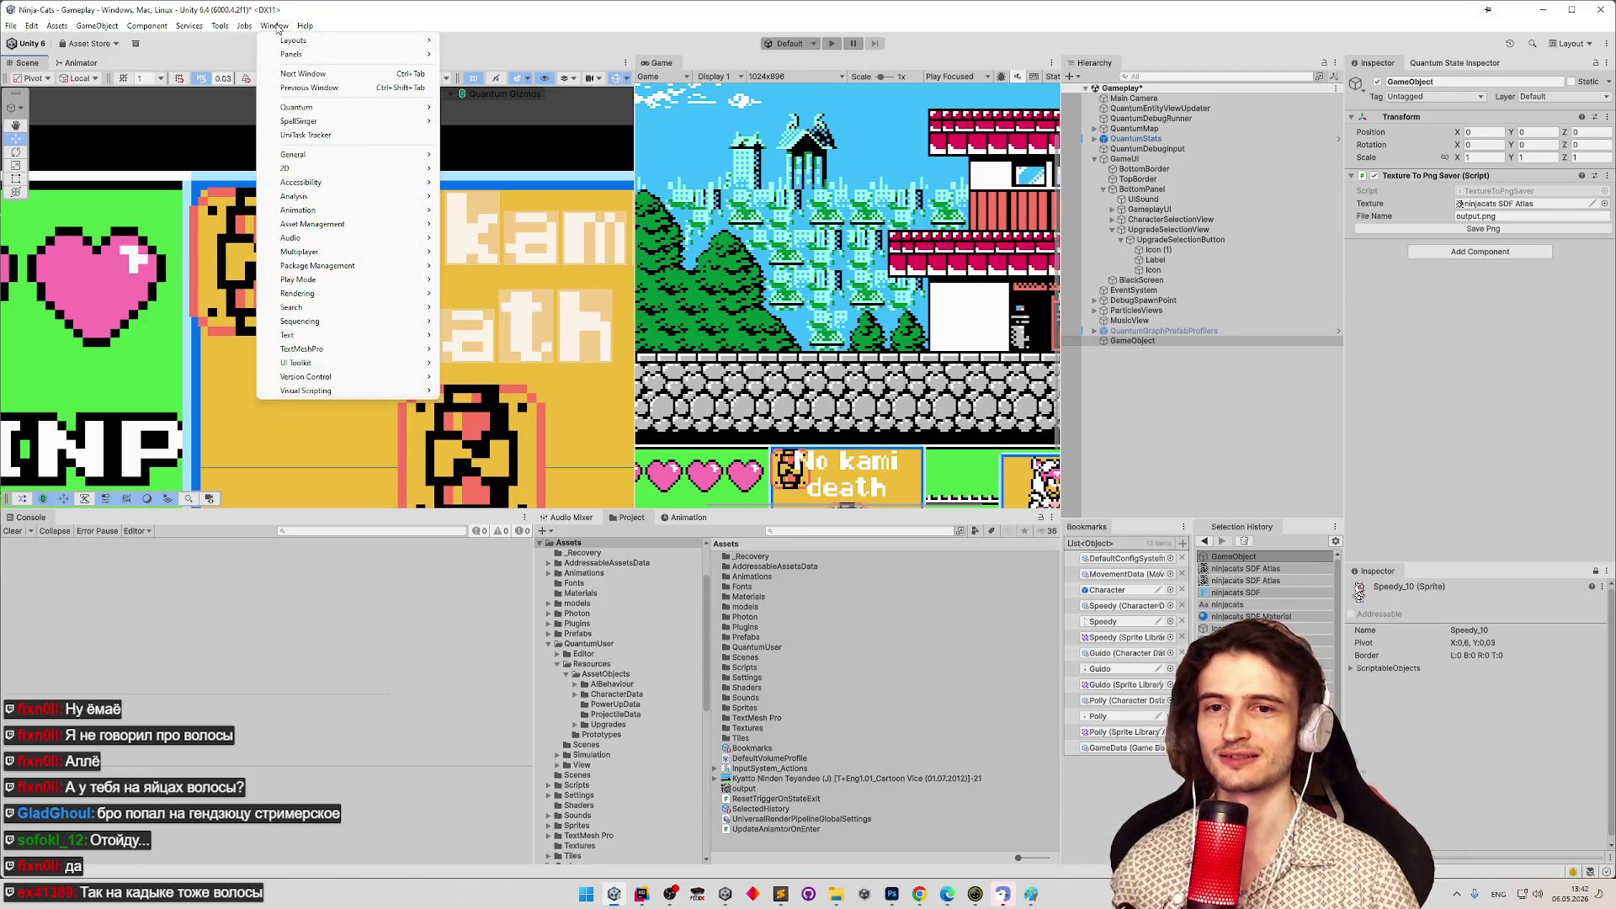
pyautogui.click(277, 27)
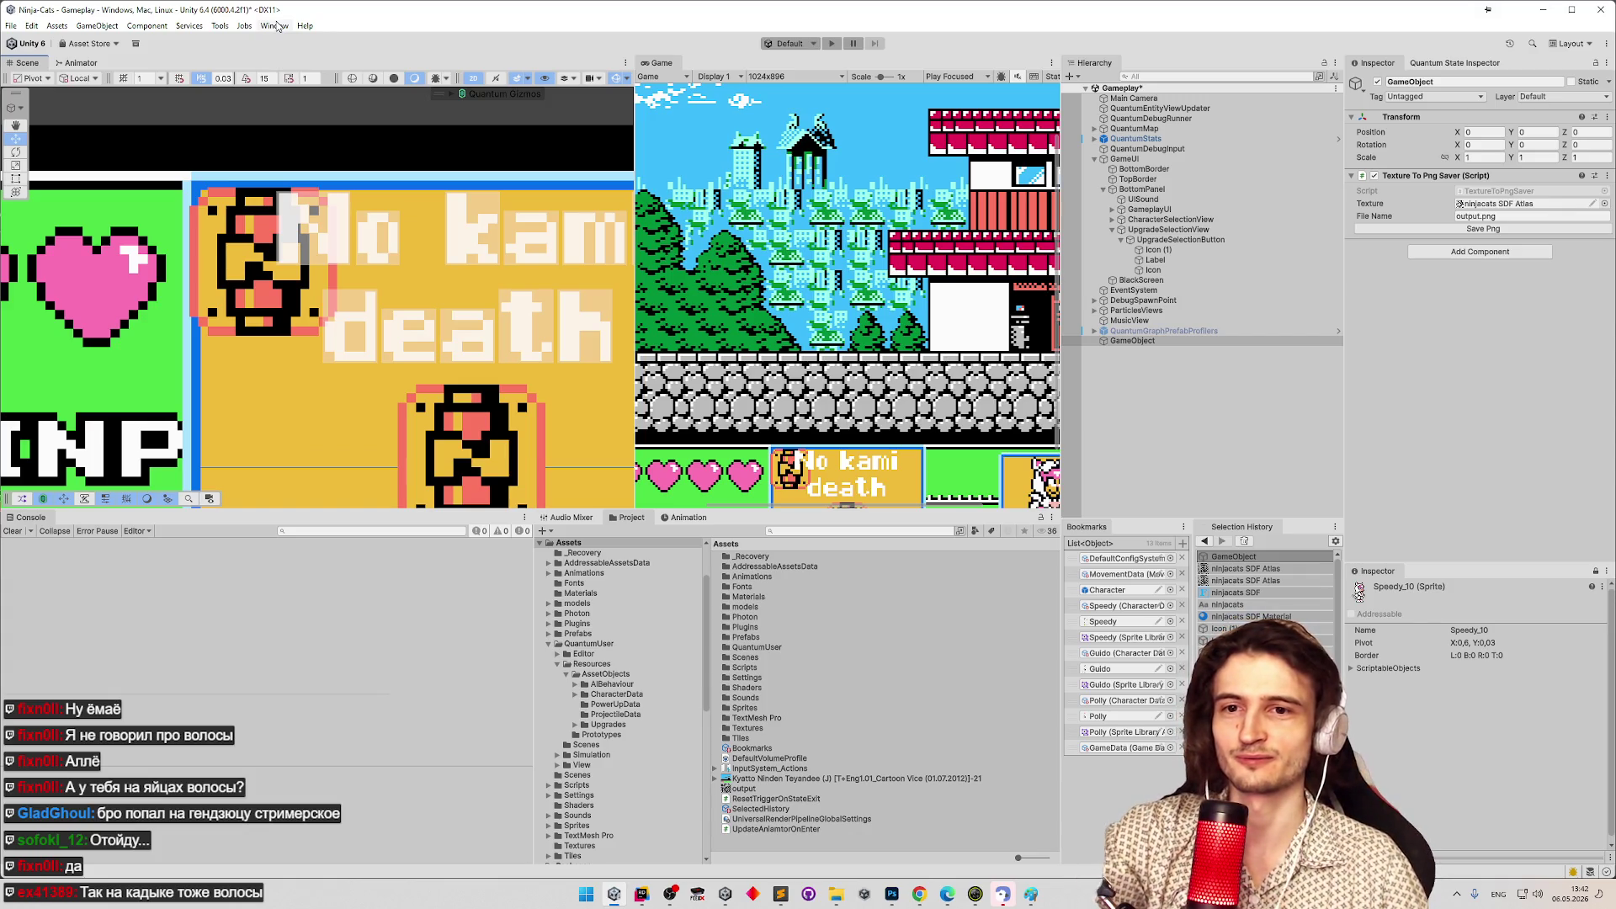
# Select the GameObject holding the PNG saver, then return to Photoshop's zoomed atlas.
pyautogui.click(277, 26)
pyautogui.click(277, 26)
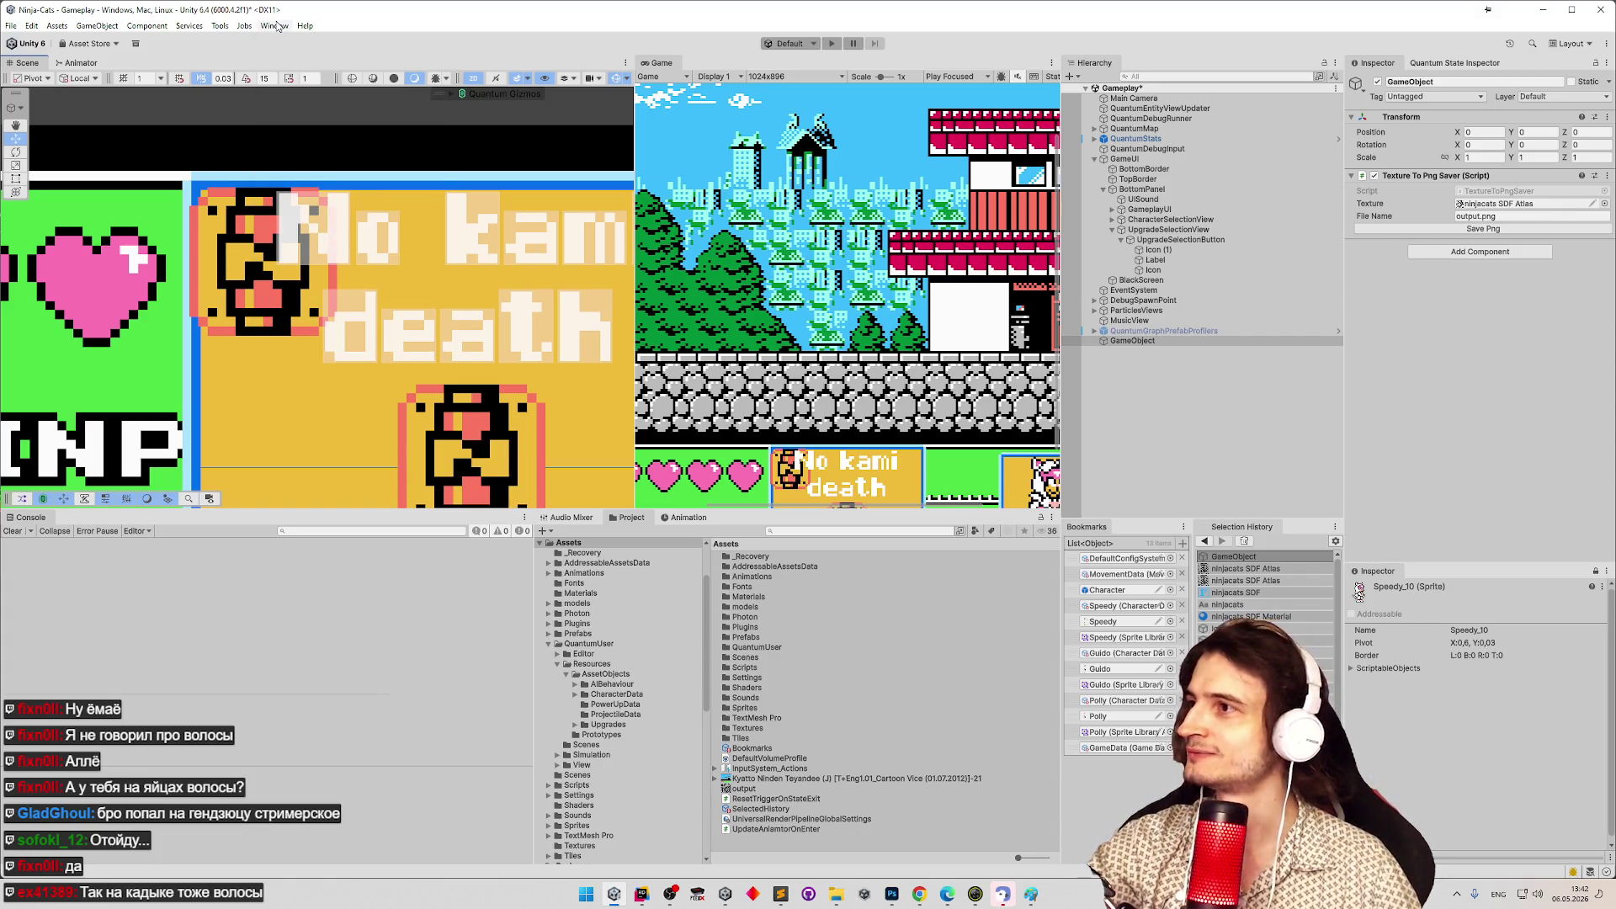
pyautogui.click(1123, 341)
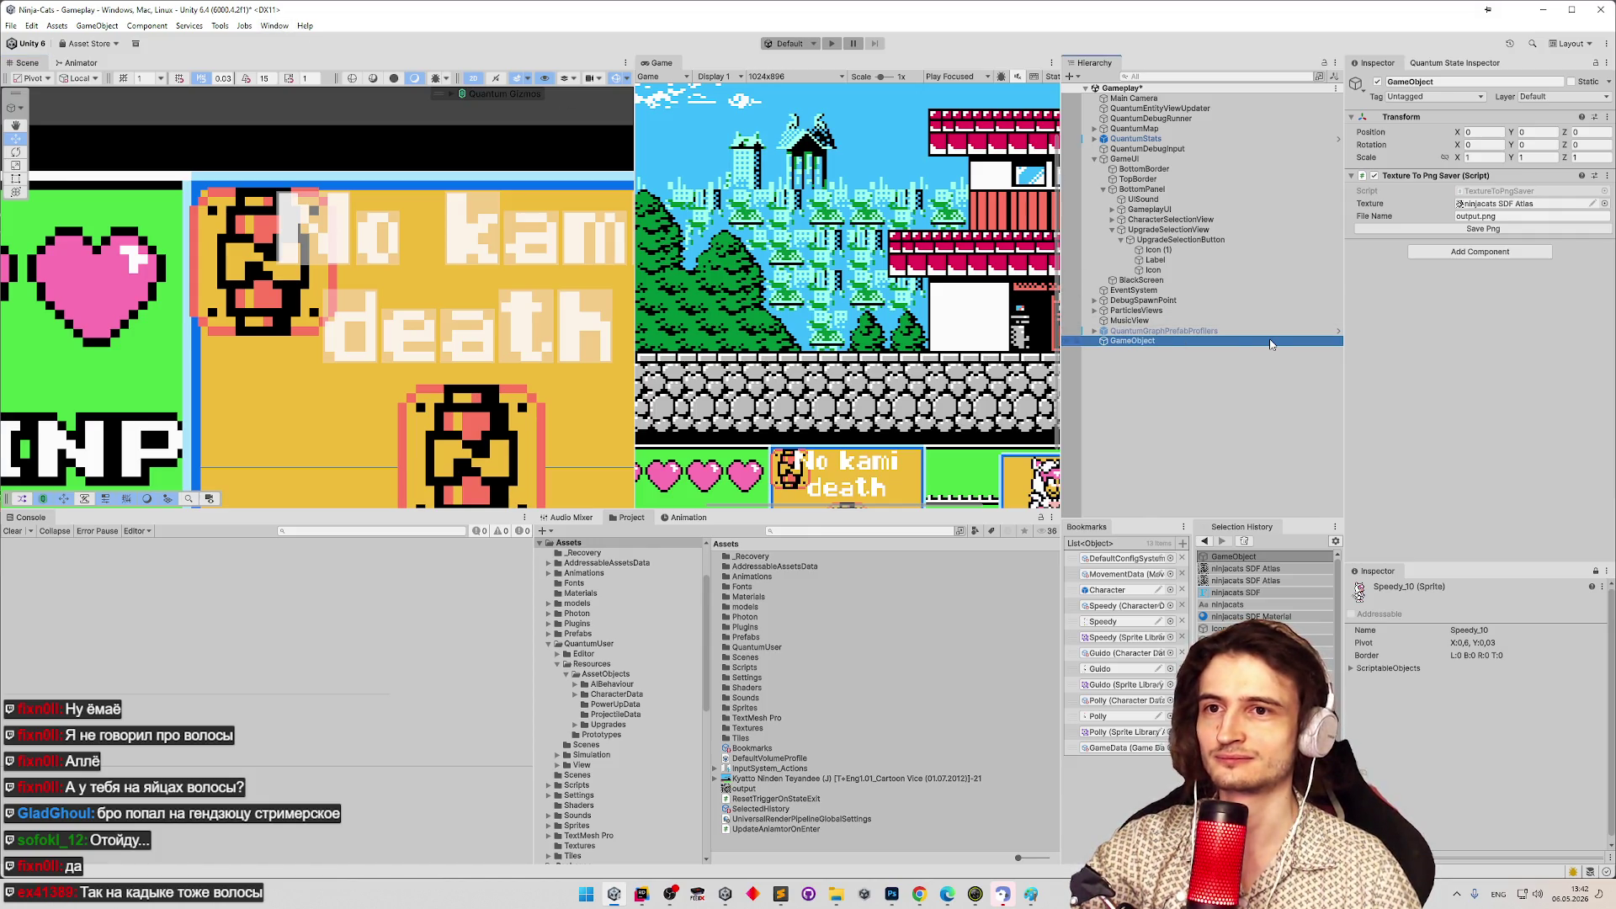
pyautogui.click(892, 894)
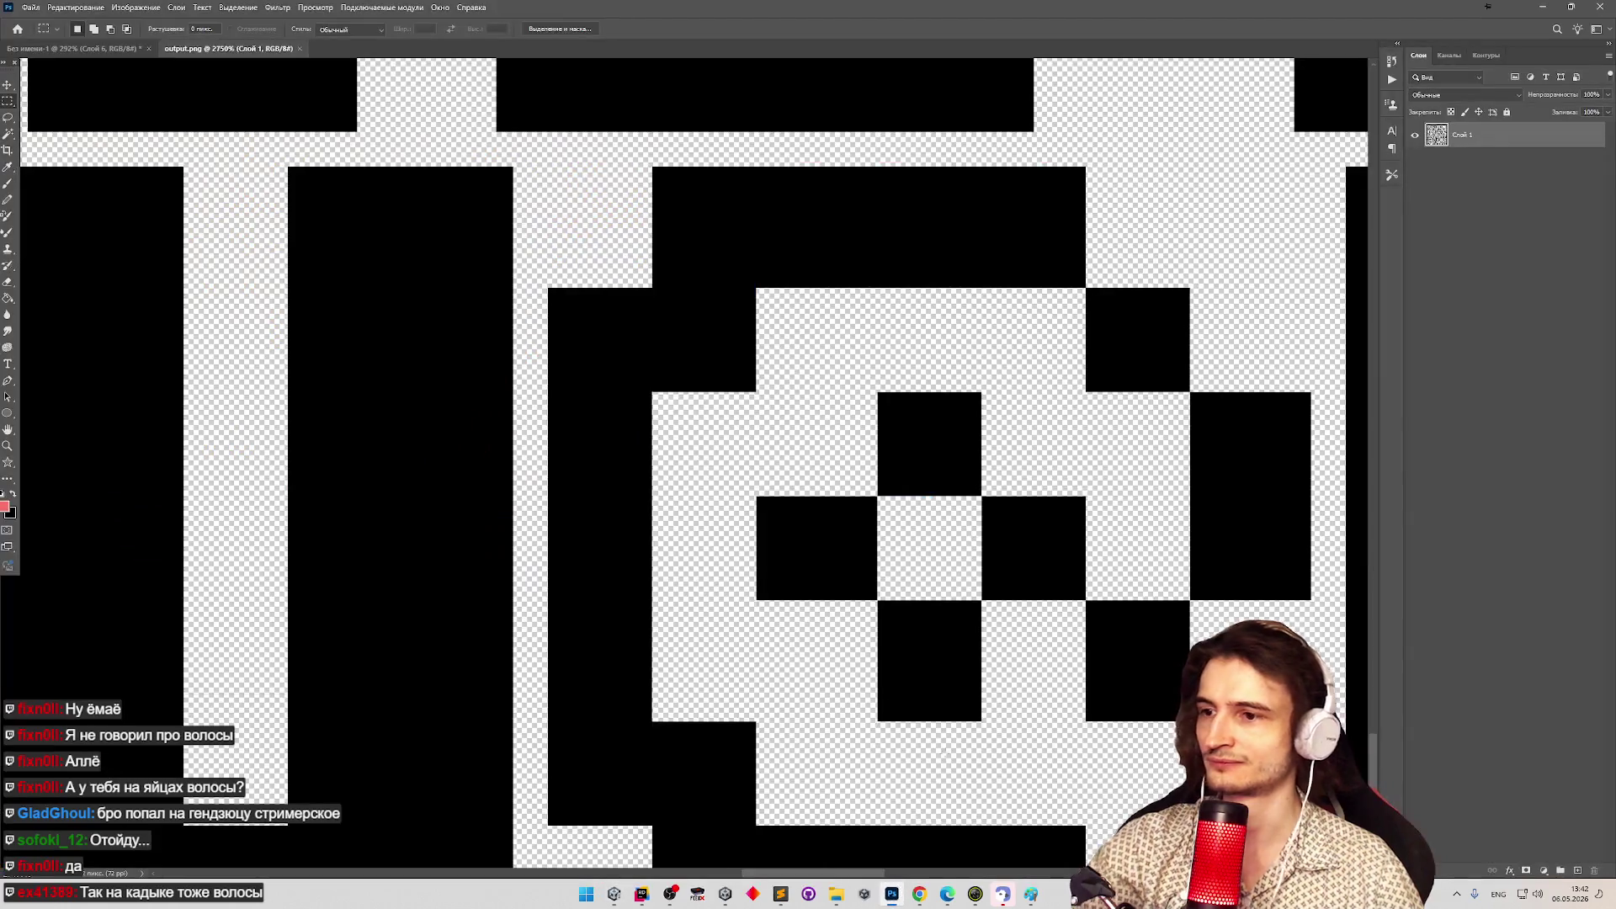
# Measure the upper and left black pixel blocks of the @ glyph, adjusting the zoom.
pyautogui.moveTo(878, 393); pyautogui.dragTo(978, 485)
pyautogui.moveTo(760, 497)
pyautogui.mouseDown()
pyautogui.moveTo(840, 585)
pyautogui.moveTo(878, 598)
pyautogui.mouseUp()
pyautogui.press('z')
pyautogui.scroll(-5, 924, 549)
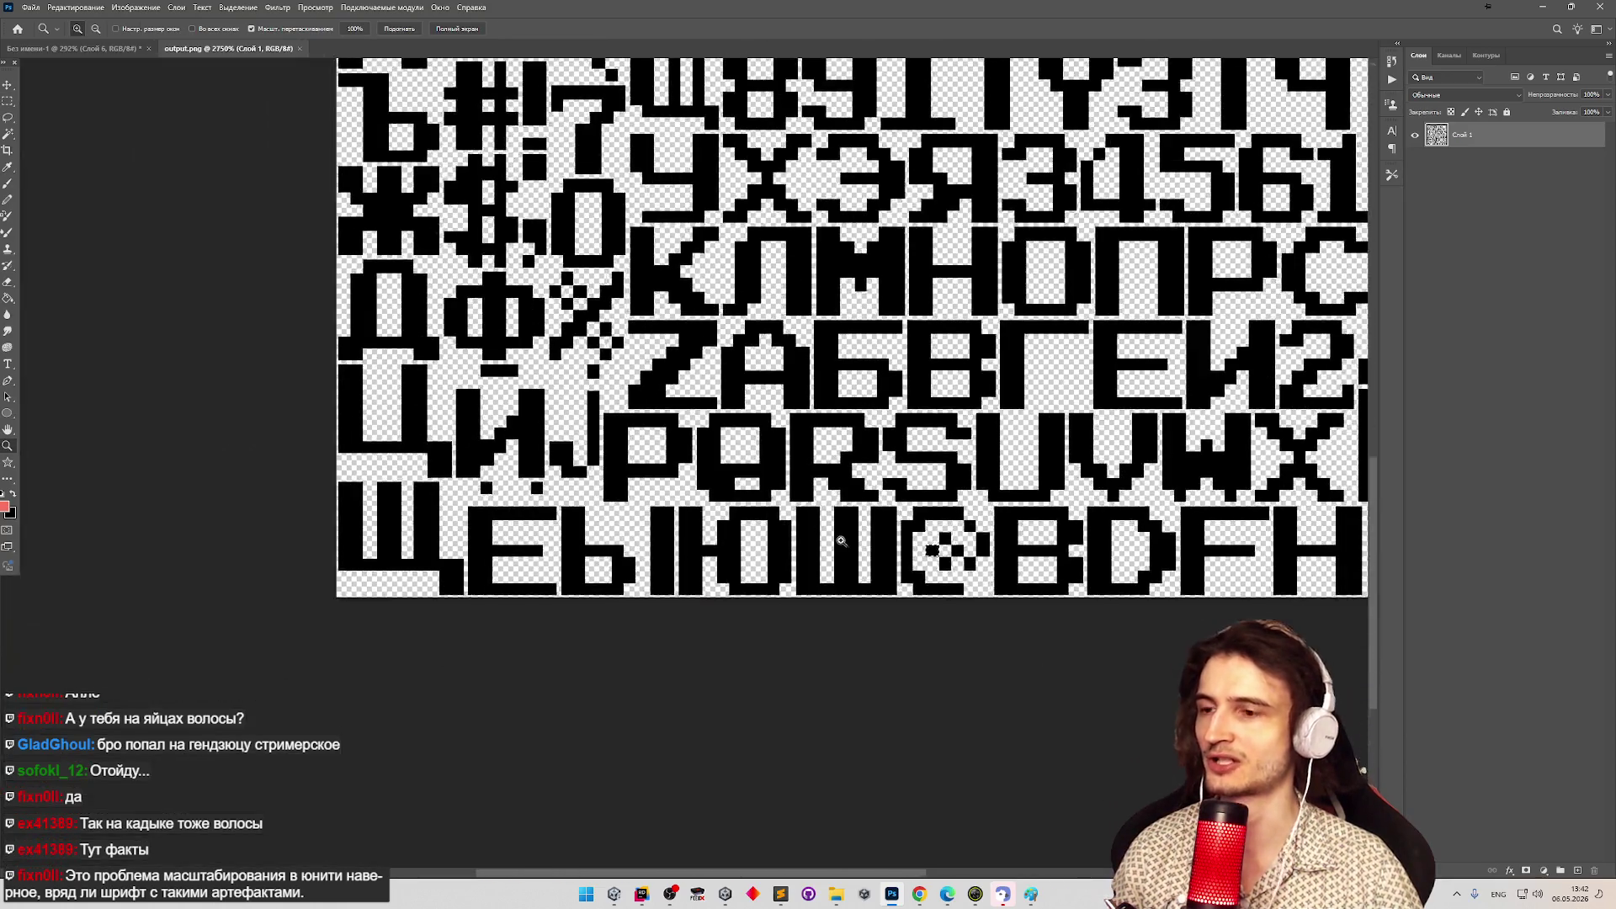
pyautogui.scroll(-3, 892, 556)
pyautogui.scroll(6, 1000, 554)
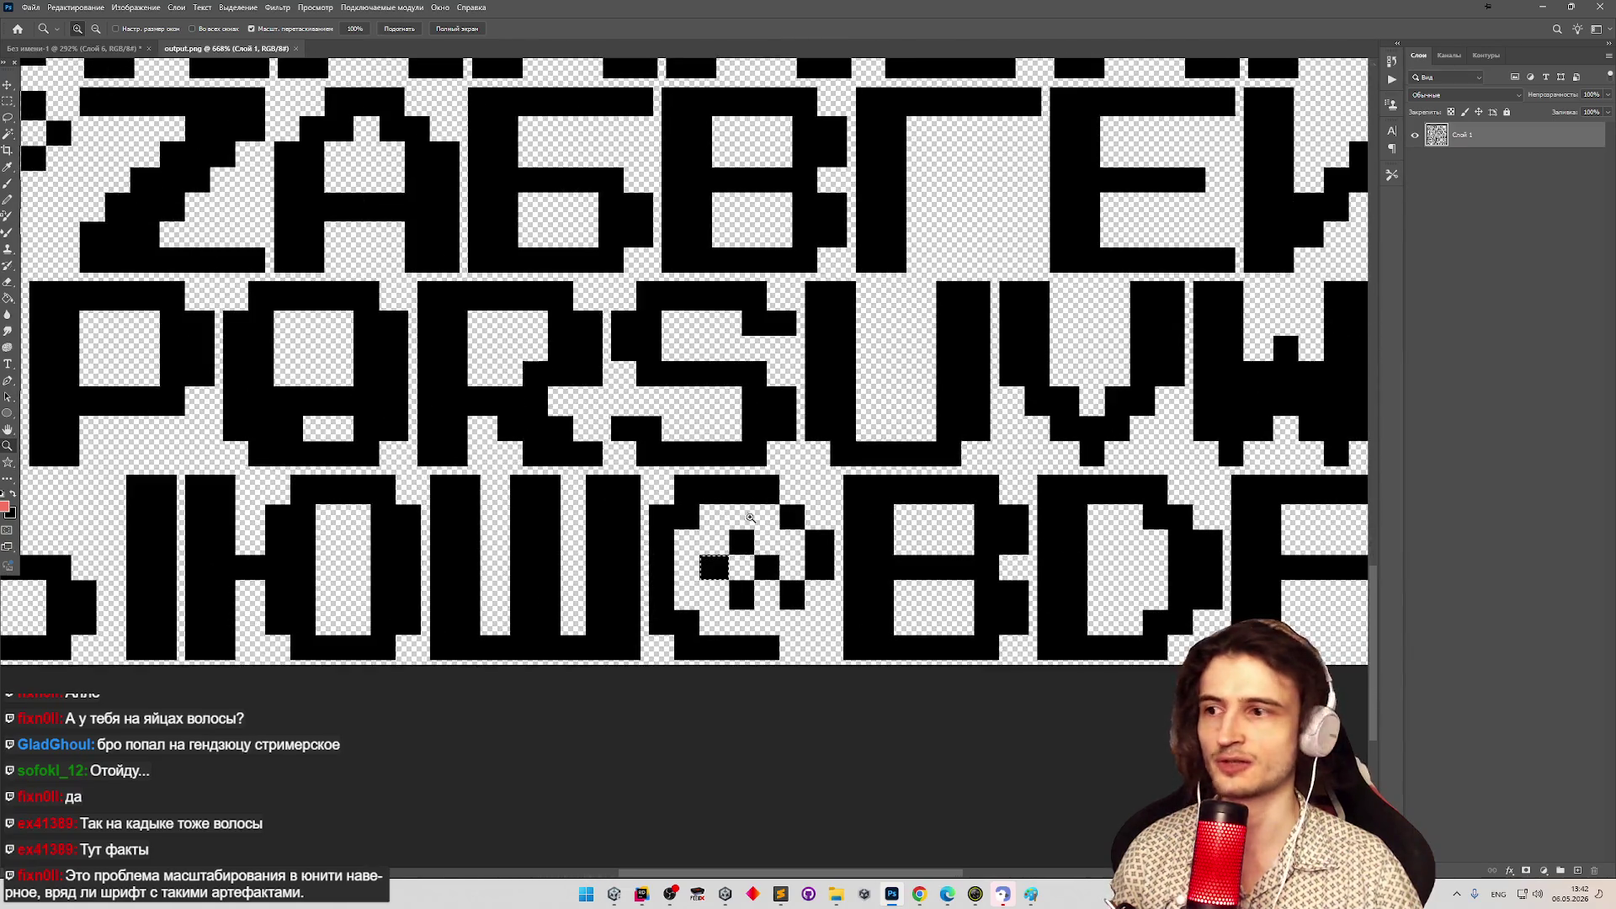
pyautogui.scroll(5, 797, 584)
pyautogui.scroll(-8, 797, 584)
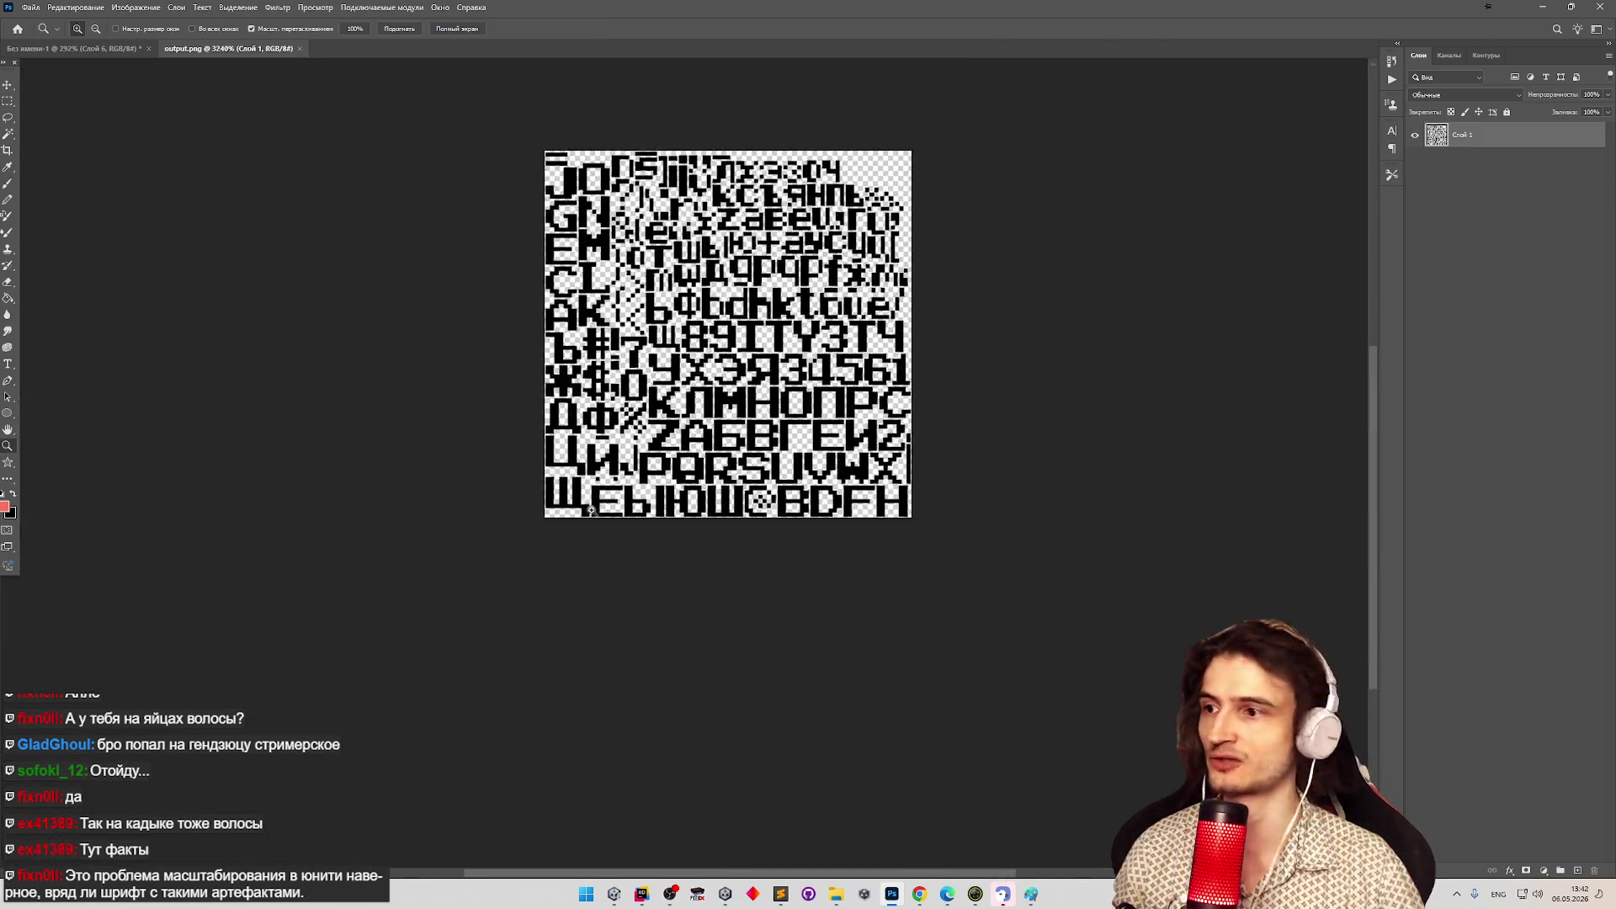
pyautogui.press('m')
pyautogui.moveTo(651, 503); pyautogui.dragTo(930, 530)
# Measure the left and upper black squares inside the @, rechecking one before clearing the selection.
pyautogui.press('z')
pyautogui.scroll(-2, 758, 510)
pyautogui.scroll(6, 501, 468)
pyautogui.scroll(3, 505, 405)
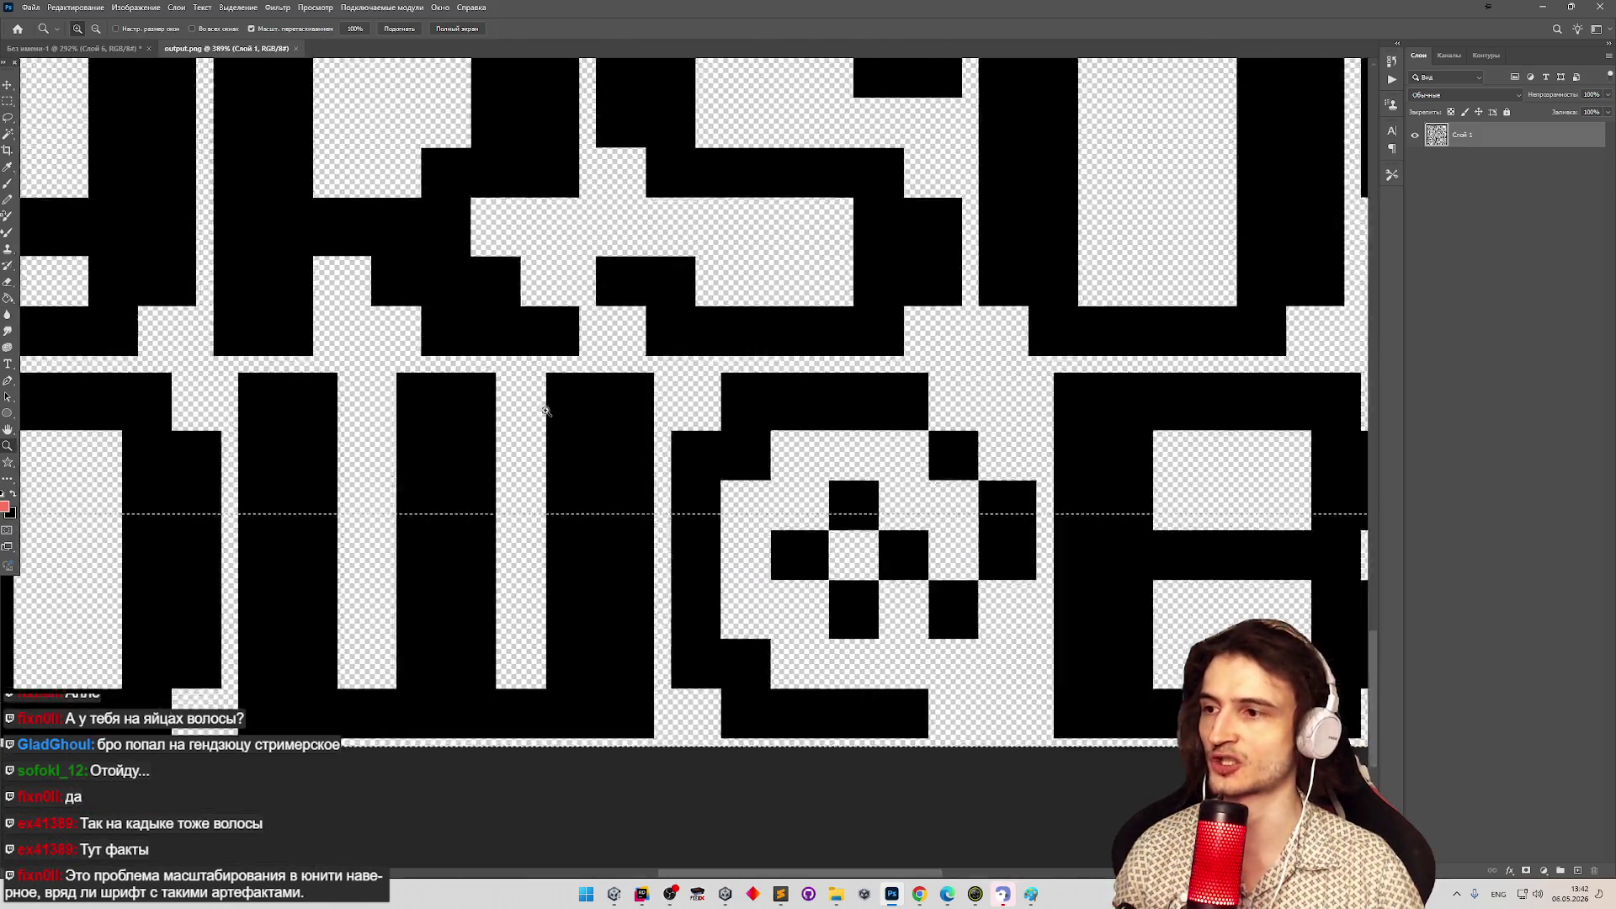
pyautogui.press('m')
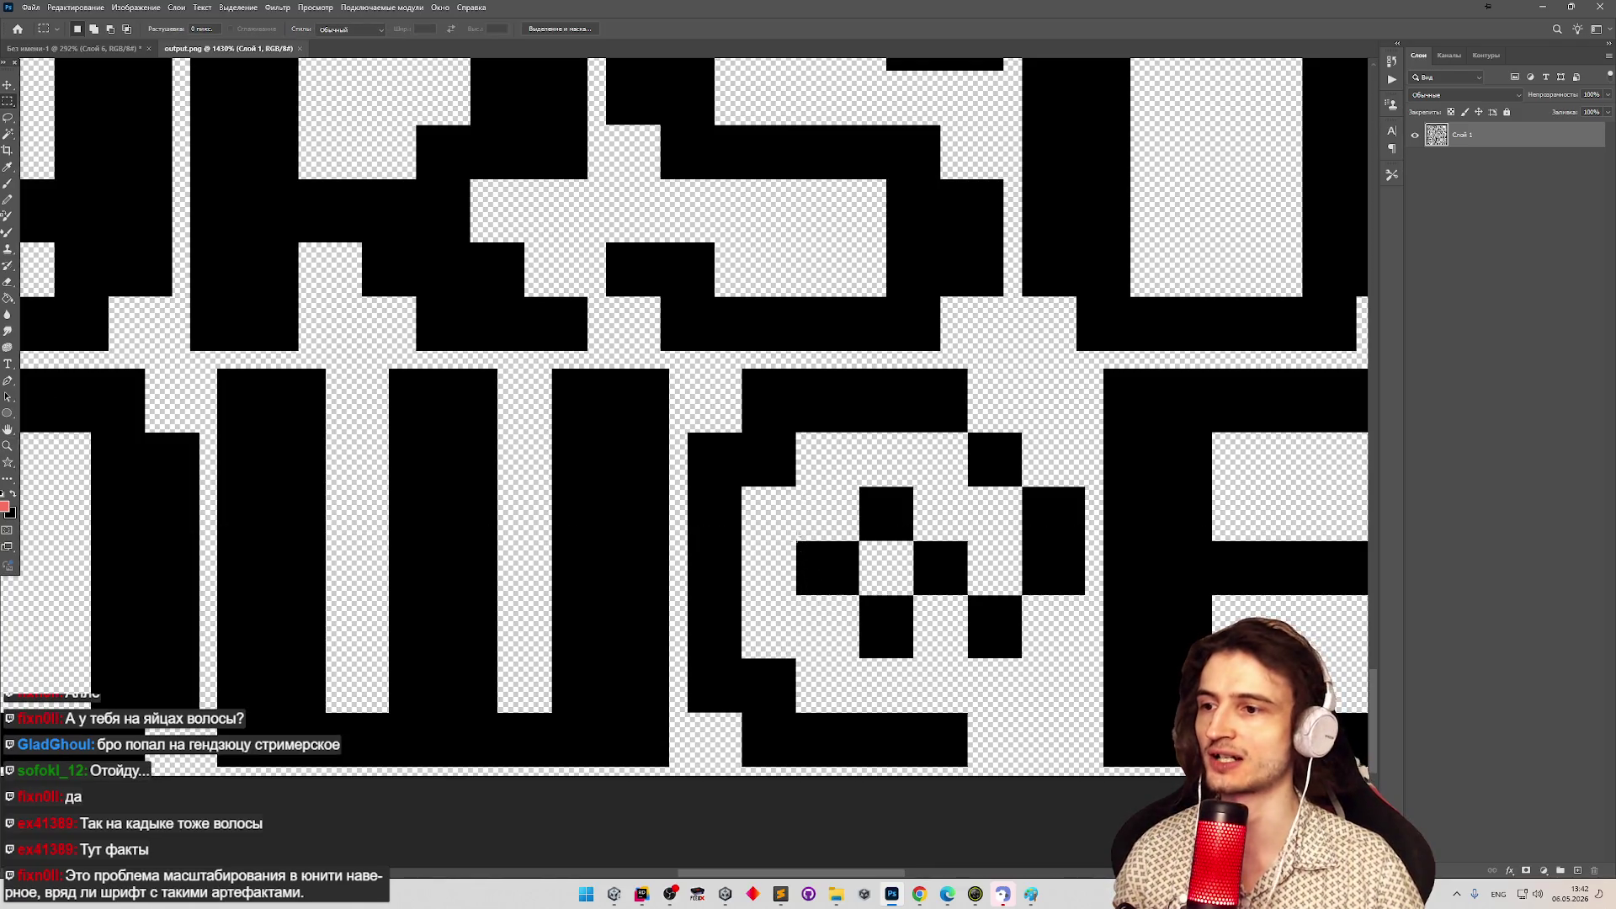
pyautogui.moveTo(789, 541); pyautogui.dragTo(841, 576)
pyautogui.moveTo(867, 488); pyautogui.dragTo(913, 541)
pyautogui.click(913, 477)
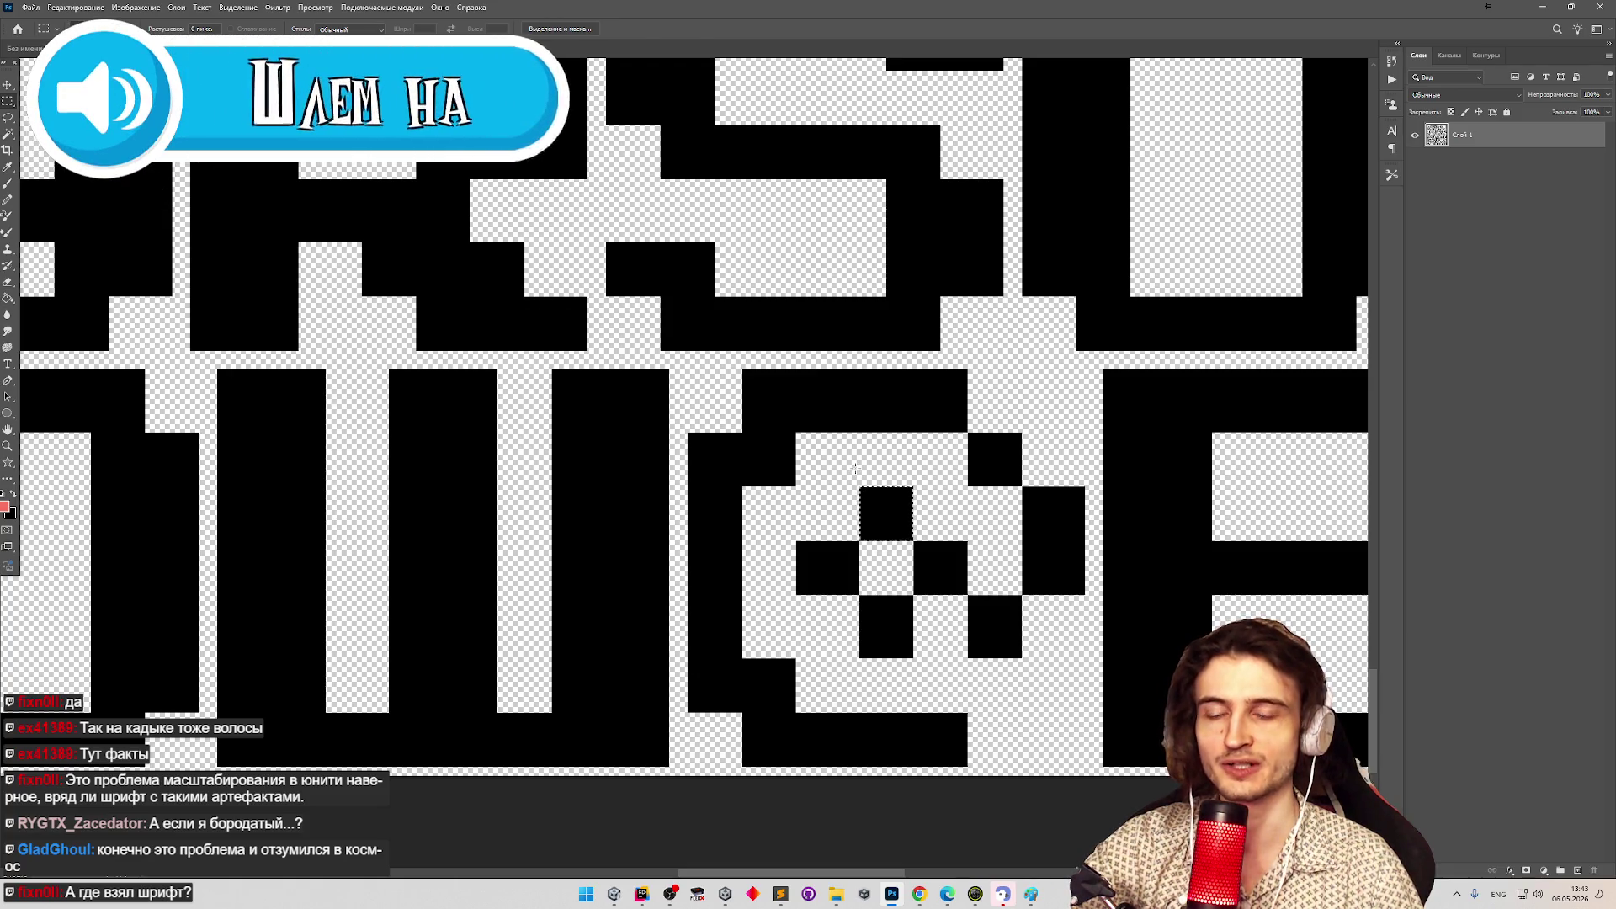
pyautogui.moveTo(796, 542)
pyautogui.mouseDown()
pyautogui.moveTo(839, 555)
pyautogui.moveTo(854, 589)
pyautogui.mouseUp()
pyautogui.click(886, 557)
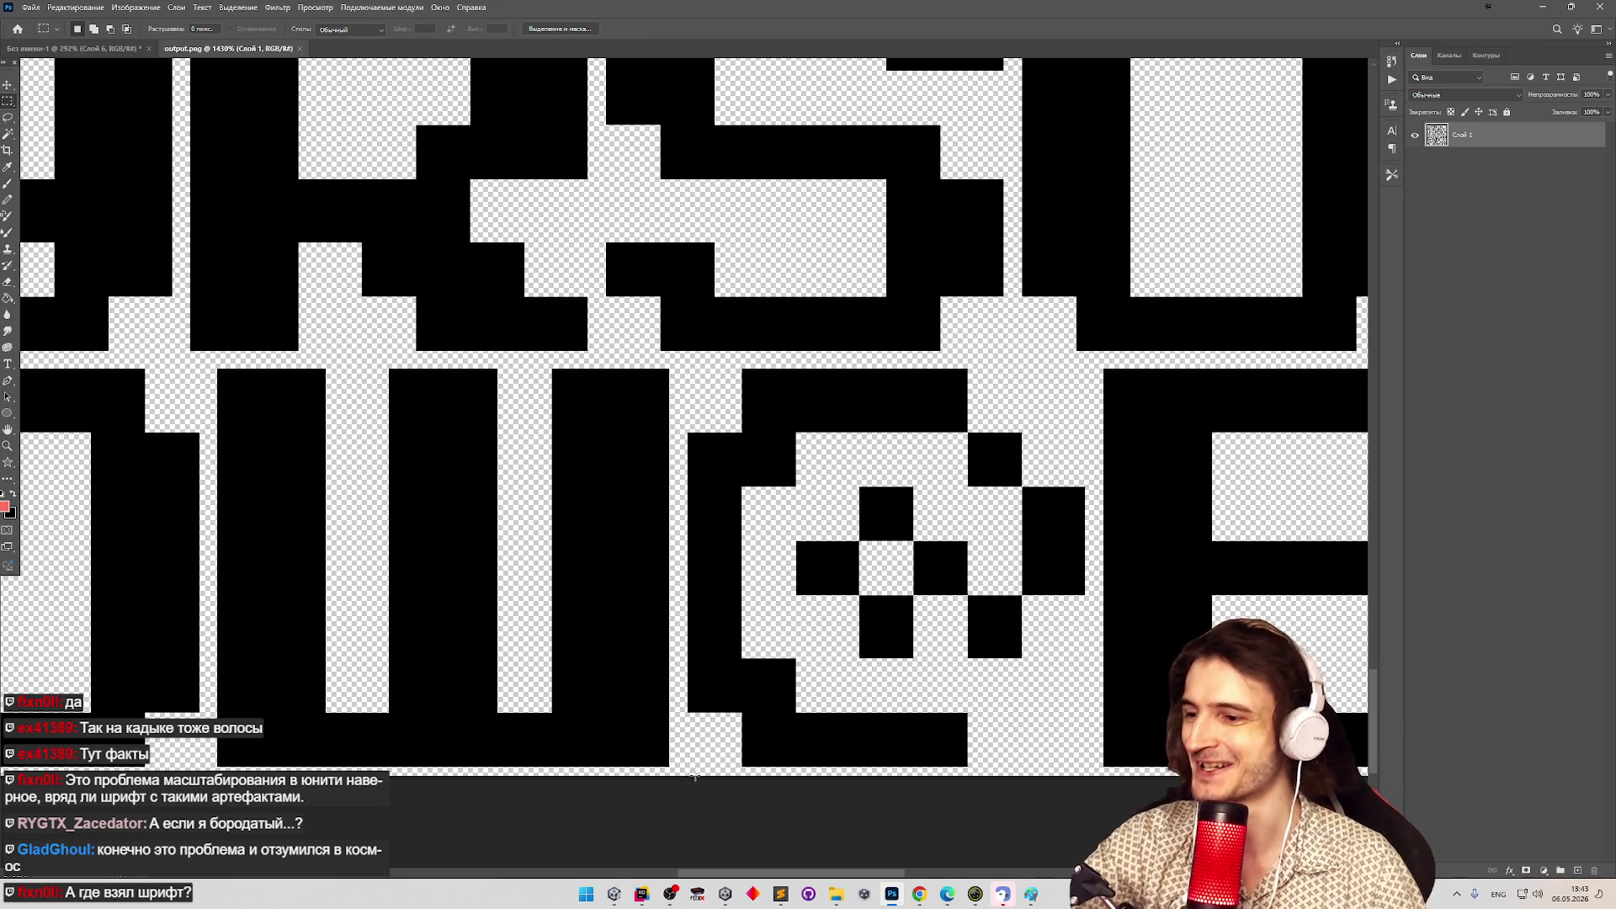
# Preview ninjacats.ttf from the Fonts folder in Font Viewer, widen it, then minimise it.
pyautogui.moveTo(836, 894)
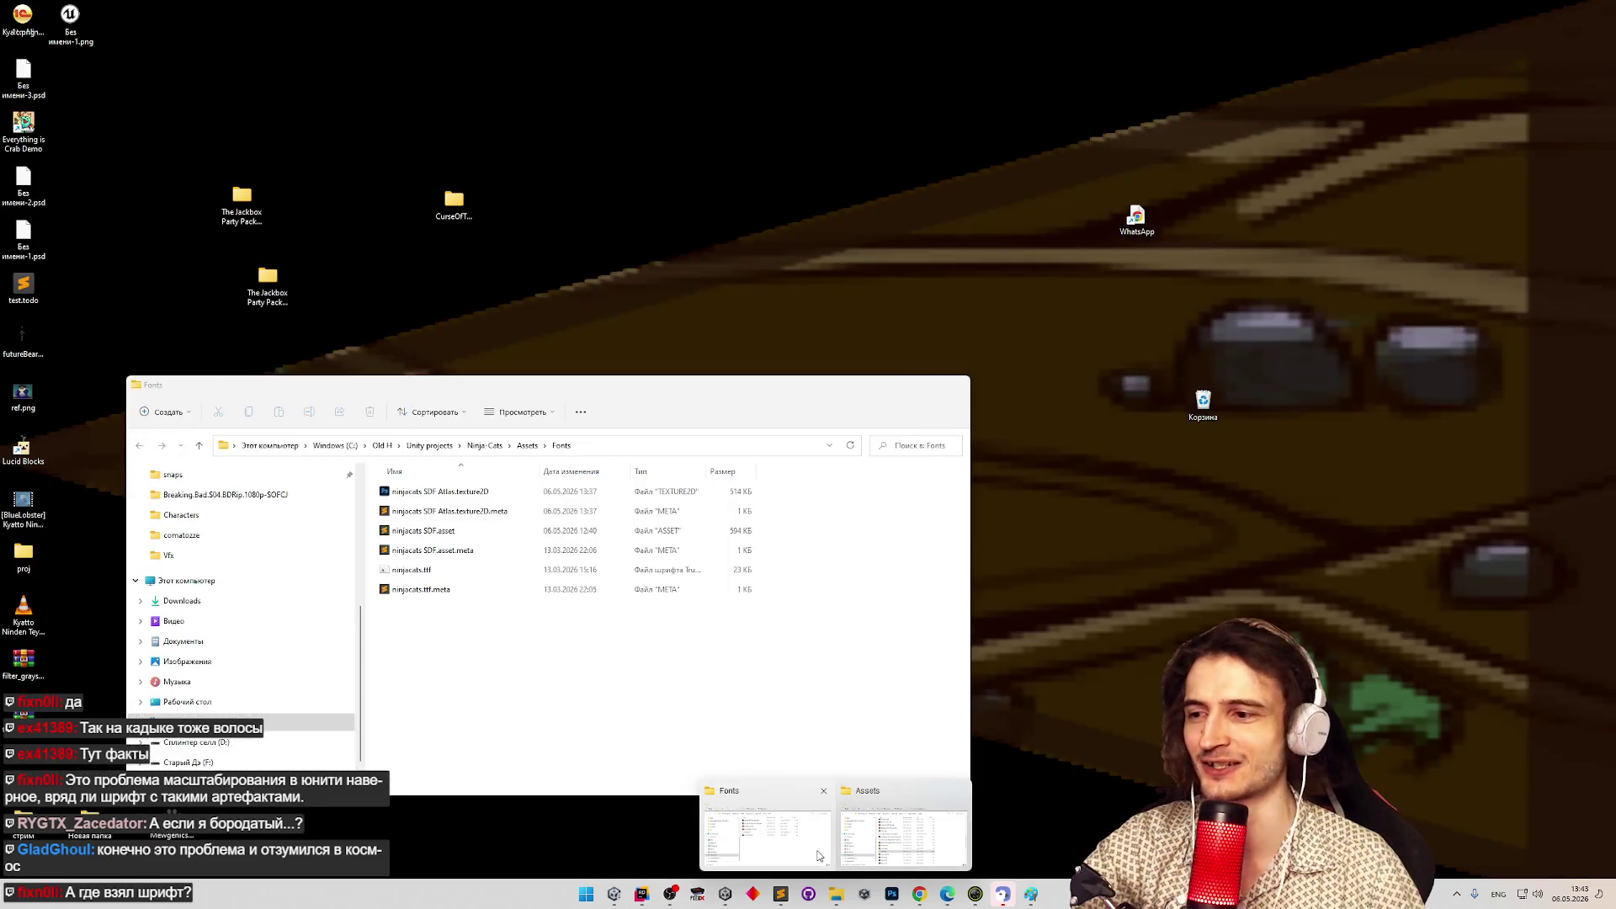
pyautogui.click(814, 856)
pyautogui.doubleClick(451, 570)
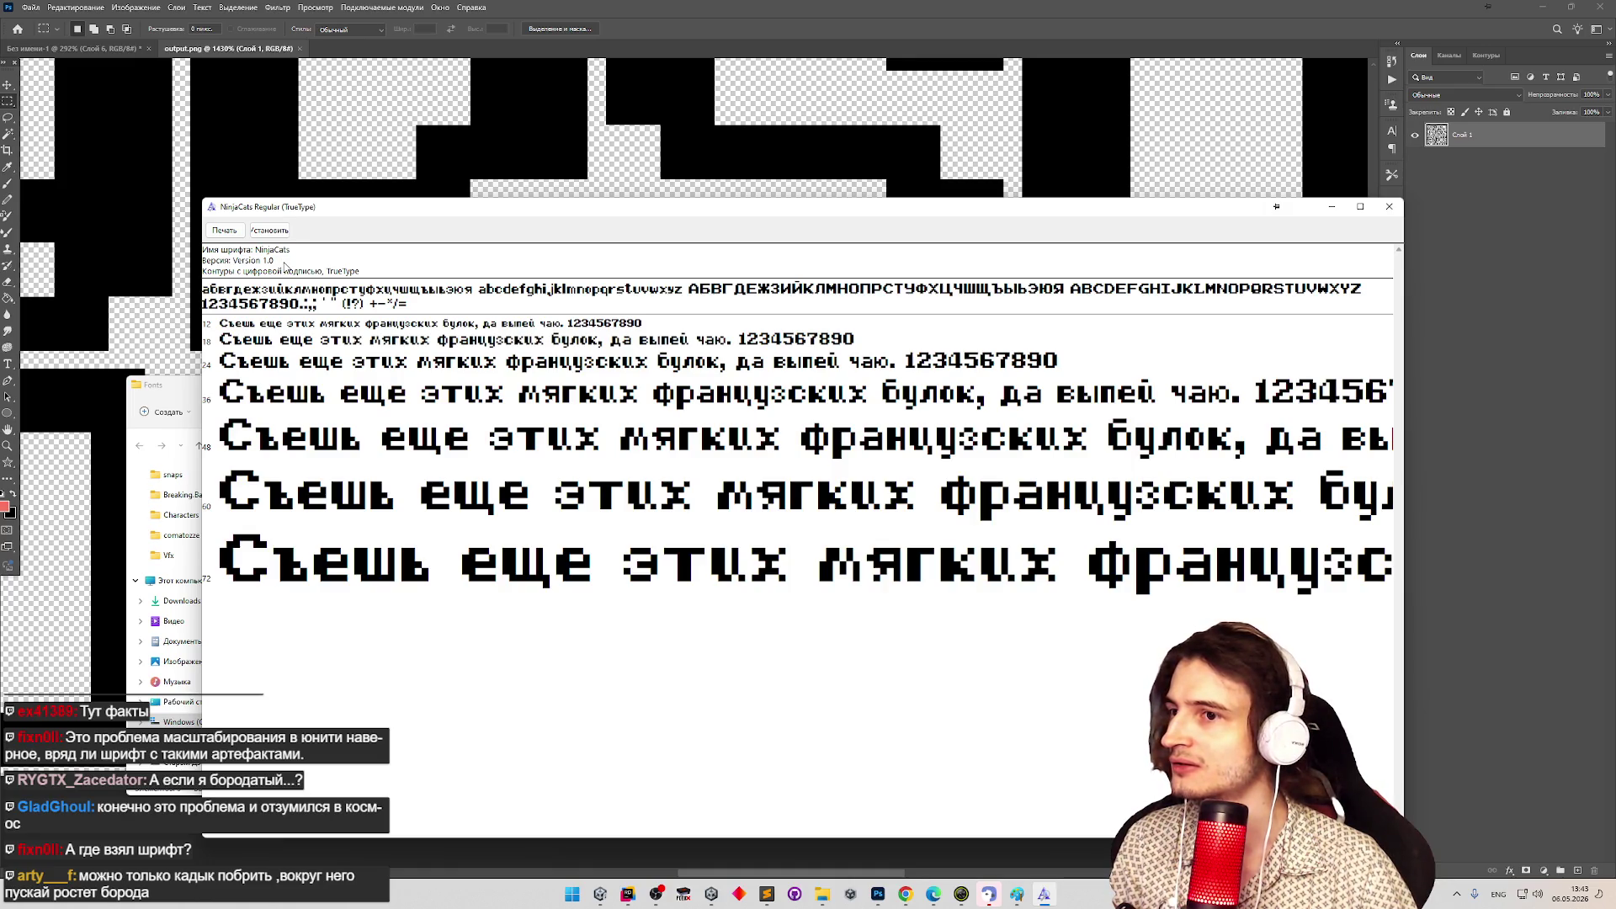
pyautogui.moveTo(1404, 398)
pyautogui.mouseDown()
pyautogui.moveTo(1597, 413)
pyautogui.moveTo(1515, 413)
pyautogui.mouseUp()
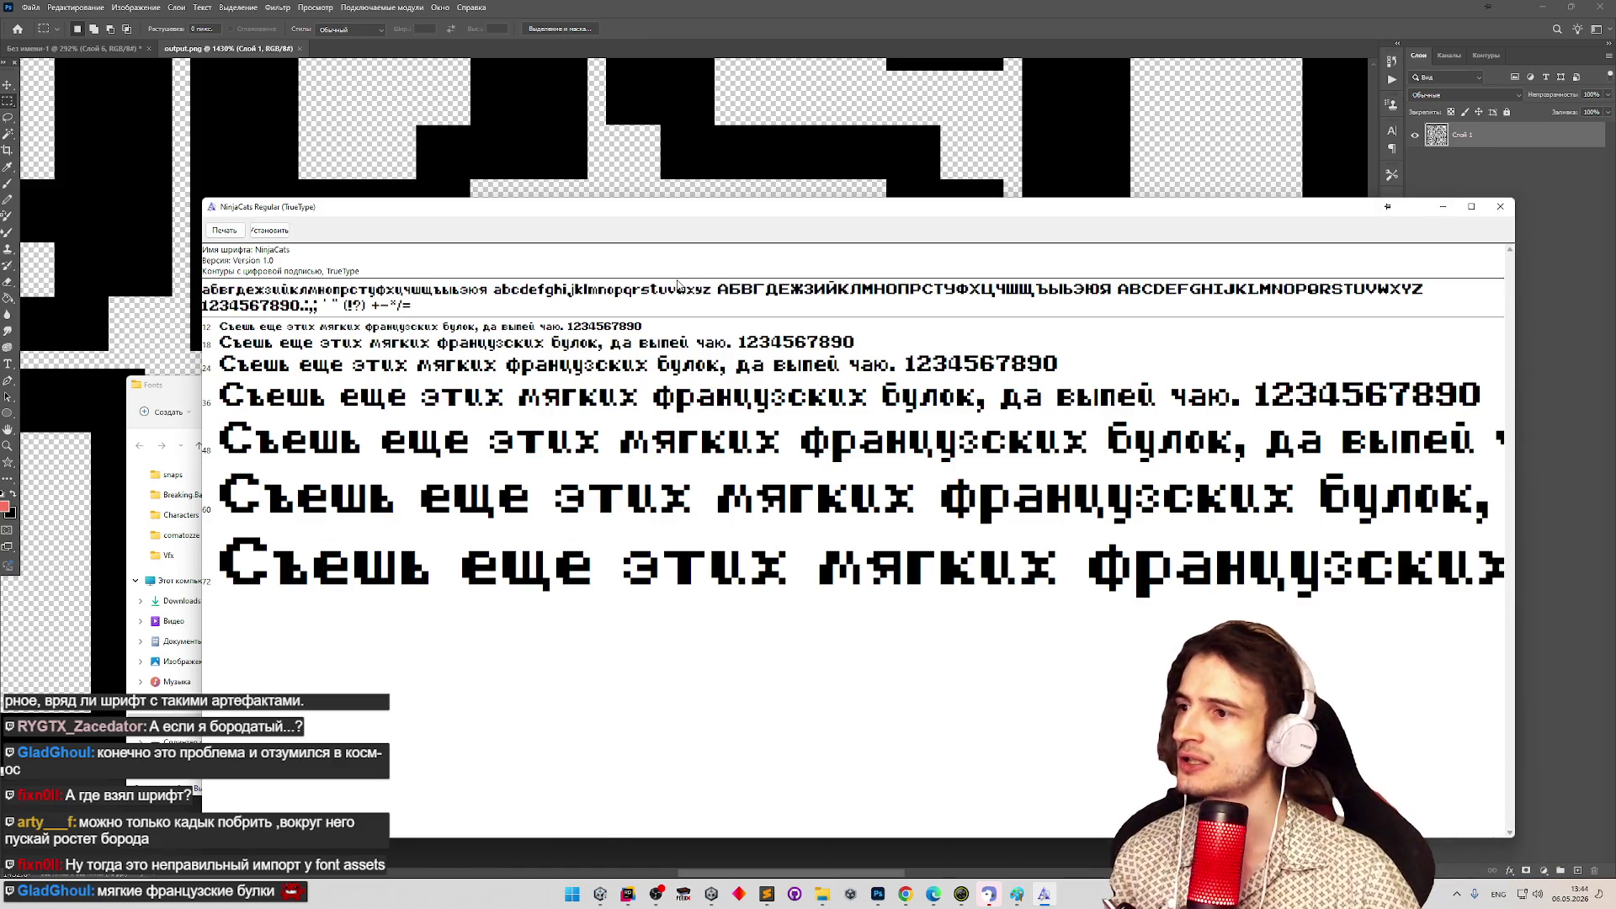
pyautogui.click(1443, 207)
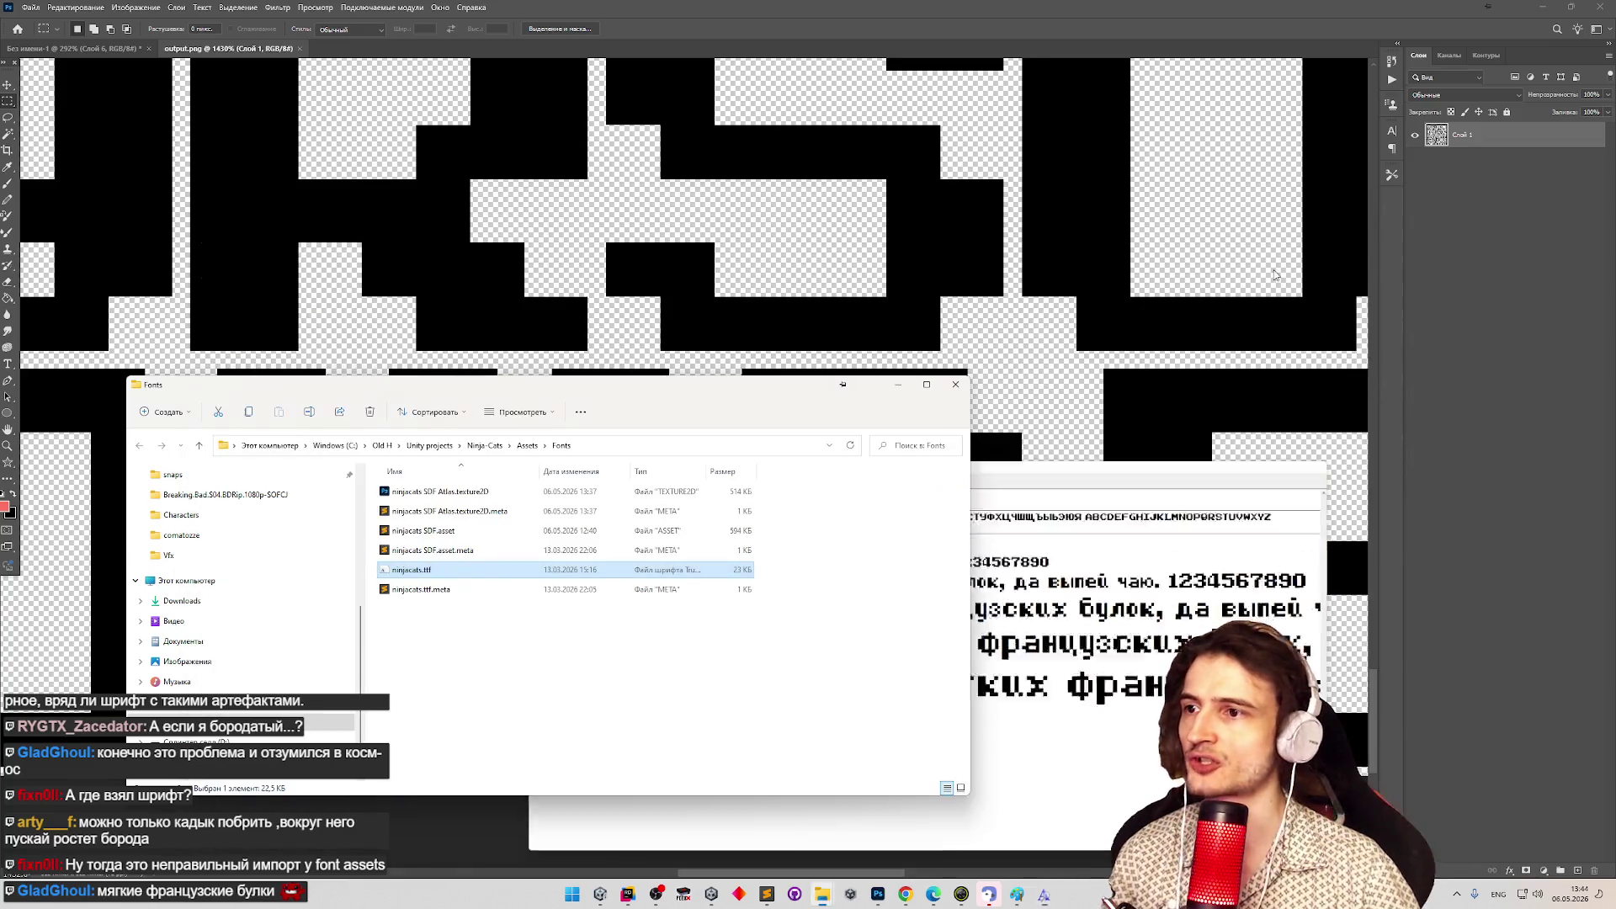
# Close the Fonts folder window and minimise Photoshop to return to Unity.
pyautogui.click(955, 384)
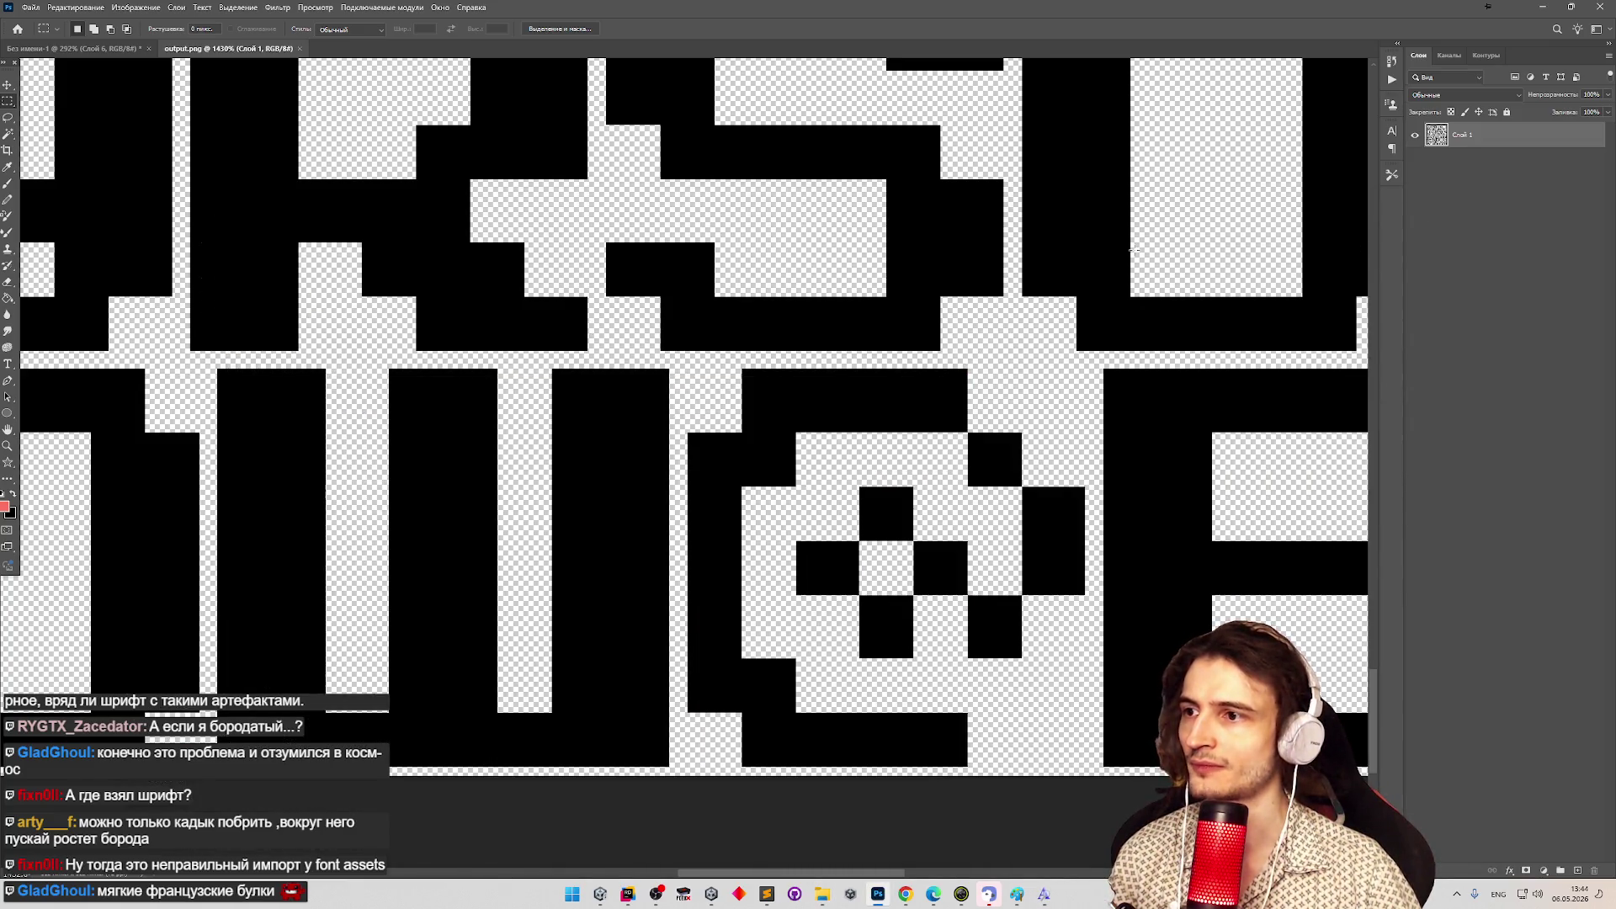
pyautogui.click(1542, 7)
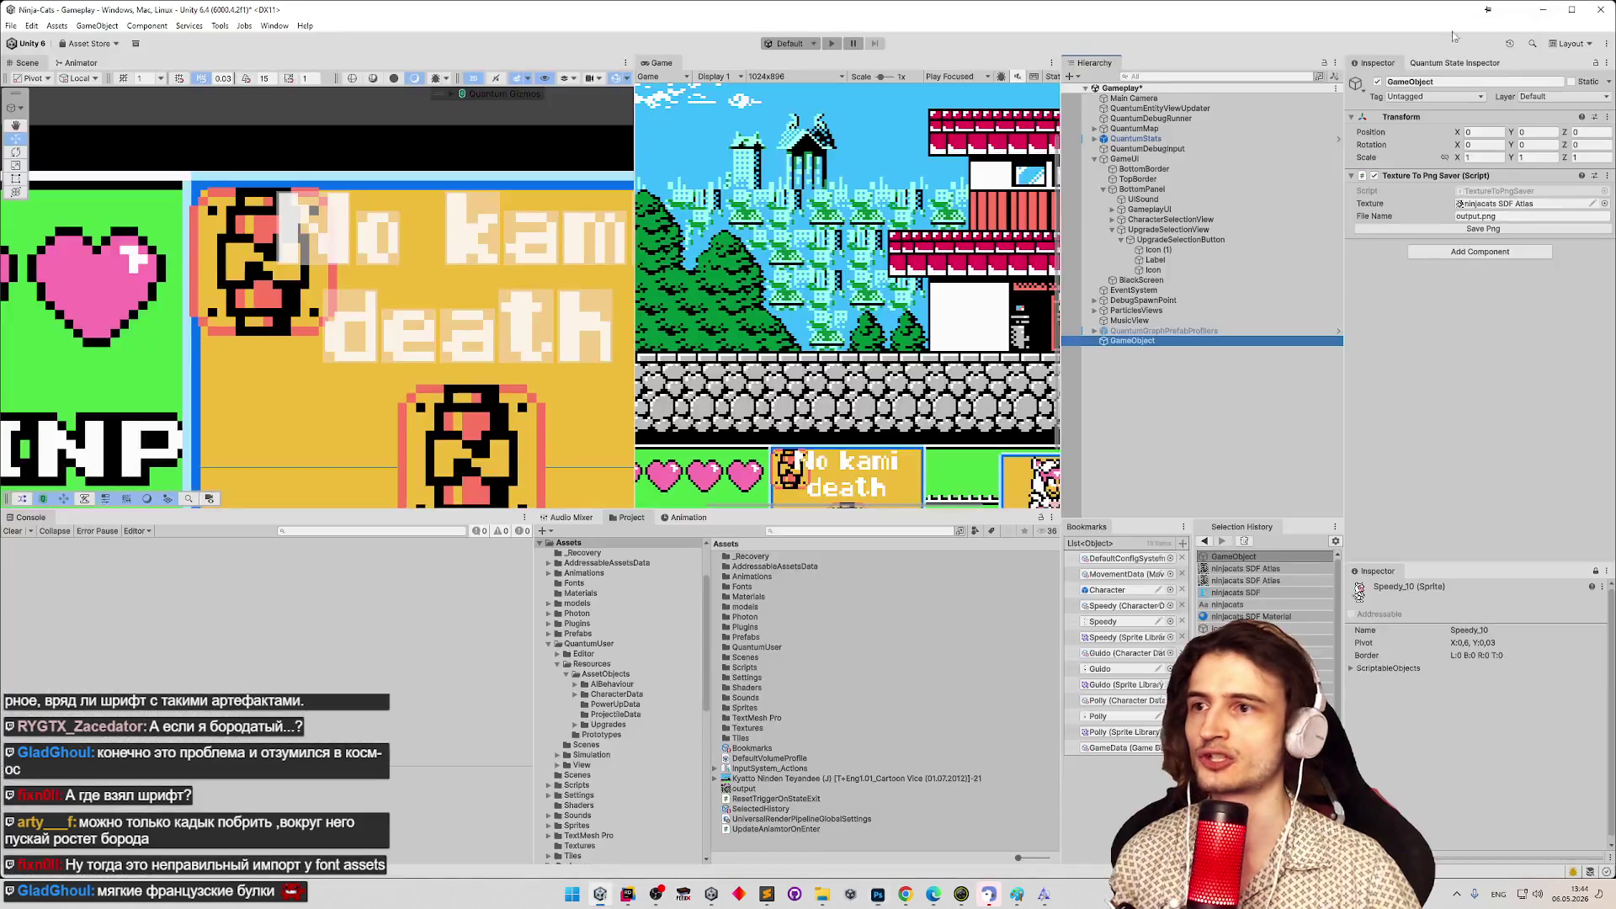
pyautogui.click(11, 26)
pyautogui.moveTo(31, 27)
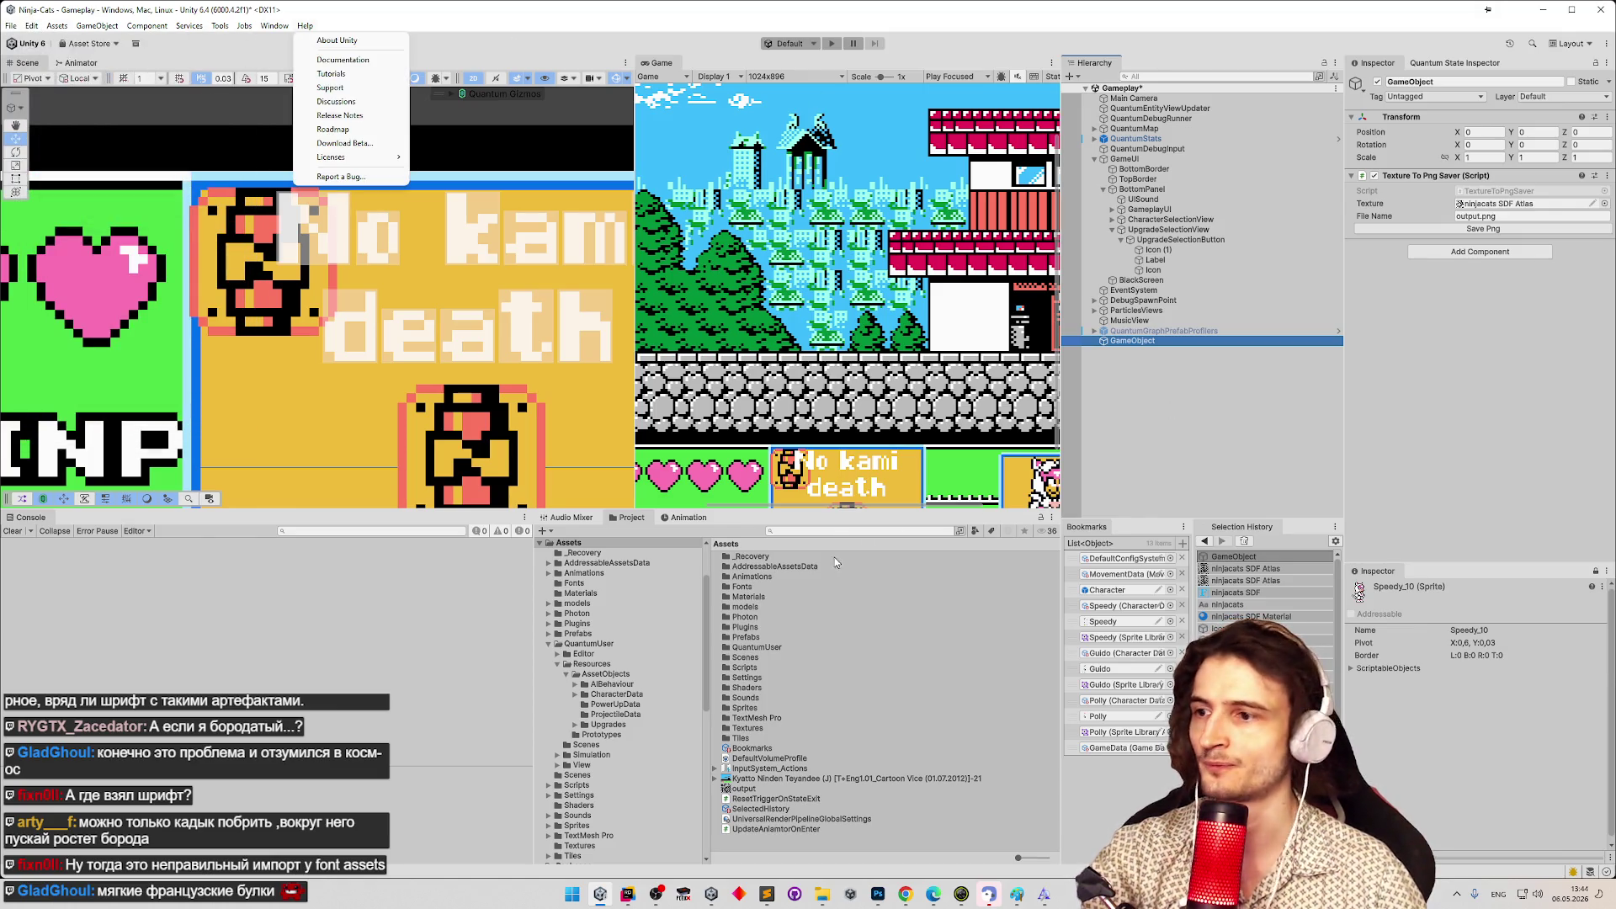
# Search the Project for 'inja', select ninjacats SDF and open its Font Asset Creator.
pyautogui.click(835, 531)
pyautogui.write('inja')
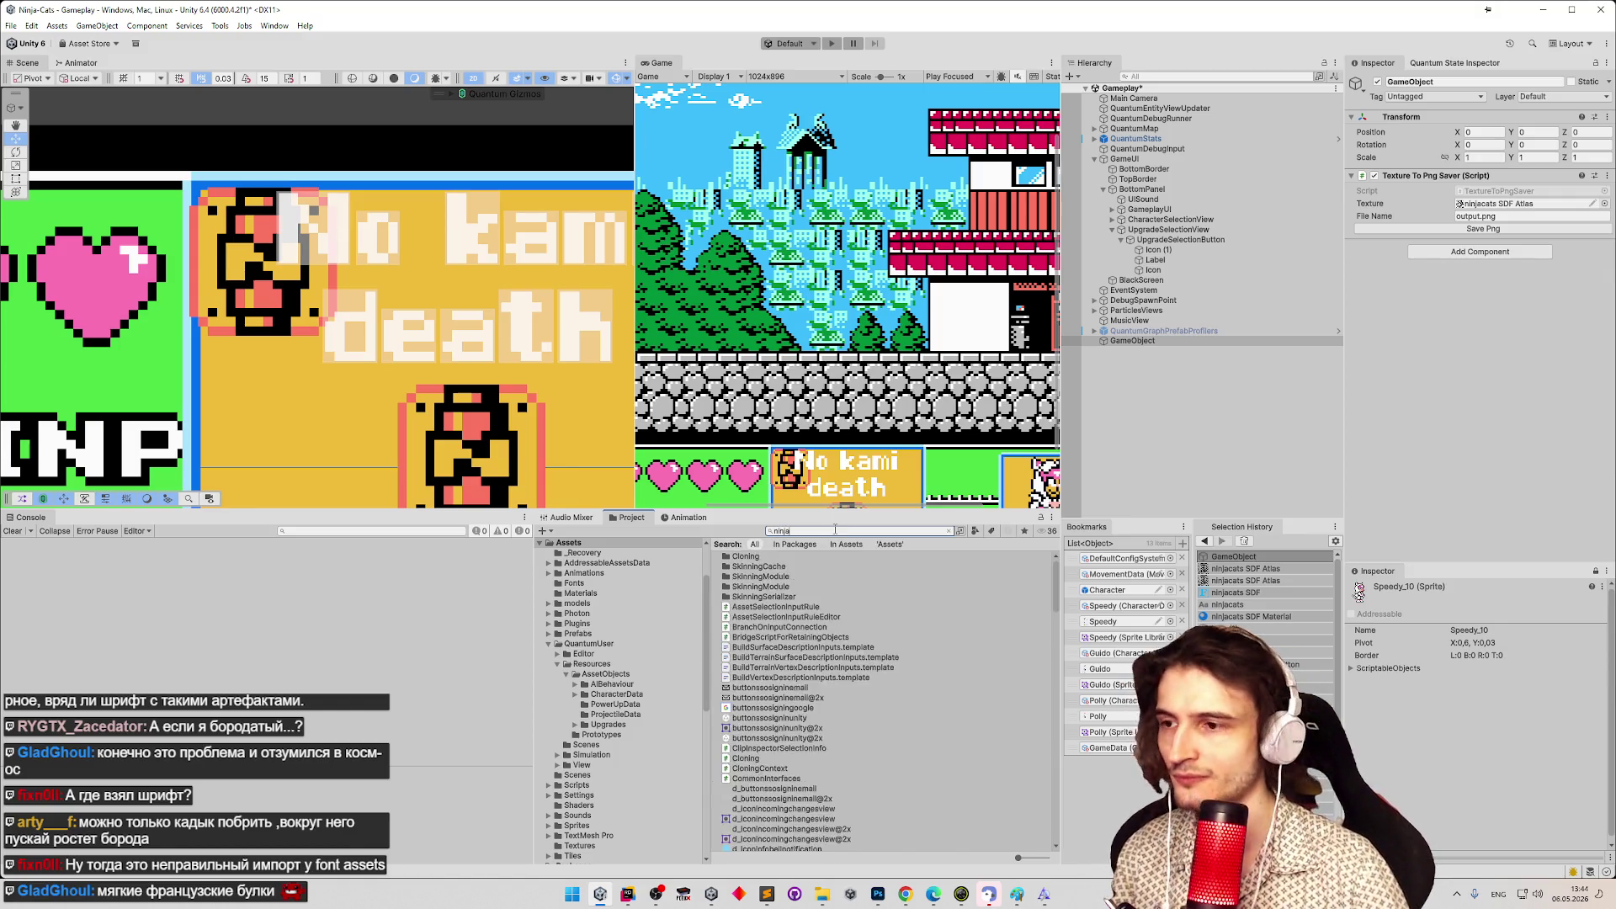
pyautogui.click(791, 559)
pyautogui.click(790, 566)
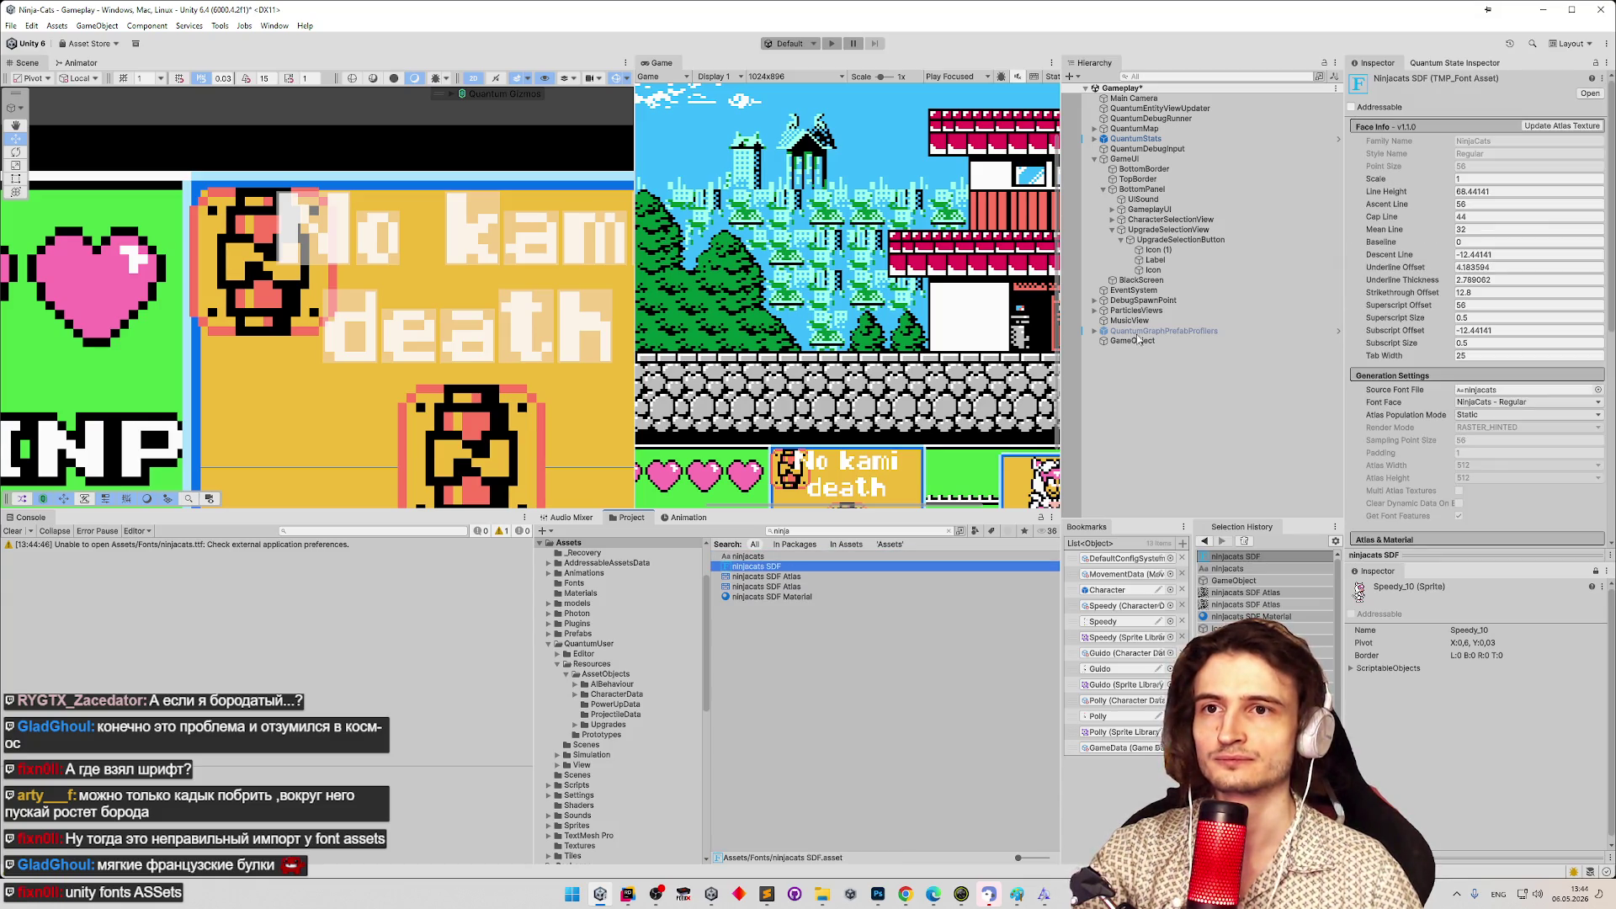
pyautogui.click(1573, 129)
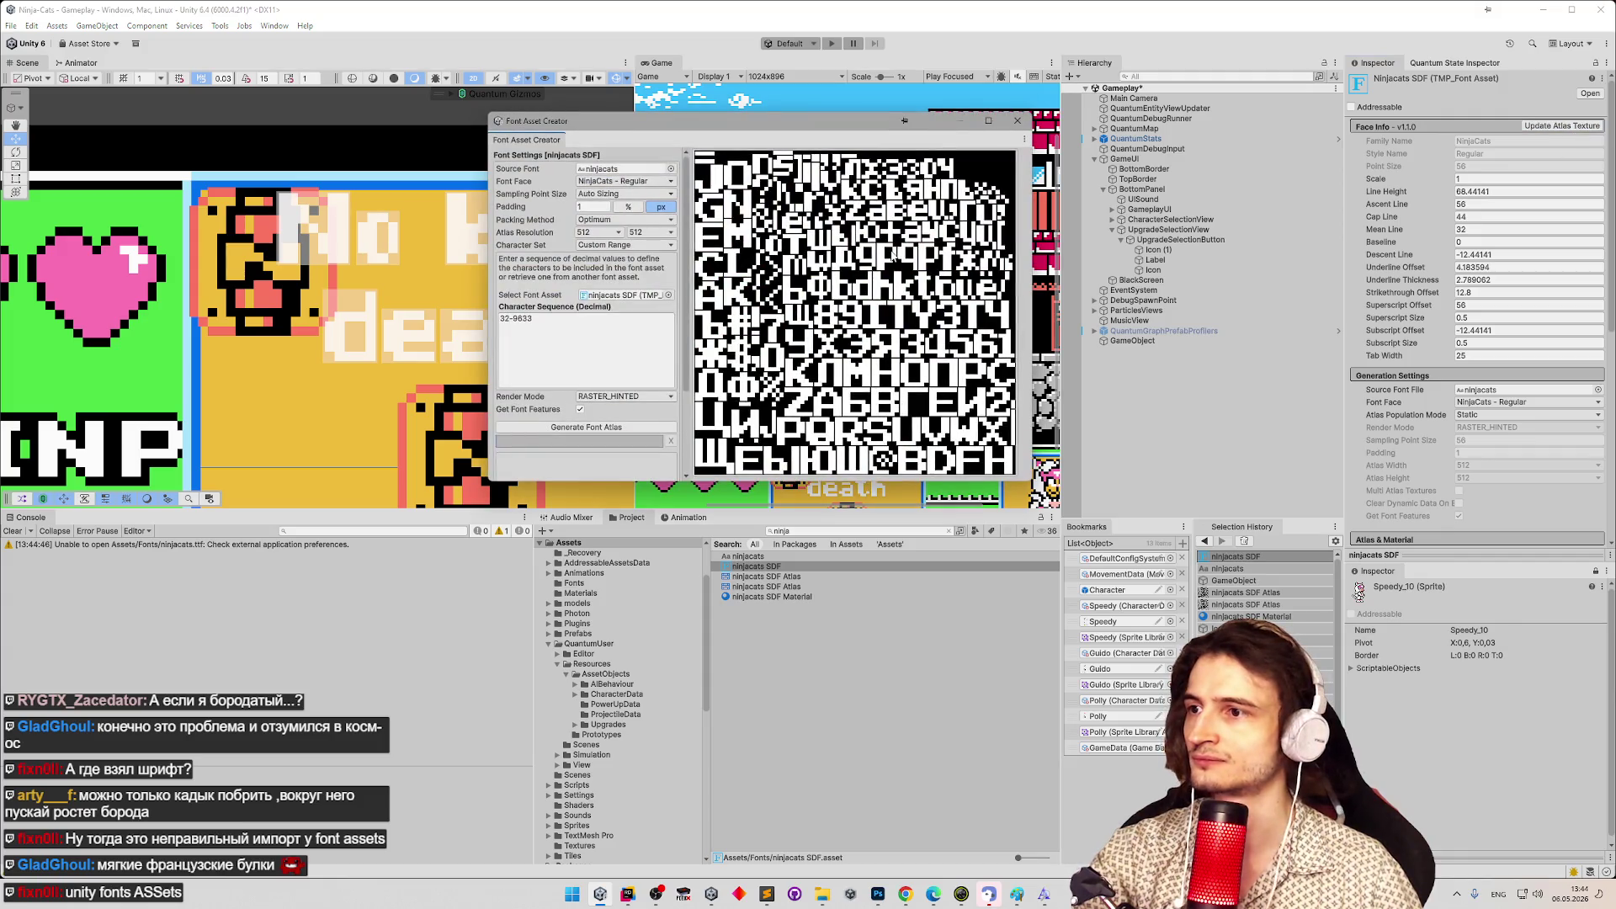
# Set the atlas resolution to 1024×1024, keep Optimum packing, and generate the font atlas.
pyautogui.click(618, 233)
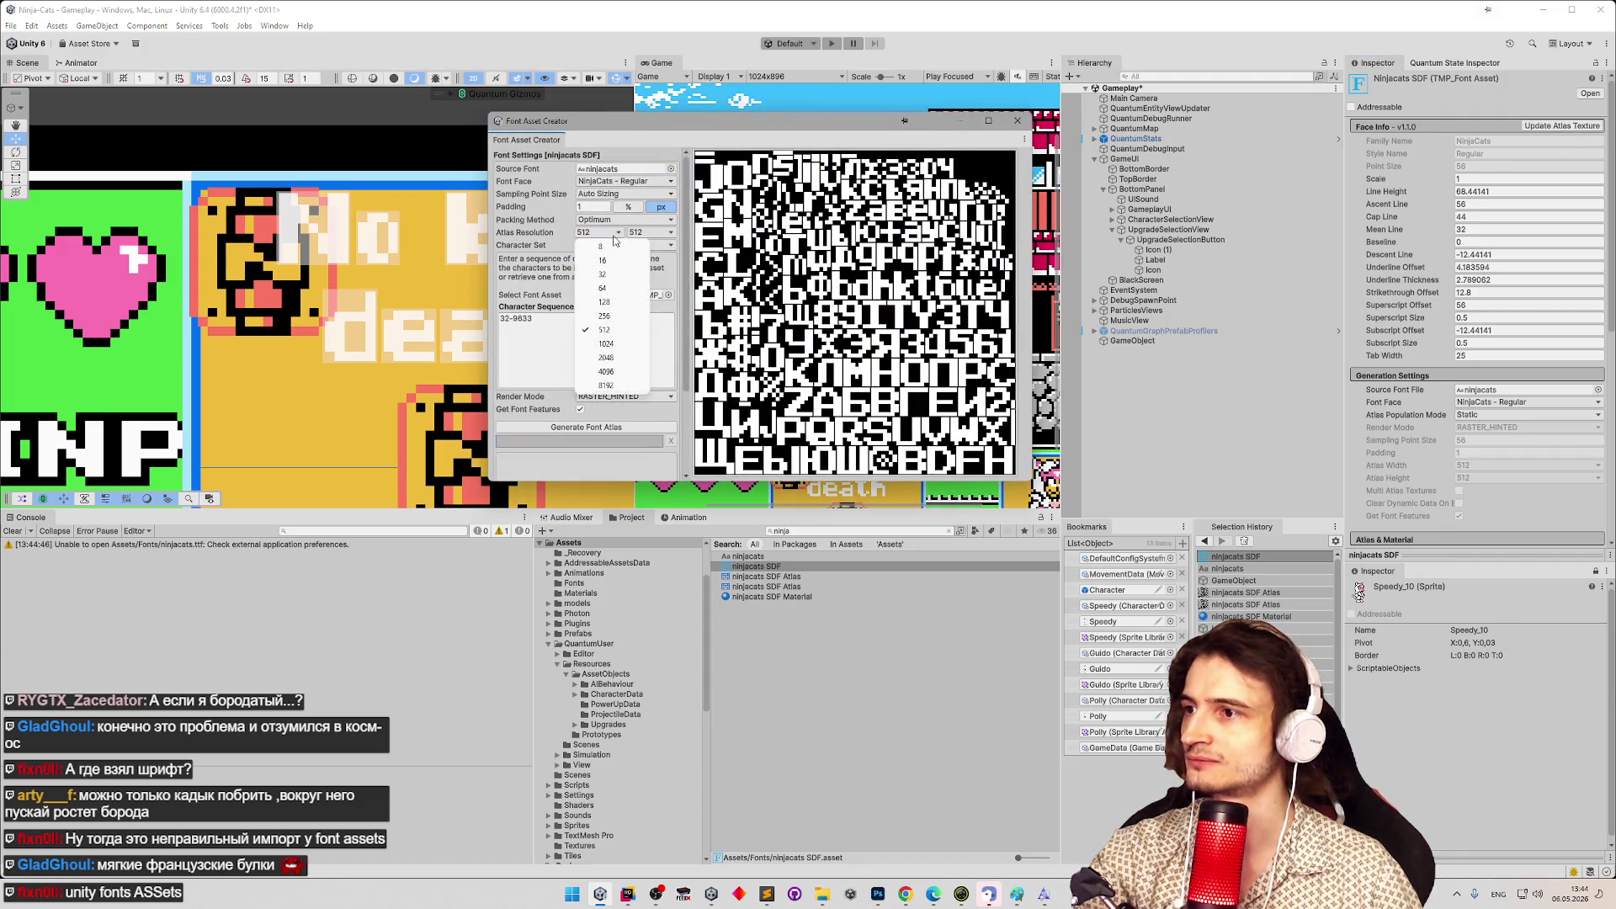
pyautogui.click(604, 221)
pyautogui.click(569, 225)
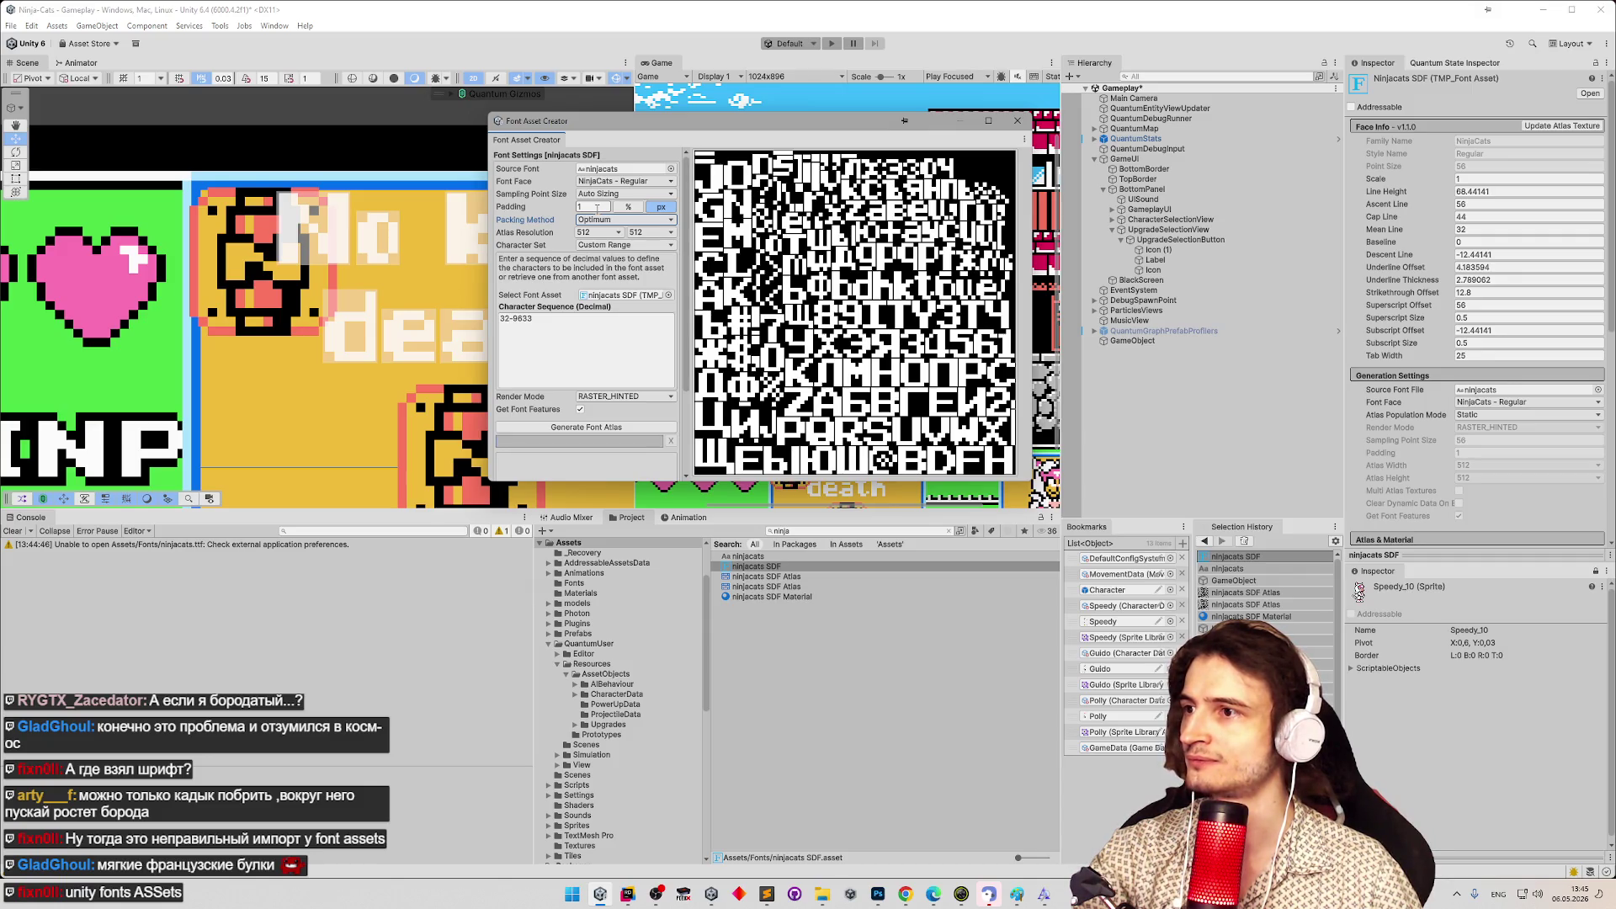
pyautogui.click(599, 232)
pyautogui.click(612, 342)
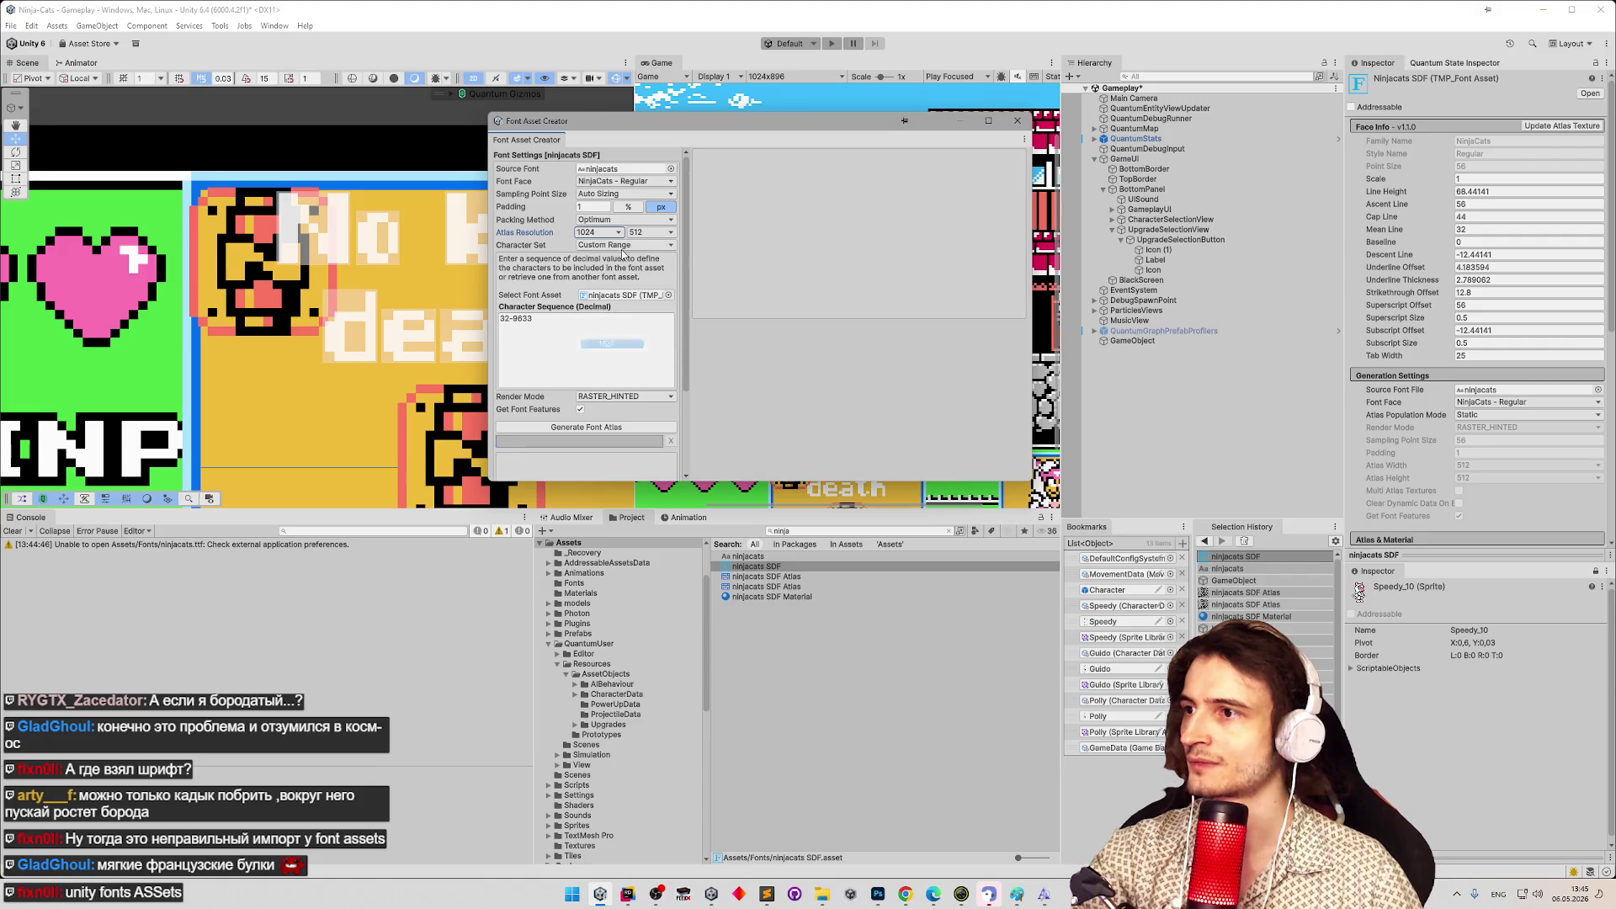
pyautogui.click(650, 233)
pyautogui.click(664, 345)
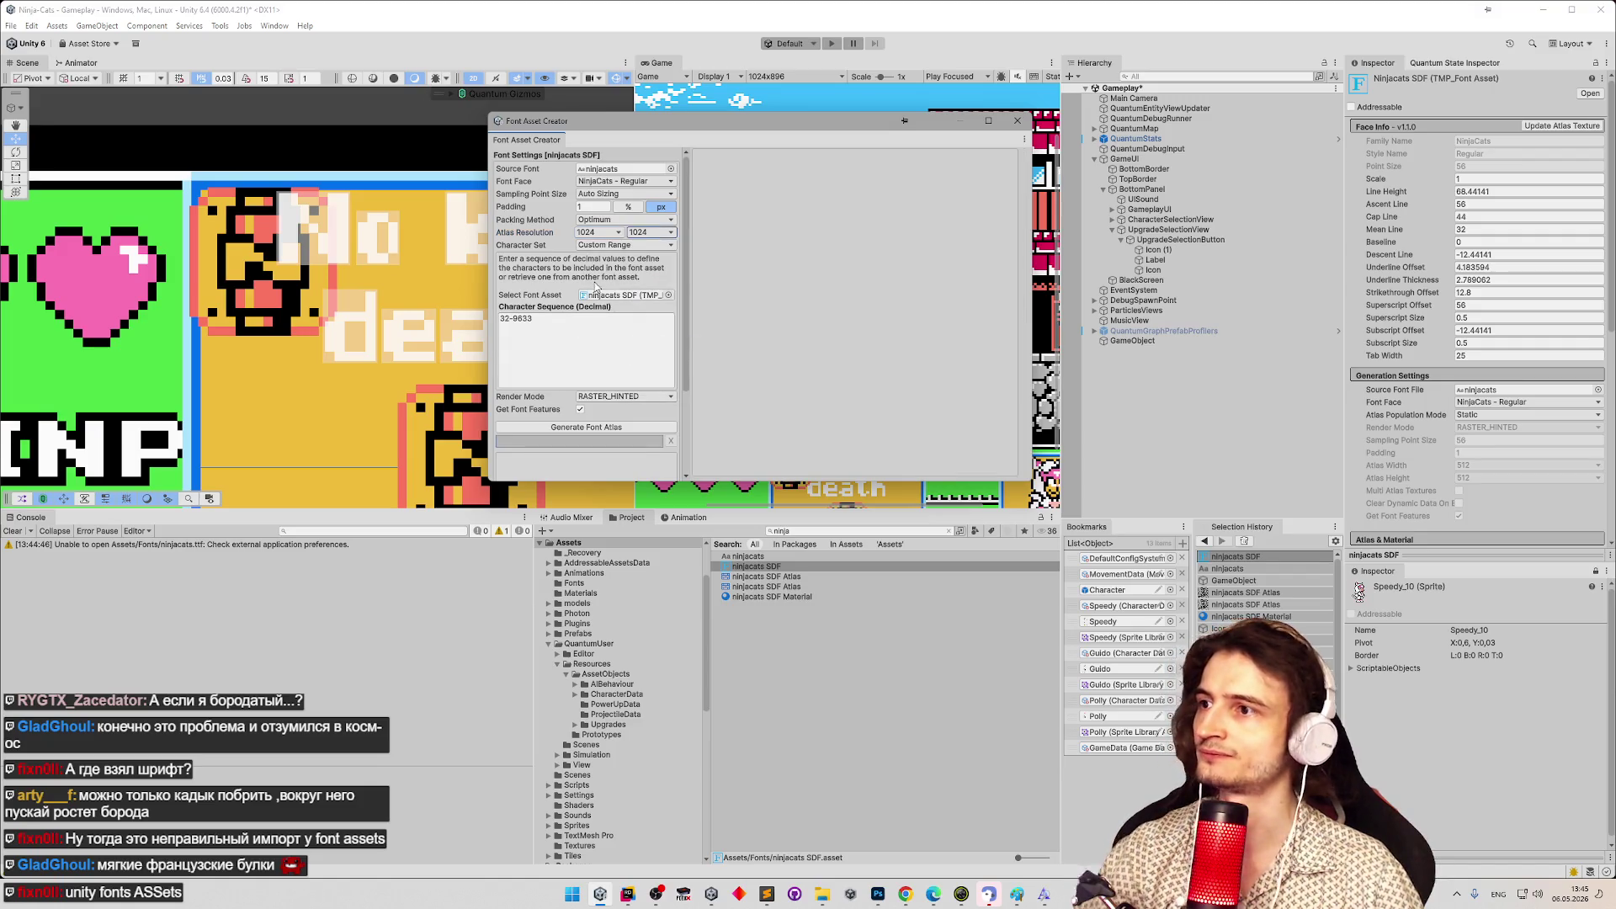
pyautogui.click(597, 427)
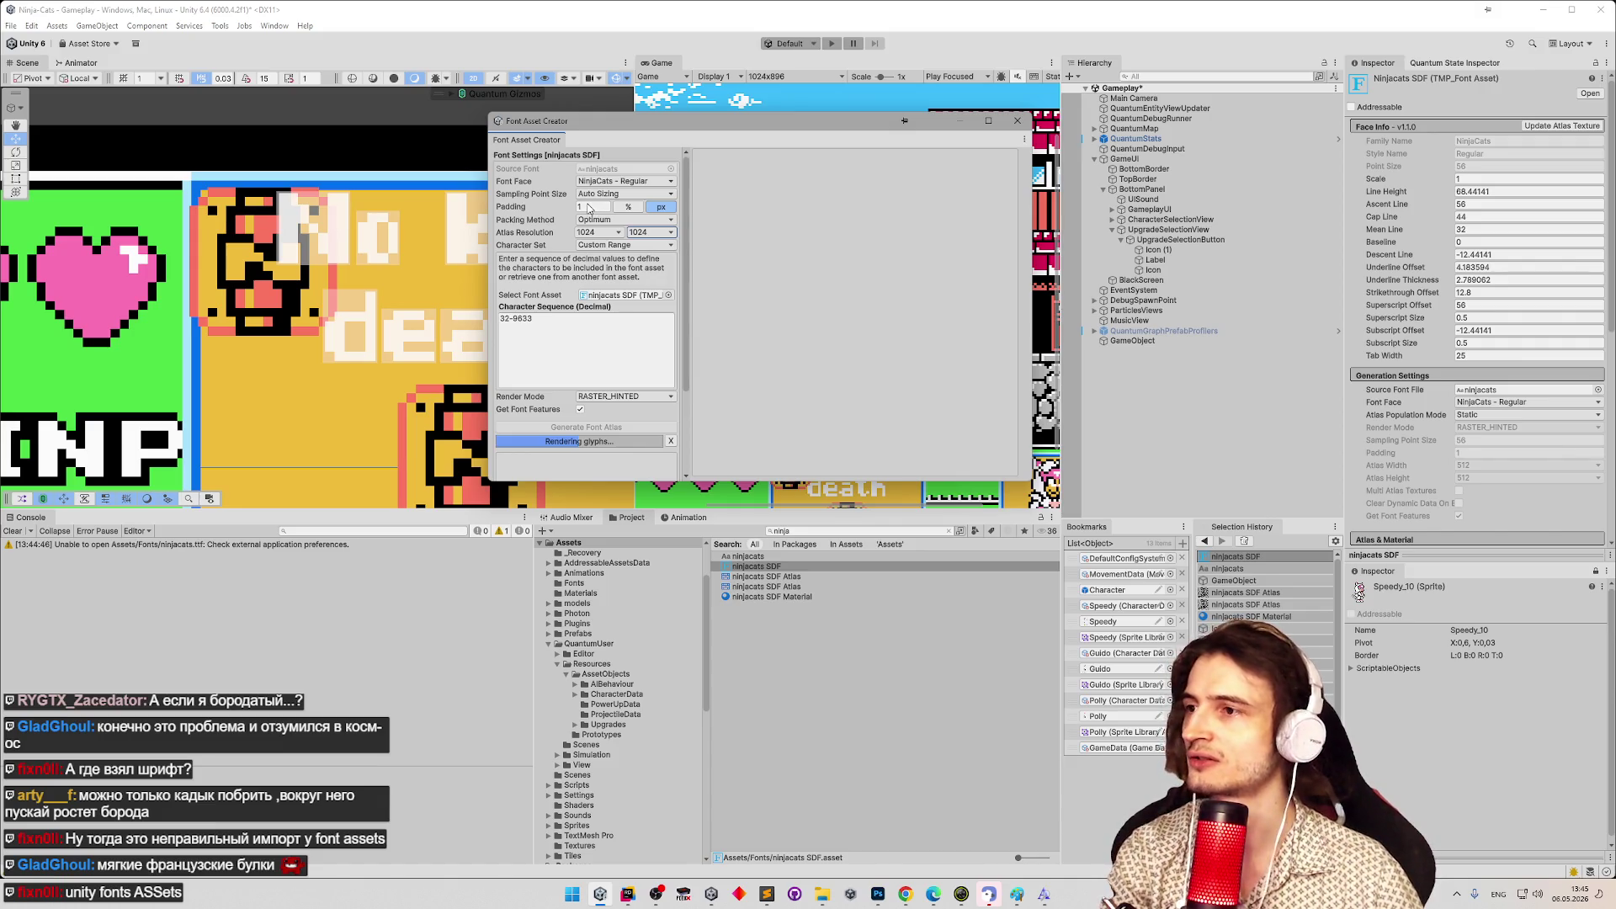
# Regenerate the atlas with padding 2, save the font asset, and locate its atlas texture.
pyautogui.doubleClick(590, 207)
pyautogui.write('2')
pyautogui.click(586, 426)
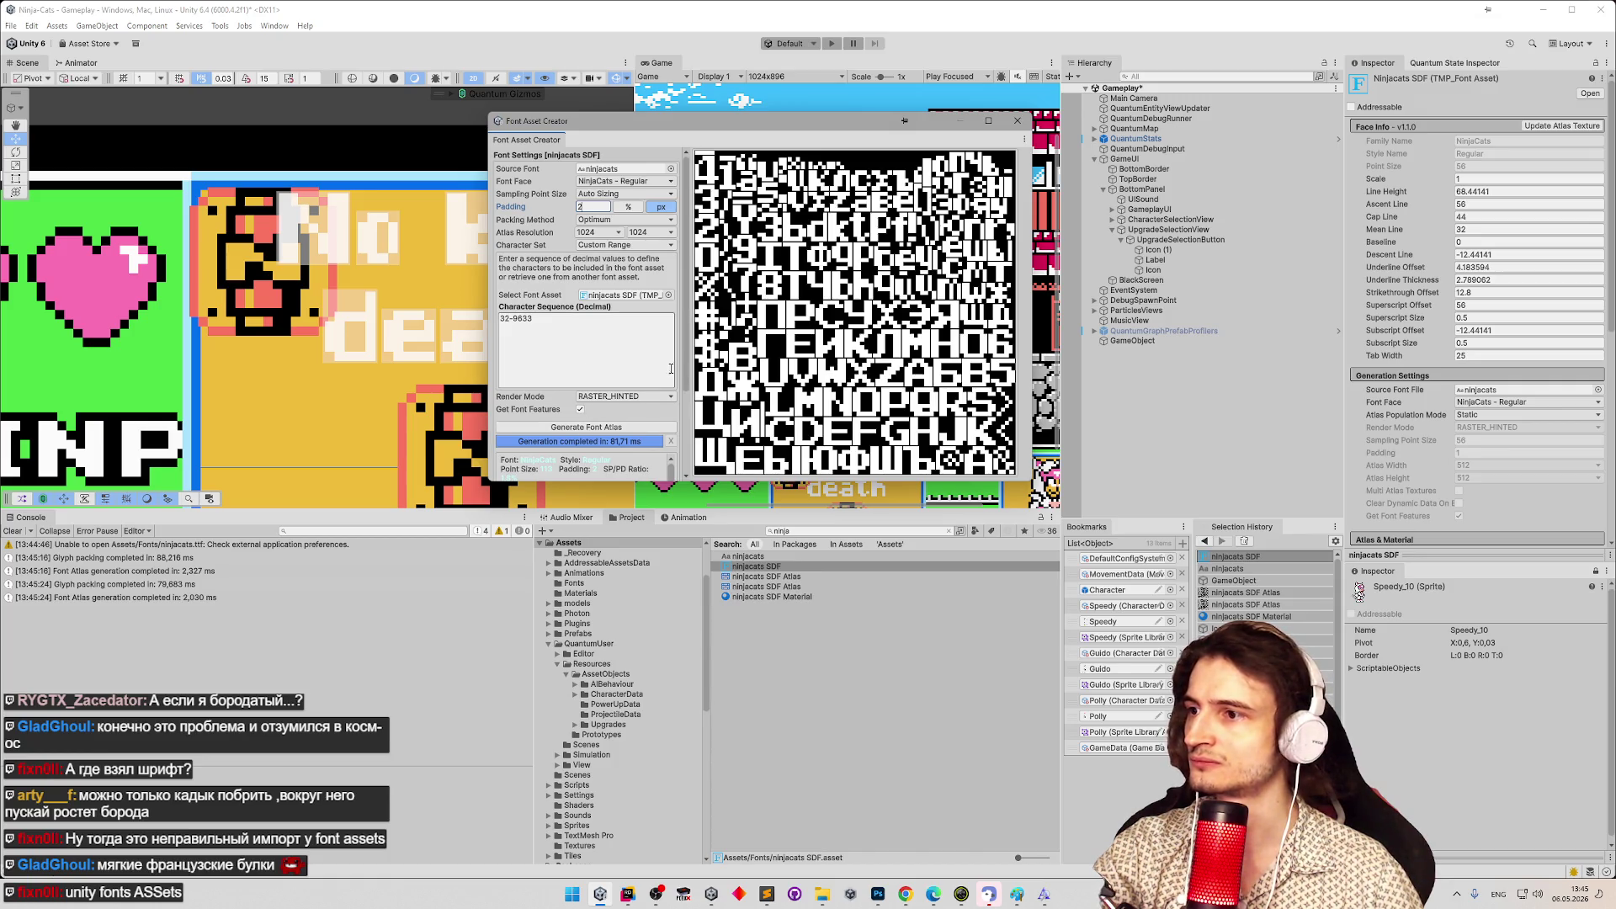
pyautogui.moveTo(689, 362); pyautogui.dragTo(682, 447)
pyautogui.click(553, 469)
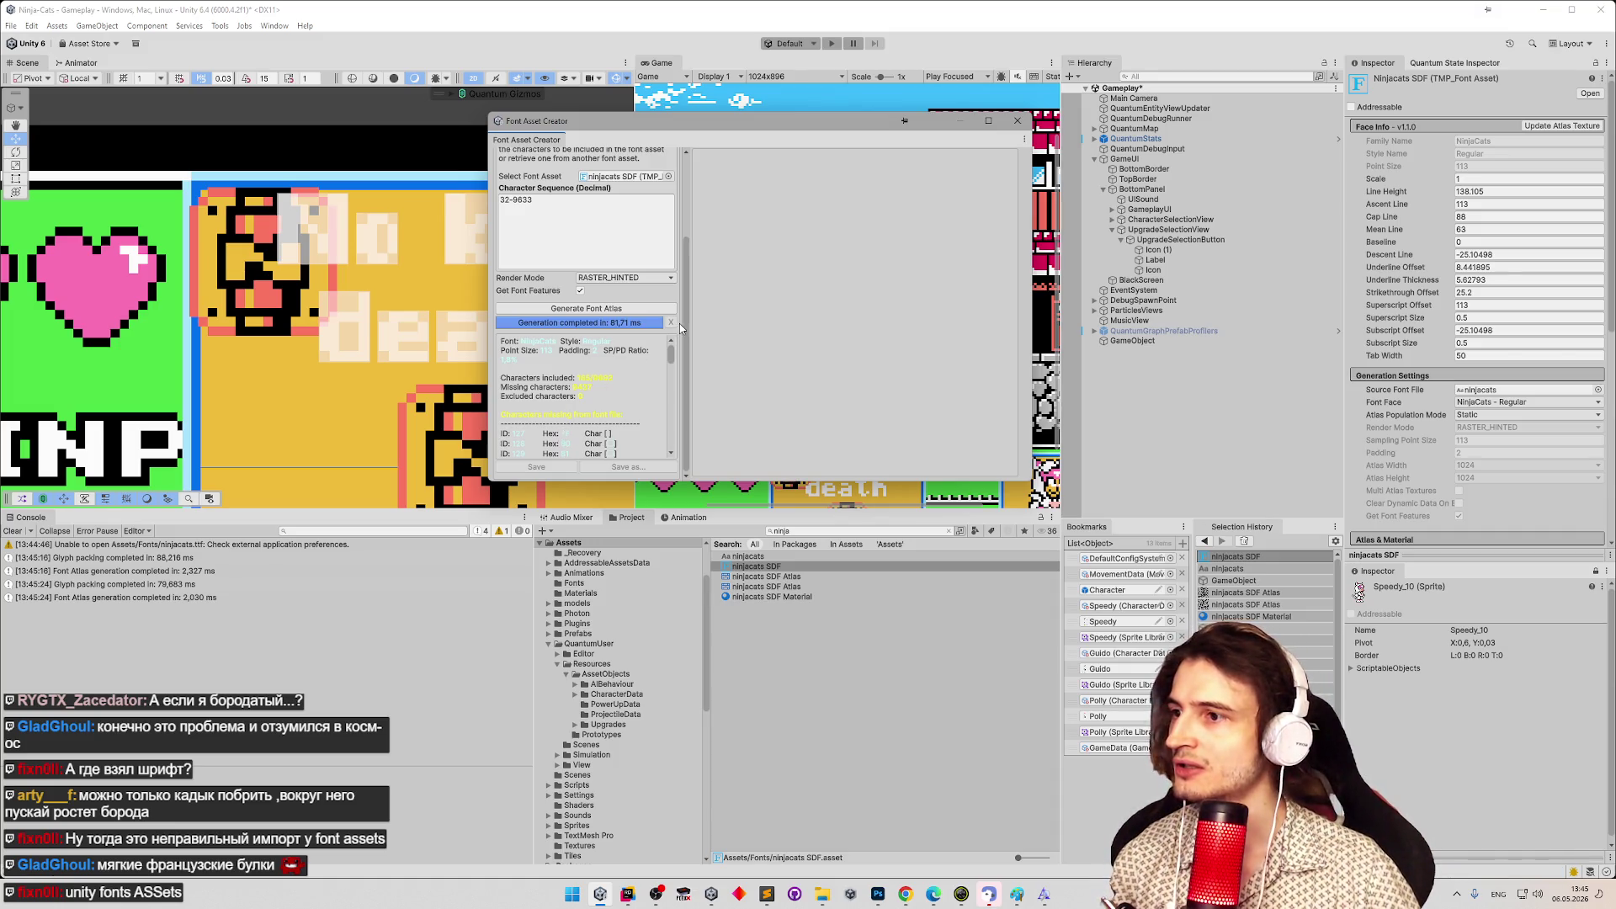
pyautogui.click(1017, 120)
pyautogui.click(1132, 340)
pyautogui.click(1500, 203)
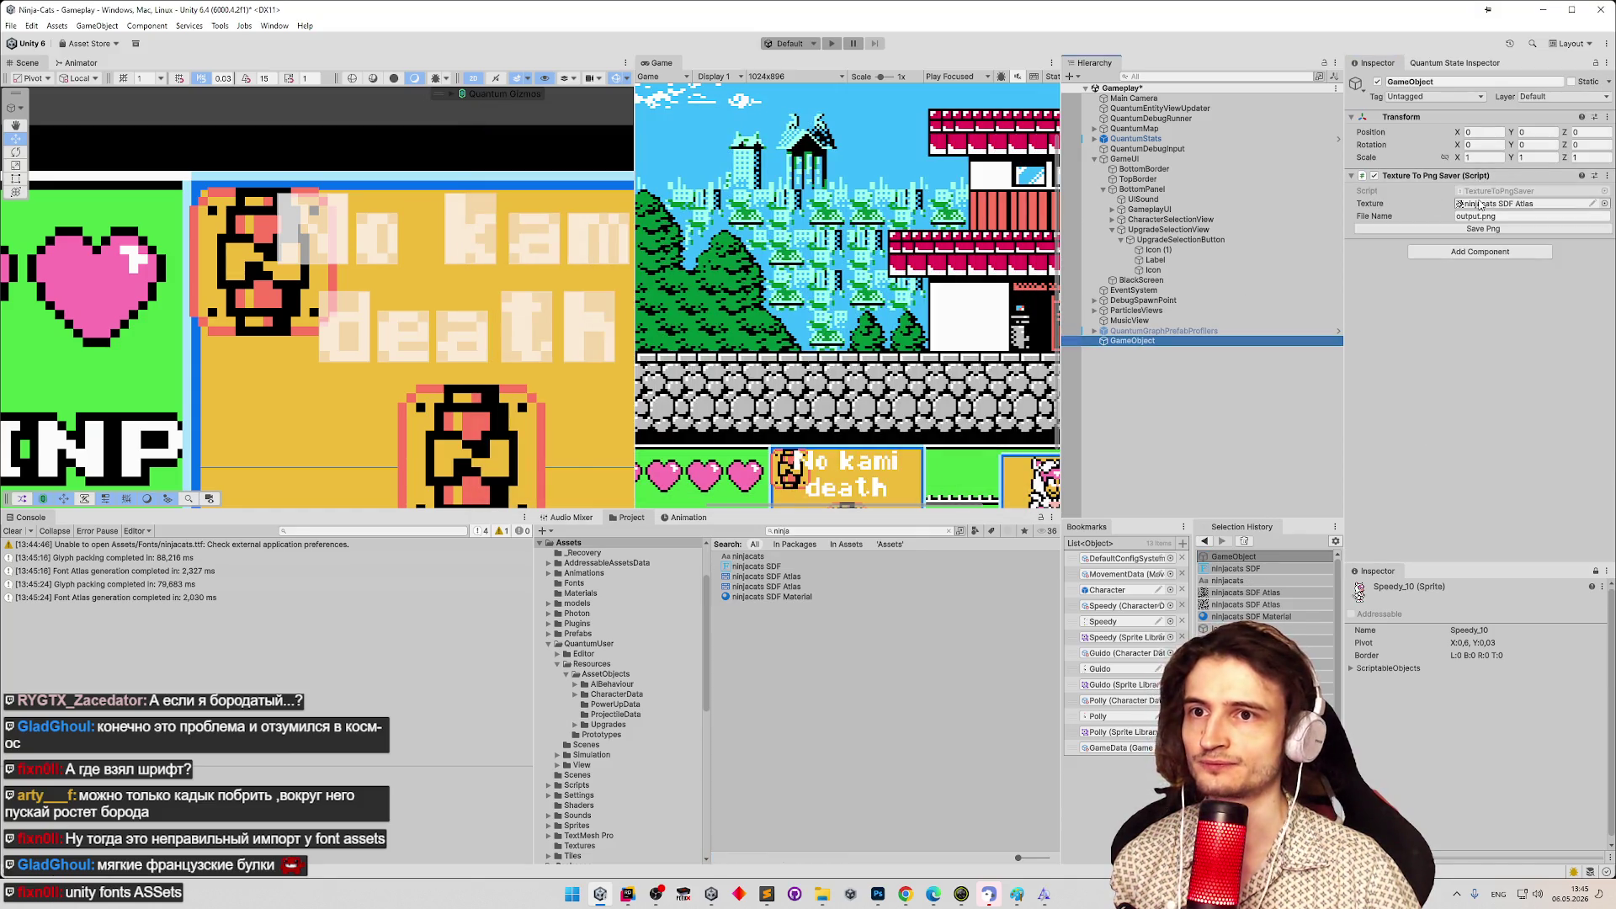
# Delete the old atlas texture and duplicate the atlas out of the ninjacats SDF asset.
pyautogui.doubleClick(766, 596)
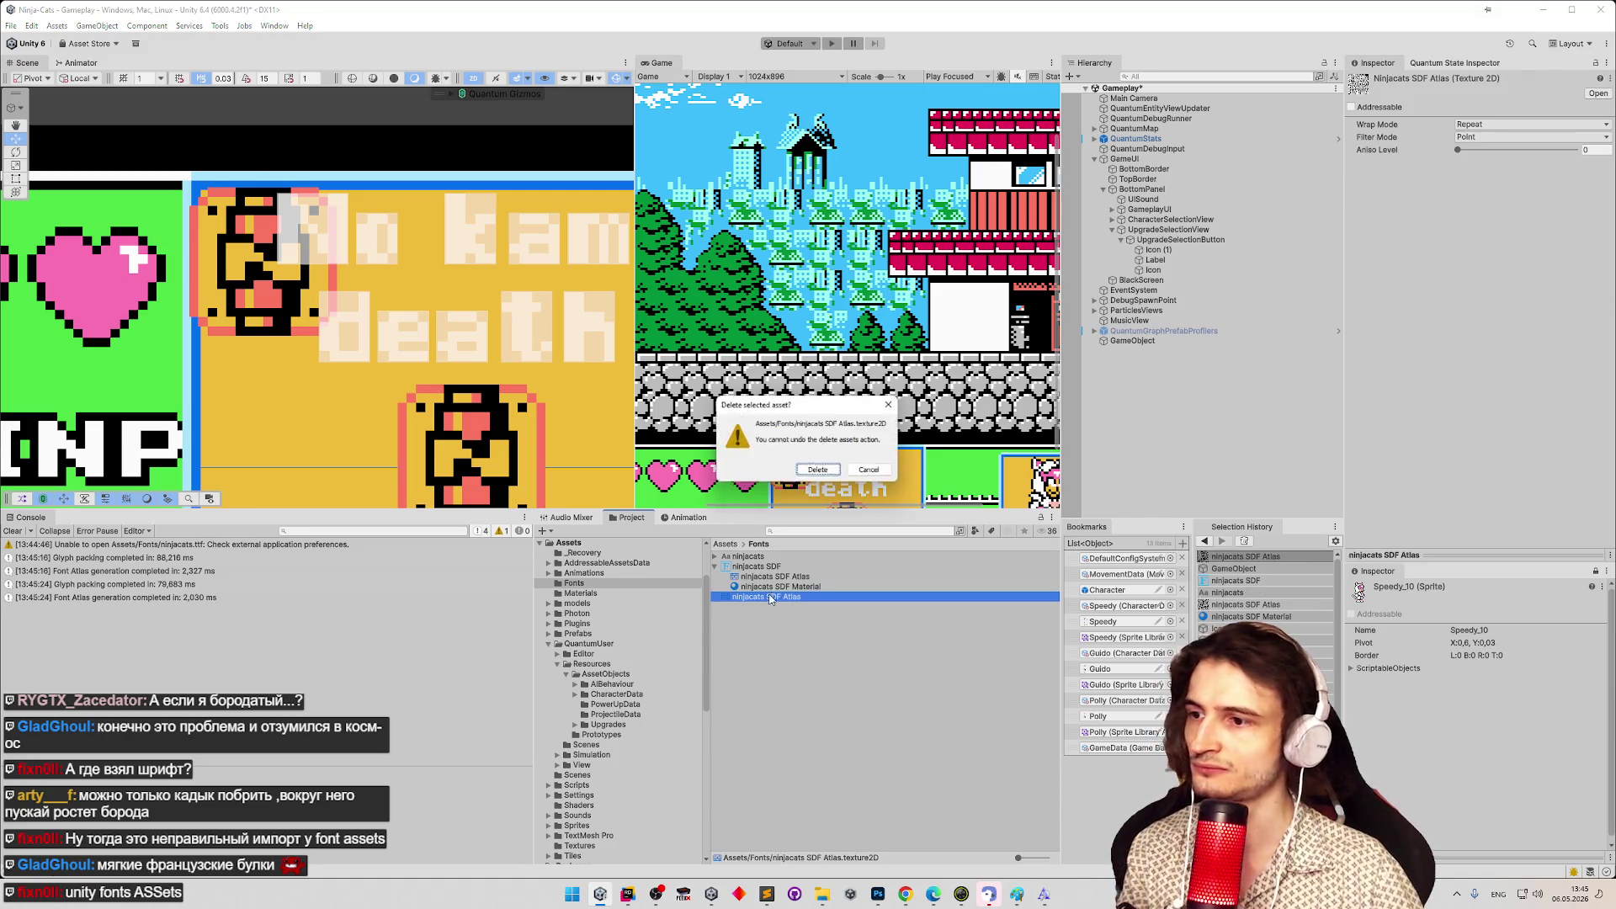
pyautogui.click(816, 490)
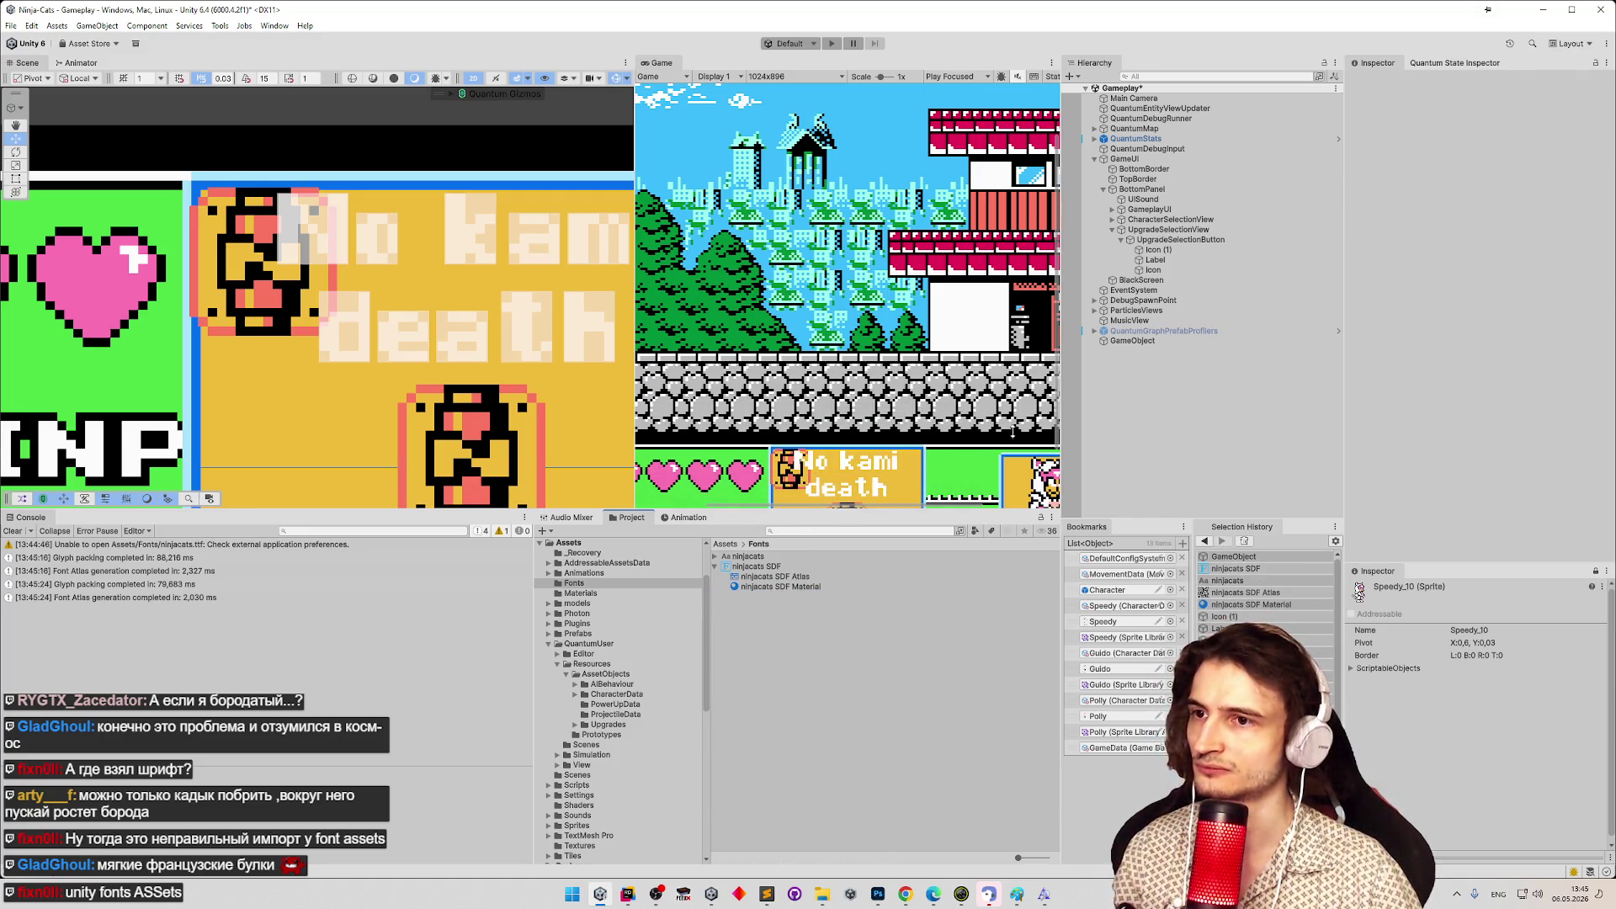
pyautogui.click(754, 576)
pyautogui.hotkey('ctrl', 'd')
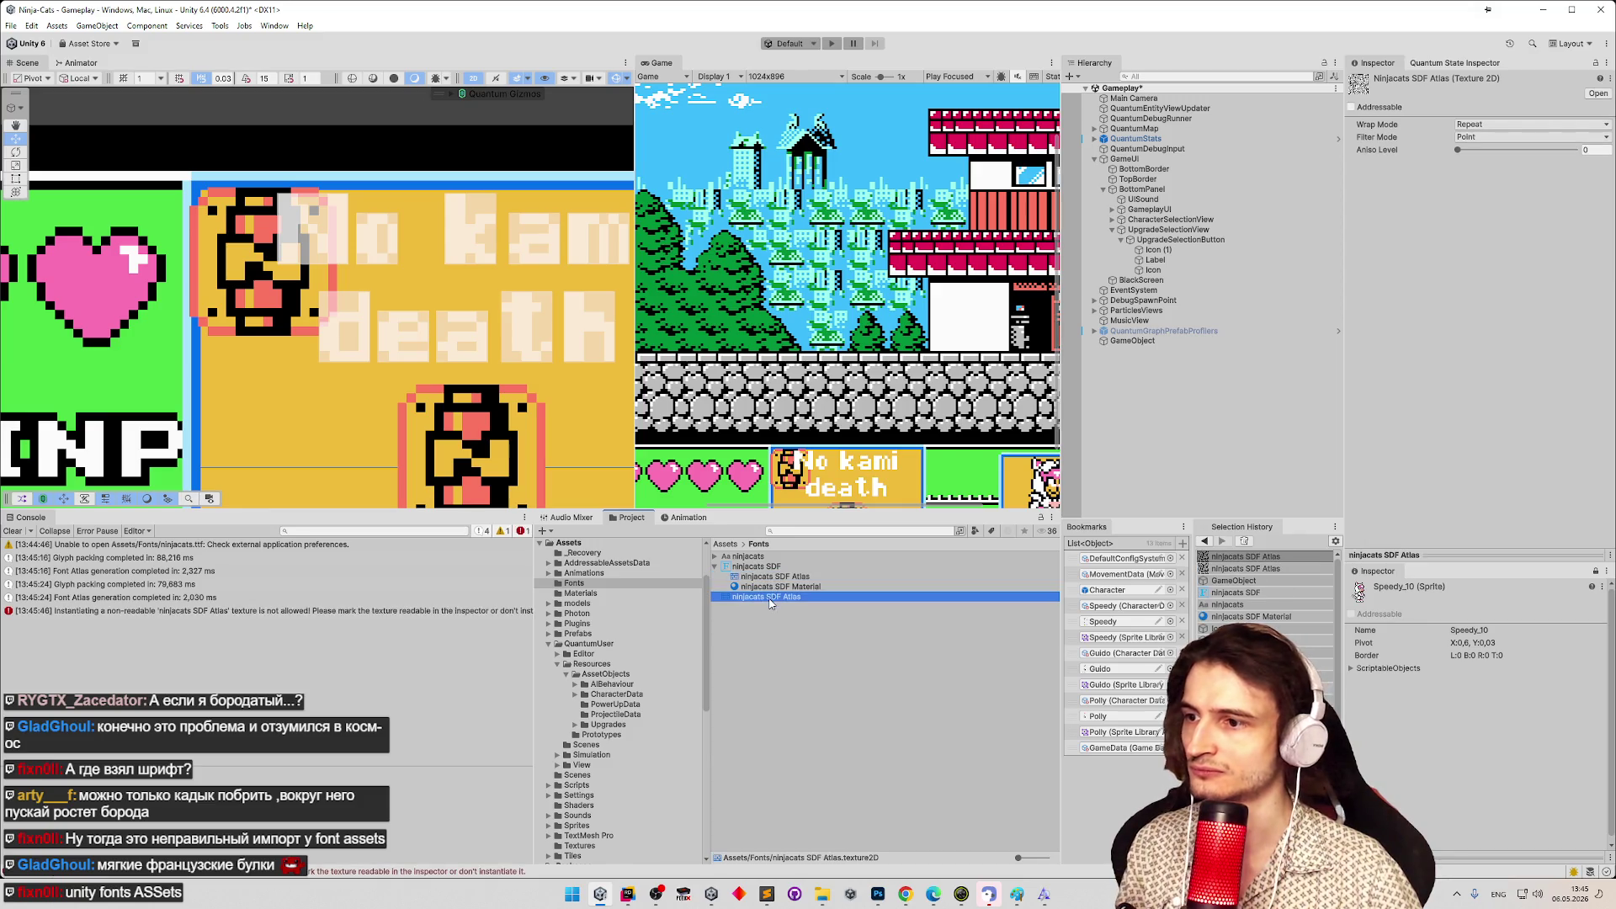
pyautogui.click(1608, 63)
pyautogui.click(1380, 115)
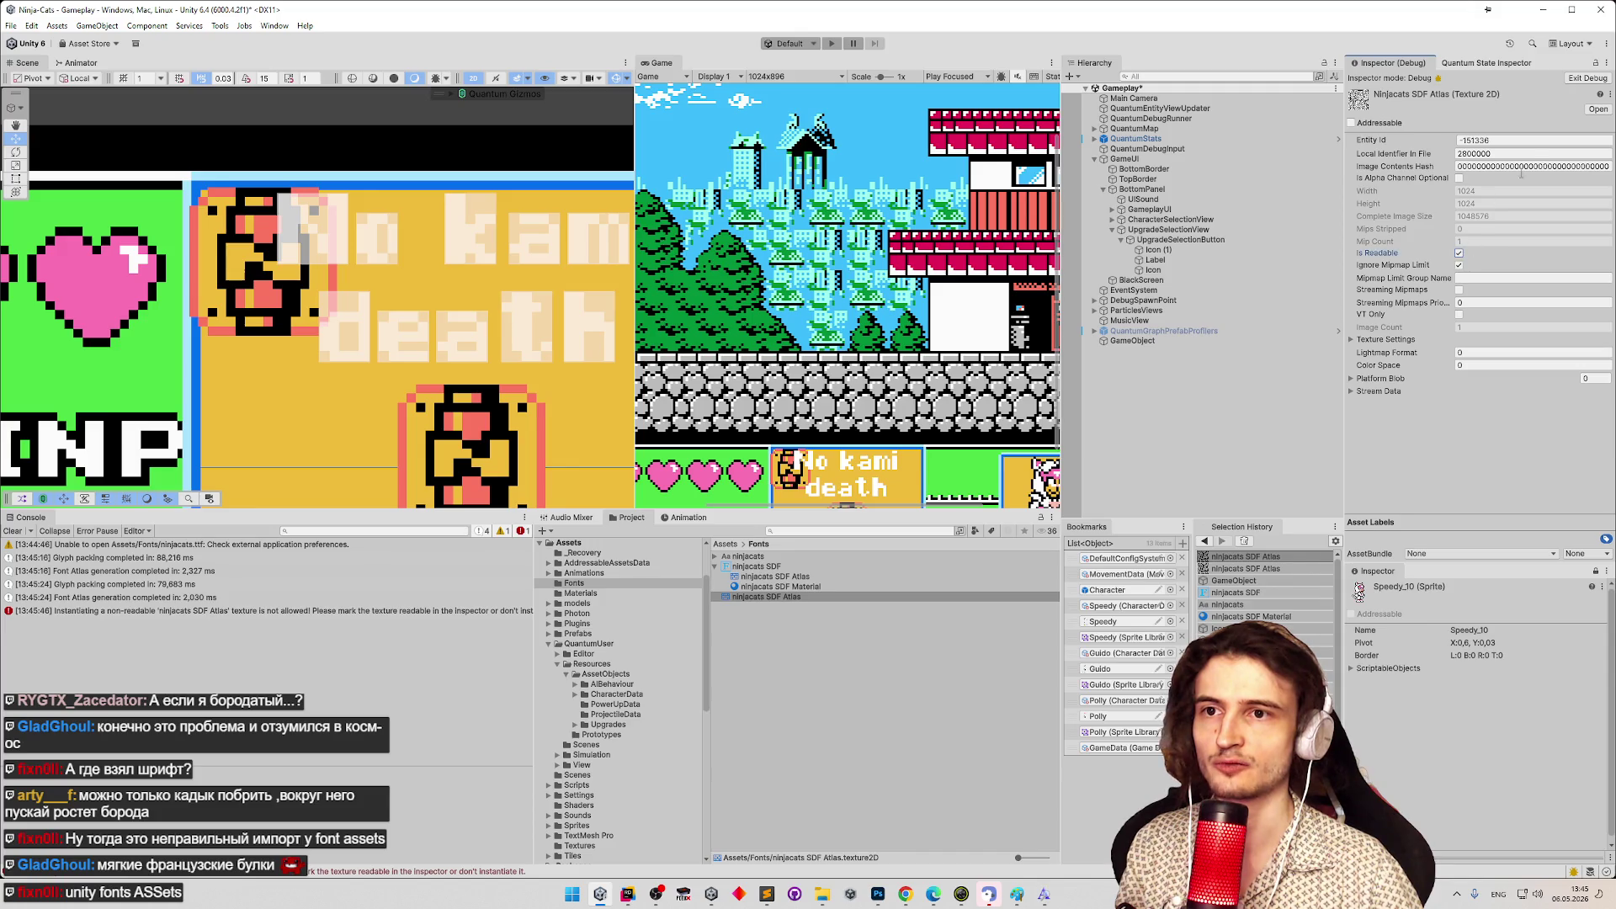
pyautogui.click(1609, 64)
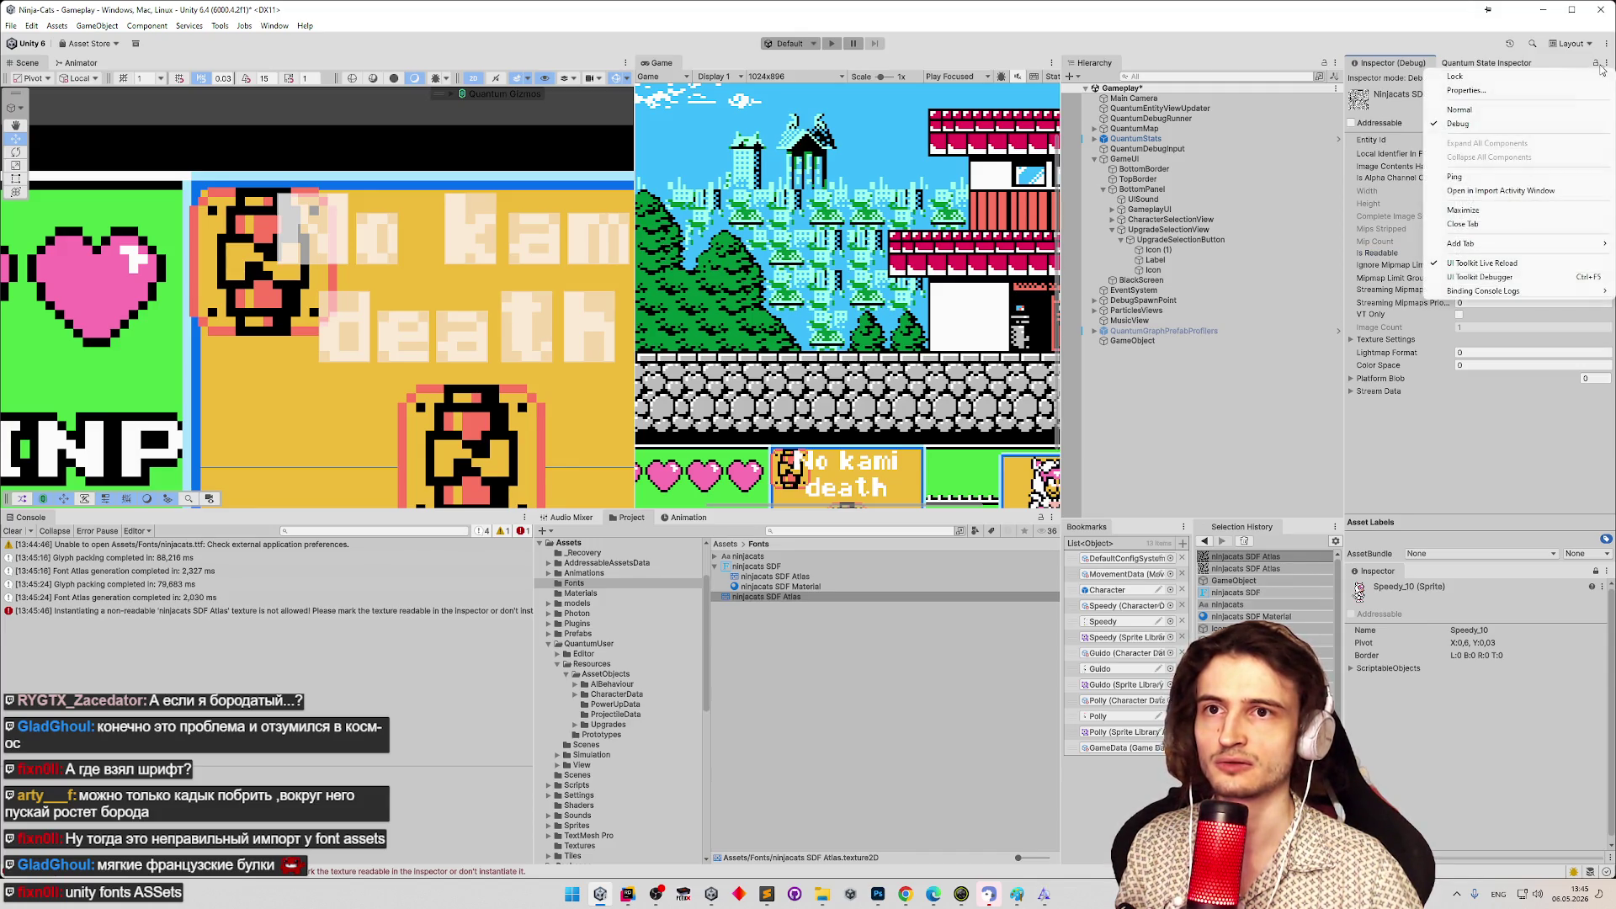
pyautogui.click(1559, 79)
pyautogui.click(1578, 79)
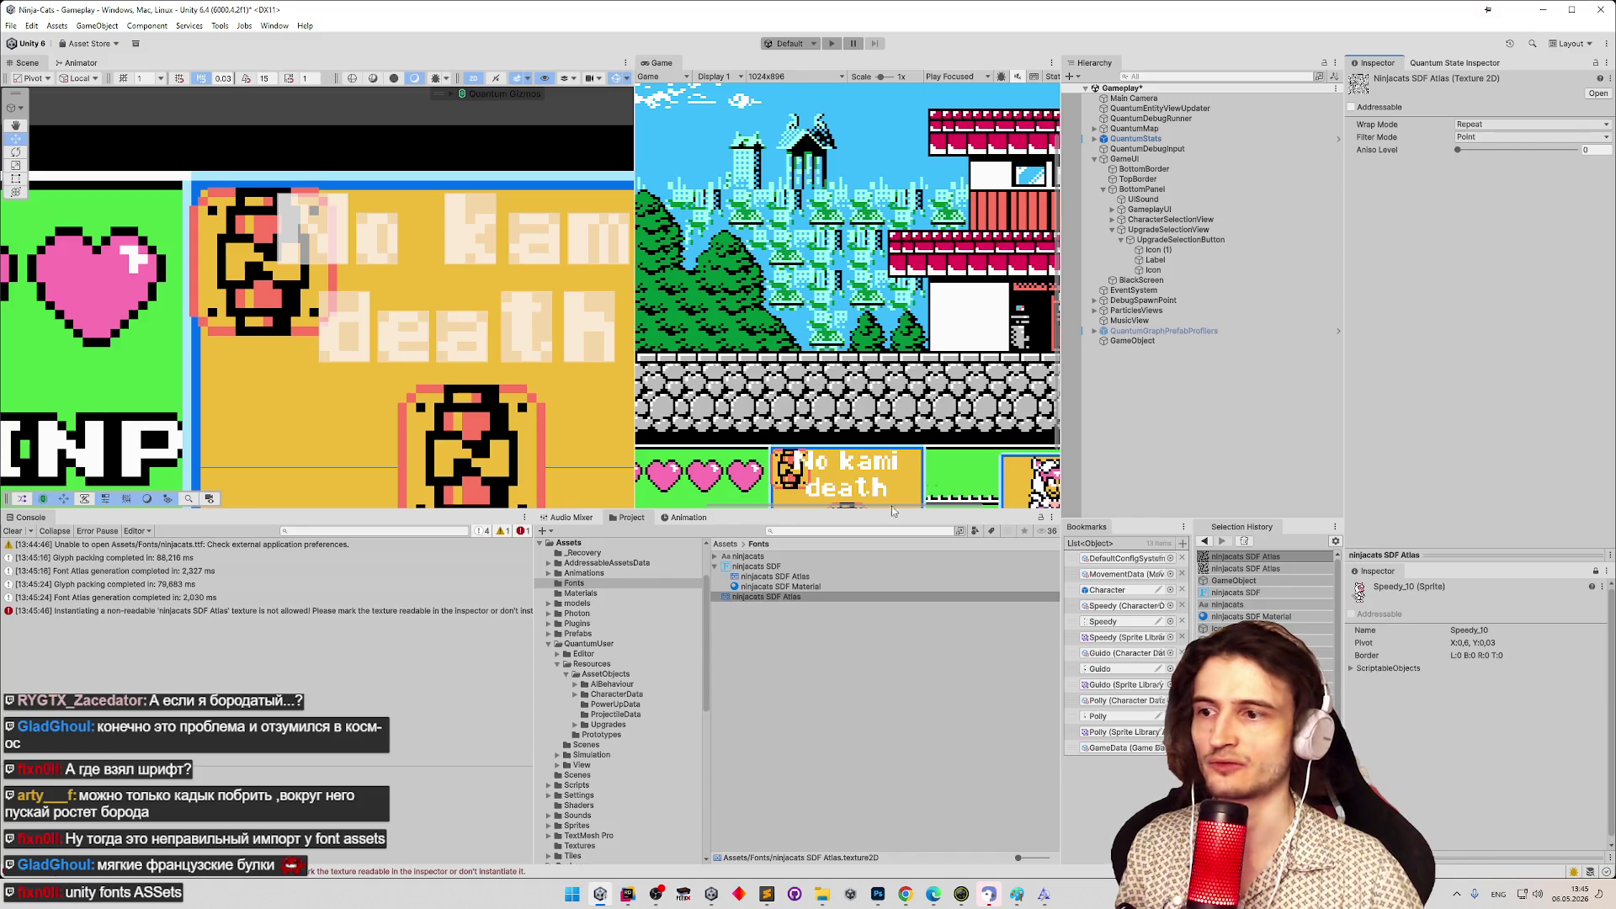
# Assign ninjacats SDF Atlas to Texture To Png Saver, save it as output.png, and reveal the file.
pyautogui.click(1125, 341)
pyautogui.moveTo(788, 597)
pyautogui.mouseDown()
pyautogui.moveTo(1389, 202)
pyautogui.moveTo(1494, 205)
pyautogui.mouseUp()
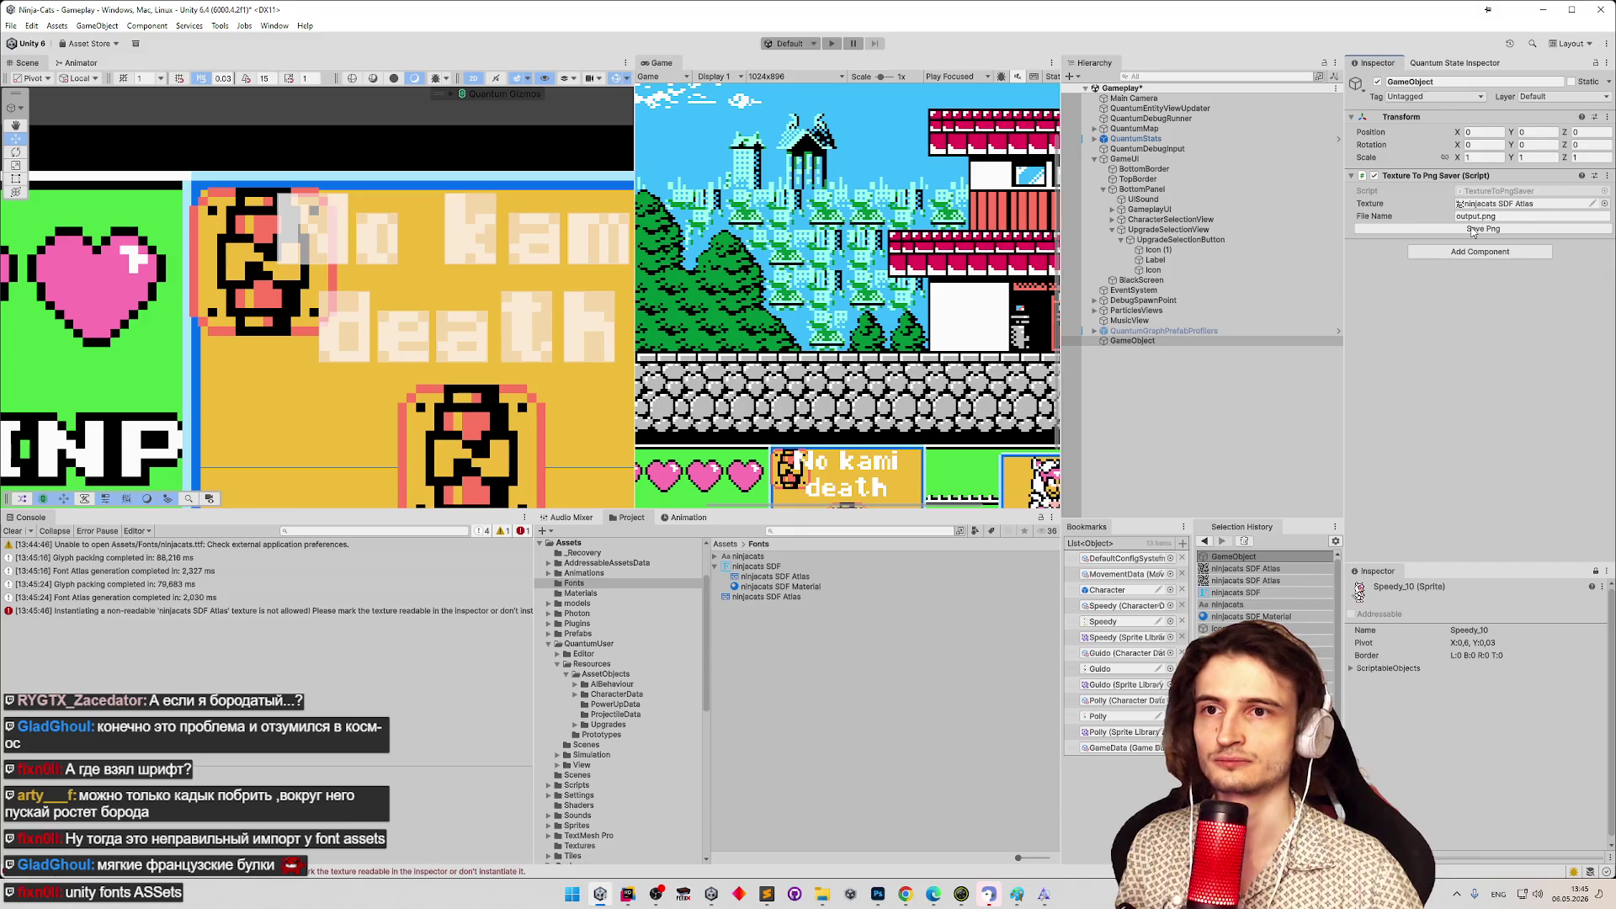
pyautogui.click(1473, 230)
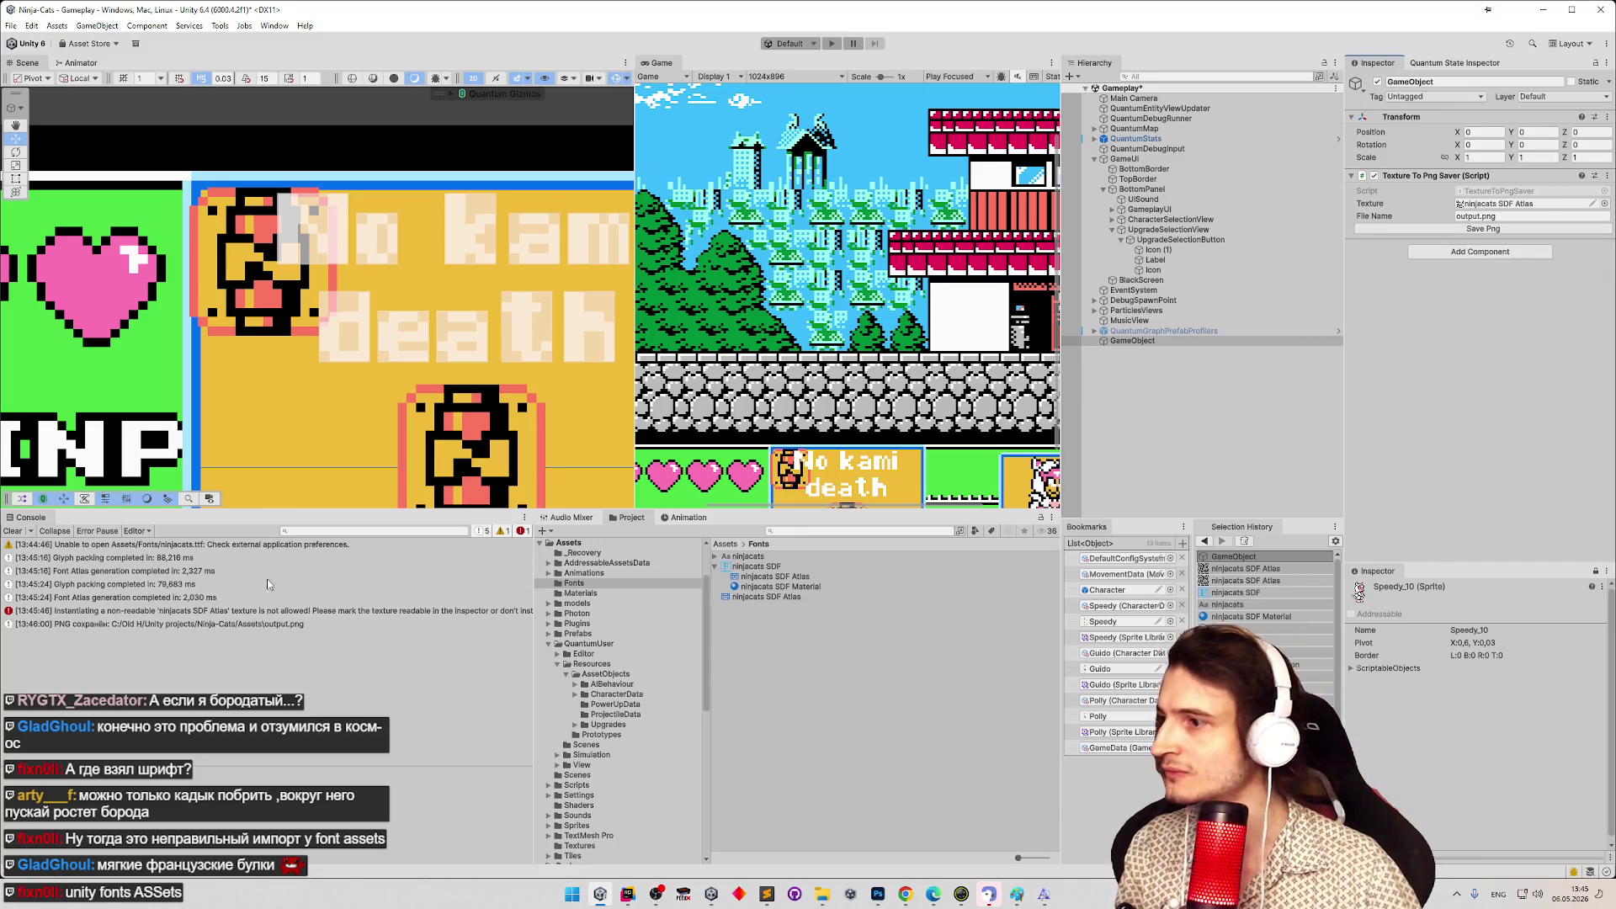
pyautogui.click(212, 626)
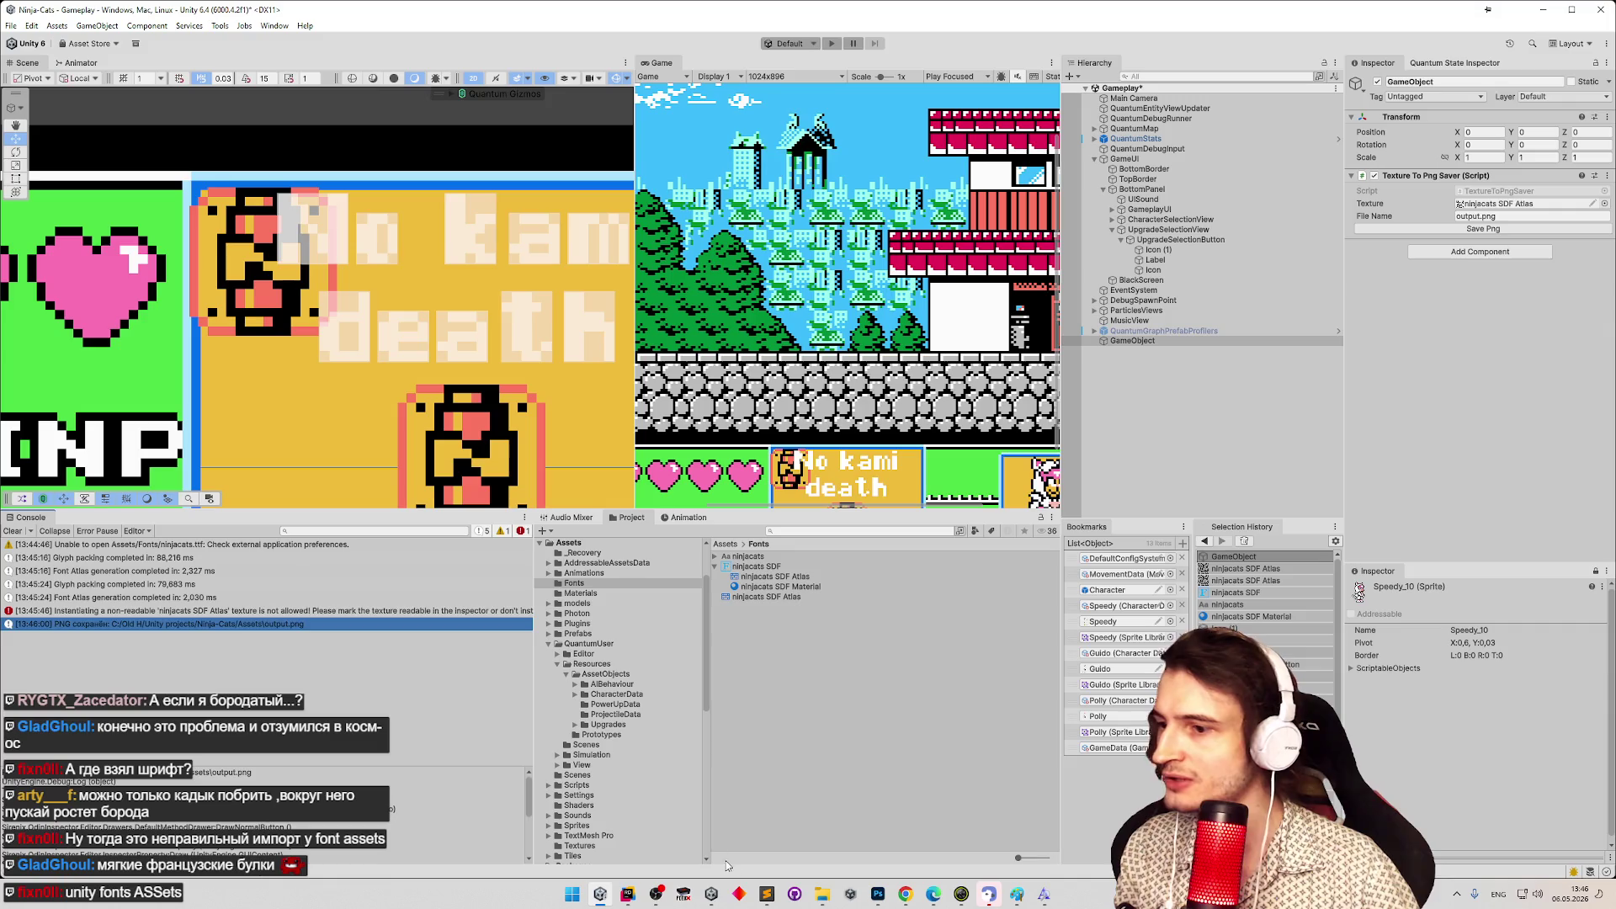
pyautogui.click(822, 898)
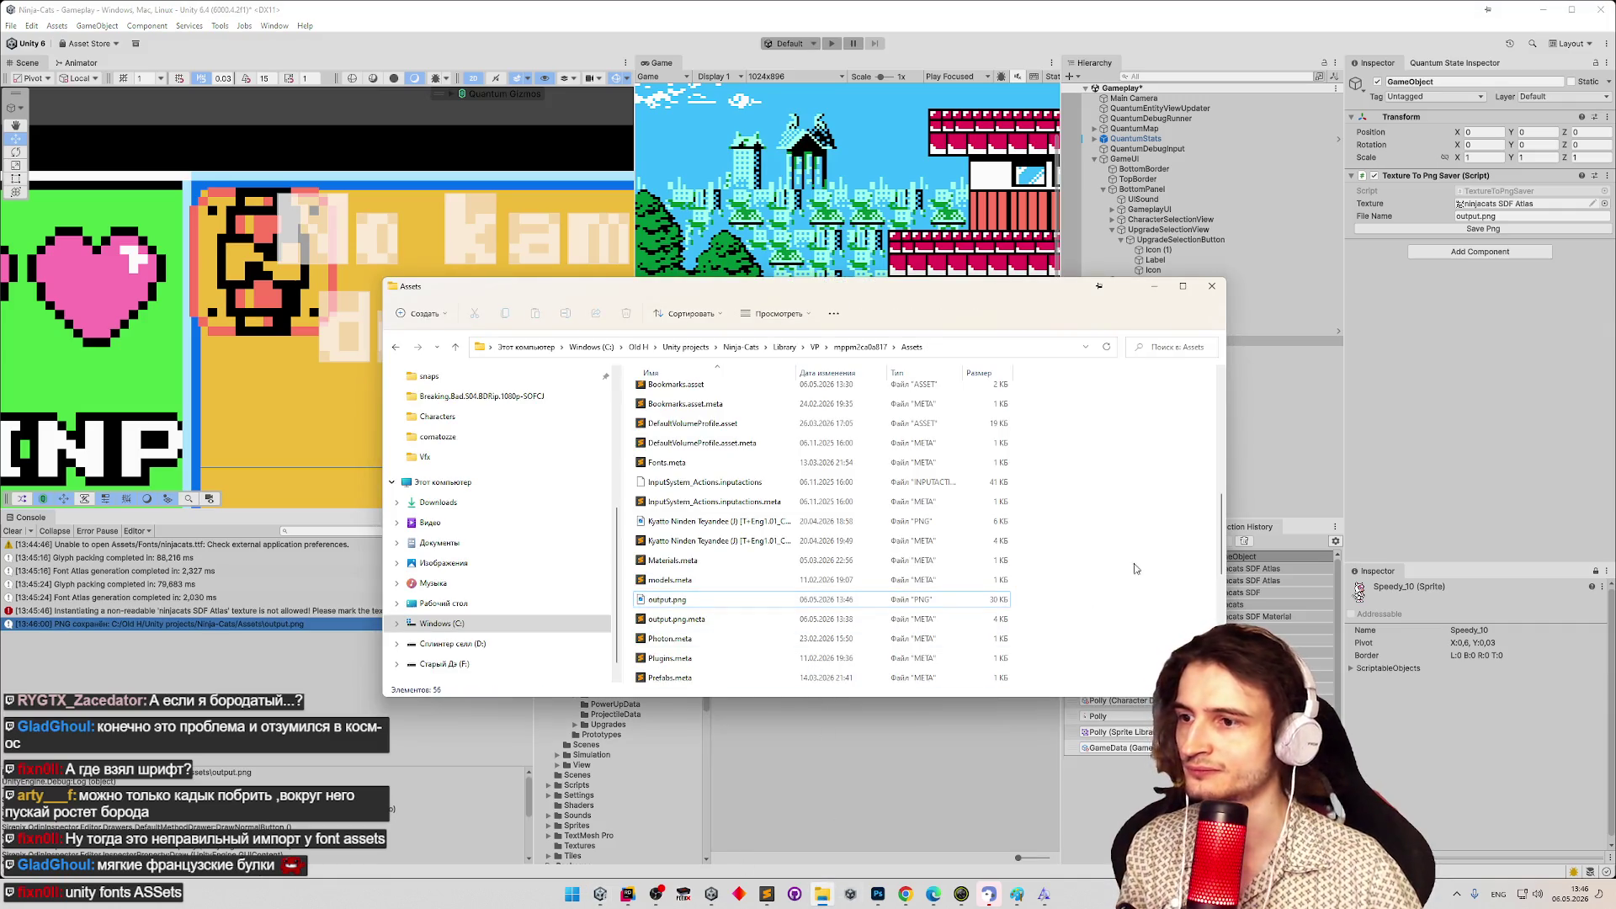
# Open output.png from the Assets folder with Adobe Photoshop 2025.
pyautogui.moveTo(1221, 417); pyautogui.dragTo(1208, 627)
pyautogui.scroll(-9, 1196, 547)
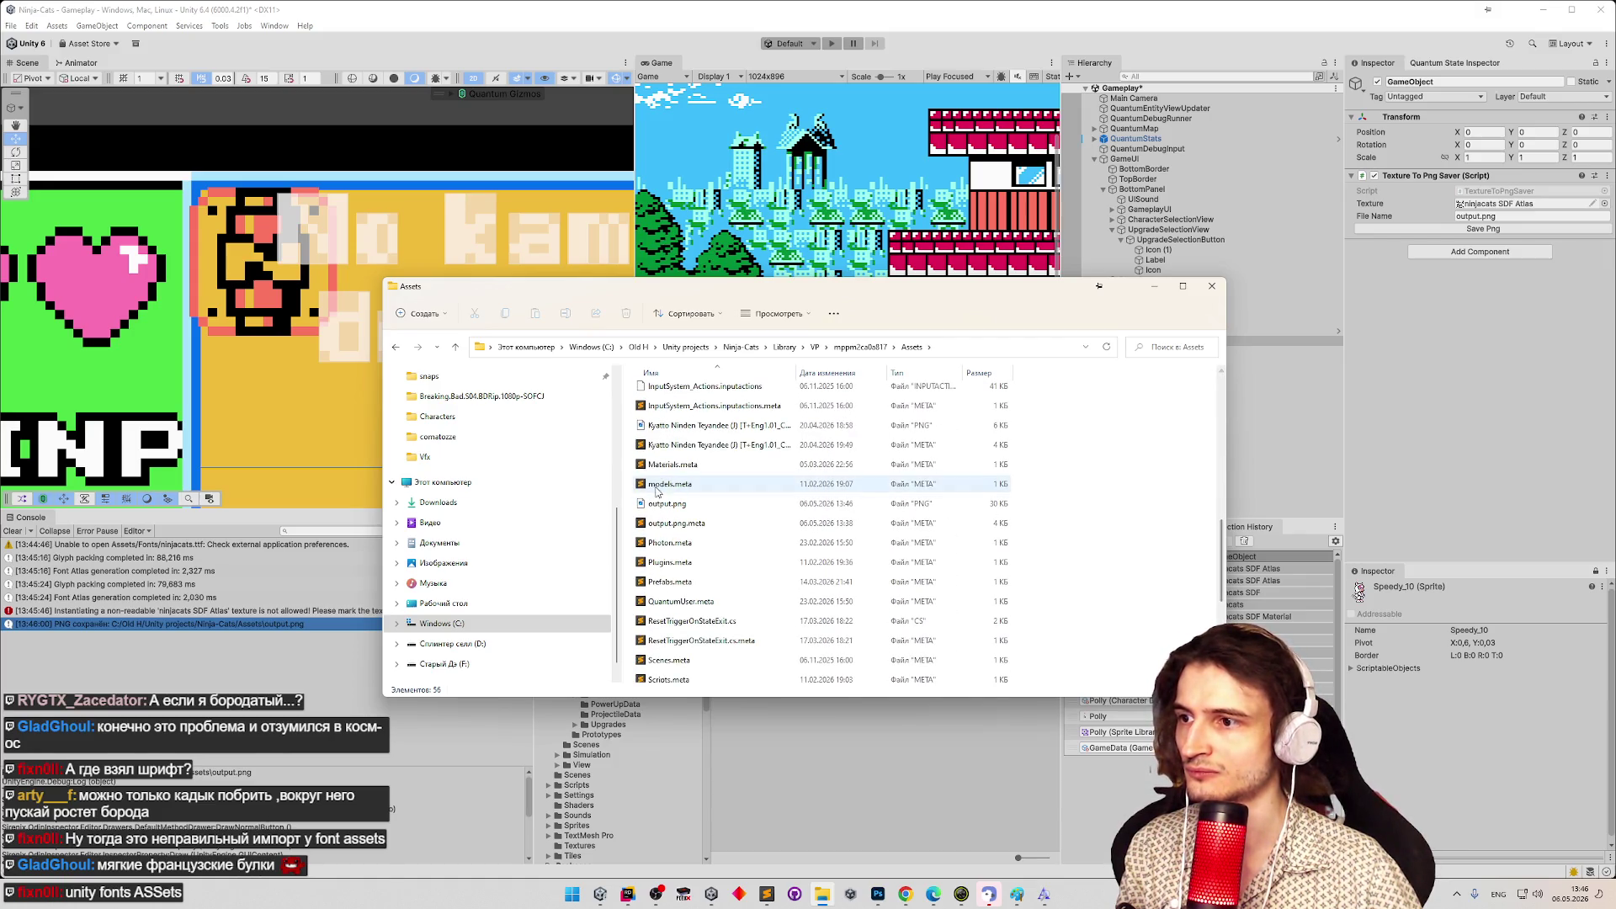
pyautogui.click(680, 505)
pyautogui.doubleClick(680, 505)
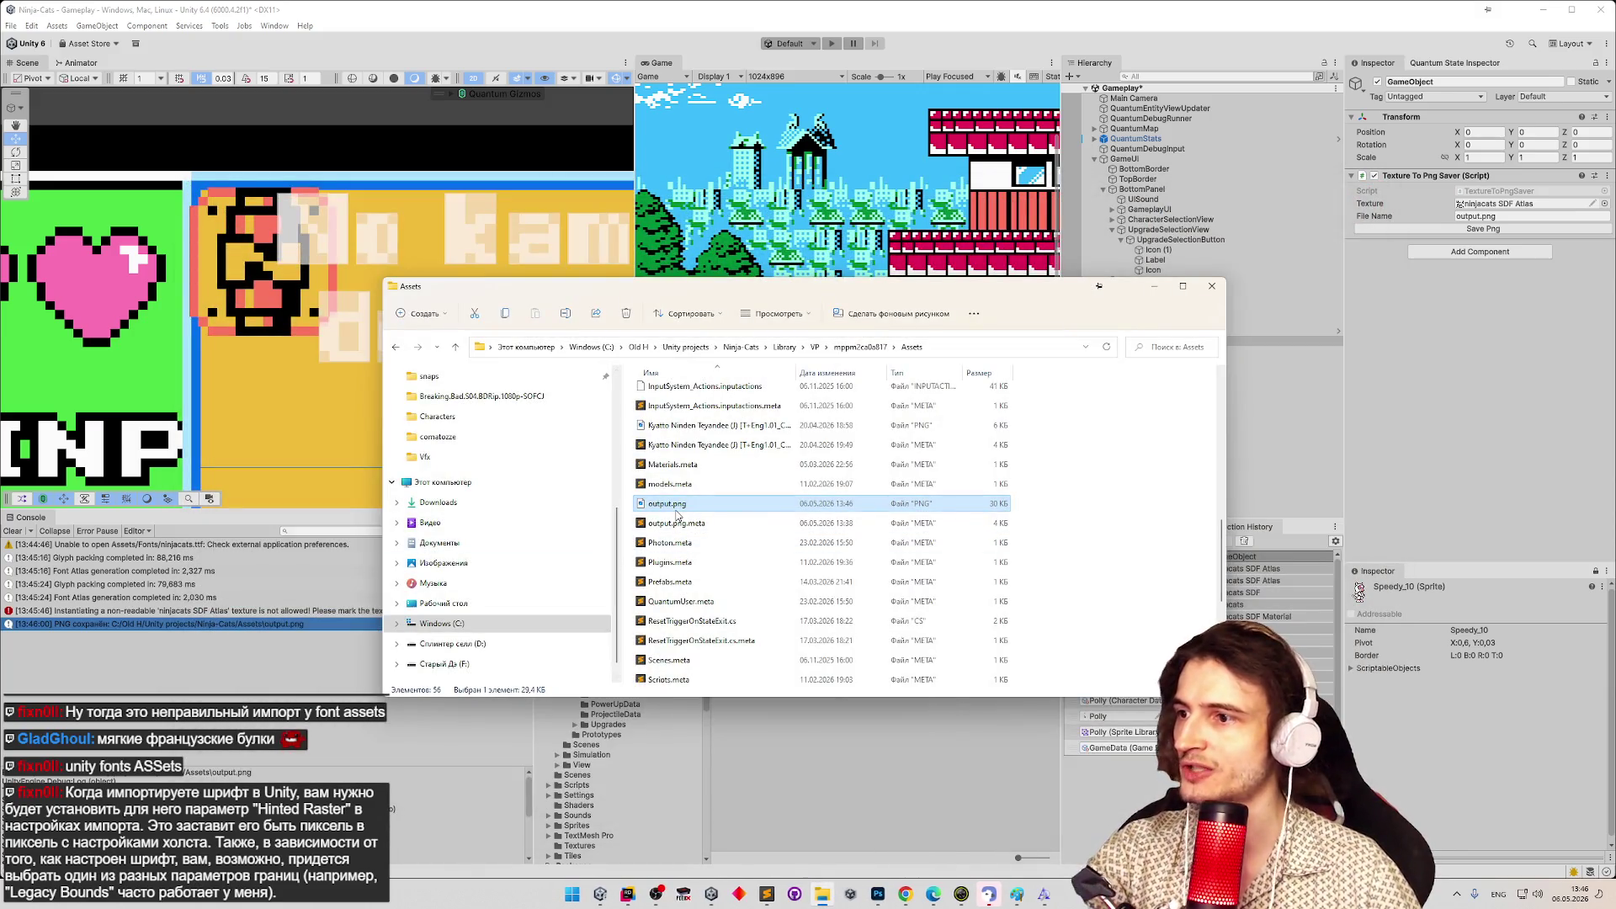
pyautogui.rightClick(678, 510)
pyautogui.moveTo(825, 605)
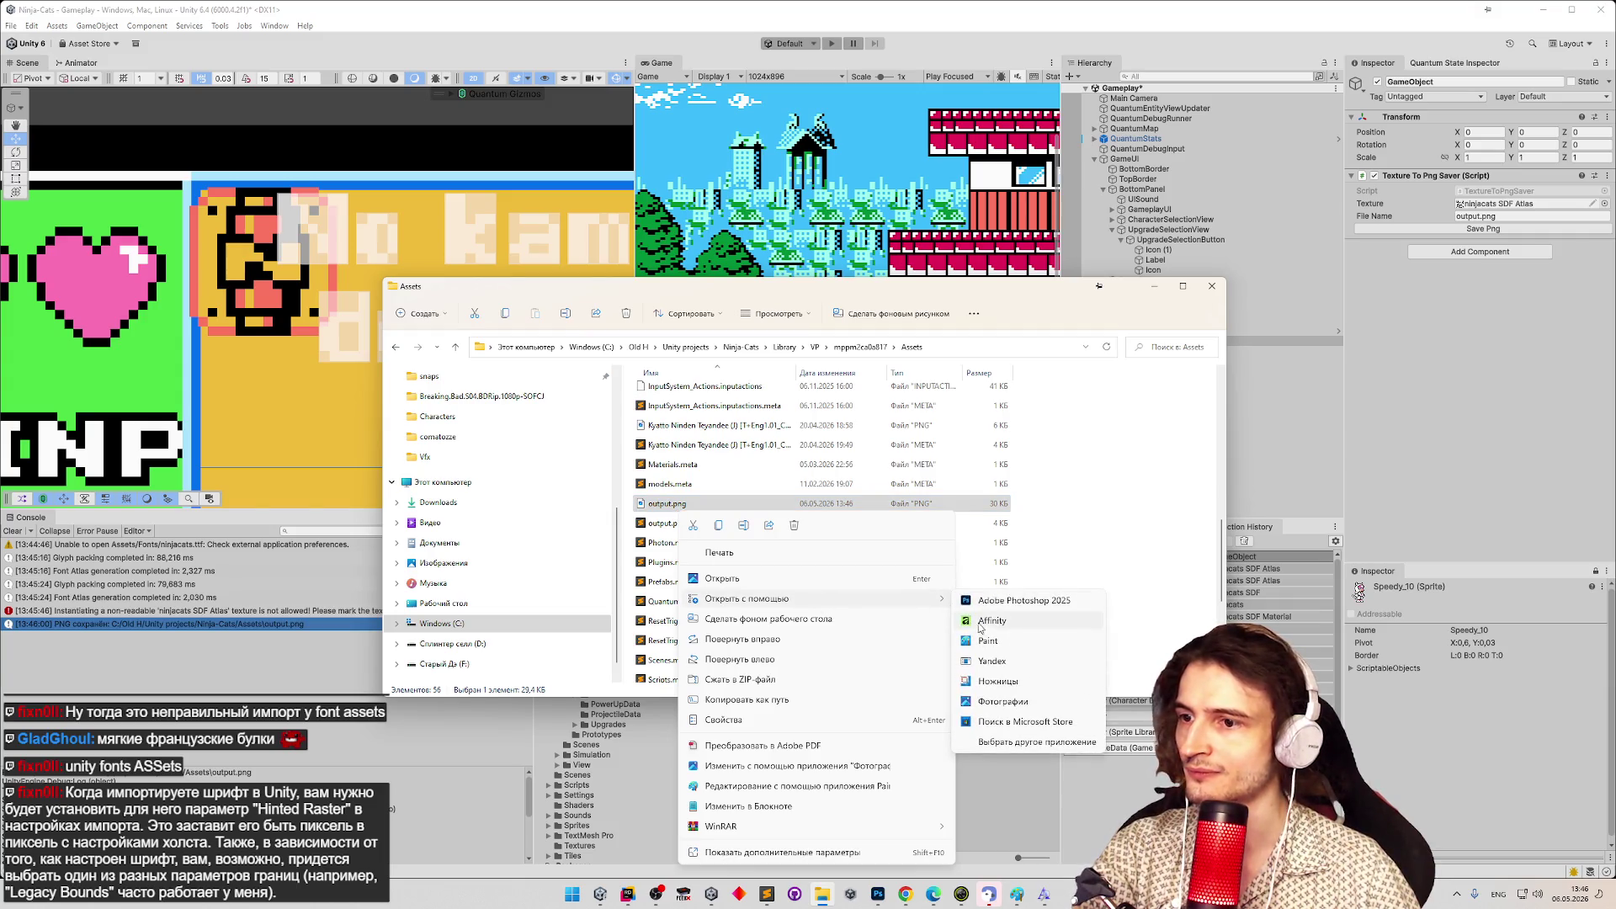
pyautogui.click(1022, 620)
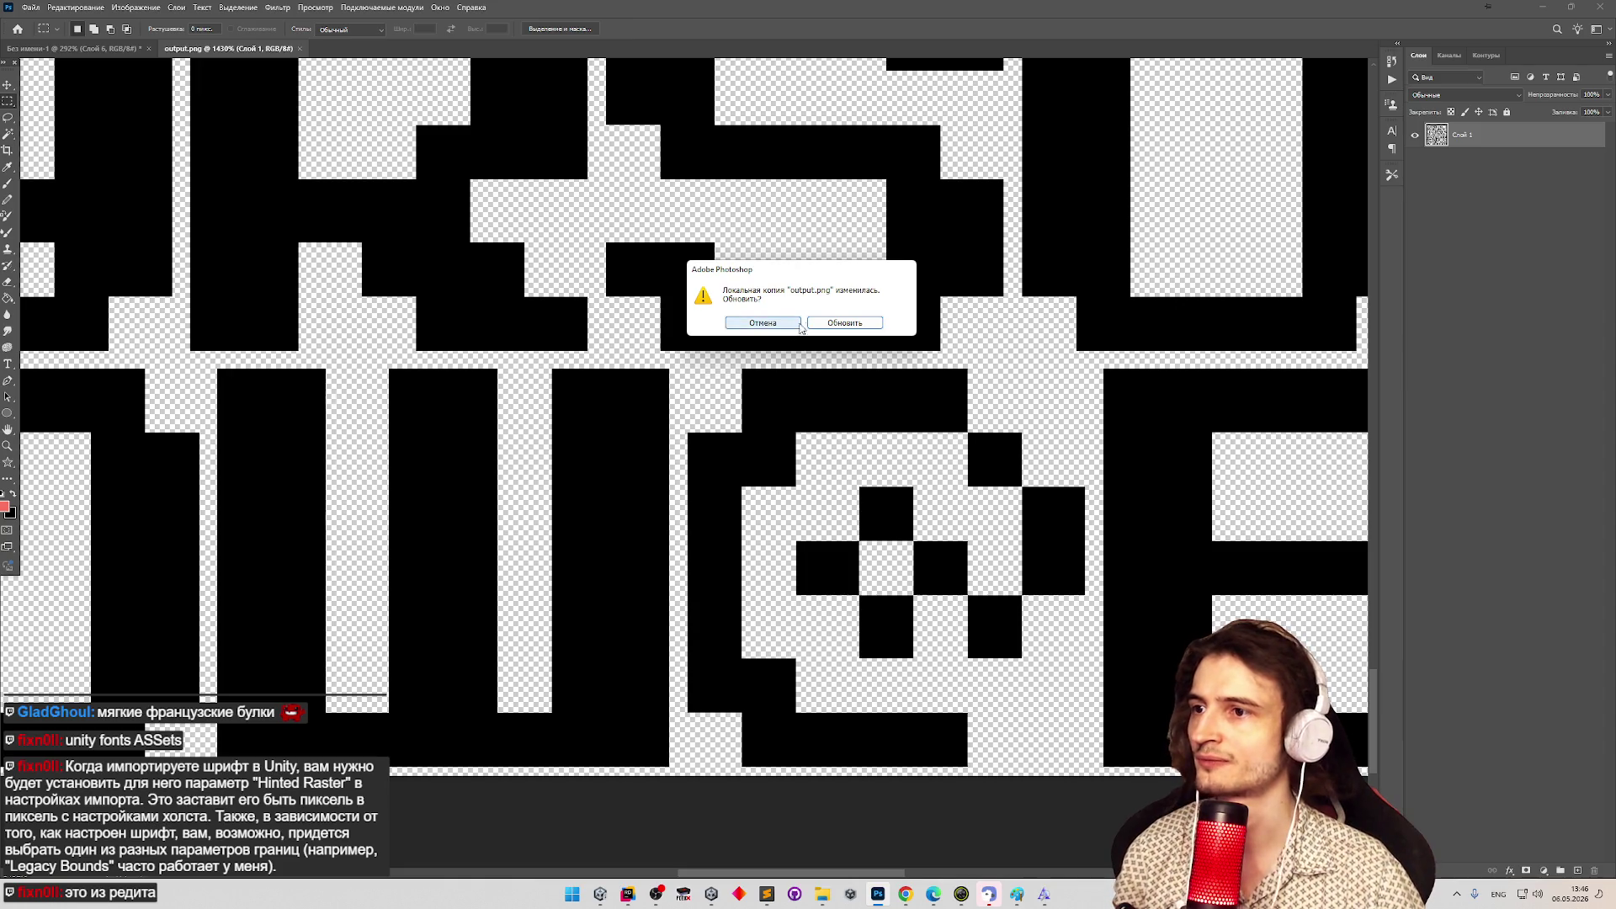
# Reload the updated output.png in Photoshop and zoom into the atlas.
pyautogui.click(825, 325)
pyautogui.press('z')
pyautogui.click(825, 377)
pyautogui.scroll(-10, 825, 377)
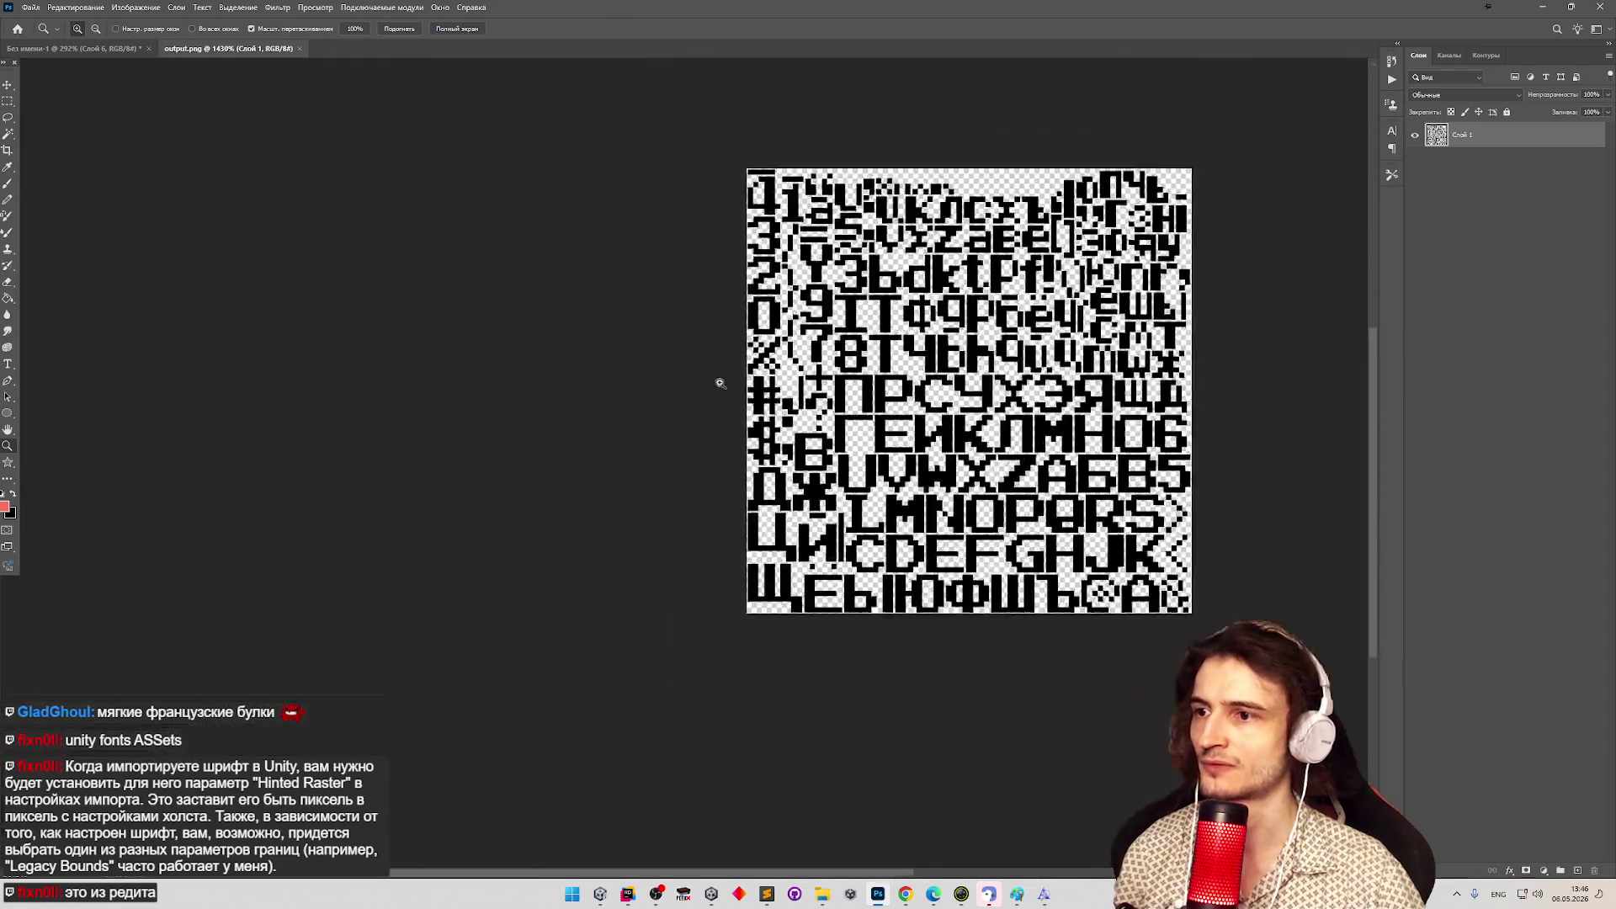
pyautogui.scroll(3, 1210, 343)
pyautogui.scroll(2, 1211, 343)
# Measure the height of the top glyph row with a rectangular selection.
pyautogui.press('m')
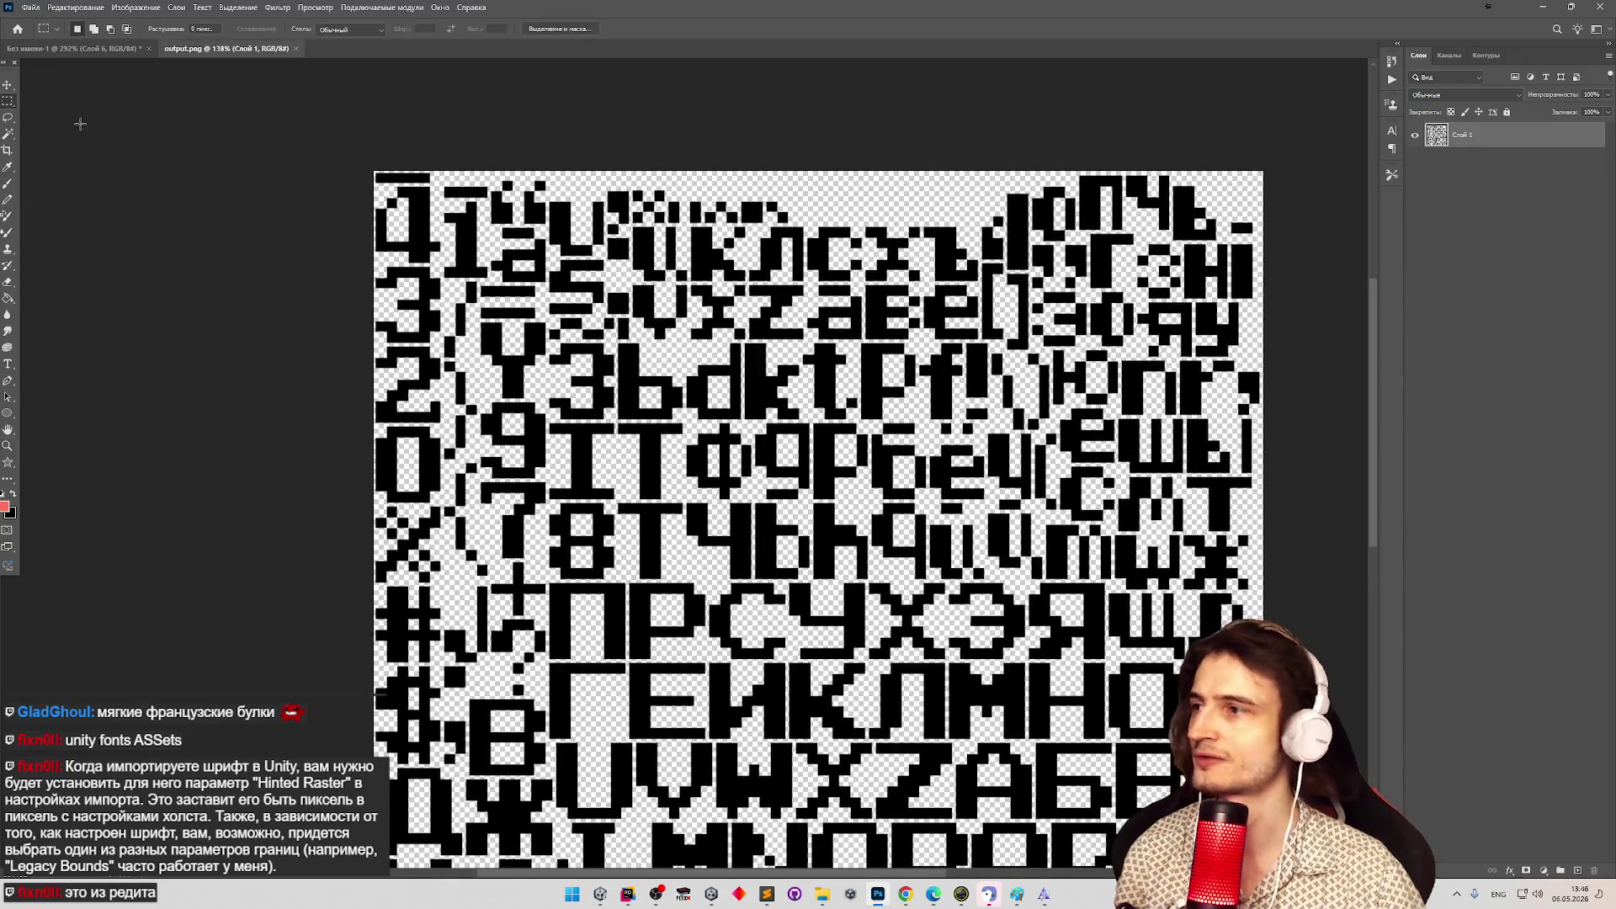
pyautogui.moveTo(370, 173); pyautogui.dragTo(1310, 221)
pyautogui.press('z')
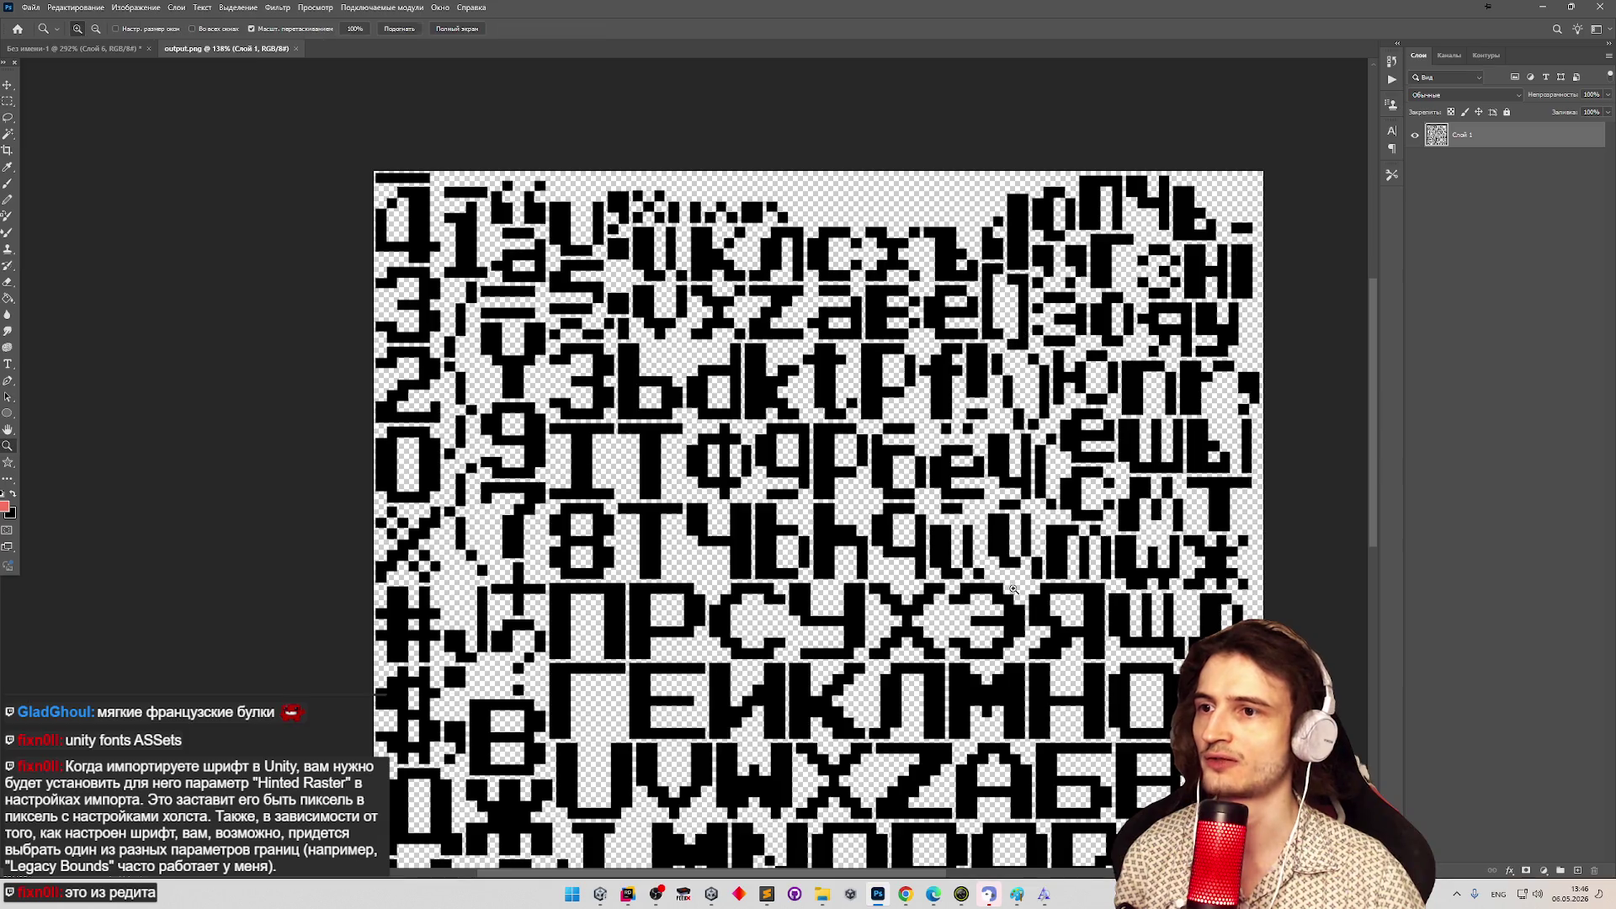
pyautogui.scroll(-5, 1075, 791)
pyautogui.scroll(3, 1076, 791)
pyautogui.scroll(1, 1075, 791)
pyautogui.scroll(-2, 1030, 730)
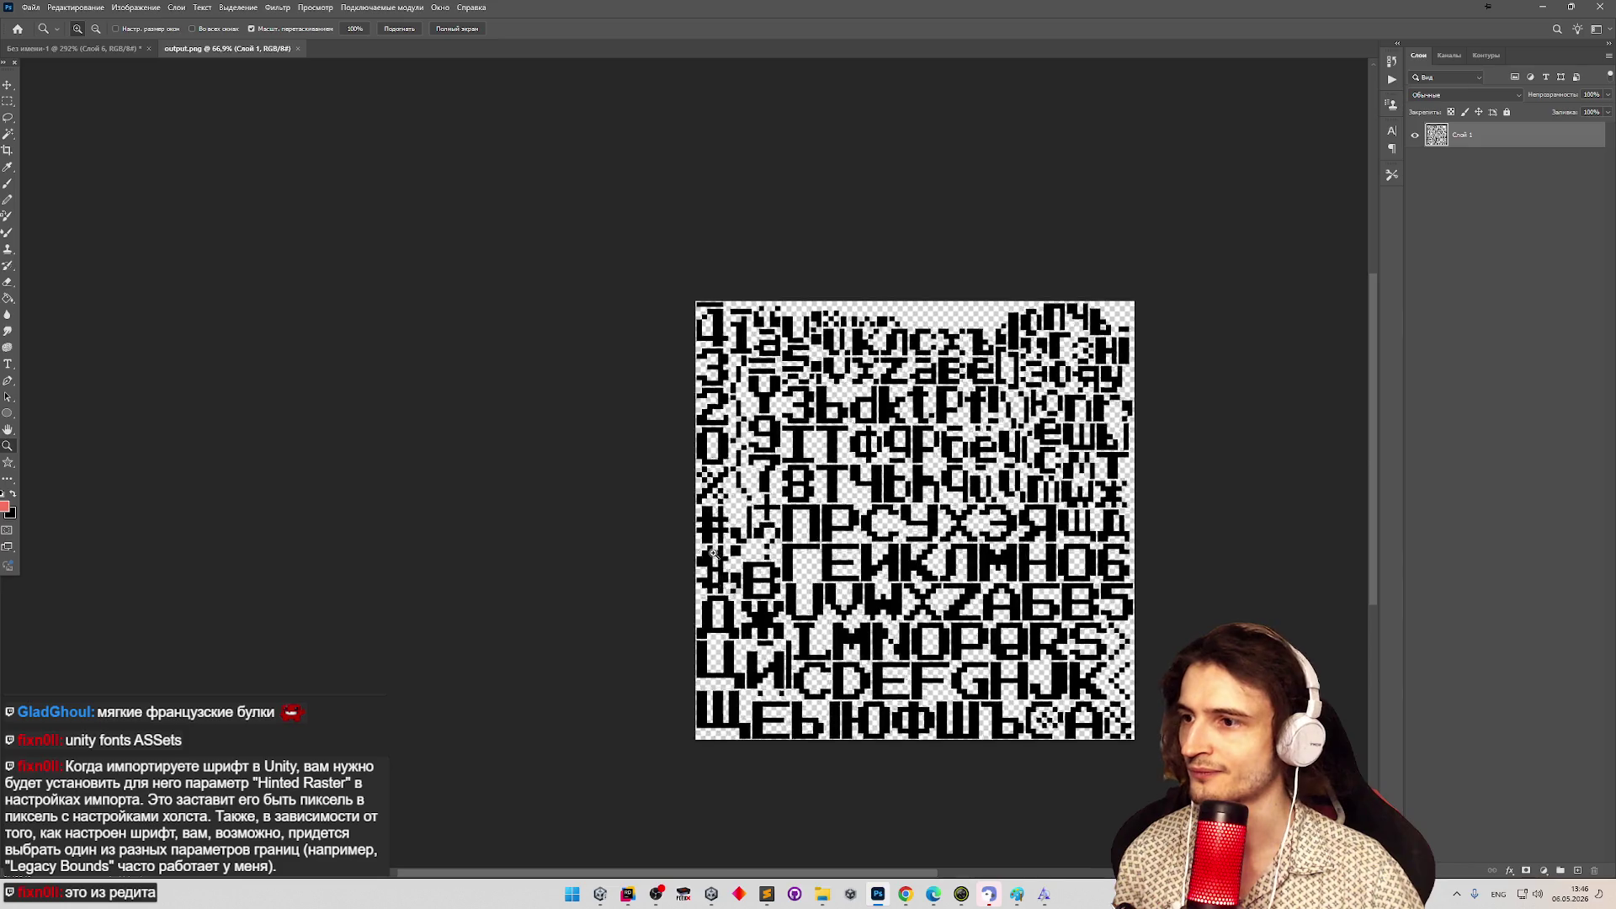
pyautogui.scroll(5, 726, 620)
pyautogui.scroll(-4, 721, 553)
pyautogui.scroll(-1, 721, 554)
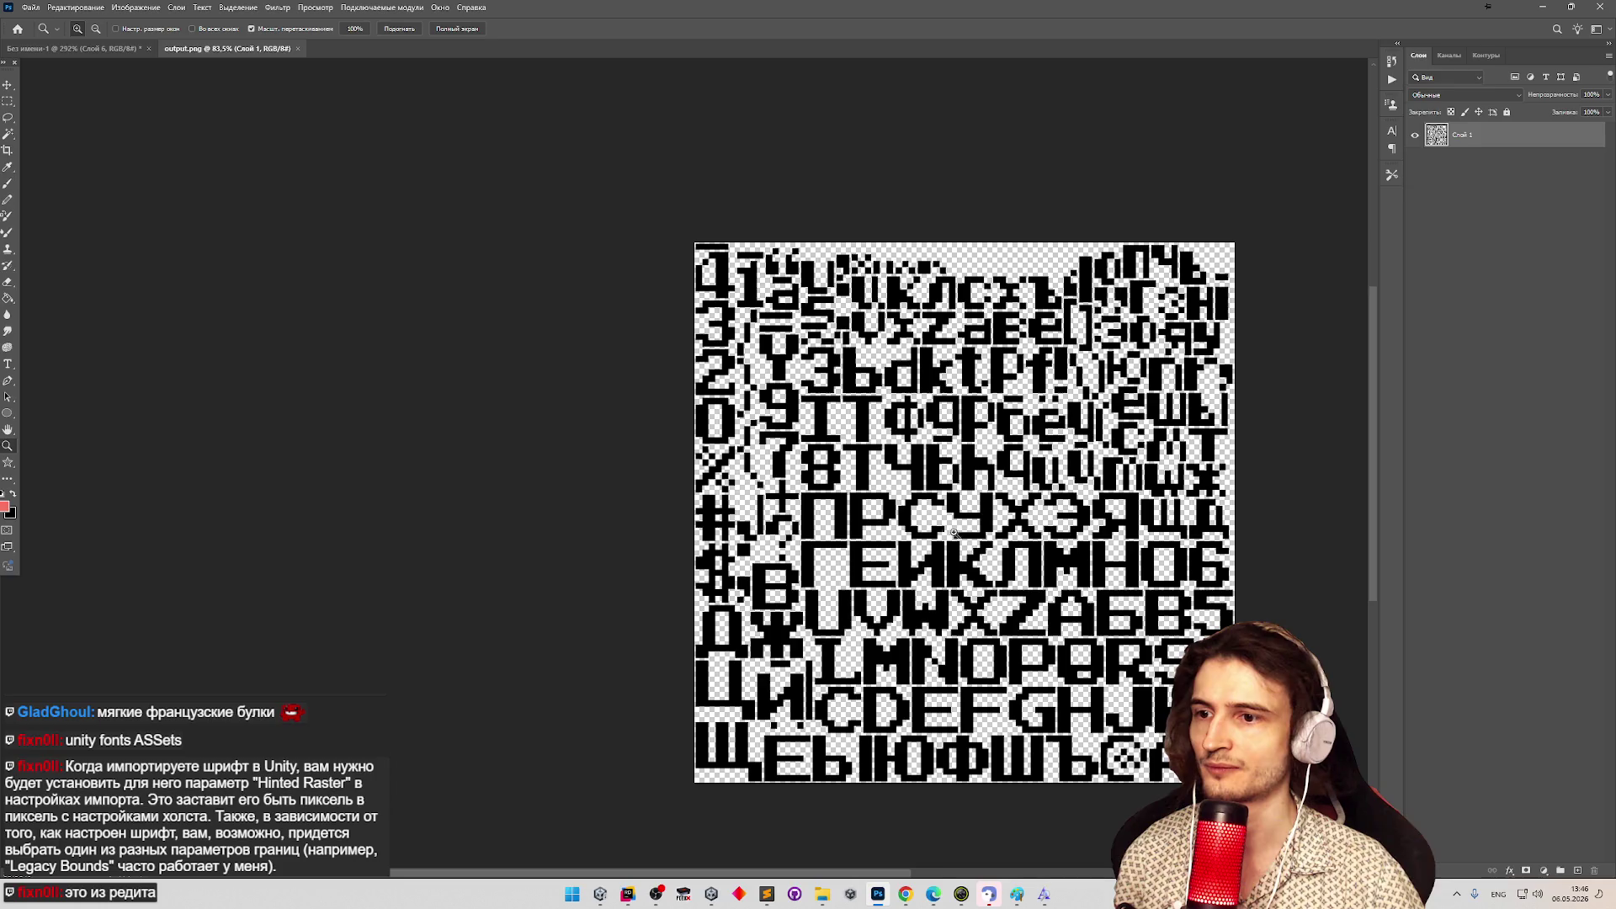
pyautogui.scroll(8, 1134, 777)
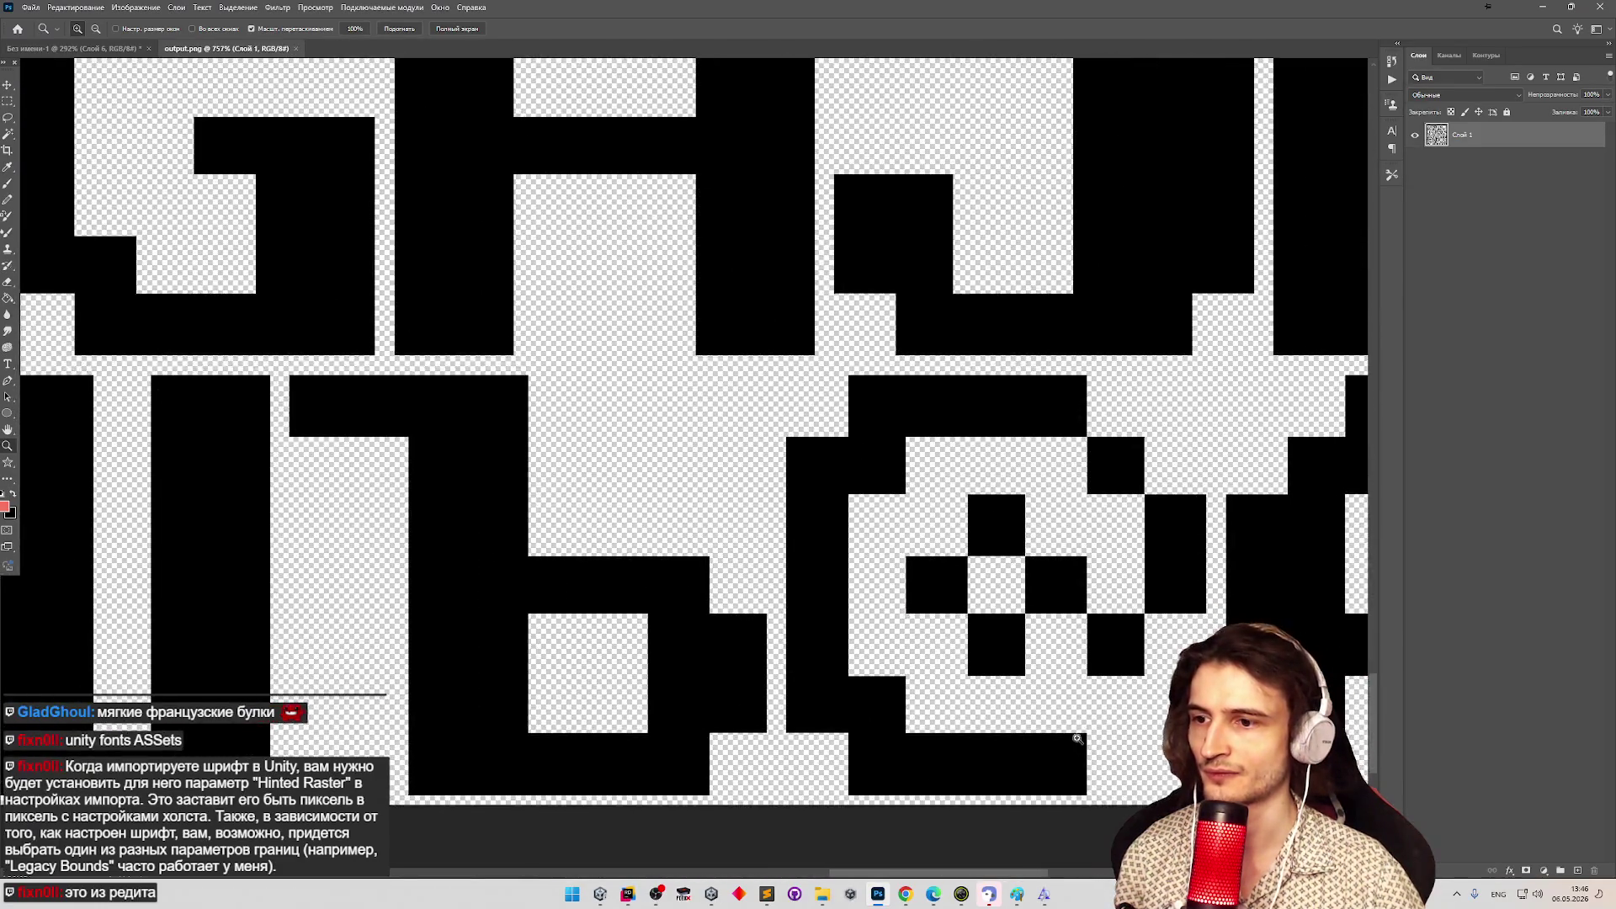
# Select the left black square of the @ glyph to measure its size.
pyautogui.press('m')
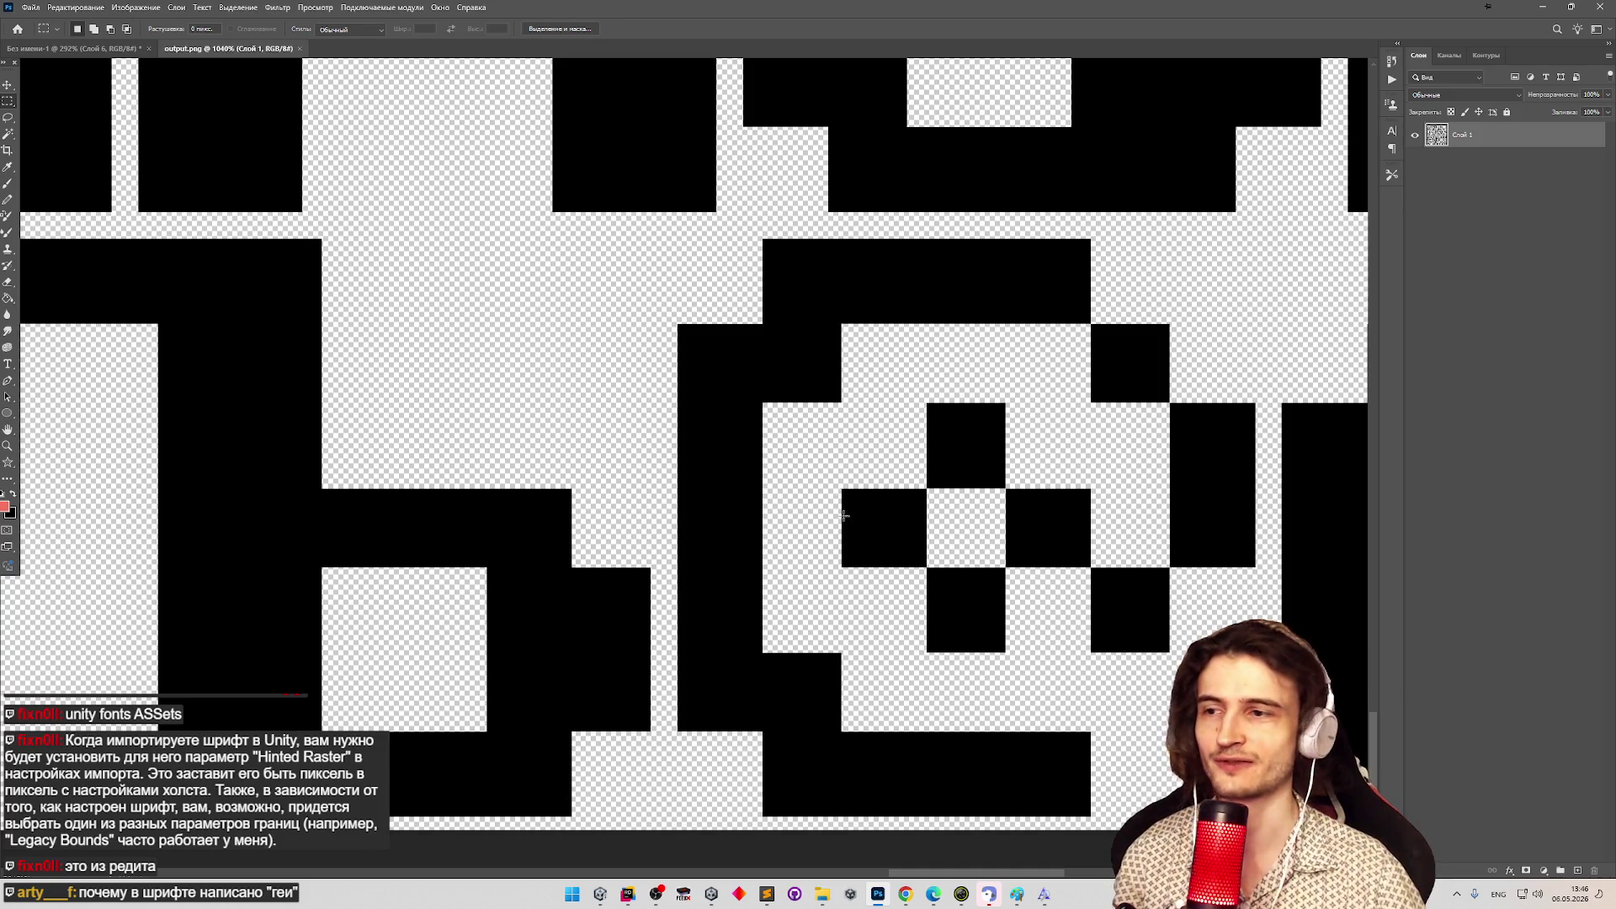
pyautogui.press('z')
pyautogui.scroll(-9, 844, 516)
pyautogui.scroll(1, 594, 345)
pyautogui.scroll(10, 821, 494)
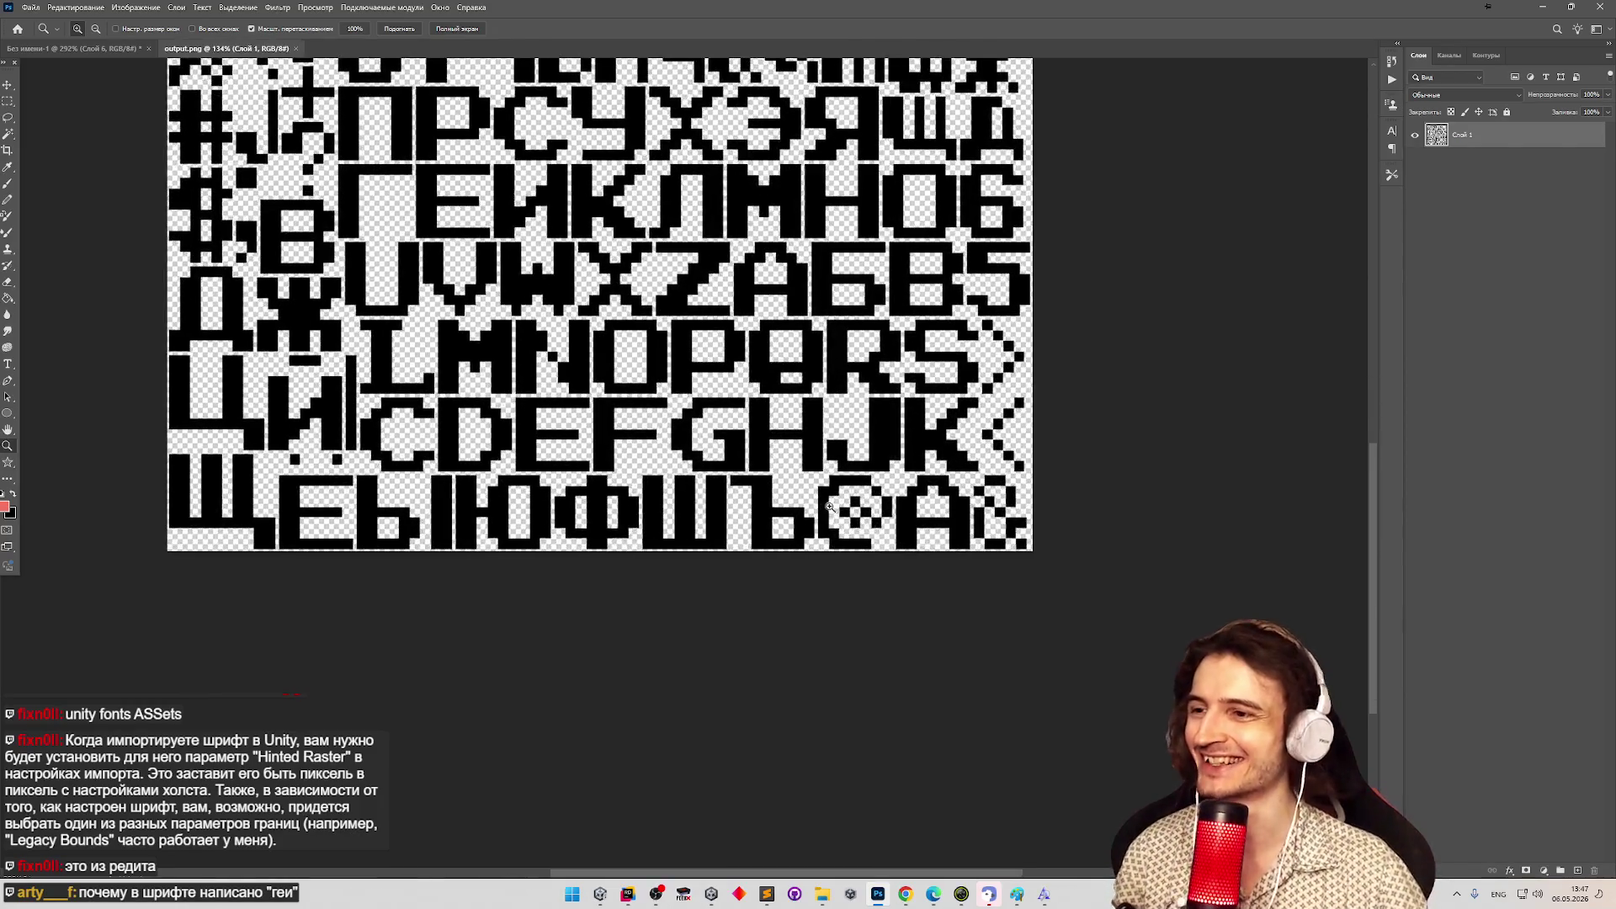
pyautogui.scroll(-2, 534, 498)
pyautogui.scroll(4, 534, 491)
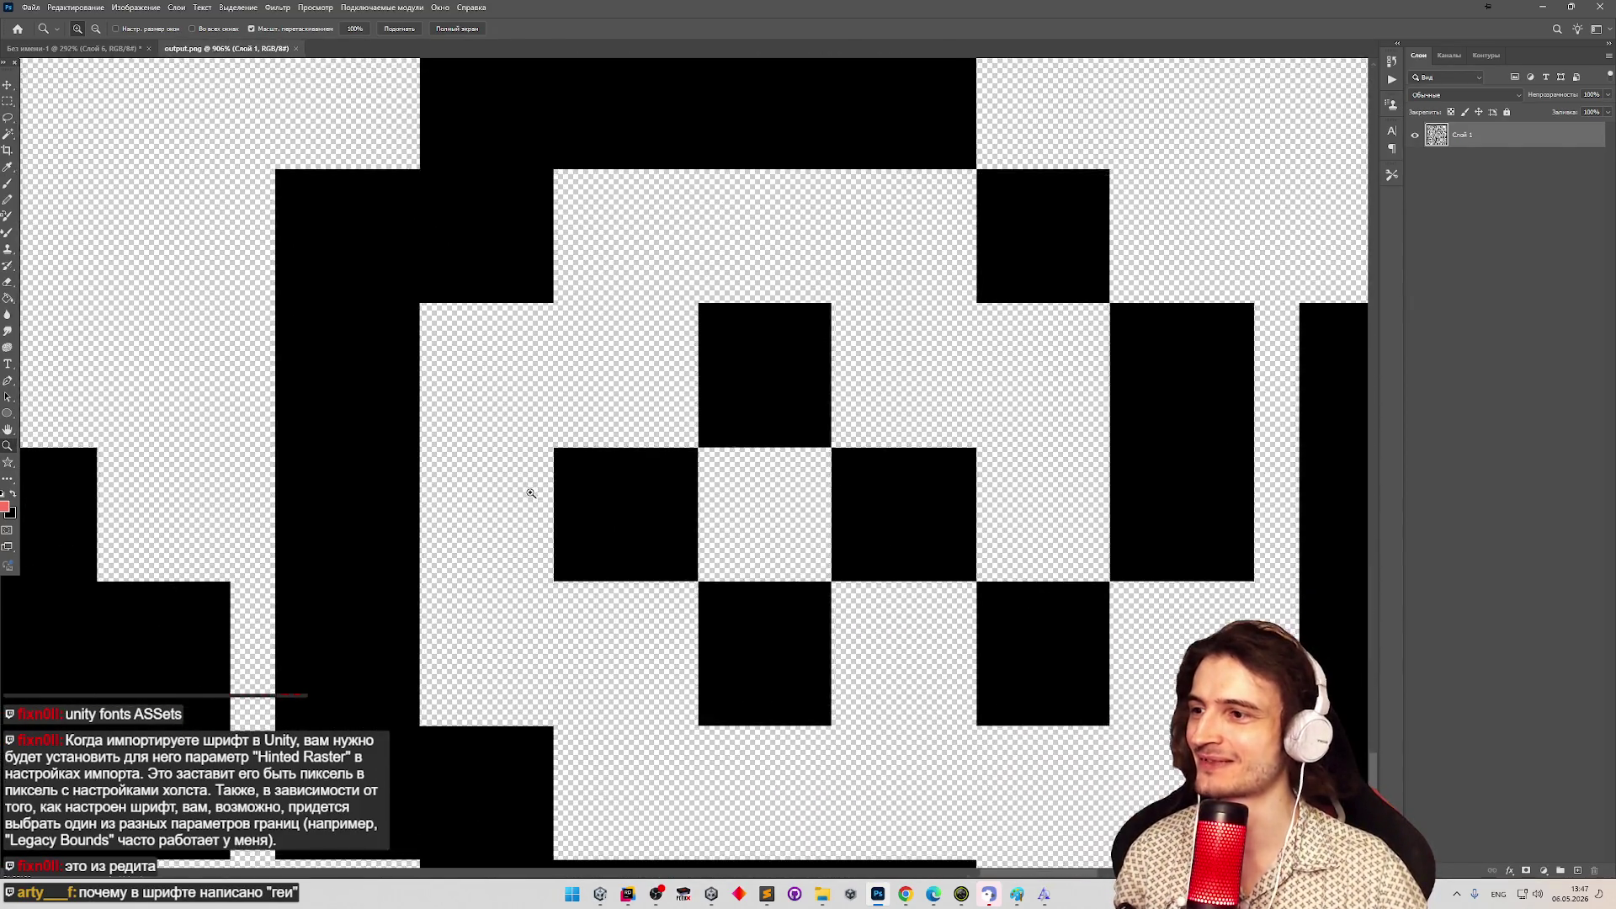
pyautogui.press('m')
pyautogui.moveTo(558, 449)
pyautogui.mouseDown()
pyautogui.moveTo(713, 565)
pyautogui.moveTo(711, 590)
pyautogui.mouseUp()
pyautogui.click(660, 504)
pyautogui.moveTo(561, 452)
pyautogui.mouseDown()
pyautogui.moveTo(677, 526)
pyautogui.moveTo(709, 585)
pyautogui.mouseUp()
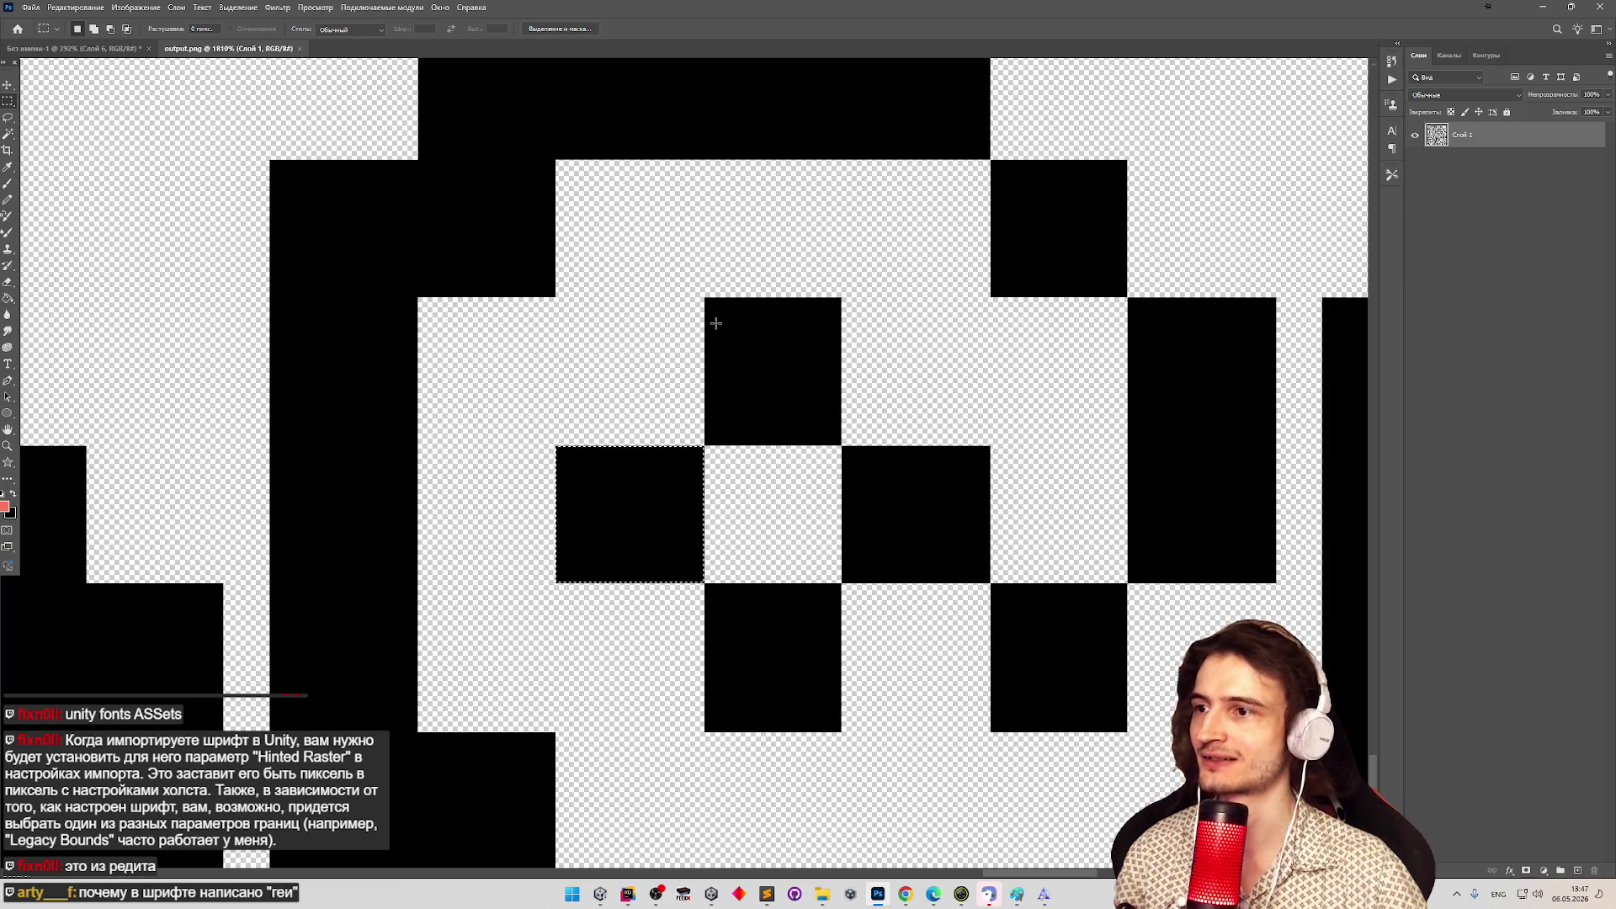
# Measure the black square at the @ glyph's top right.
pyautogui.press('z')
pyautogui.moveTo(841, 437); pyautogui.dragTo(759, 426)
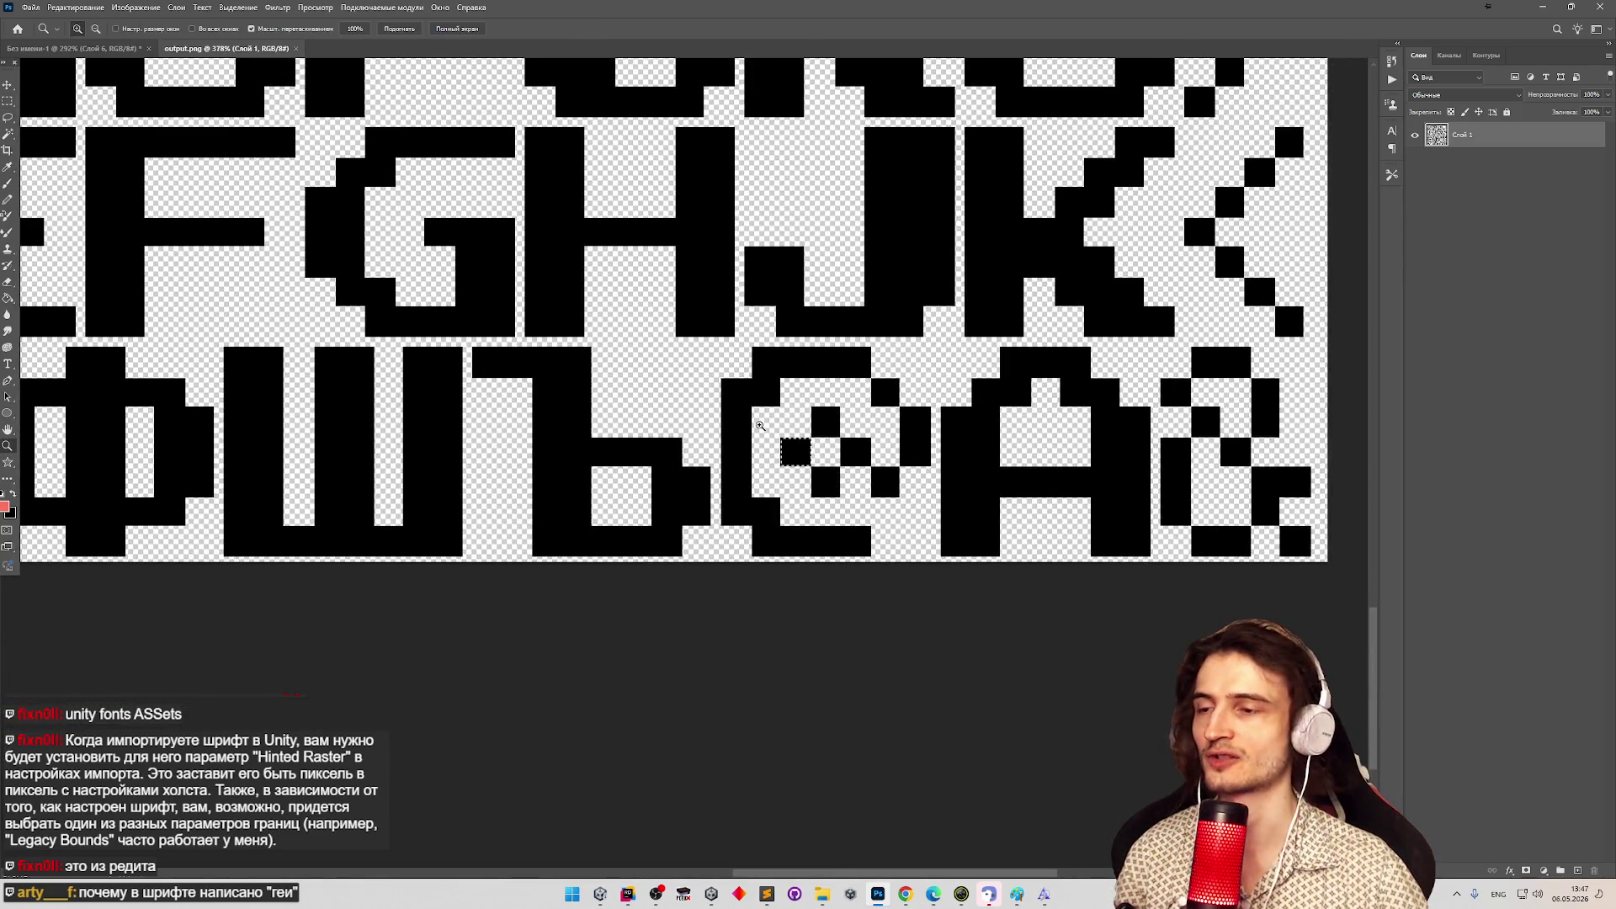
pyautogui.moveTo(789, 419)
pyautogui.mouseDown()
pyautogui.moveTo(859, 408)
pyautogui.moveTo(794, 407)
pyautogui.moveTo(863, 492)
pyautogui.mouseUp()
pyautogui.press('m')
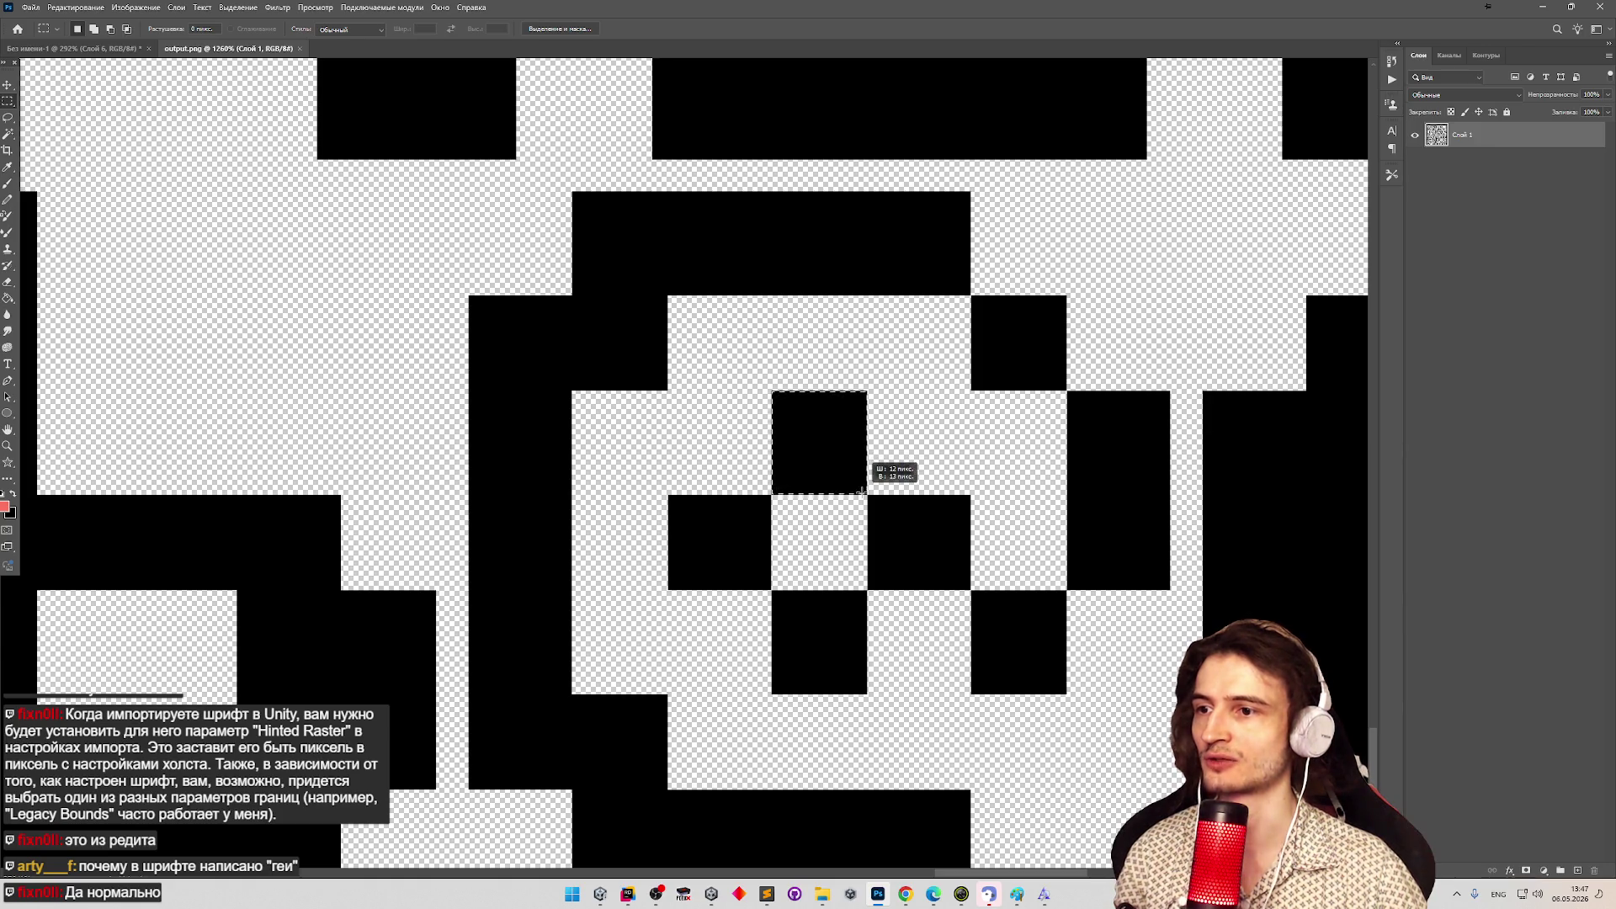
pyautogui.press('z')
pyautogui.keyDown('alt'); pyautogui.click(862, 483); pyautogui.keyUp('alt')
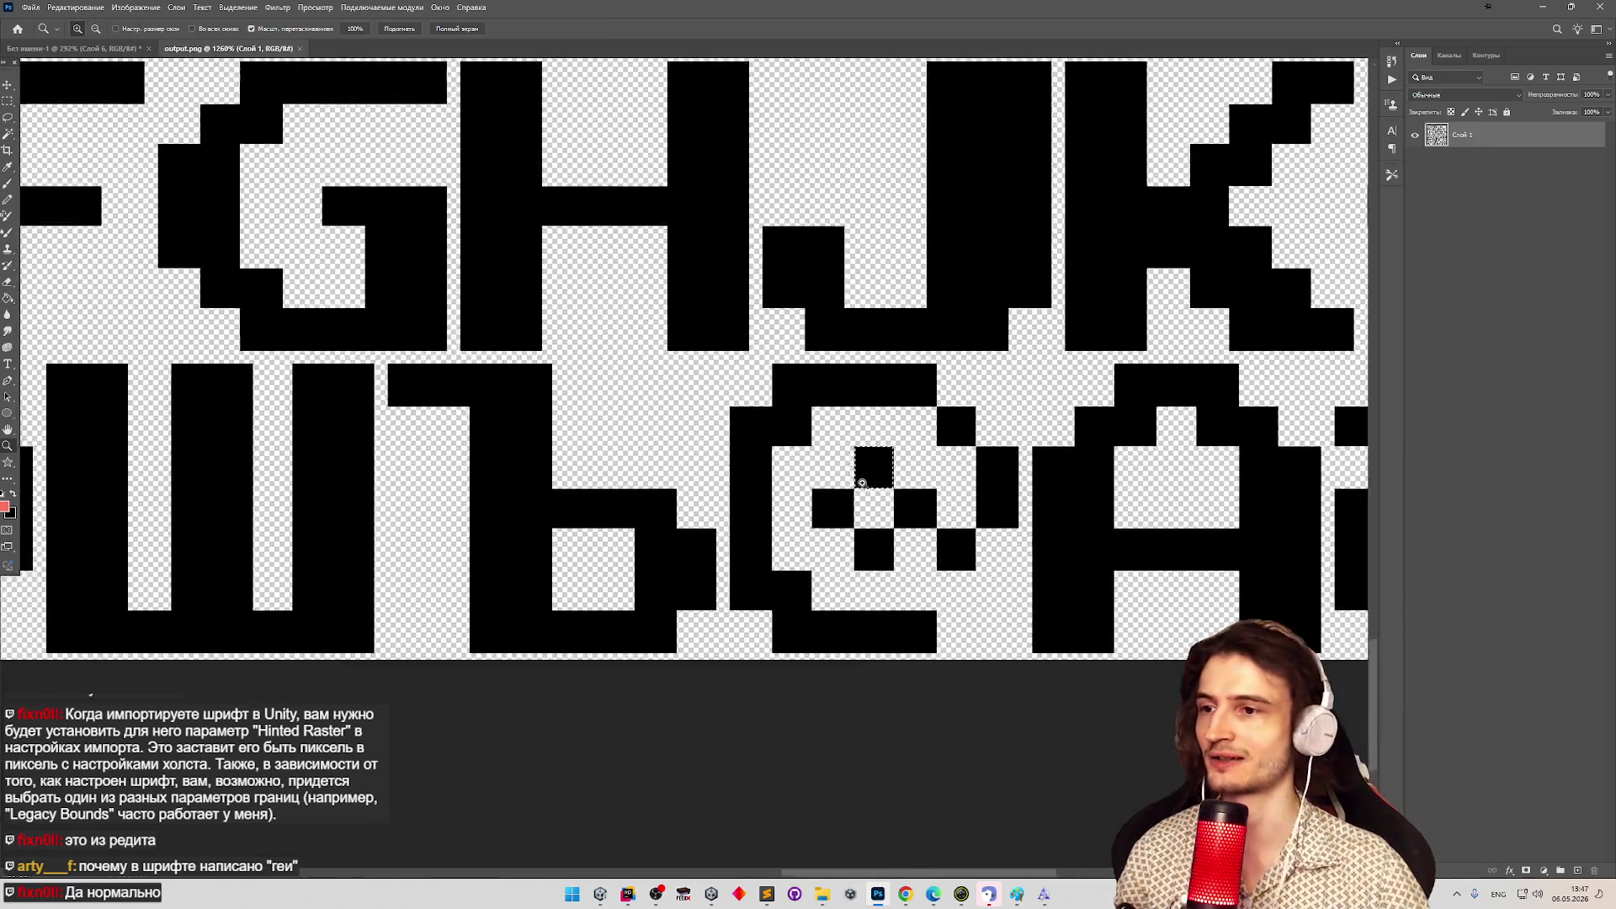
pyautogui.keyDown('alt'); pyautogui.click(862, 483); pyautogui.keyUp('alt')
pyautogui.keyDown('alt'); pyautogui.click(901, 459); pyautogui.keyUp('alt')
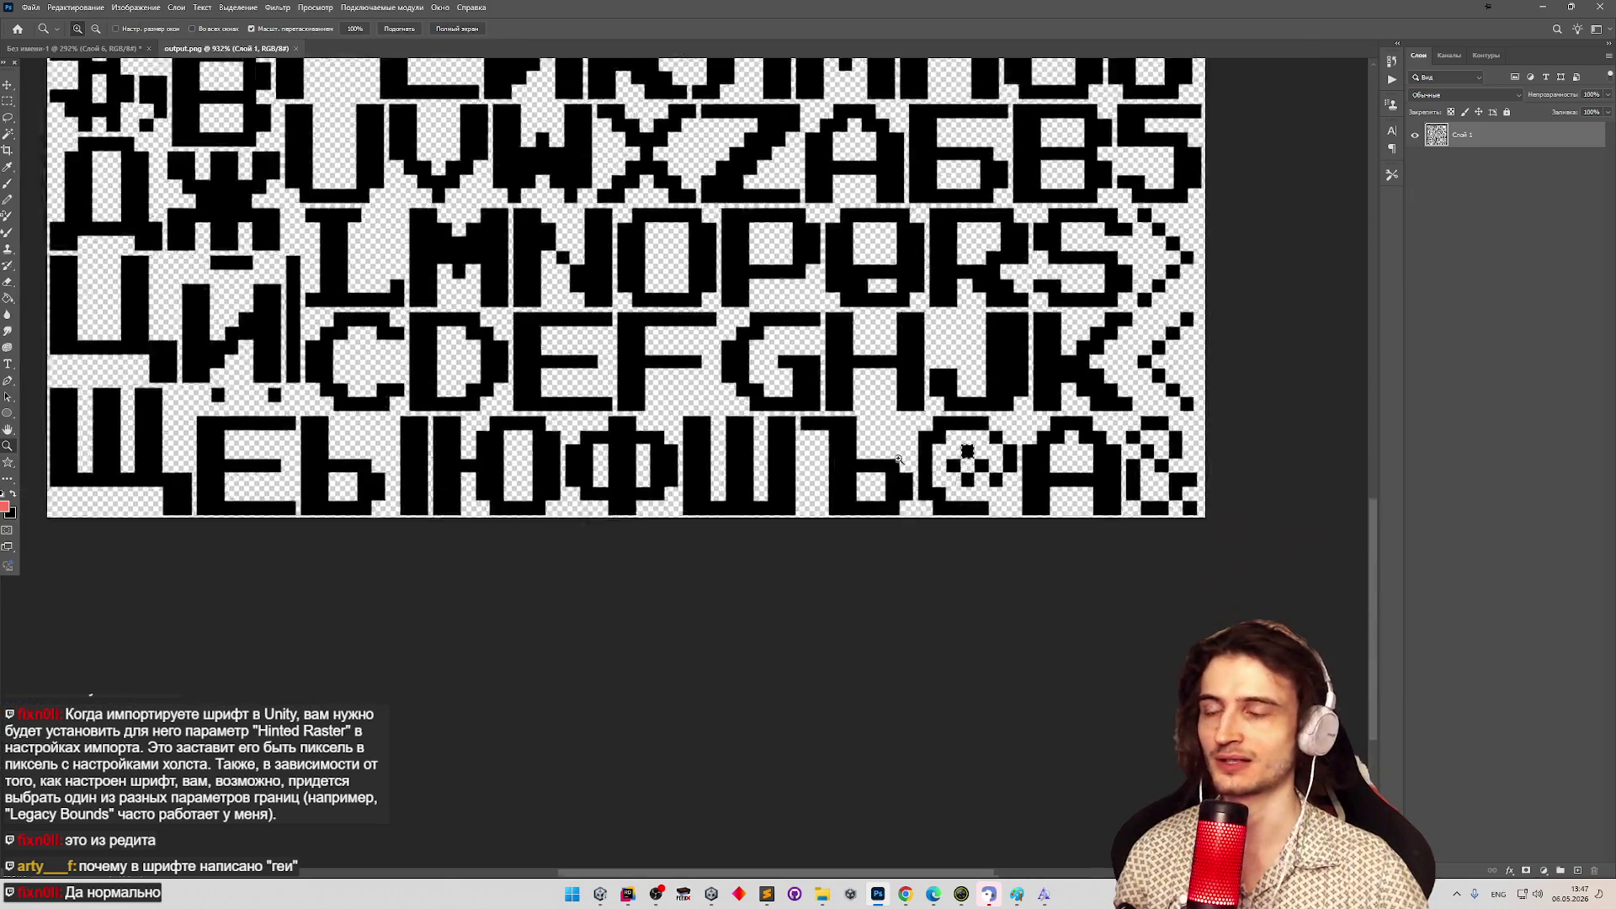
pyautogui.keyDown('alt'); pyautogui.click(901, 459); pyautogui.keyUp('alt')
pyautogui.press('m')
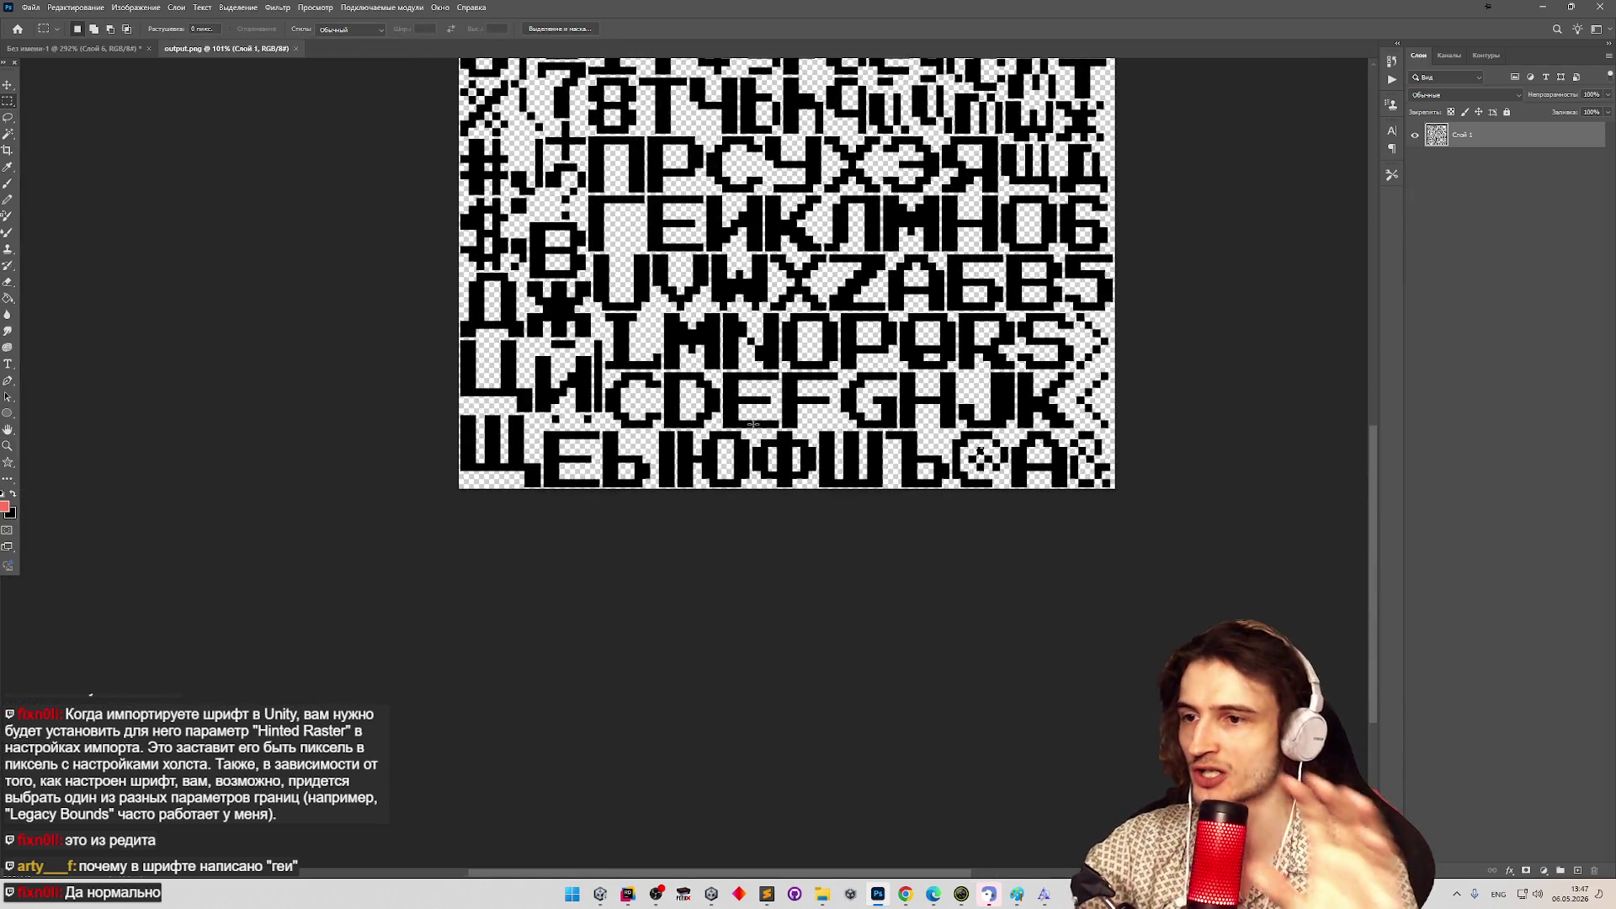
pyautogui.scroll(10, 884, 441)
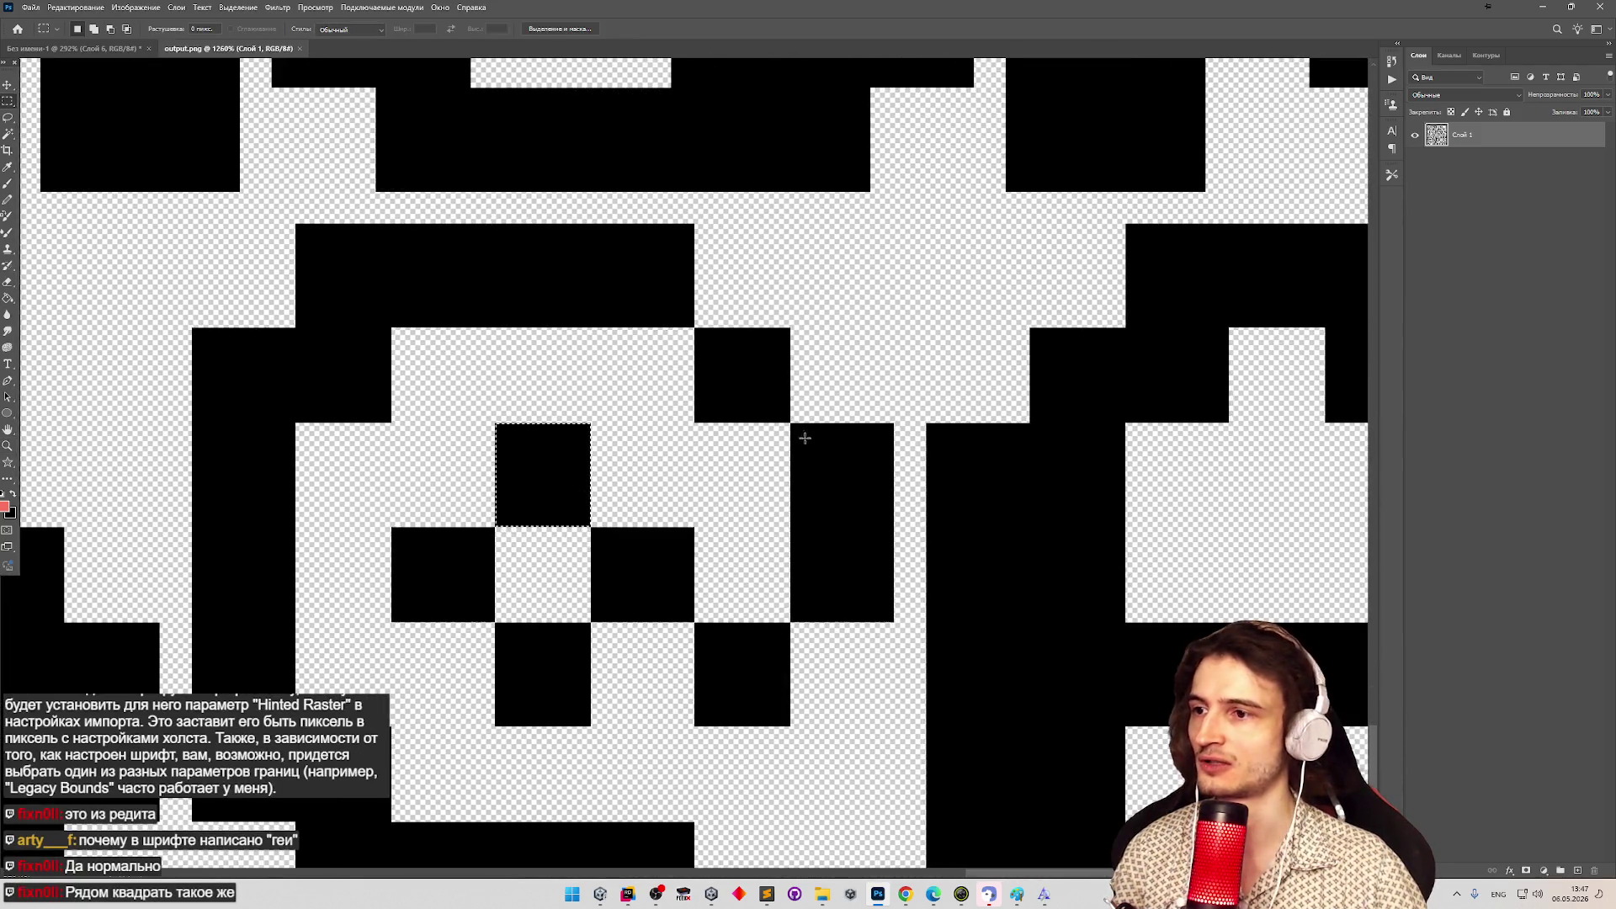
pyautogui.click(804, 437)
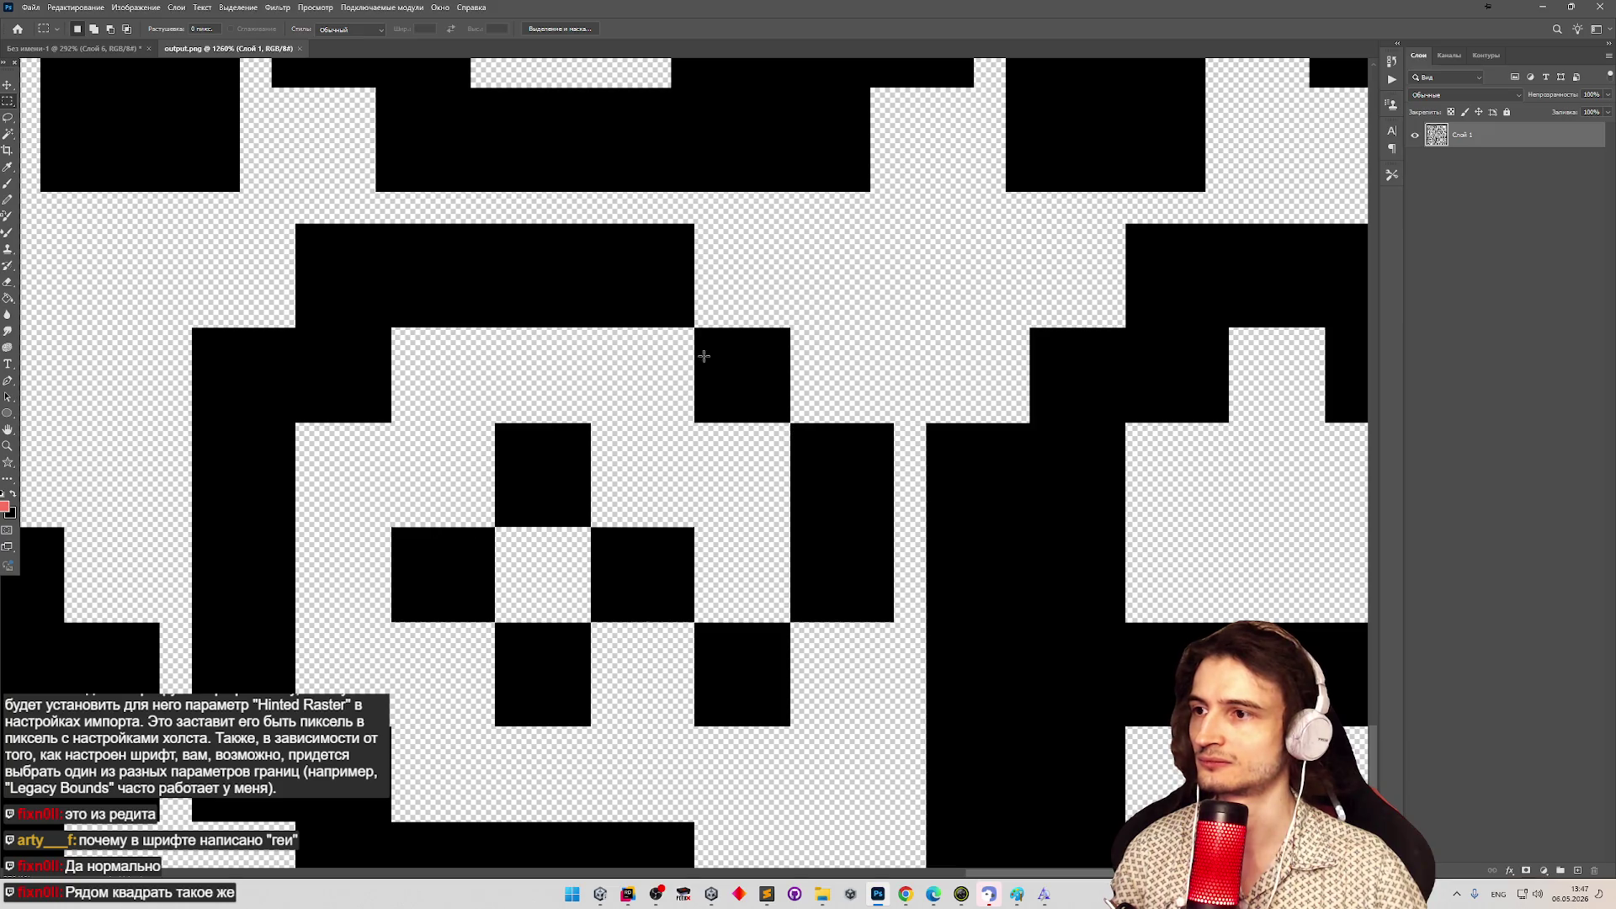
pyautogui.moveTo(695, 329); pyautogui.dragTo(790, 422)
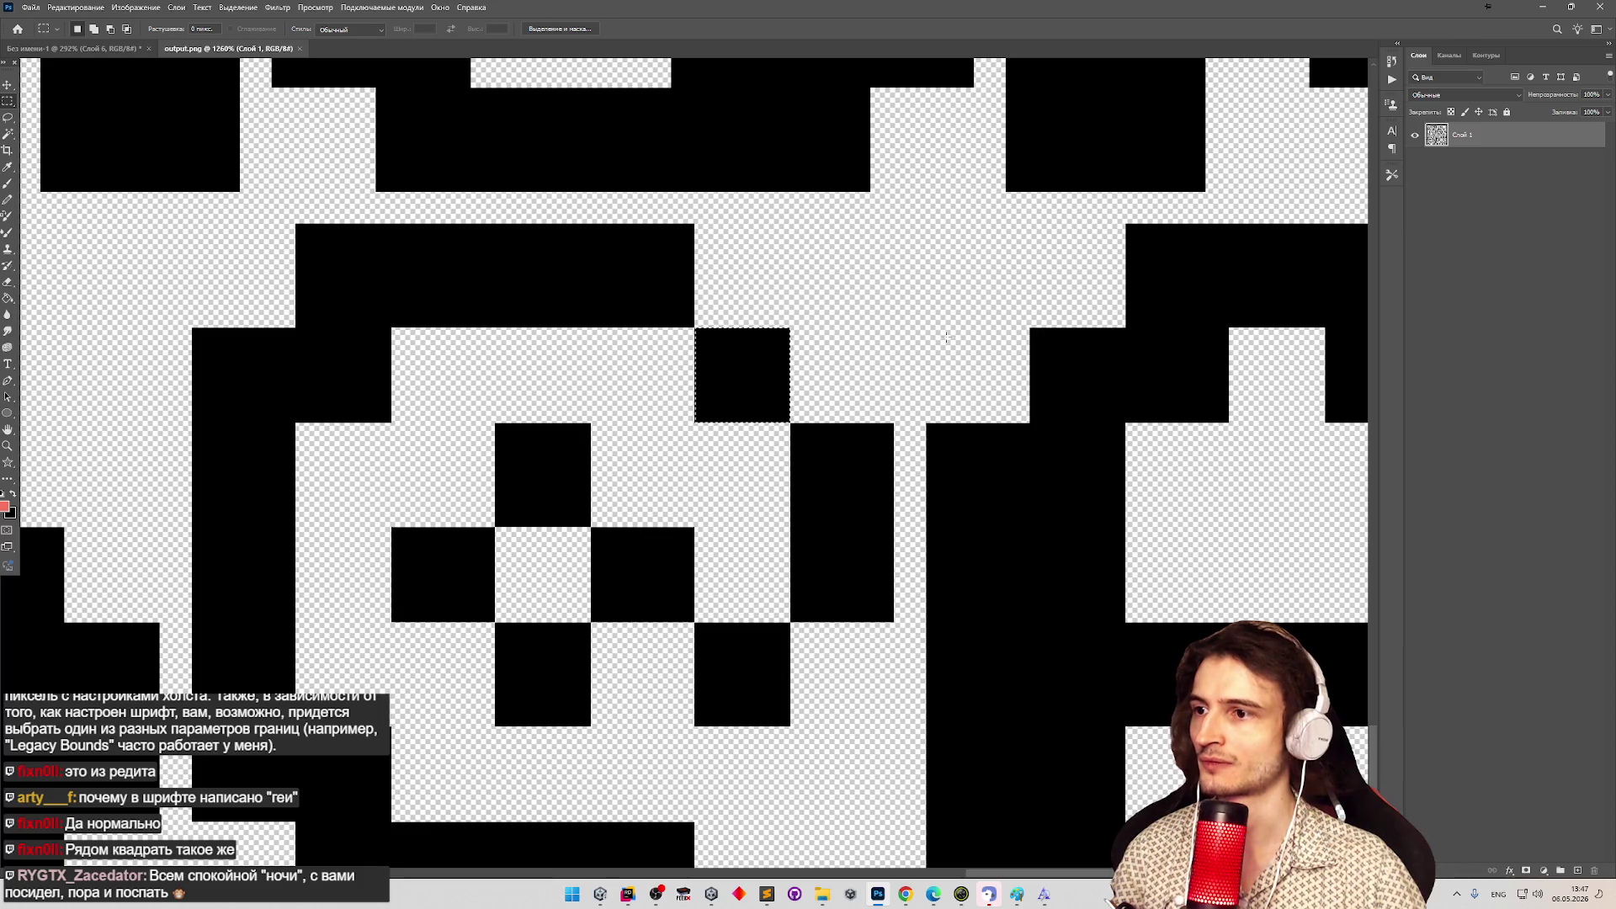
# Zoom out to show whole letter rows and minimise Photoshop.
pyautogui.press('z')
pyautogui.moveTo(857, 339)
pyautogui.mouseDown()
pyautogui.moveTo(647, 452)
pyautogui.moveTo(884, 446)
pyautogui.mouseUp()
pyautogui.press('m')
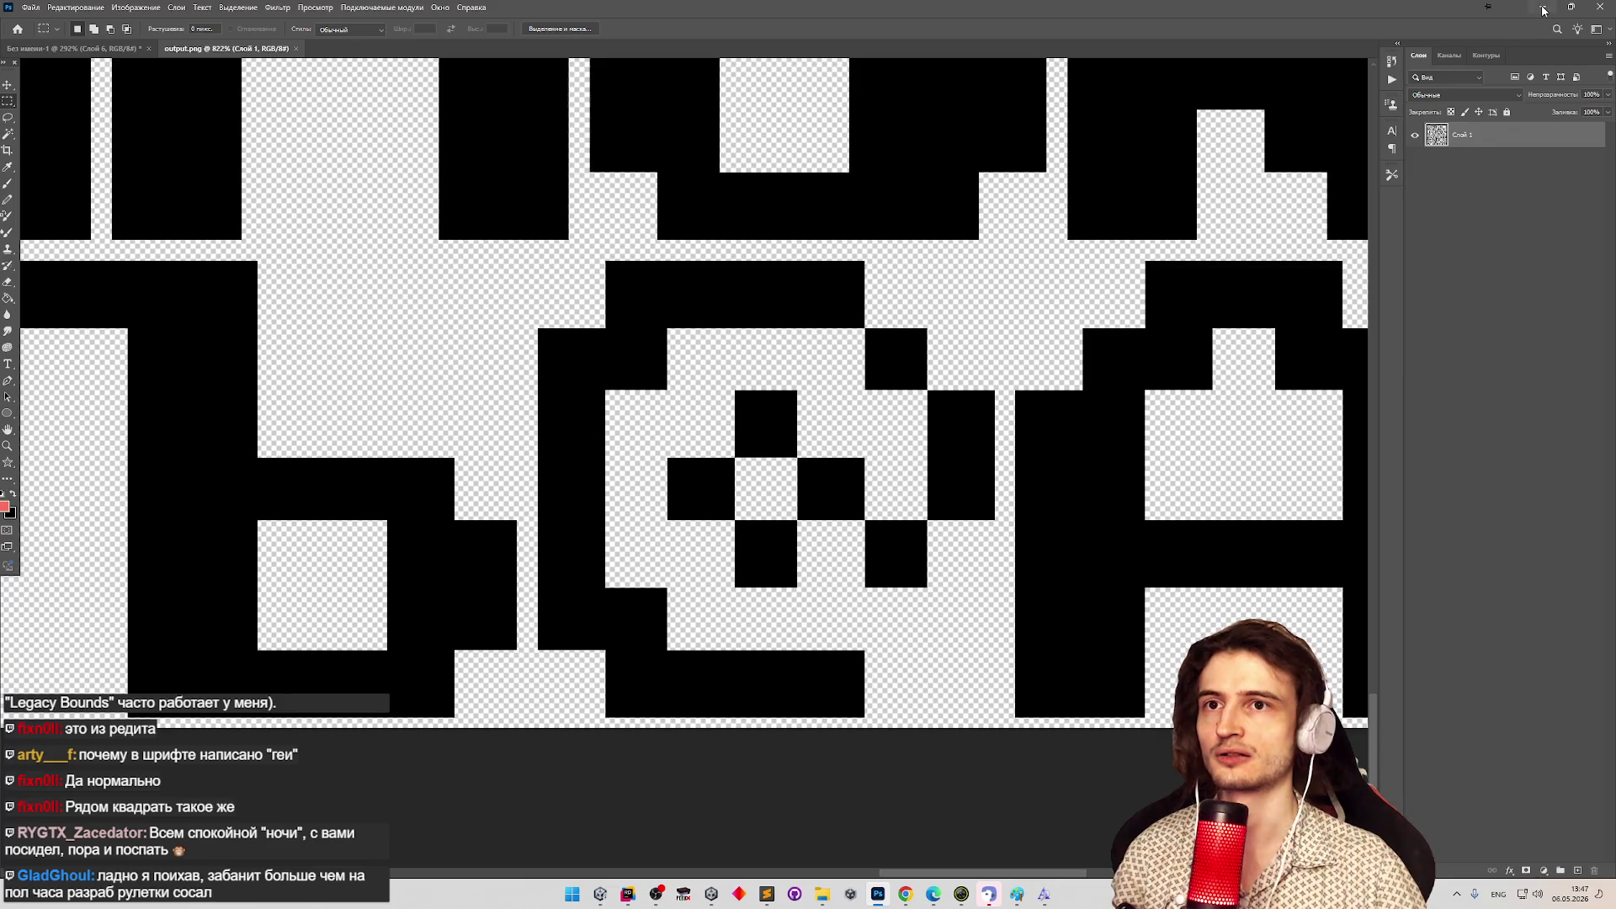
pyautogui.click(1543, 10)
# Search Chrome's history for 'fo' and open the 'NinjaCats | FontStruct' page.
pyautogui.click(906, 894)
pyautogui.click(1602, 40)
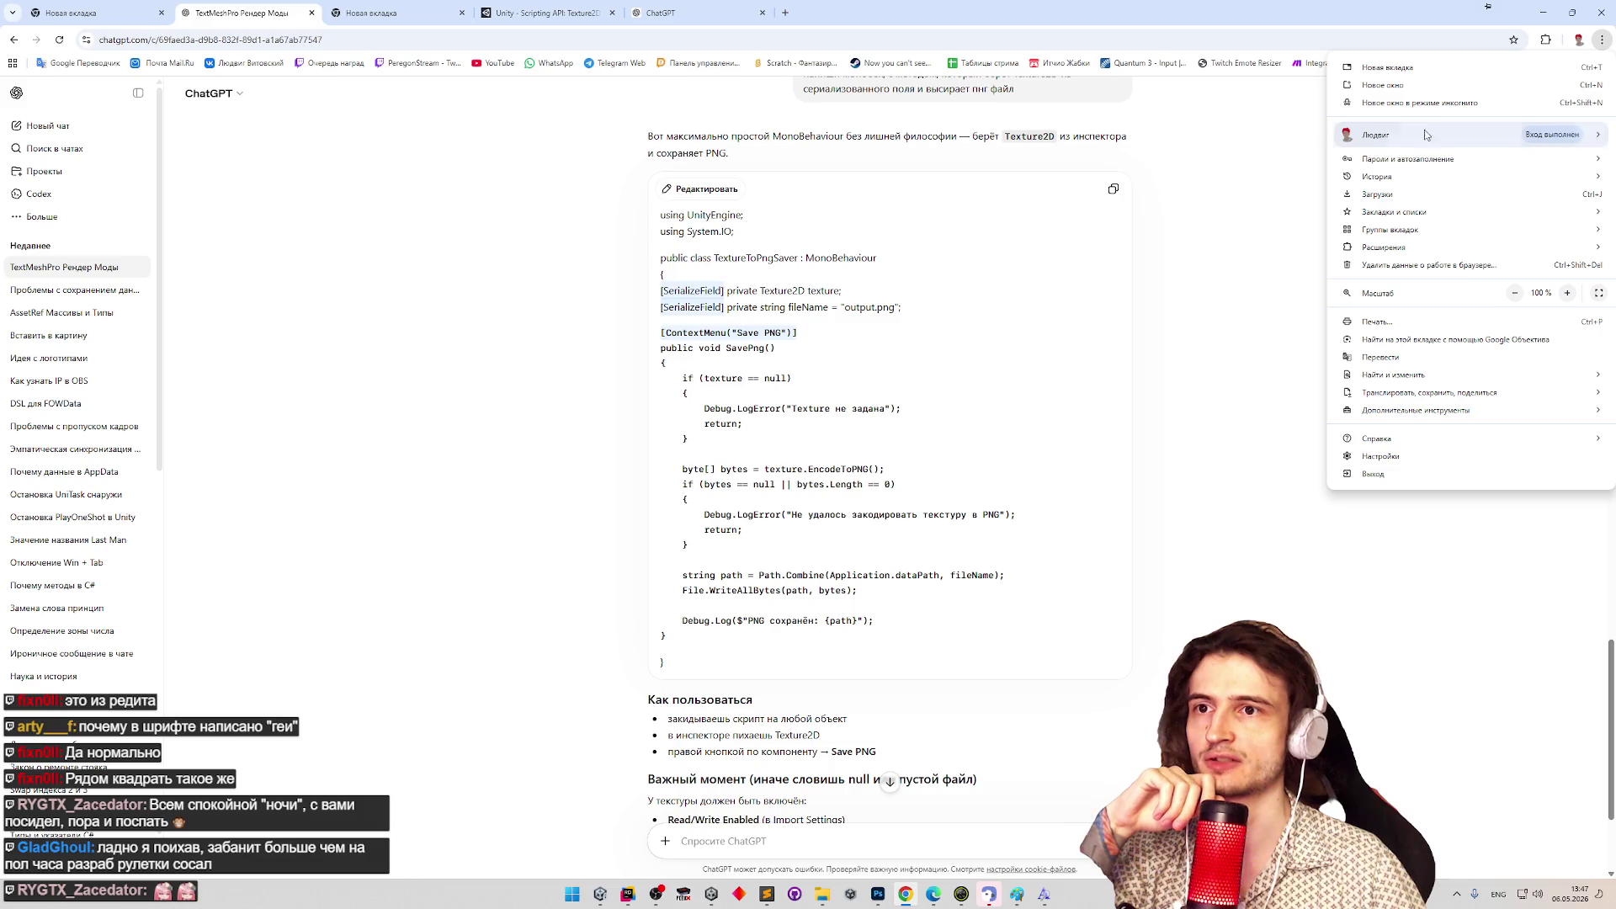
pyautogui.moveTo(1384, 181)
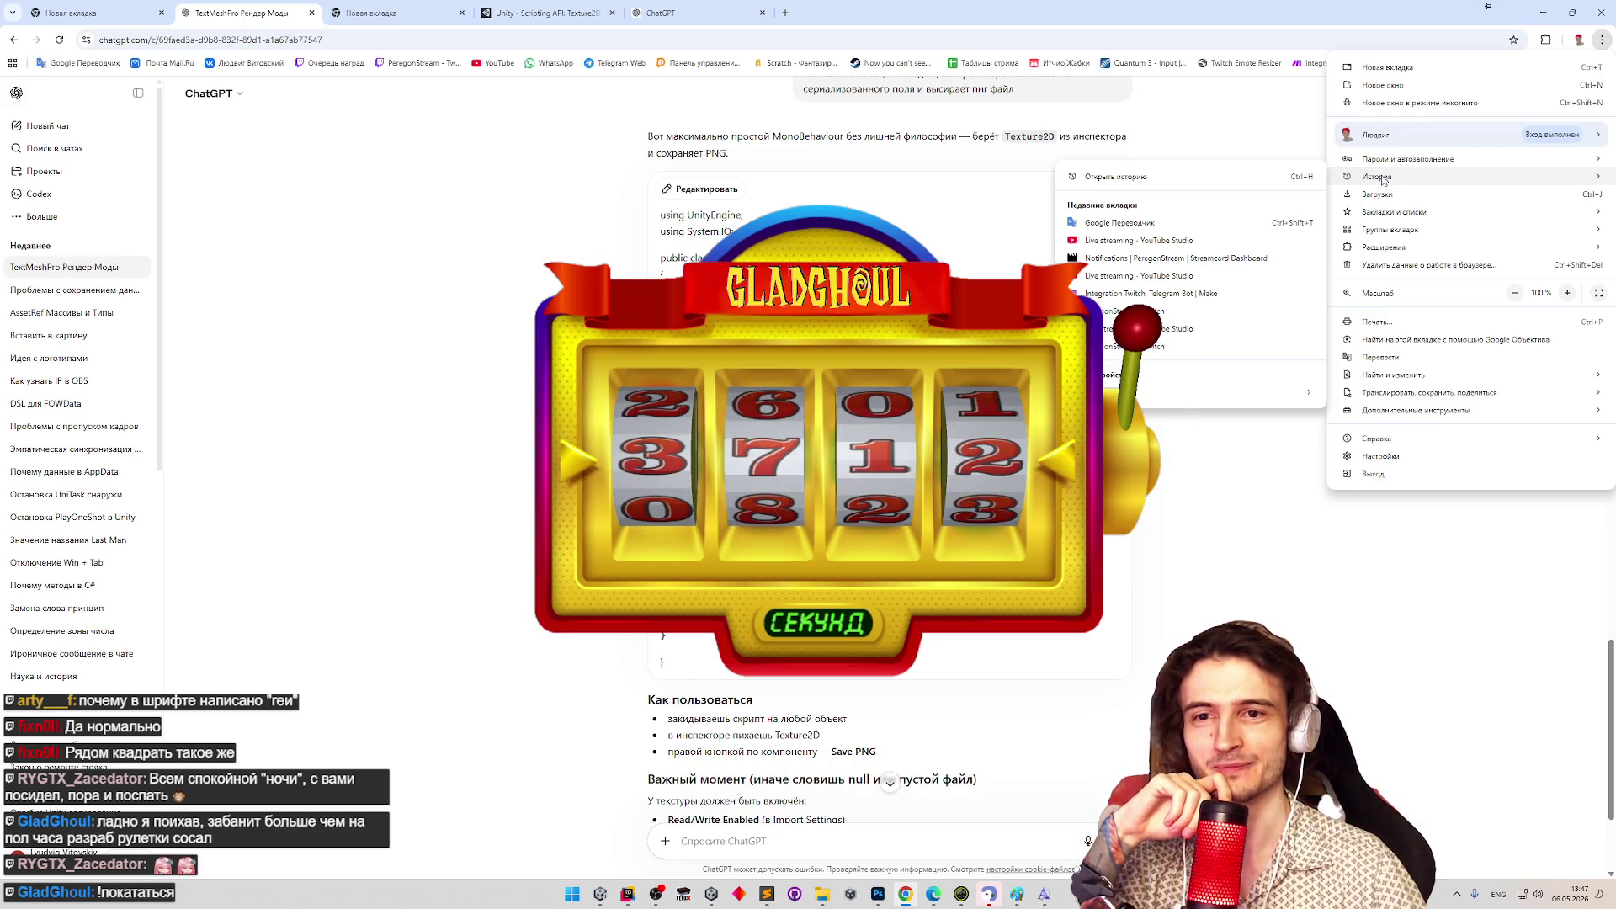
pyautogui.click(1292, 182)
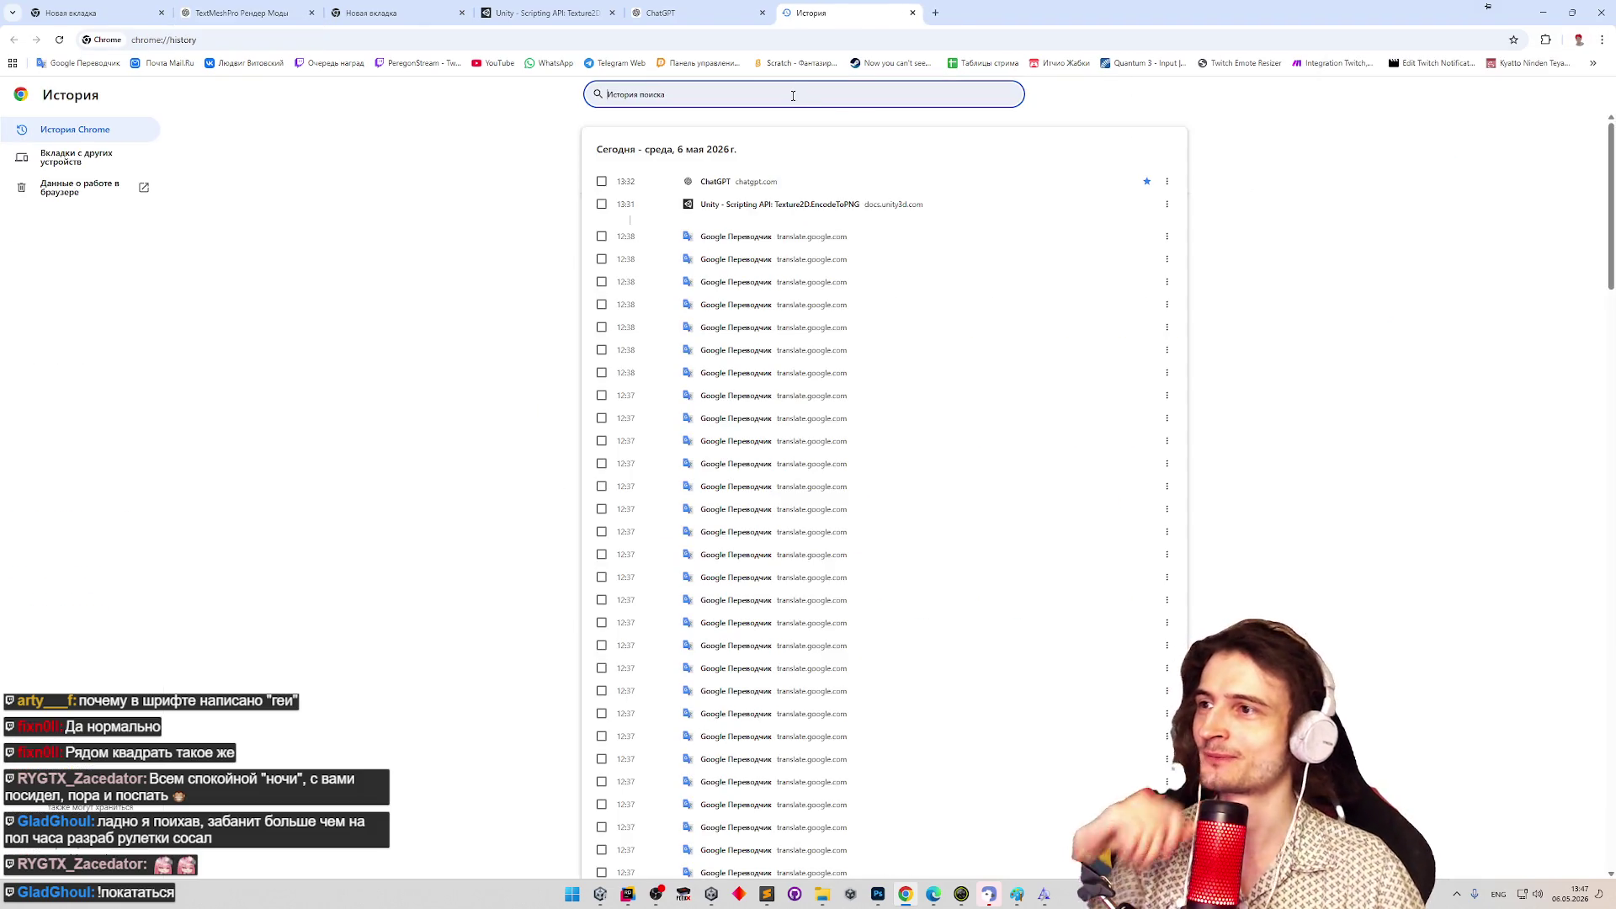
pyautogui.write('font')
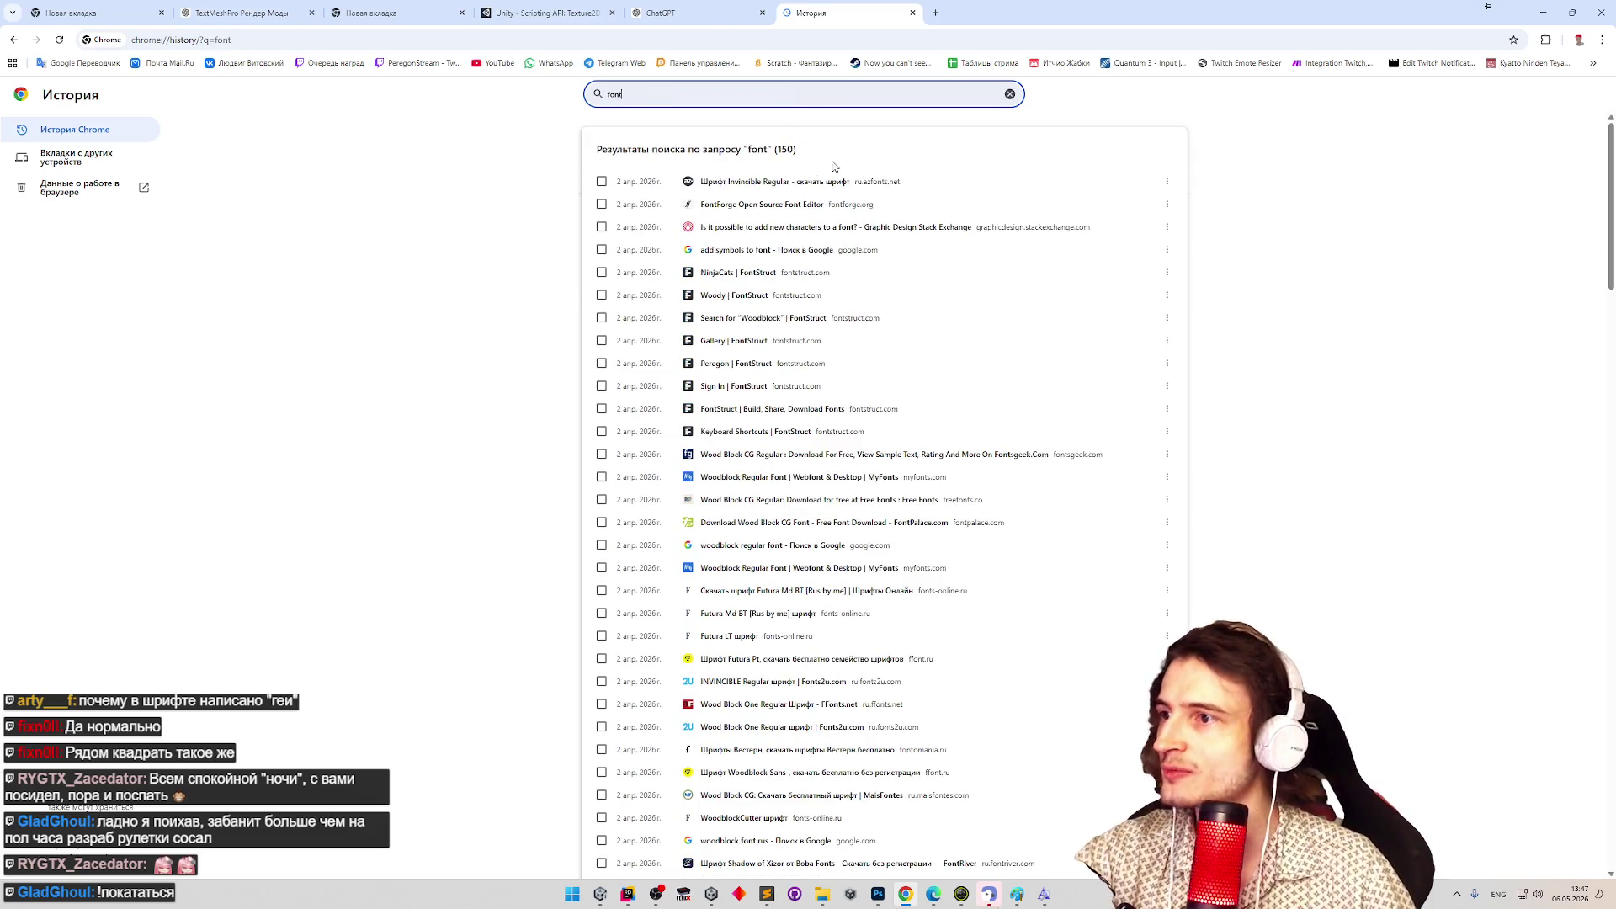
pyautogui.click(755, 279)
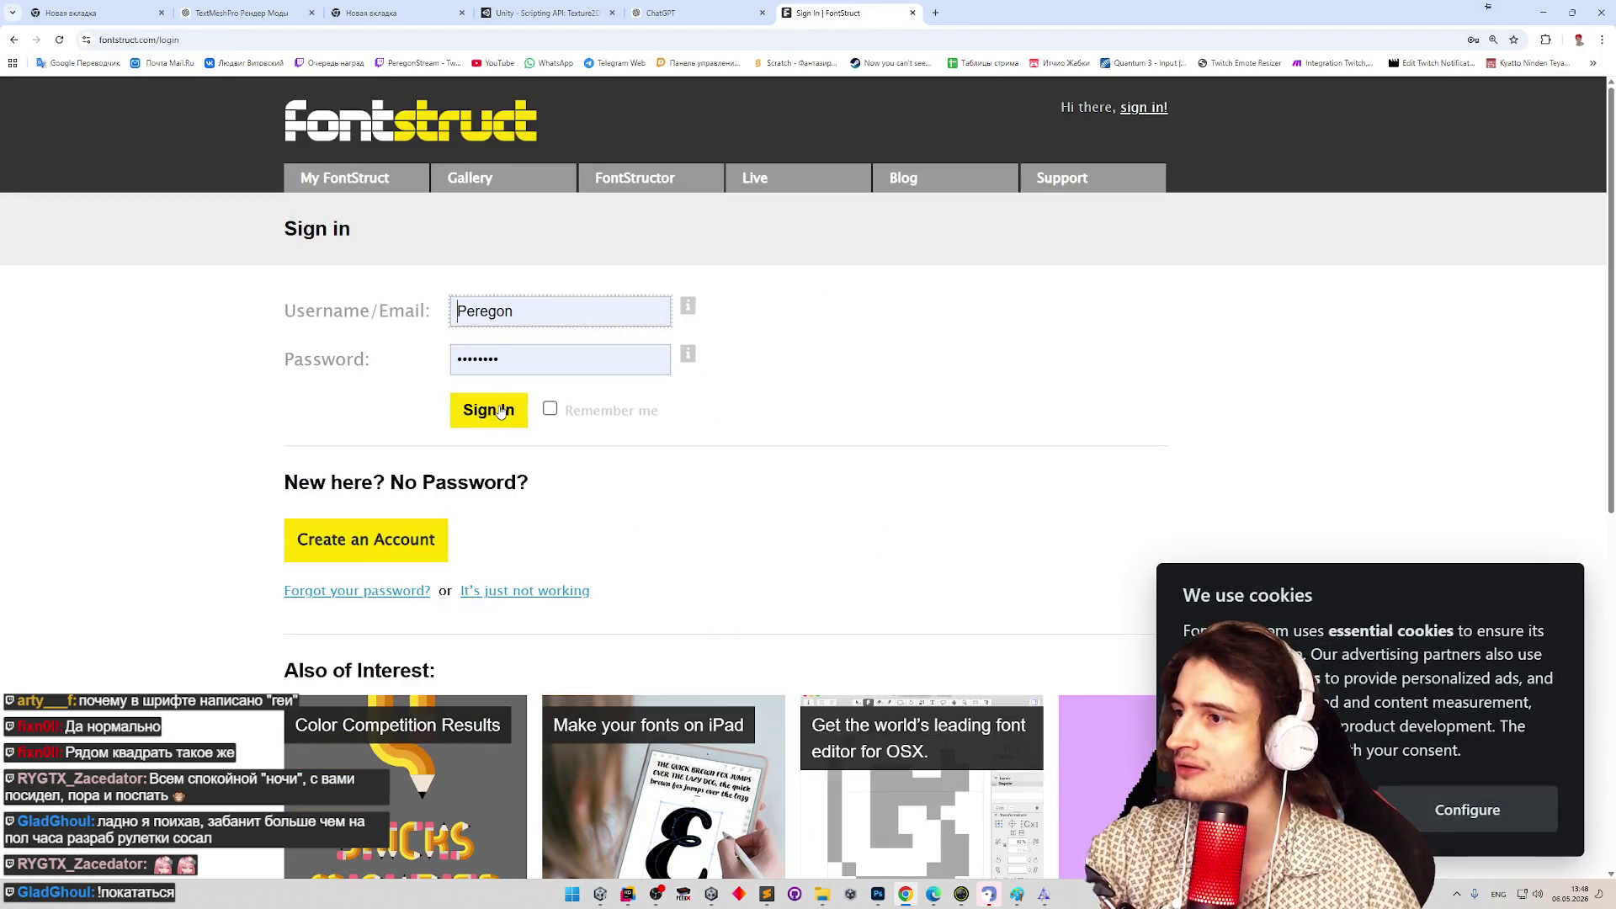
# Sign in to FontStruct and accept all cookies.
pyautogui.click(501, 409)
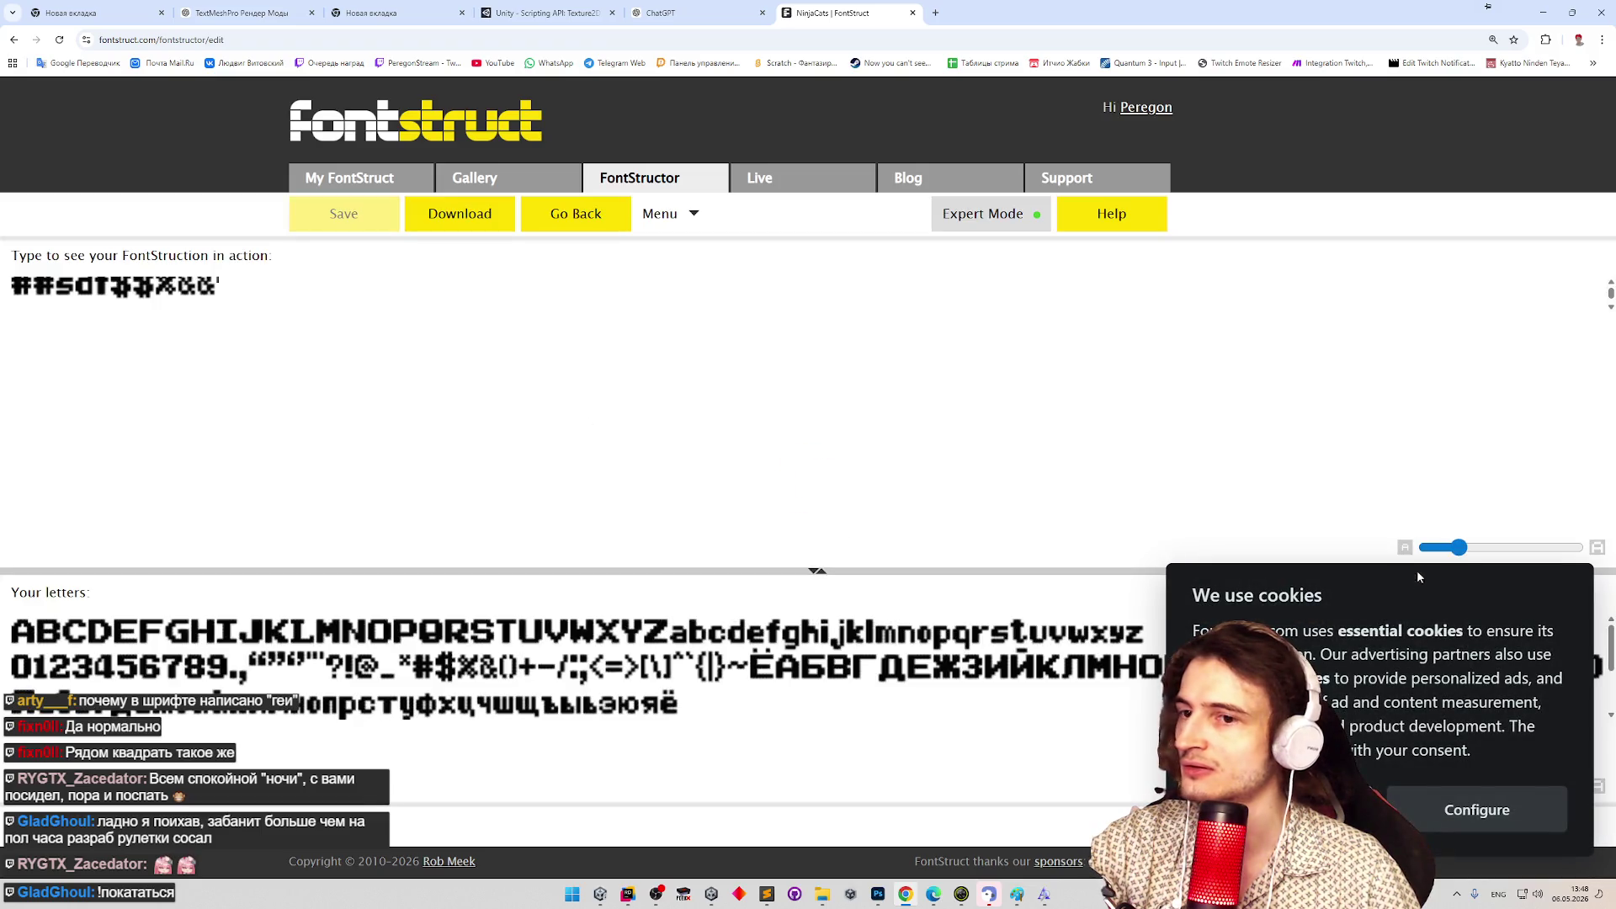
pyautogui.click(1477, 809)
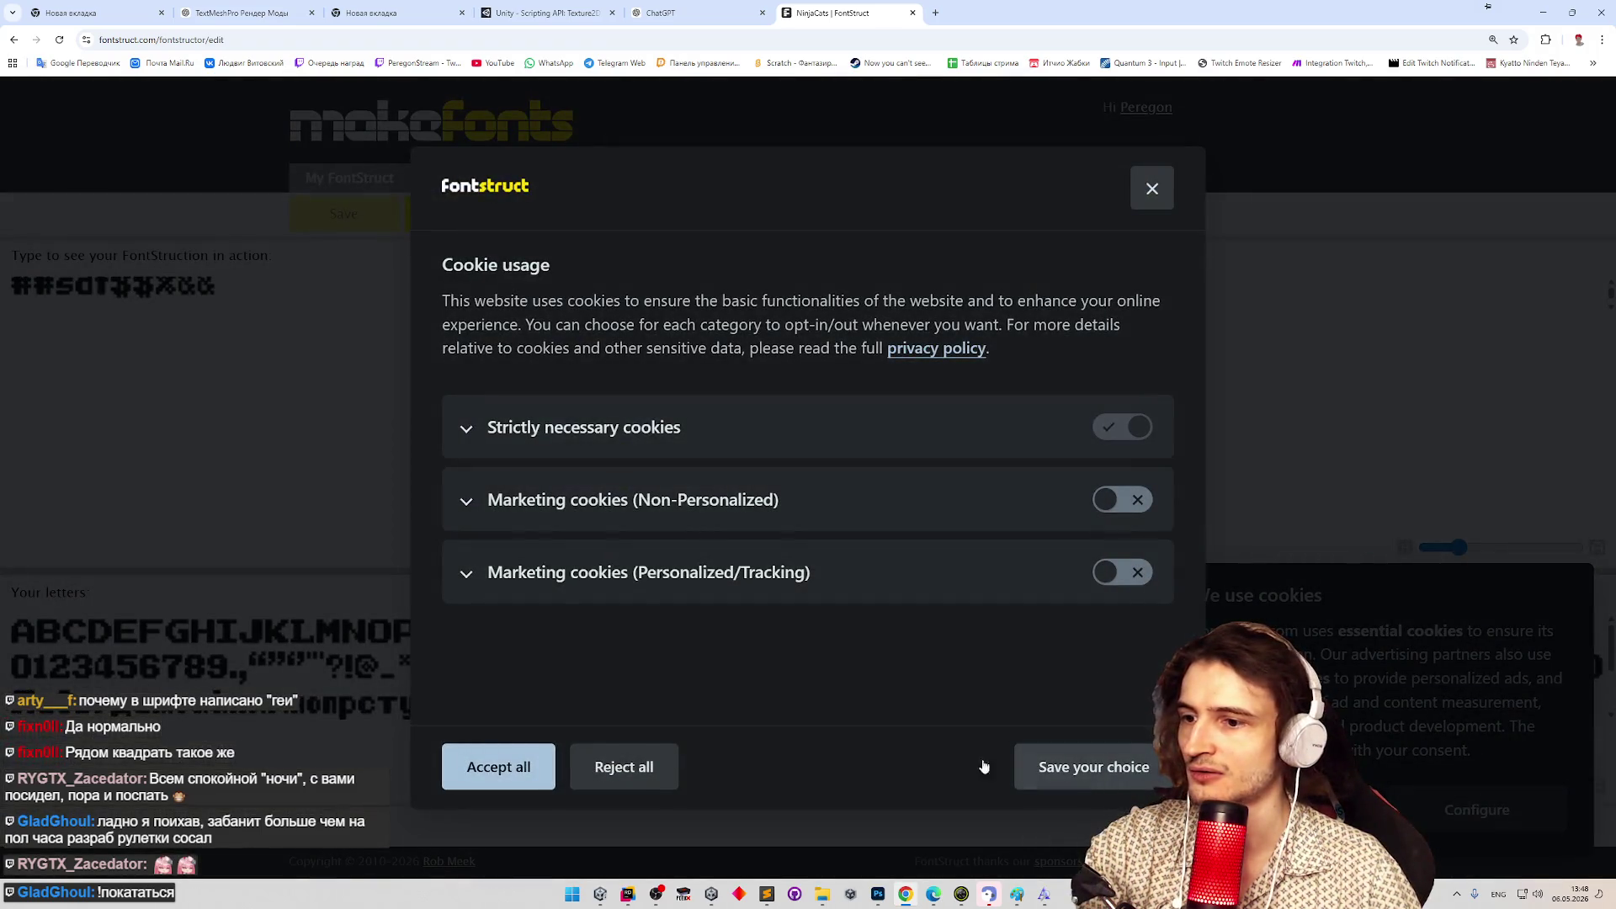
pyautogui.click(498, 767)
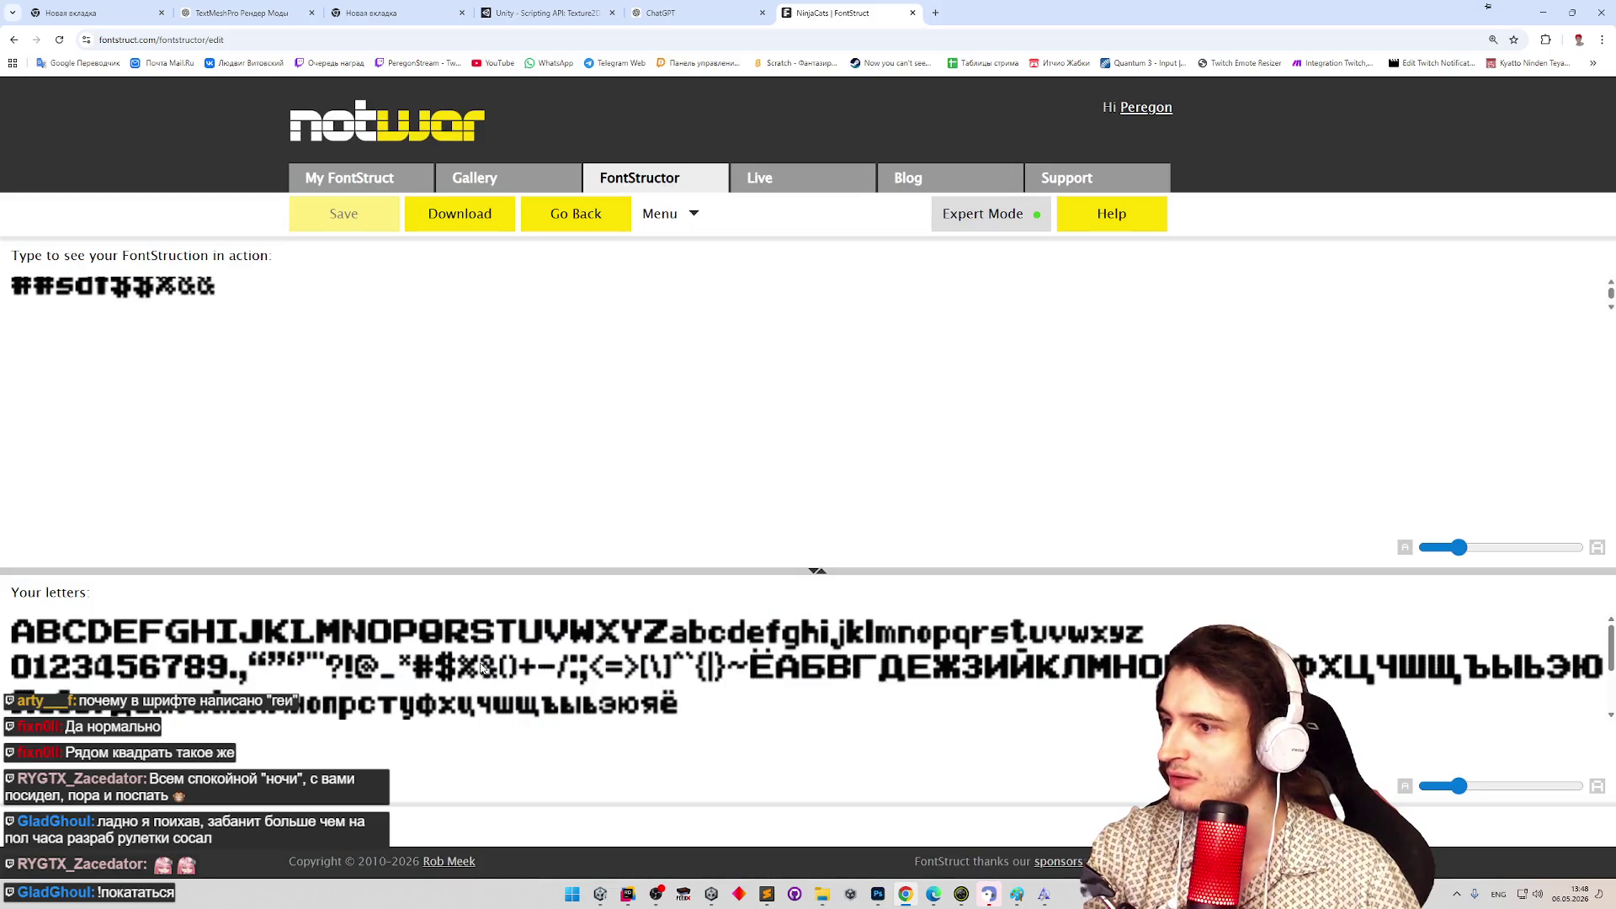
# Go via the Gallery and FontStructor tabs back to the NinjaCats brick grid.
pyautogui.click(450, 179)
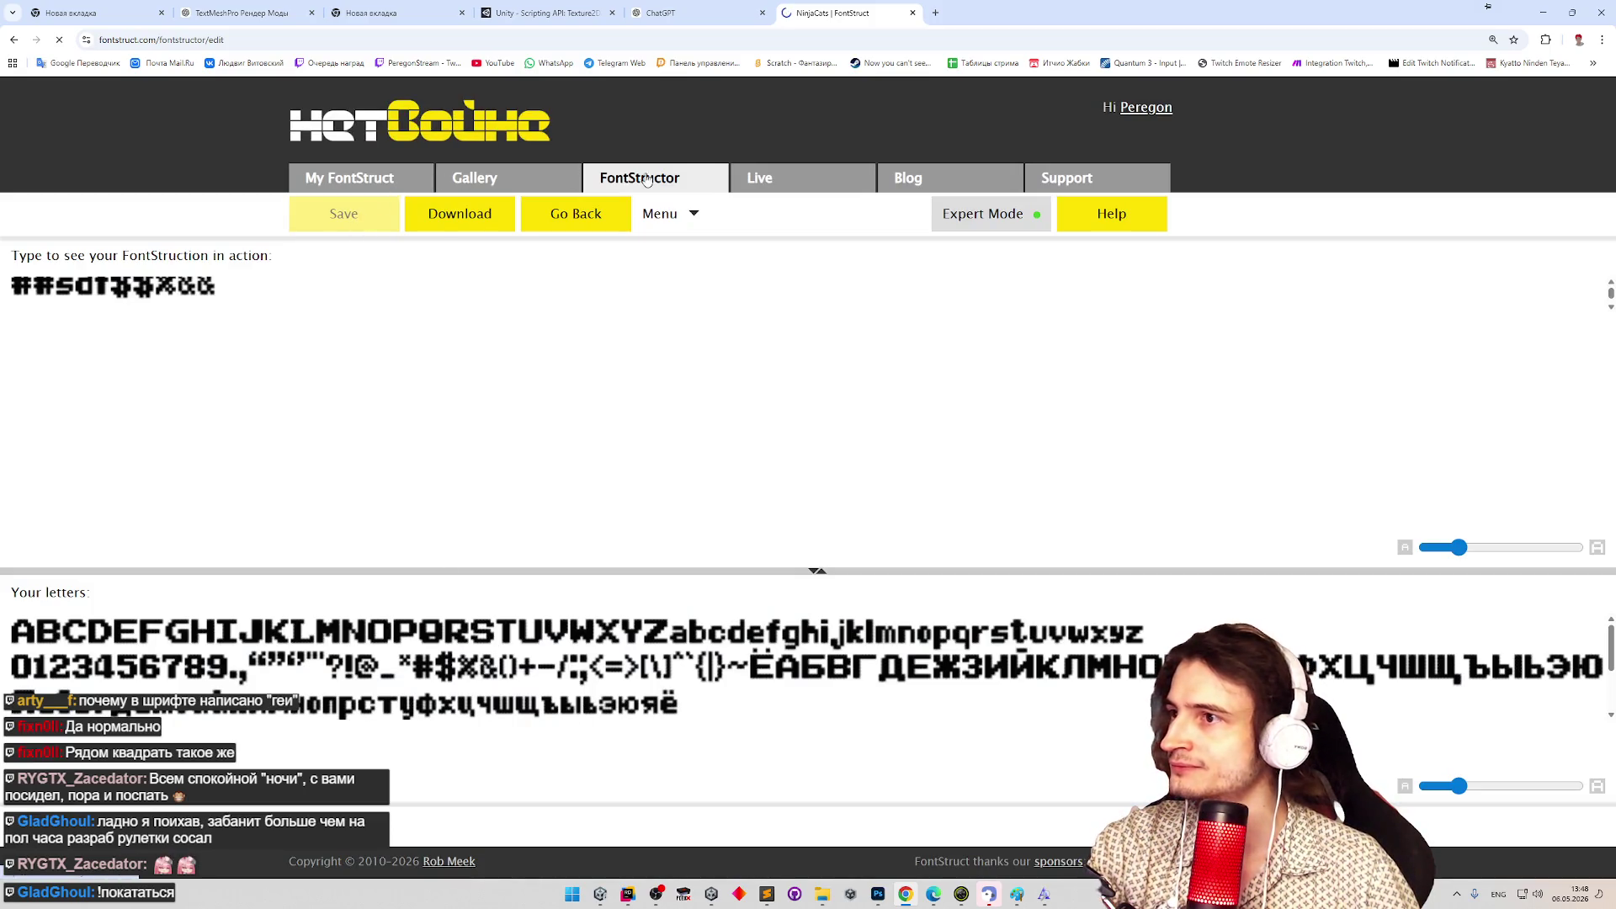
pyautogui.click(673, 180)
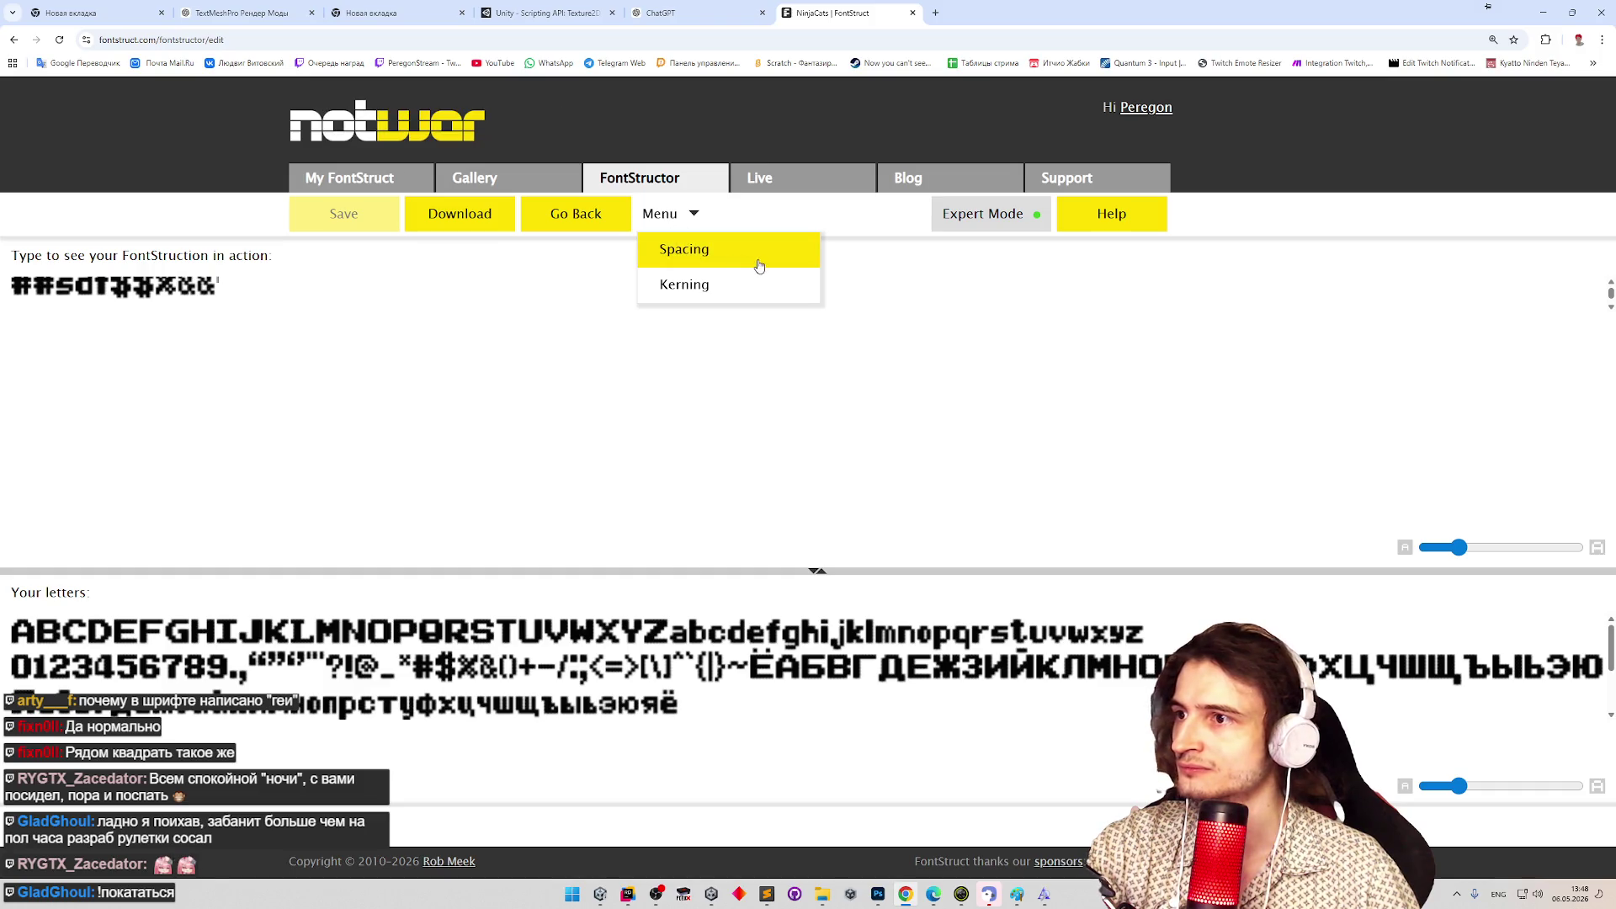
pyautogui.click(1010, 228)
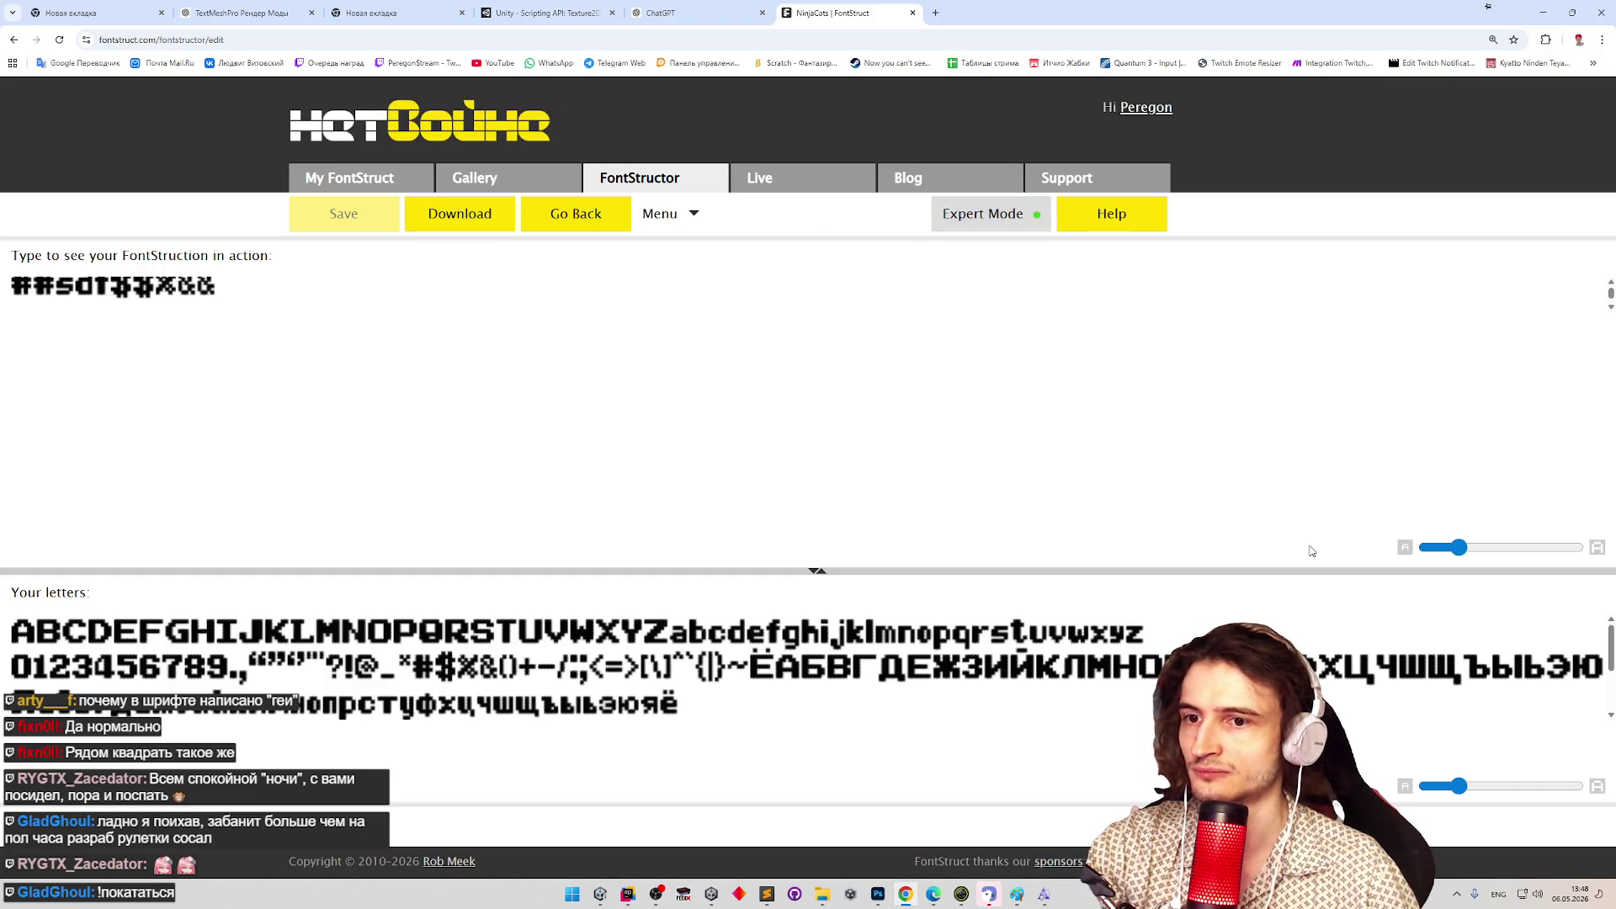
pyautogui.click(571, 219)
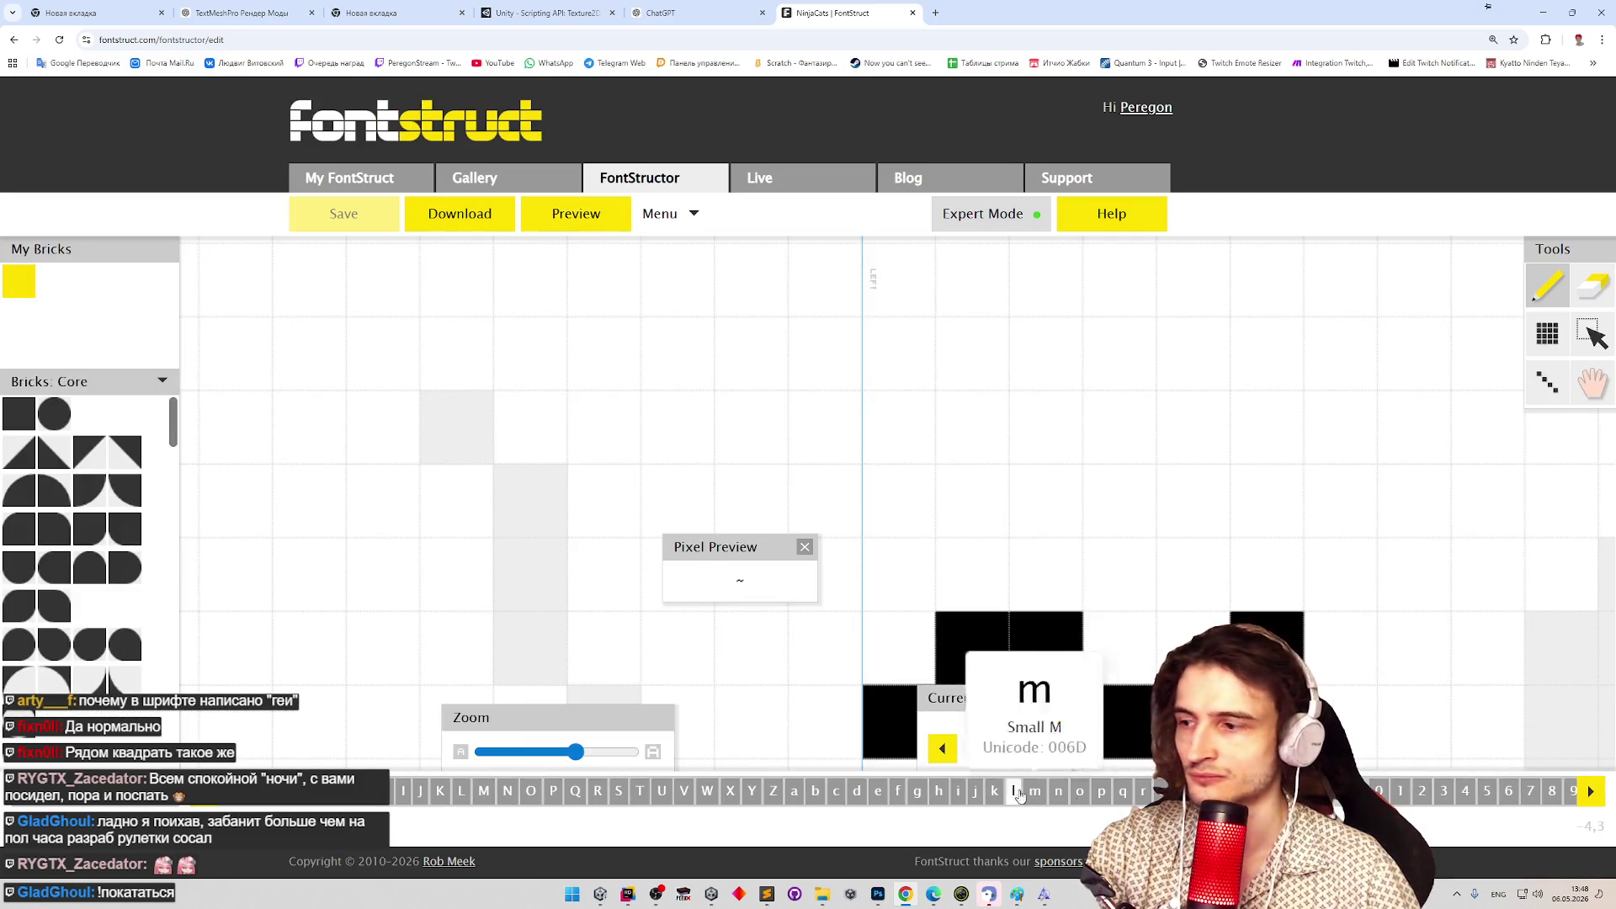
# Open the @ glyph and place a black brick at its upper right.
pyautogui.click(1591, 795)
pyautogui.click(1591, 796)
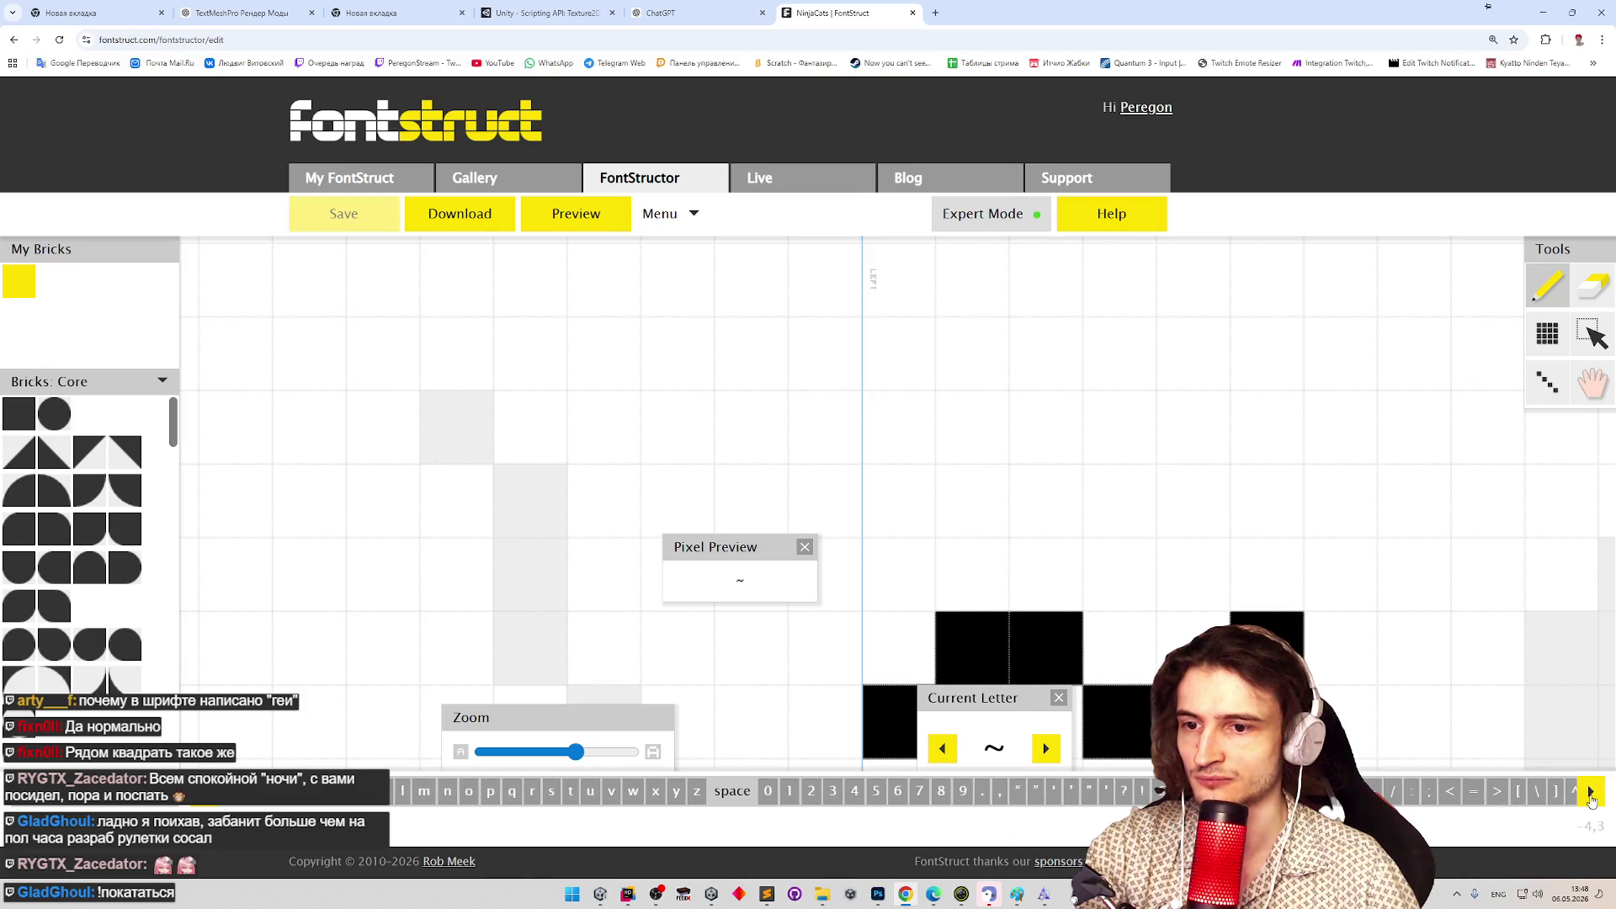
pyautogui.click(1160, 790)
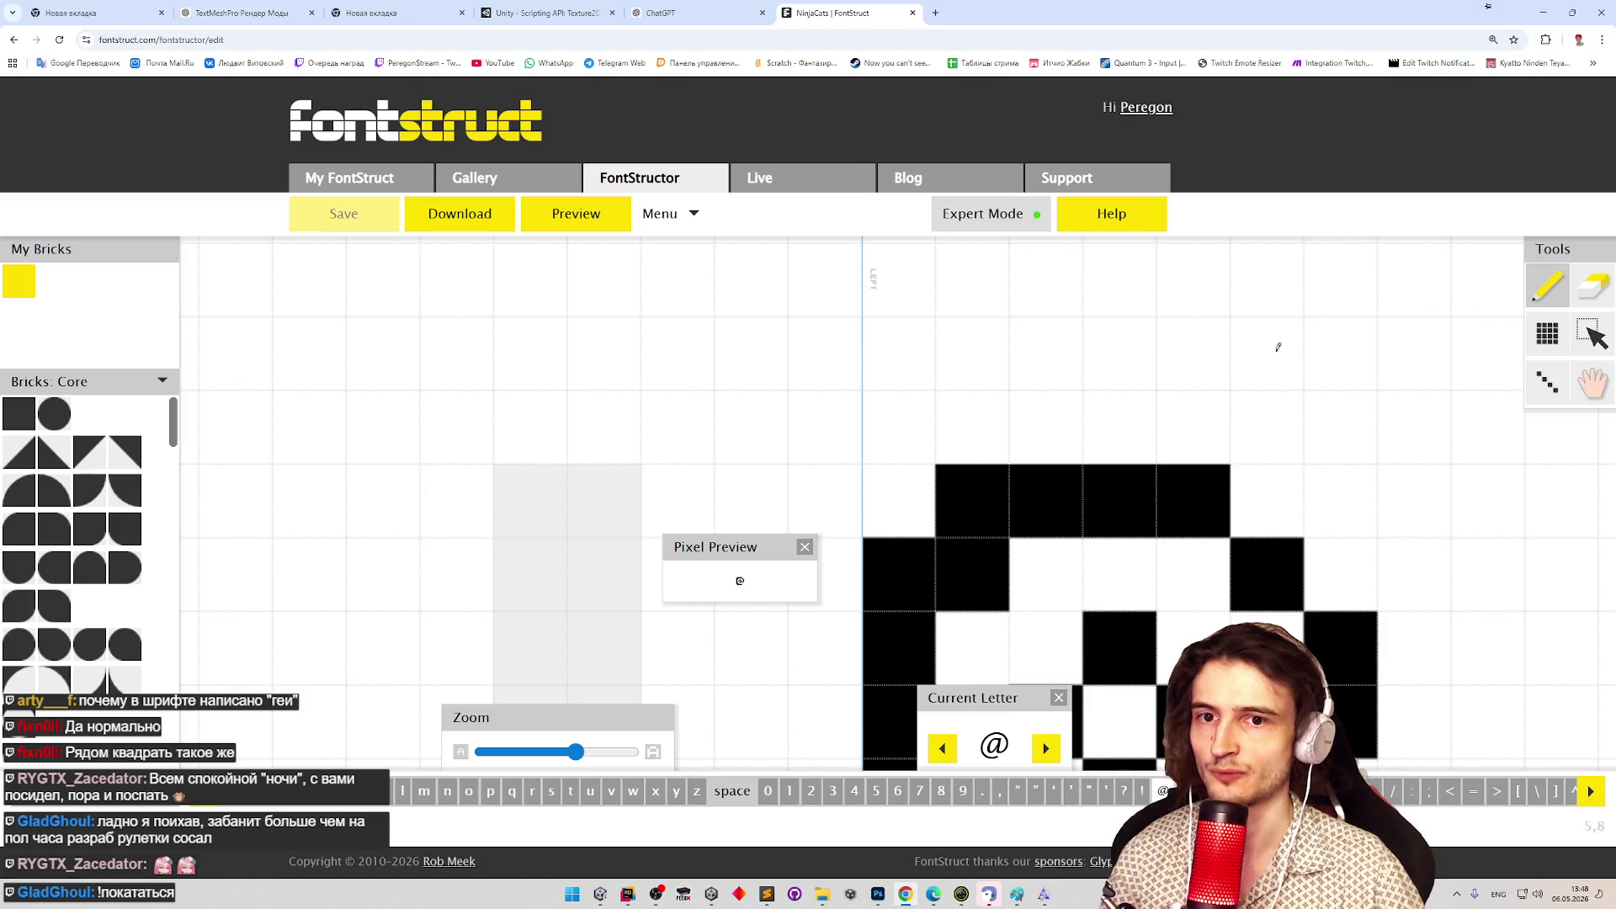
pyautogui.rightClick(1370, 482)
pyautogui.click(1327, 402)
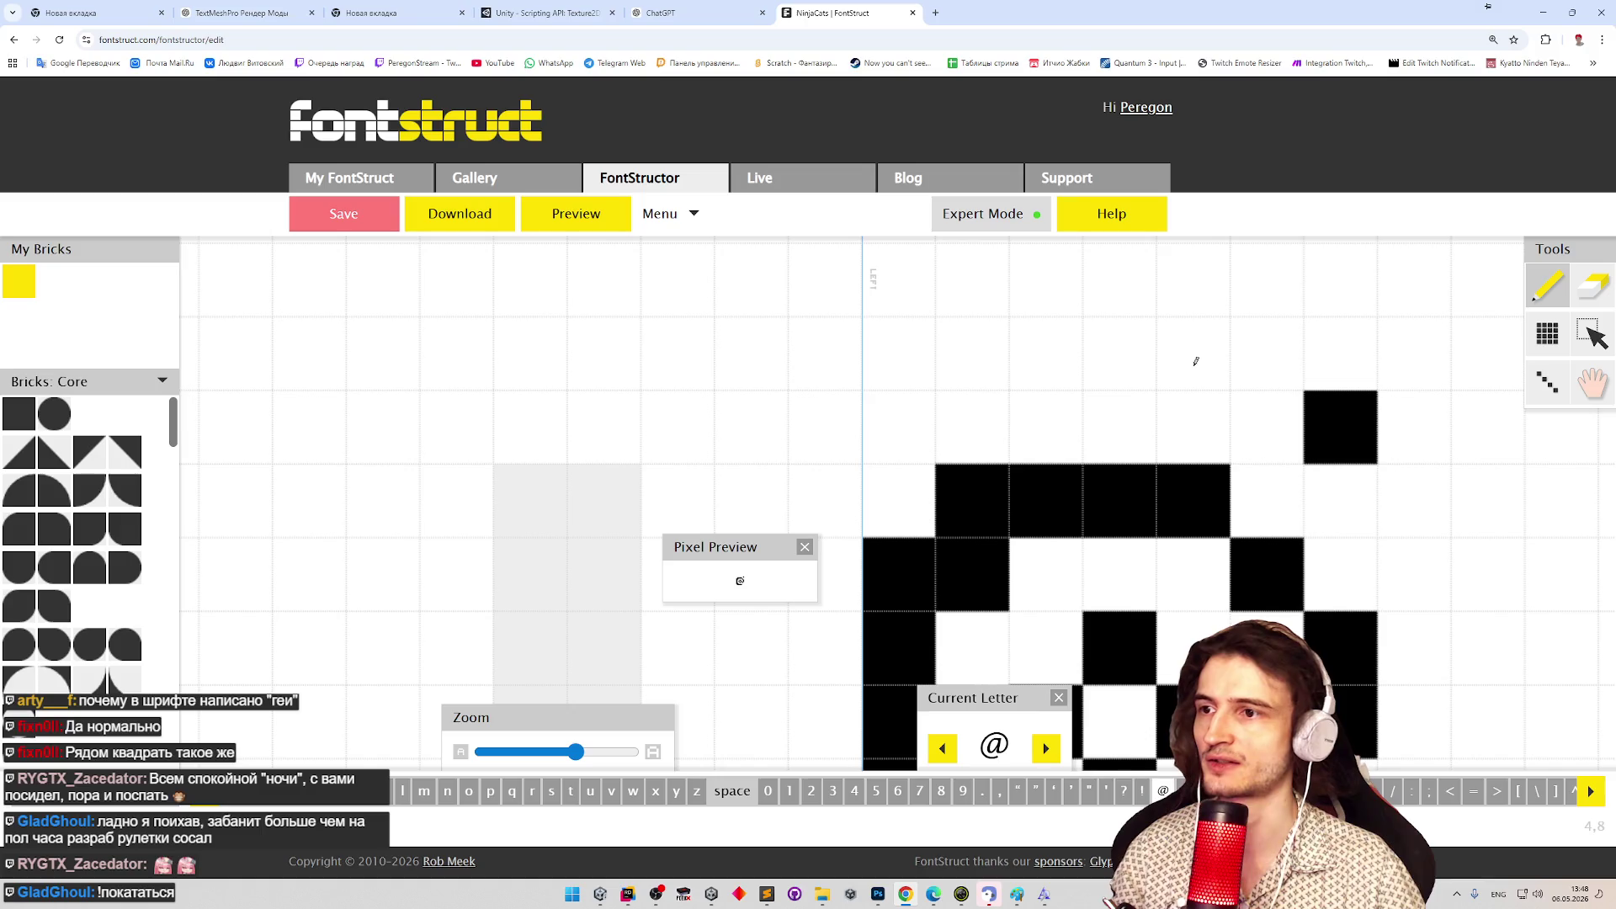
# Pan the canvas to the @ glyph's left side, then minimize Chrome.
pyautogui.scroll(-2, 1145, 602)
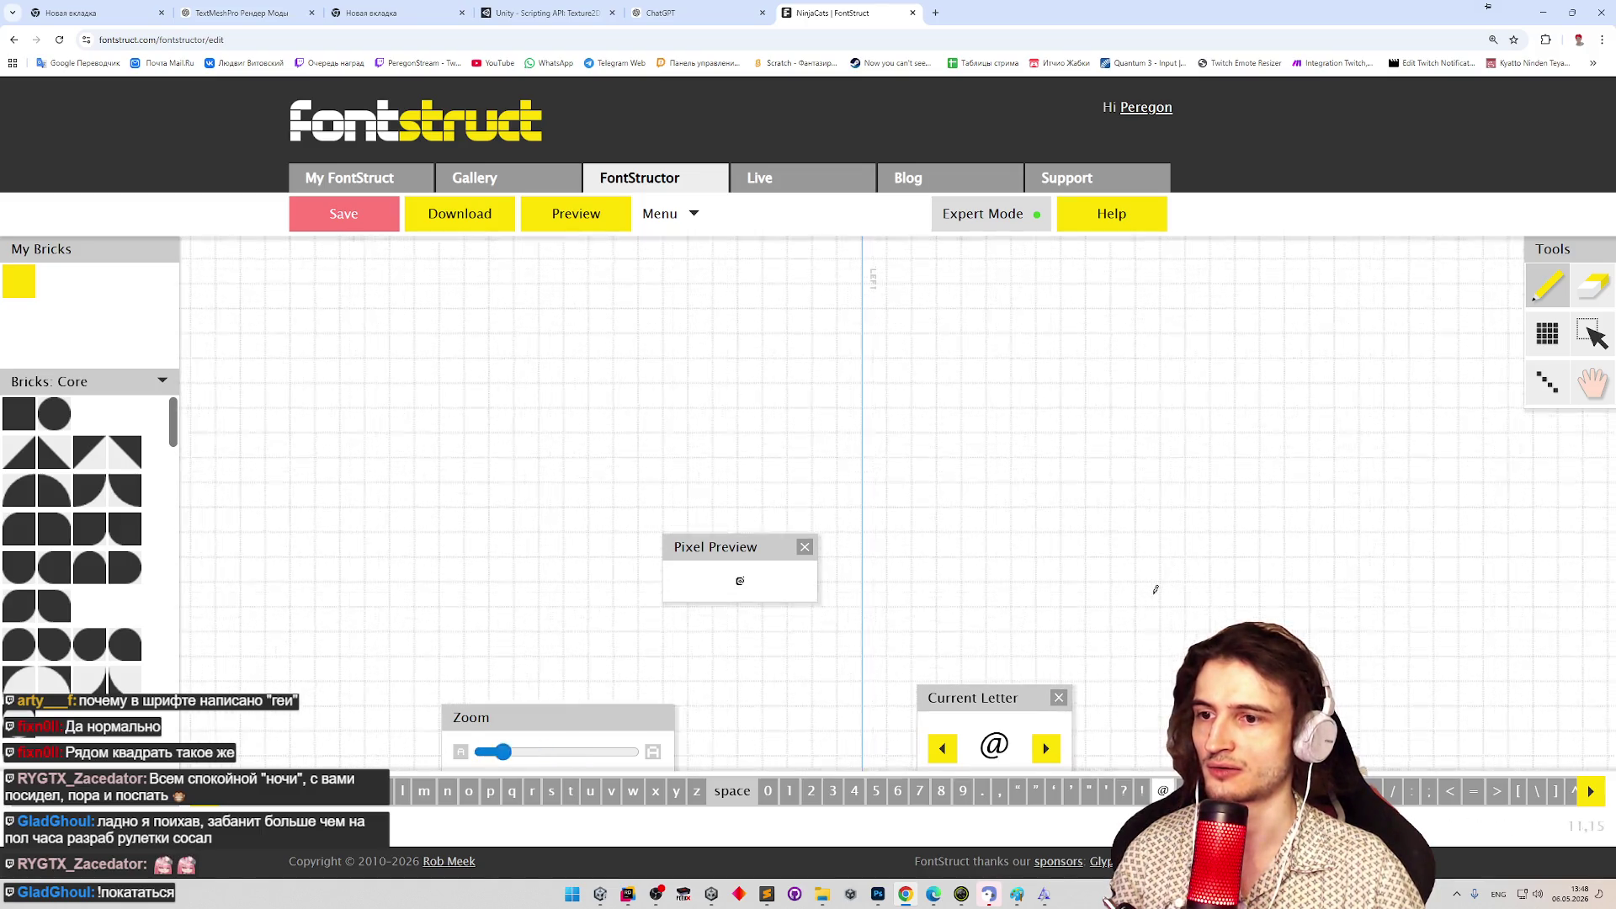
pyautogui.scroll(-3, 1149, 593)
pyautogui.scroll(5, 1155, 584)
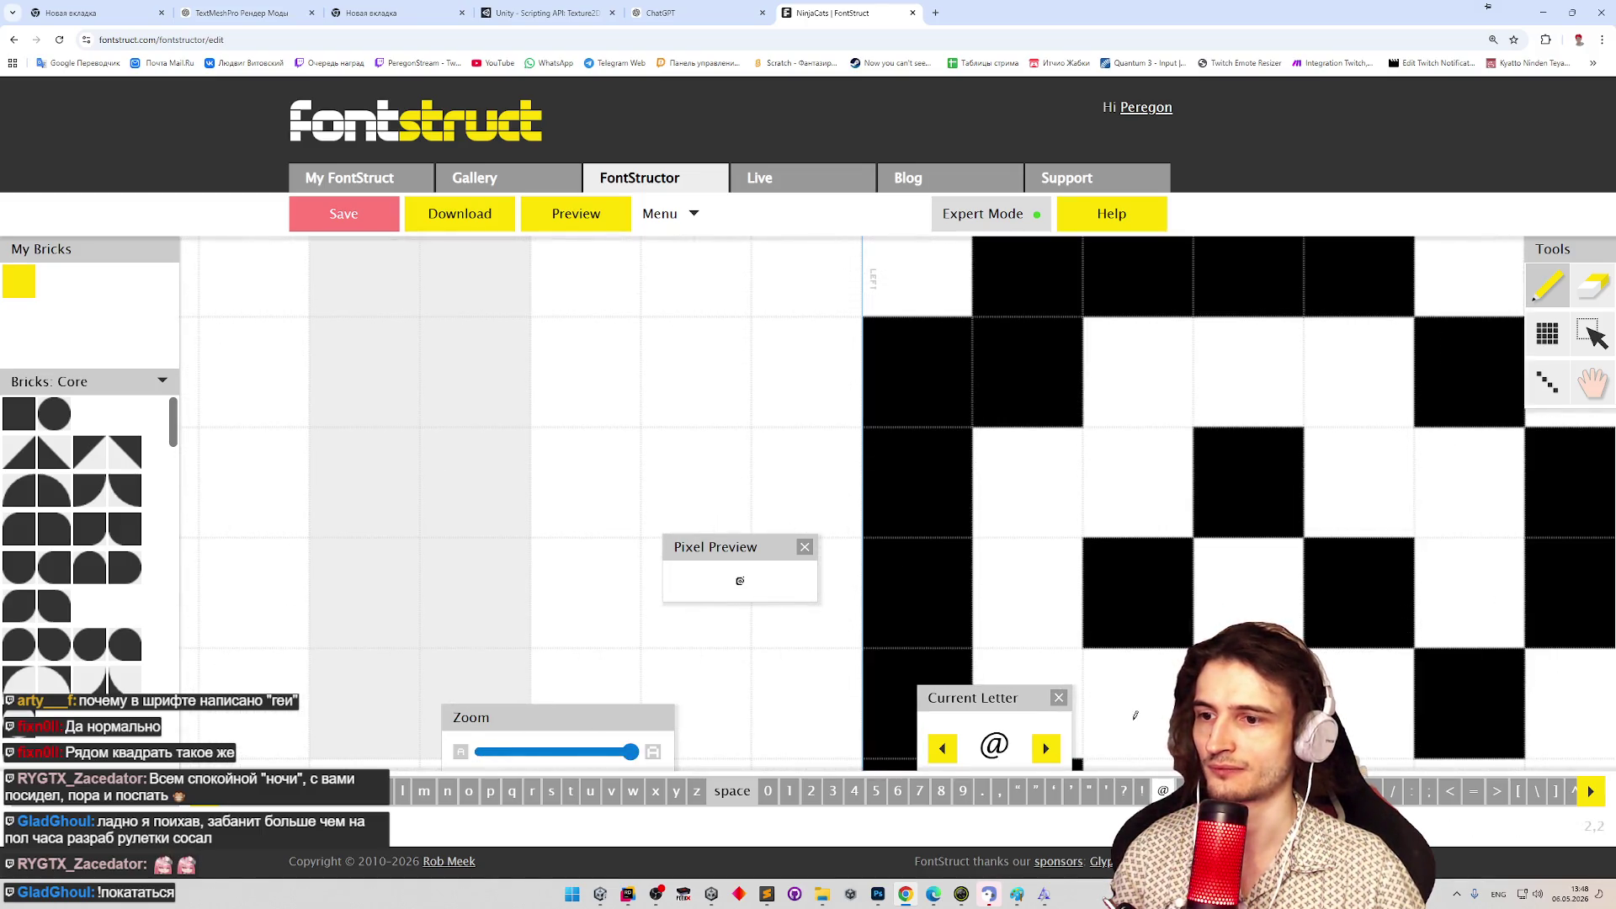
pyautogui.scroll(-5, 1086, 724)
pyautogui.scroll(10, 1120, 674)
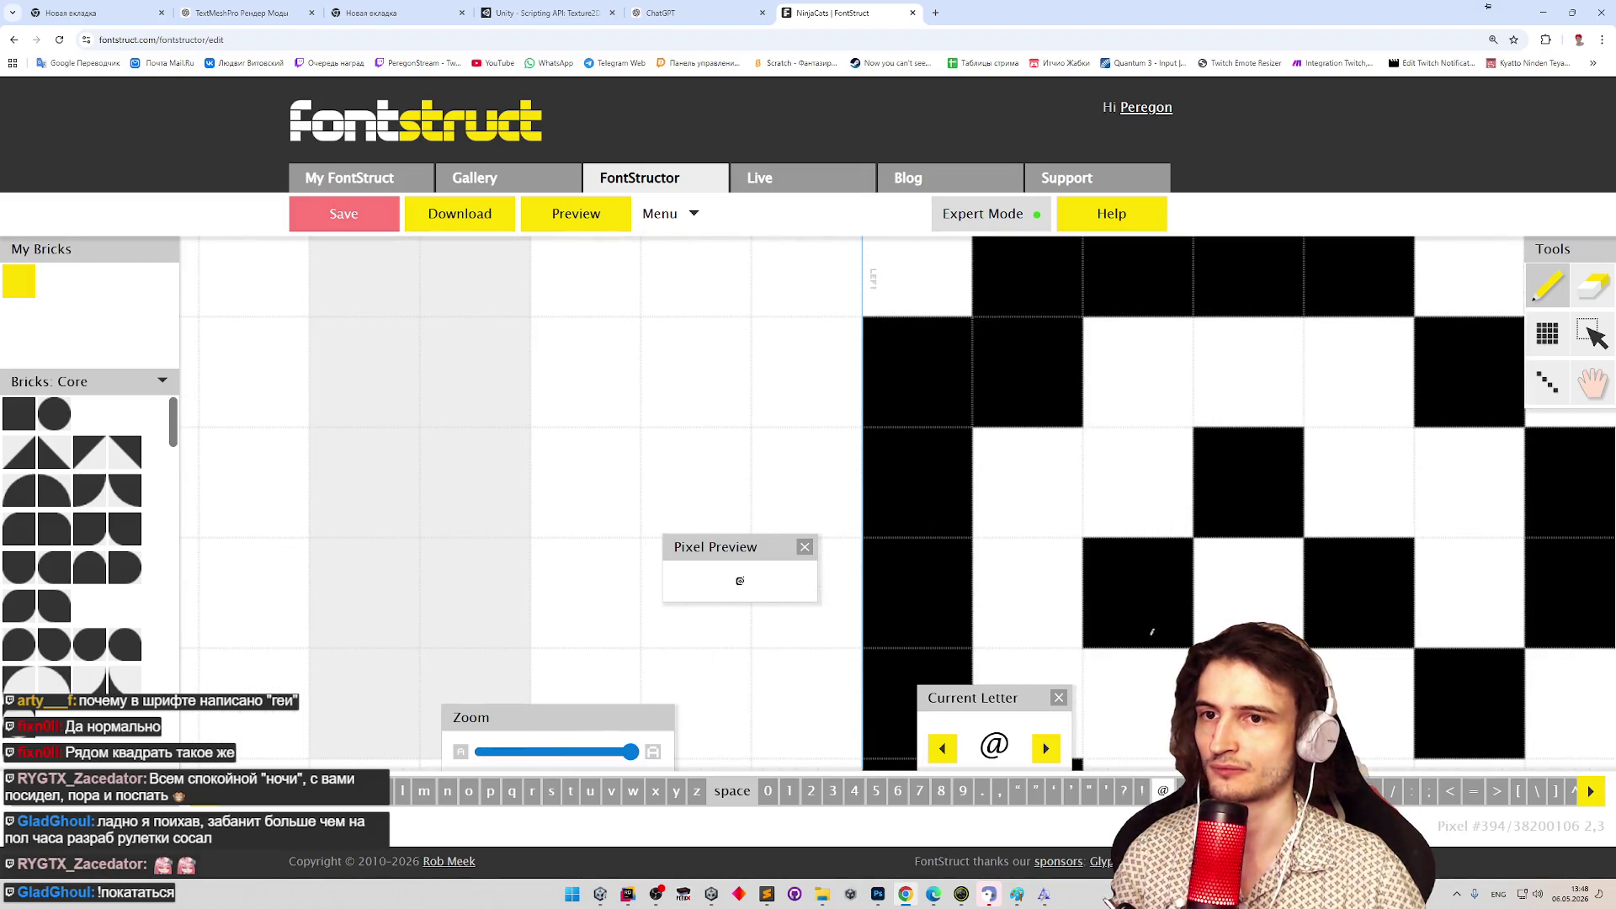
pyautogui.click(1592, 383)
pyautogui.moveTo(1345, 370)
pyautogui.mouseDown()
pyautogui.moveTo(1148, 452)
pyautogui.moveTo(1153, 362)
pyautogui.mouseUp()
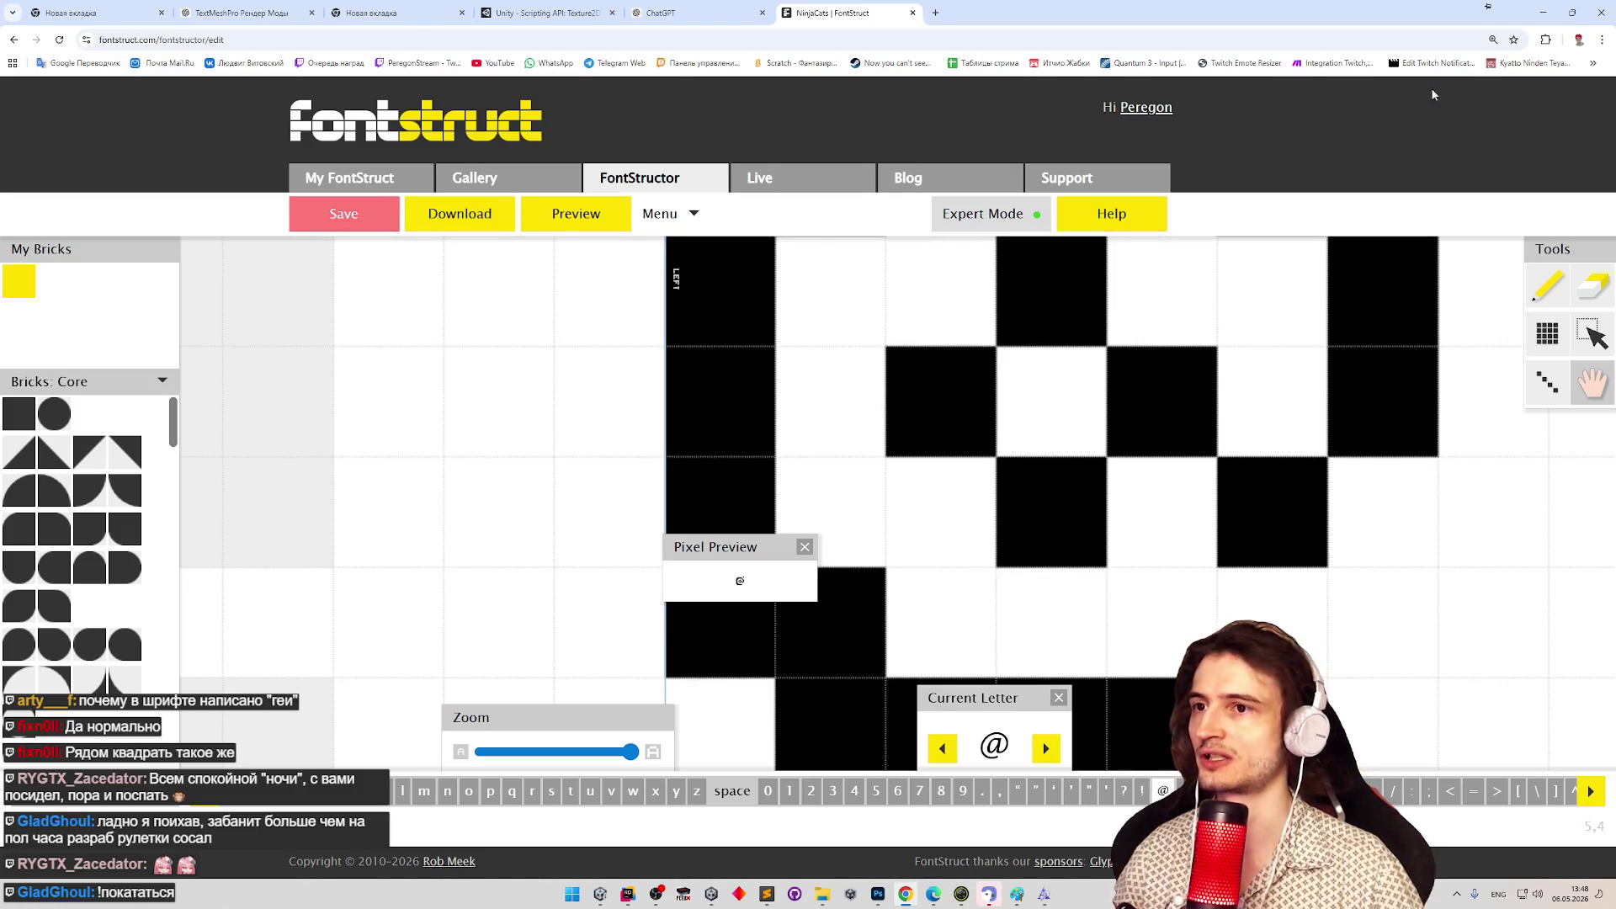
pyautogui.click(1542, 13)
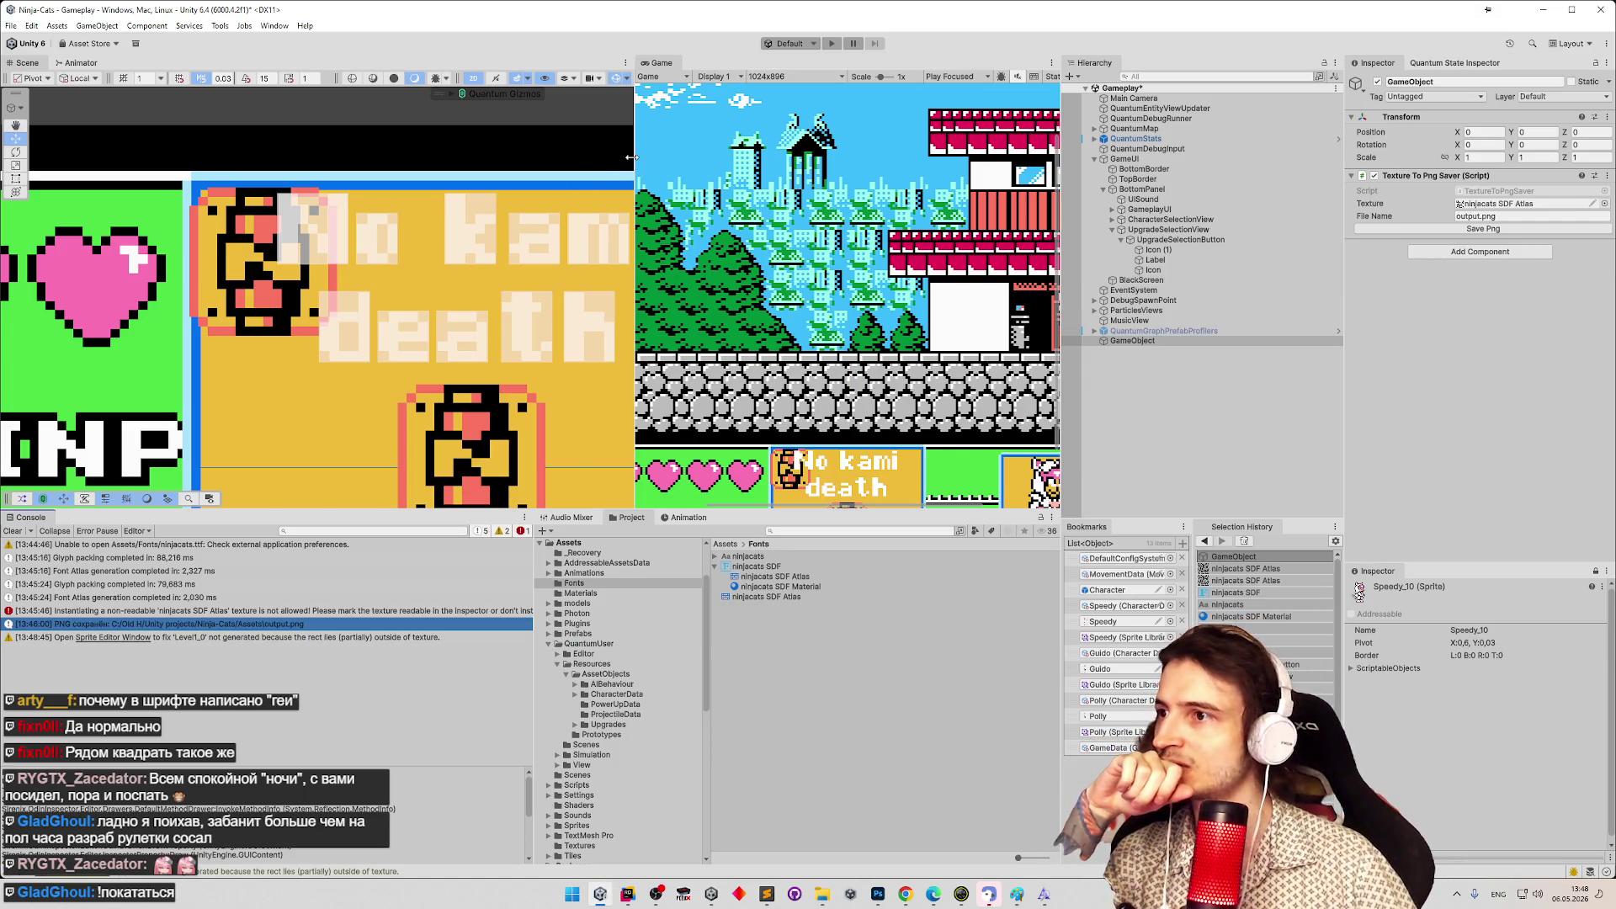
# Widen the Scene view, select ninjacats SDF, and open Update Atlas Texture.
pyautogui.moveTo(635, 211); pyautogui.dragTo(709, 168)
pyautogui.click(775, 558)
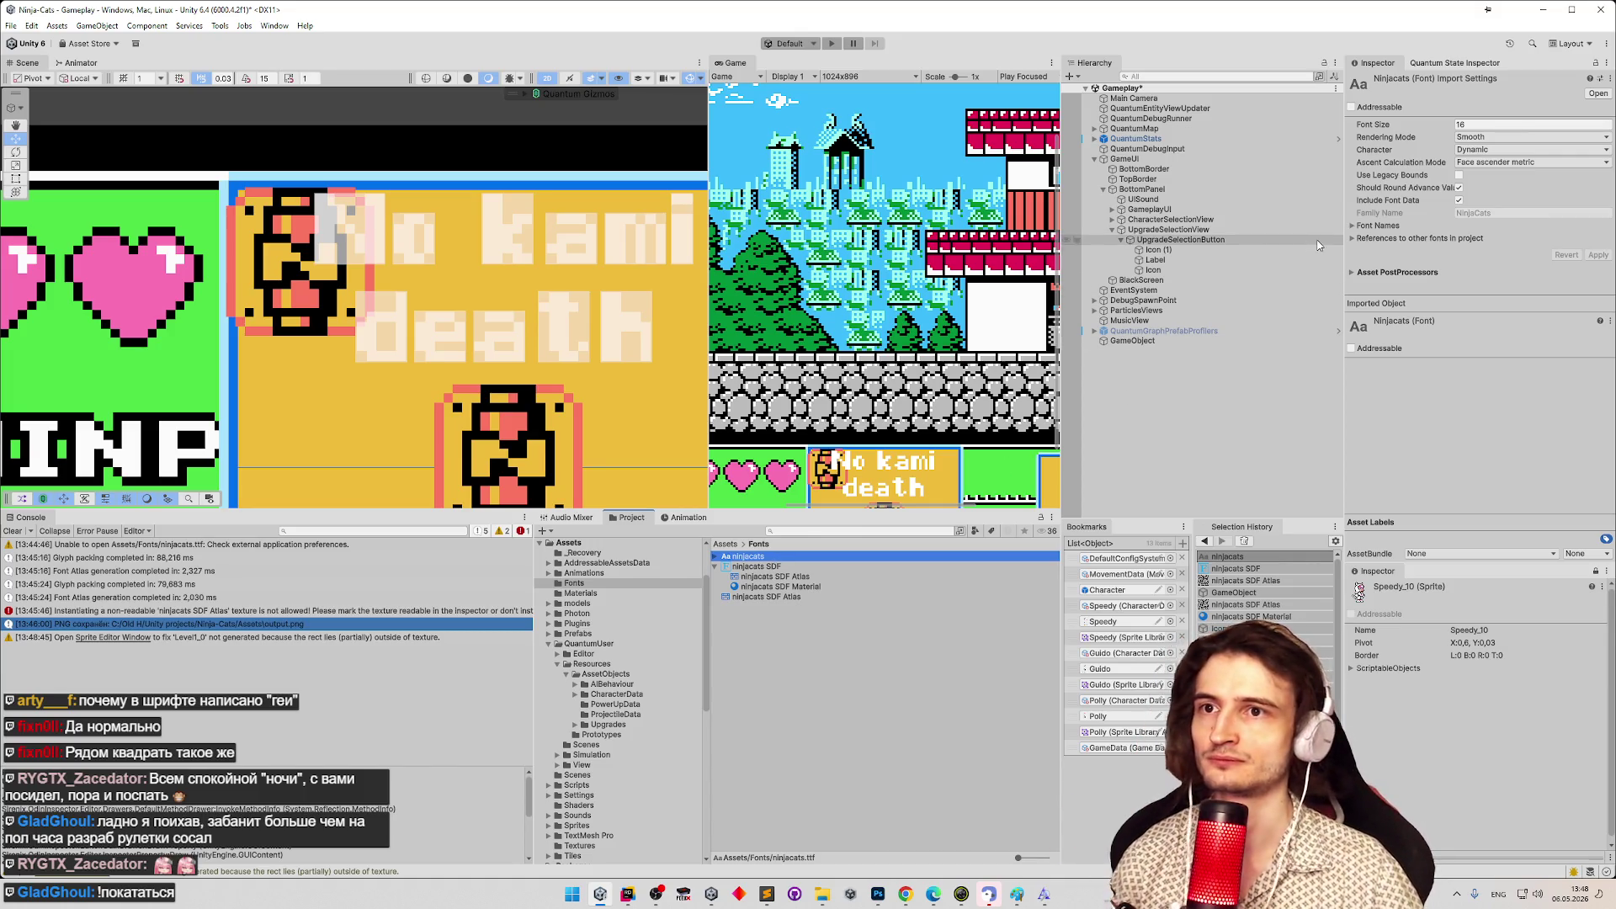
pyautogui.click(770, 567)
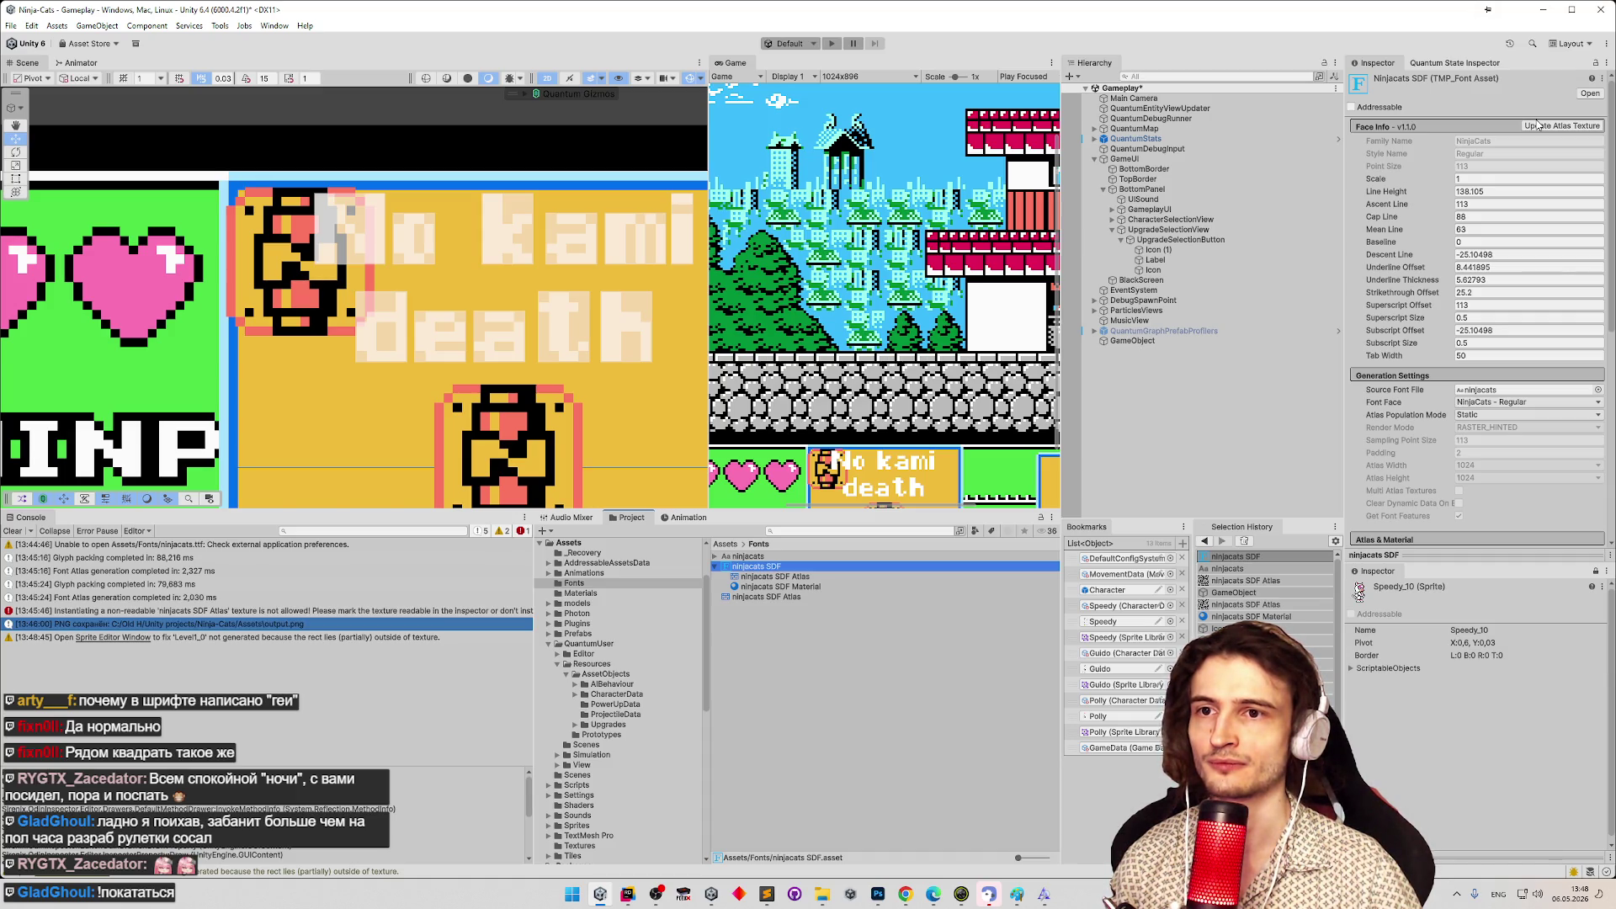
pyautogui.click(1537, 125)
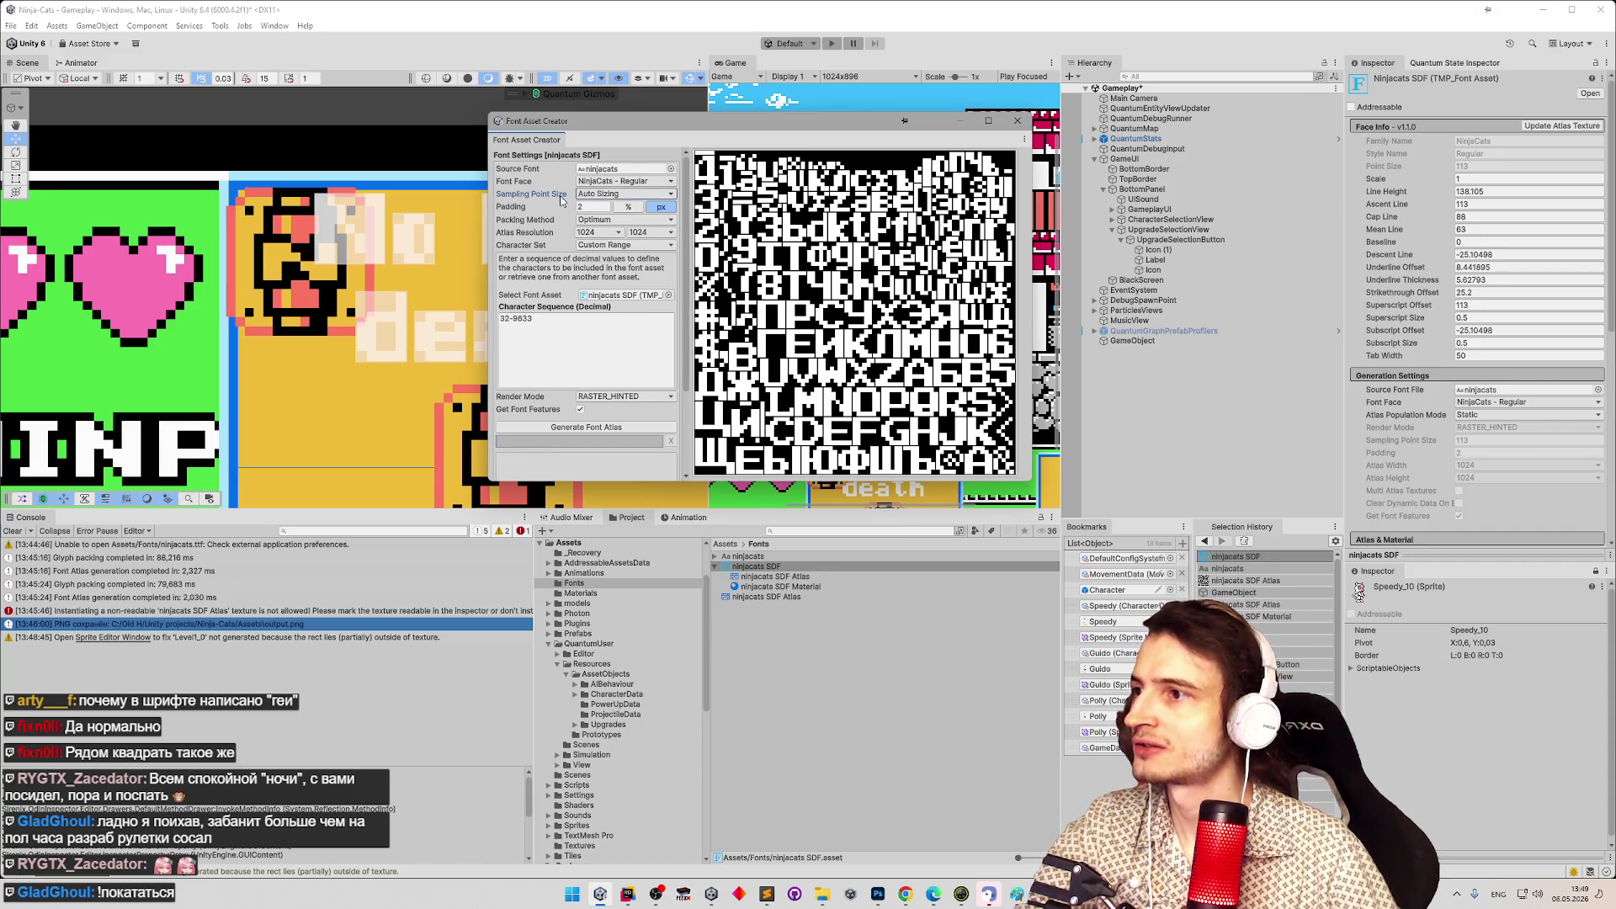
# Set Sampling Point Size to Custom Size and generate the atlas at 1, then 10.
pyautogui.click(611, 194)
pyautogui.click(610, 220)
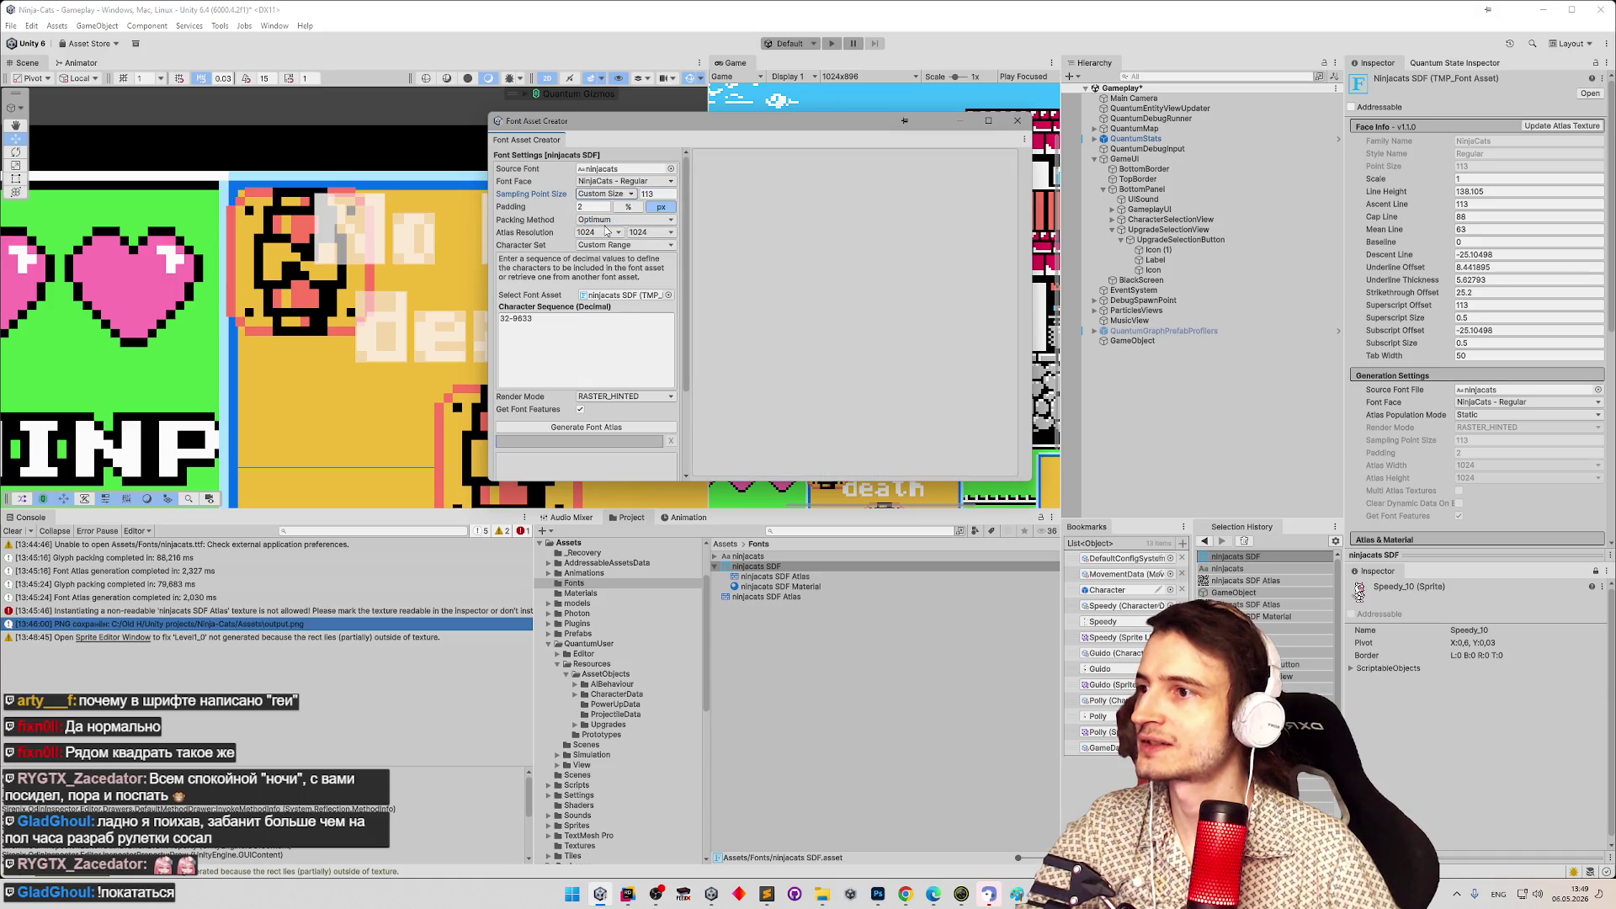
pyautogui.press('Tab')
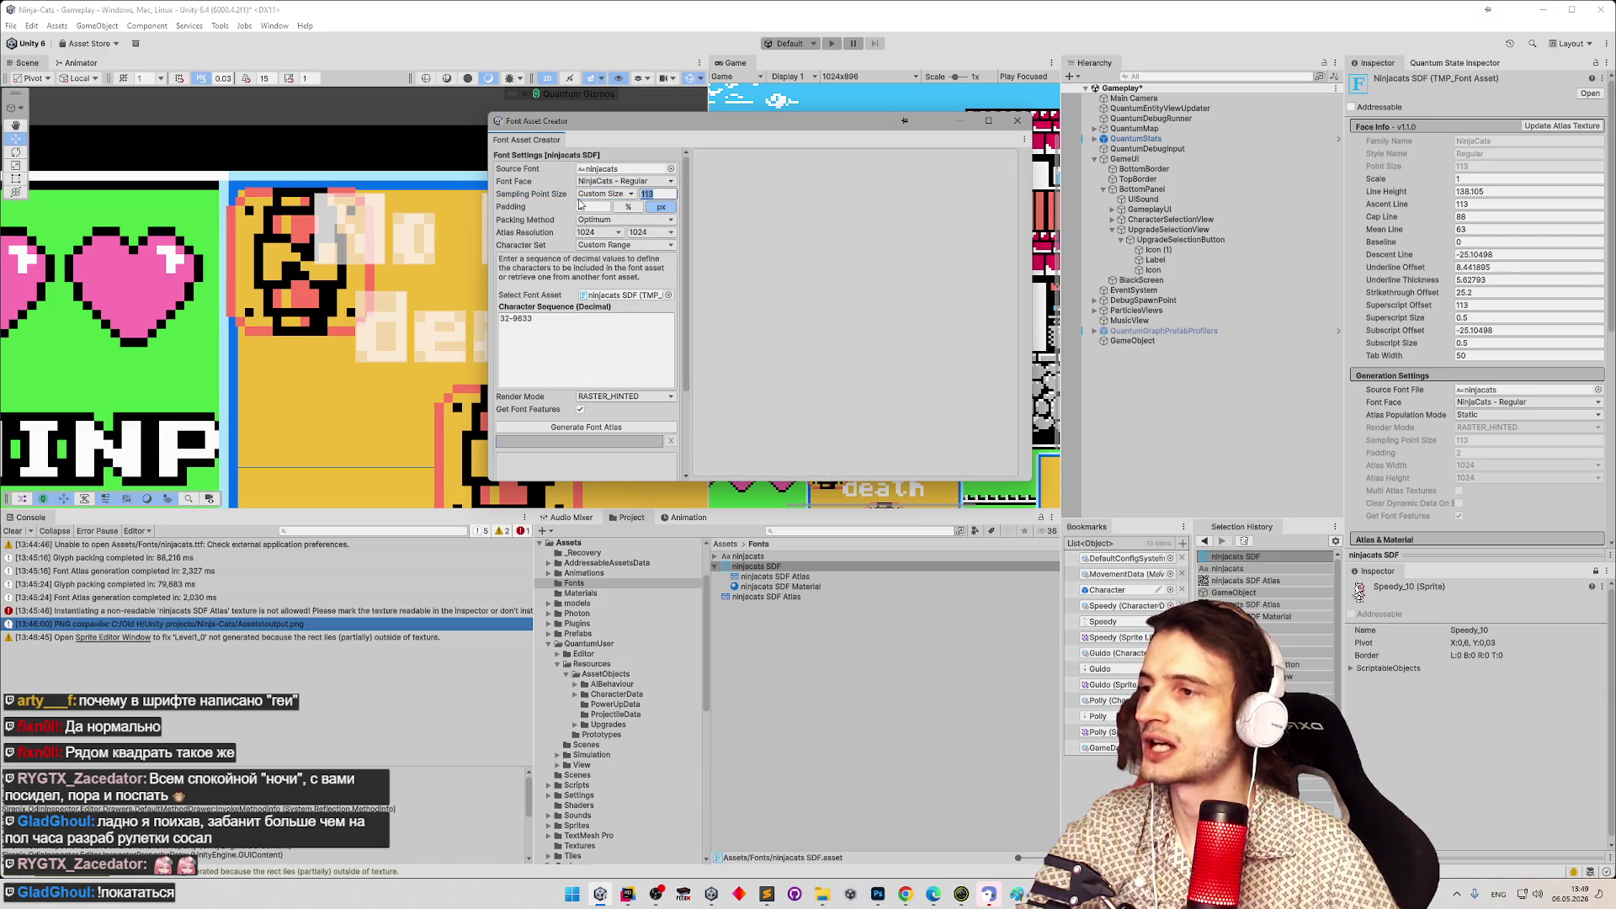
pyautogui.write('1')
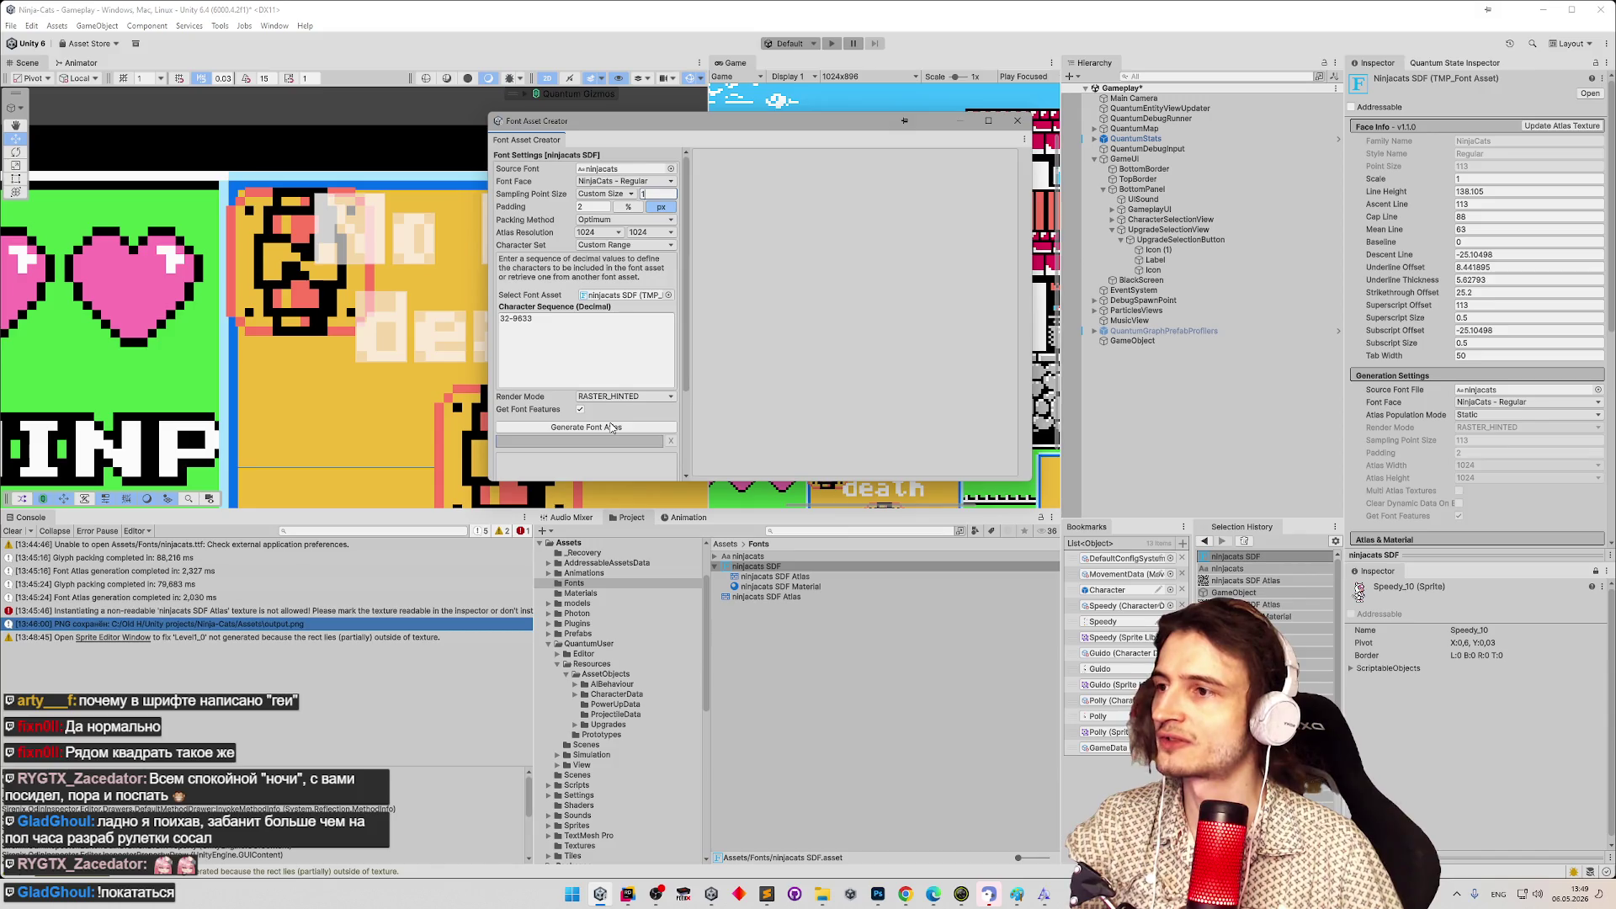
pyautogui.click(612, 428)
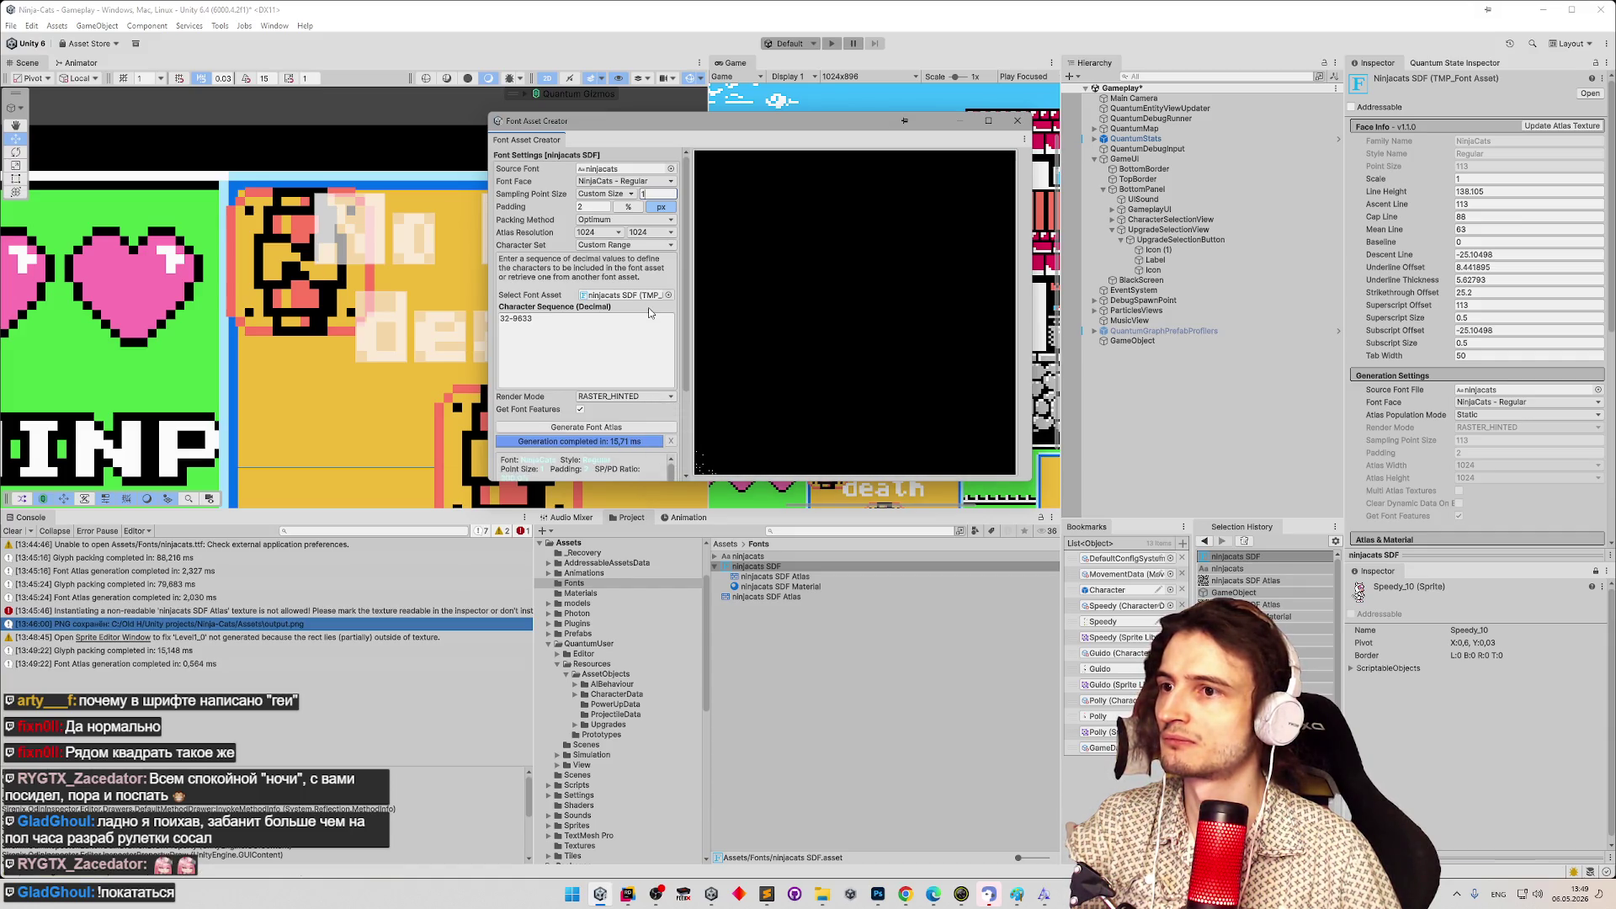
pyautogui.write('10')
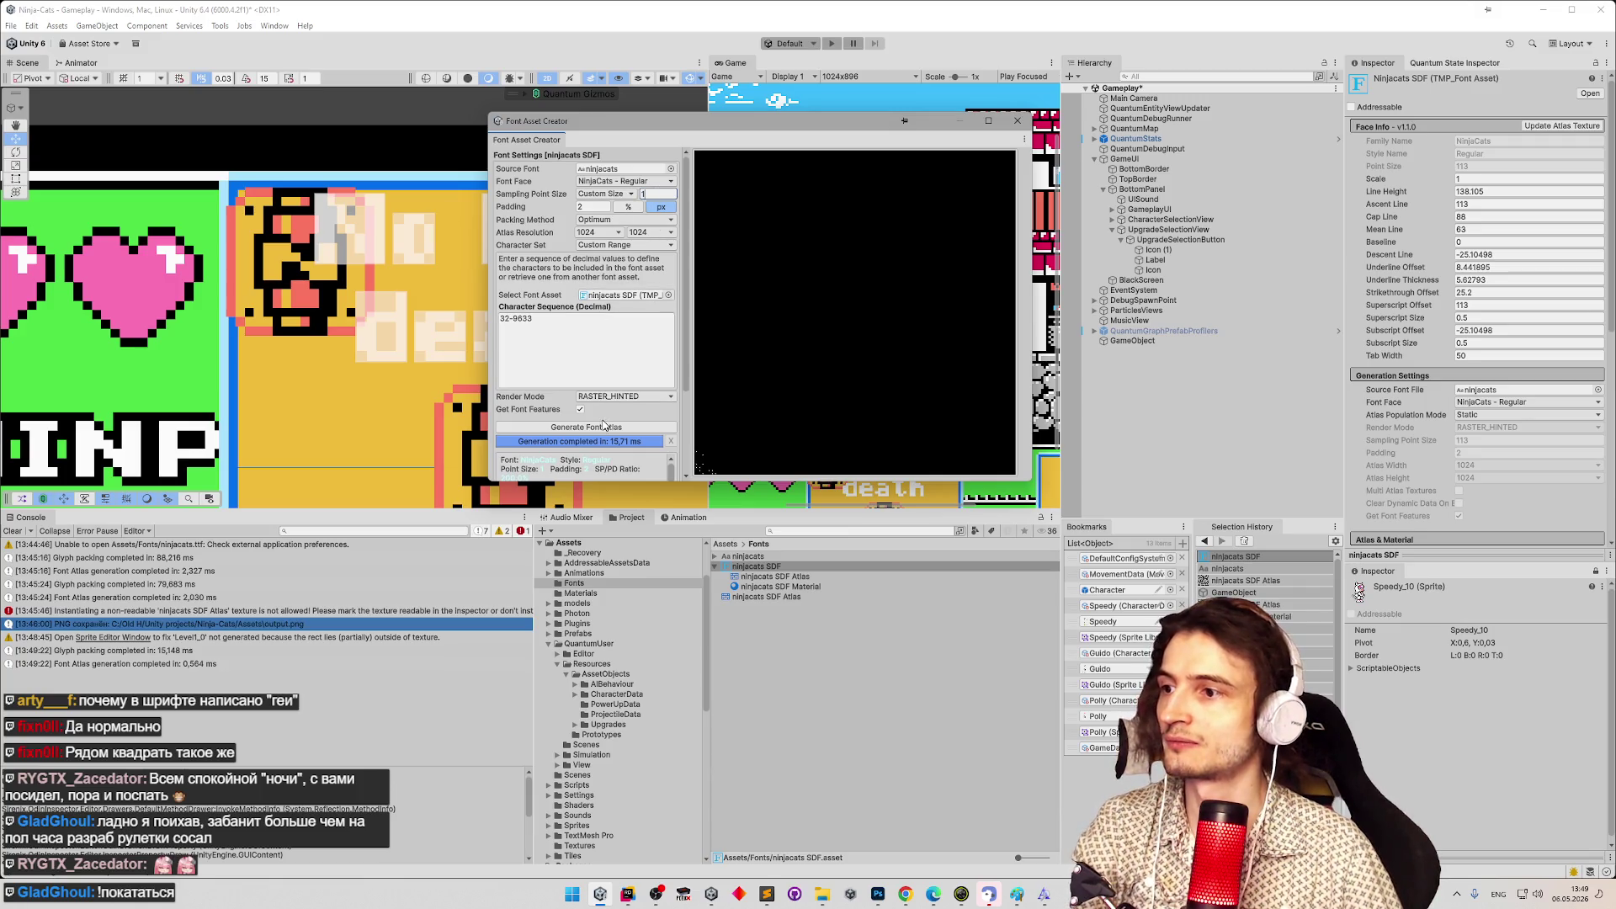
pyautogui.click(603, 427)
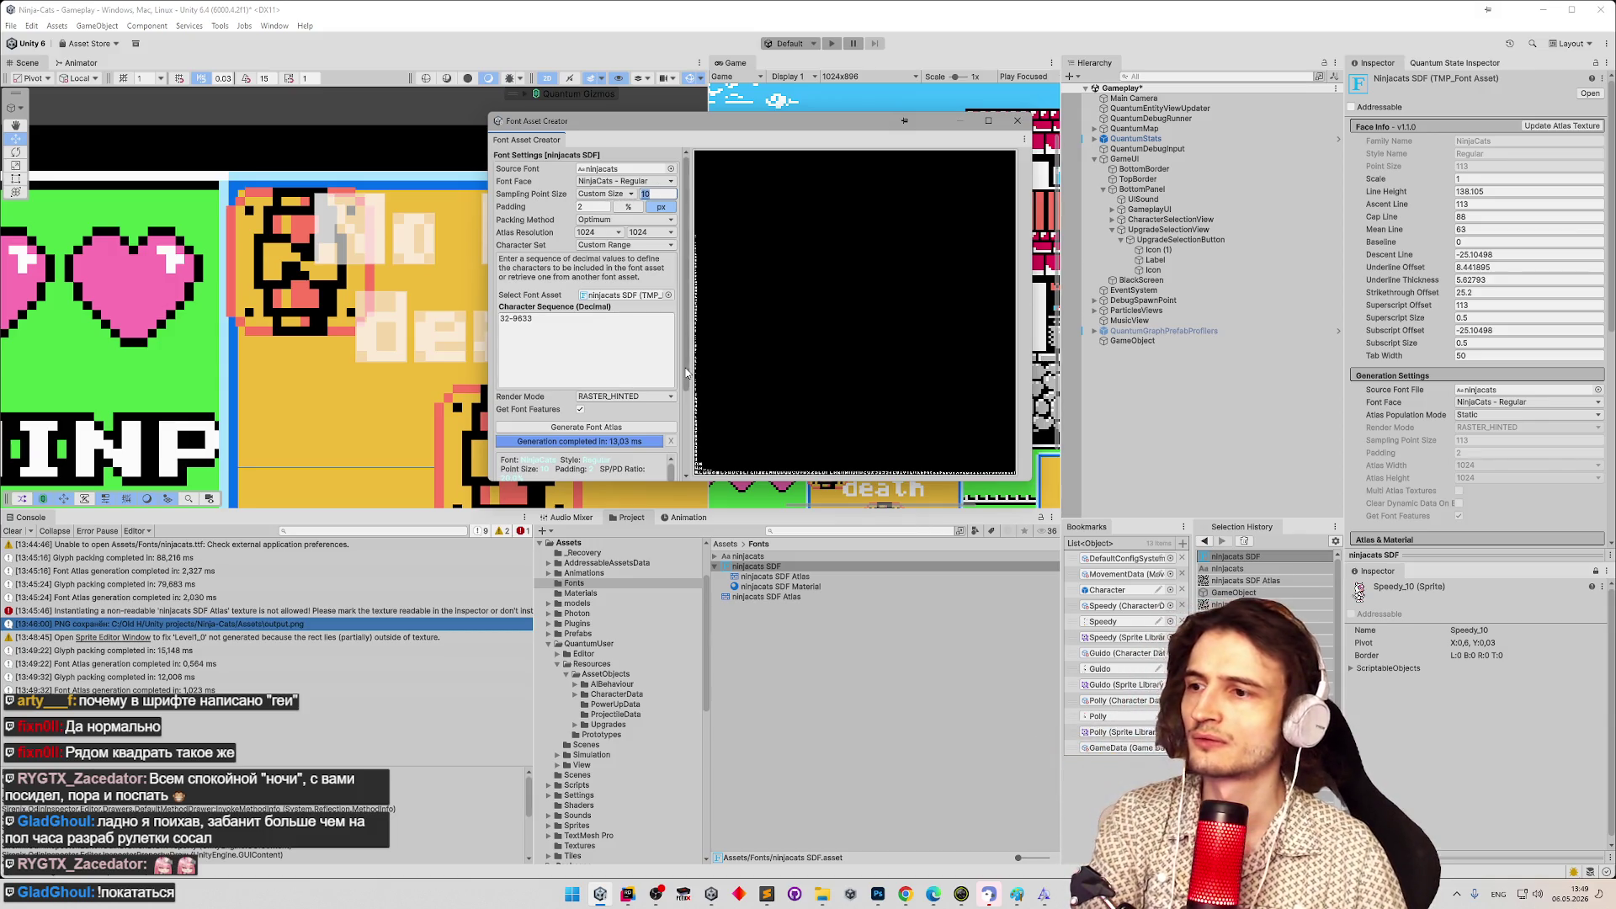
# Generate the font atlas at sampling point size 50.
pyautogui.write('10')
pyautogui.press('BackSpace')
pyautogui.press('BackSpace')
pyautogui.write('50')
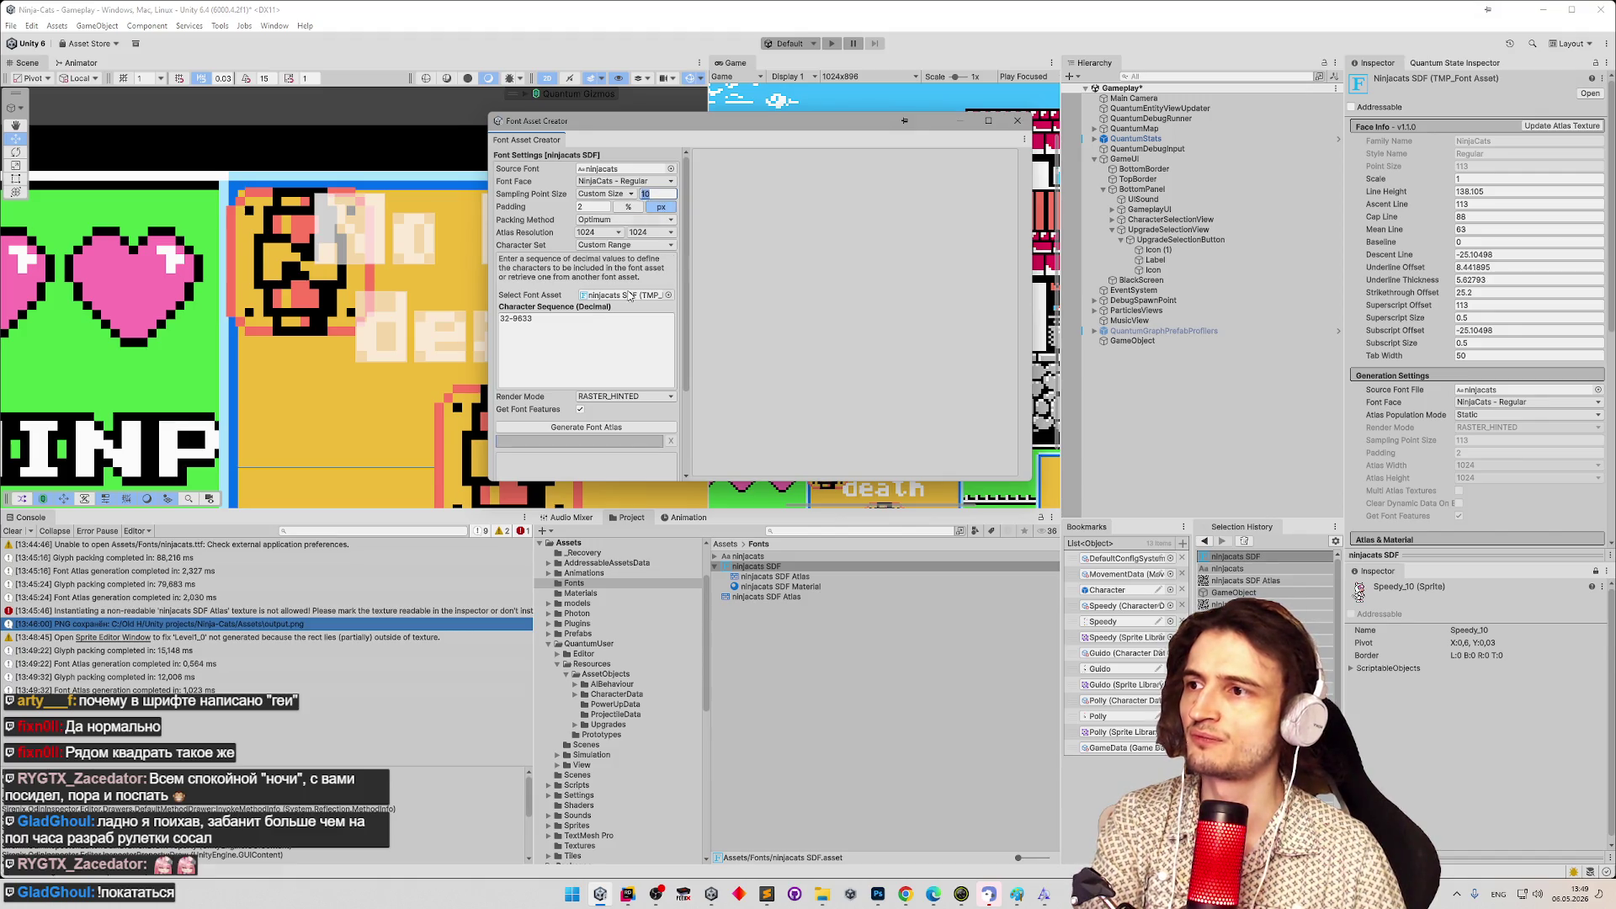
pyautogui.click(627, 428)
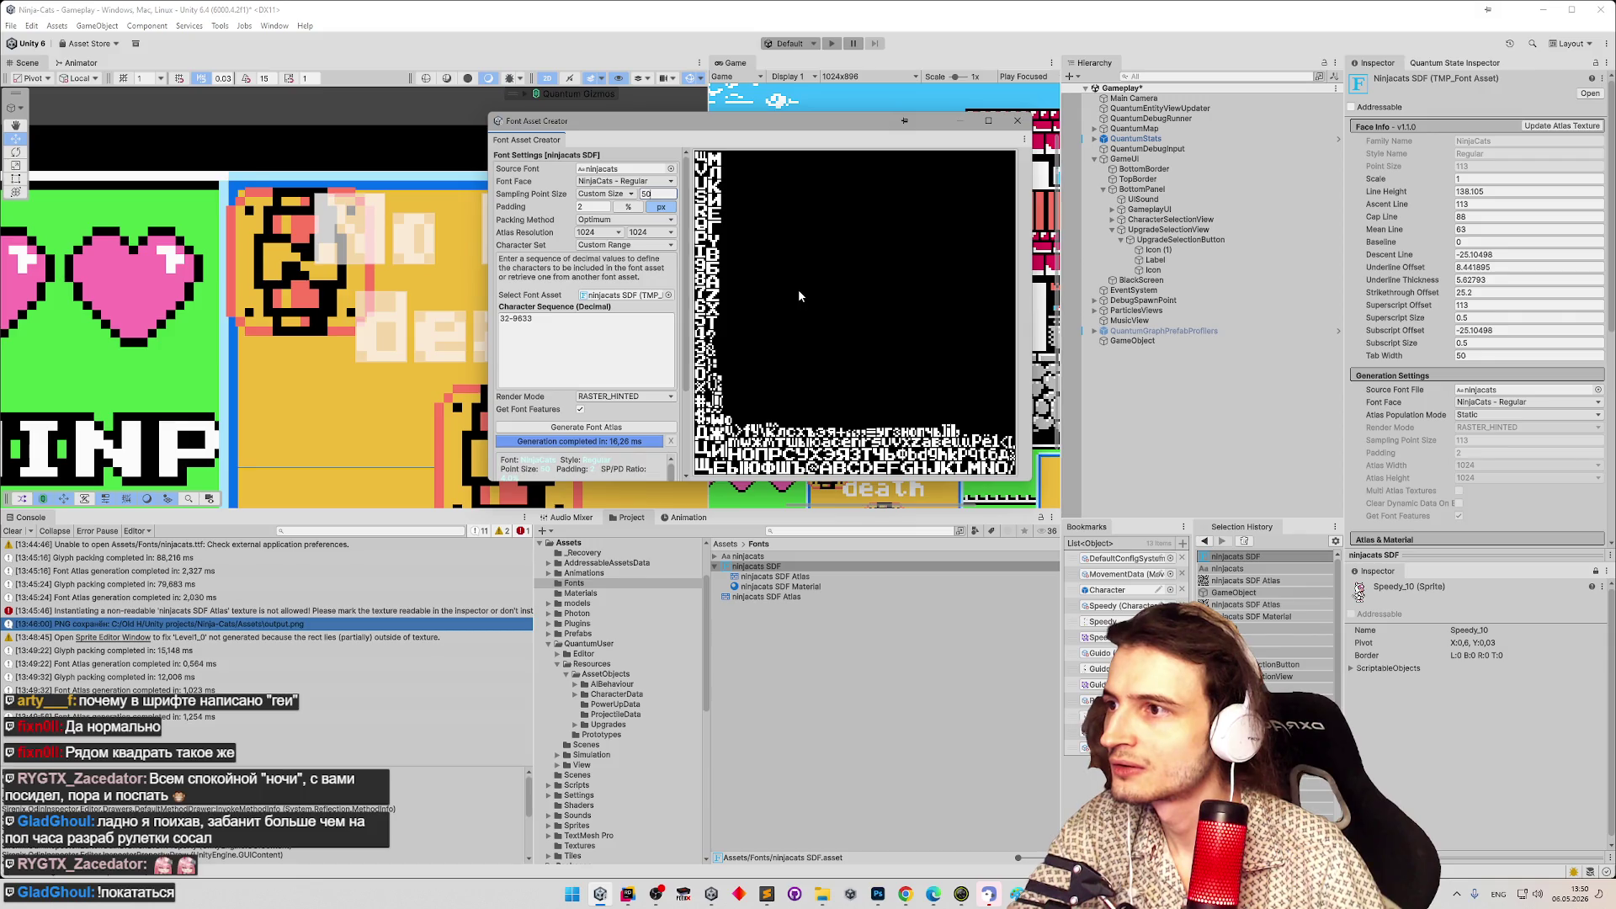
# Regenerate the font atlas at sampling point size 100.
pyautogui.press('BackSpace')
pyautogui.press('BackSpace')
pyautogui.write('100')
pyautogui.click(638, 428)
pyautogui.click(638, 427)
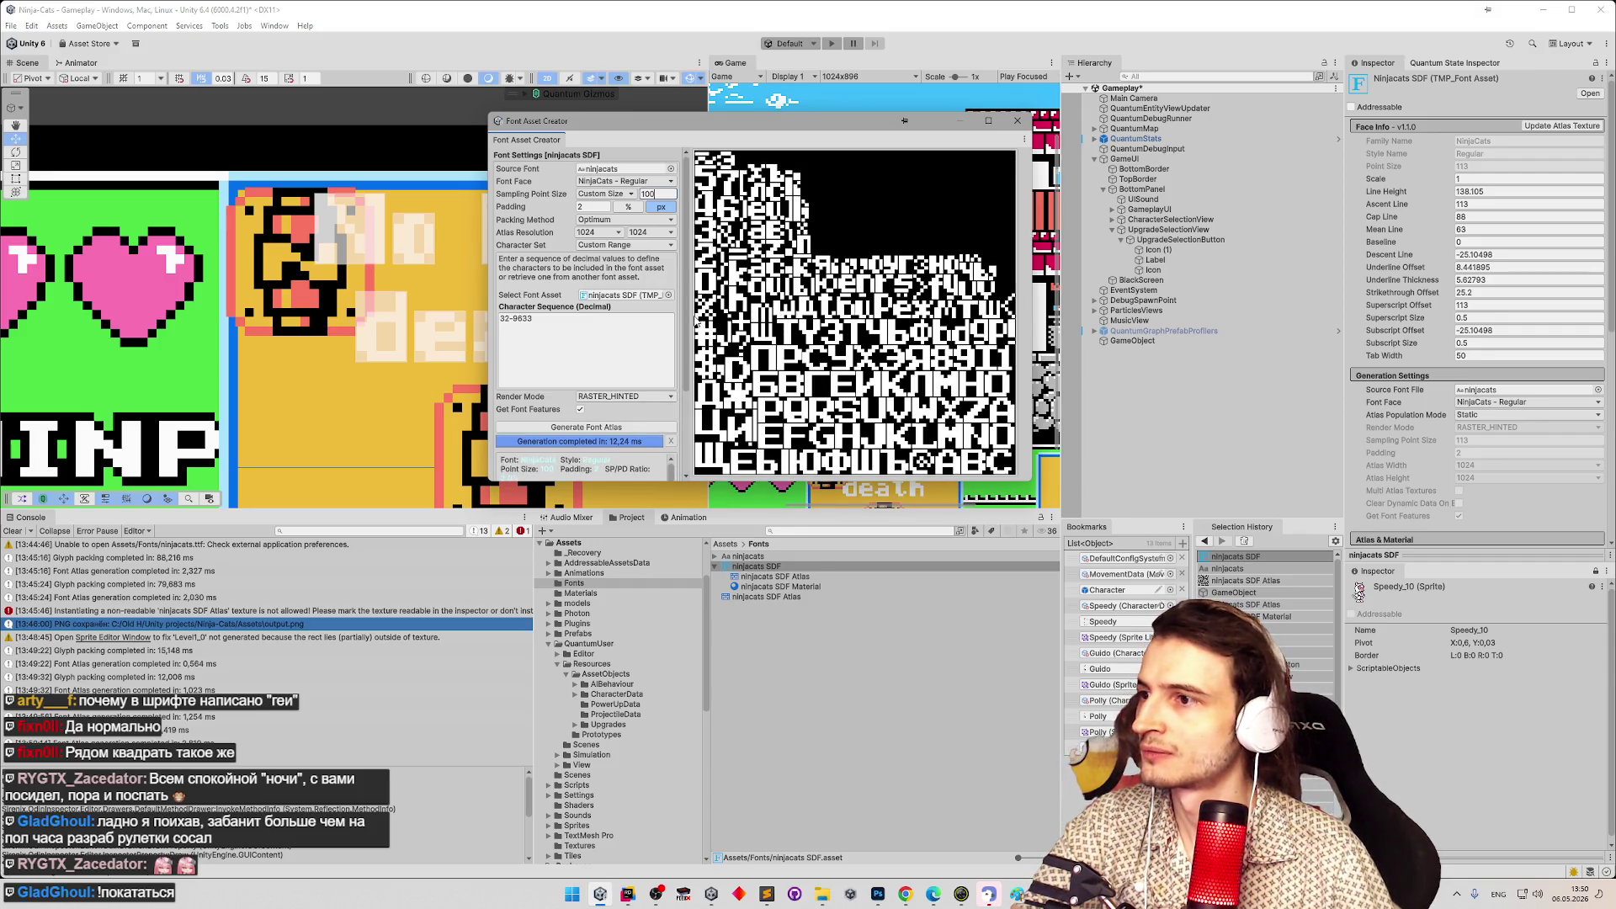
# Save the regenerated atlas into the font asset and select the ninjacats SDF Atlas texture.
pyautogui.scroll(-3, 677, 418)
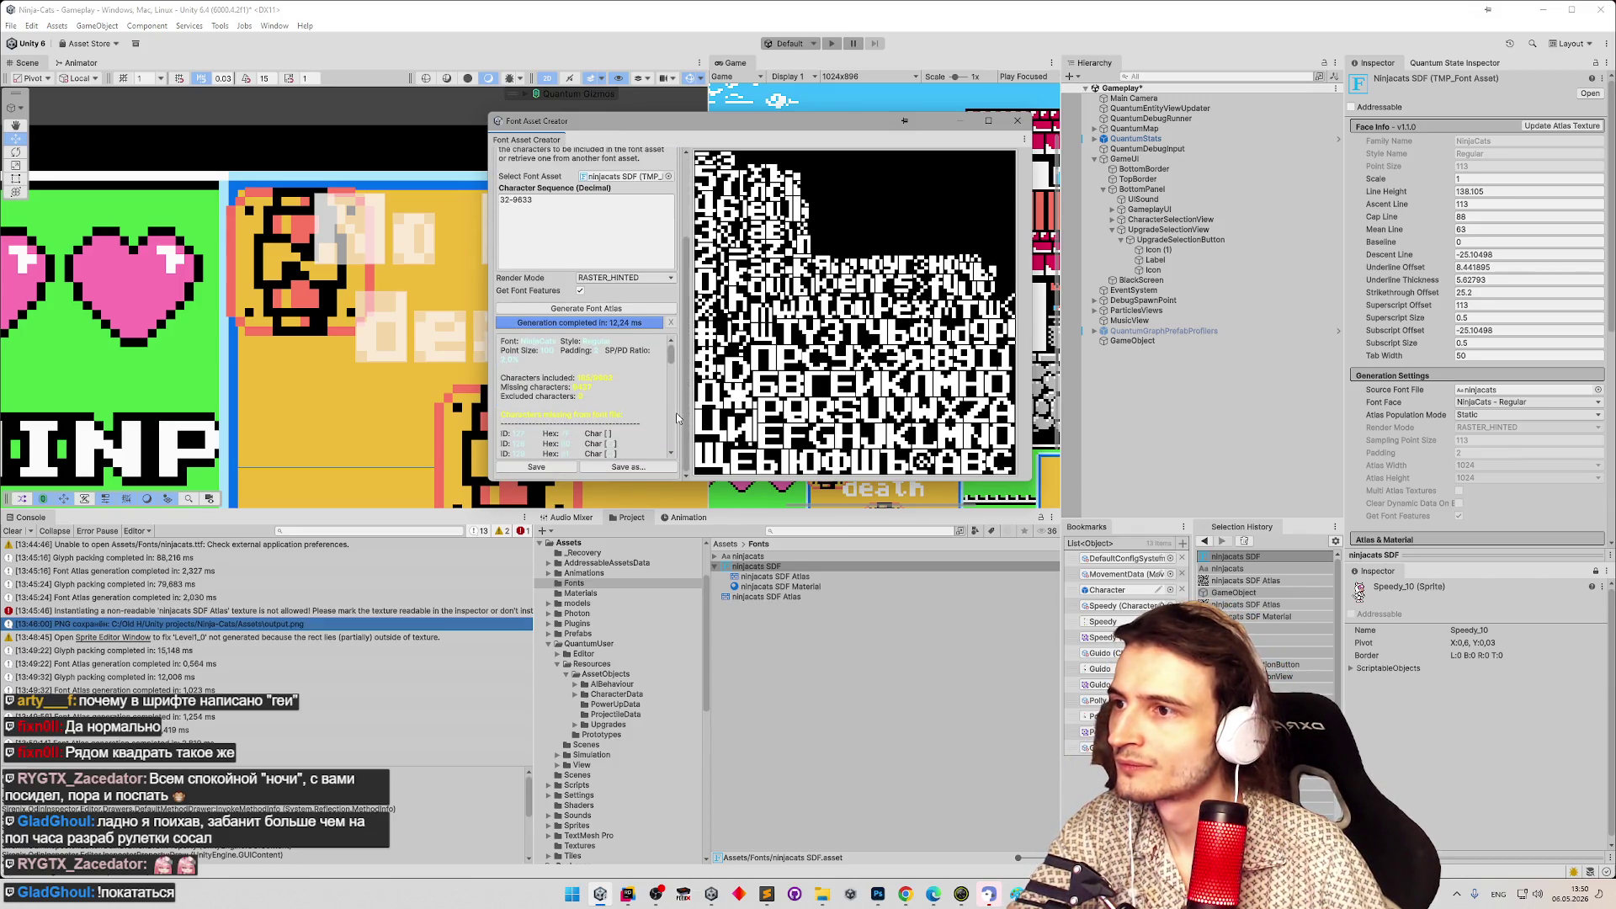
pyautogui.scroll(2, 678, 396)
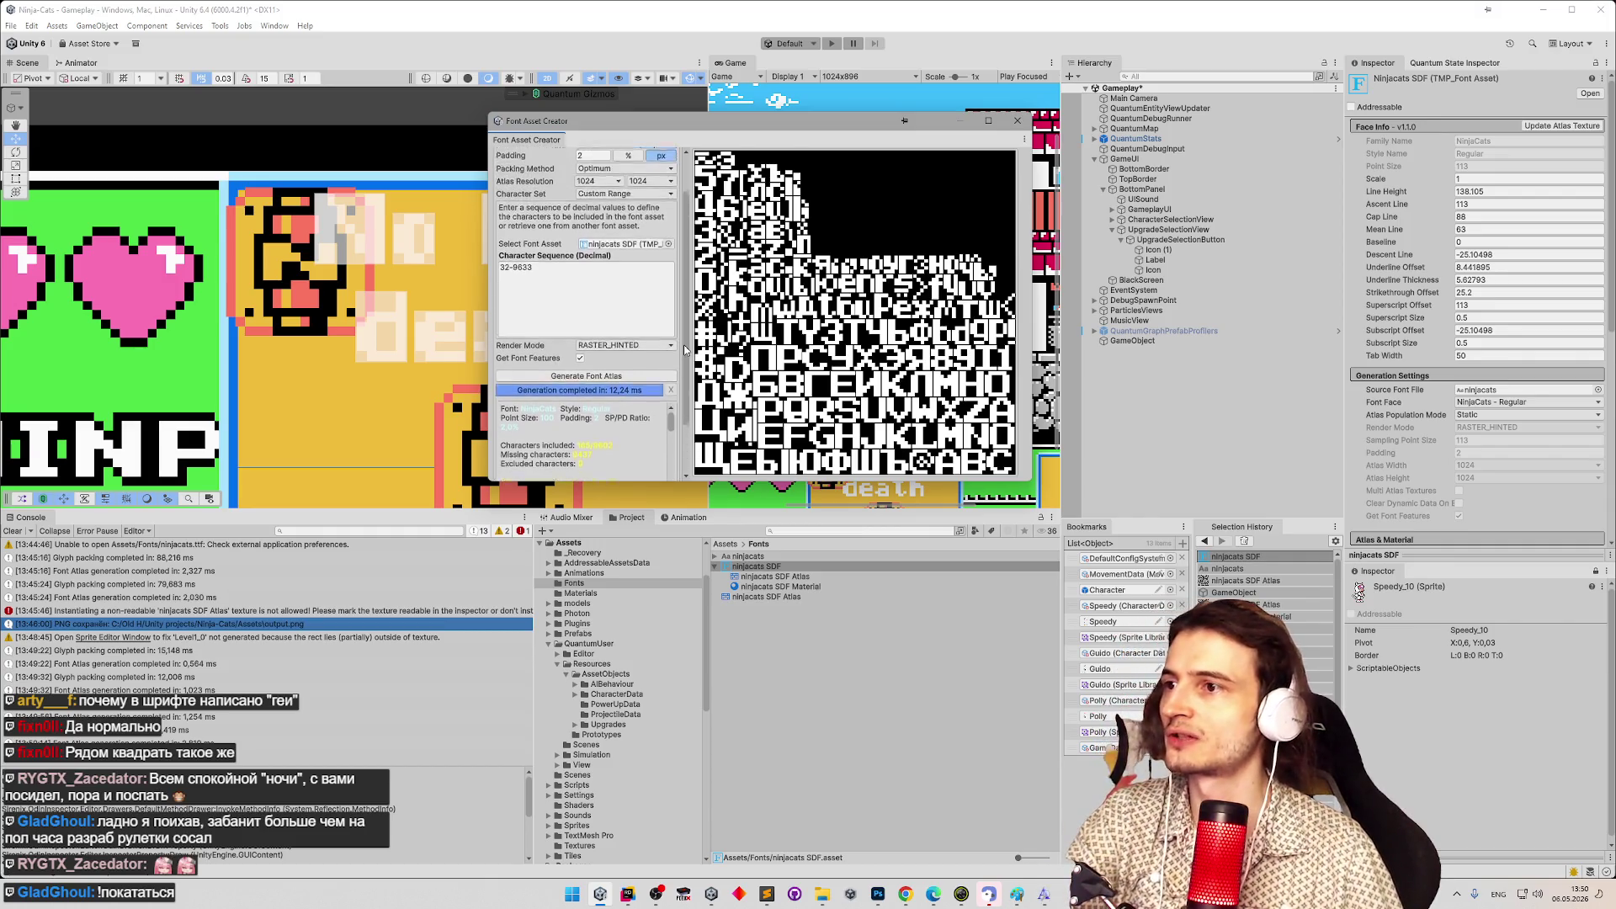
pyautogui.scroll(3, 682, 370)
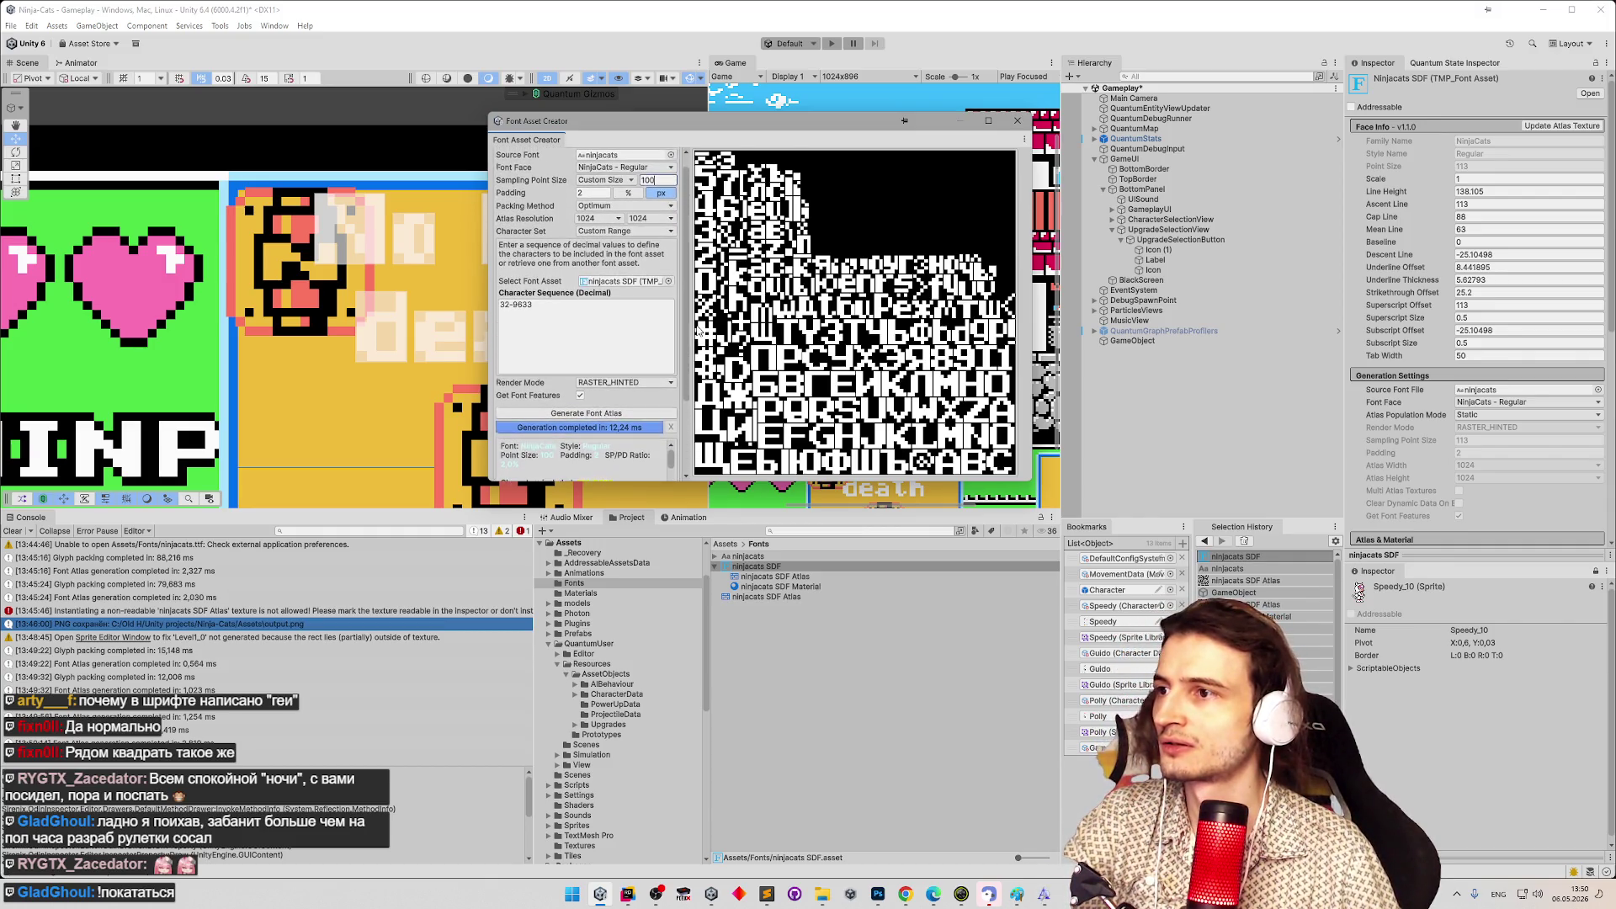
pyautogui.scroll(1, 684, 380)
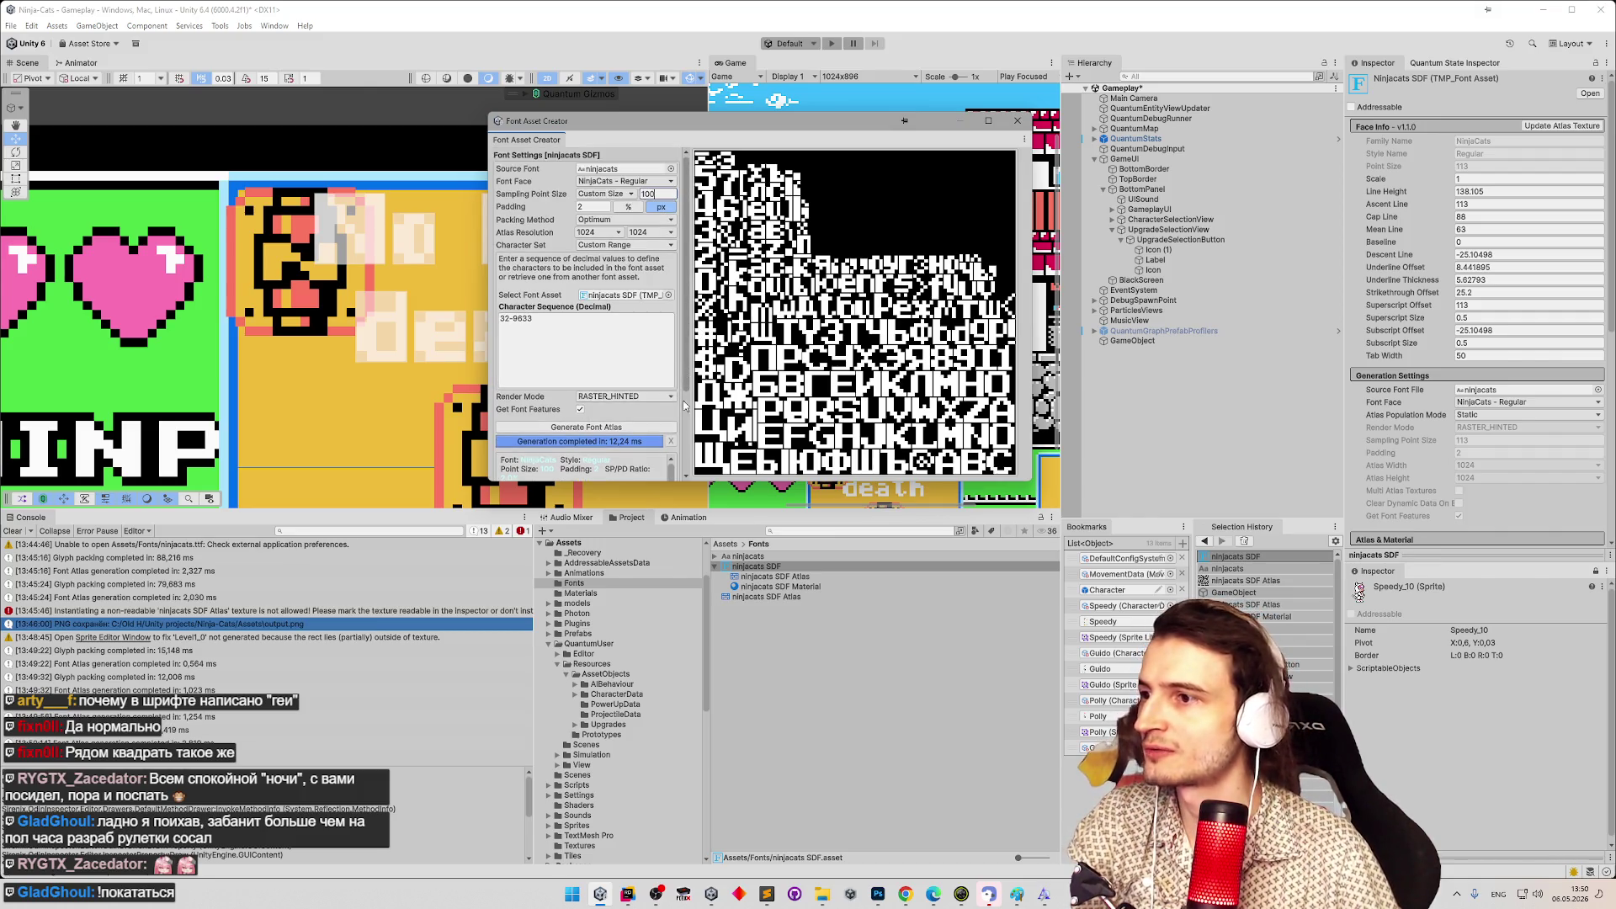
pyautogui.scroll(-5, 683, 379)
pyautogui.click(536, 466)
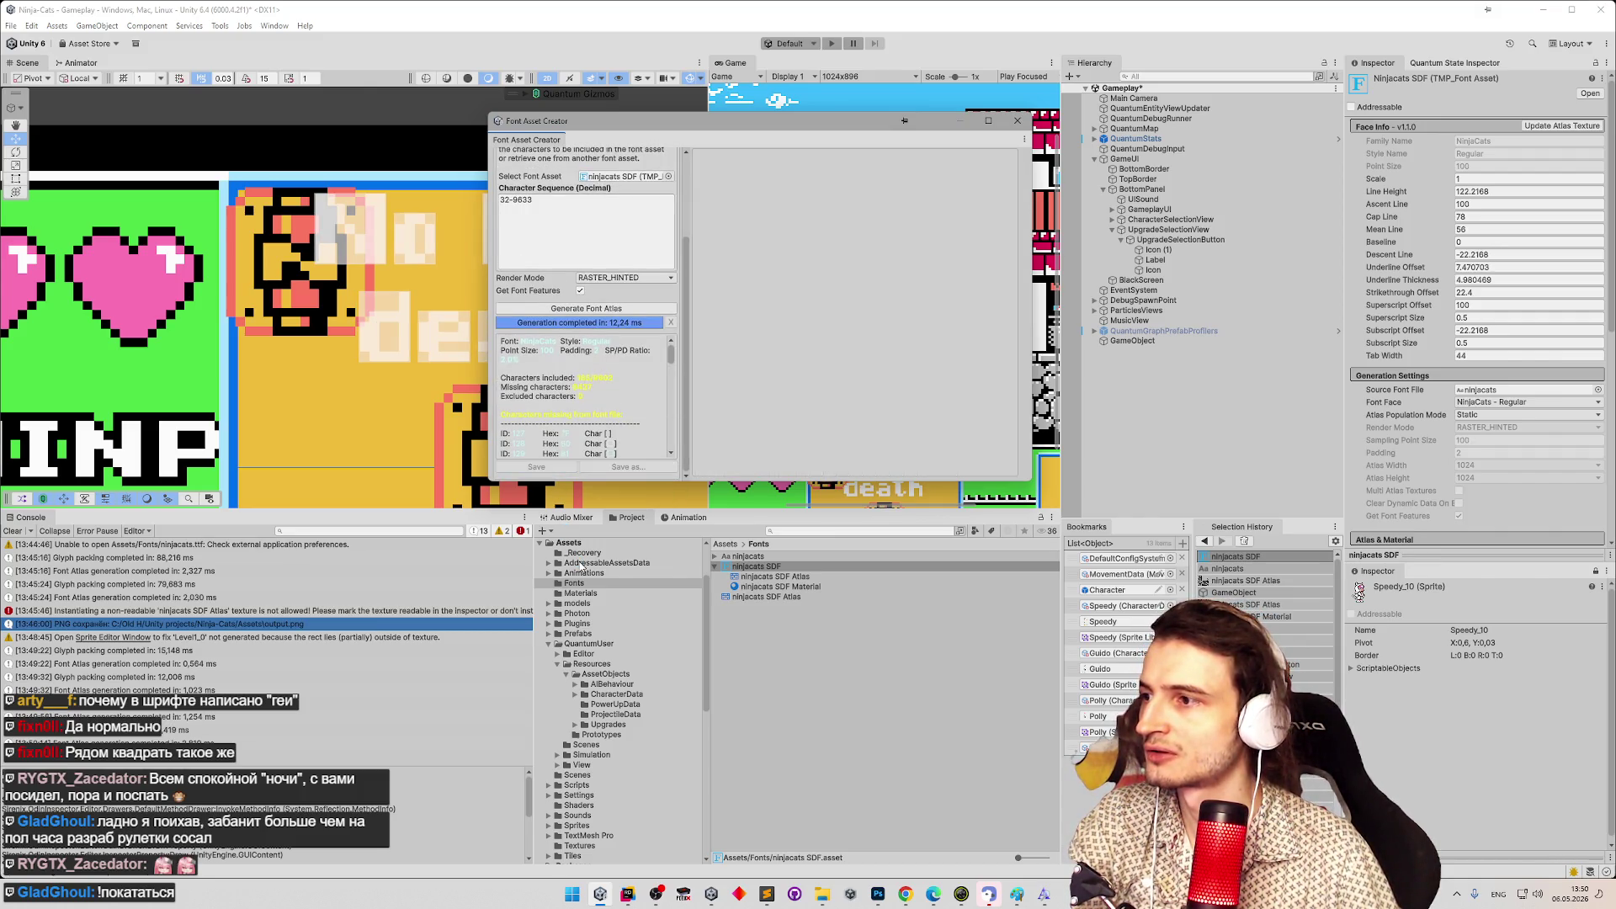
pyautogui.click(757, 598)
# Keep the ninjacats SDF Atlas selected and inspect its fields in Debug mode.
pyautogui.press('Delete')
pyautogui.press('Escape')
pyautogui.press('Up')
pyautogui.press('Down')
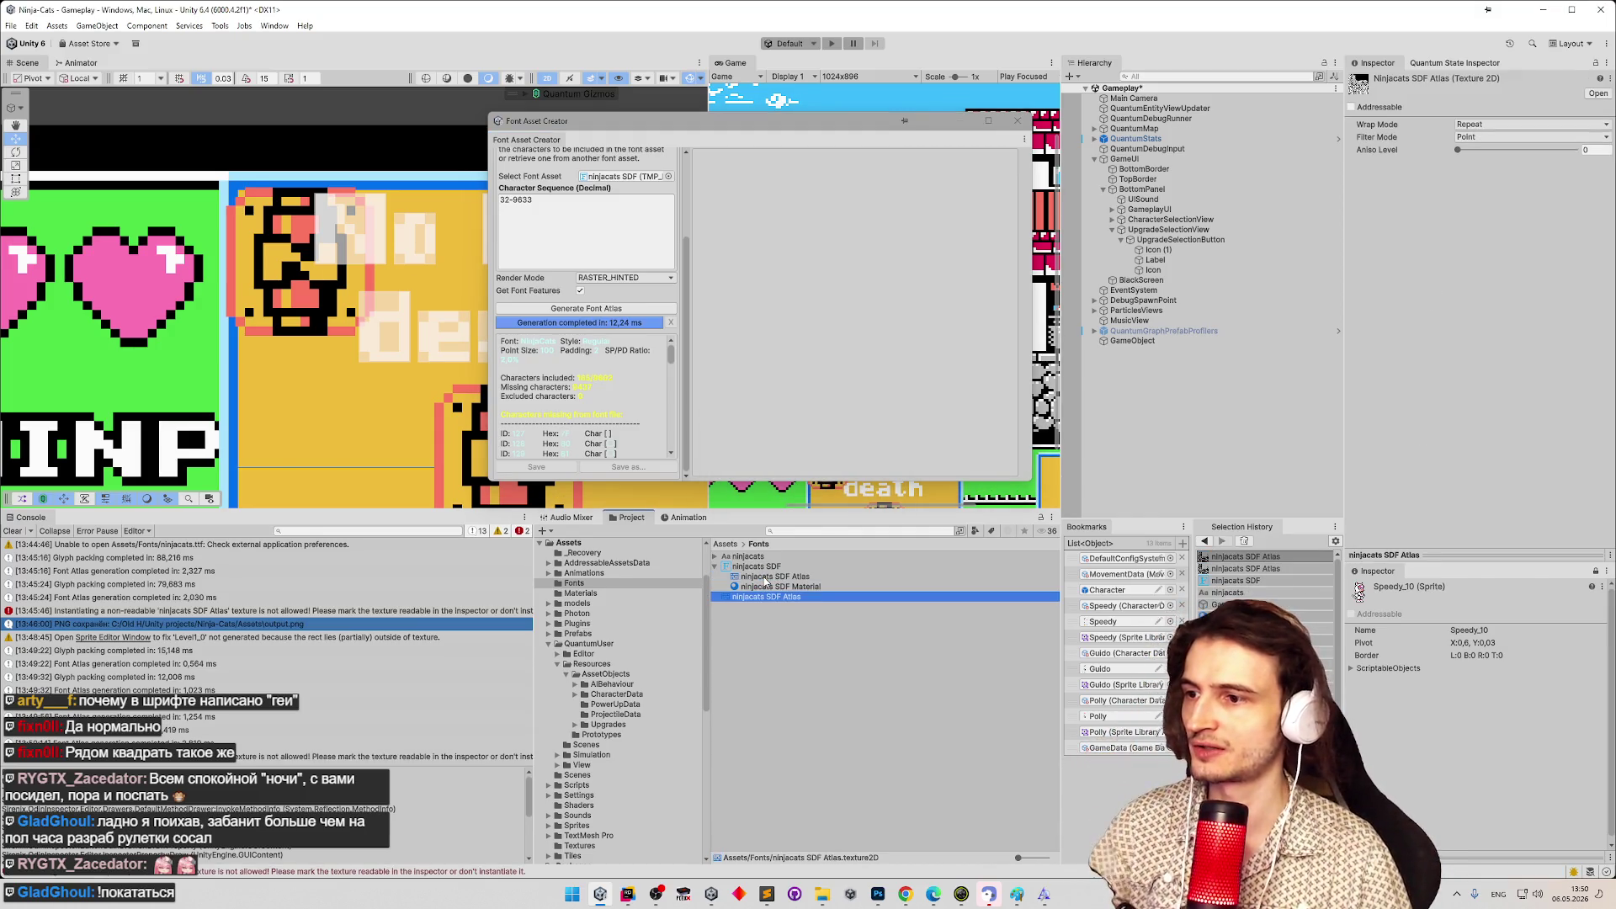
pyautogui.click(1606, 62)
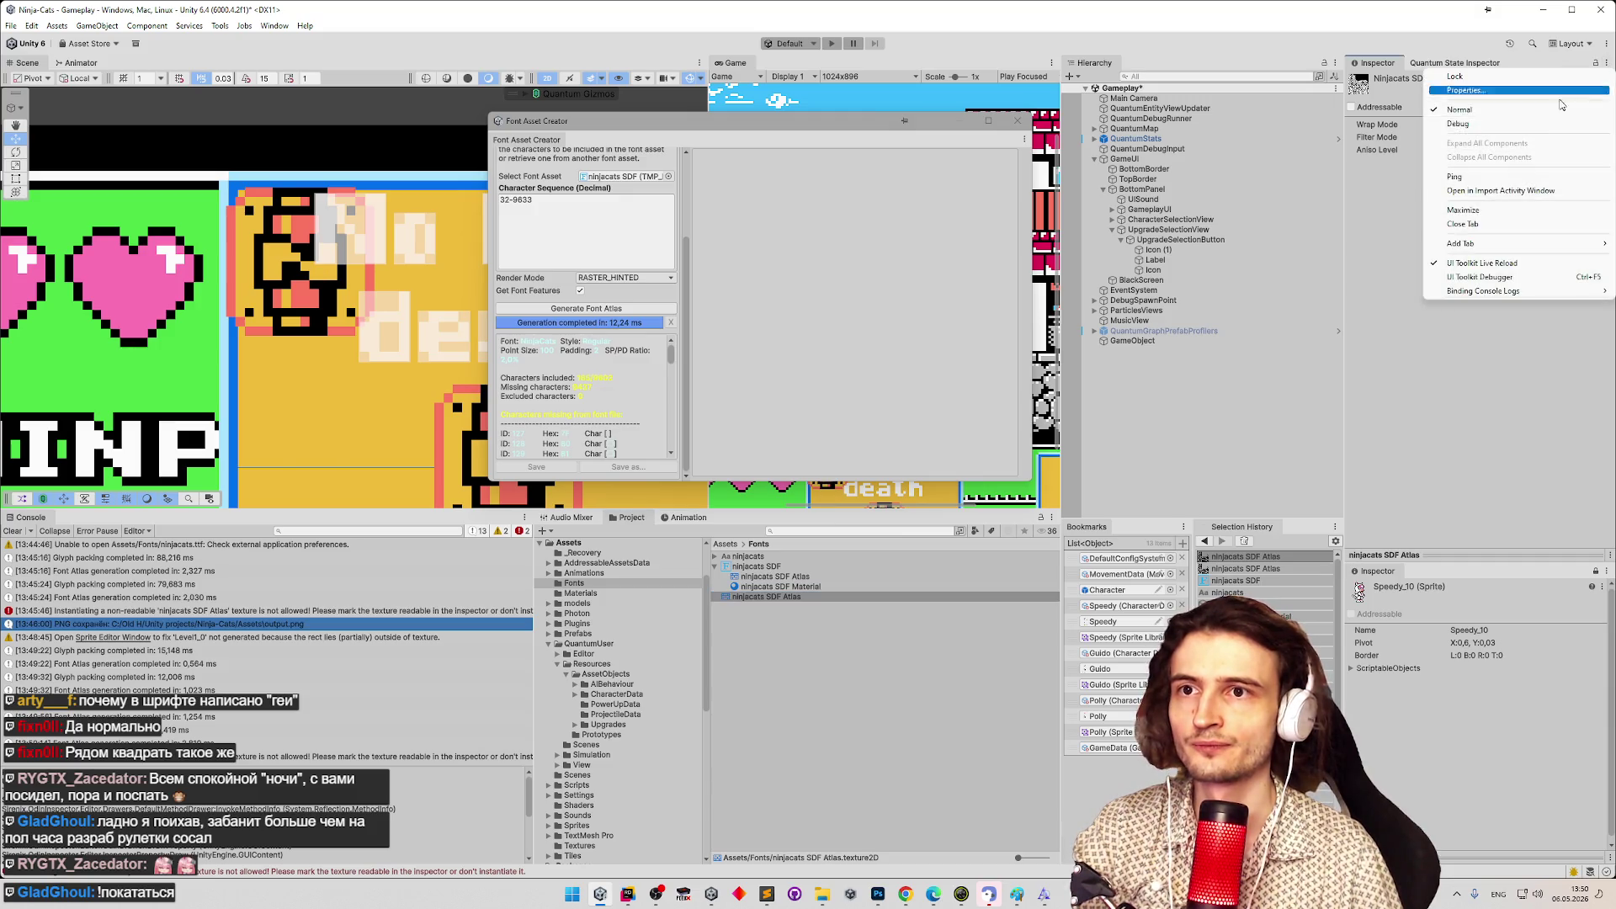
pyautogui.click(1518, 146)
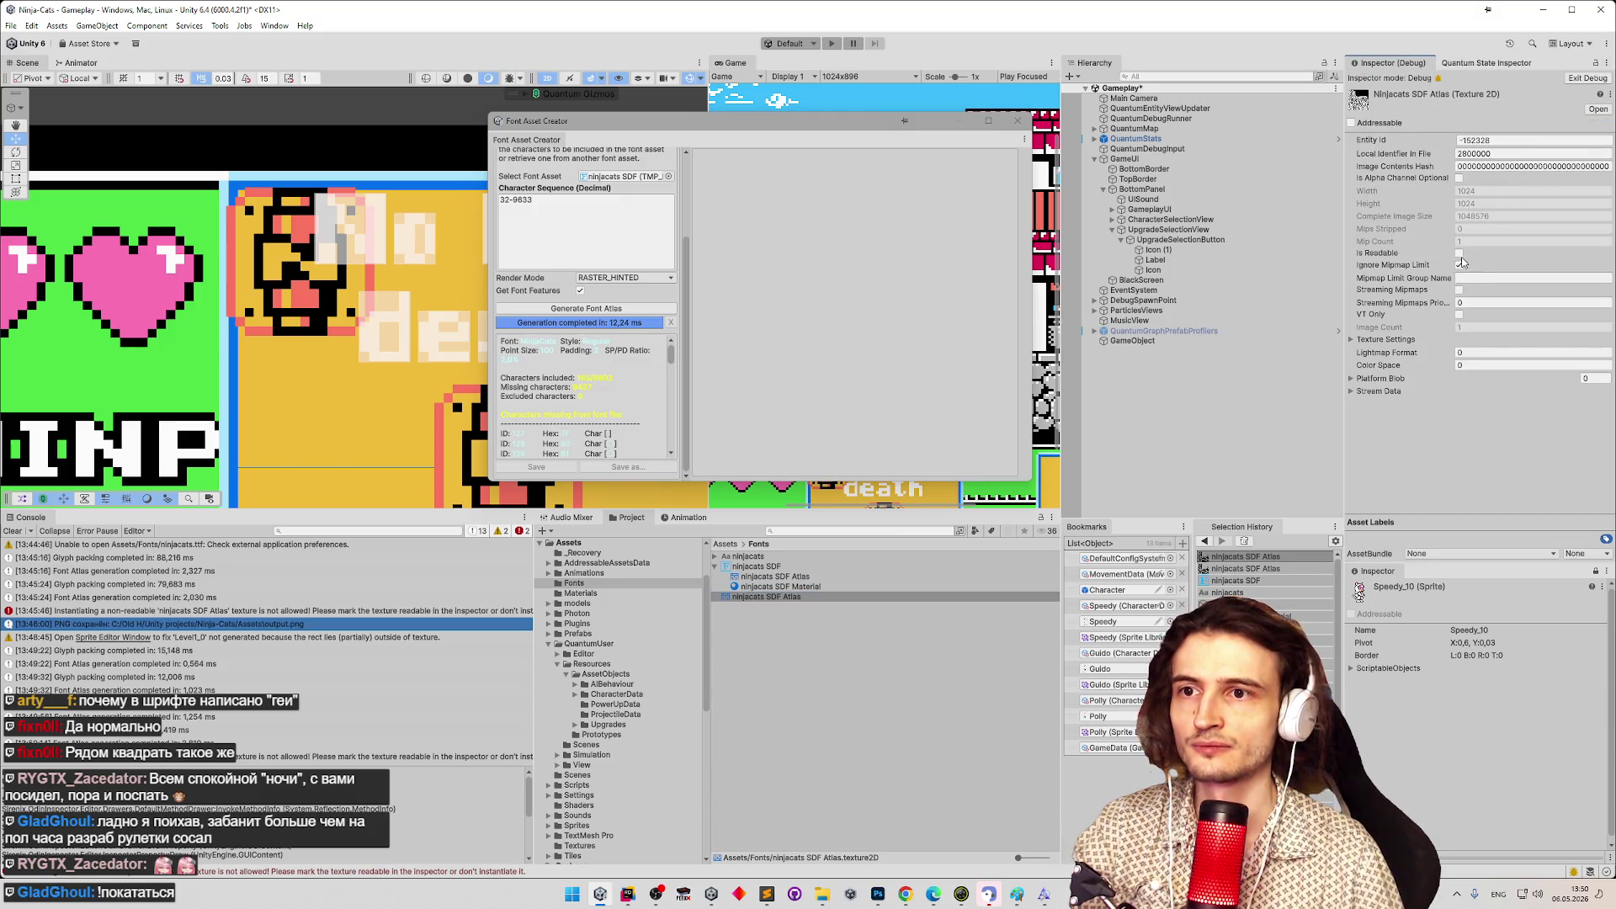
pyautogui.click(1600, 80)
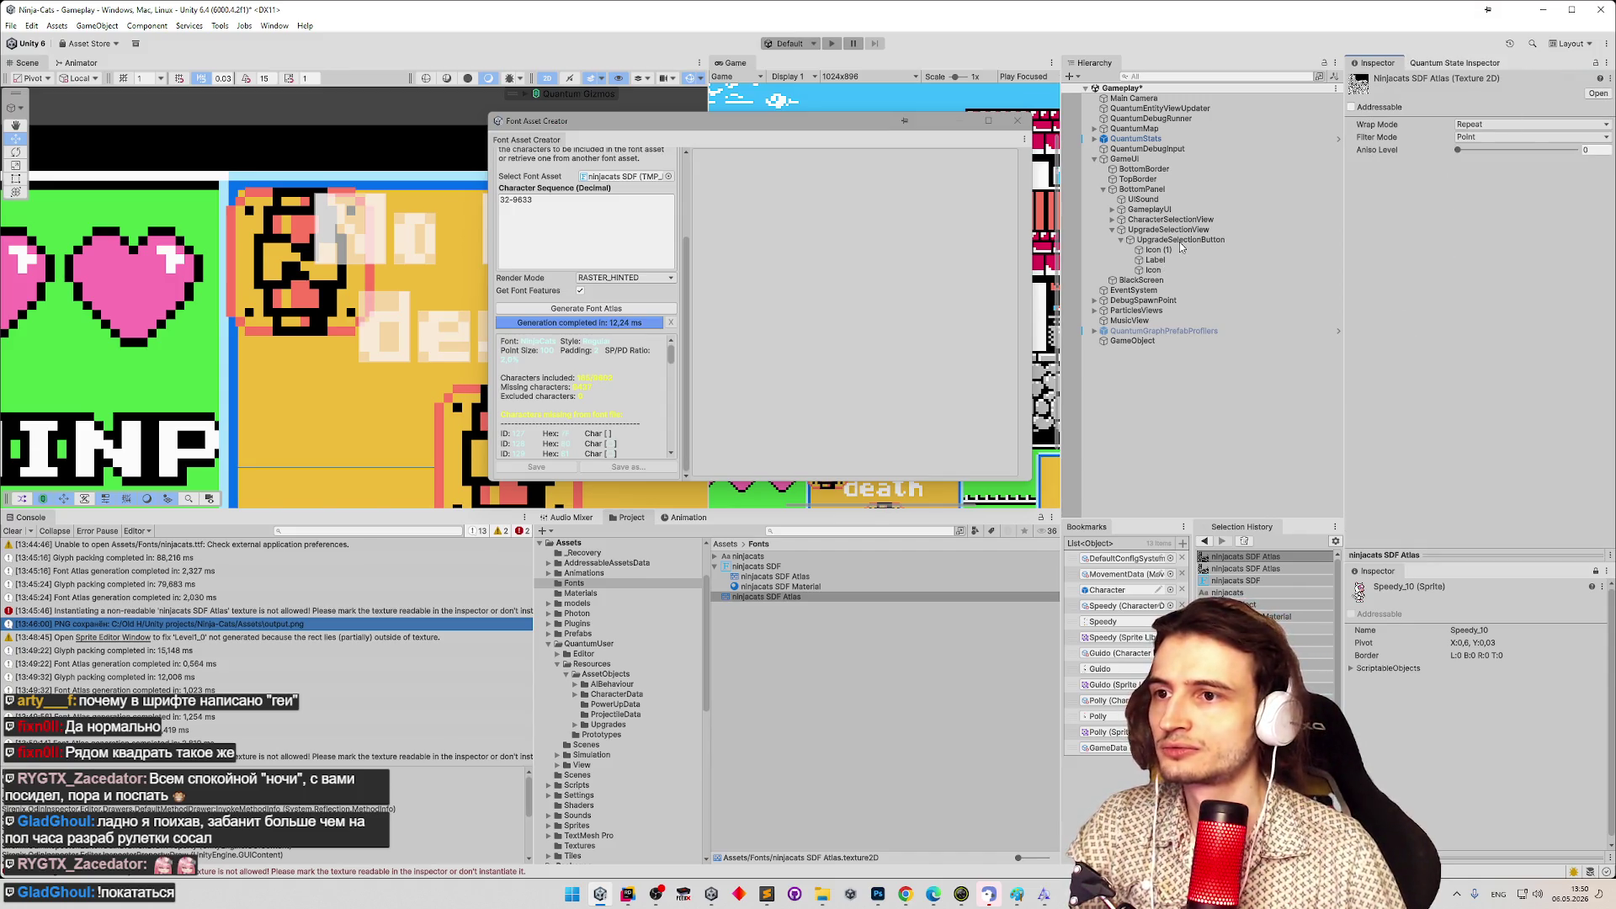
# Assign ninjacats SDF Atlas to the GameObject's Texture, save it as output.png, and clear the Console.
pyautogui.click(1179, 241)
pyautogui.click(1153, 344)
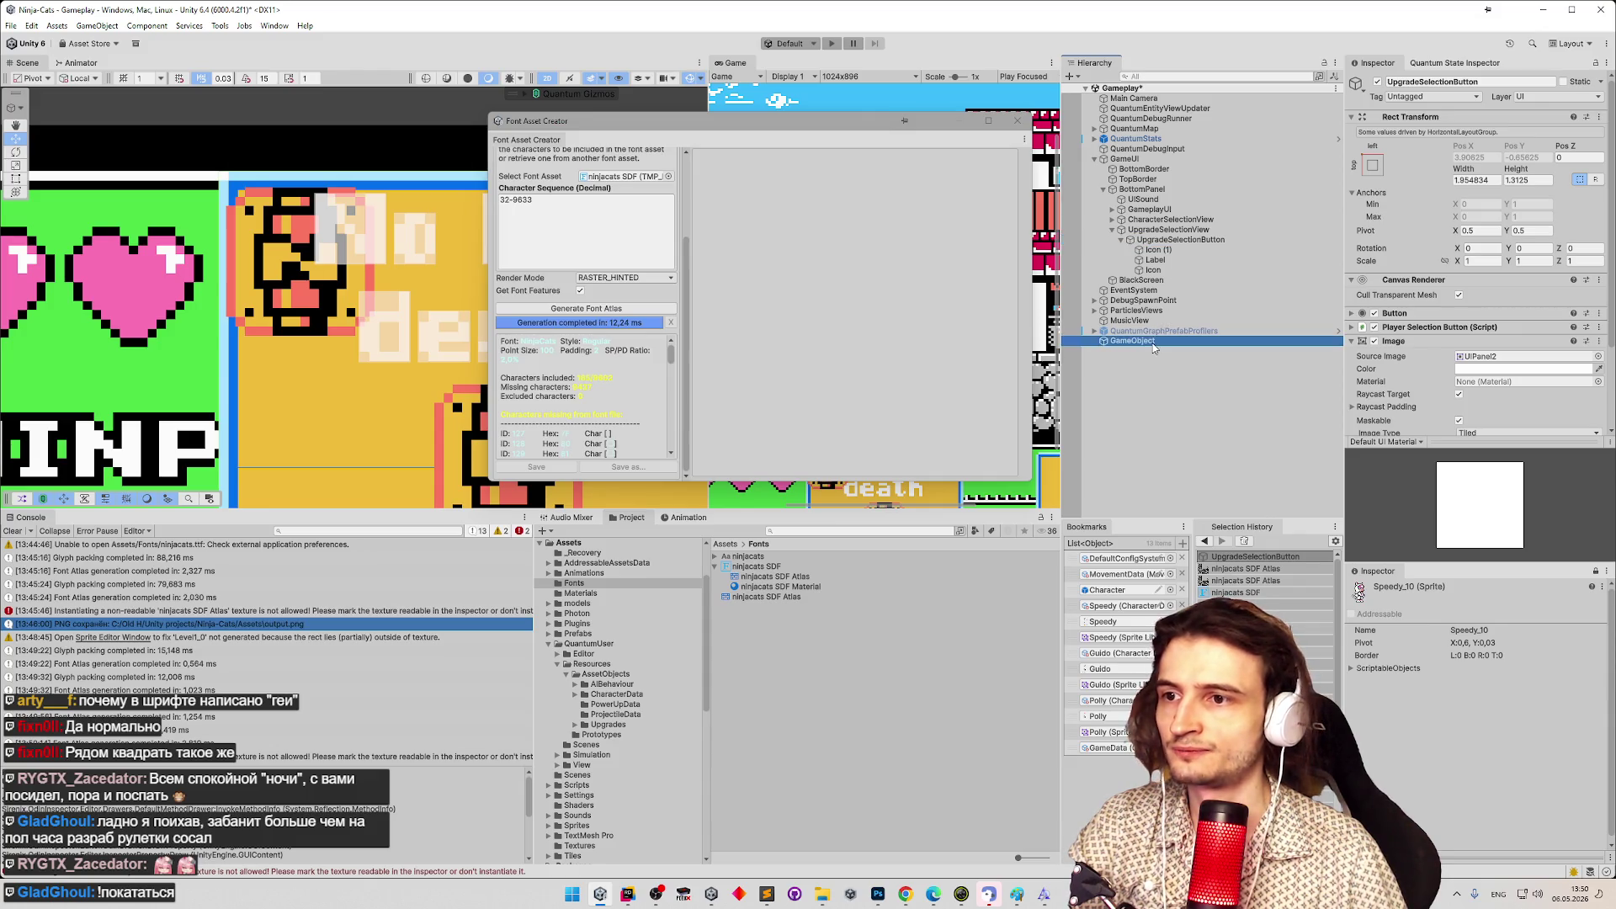
pyautogui.moveTo(760, 597)
pyautogui.mouseDown()
pyautogui.moveTo(1381, 56)
pyautogui.moveTo(1479, 215)
pyautogui.moveTo(1506, 205)
pyautogui.mouseUp()
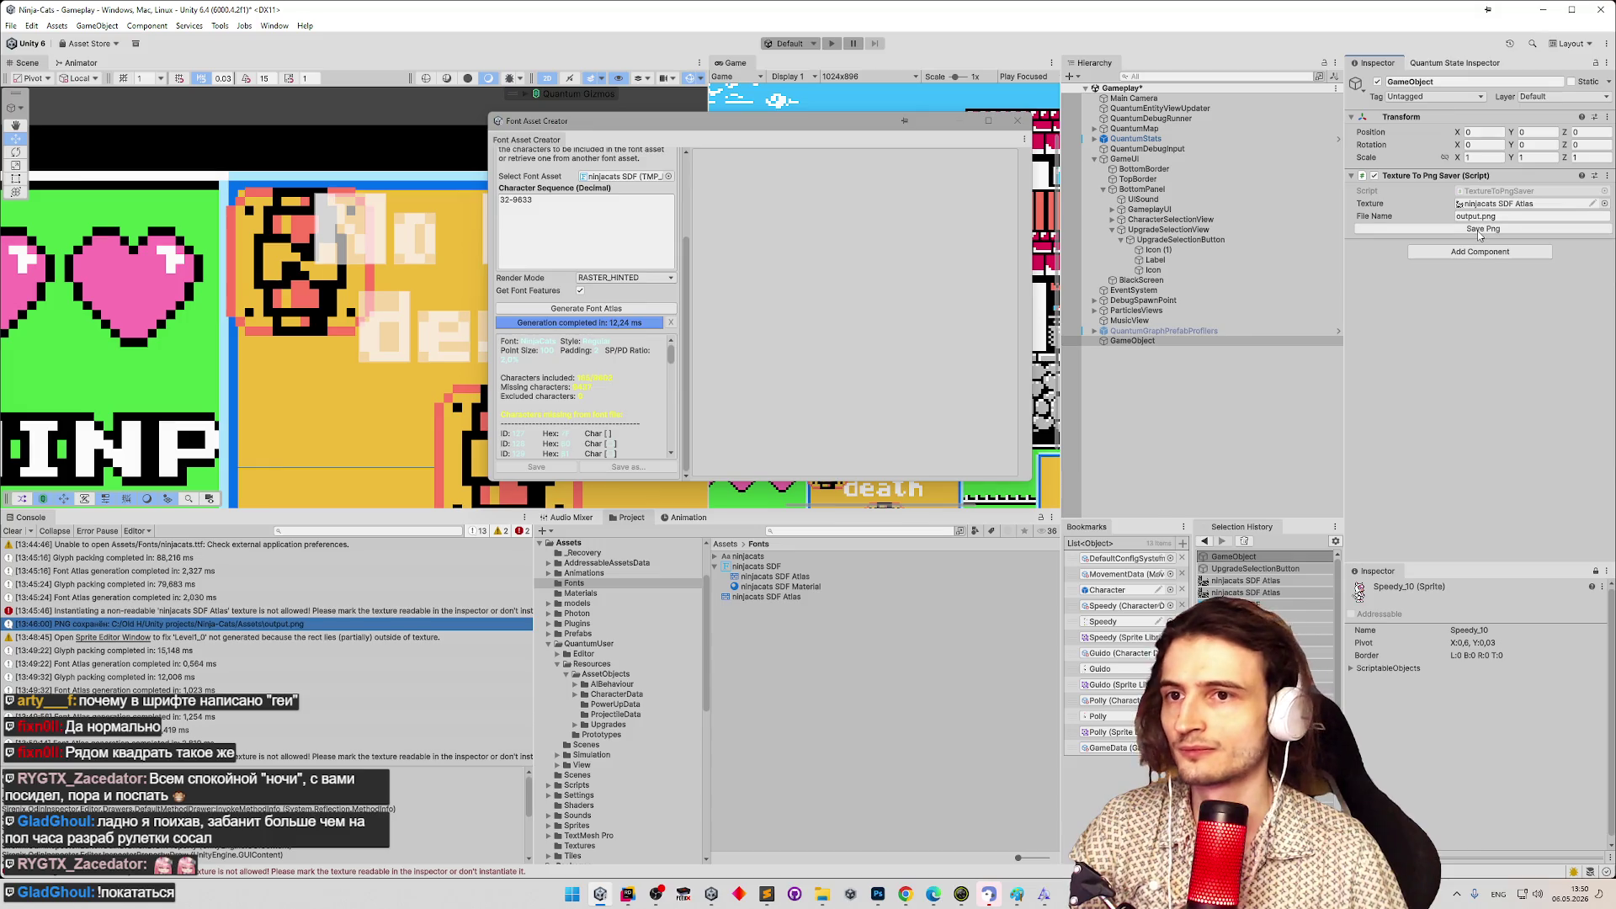
pyautogui.click(1479, 230)
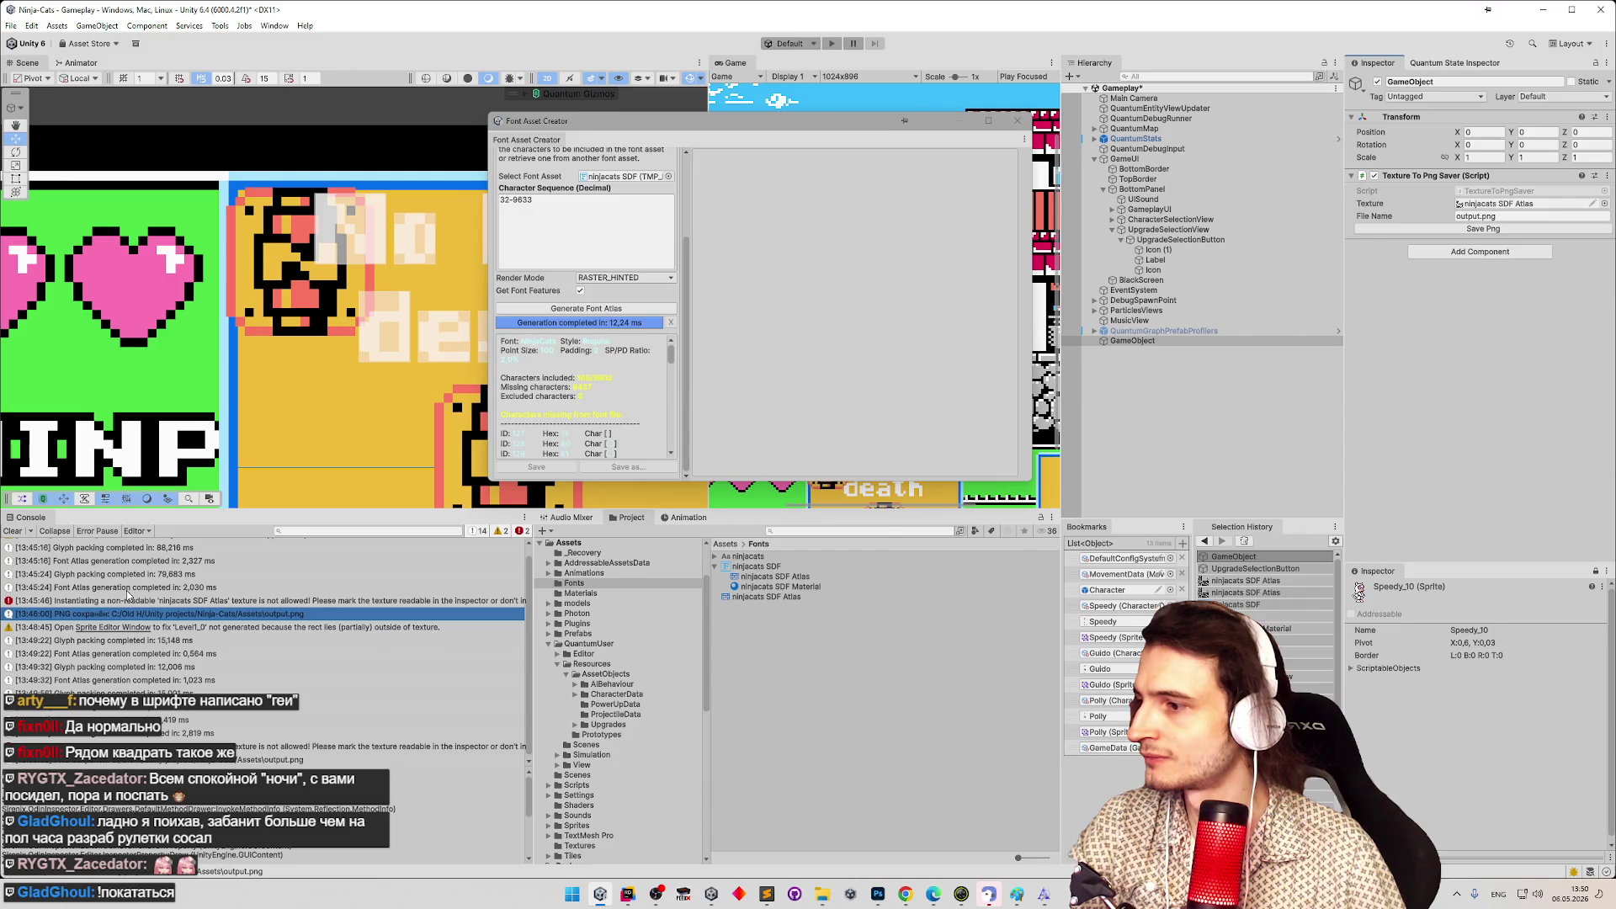
pyautogui.click(12, 530)
# Open output.png from the Assets folder in Photoshop.
pyautogui.click(823, 894)
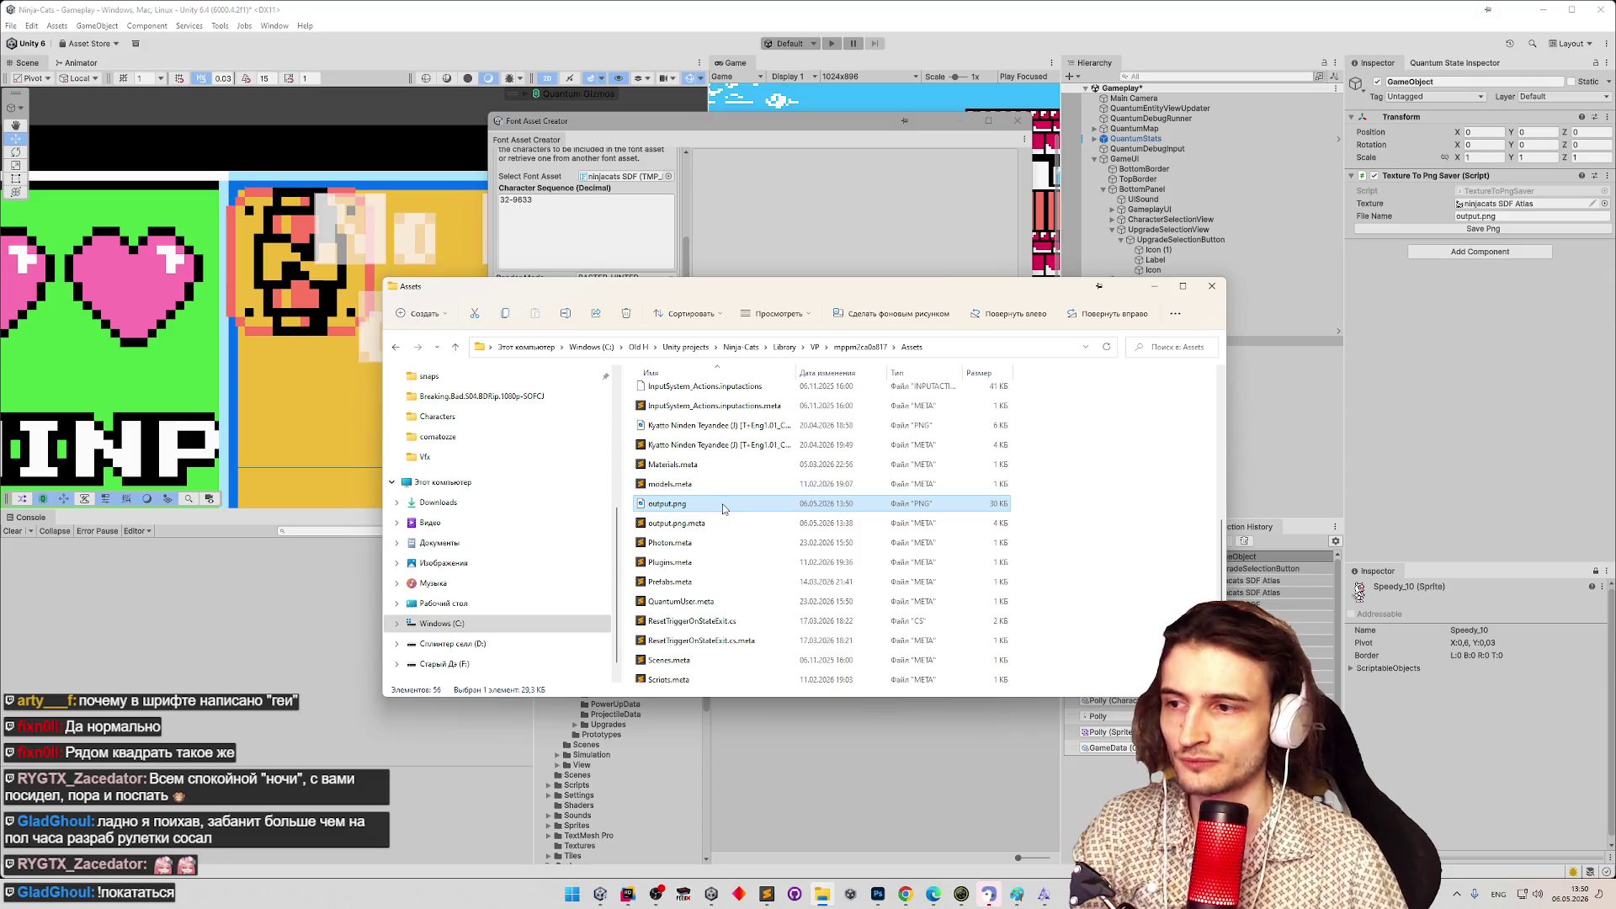
pyautogui.rightClick(723, 508)
pyautogui.moveTo(866, 596)
pyautogui.click(1040, 596)
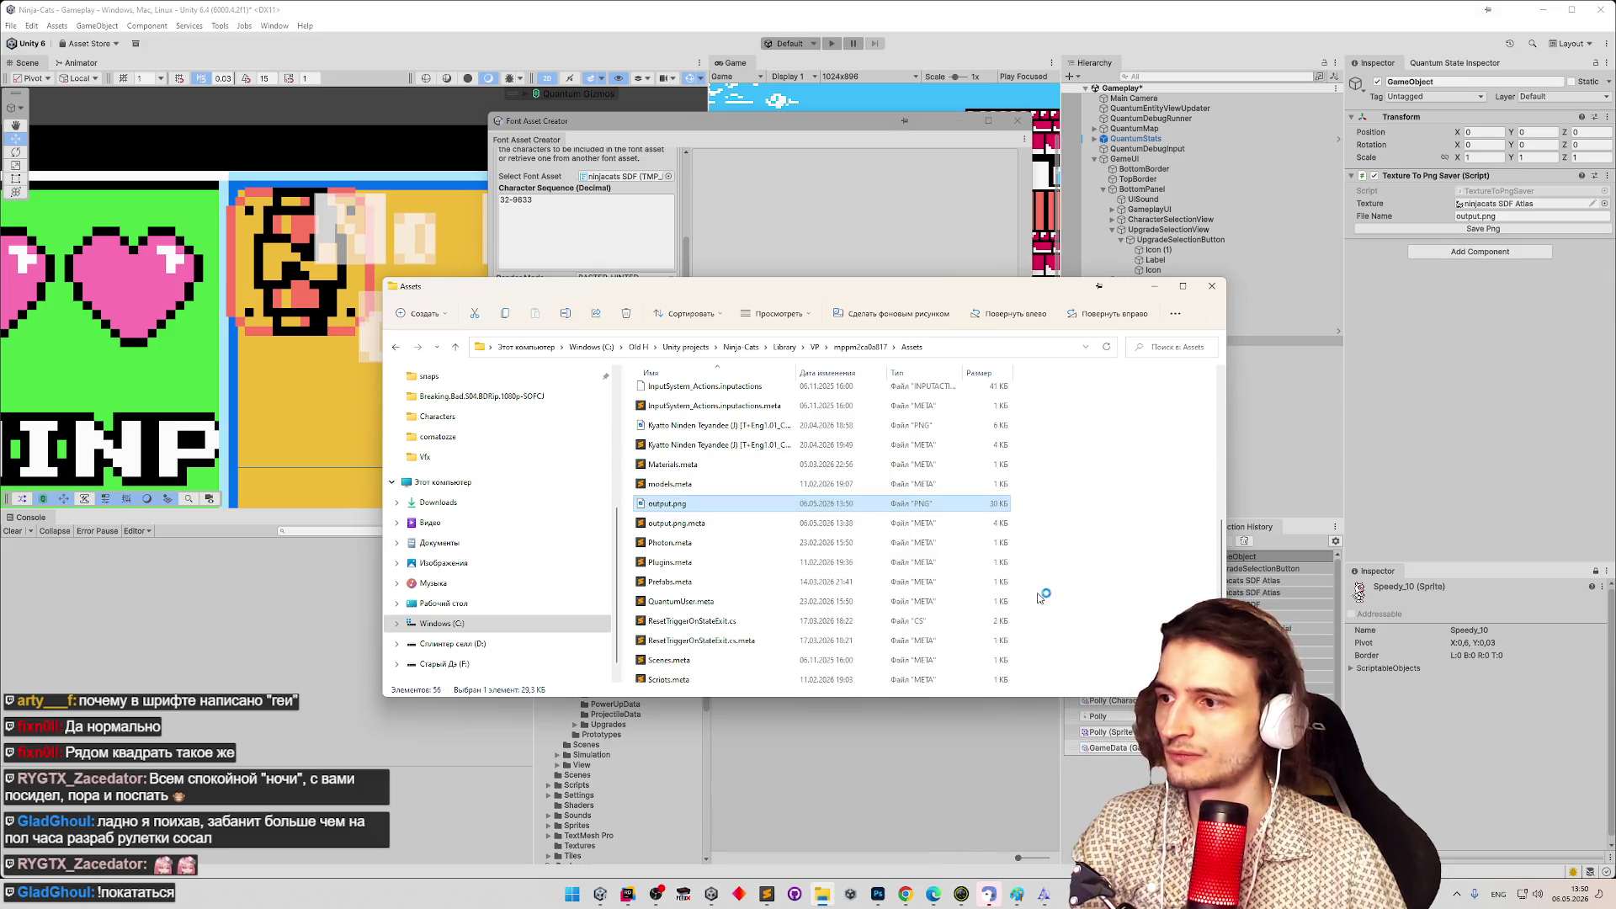
pyautogui.click(829, 325)
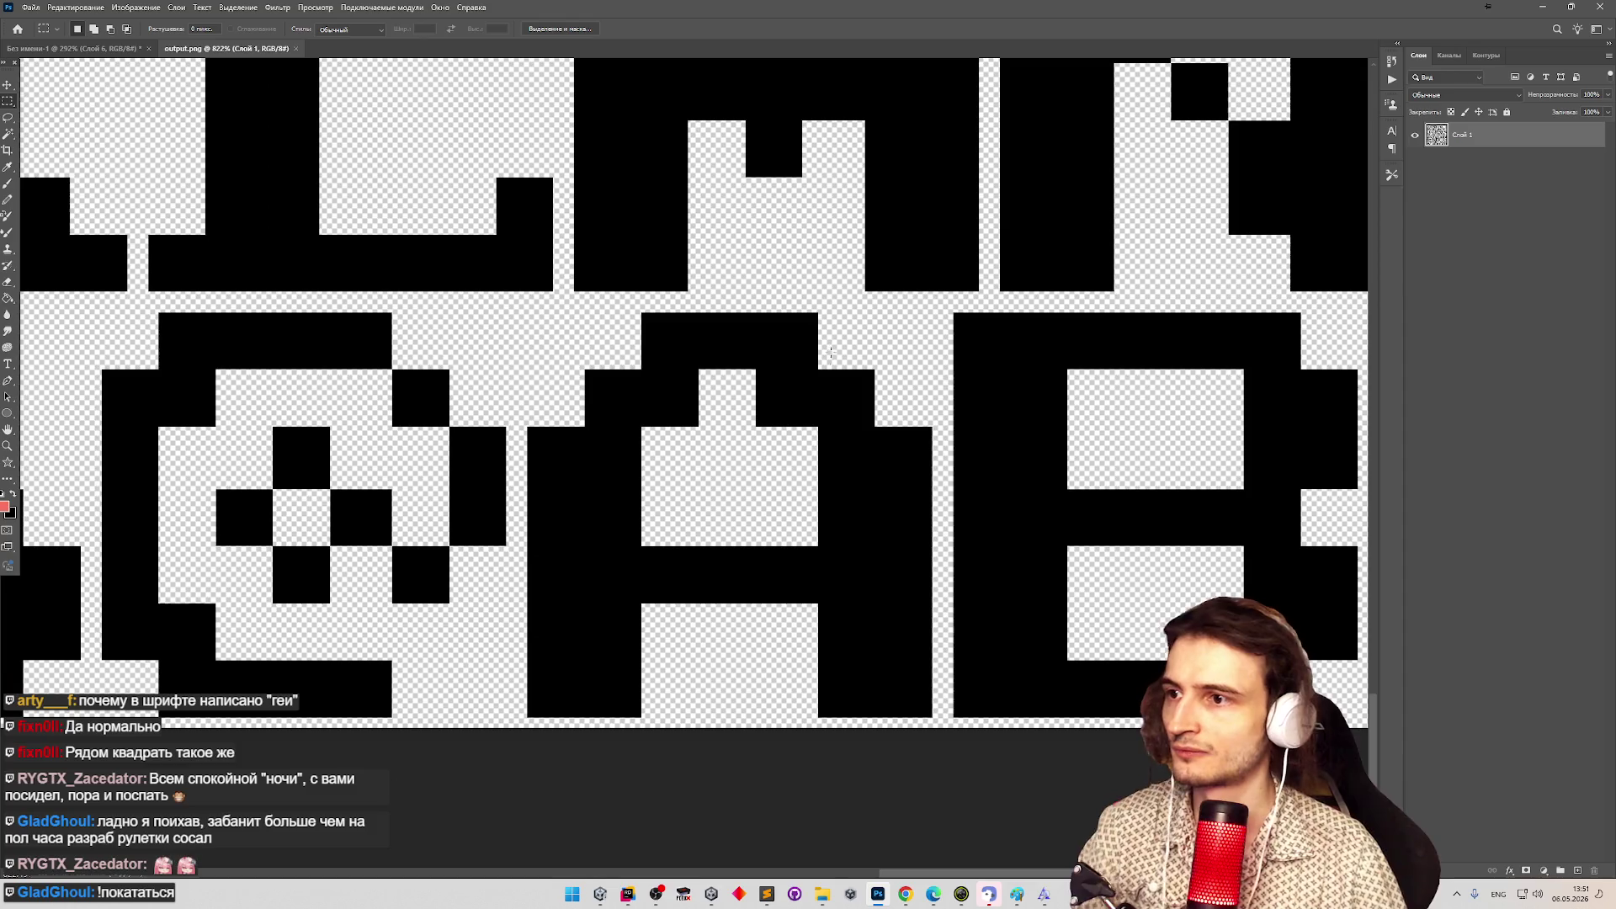
# Measure the @ glyph's black squares at 12×12 px, then minimize Photoshop and Explorer.
pyautogui.press('z')
pyautogui.scroll(-5, 414, 503)
pyautogui.scroll(3, 412, 481)
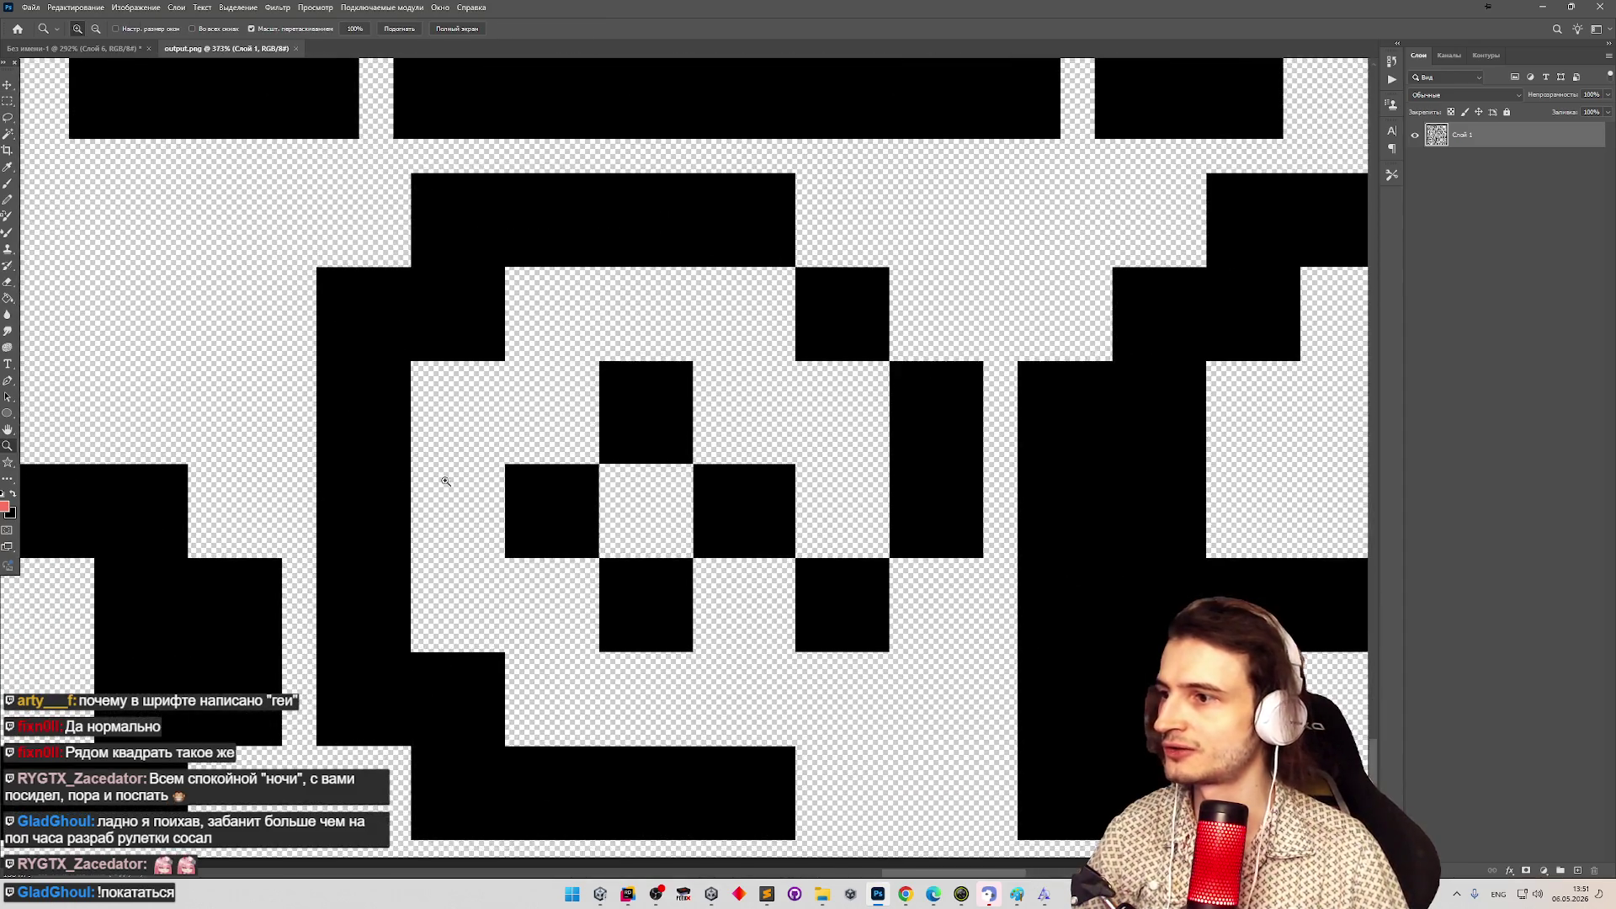
pyautogui.scroll(2, 621, 502)
pyautogui.click(18, 105)
pyautogui.moveTo(590, 287)
pyautogui.mouseDown()
pyautogui.moveTo(711, 376)
pyautogui.moveTo(735, 449)
pyautogui.moveTo(588, 288)
pyautogui.mouseUp()
pyautogui.click(733, 444)
pyautogui.moveTo(735, 455)
pyautogui.mouseDown()
pyautogui.moveTo(884, 532)
pyautogui.moveTo(889, 588)
pyautogui.mouseUp()
pyautogui.click(1009, 380)
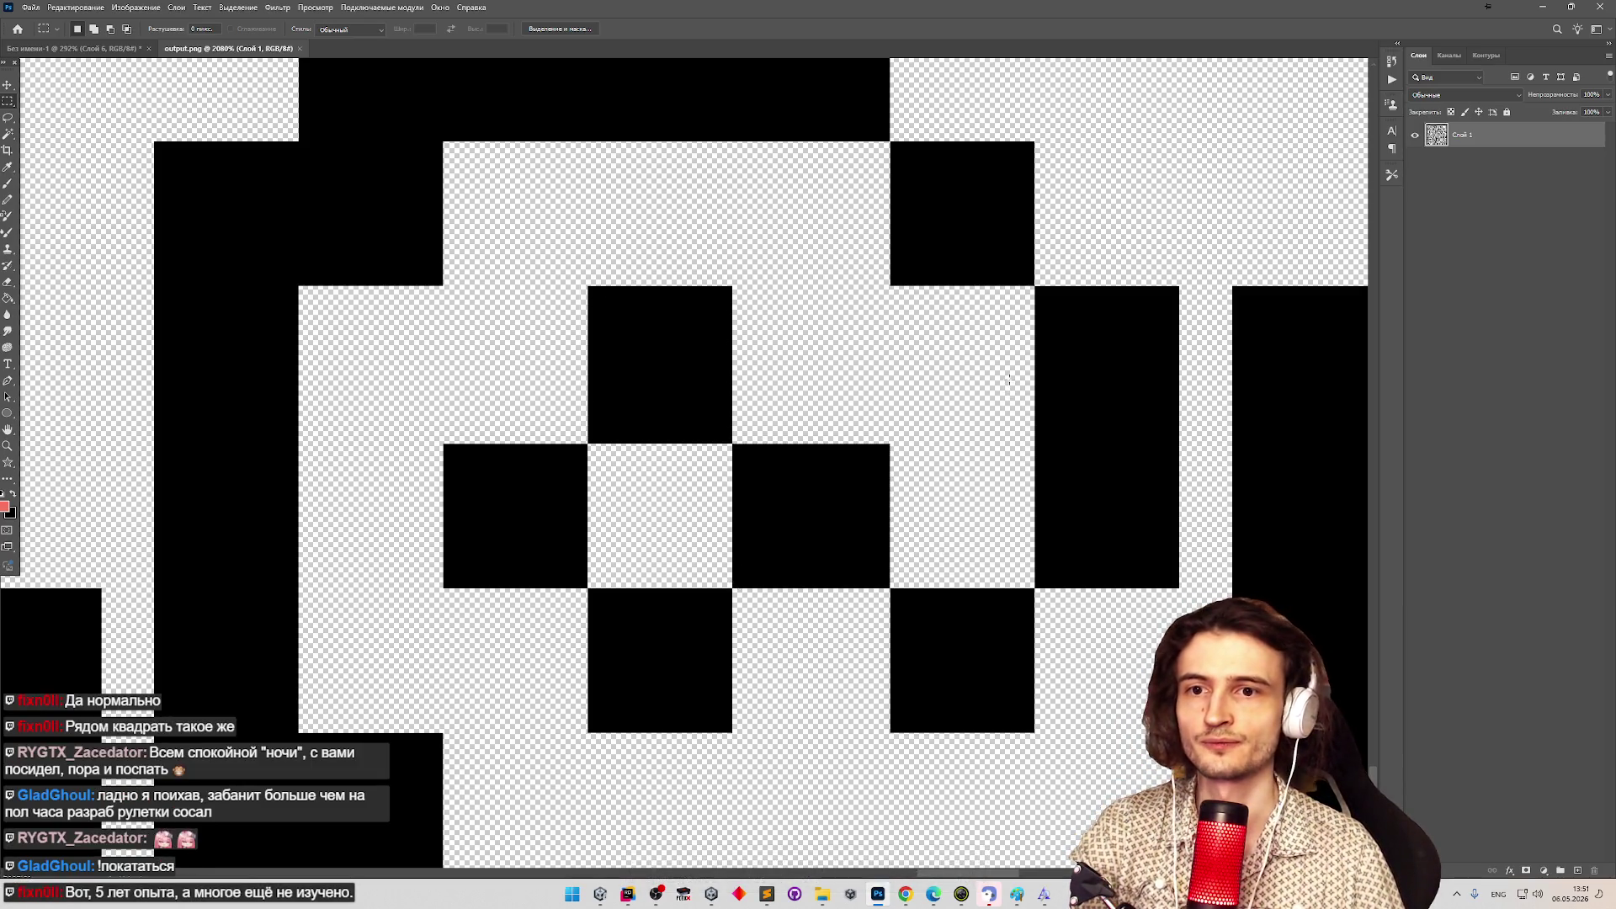
pyautogui.click(1542, 6)
pyautogui.click(1154, 287)
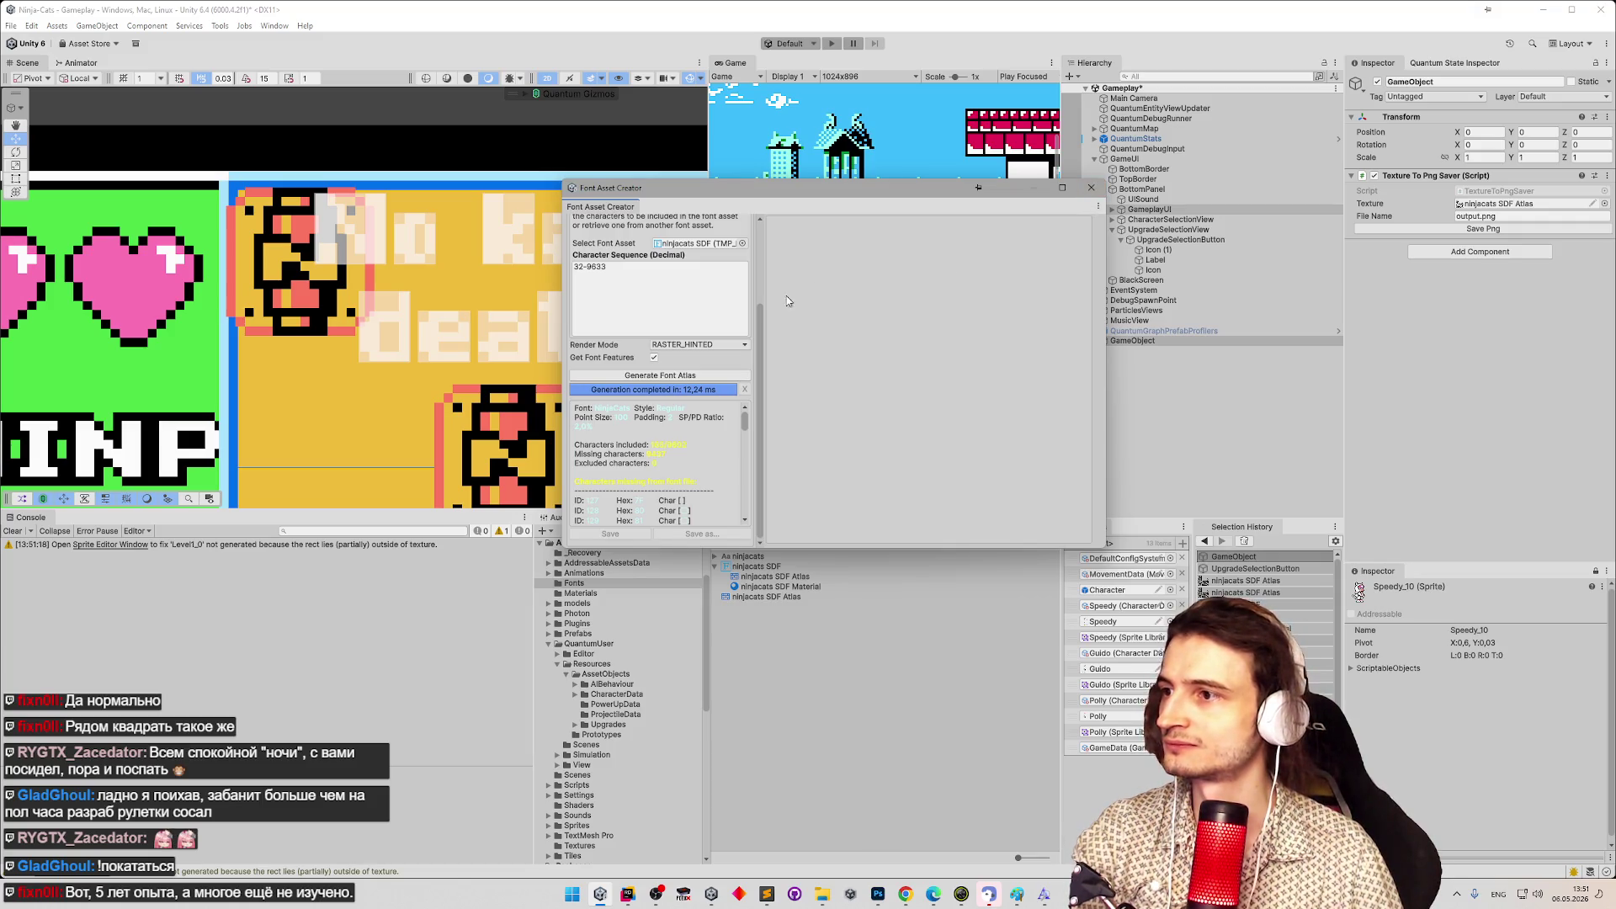
# Review the Font Asset Creator settings, leaving Packing Method unchanged, and open the Render Mode list.
pyautogui.moveTo(761, 329); pyautogui.dragTo(766, 220)
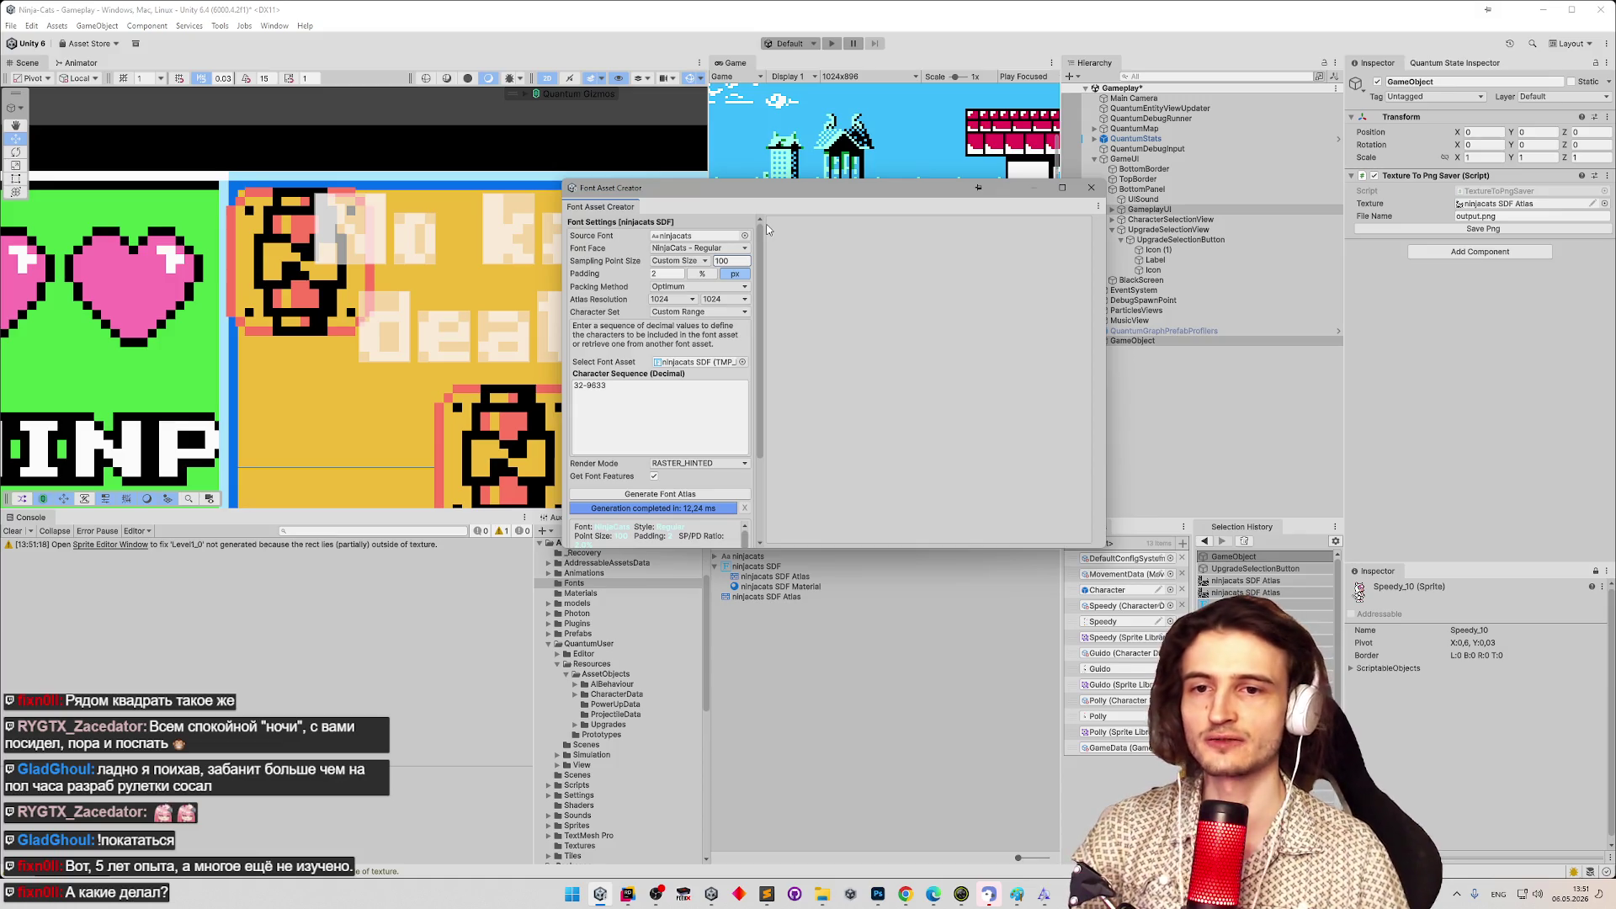
pyautogui.moveTo(759, 260); pyautogui.dragTo(758, 292)
pyautogui.scroll(1, 757, 291)
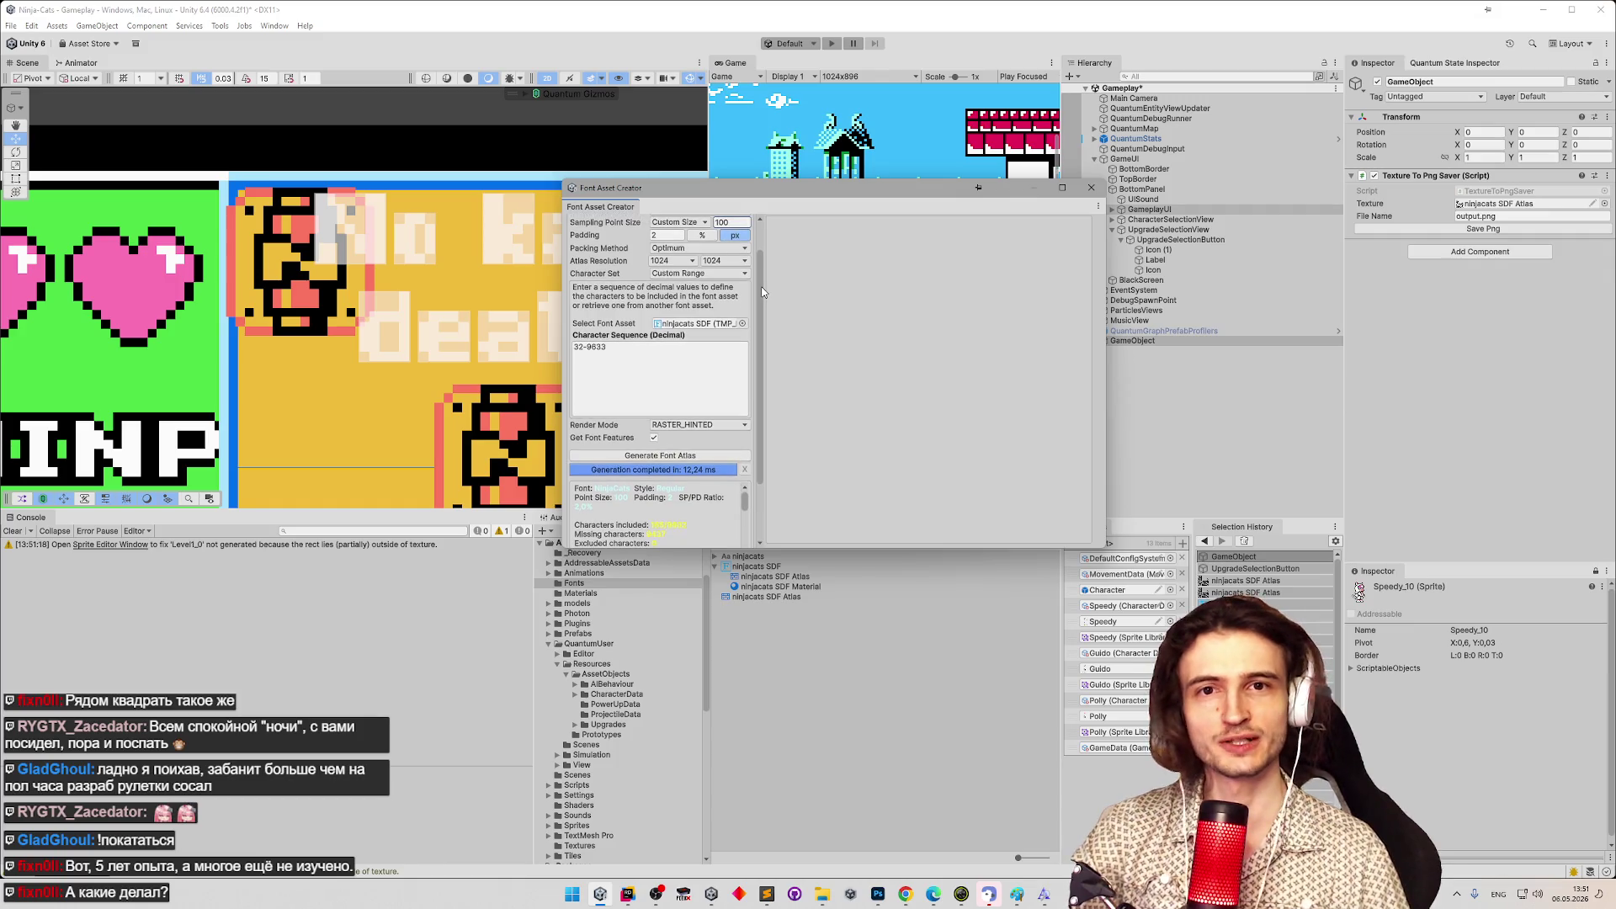
pyautogui.scroll(3, 763, 292)
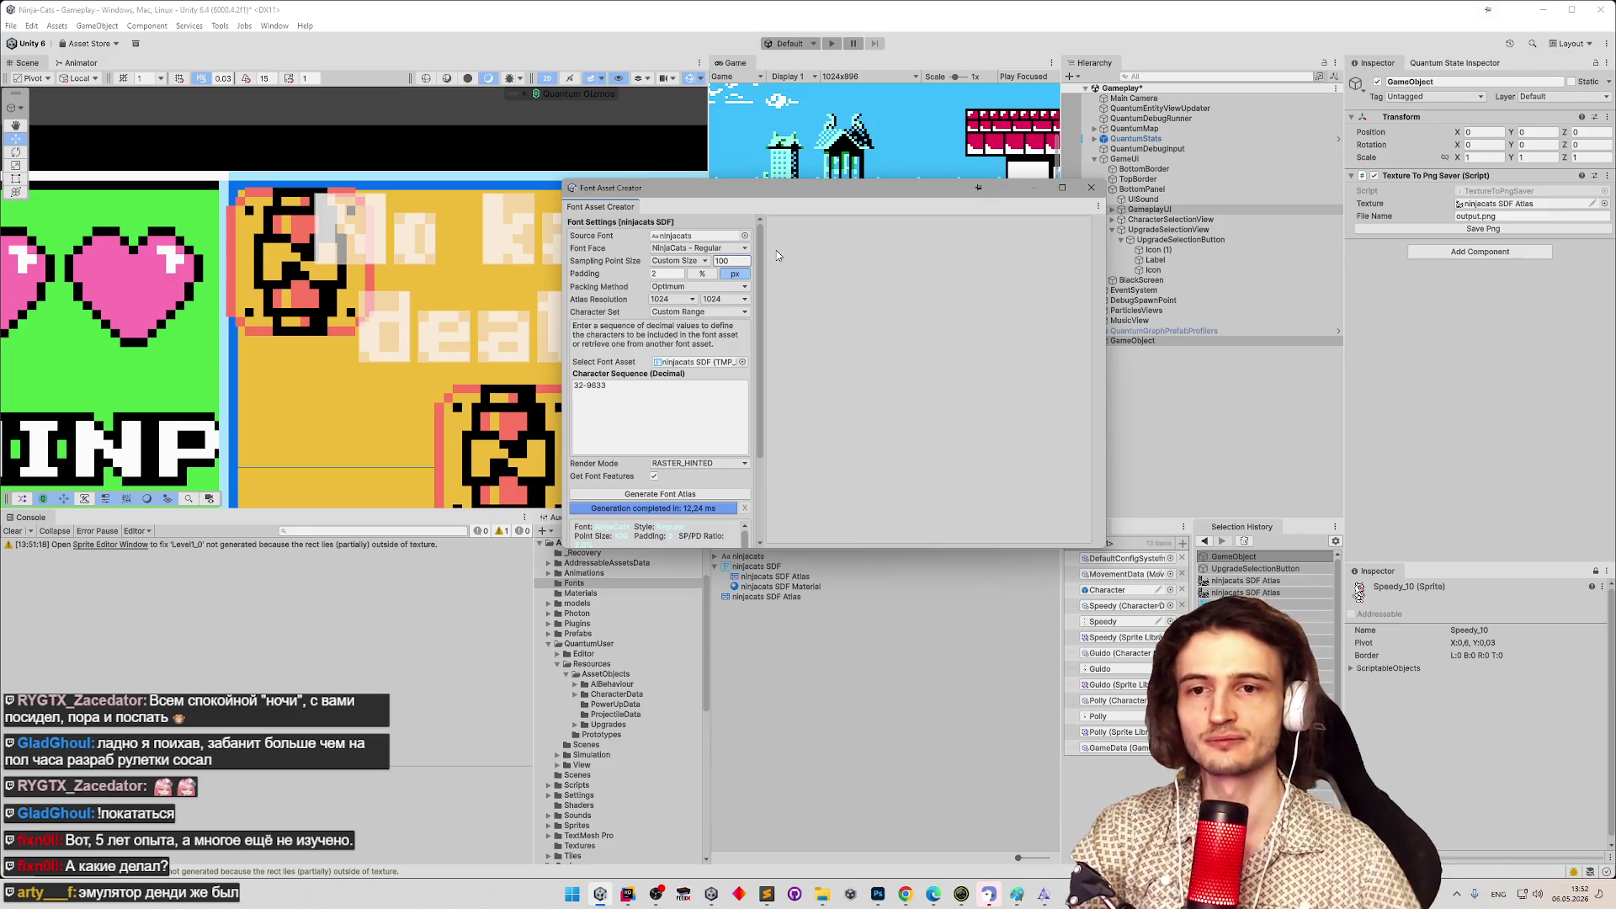
pyautogui.moveTo(756, 272); pyautogui.dragTo(744, 348)
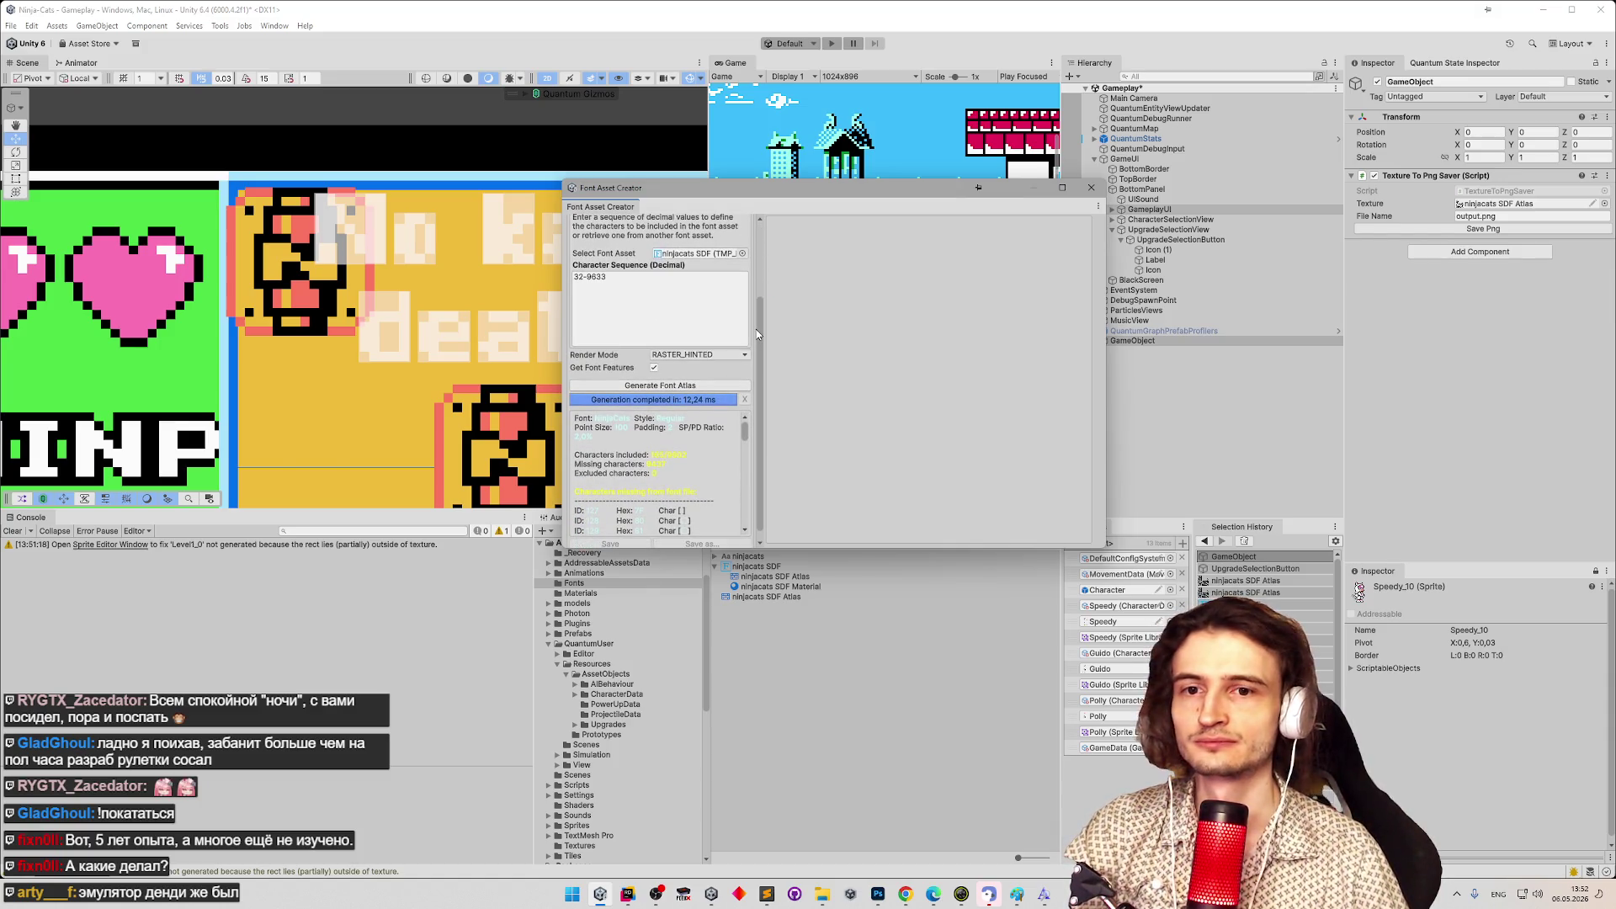
pyautogui.moveTo(756, 333)
pyautogui.mouseDown()
pyautogui.moveTo(771, 244)
pyautogui.moveTo(755, 379)
pyautogui.moveTo(760, 282)
pyautogui.mouseUp()
pyautogui.click(744, 283)
pyautogui.click(760, 291)
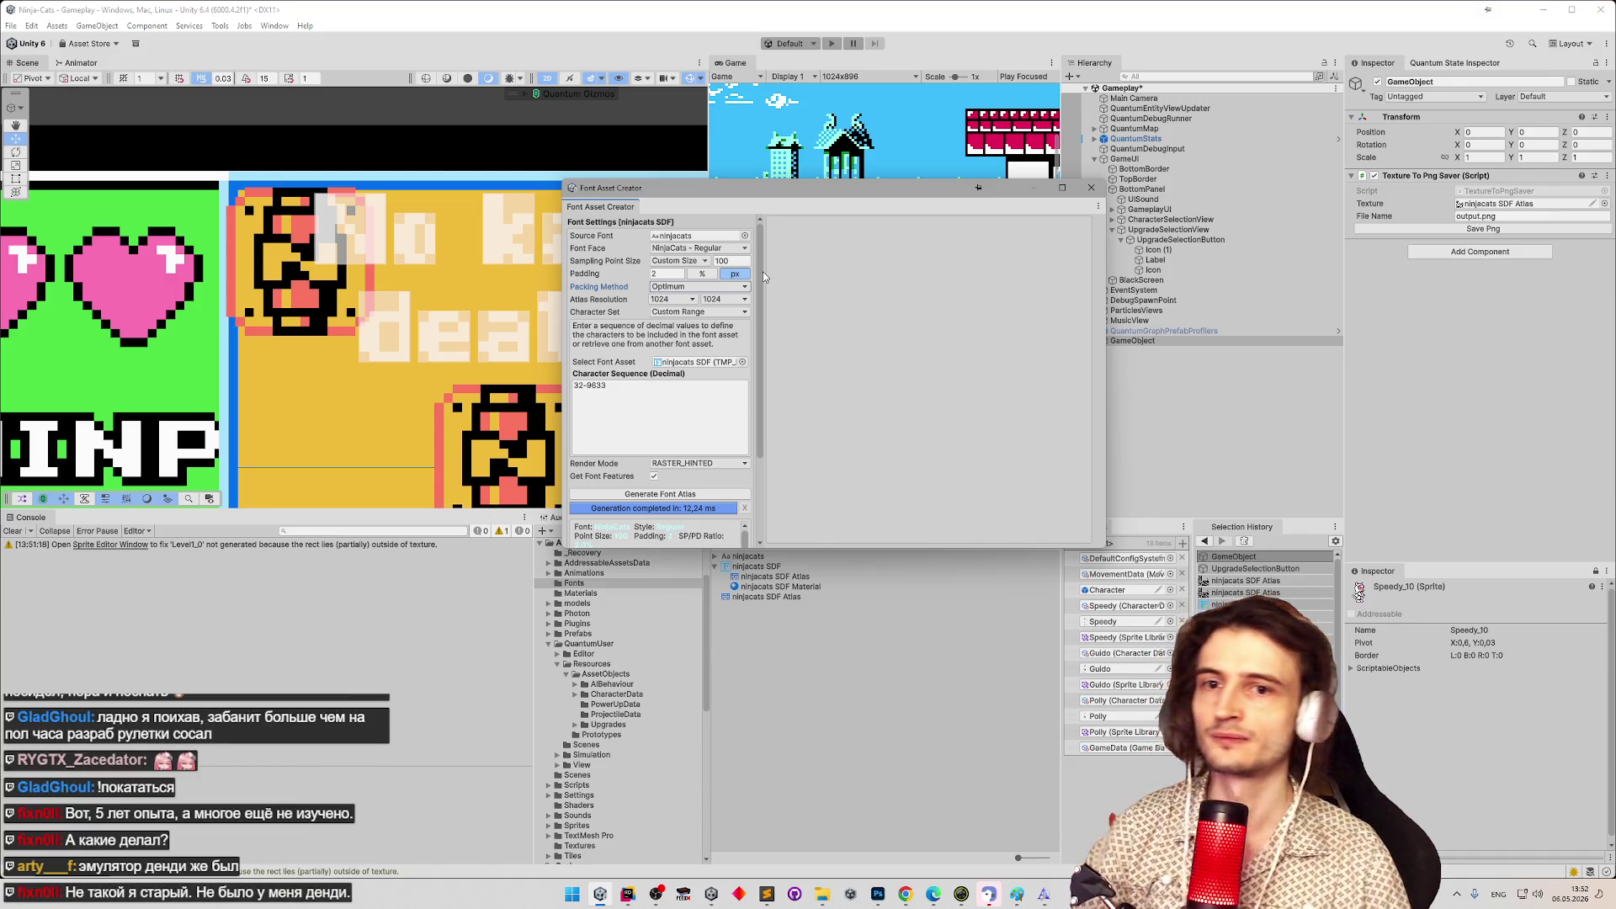
pyautogui.moveTo(762, 271)
pyautogui.mouseDown()
pyautogui.moveTo(760, 421)
pyautogui.moveTo(758, 362)
pyautogui.mouseUp()
pyautogui.click(735, 362)
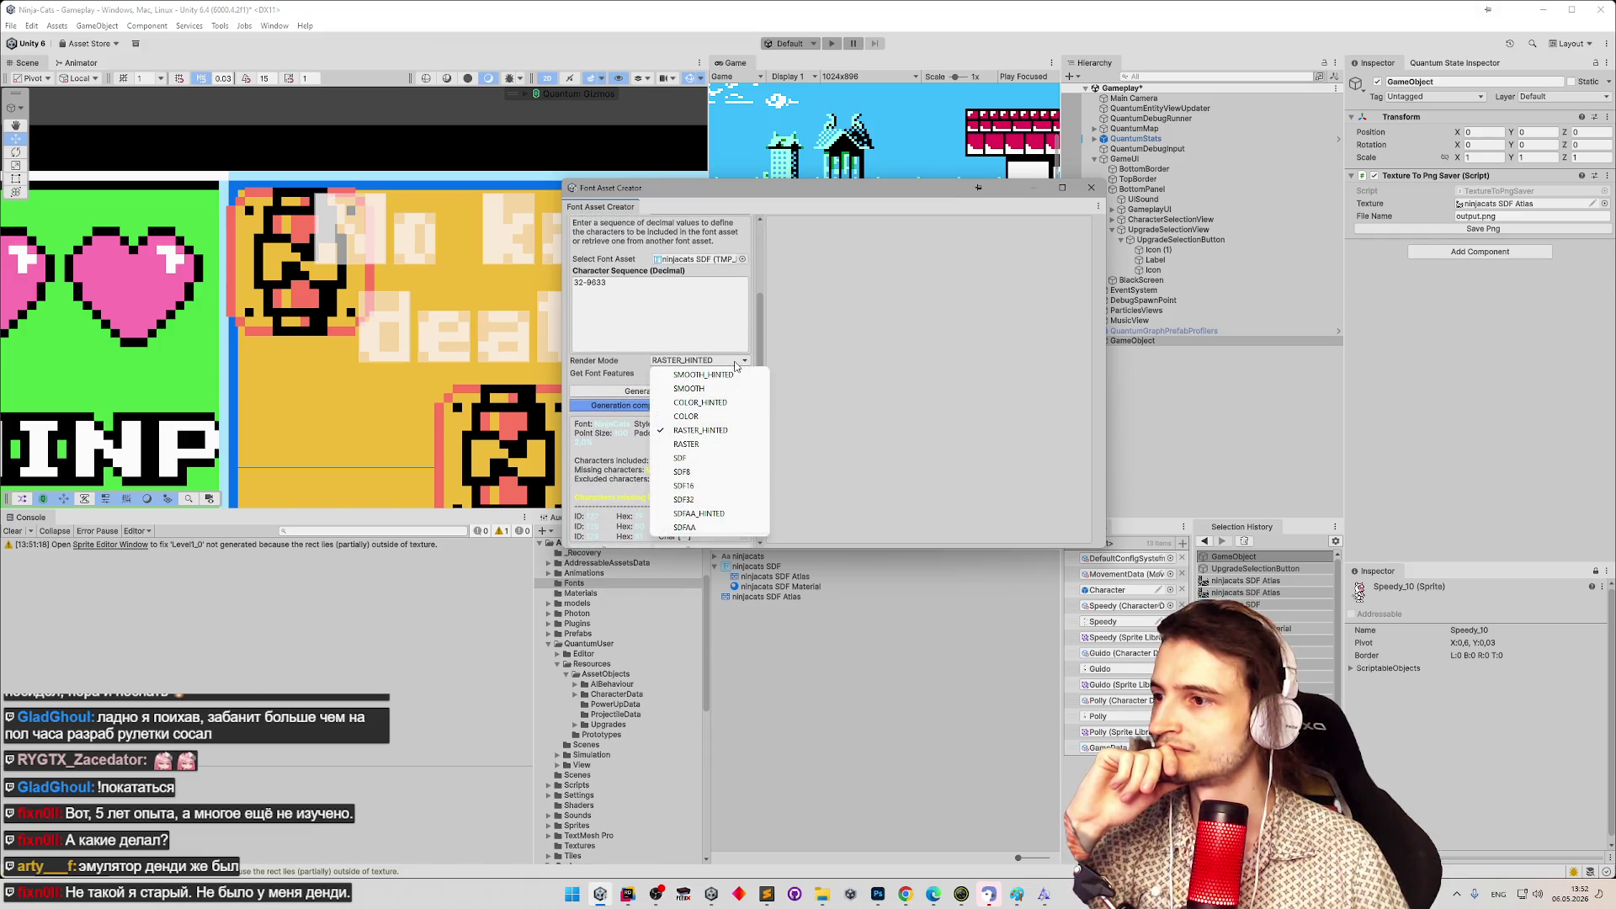
# Regenerate the ninjacats font atlas with the render mode set to RASTER.
pyautogui.click(698, 444)
pyautogui.click(682, 392)
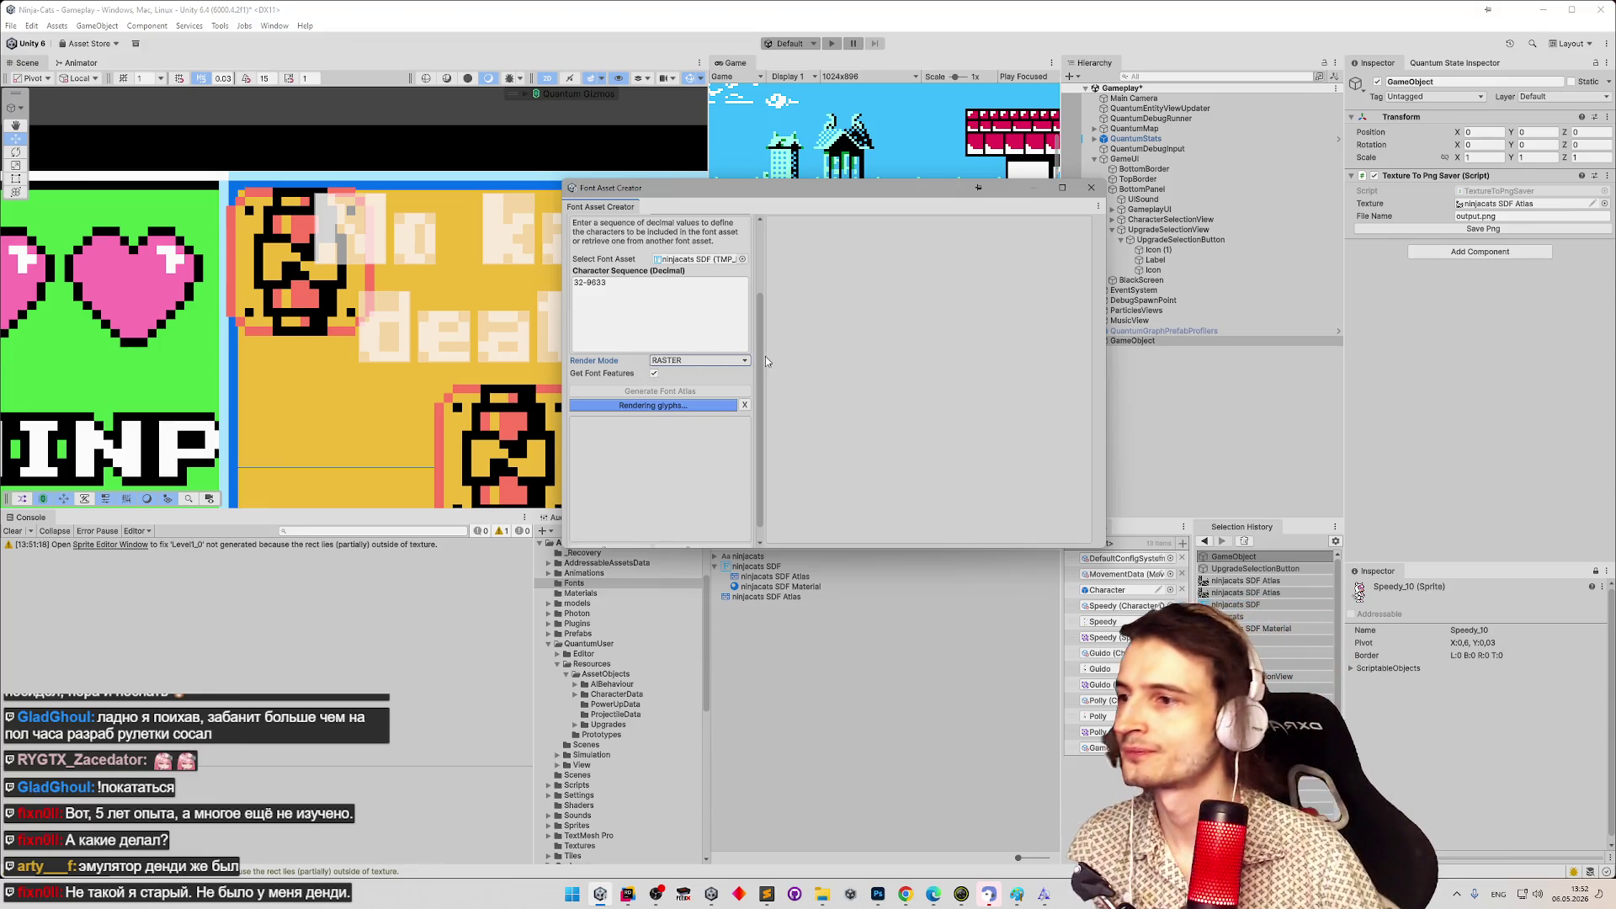
pyautogui.scroll(3, 760, 321)
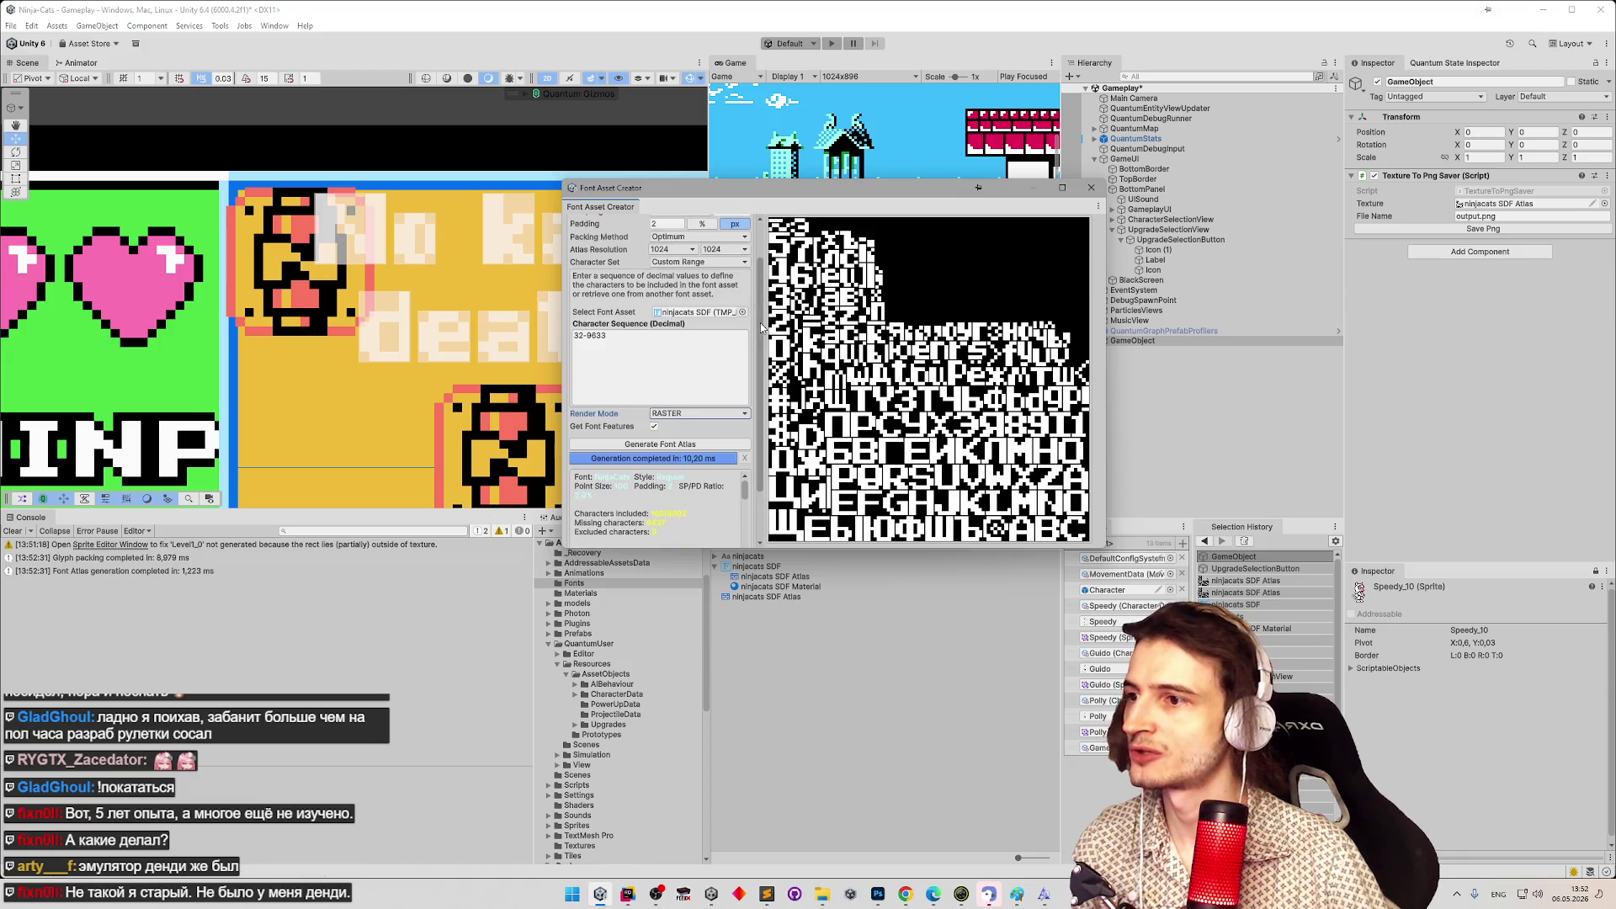
pyautogui.scroll(-3, 762, 354)
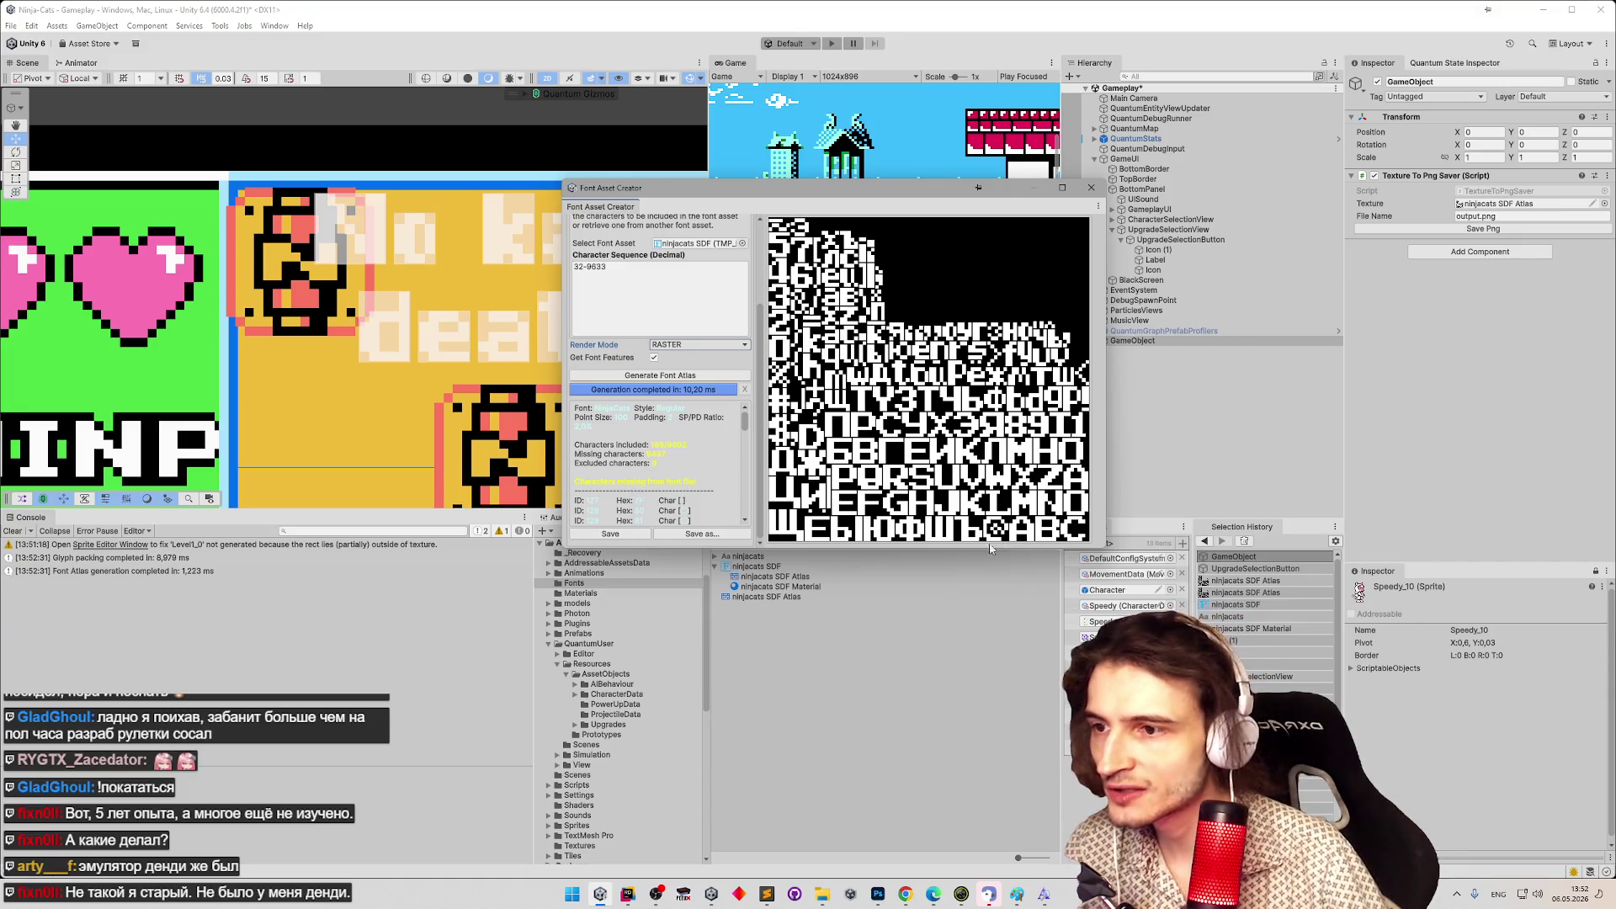
# Resize the Font Asset Creator window larger to inspect the atlas preview.
pyautogui.moveTo(1103, 547)
pyautogui.mouseDown()
pyautogui.moveTo(1373, 542)
pyautogui.moveTo(1549, 804)
pyautogui.mouseUp()
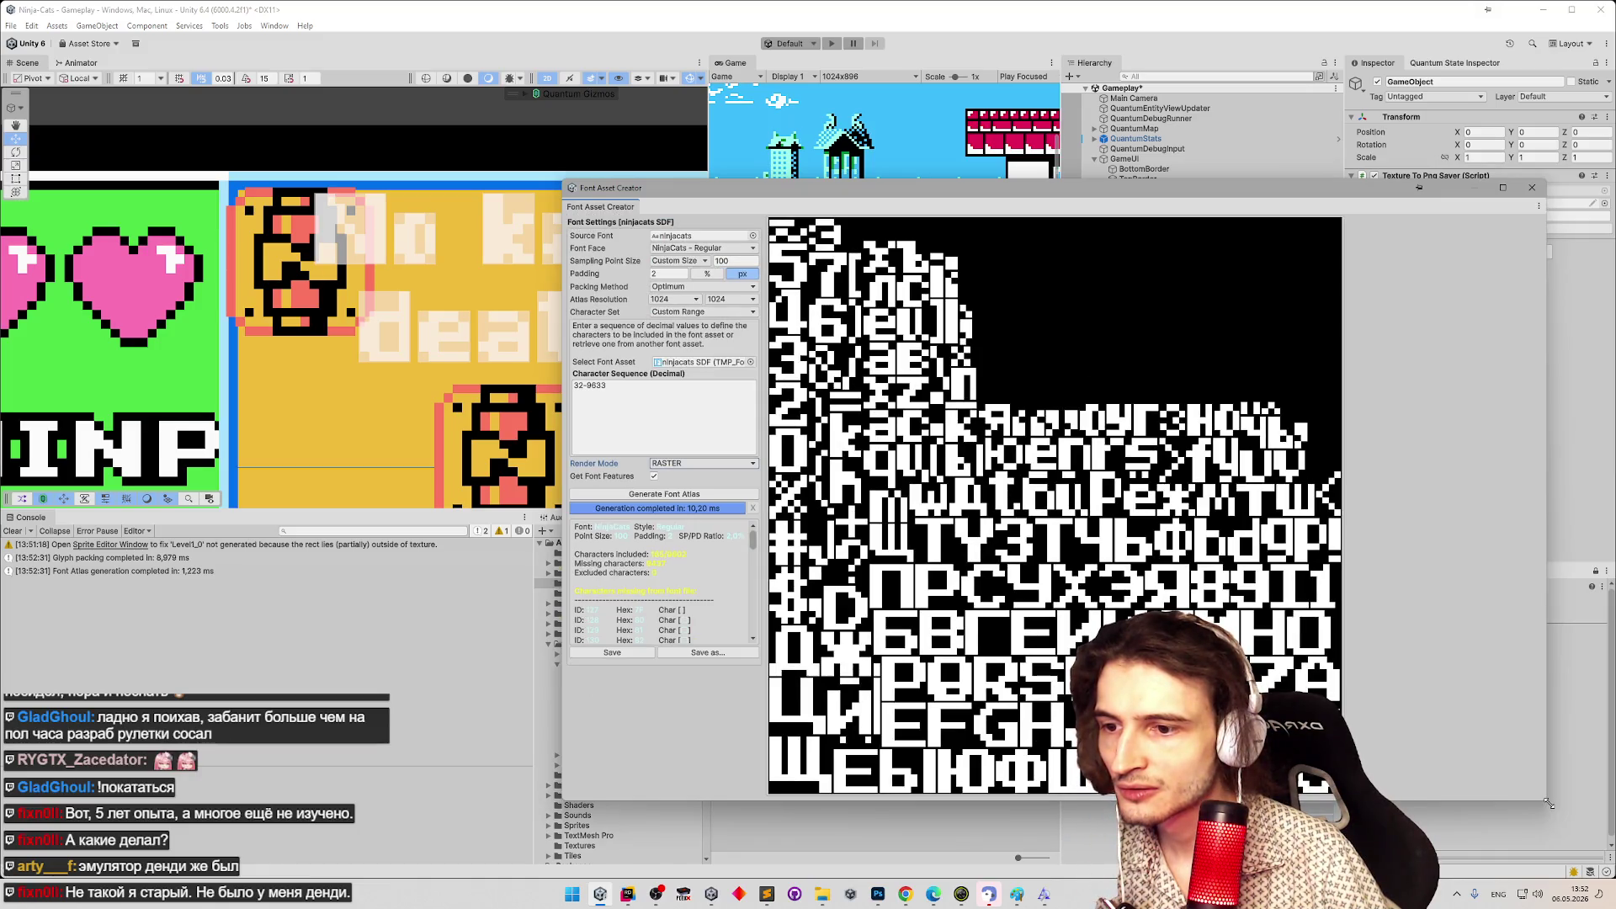
pyautogui.moveTo(1549, 804)
pyautogui.mouseDown()
pyautogui.moveTo(1270, 704)
pyautogui.moveTo(1154, 716)
pyautogui.moveTo(1274, 703)
pyautogui.moveTo(1301, 745)
pyautogui.moveTo(1153, 620)
pyautogui.moveTo(1233, 754)
pyautogui.moveTo(1191, 694)
pyautogui.mouseUp()
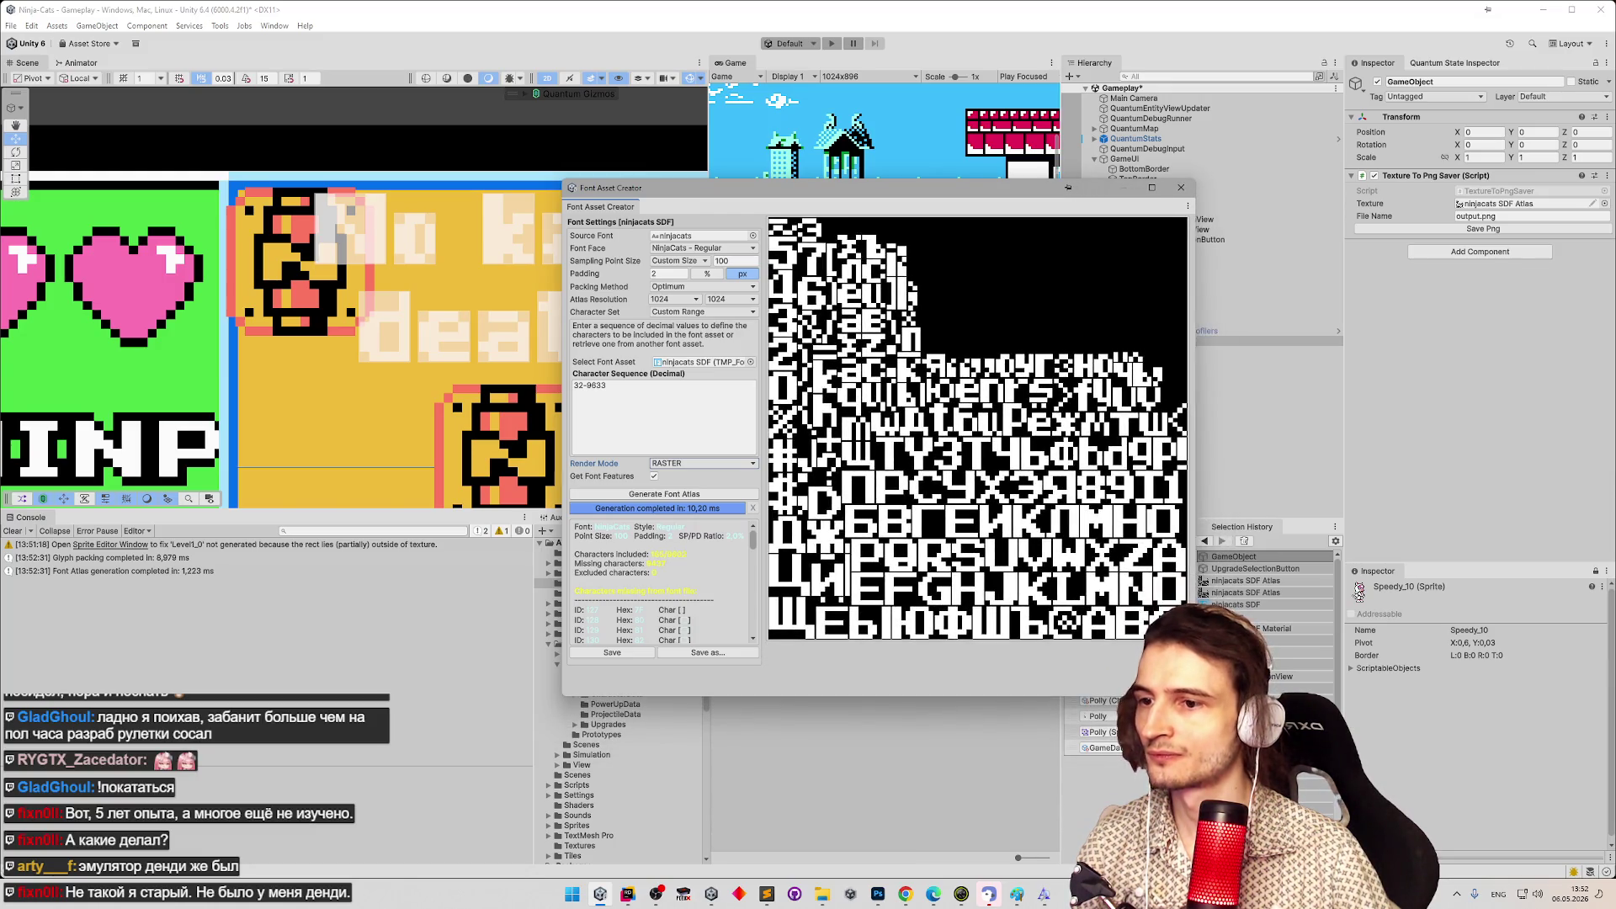
pyautogui.moveTo(1189, 695)
pyautogui.mouseDown()
pyautogui.moveTo(1212, 724)
pyautogui.moveTo(1199, 699)
pyautogui.mouseUp()
pyautogui.moveTo(754, 539)
pyautogui.mouseDown()
pyautogui.moveTo(760, 644)
pyautogui.moveTo(760, 503)
pyautogui.mouseUp()
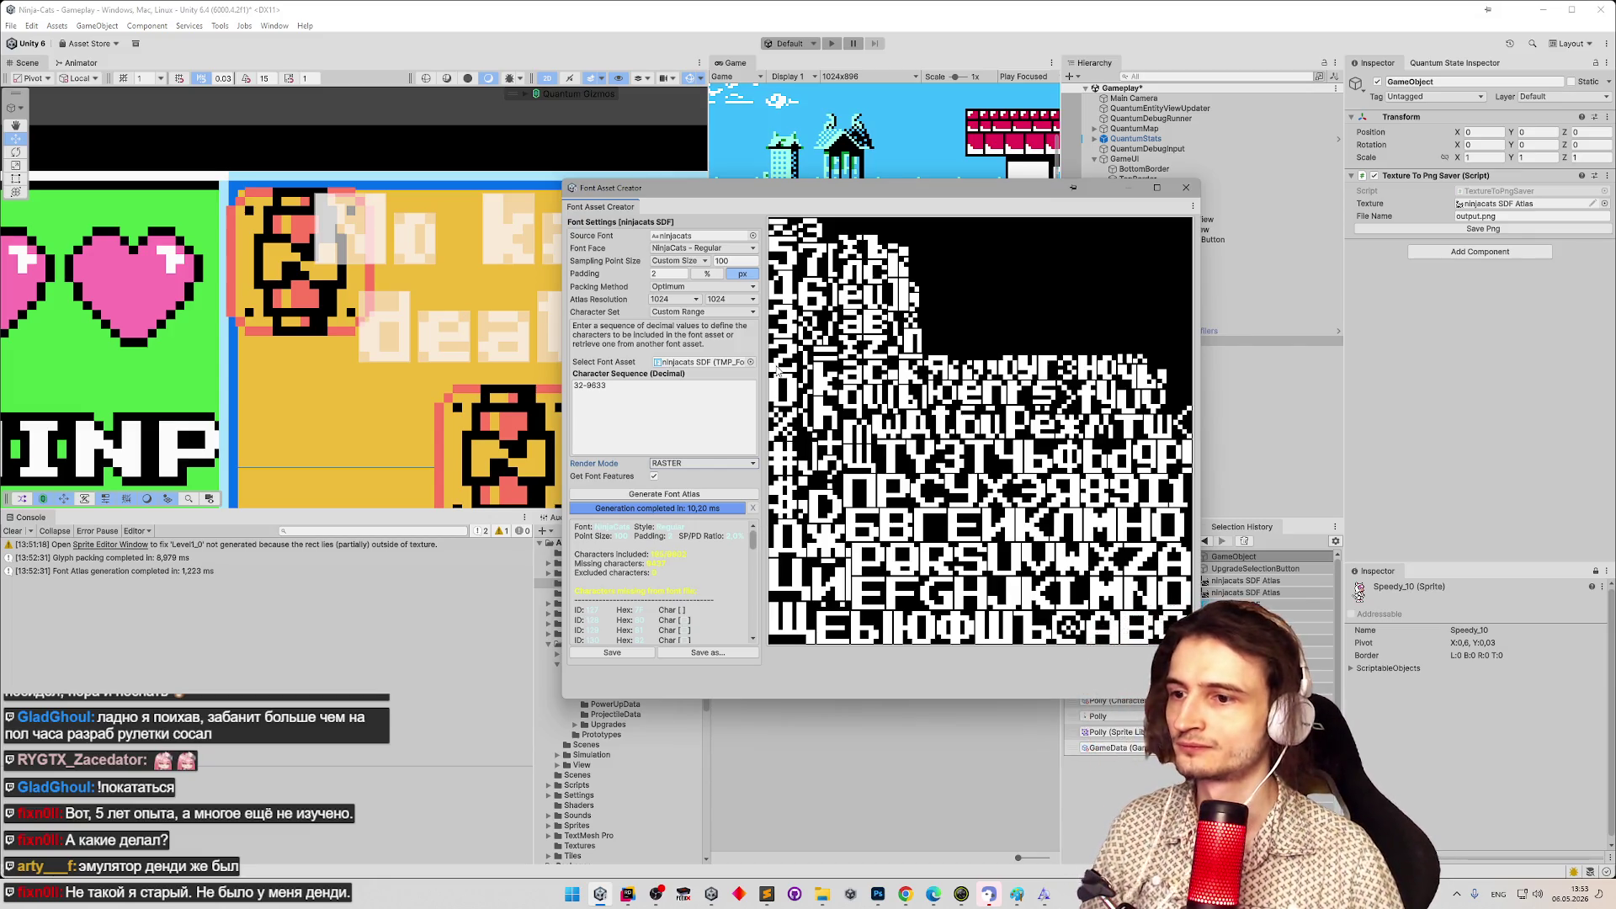
# Take a screen capture of the settings area and enter sampling point size 125.
pyautogui.press('super+shift+s')
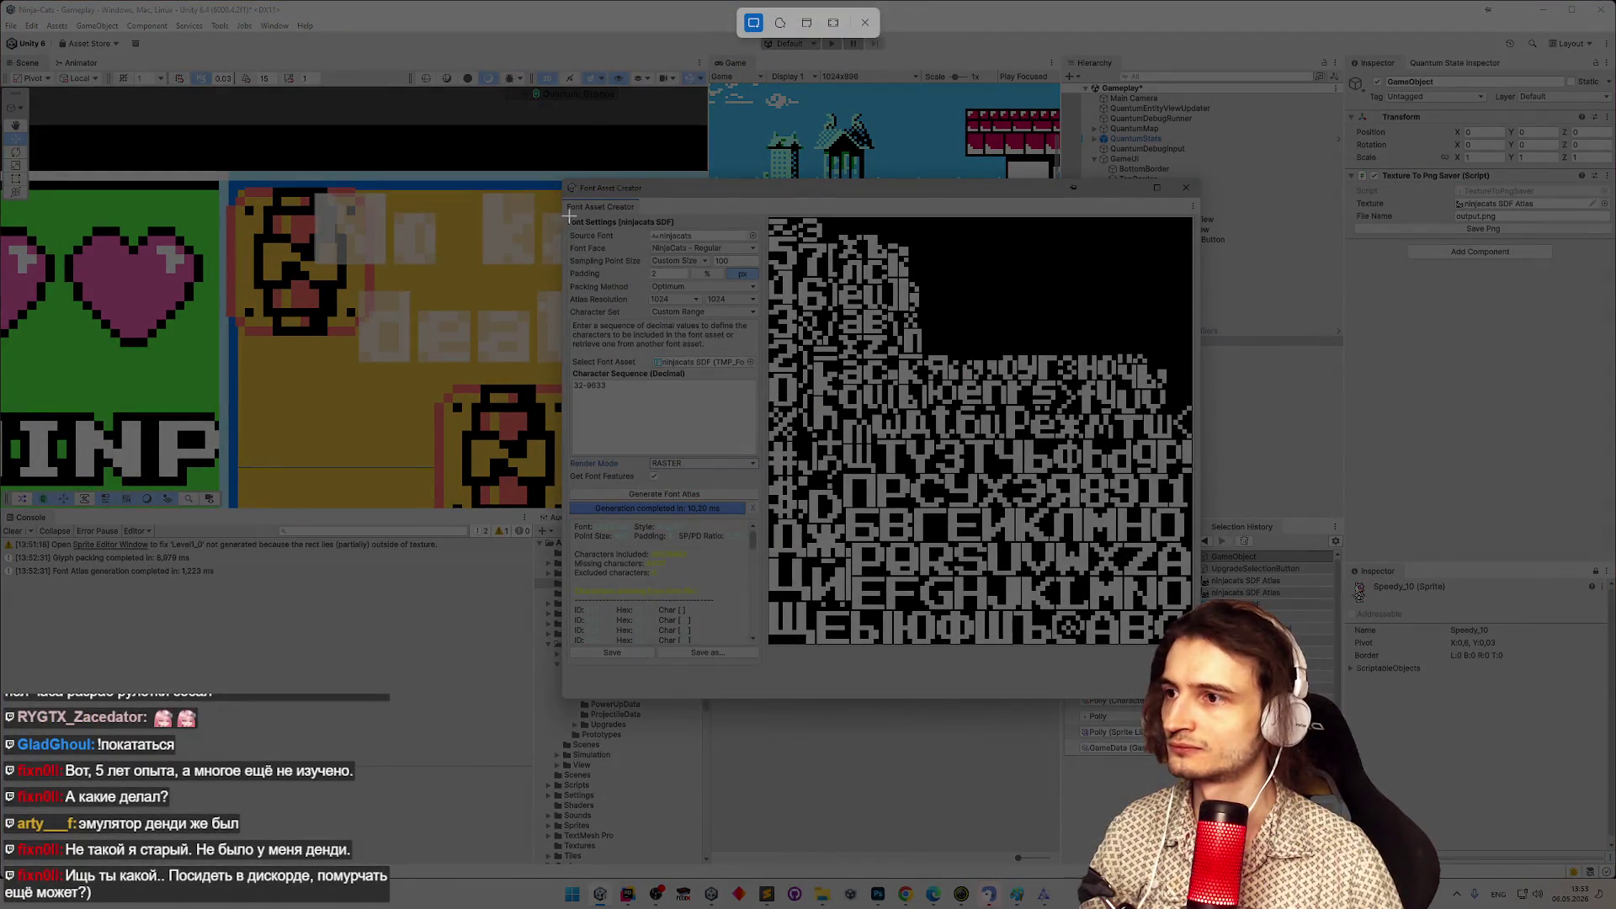
pyautogui.moveTo(569, 216); pyautogui.dragTo(806, 408)
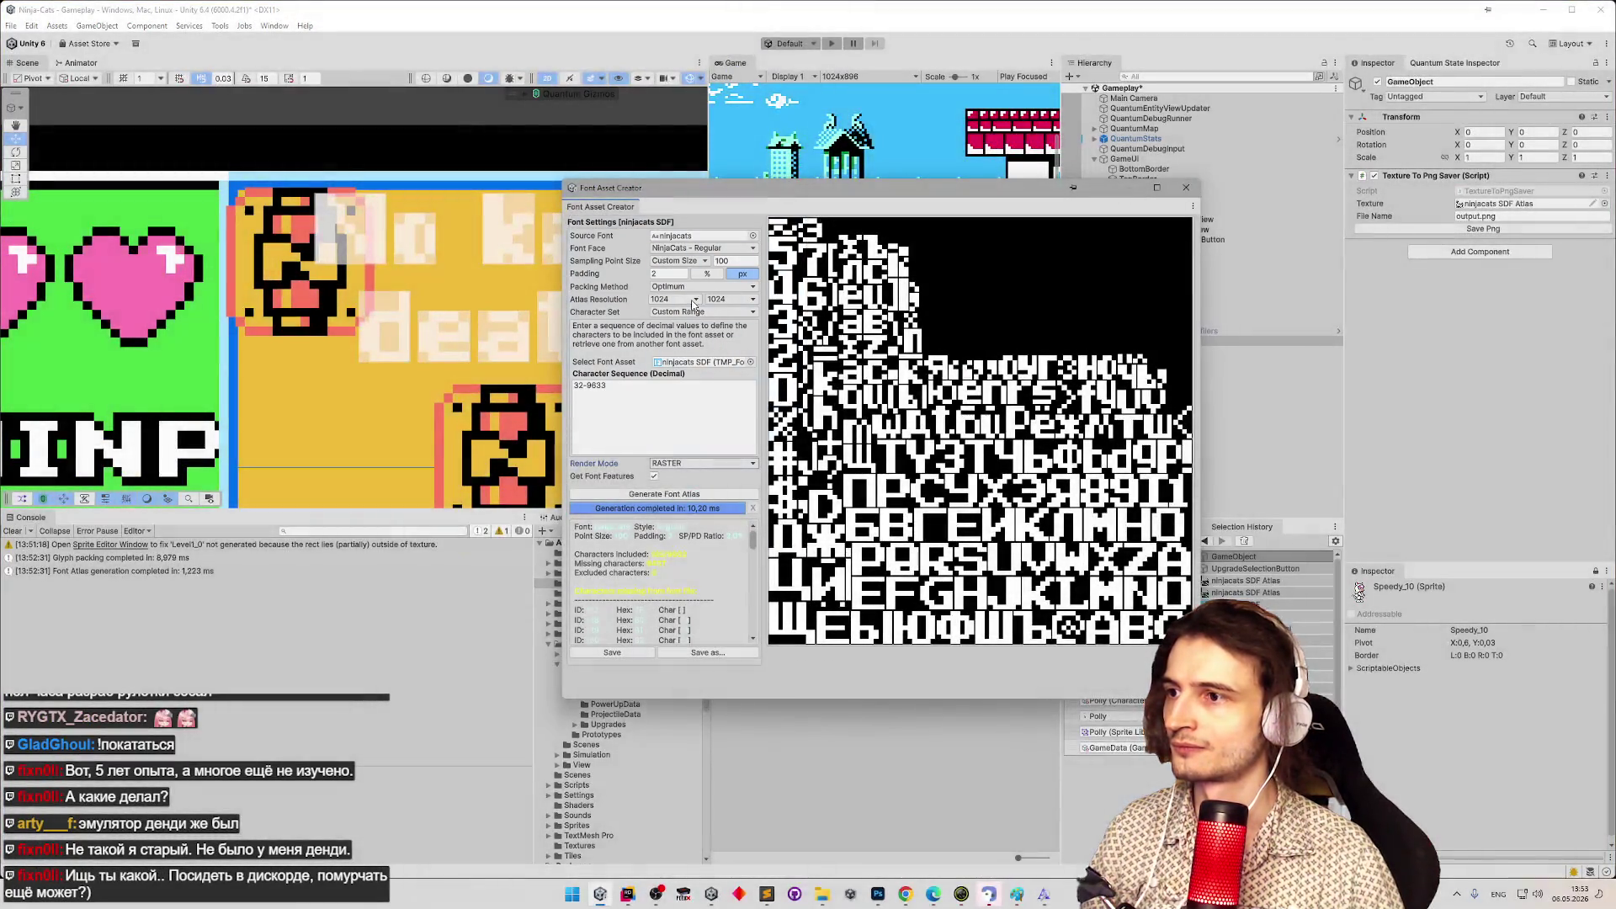
pyautogui.click(724, 263)
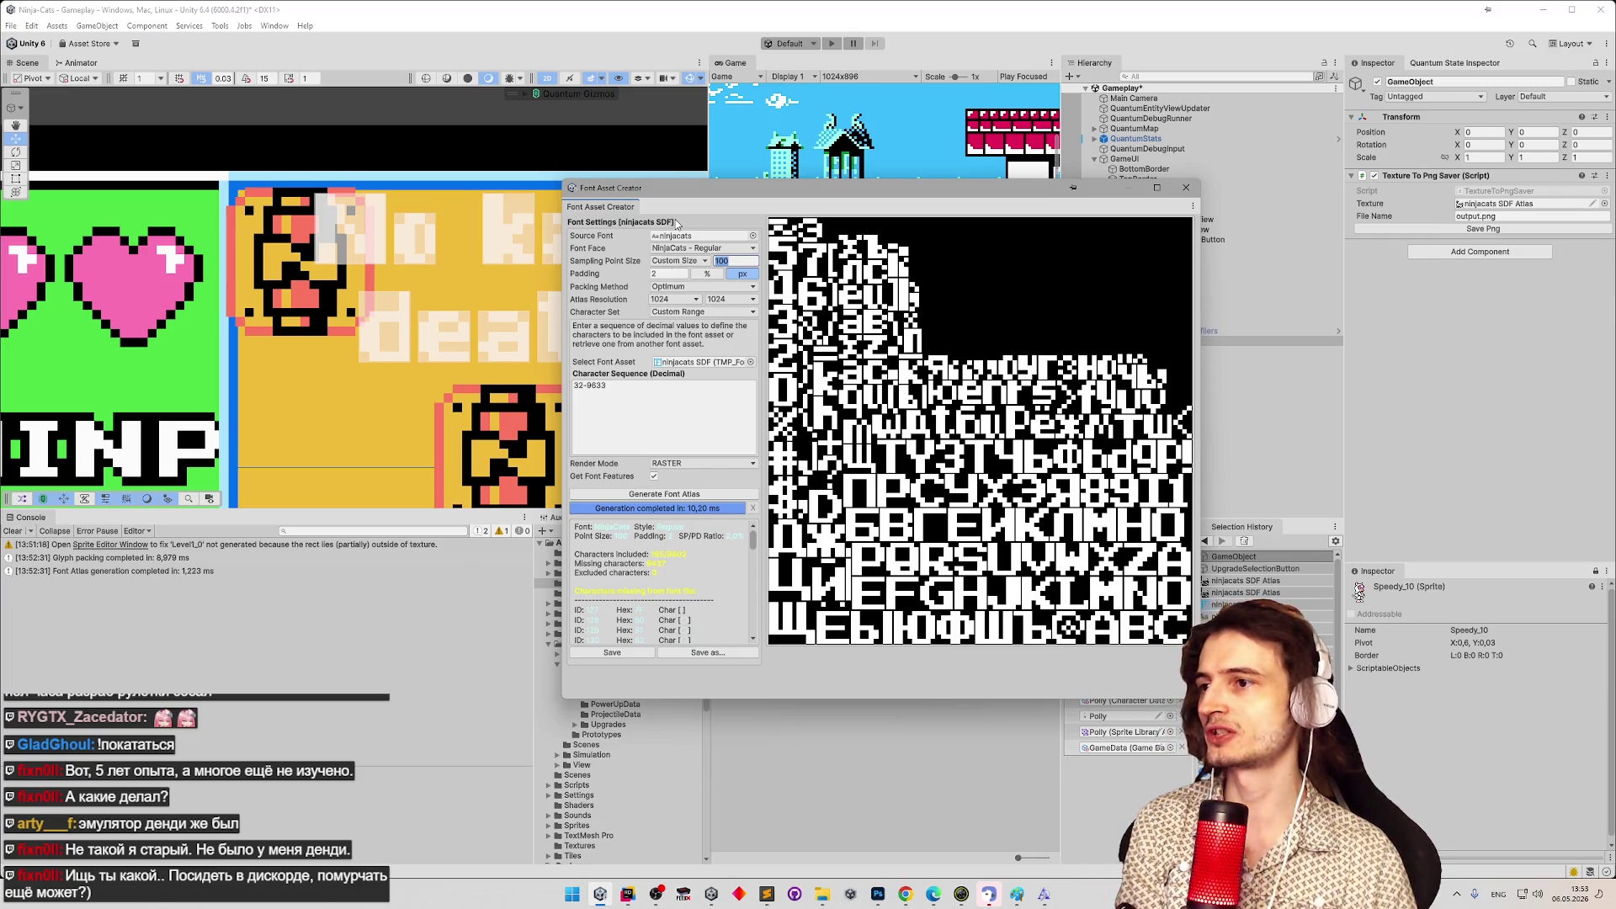
pyautogui.write('125')
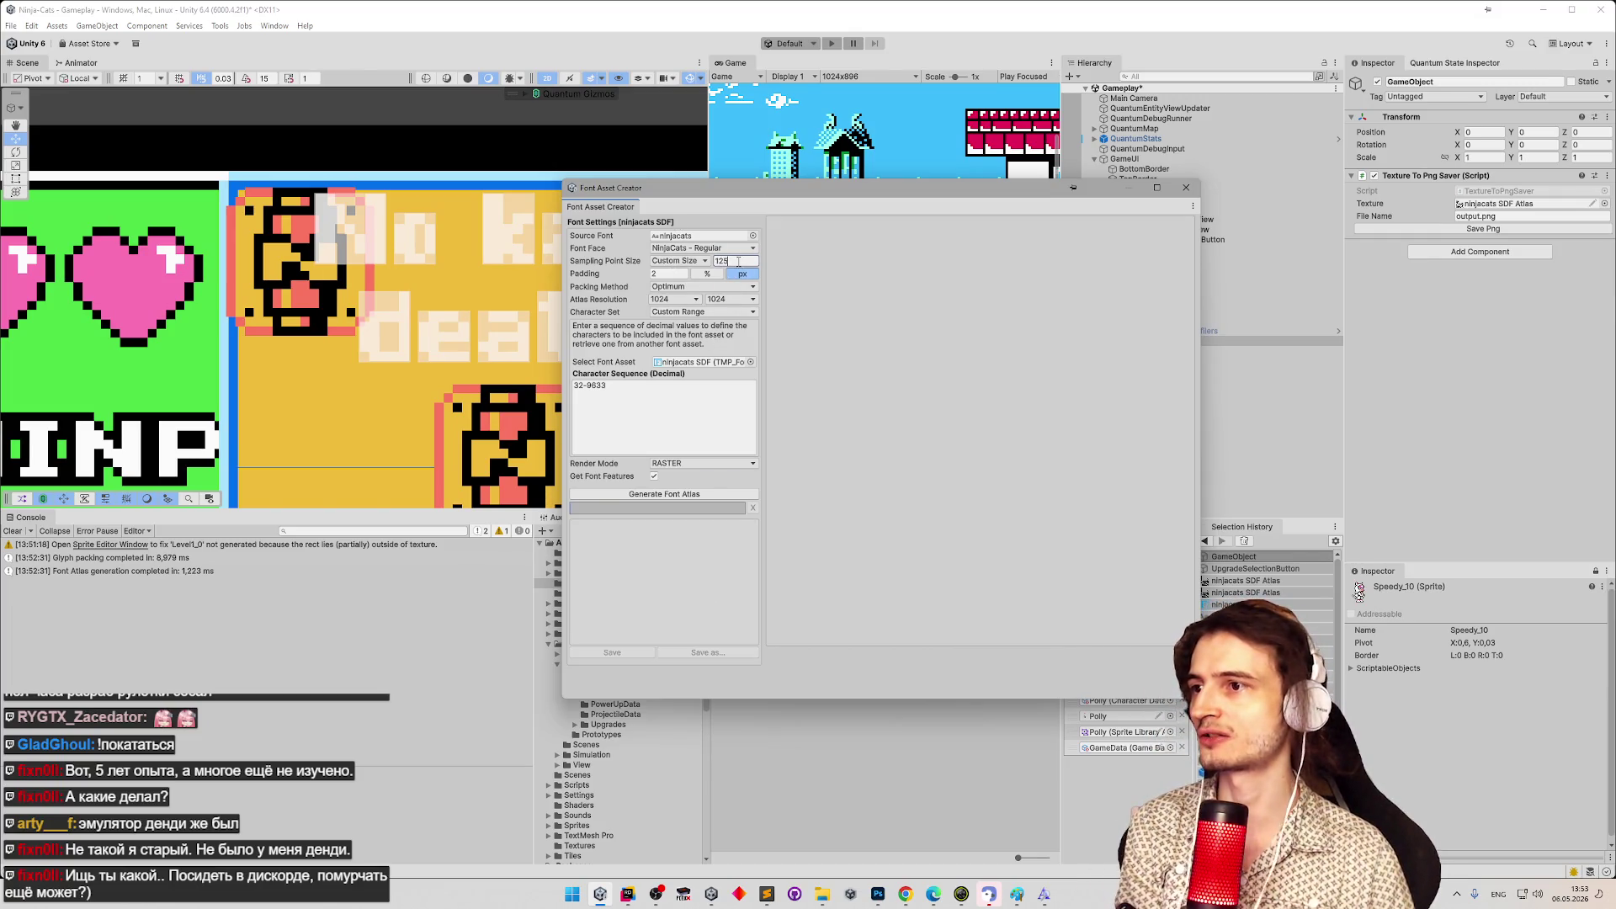
pyautogui.write('12')
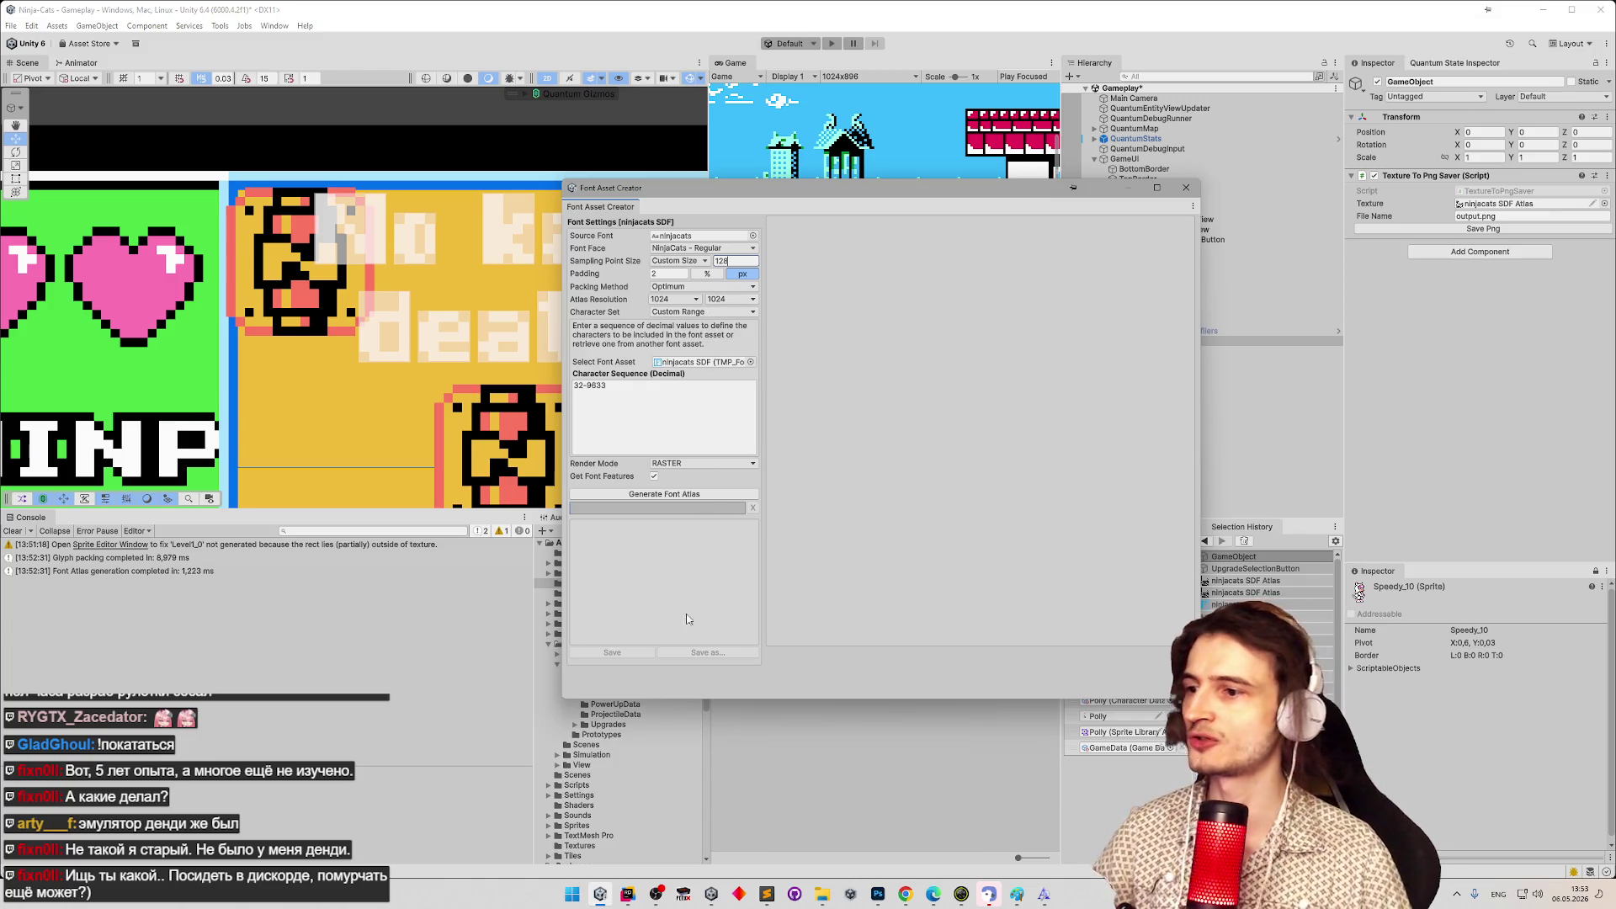
# Regenerate and save the ninjacats font atlas, then close the Font Asset Creator.
pyautogui.click(699, 494)
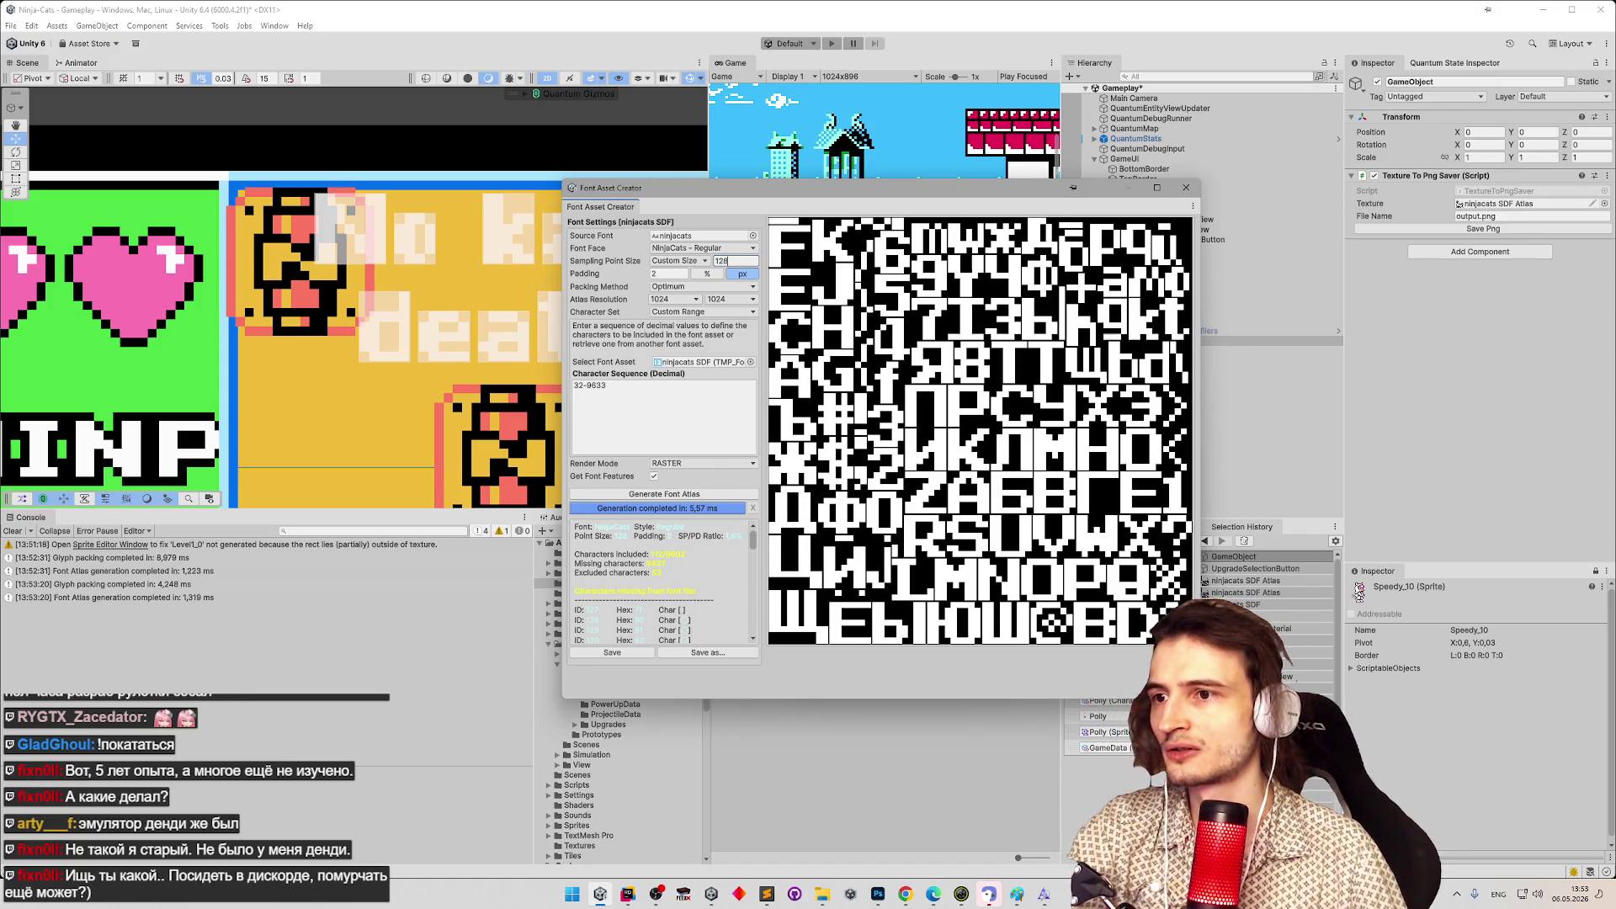
pyautogui.click(624, 653)
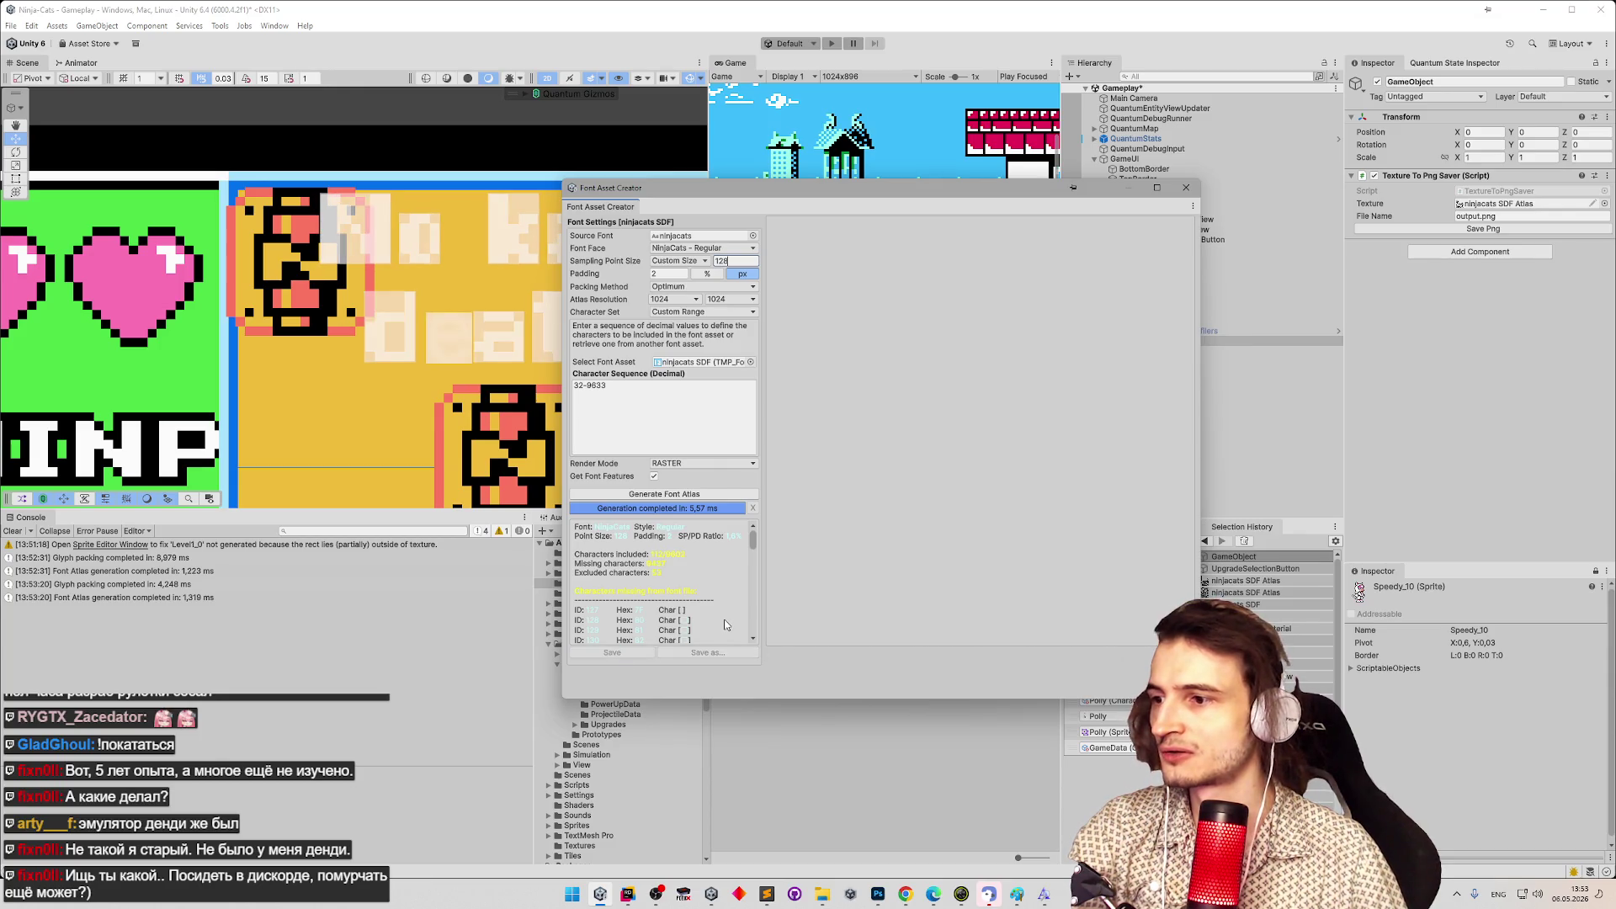
pyautogui.click(1186, 188)
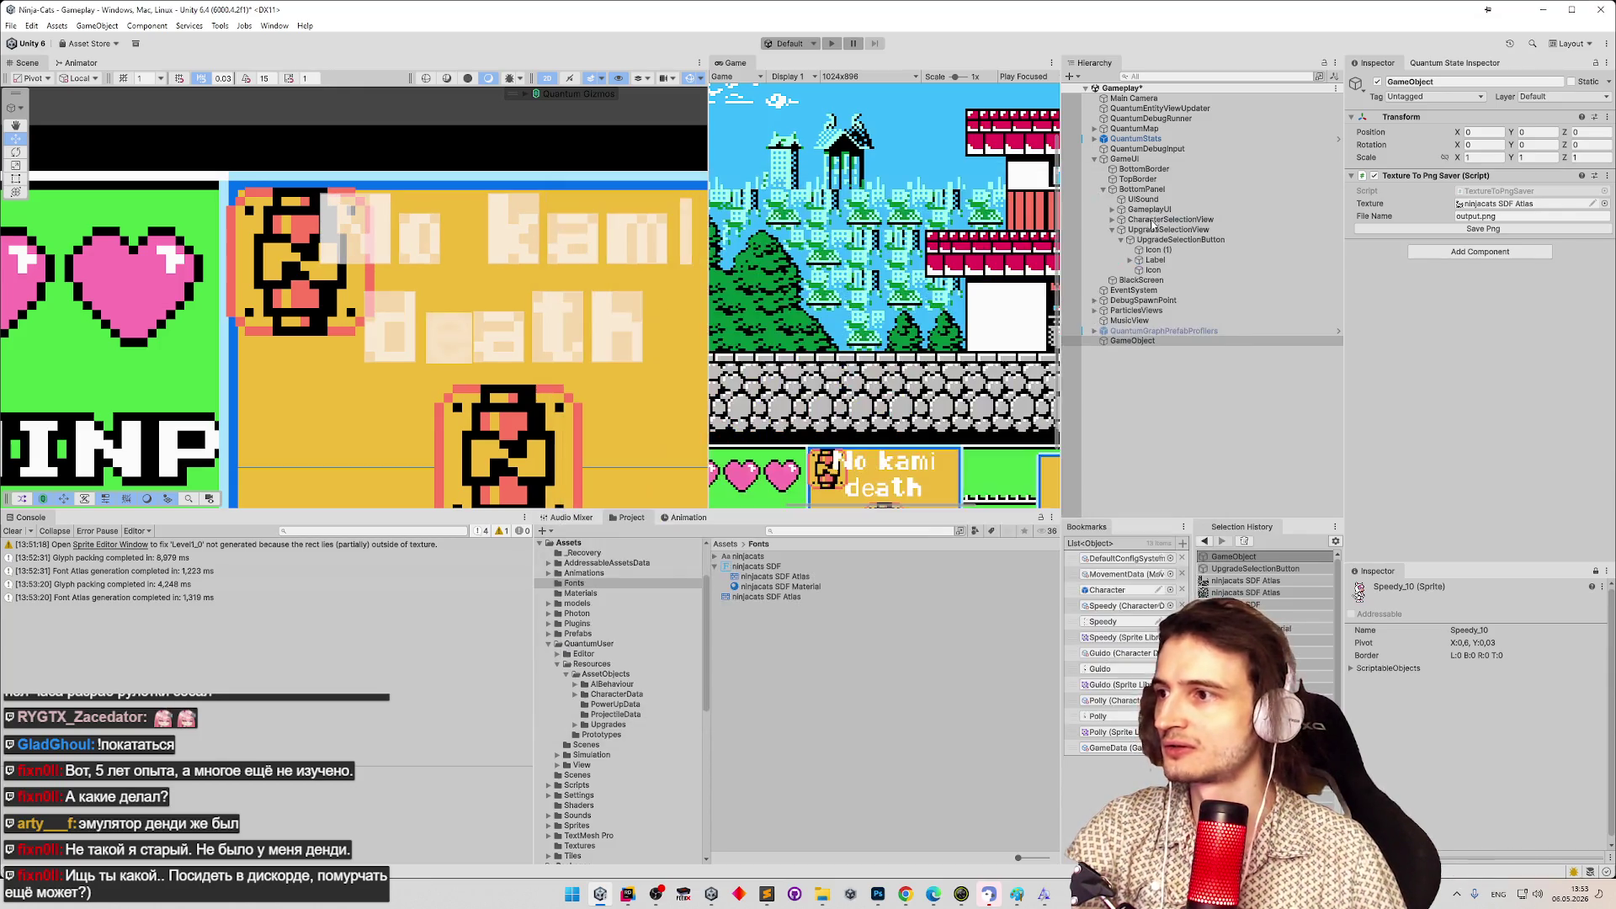
# Extract the ninjacats SDF Atlas into a separate texture asset and clear the console.
pyautogui.click(812, 597)
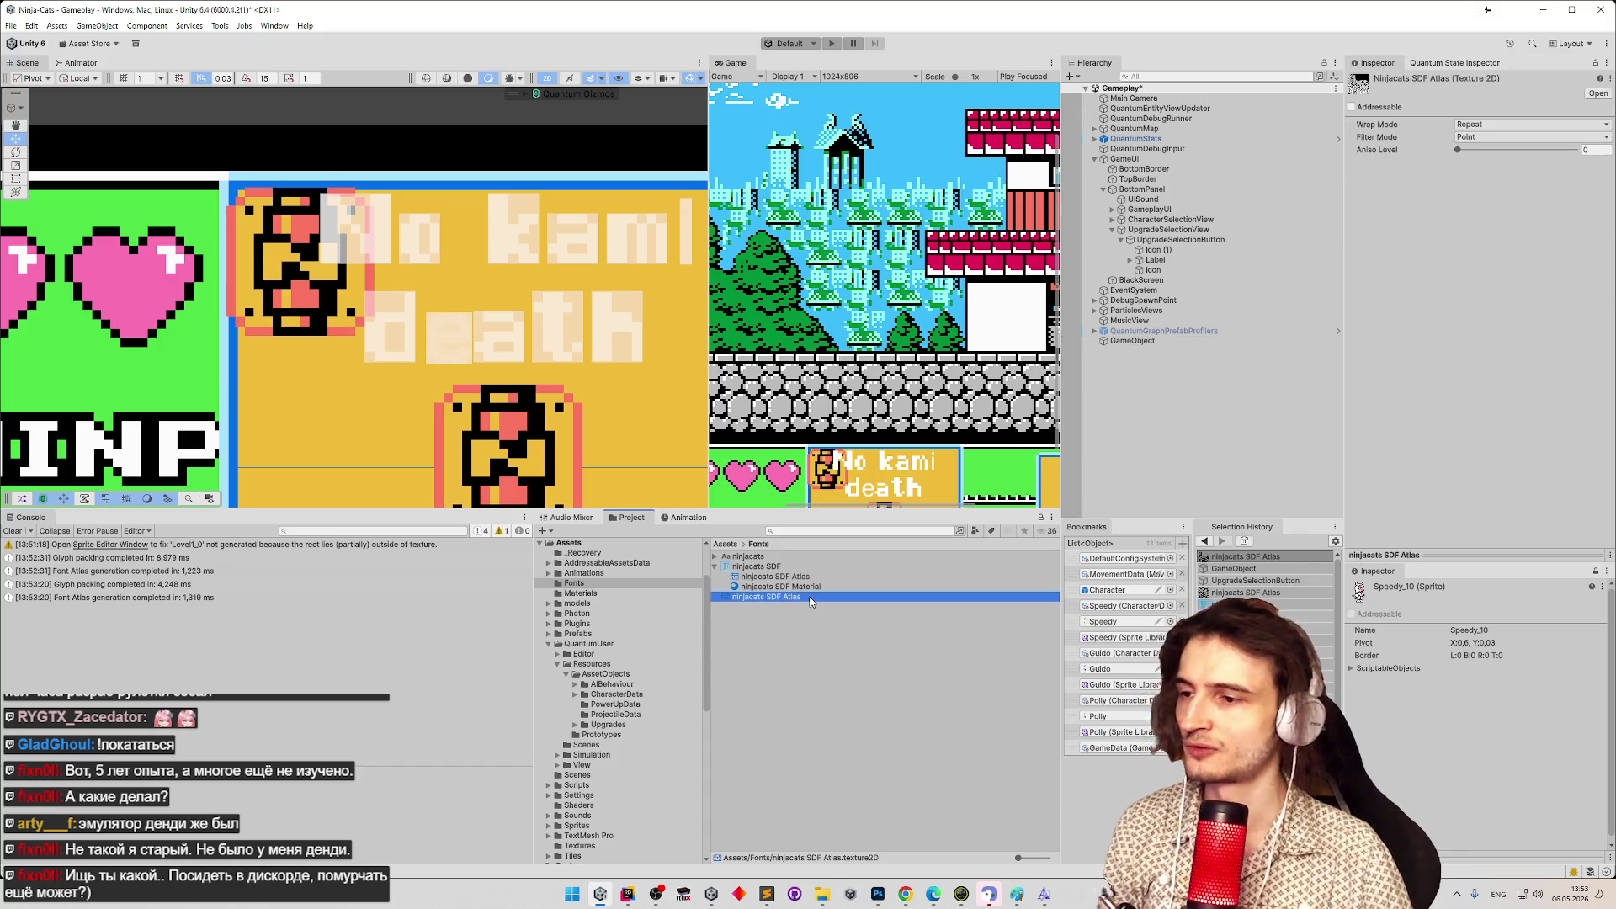
pyautogui.click(810, 577)
pyautogui.hotkey('ctrl', 'd')
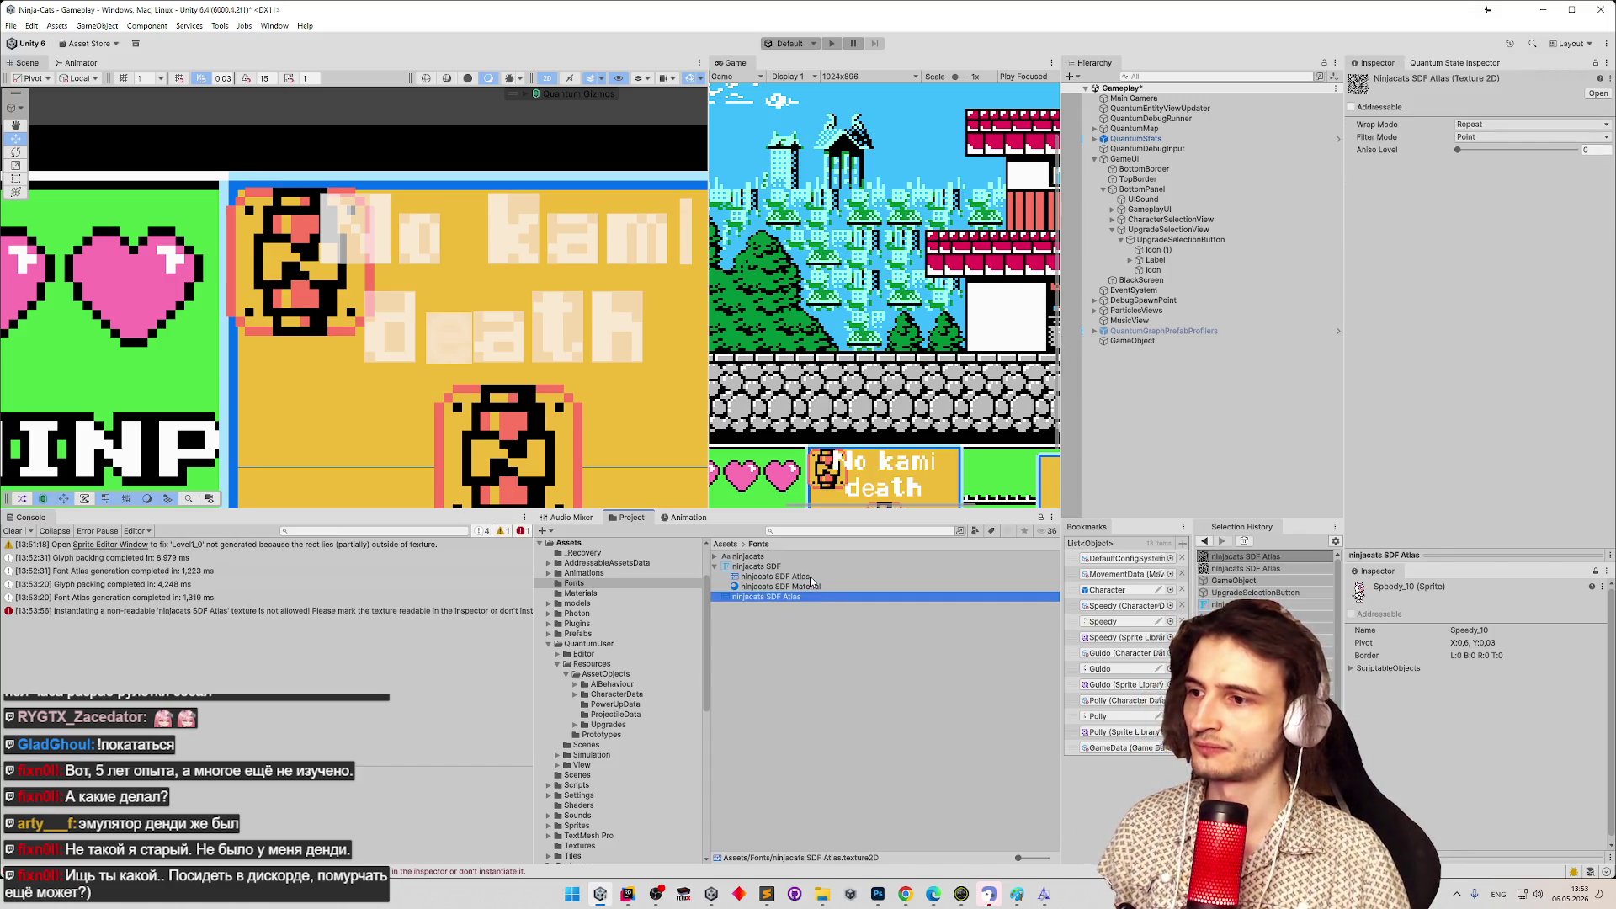
pyautogui.click(12, 531)
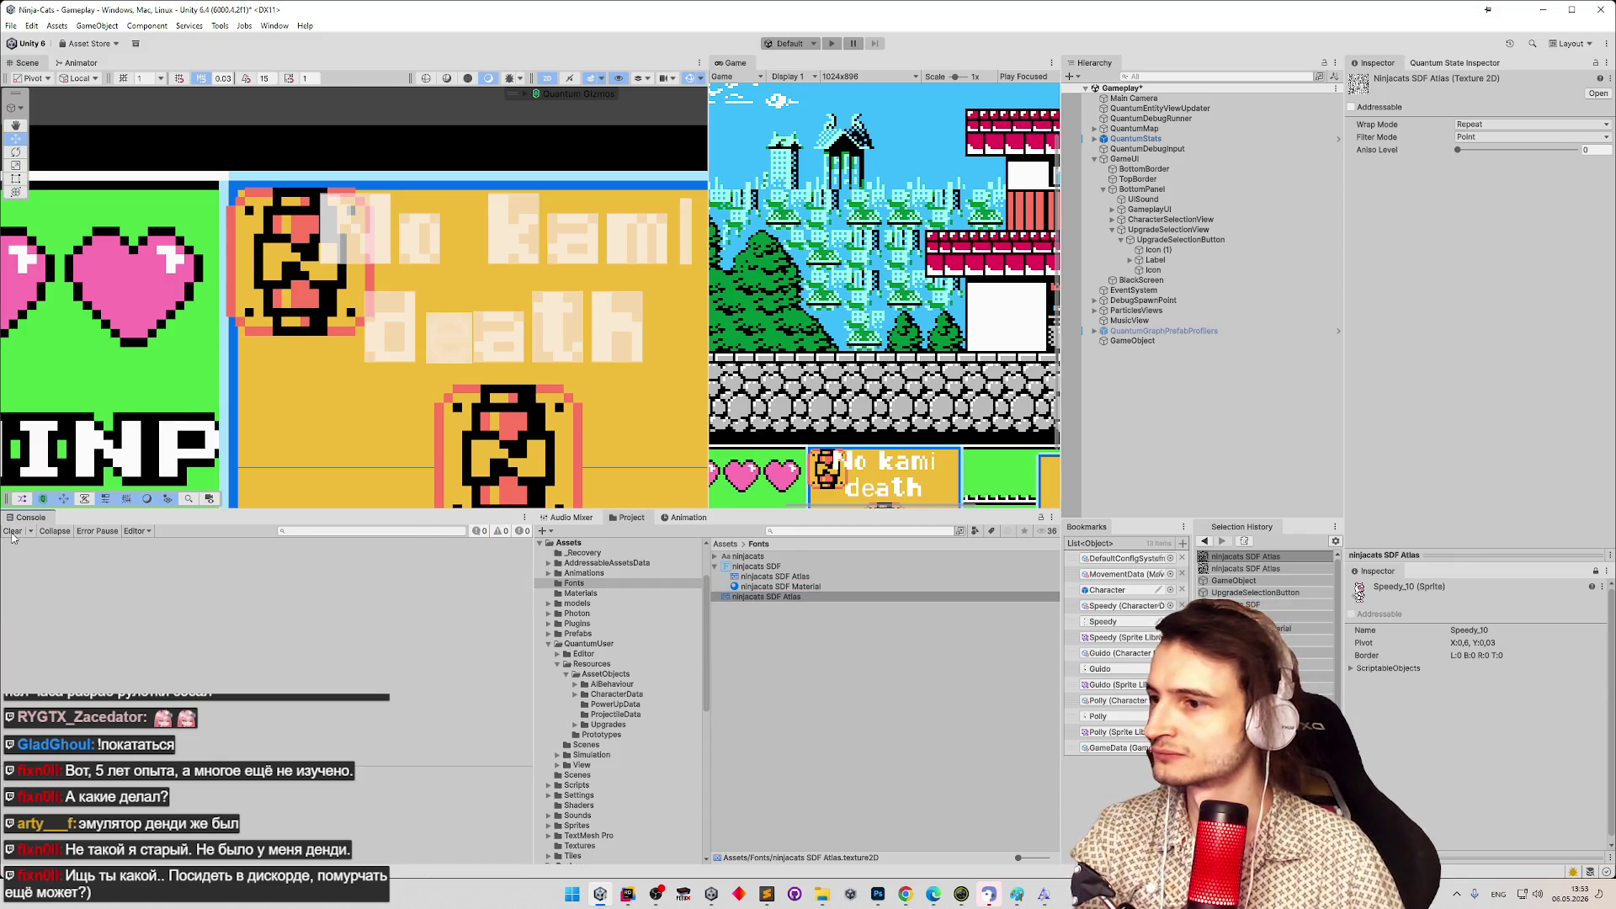
# Select the extracted atlas texture and toggle the Inspector to Debug and back to Normal.
pyautogui.click(763, 596)
pyautogui.press('Escape')
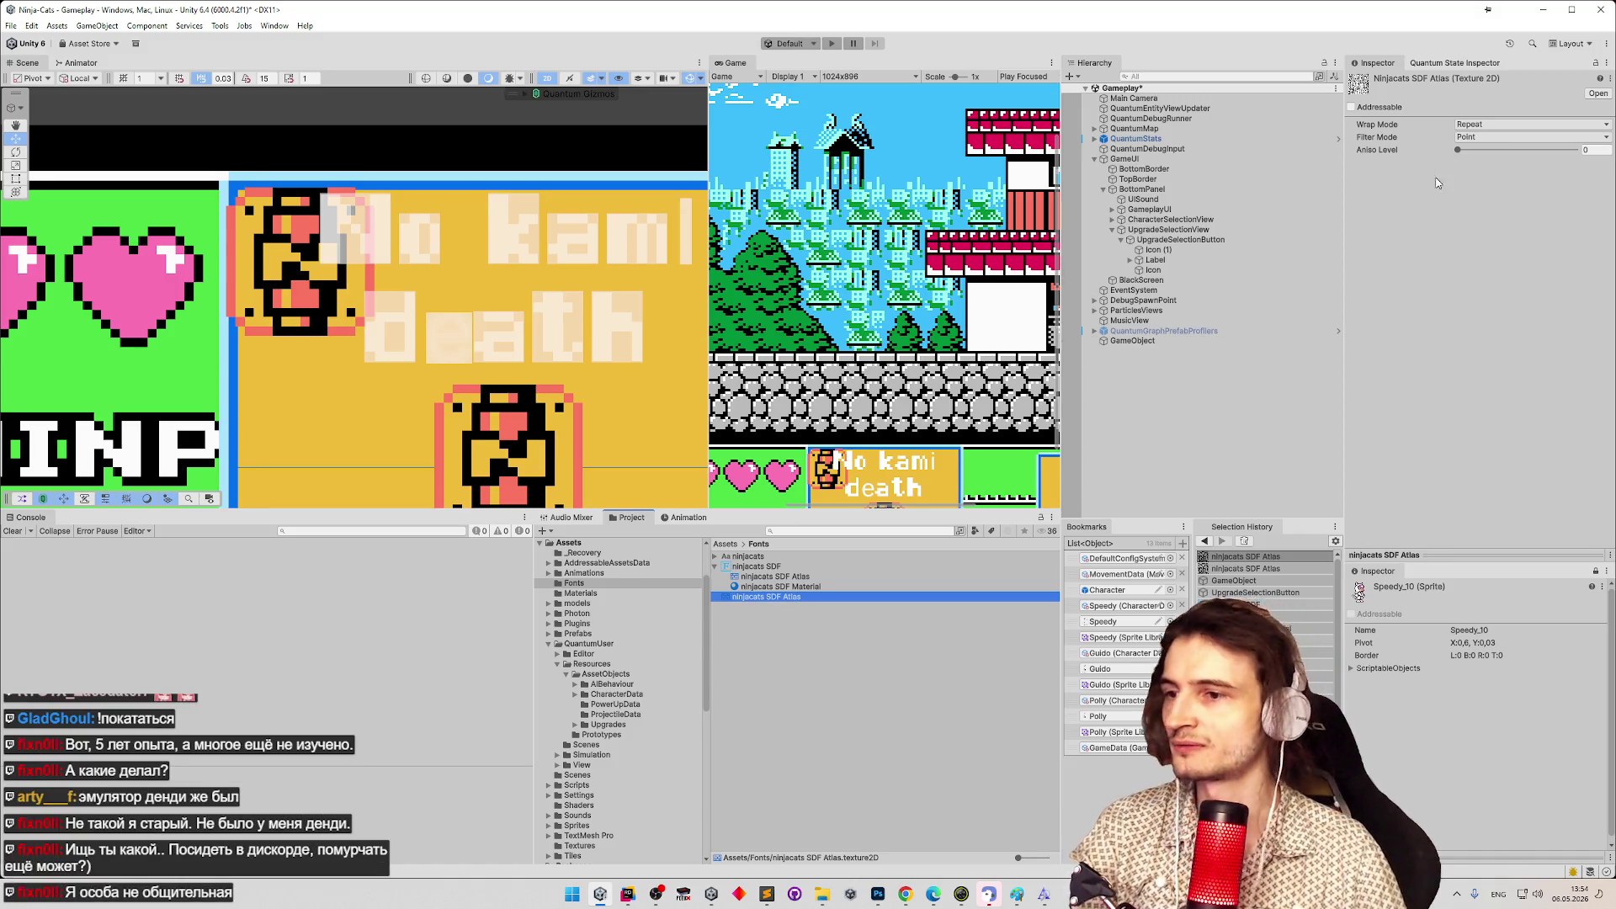
pyautogui.click(1606, 62)
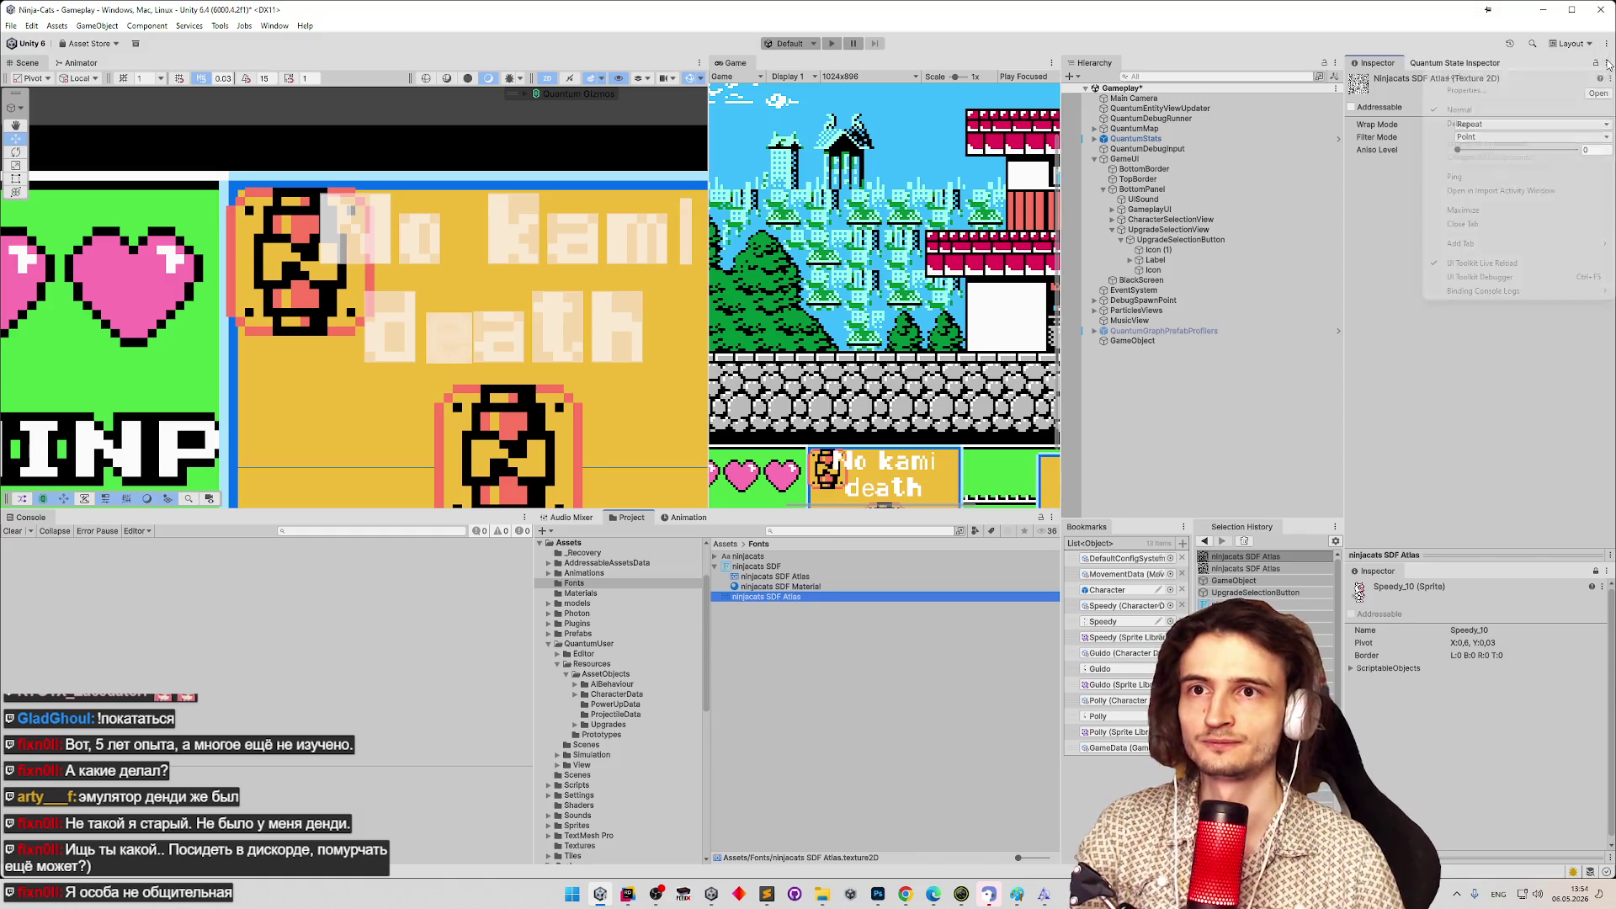
pyautogui.click(1545, 124)
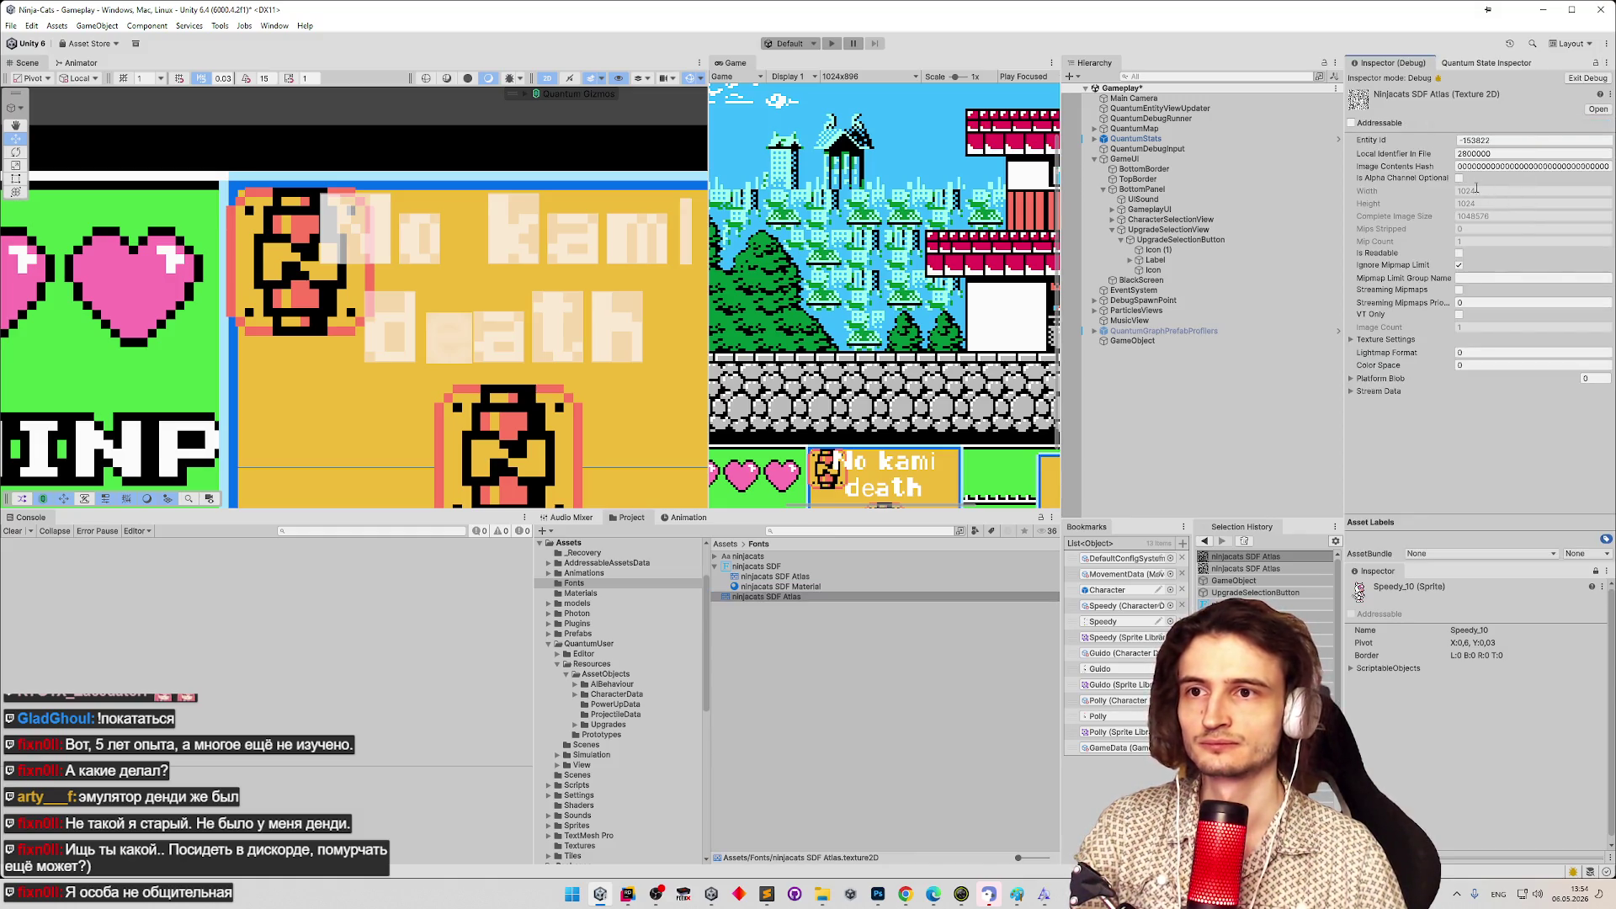
pyautogui.click(1589, 77)
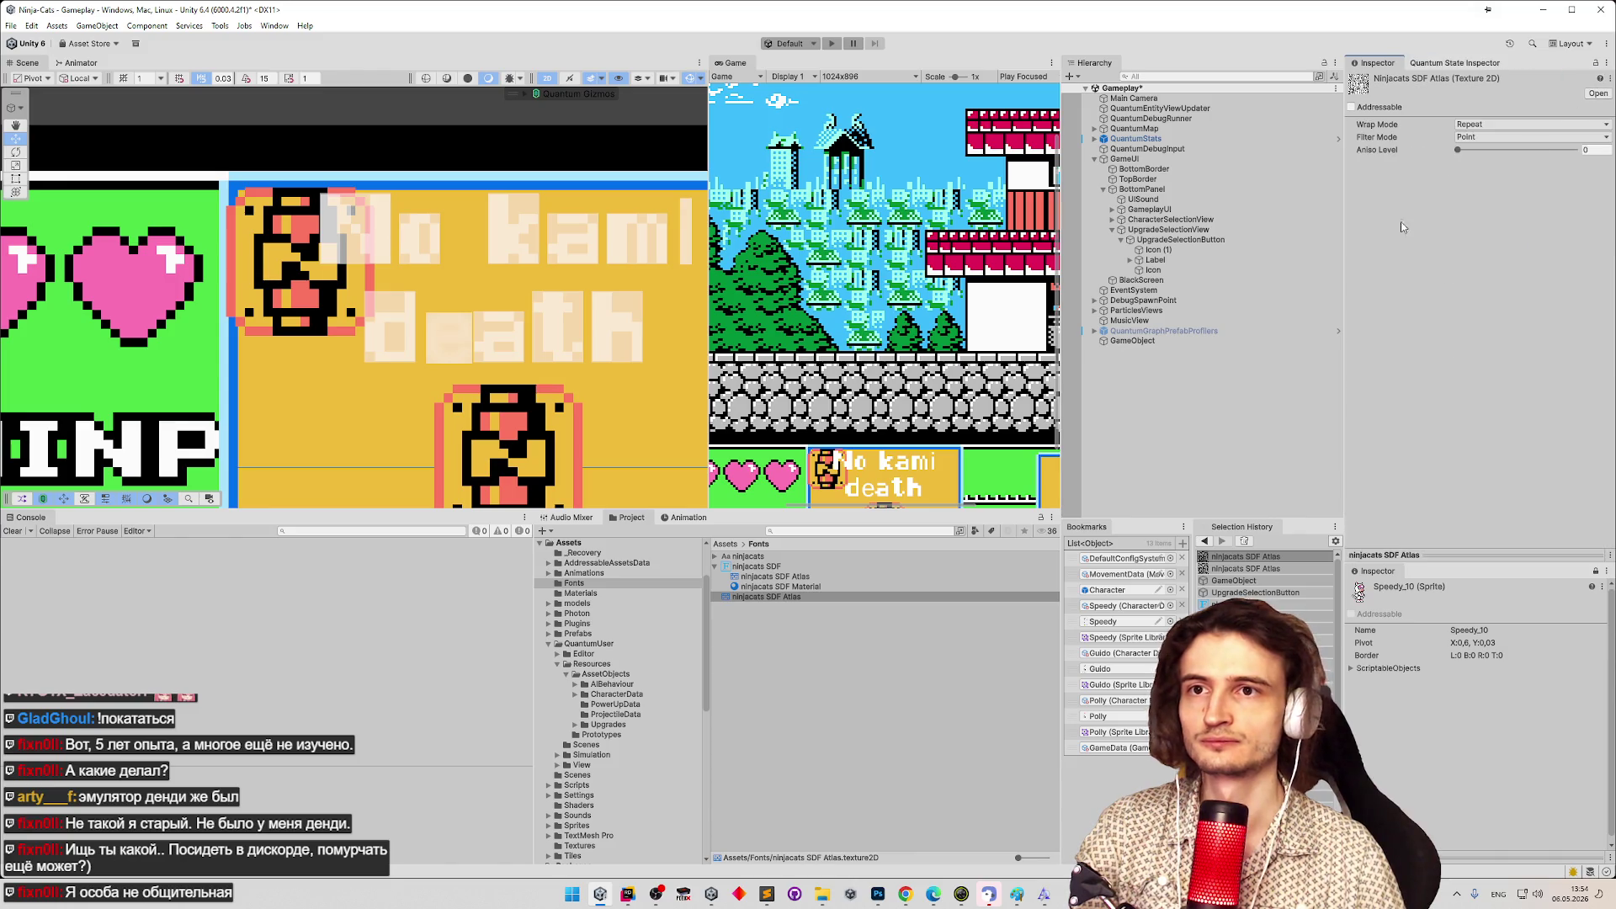
# Assign the ninjacats SDF Atlas to the GameObject's Texture To Png Saver and save output.png.
pyautogui.click(1132, 340)
pyautogui.moveTo(762, 596)
pyautogui.mouseDown()
pyautogui.moveTo(1465, 248)
pyautogui.moveTo(1507, 204)
pyautogui.mouseUp()
pyautogui.click(1484, 230)
# Open output.png from the Assets folder in Photoshop and accept reloading the file.
pyautogui.click(825, 894)
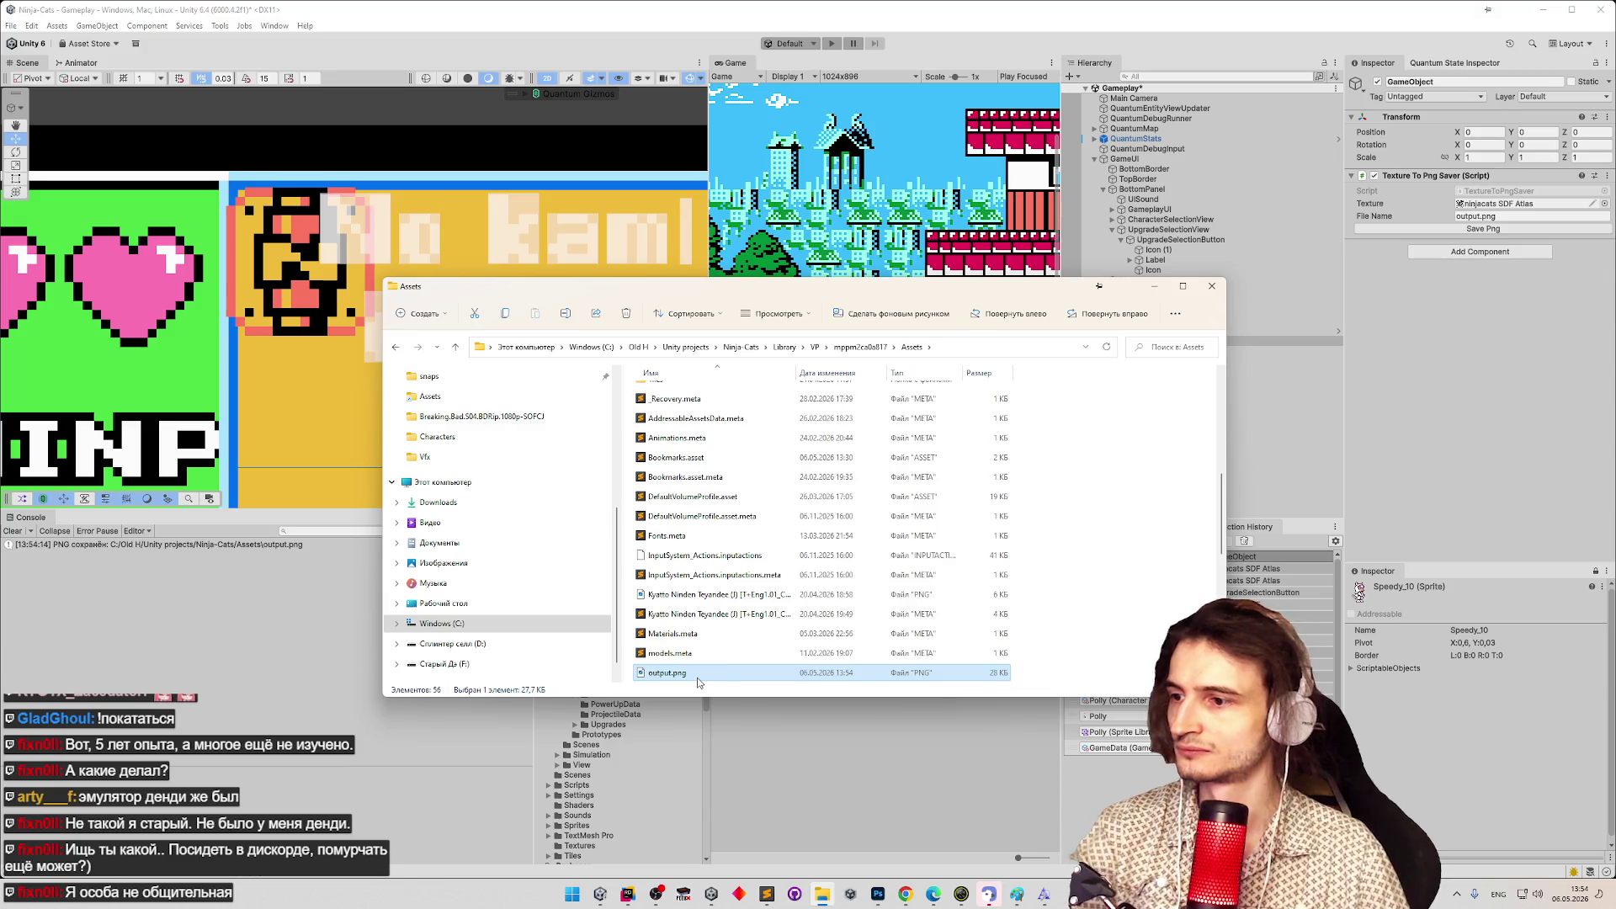
pyautogui.rightClick(700, 674)
pyautogui.moveTo(926, 412)
pyautogui.click(1044, 417)
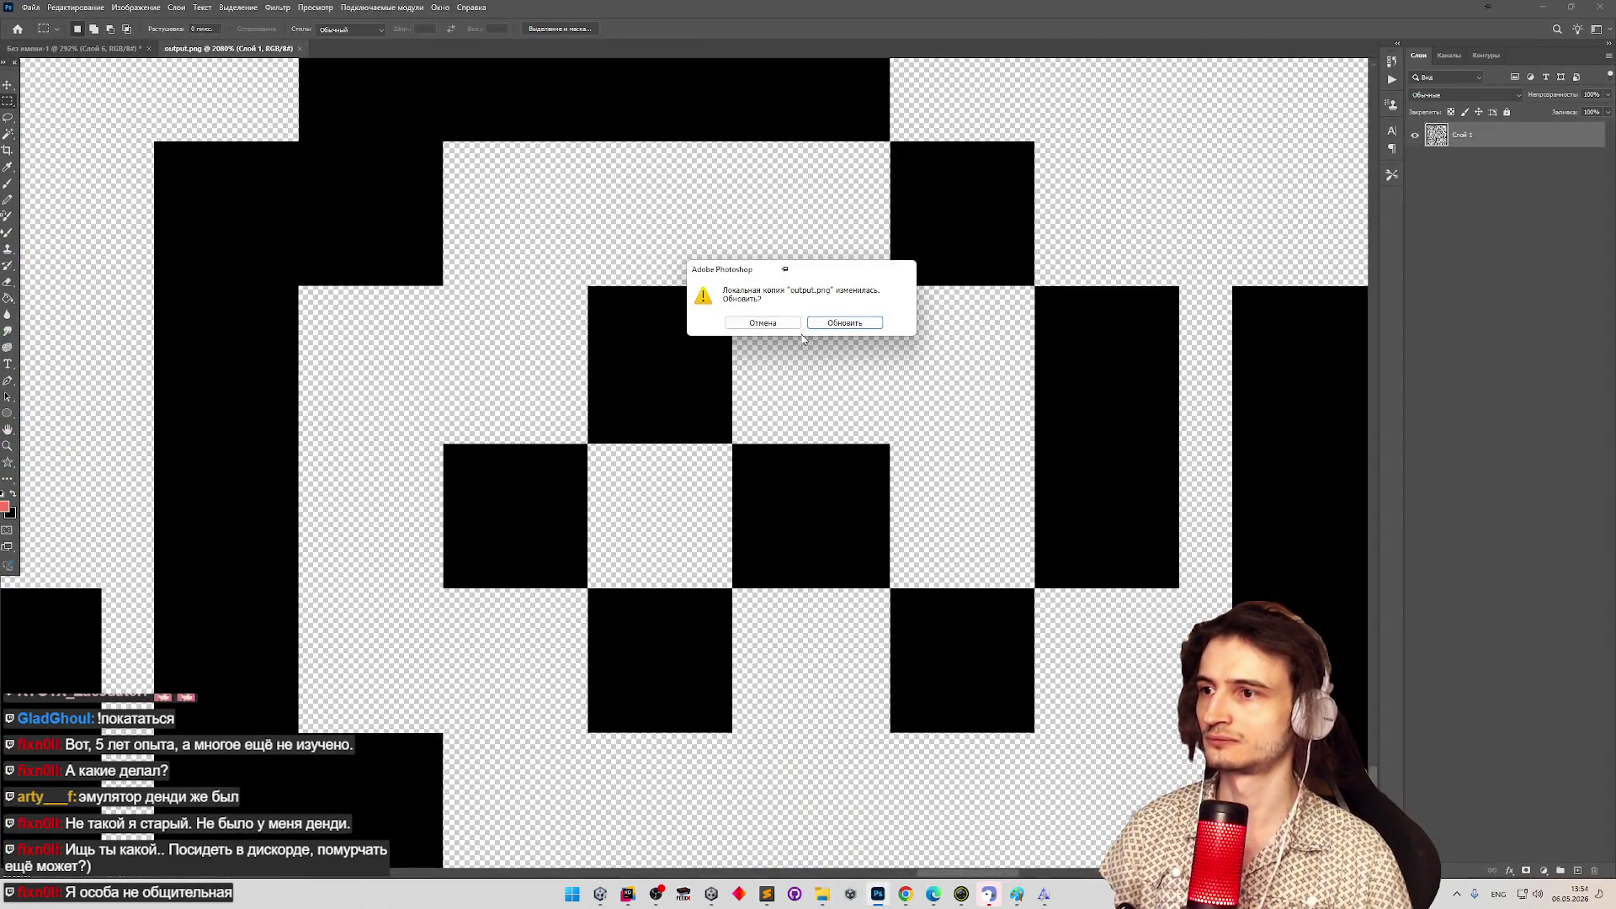
pyautogui.click(844, 323)
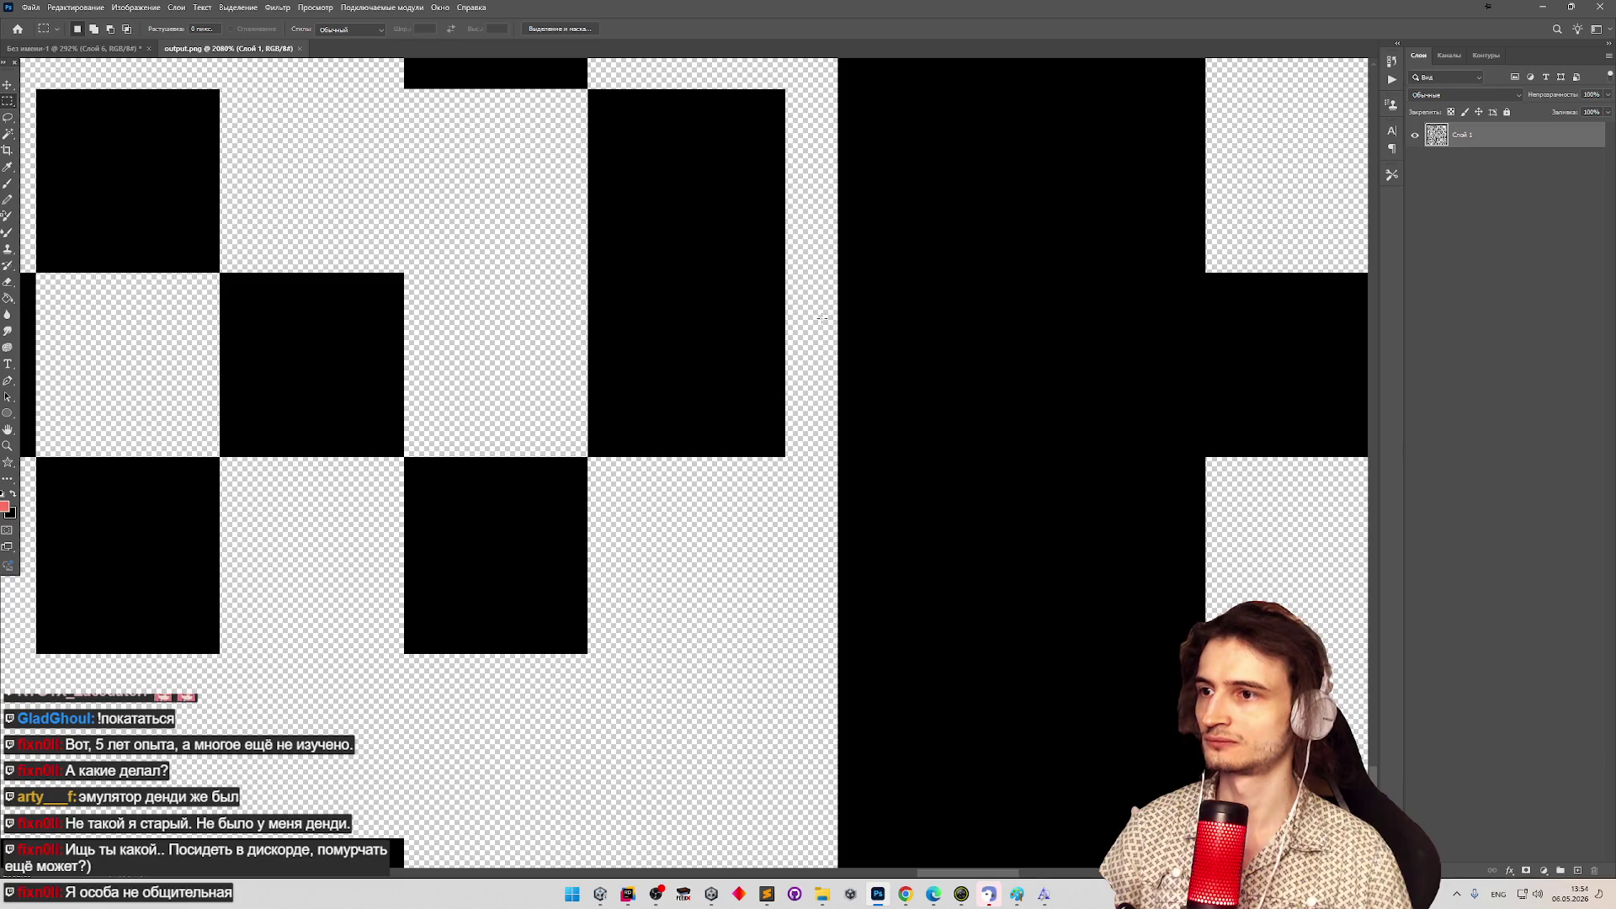
# Zoom into output.png and marquee-measure the @ glyph's black pixel blocks.
pyautogui.press('z')
pyautogui.scroll(-5, 665, 458)
pyautogui.scroll(4, 665, 459)
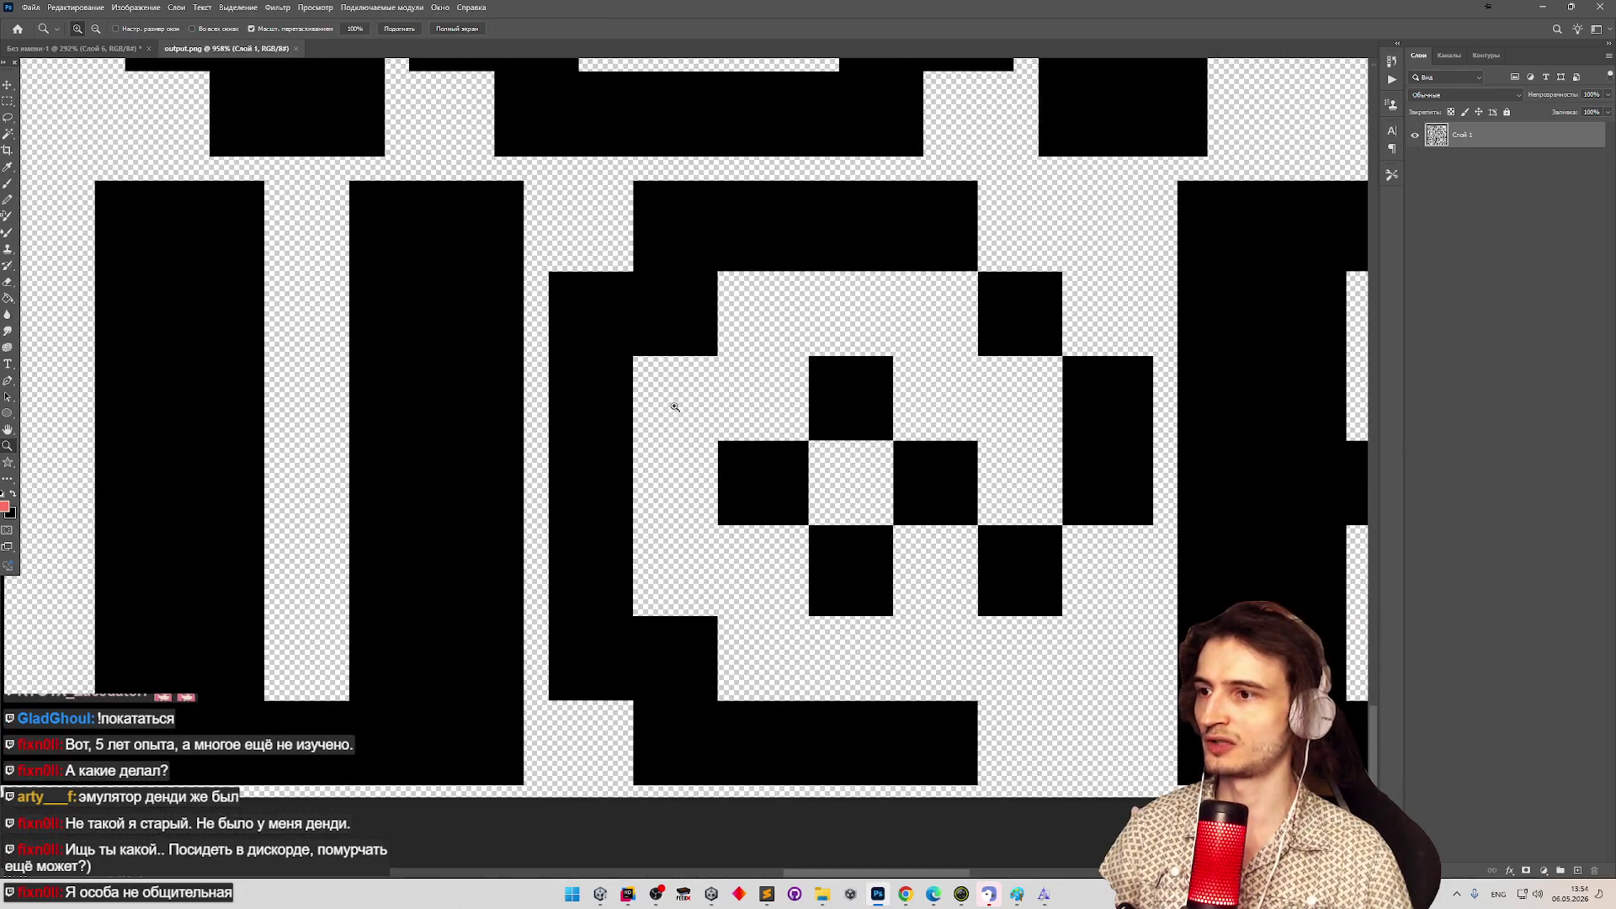
pyautogui.press('m')
pyautogui.moveTo(718, 442)
pyautogui.mouseDown()
pyautogui.moveTo(808, 483)
pyautogui.moveTo(806, 523)
pyautogui.moveTo(775, 464)
pyautogui.moveTo(792, 488)
pyautogui.moveTo(768, 476)
pyautogui.moveTo(807, 519)
pyautogui.mouseUp()
pyautogui.moveTo(813, 357)
pyautogui.mouseDown()
pyautogui.moveTo(865, 360)
pyautogui.moveTo(881, 438)
pyautogui.mouseUp()
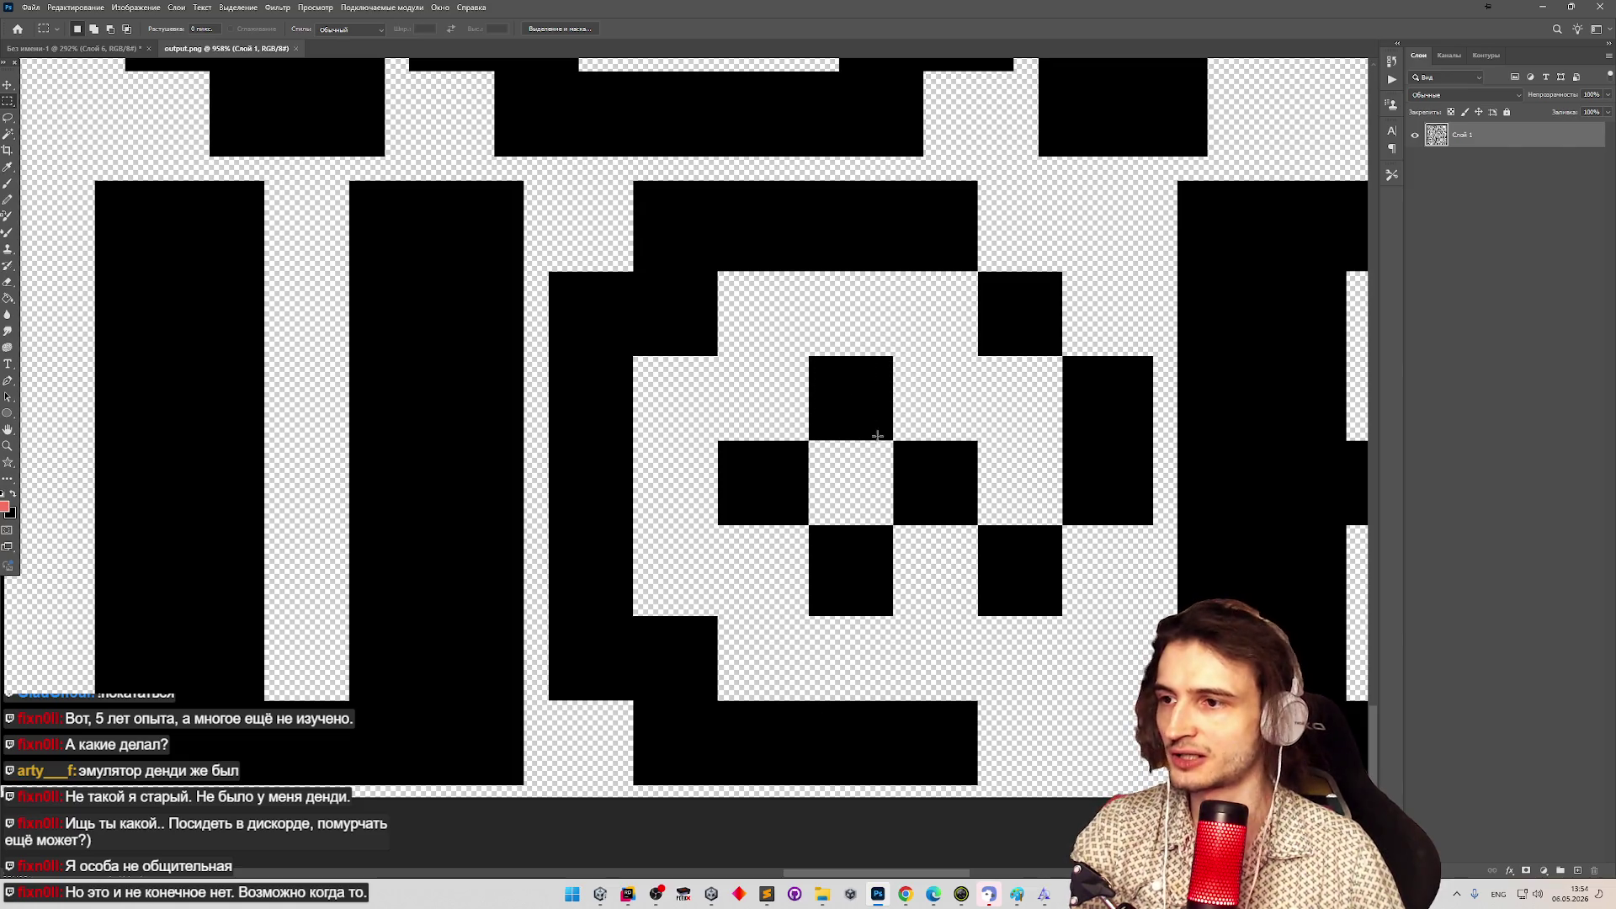
pyautogui.moveTo(809, 358)
pyautogui.mouseDown()
pyautogui.moveTo(835, 402)
pyautogui.moveTo(894, 440)
pyautogui.mouseUp()
# Measure two more black squares, including the right-hand block, then minimize Photoshop.
pyautogui.moveTo(908, 467)
pyautogui.mouseDown()
pyautogui.moveTo(949, 515)
pyautogui.moveTo(979, 518)
pyautogui.moveTo(1060, 613)
pyautogui.mouseUp()
pyautogui.click(1071, 602)
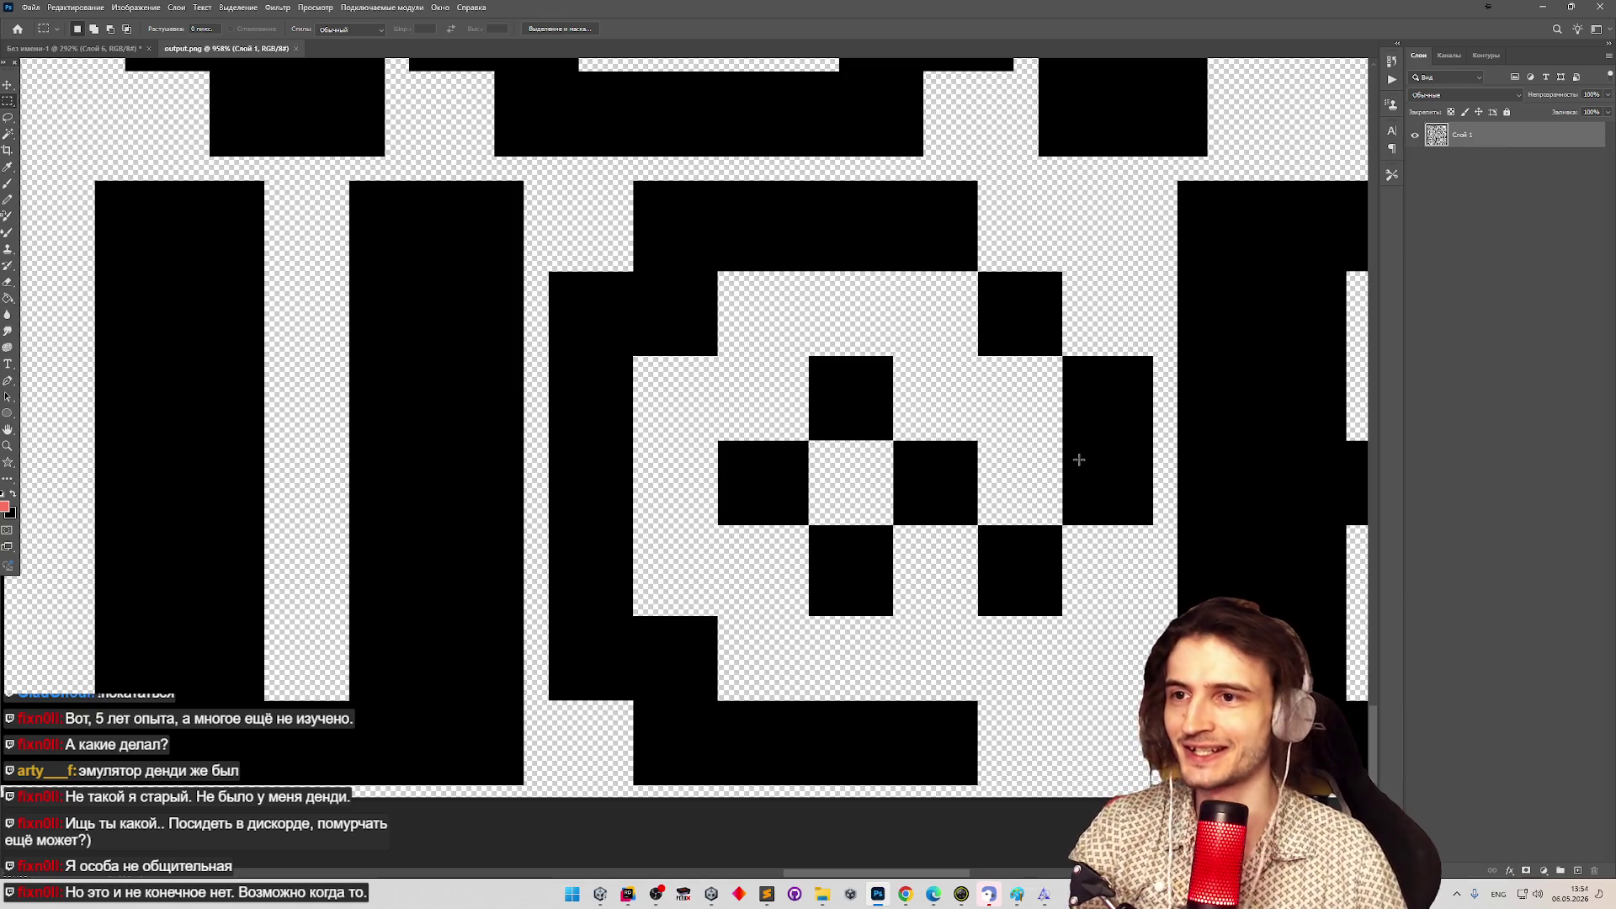
pyautogui.moveTo(1063, 357)
pyautogui.mouseDown()
pyautogui.moveTo(1150, 484)
pyautogui.moveTo(1151, 524)
pyautogui.mouseUp()
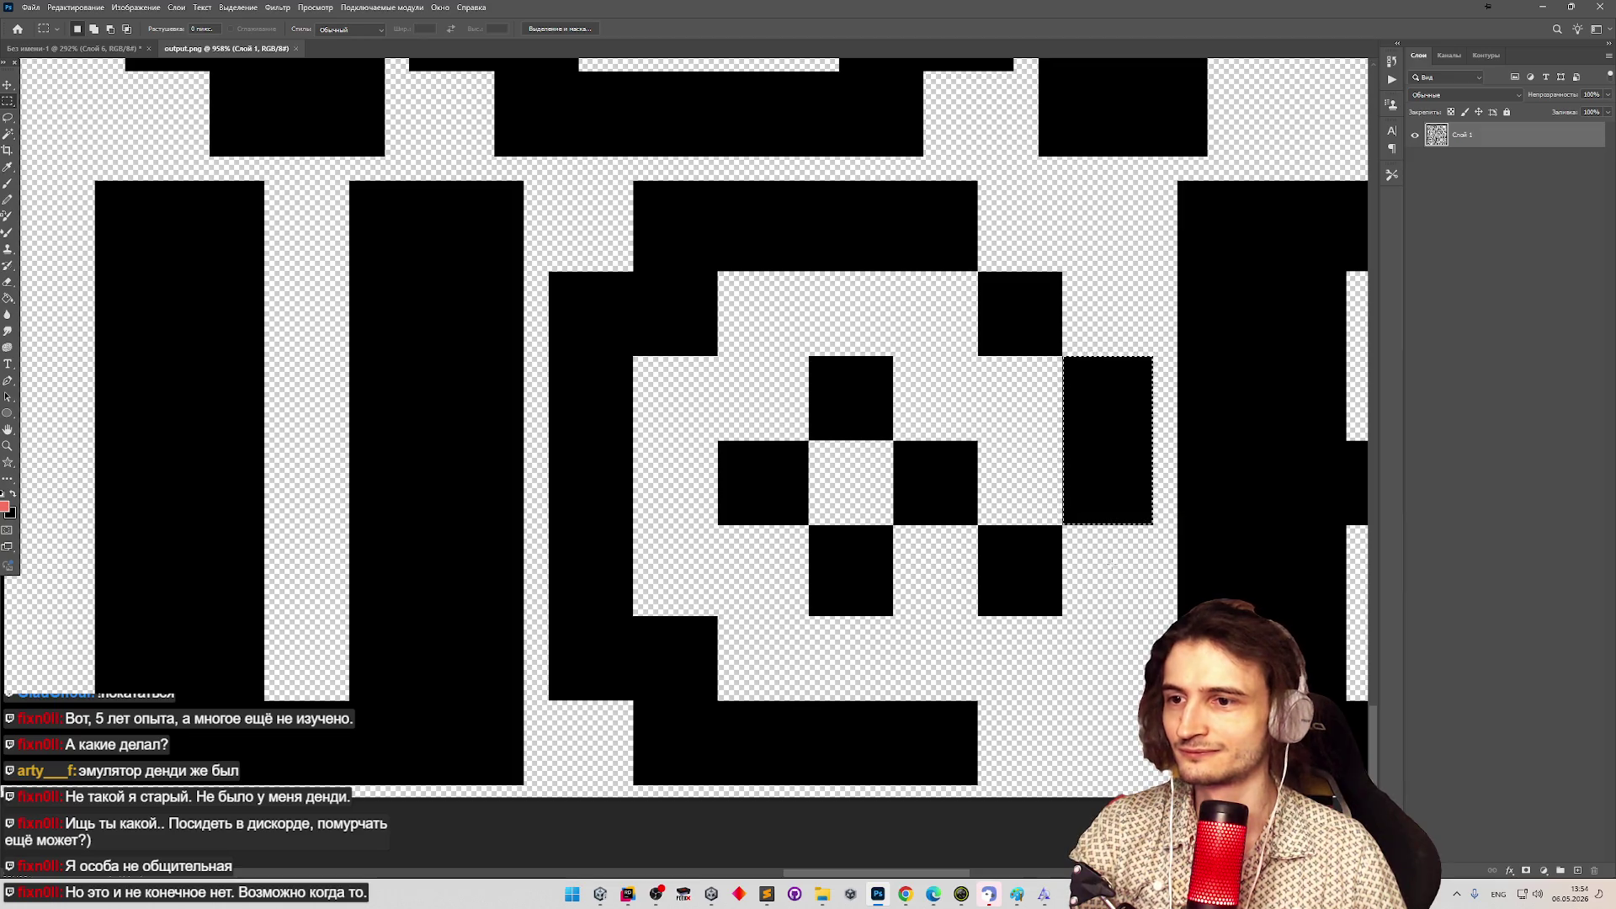
pyautogui.click(1012, 499)
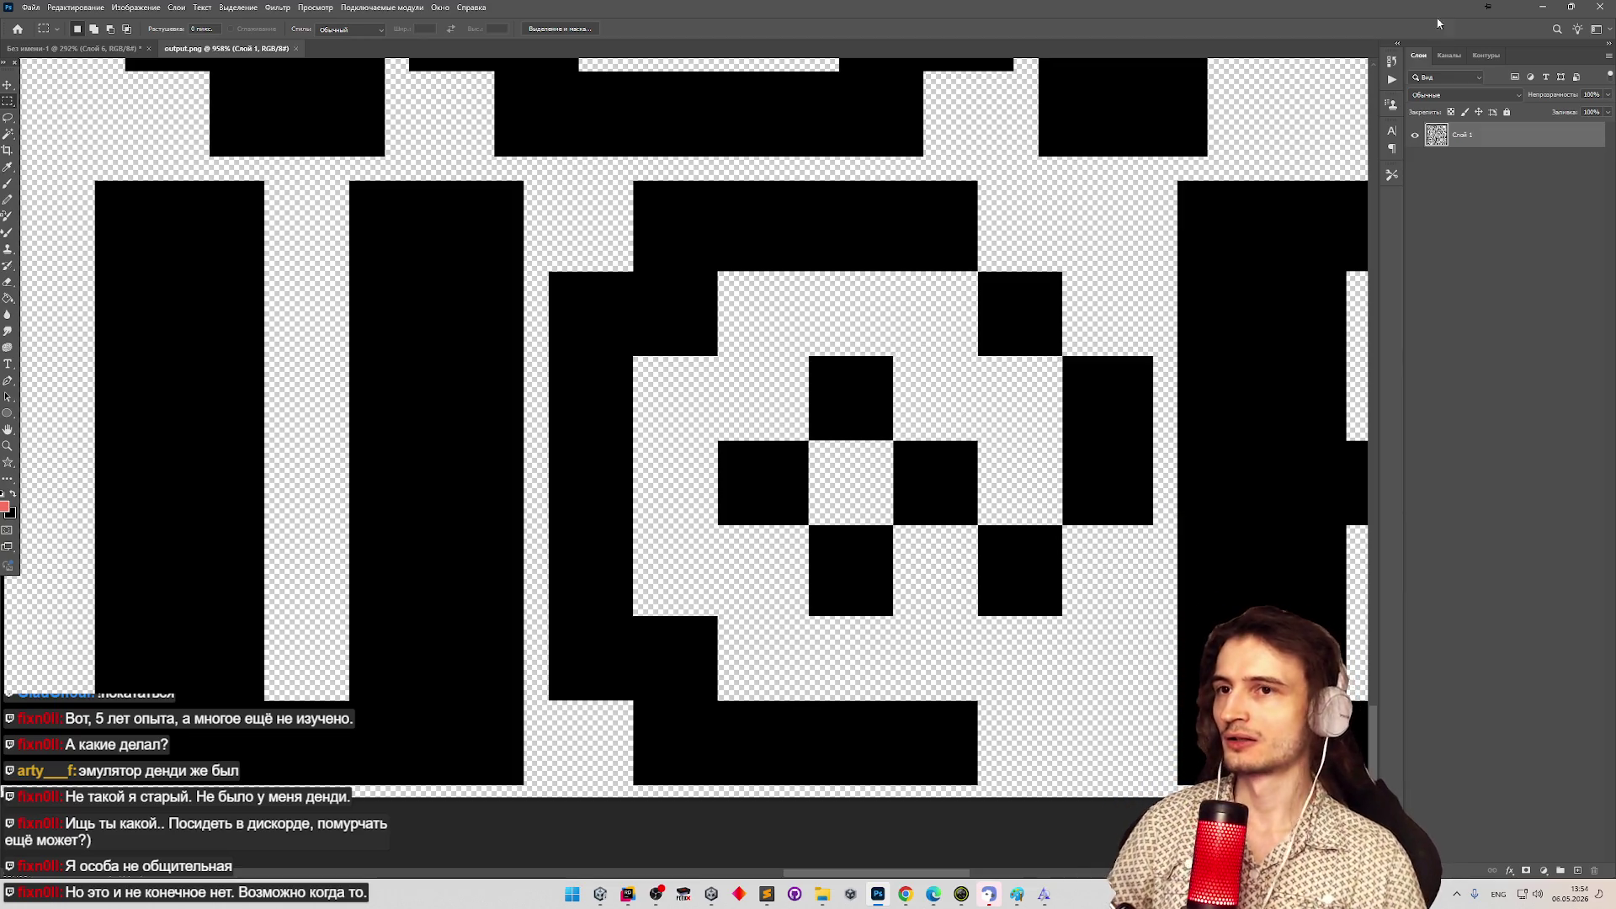
pyautogui.click(1546, 10)
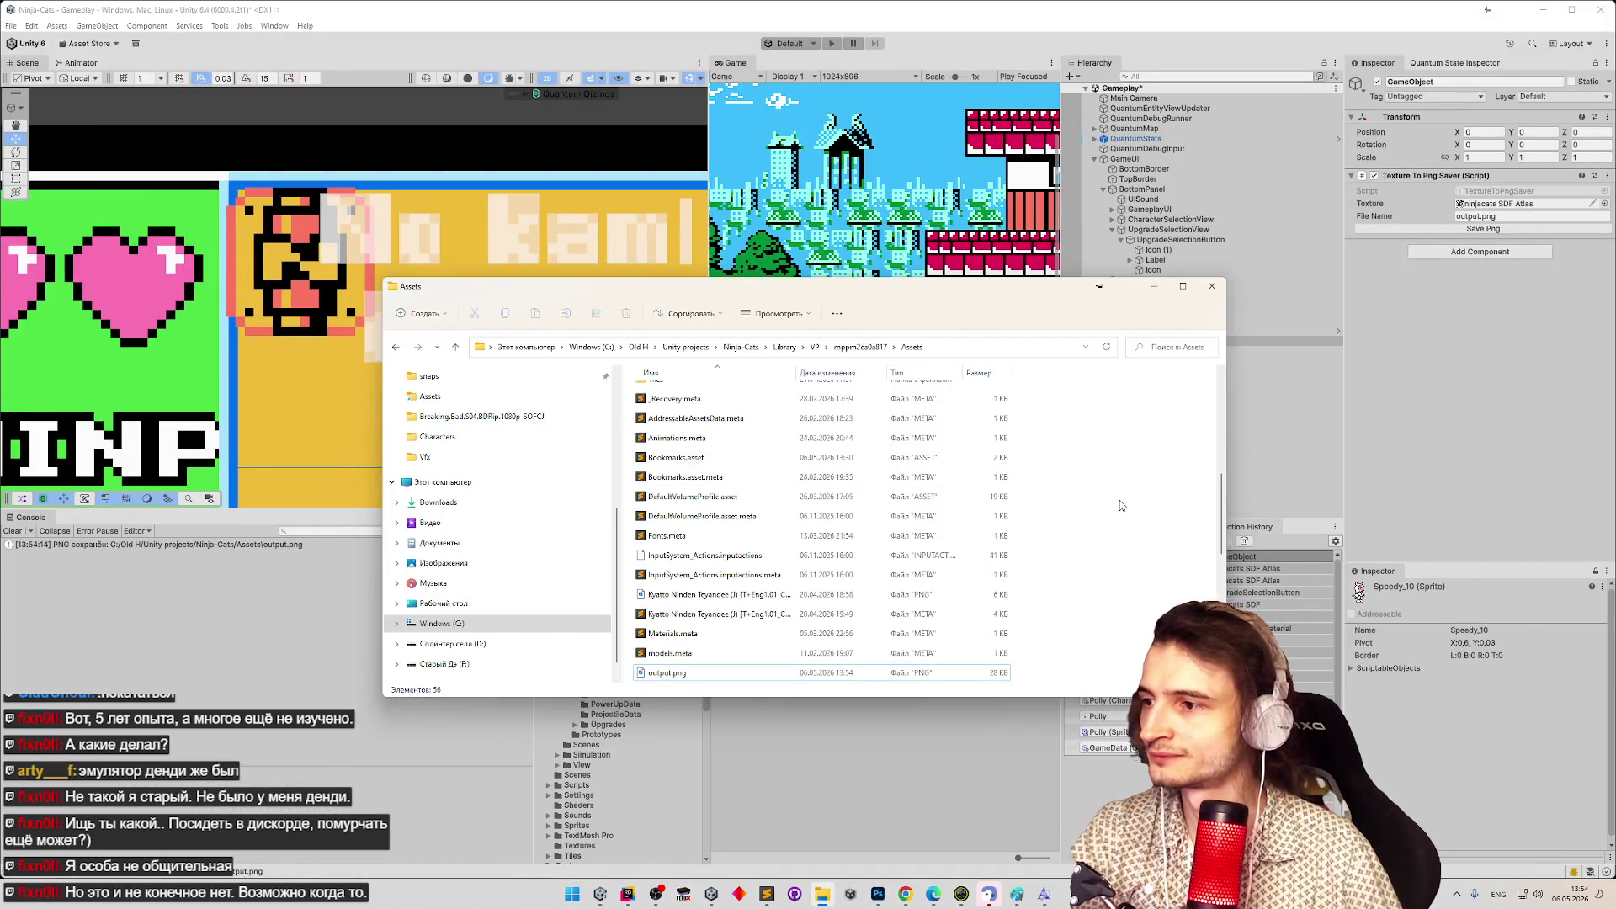
# Regenerate the ninjacats SDF atlas with Get Font Features turned off and save the font asset.
pyautogui.click(667, 278)
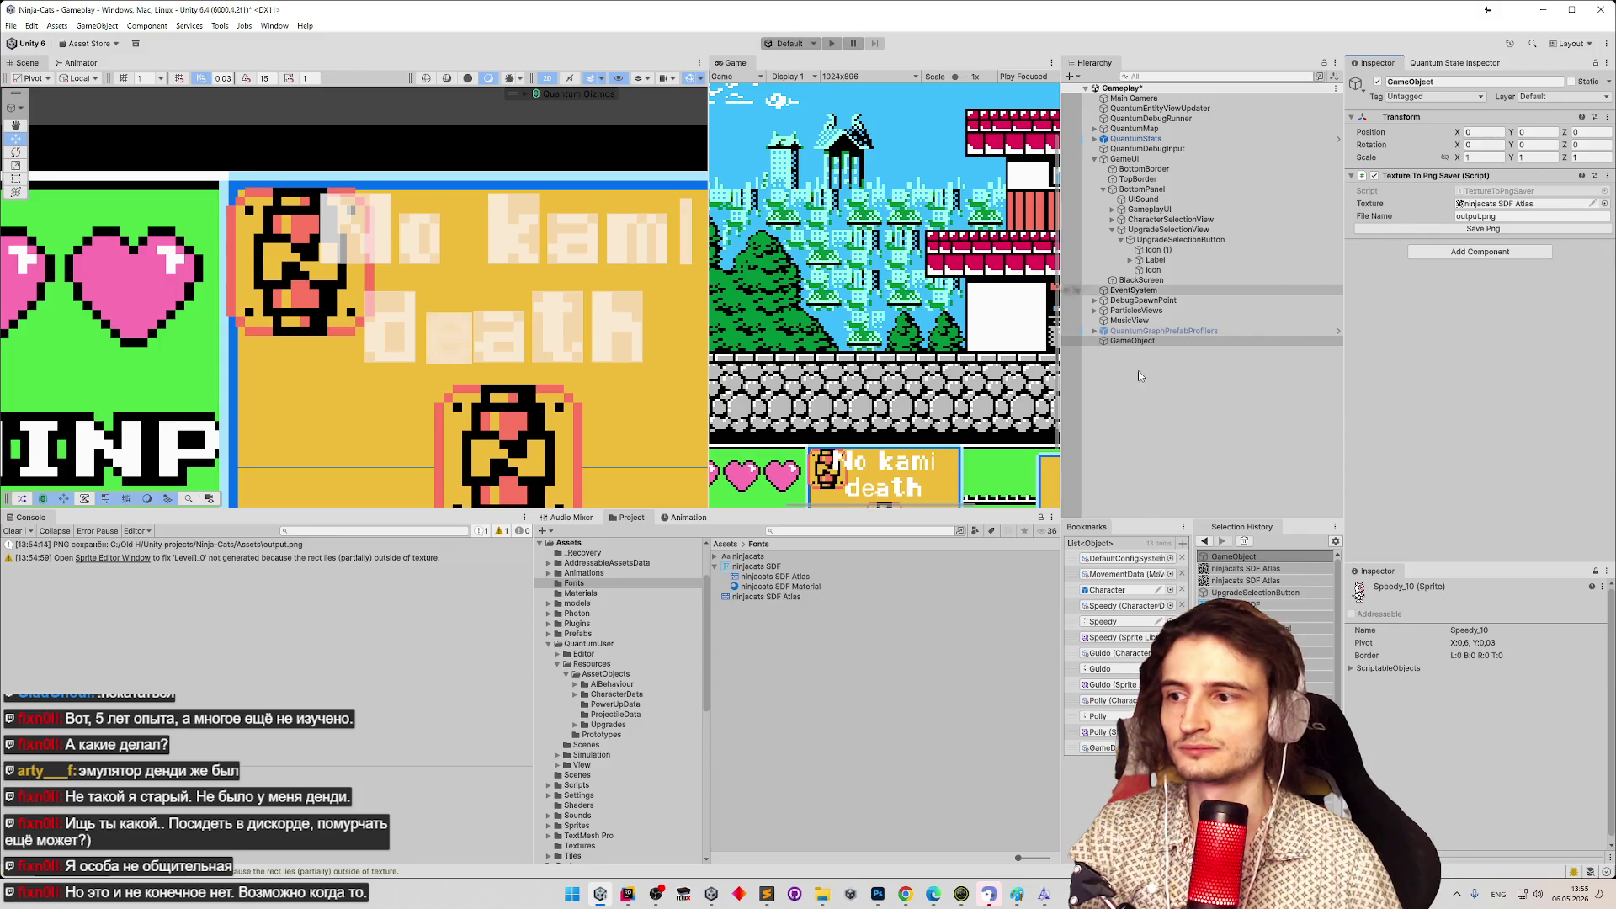
pyautogui.click(756, 567)
pyautogui.click(1543, 127)
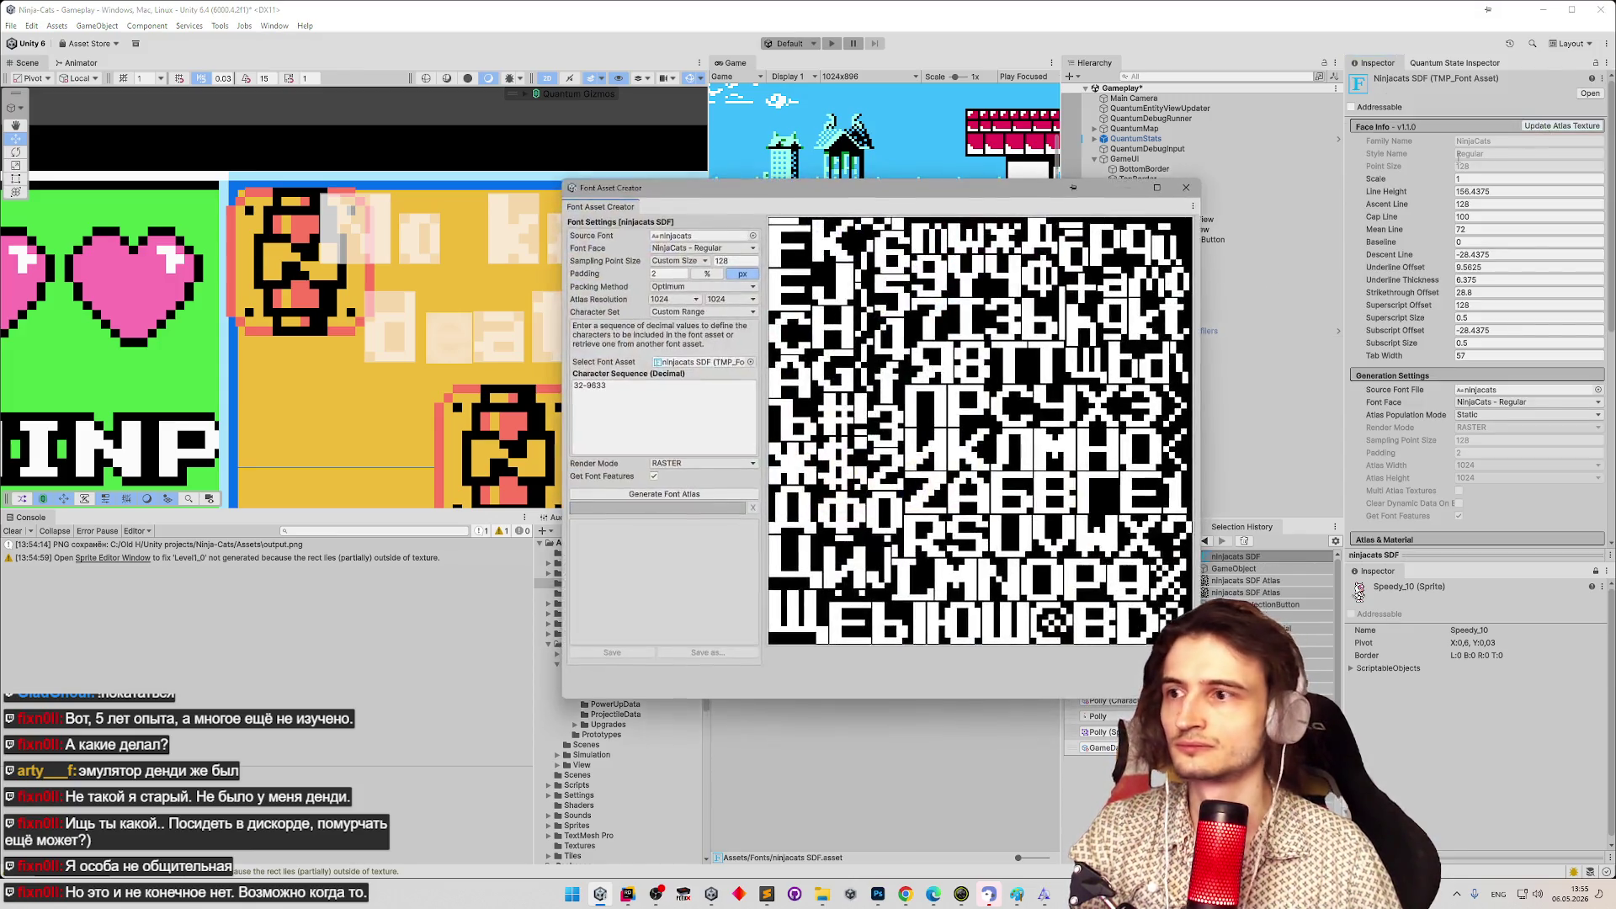
pyautogui.click(654, 477)
pyautogui.click(665, 494)
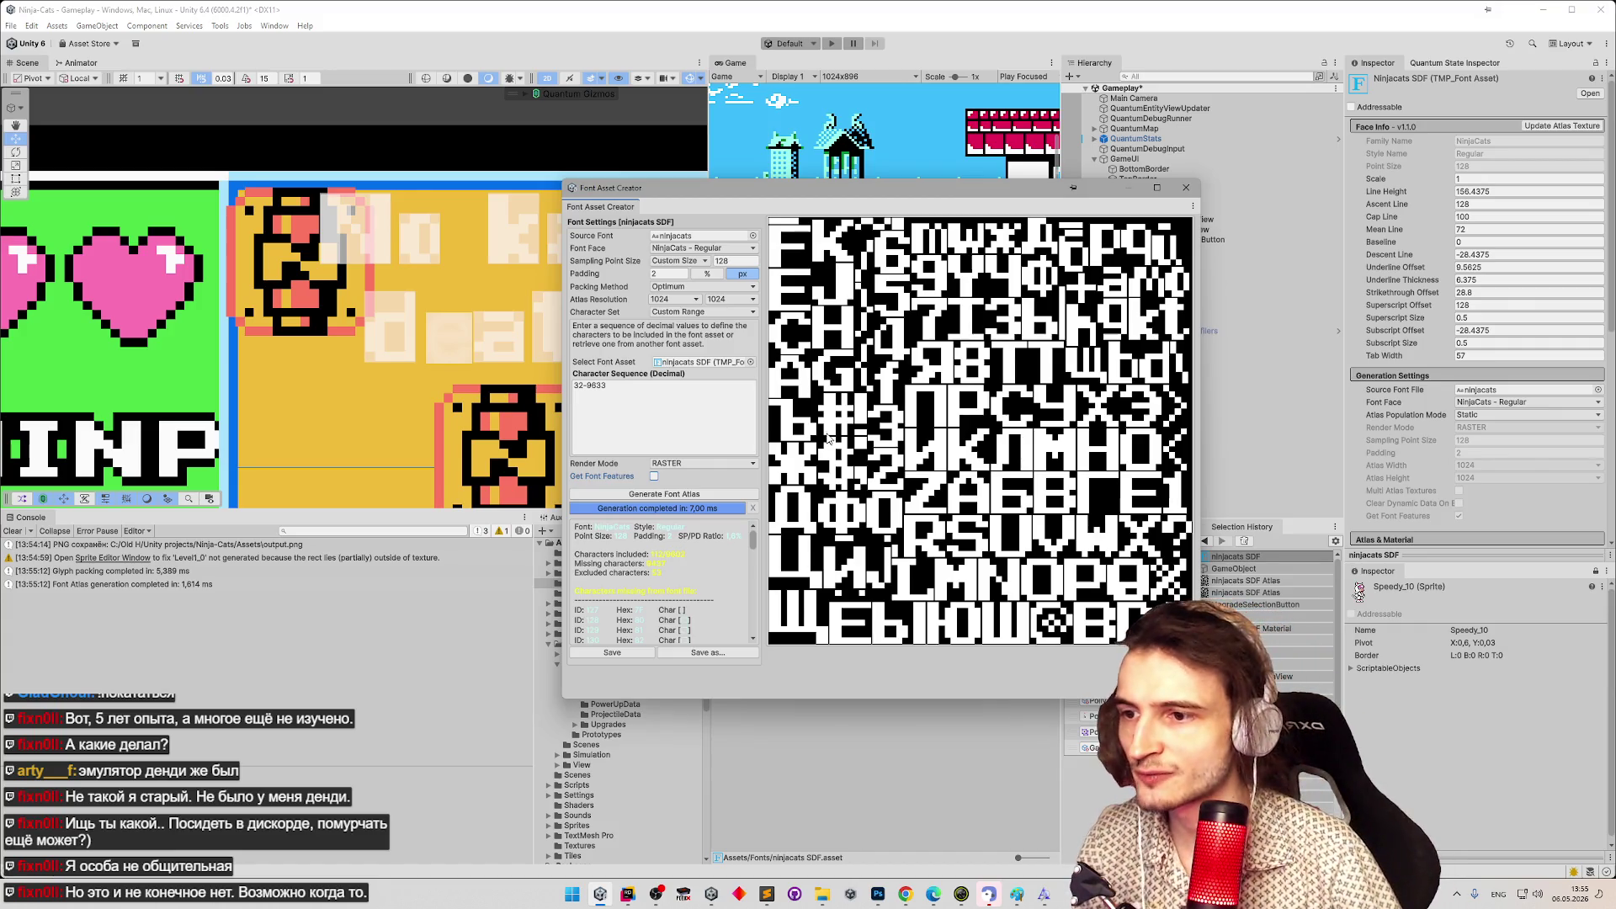
pyautogui.click(627, 650)
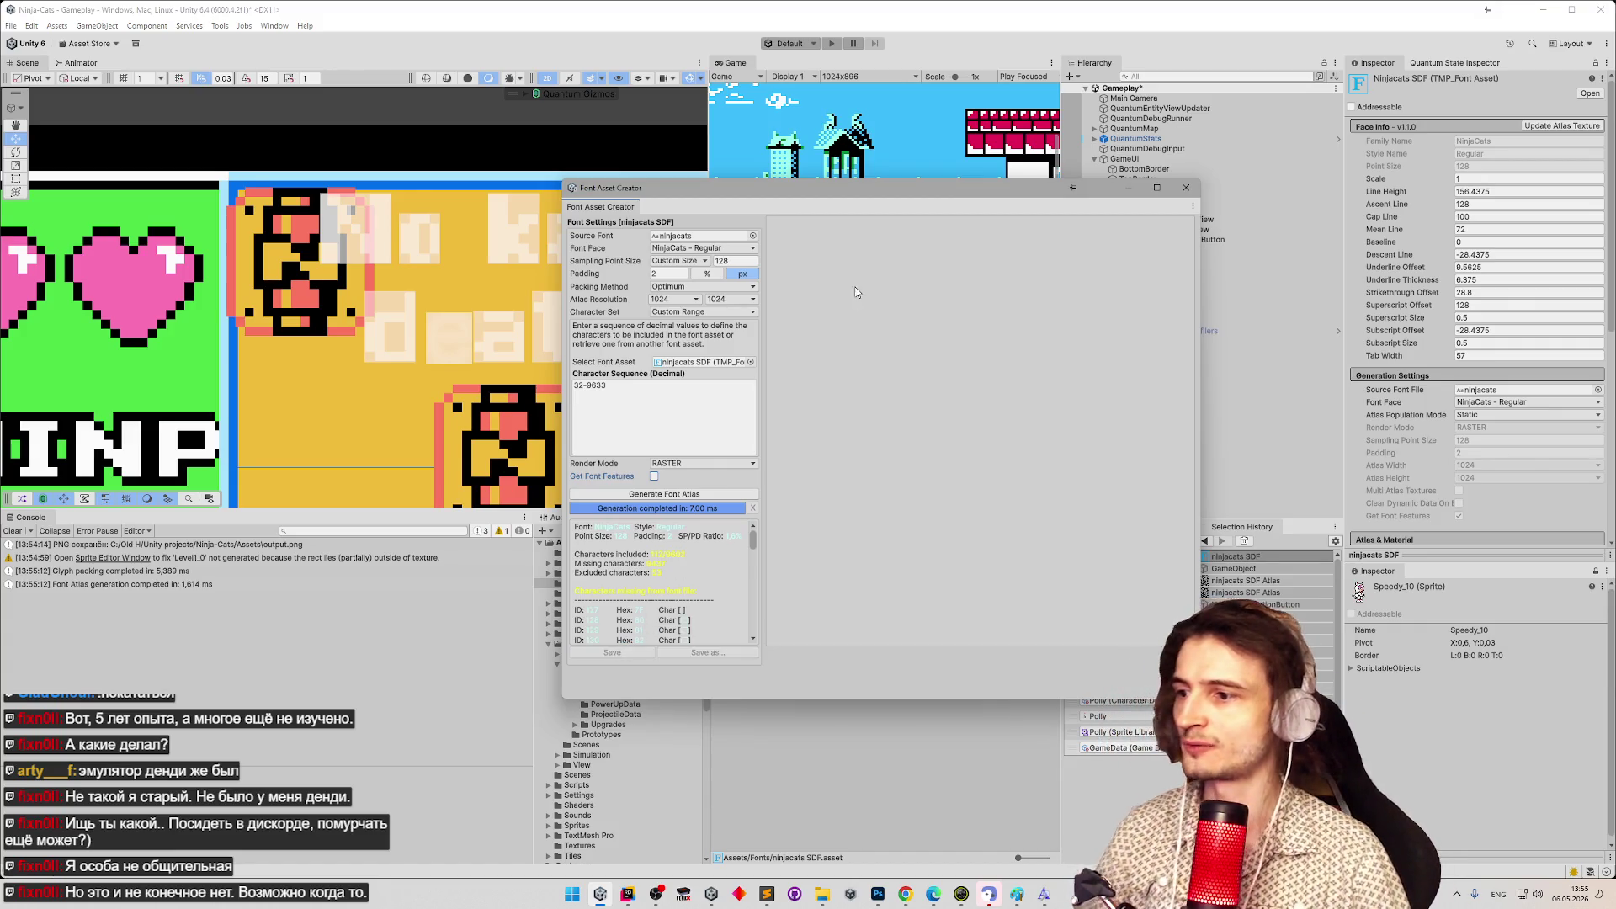
# Select the standalone ninjacats SDF Atlas texture and tick Is Readable in the Debug Inspector.
pyautogui.moveTo(887, 206); pyautogui.dragTo(429, 114)
pyautogui.click(775, 577)
pyautogui.click(767, 598)
pyautogui.click(770, 577)
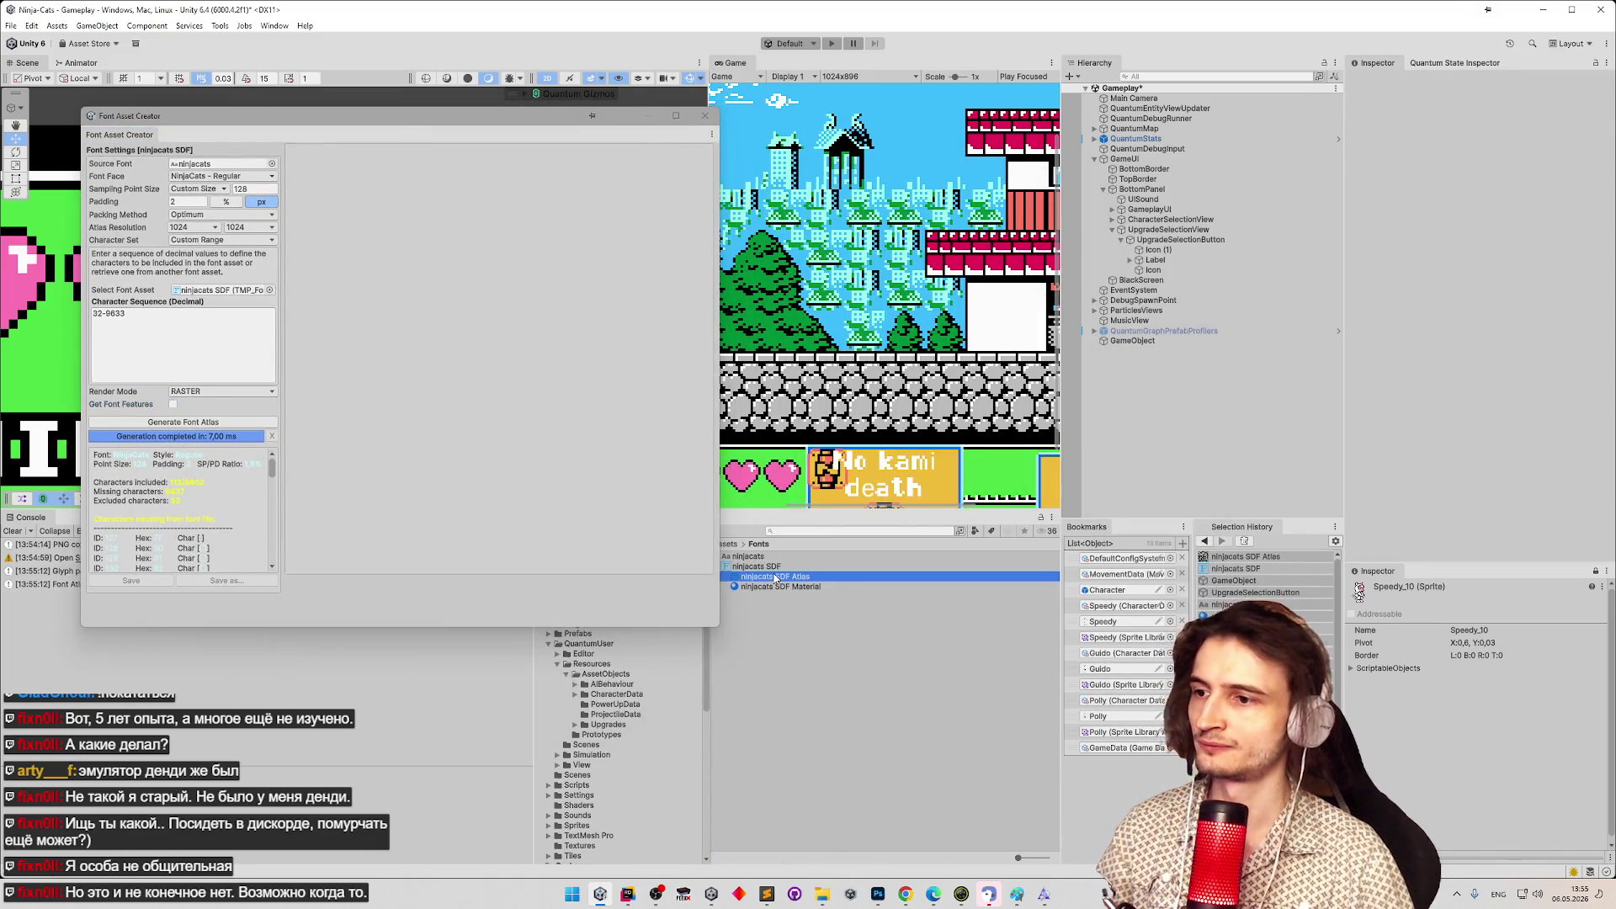
pyautogui.moveTo(771, 597); pyautogui.dragTo(1144, 340)
pyautogui.click(1607, 63)
pyautogui.click(1607, 65)
pyautogui.click(1608, 67)
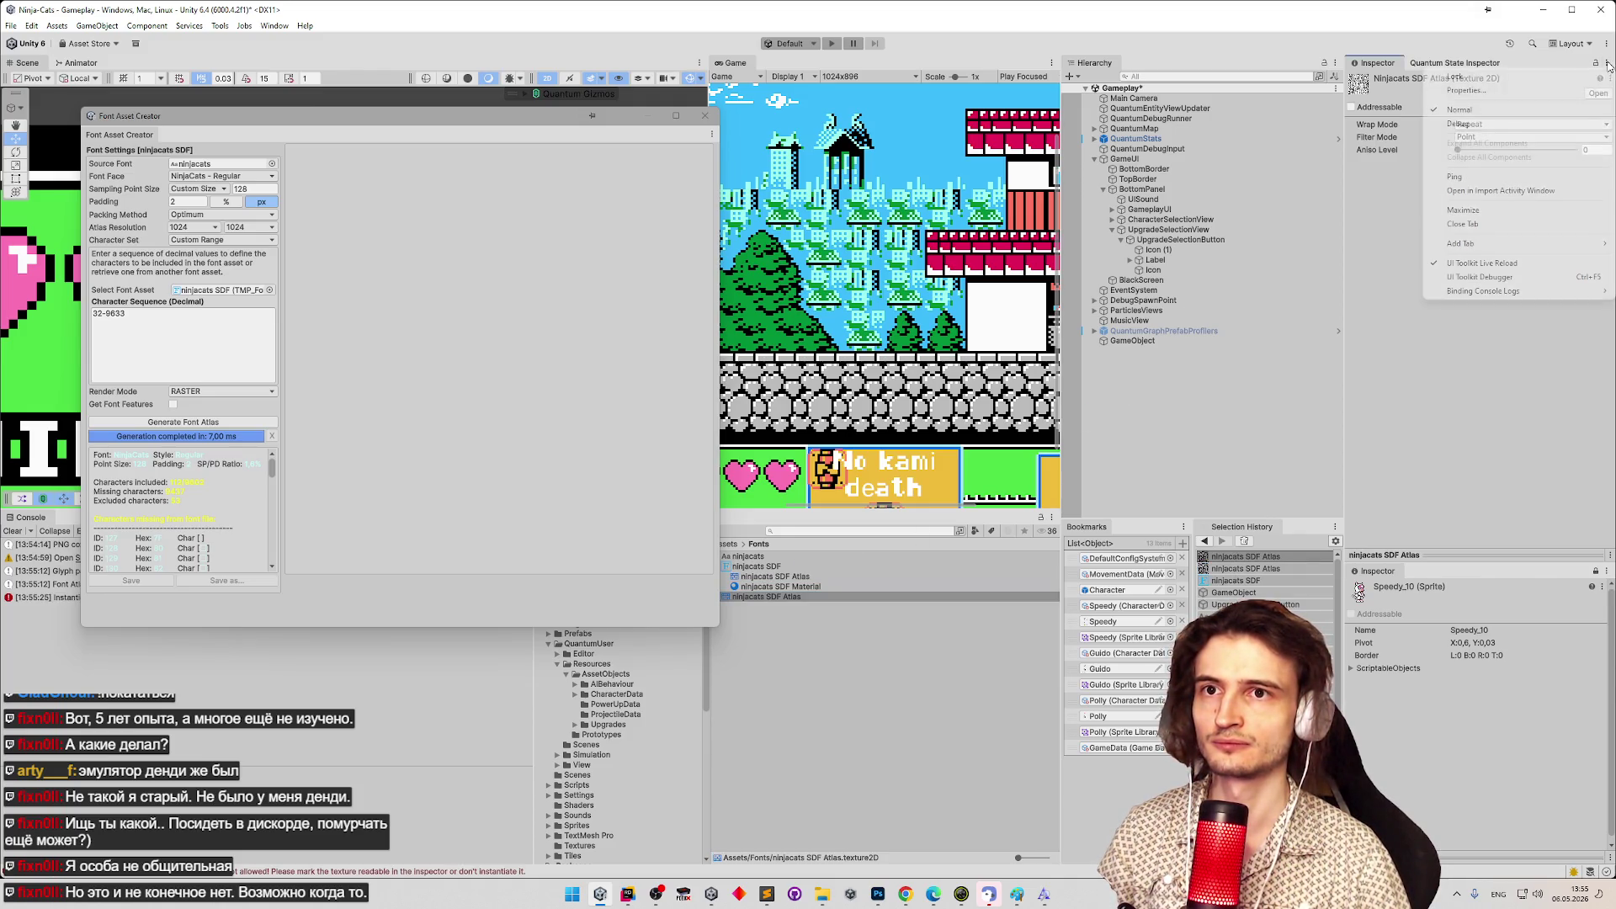
pyautogui.click(1536, 123)
pyautogui.click(1608, 65)
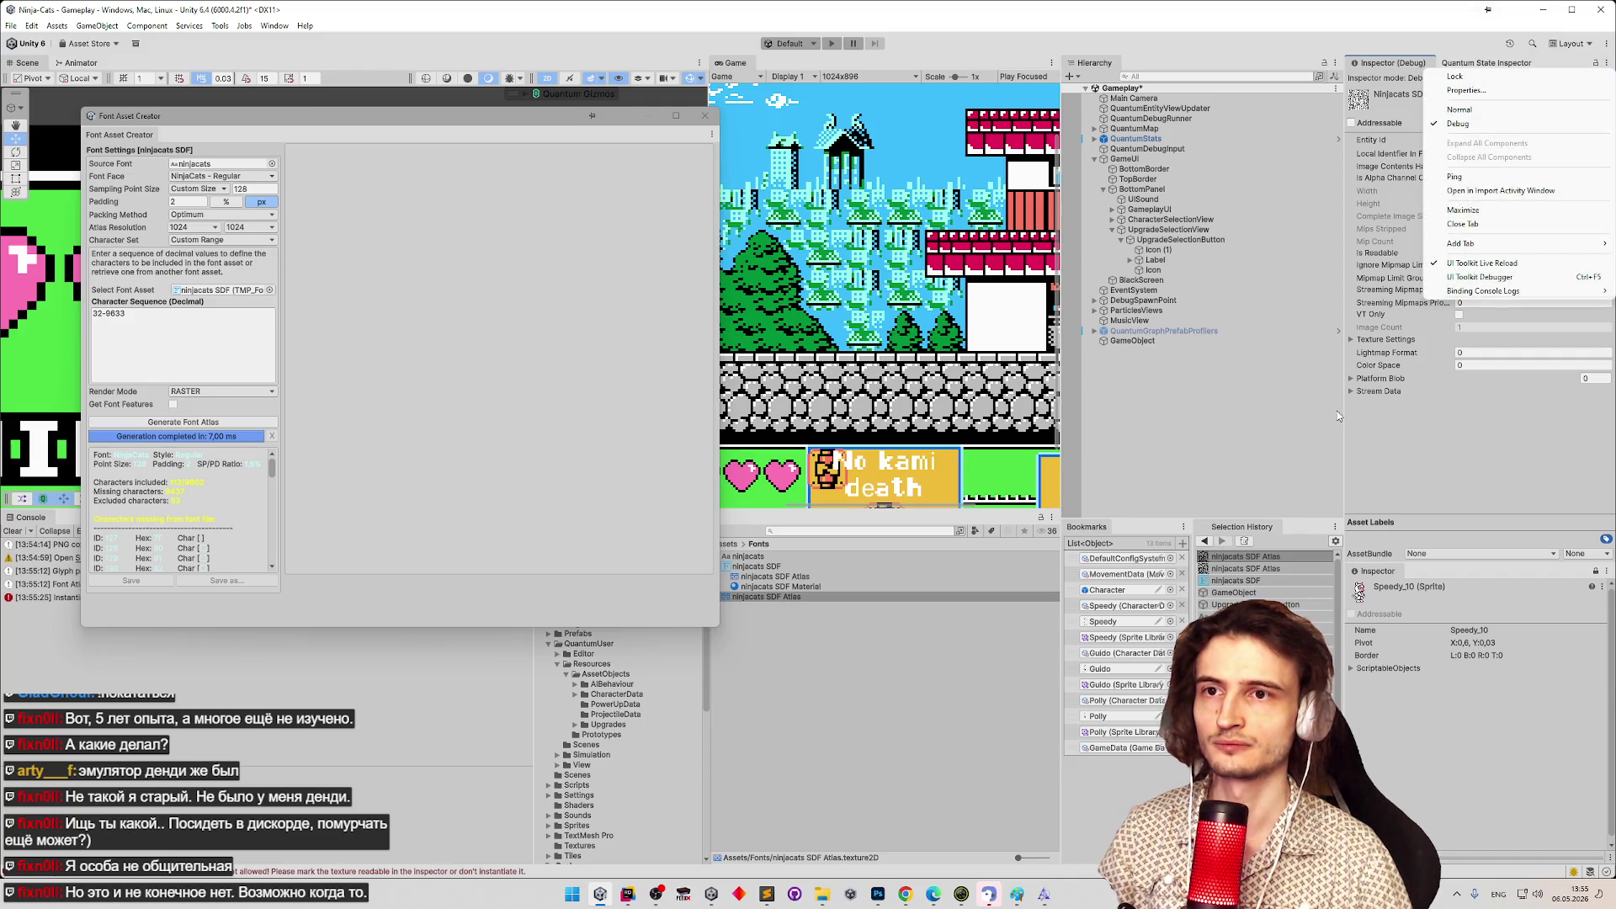
pyautogui.press('Escape')
pyautogui.click(1459, 254)
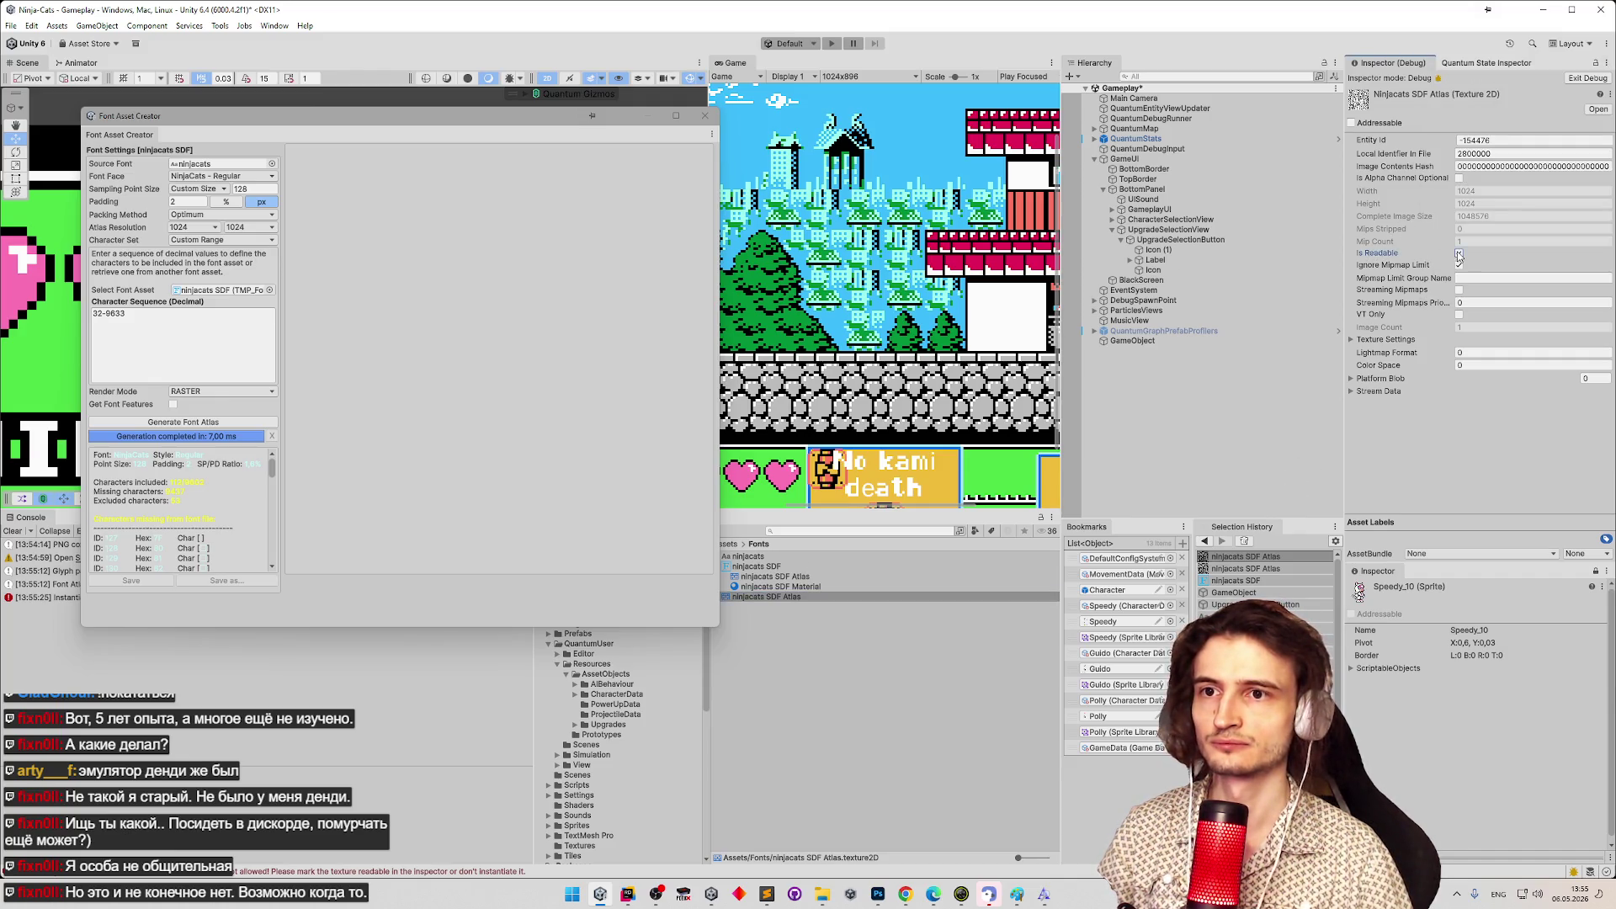
# Assign the atlas to the PNG saver GameObject's Texture field and return the Inspector to Normal.
pyautogui.click(1128, 341)
pyautogui.moveTo(802, 594); pyautogui.dragTo(1484, 284)
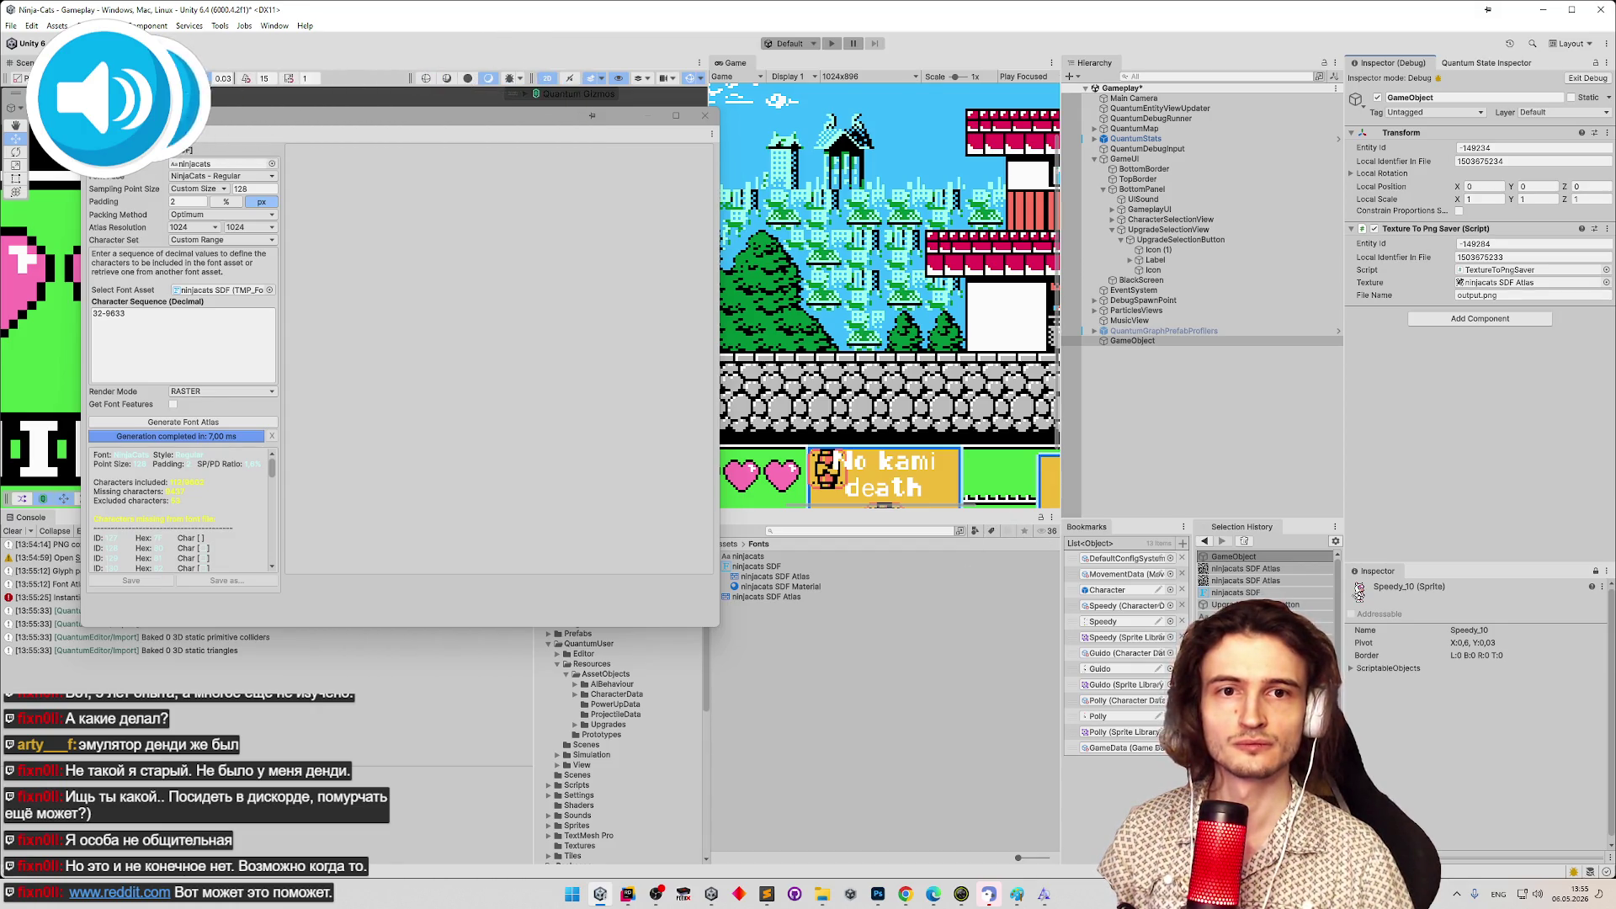
pyautogui.moveTo(766, 597); pyautogui.dragTo(1527, 292)
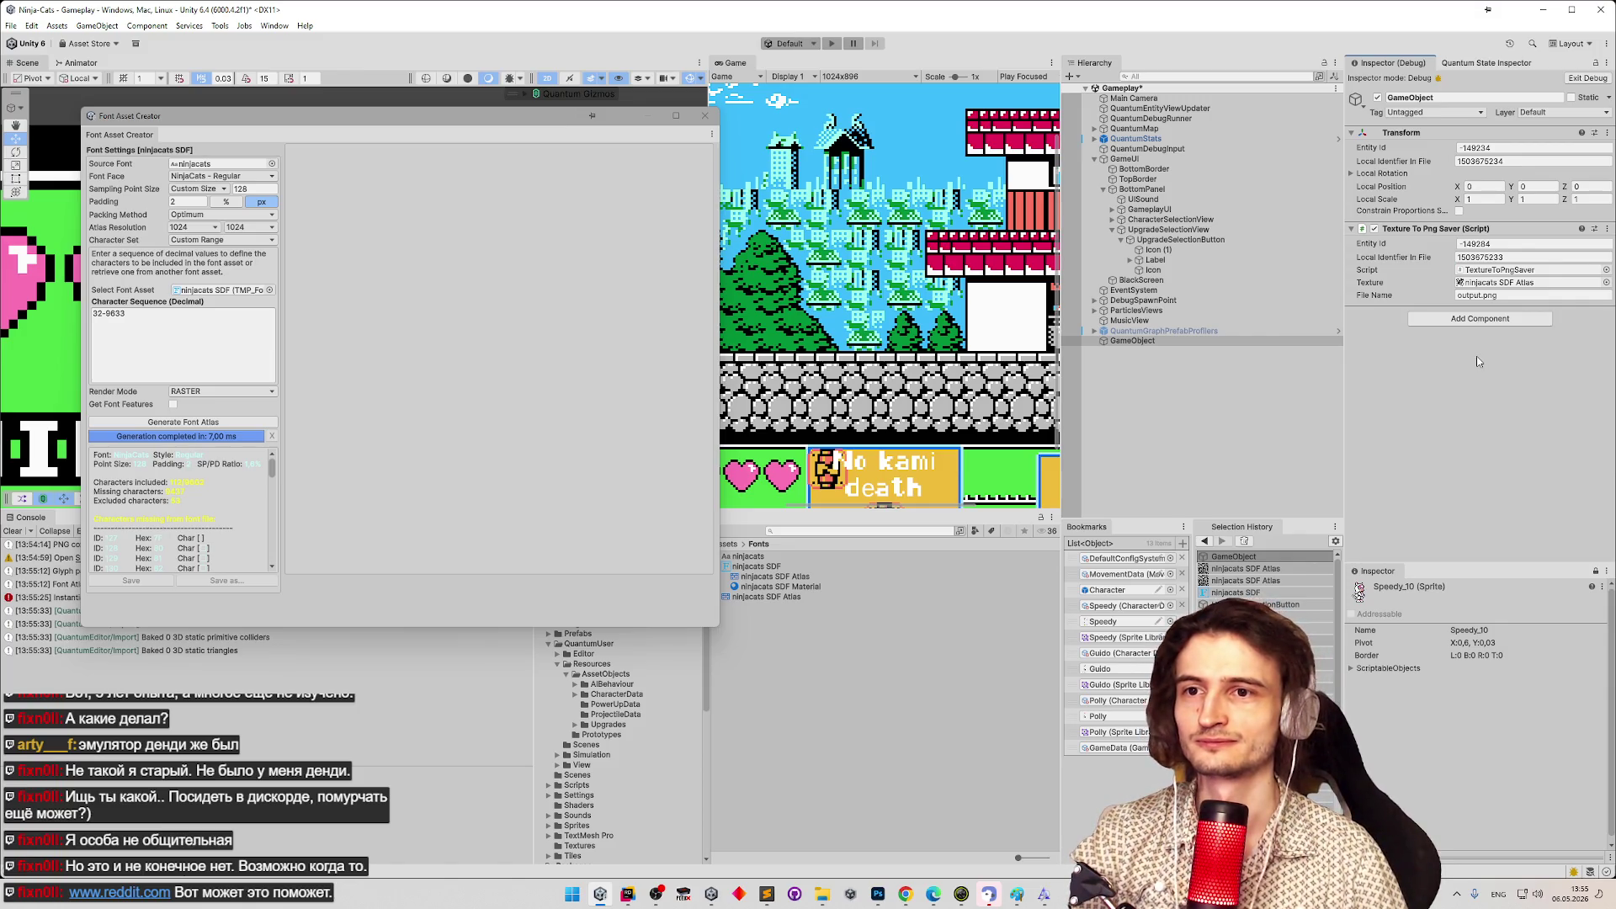
pyautogui.click(1607, 62)
pyautogui.click(1488, 403)
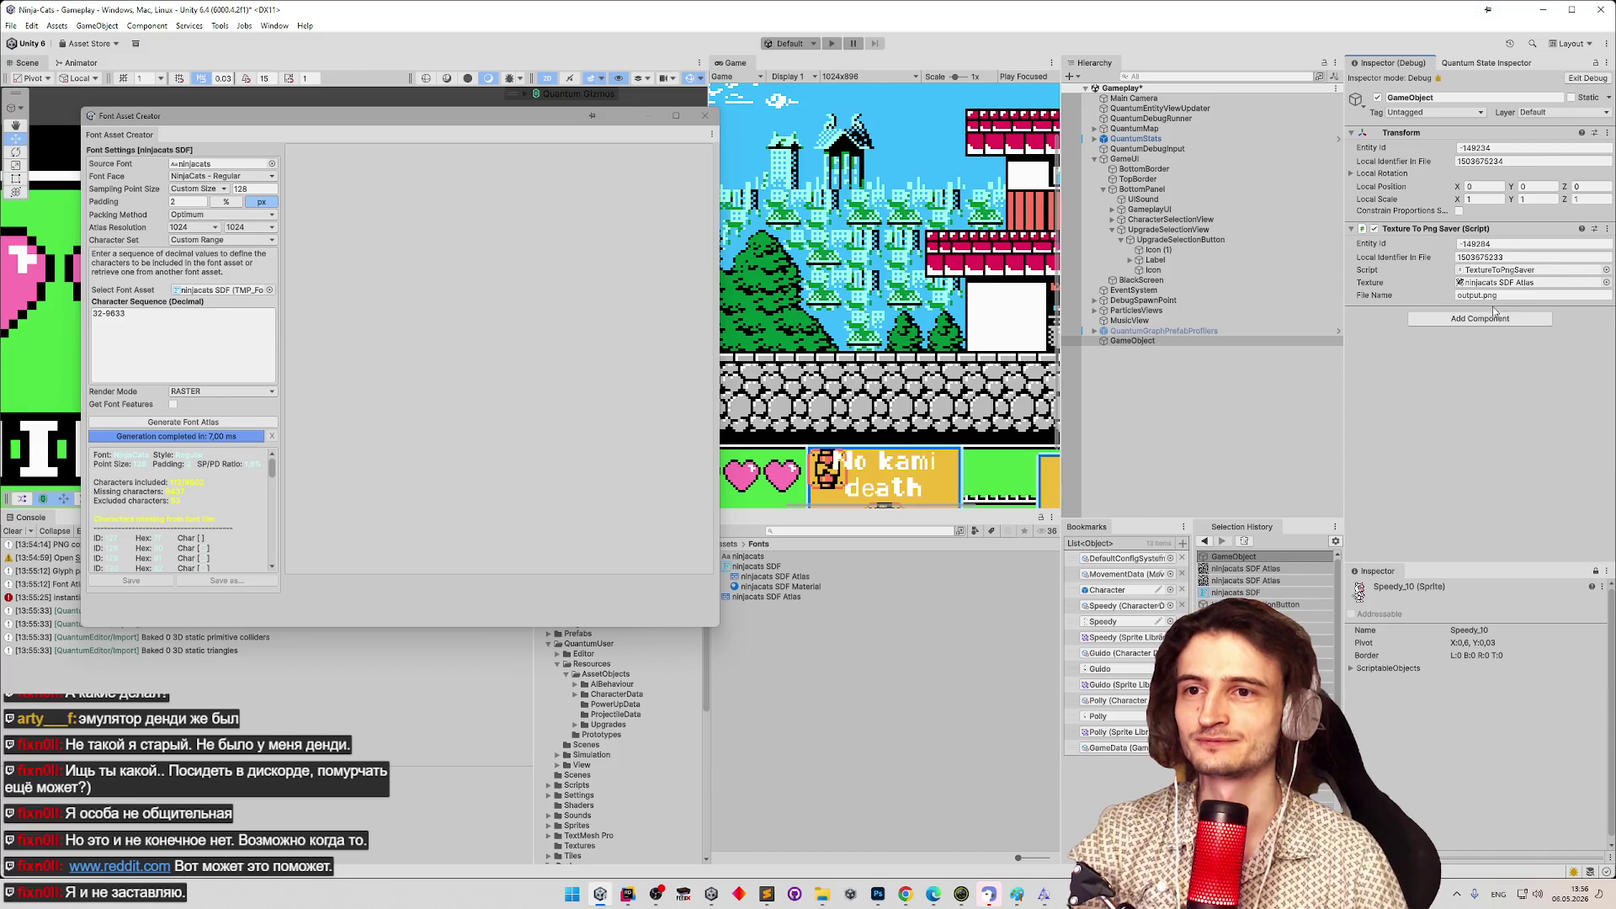
pyautogui.click(1608, 63)
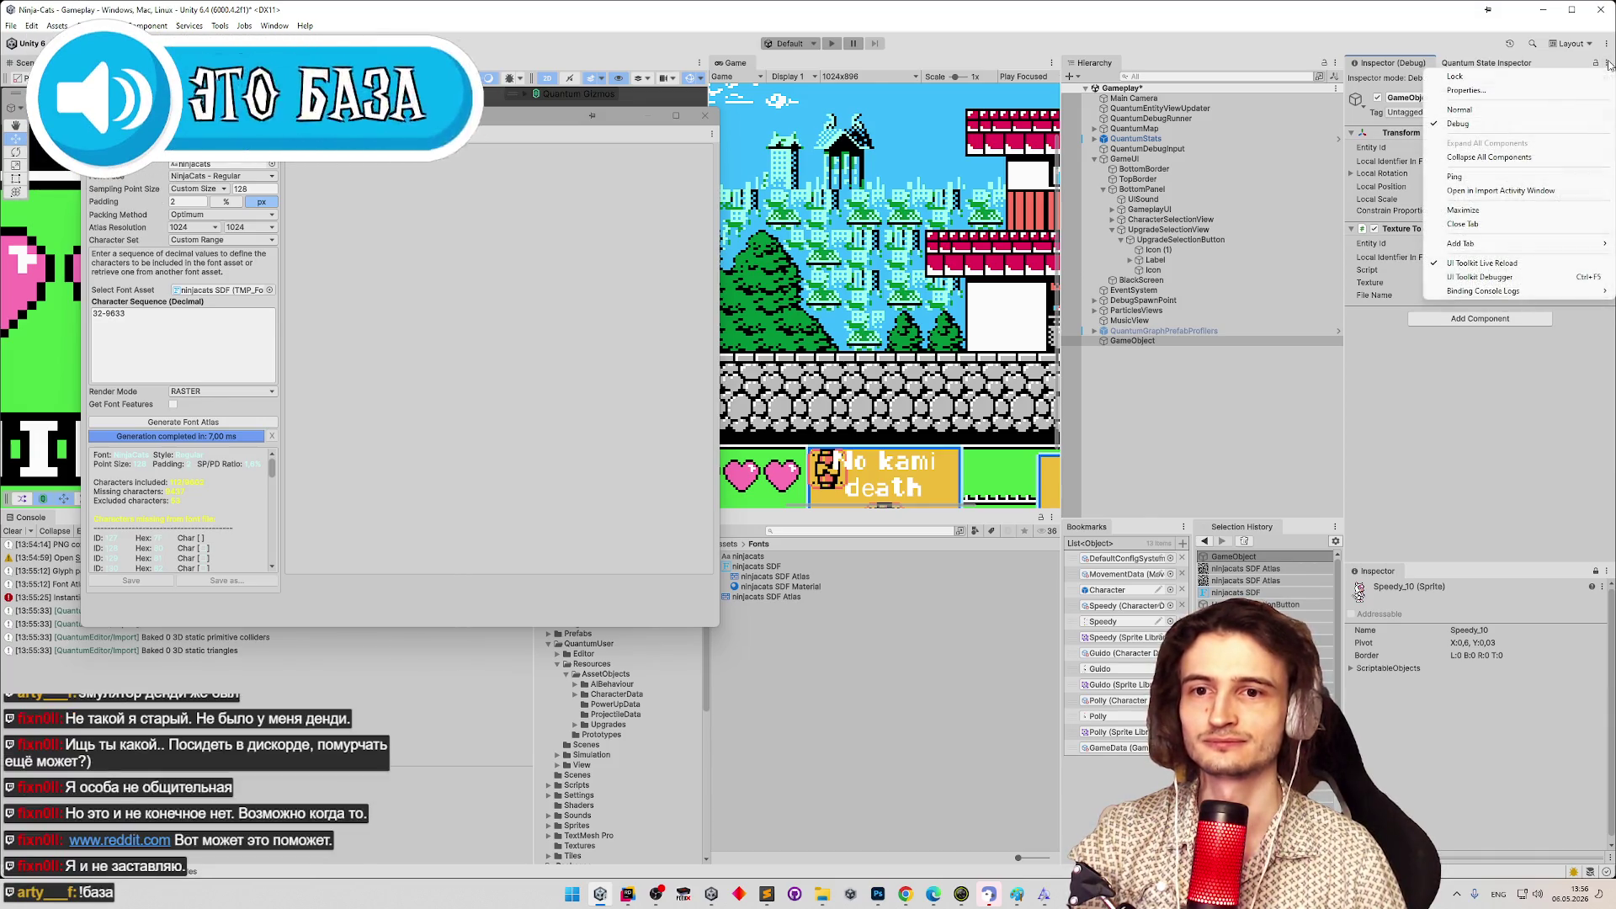
pyautogui.click(1497, 357)
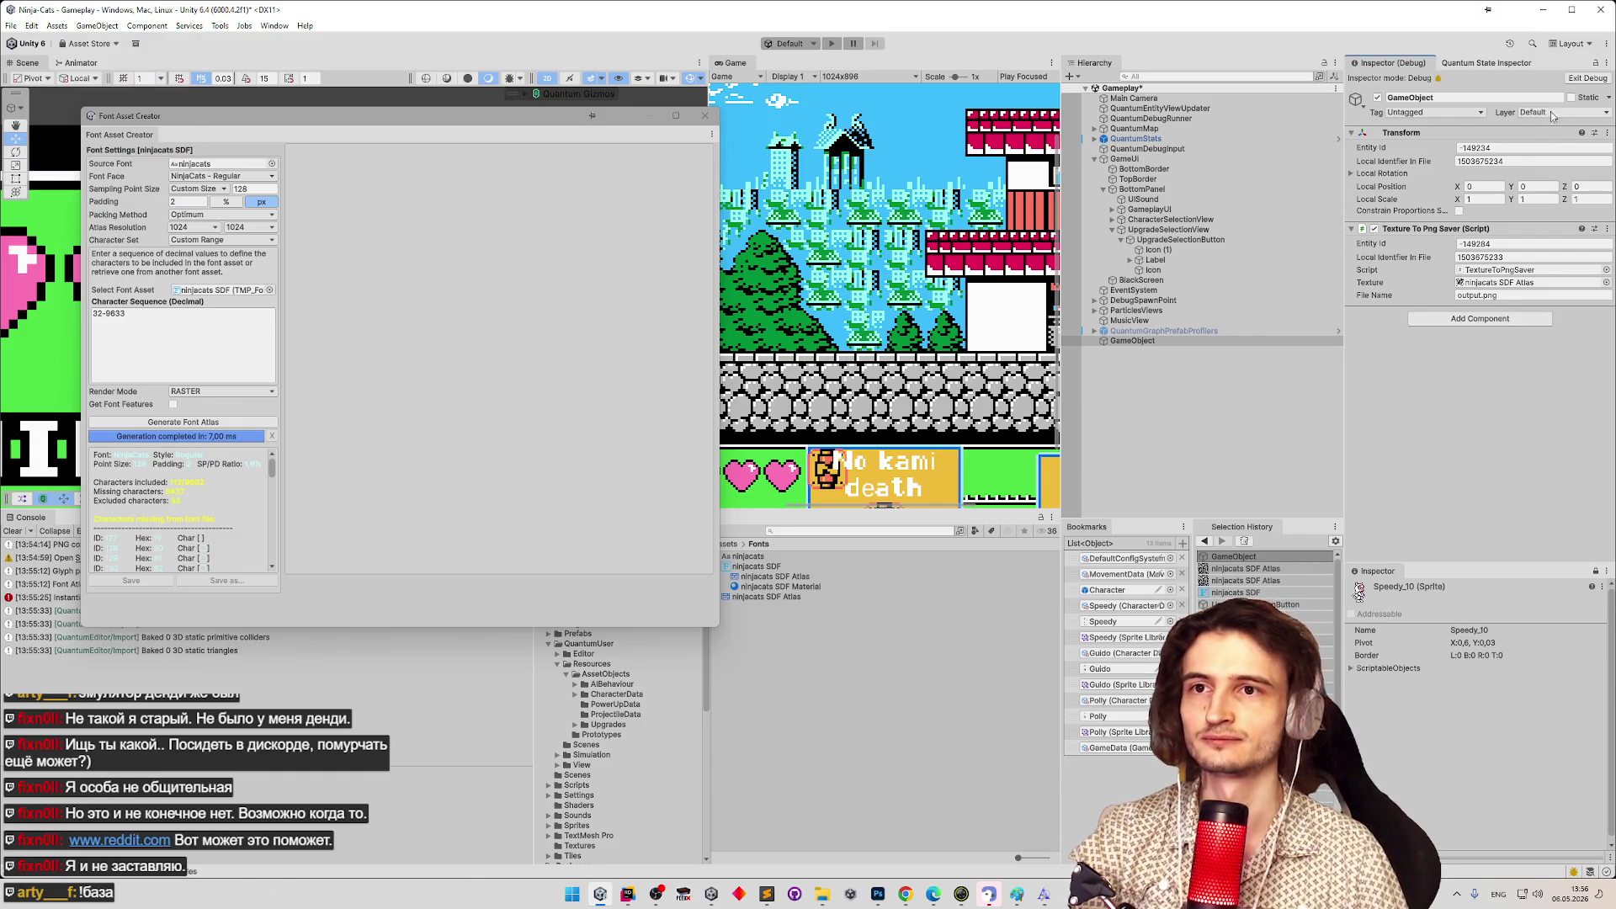
pyautogui.click(1588, 79)
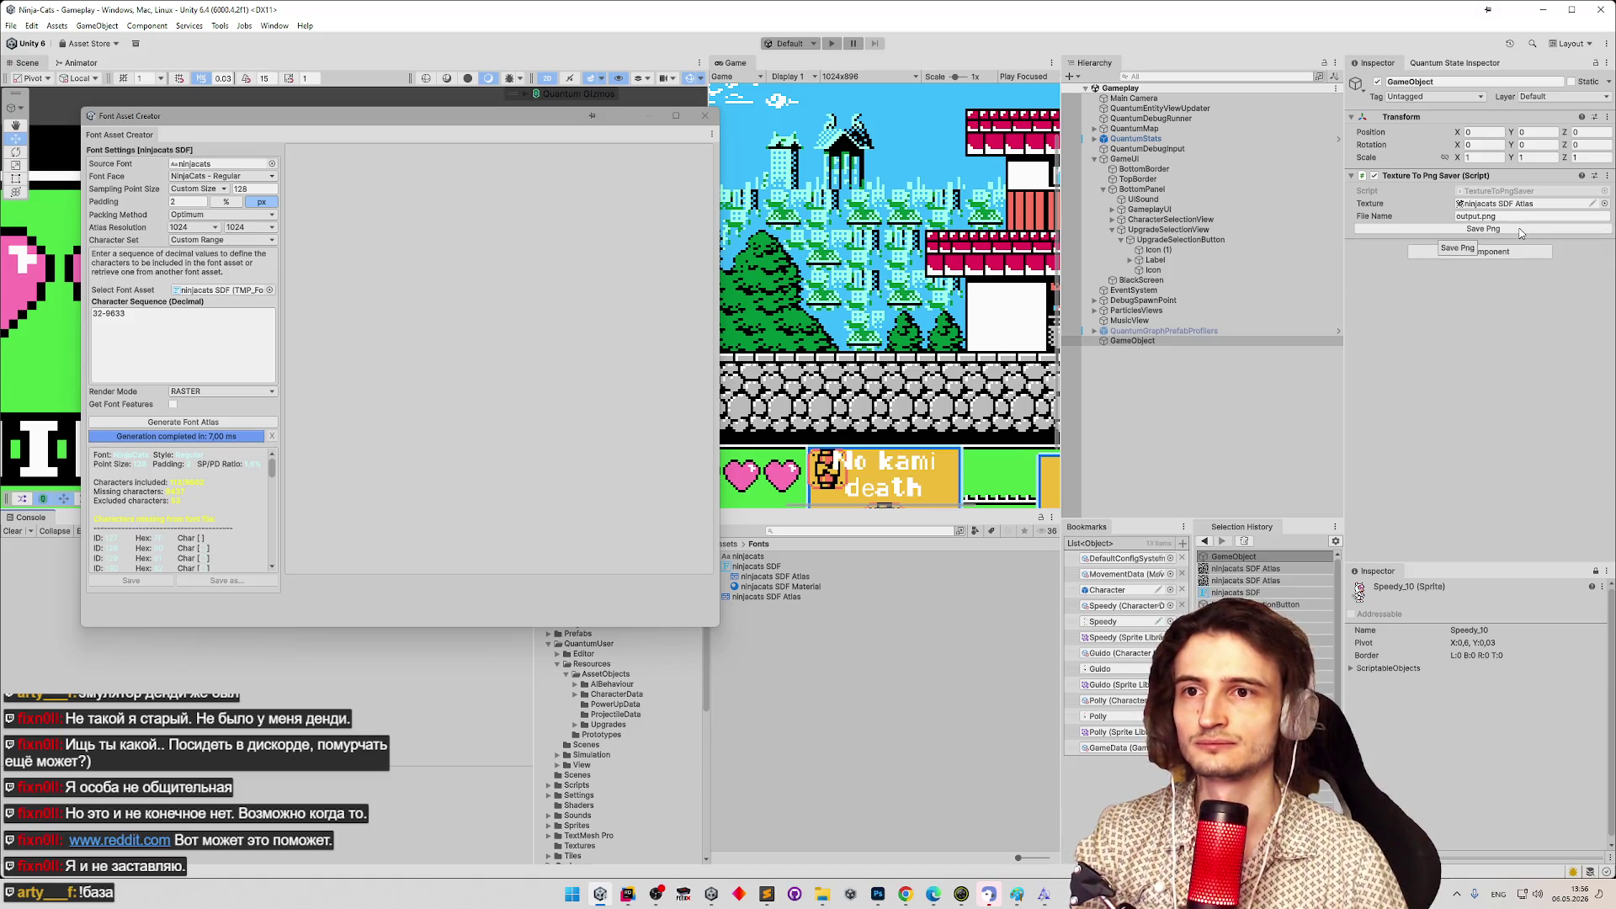
# Save the atlas as output.png and open it from the Assets folder in Adobe Photoshop 2025.
pyautogui.click(1520, 233)
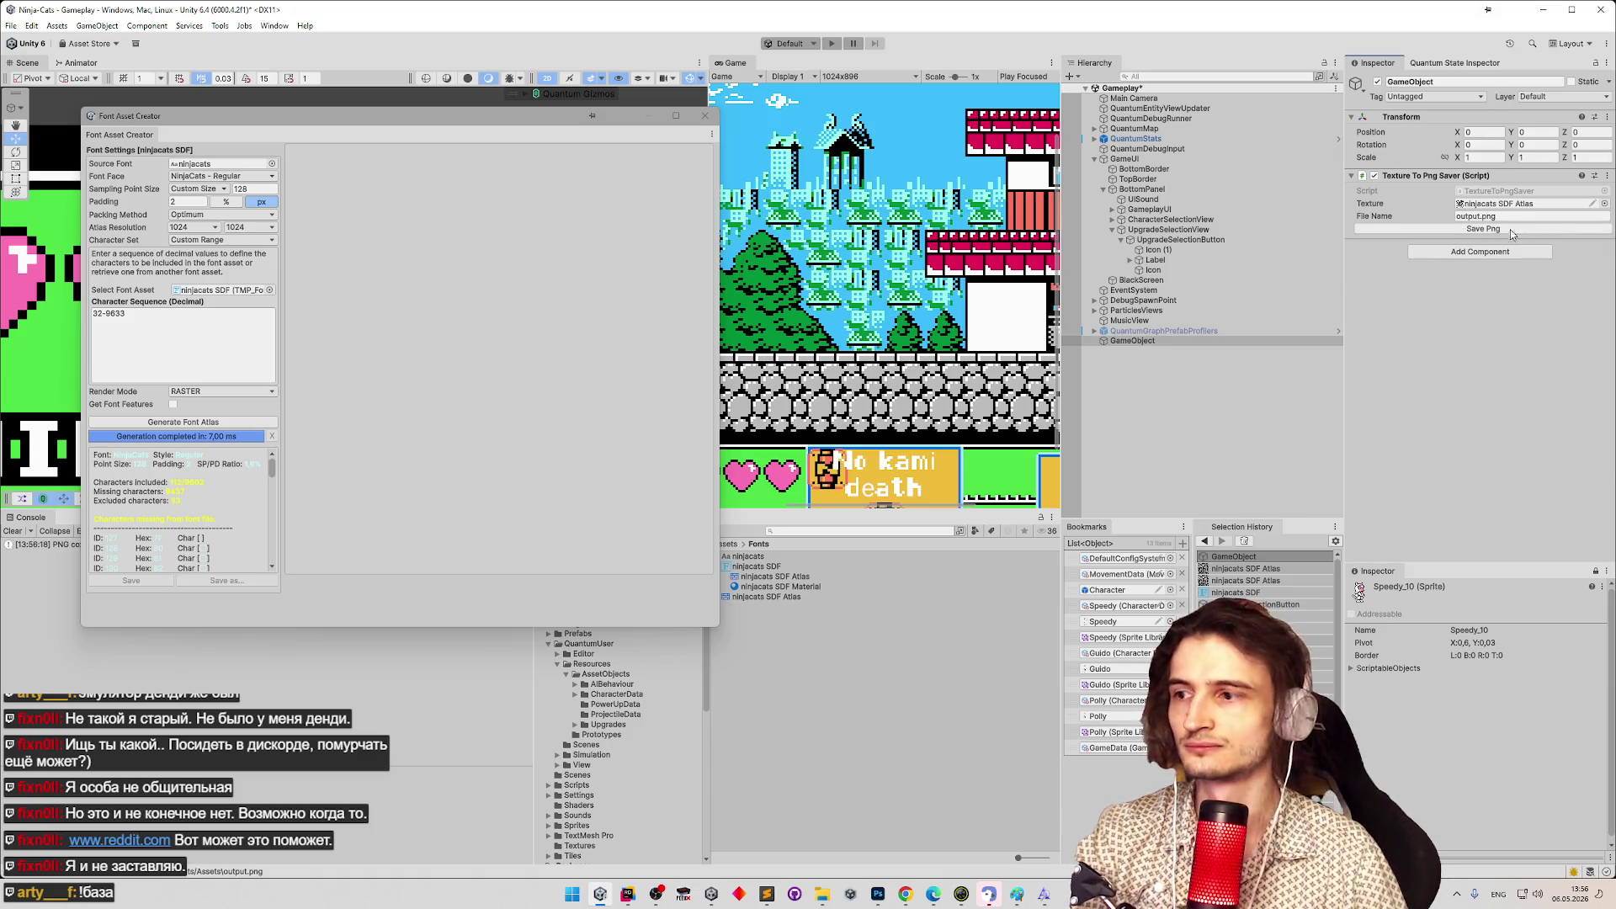
pyautogui.click(822, 894)
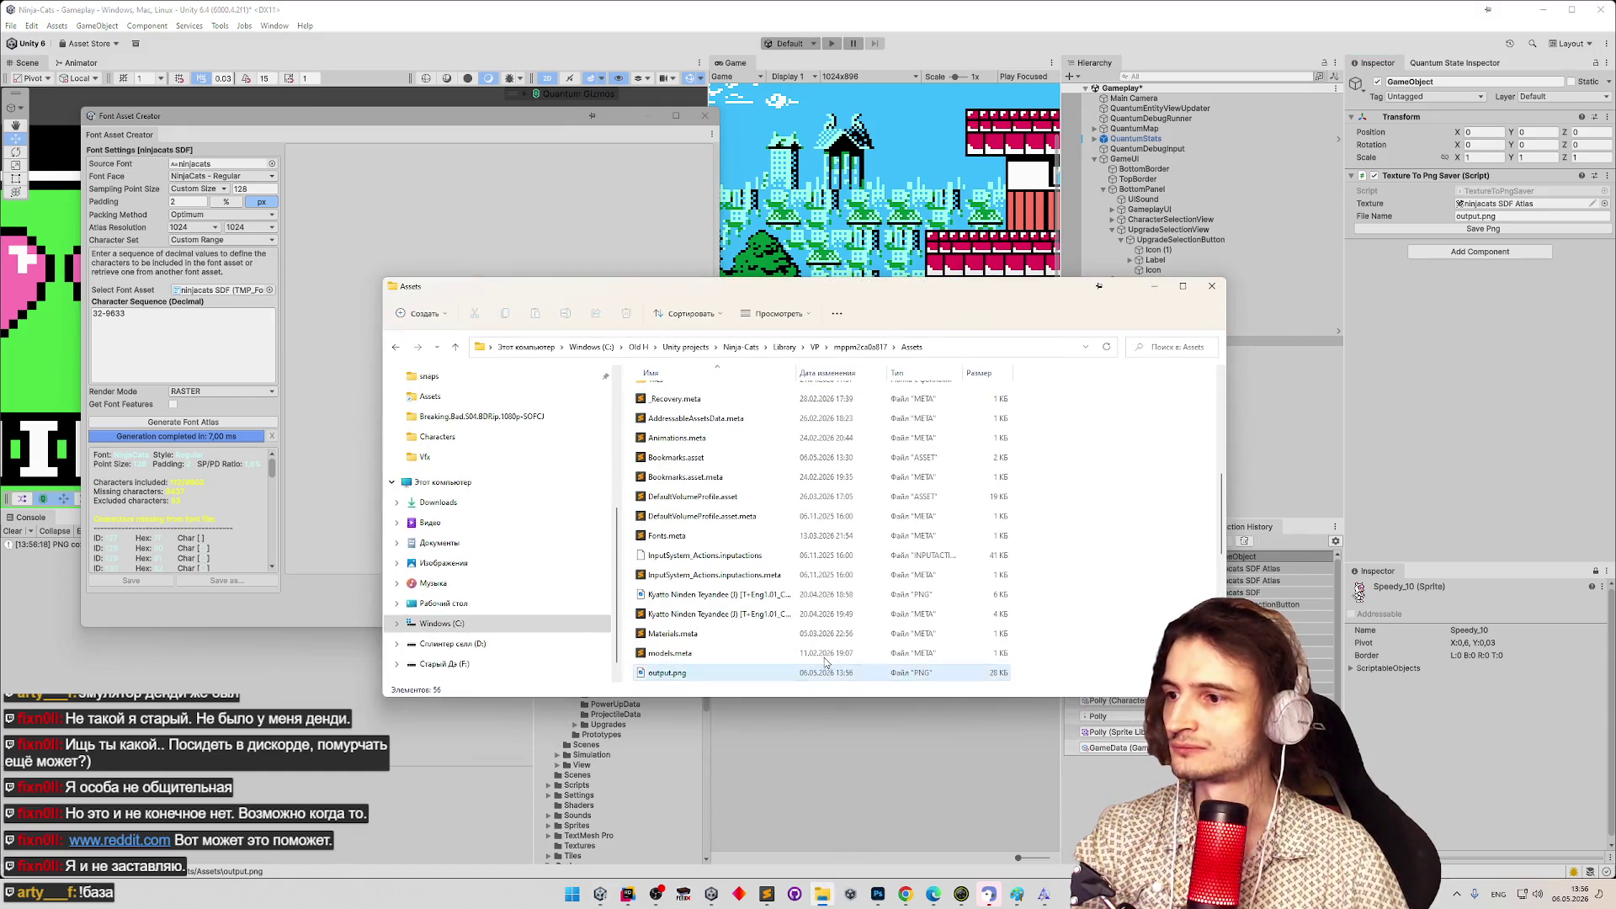
pyautogui.scroll(-1, 1096, 534)
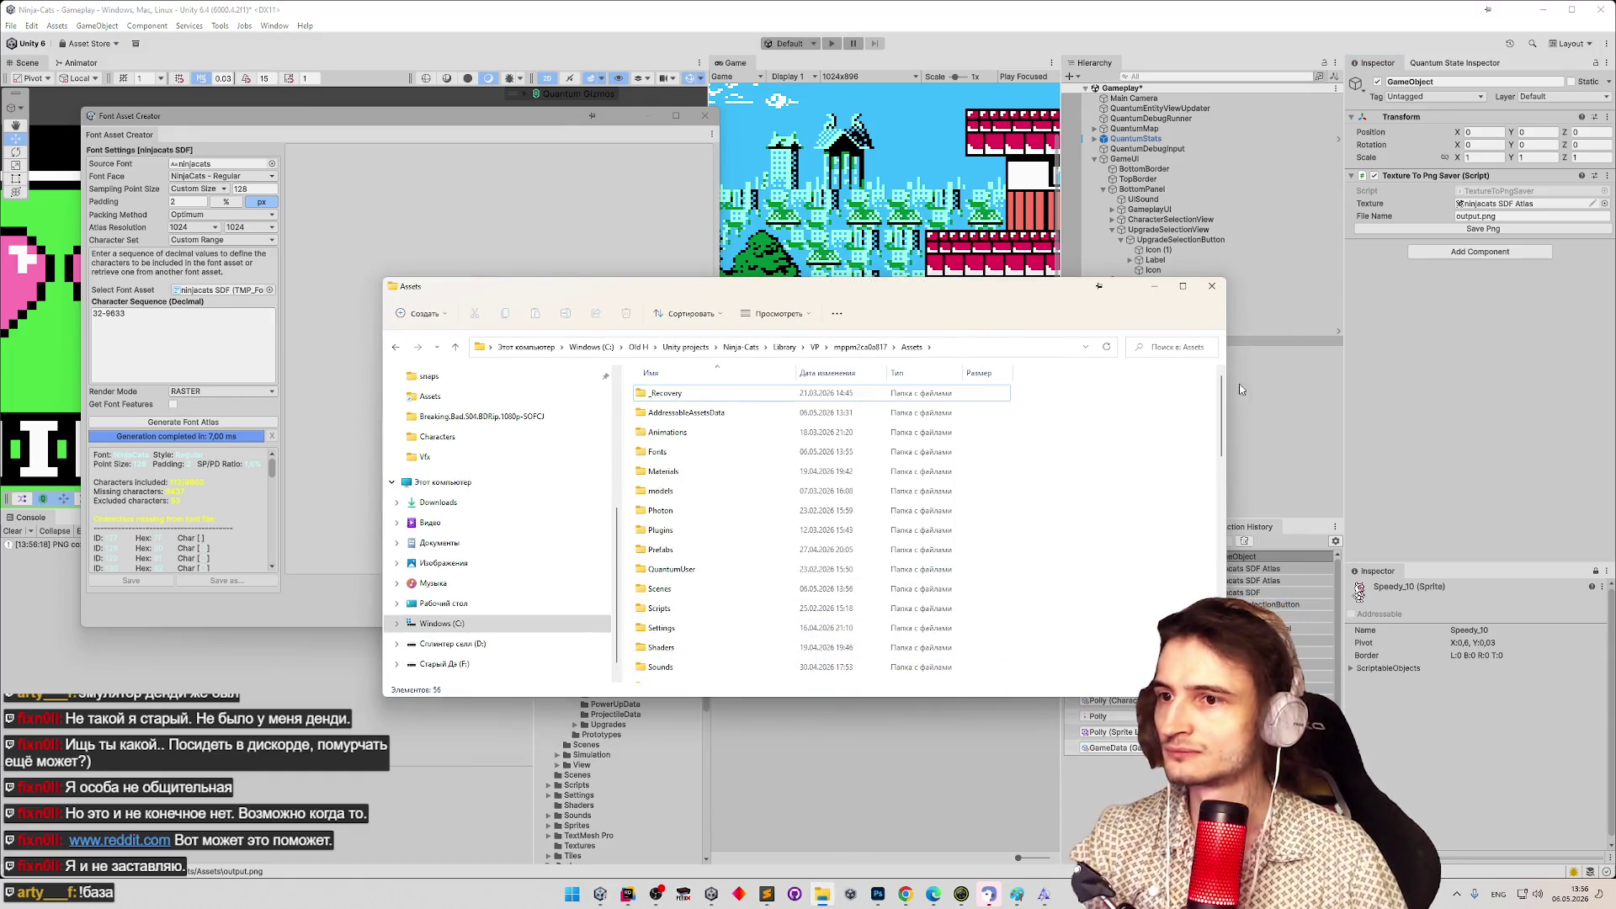
pyautogui.scroll(-2, 1205, 560)
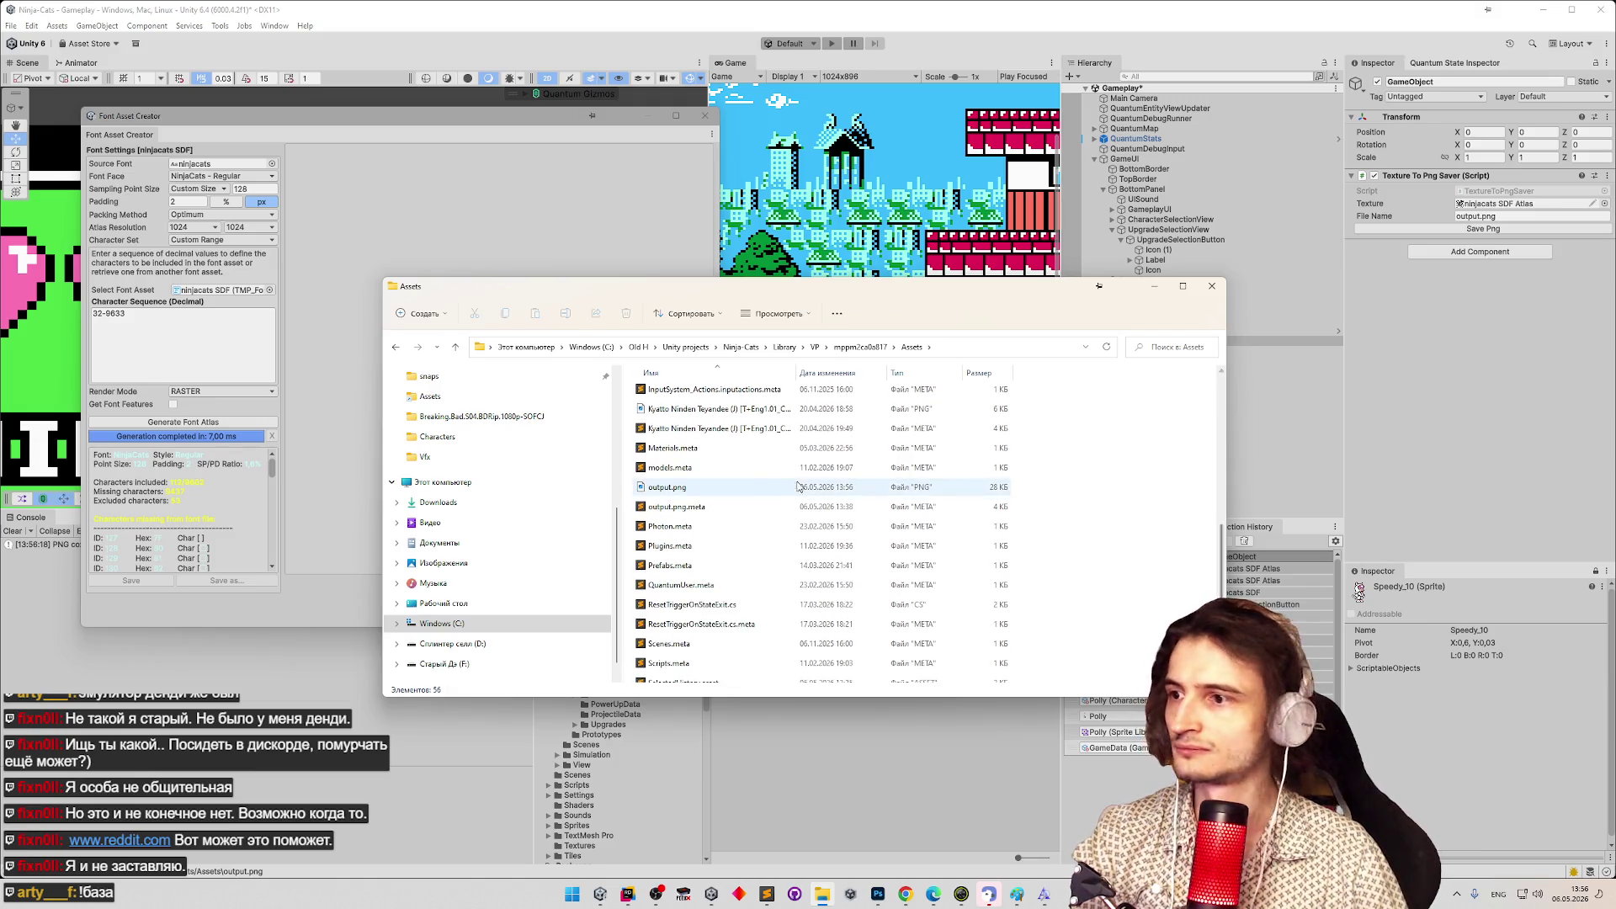
pyautogui.rightClick(767, 487)
pyautogui.moveTo(931, 569)
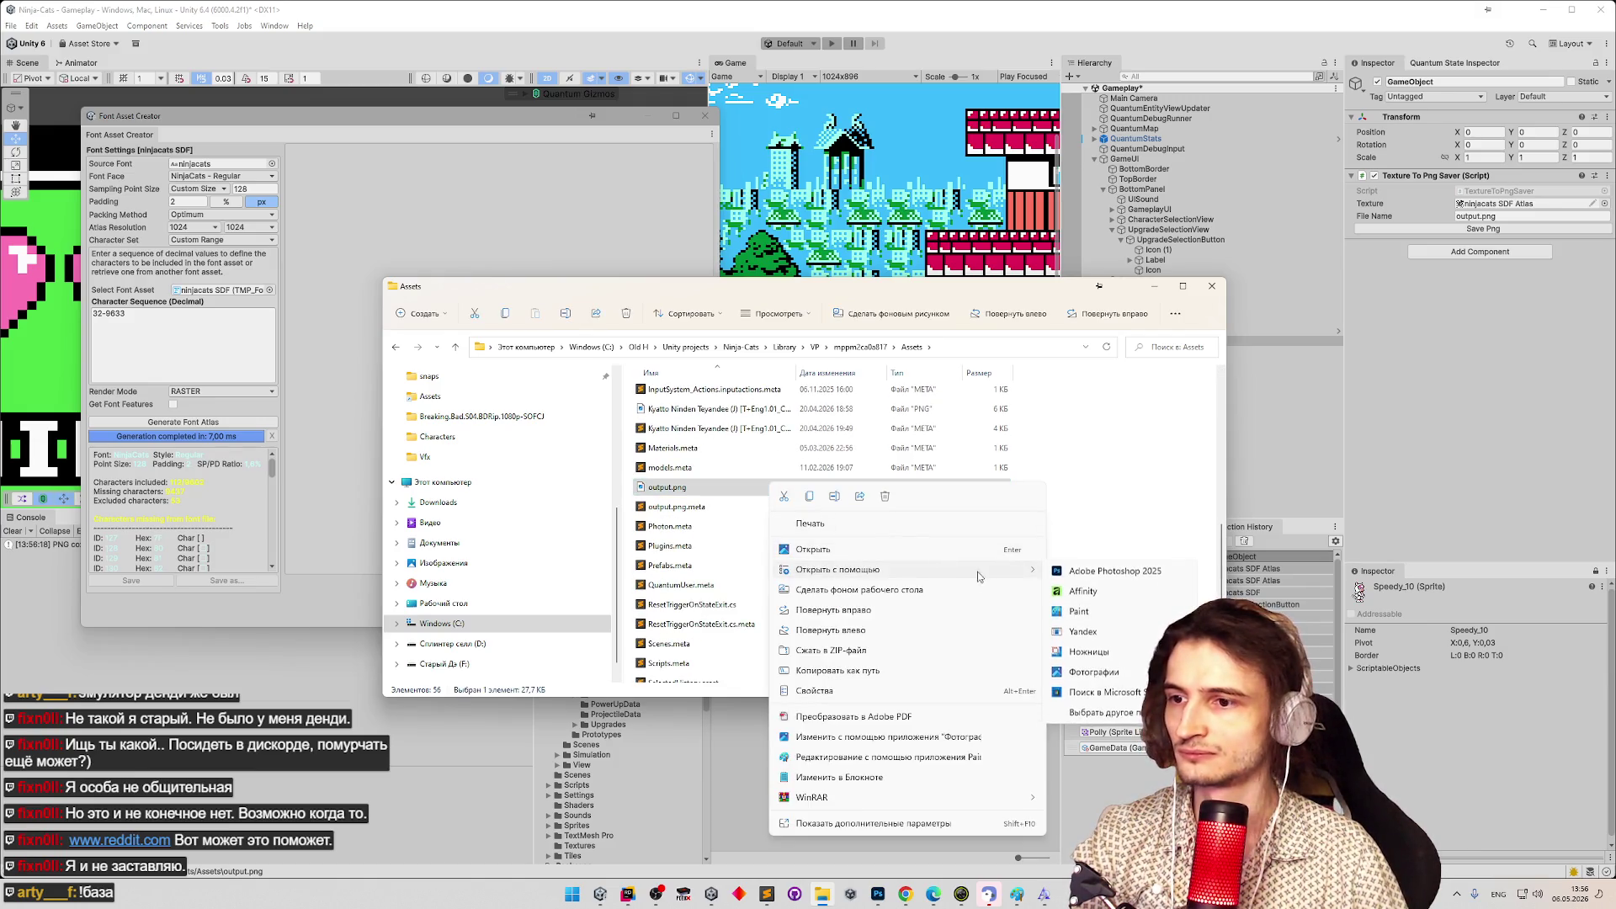
pyautogui.click(1078, 574)
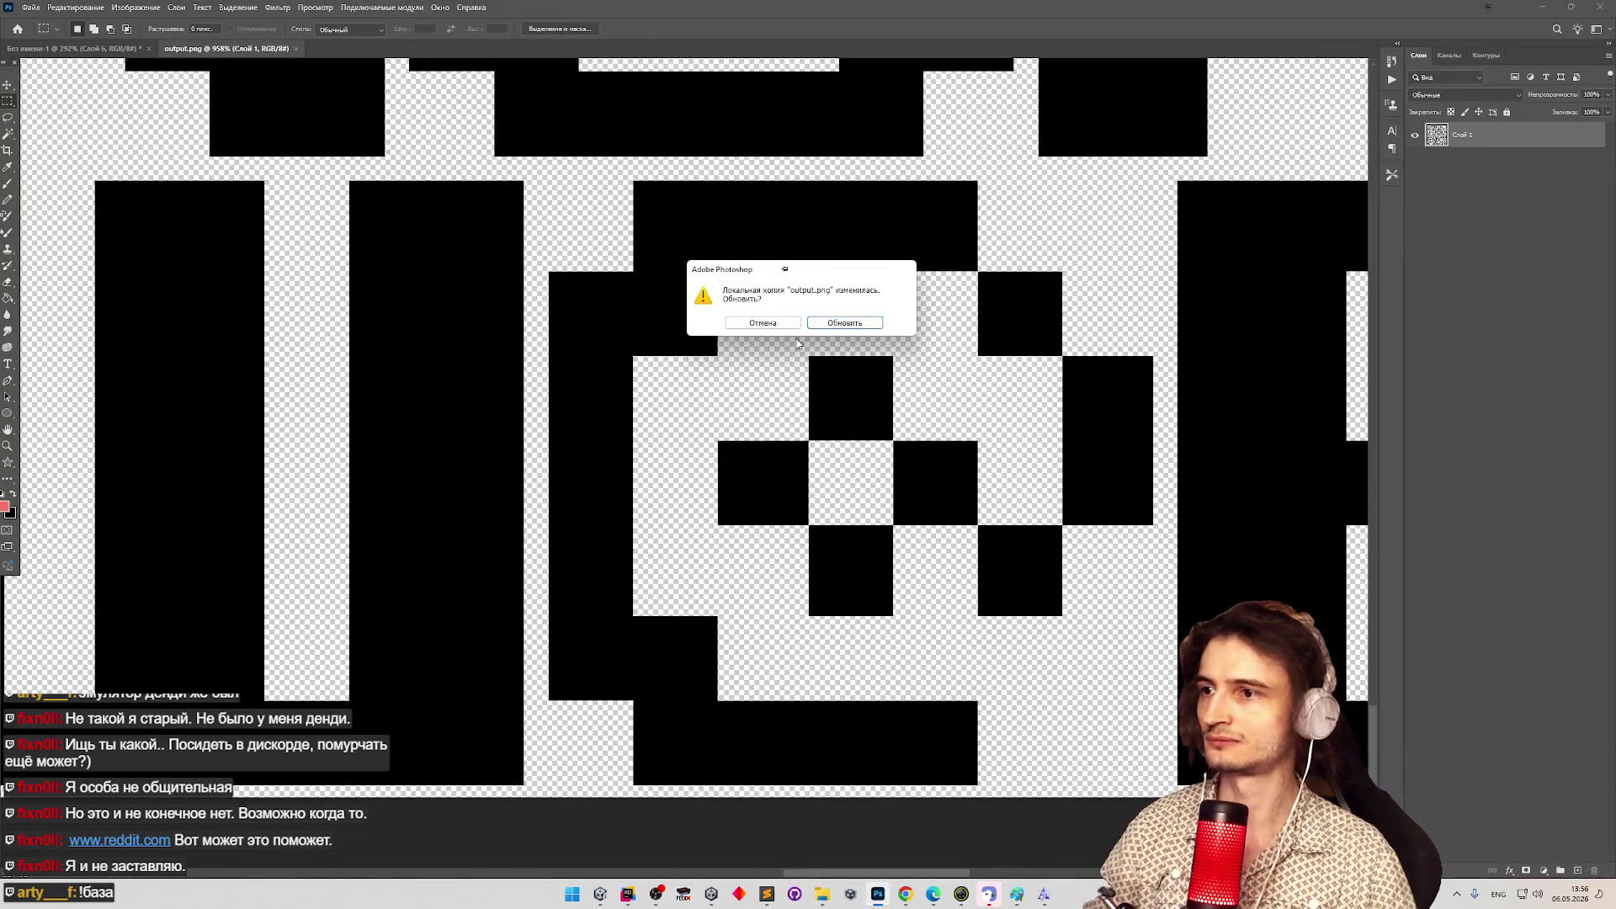
# Reload output.png, marquee-select the ⊕ glyph's left black square, then minimize Photoshop.
pyautogui.press('Return')
pyautogui.press('z')
pyautogui.moveTo(837, 425)
pyautogui.mouseDown()
pyautogui.moveTo(783, 438)
pyautogui.moveTo(907, 465)
pyautogui.mouseUp()
pyautogui.scroll(8, 906, 466)
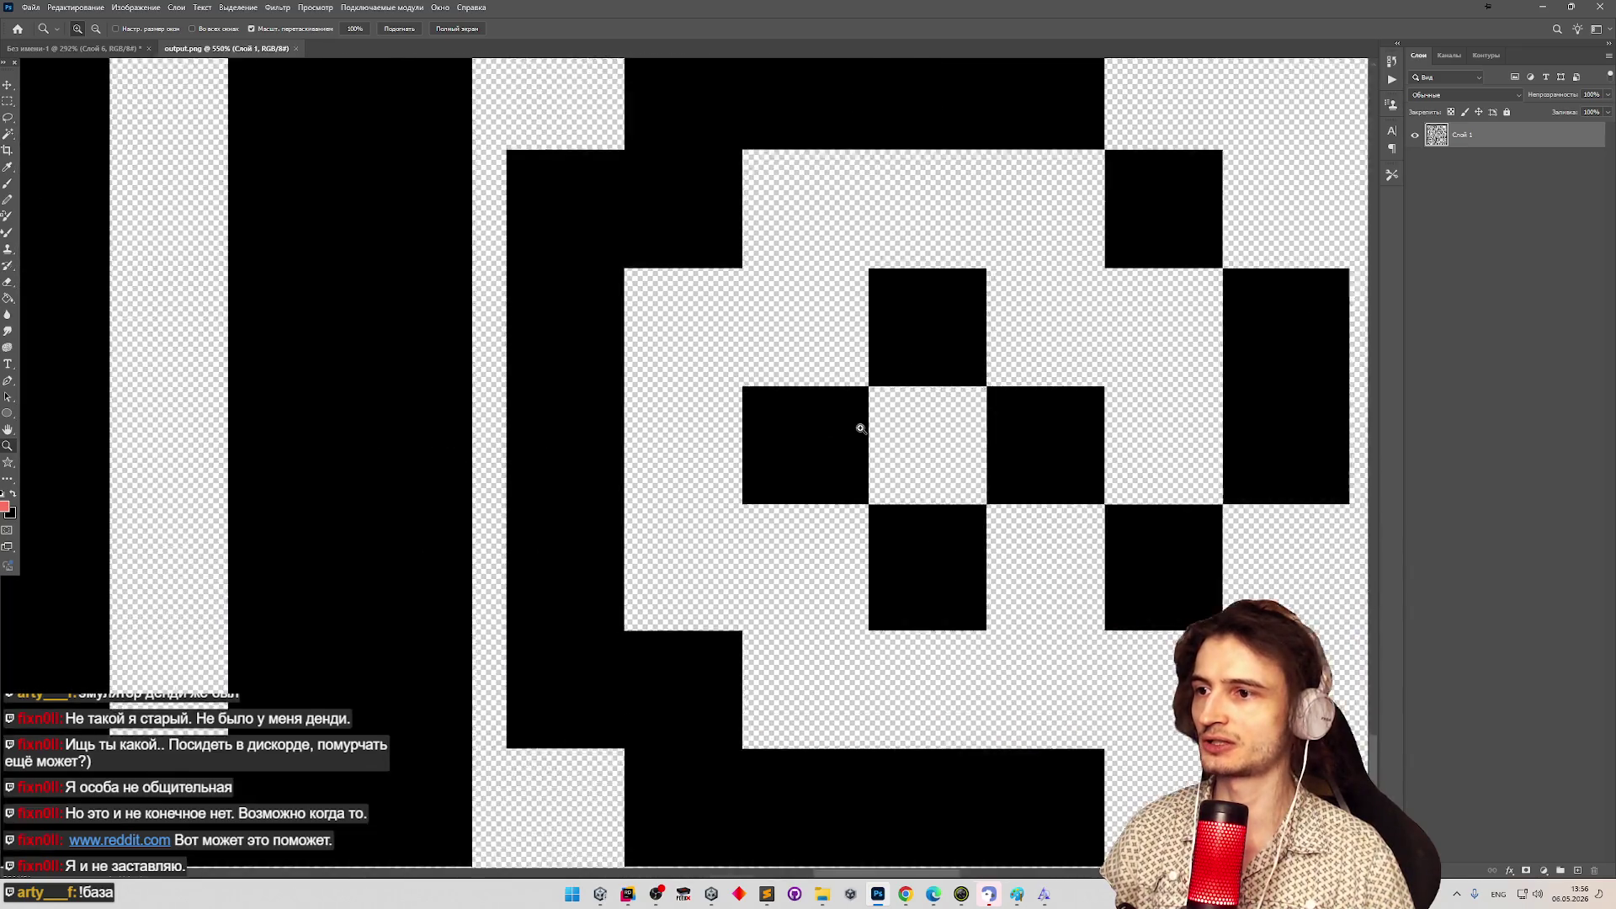
pyautogui.press('m')
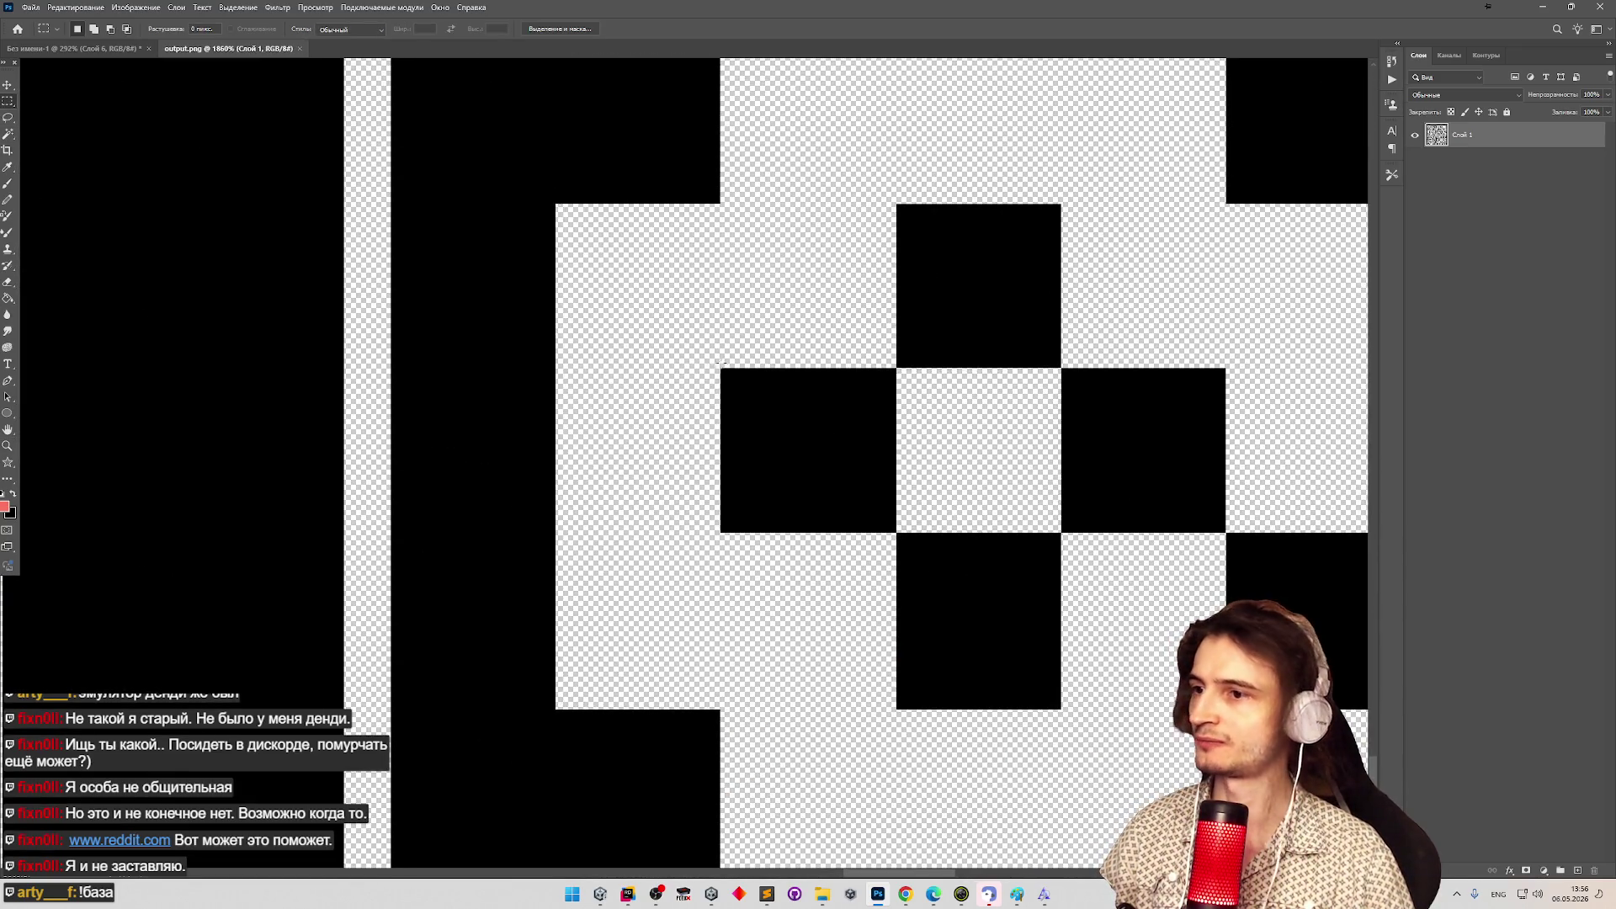
pyautogui.moveTo(721, 369)
pyautogui.mouseDown()
pyautogui.moveTo(867, 454)
pyautogui.moveTo(897, 533)
pyautogui.mouseUp()
pyautogui.click(1542, 7)
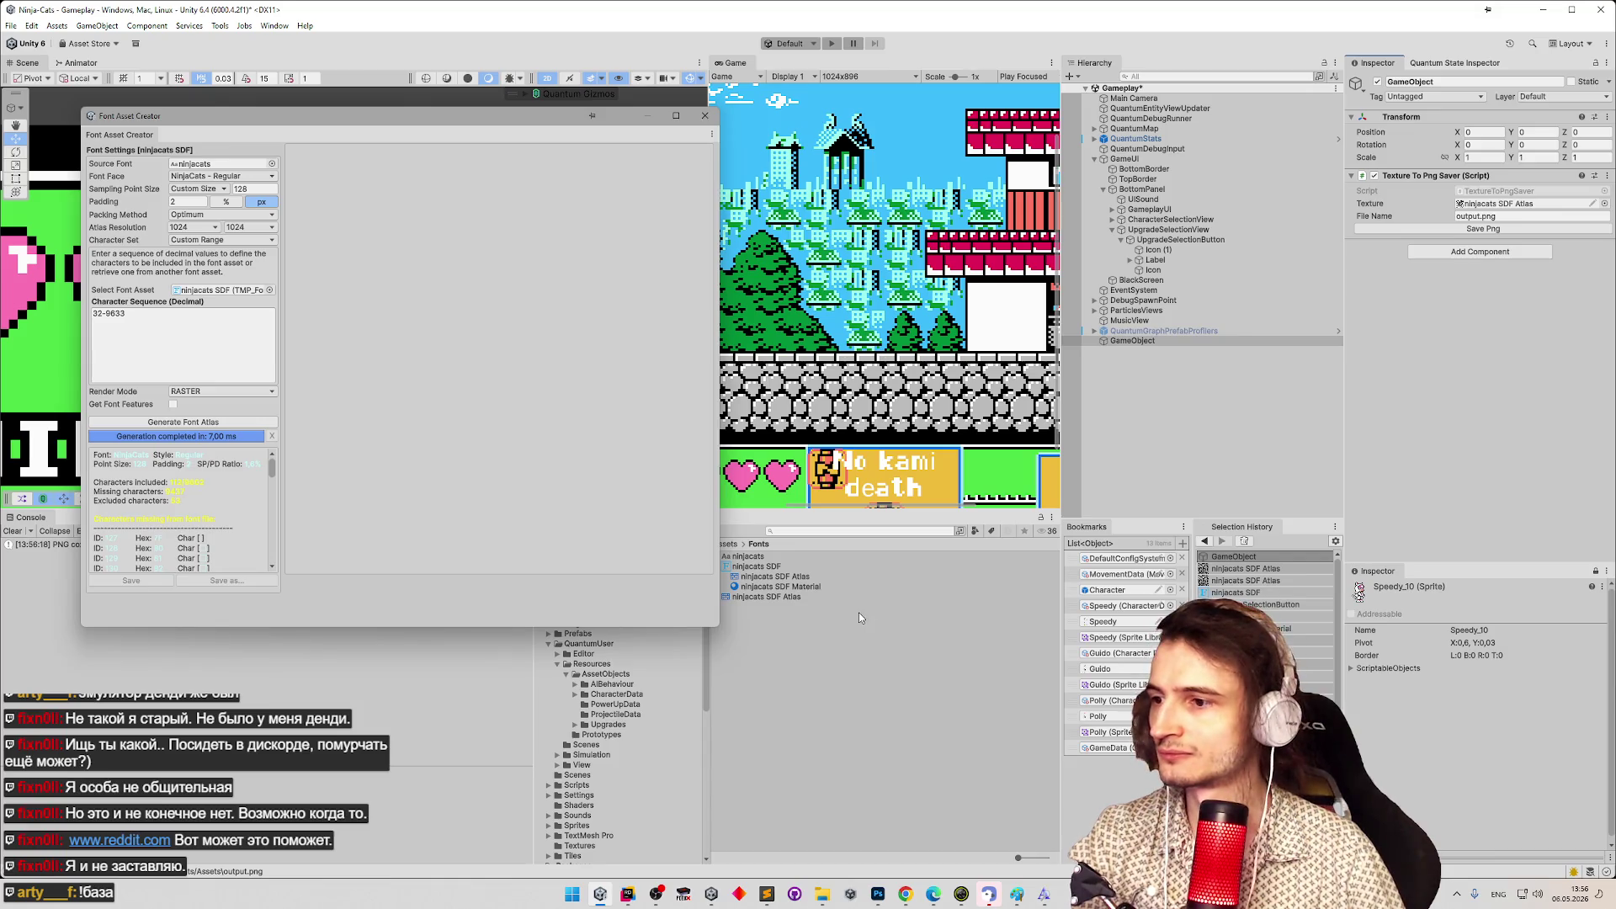
# Delete the extra ninjacats SDF Atlas texture from the Project window.
pyautogui.click(809, 578)
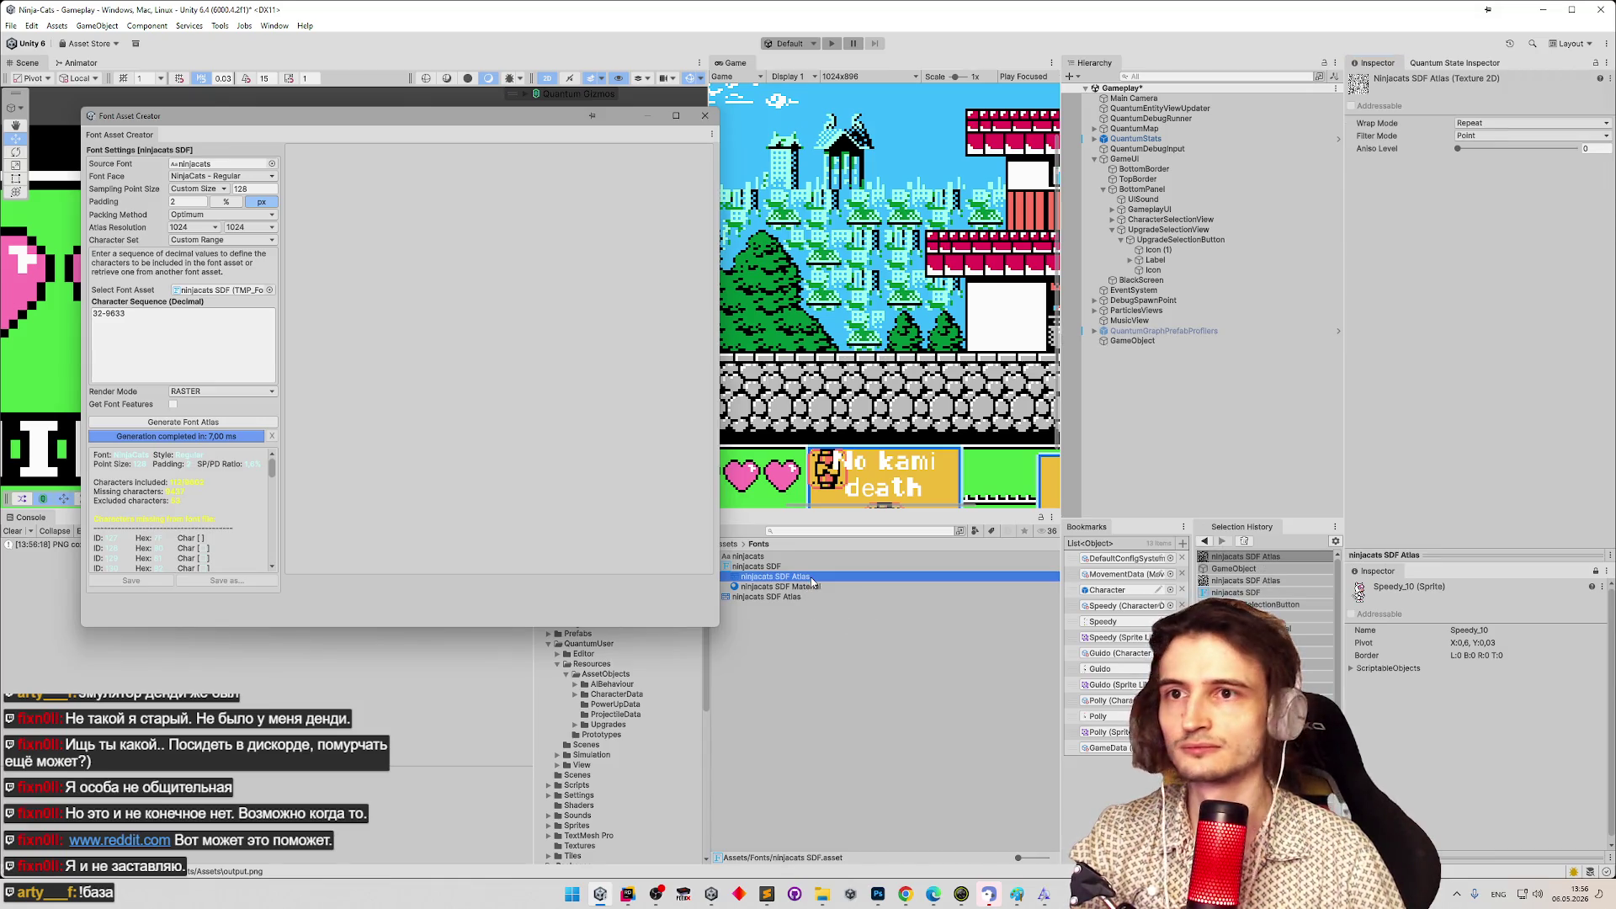
pyautogui.click(793, 598)
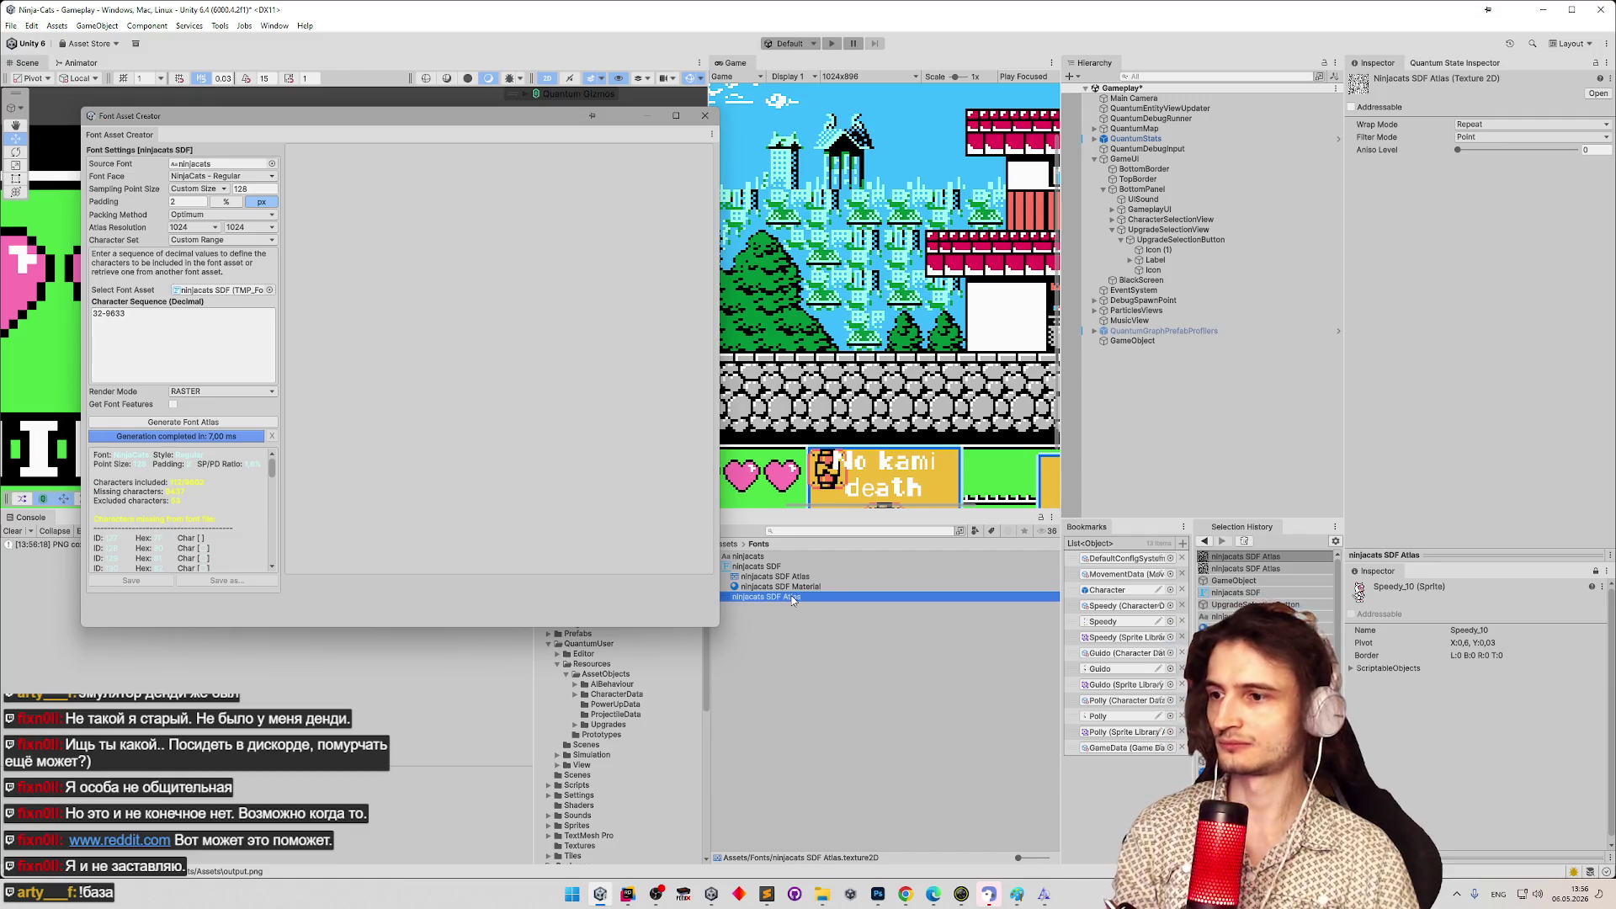
pyautogui.press('Delete')
pyautogui.press('Return')
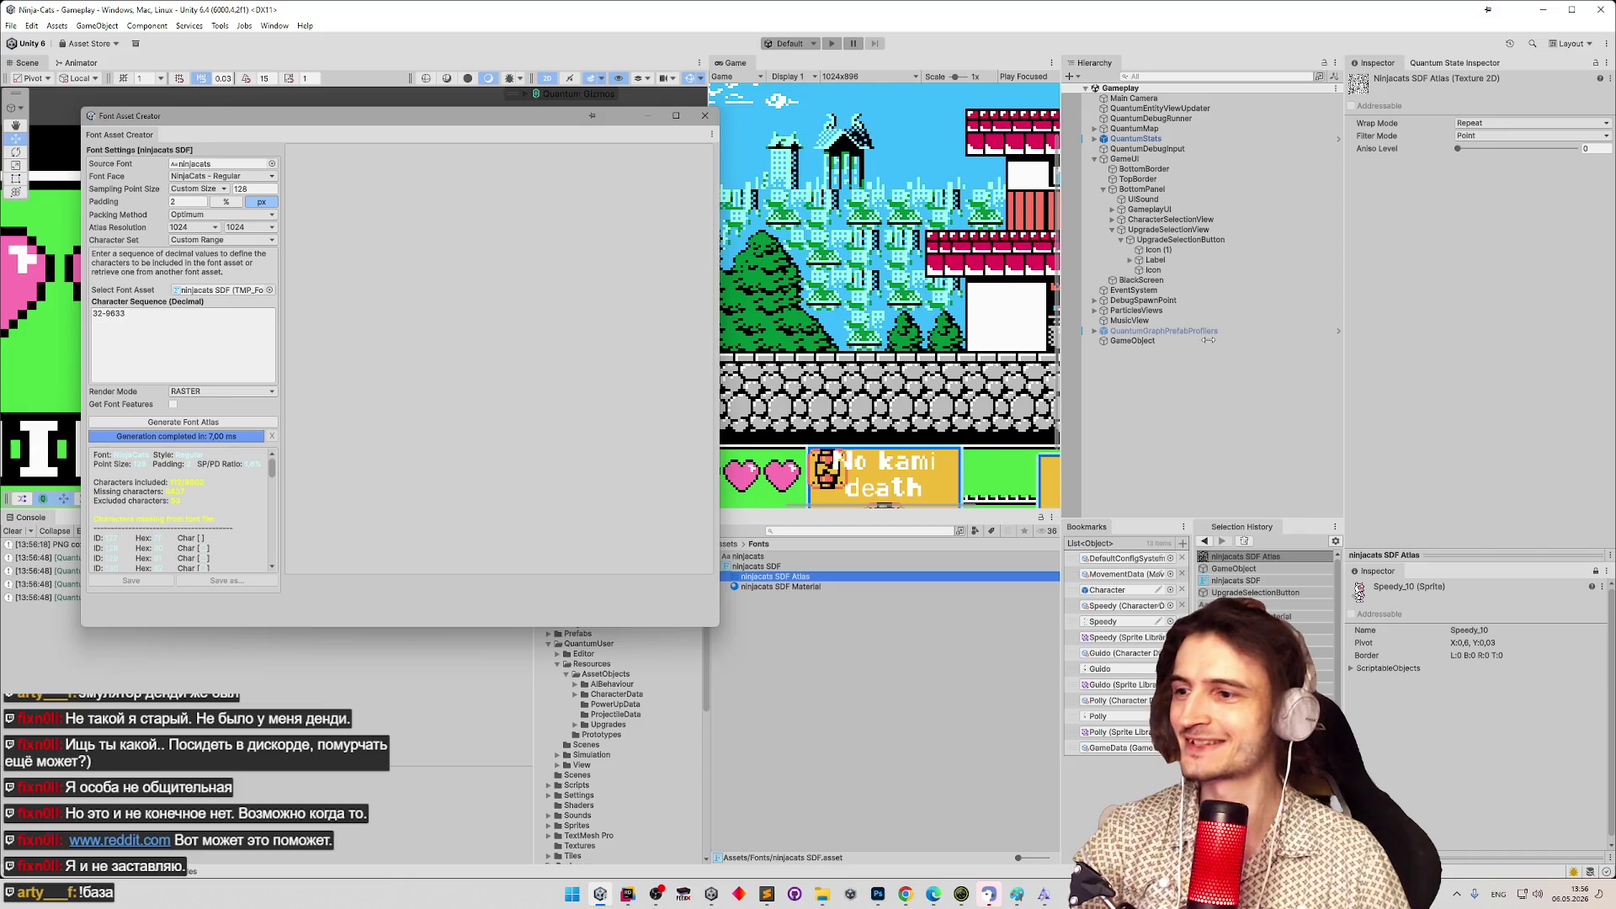
# Reposition and resize the Font Asset Creator, select the Padding field, and return to output.png in Photoshop.
pyautogui.click(796, 566)
pyautogui.click(800, 578)
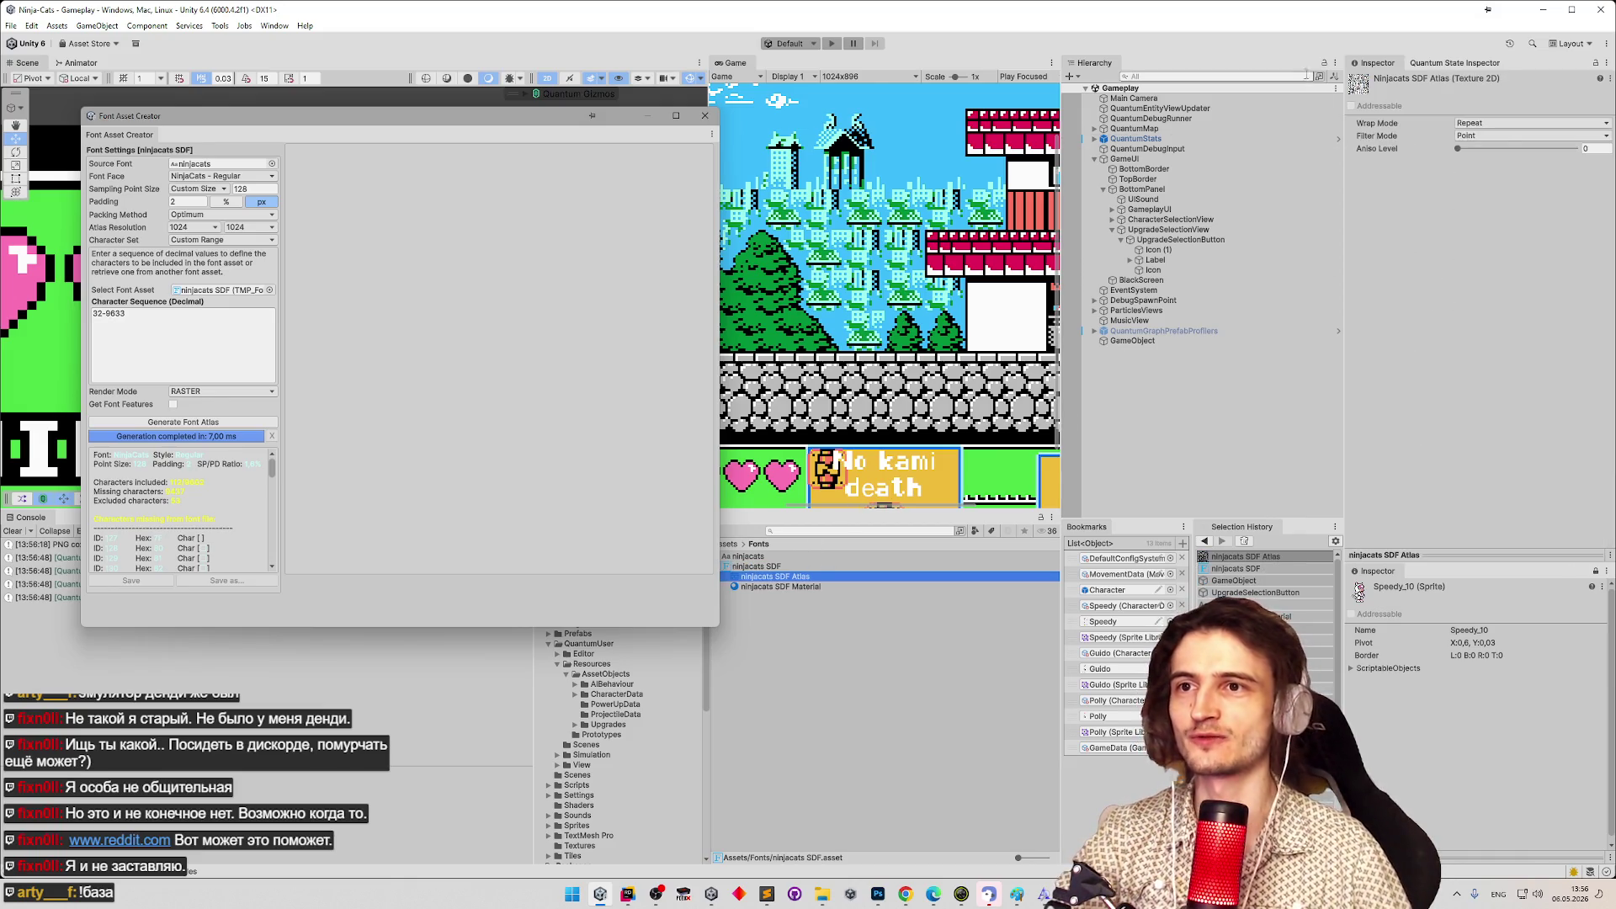
pyautogui.moveTo(535, 115)
pyautogui.mouseDown()
pyautogui.moveTo(977, 133)
pyautogui.moveTo(882, 88)
pyautogui.moveTo(875, 60)
pyautogui.mouseUp()
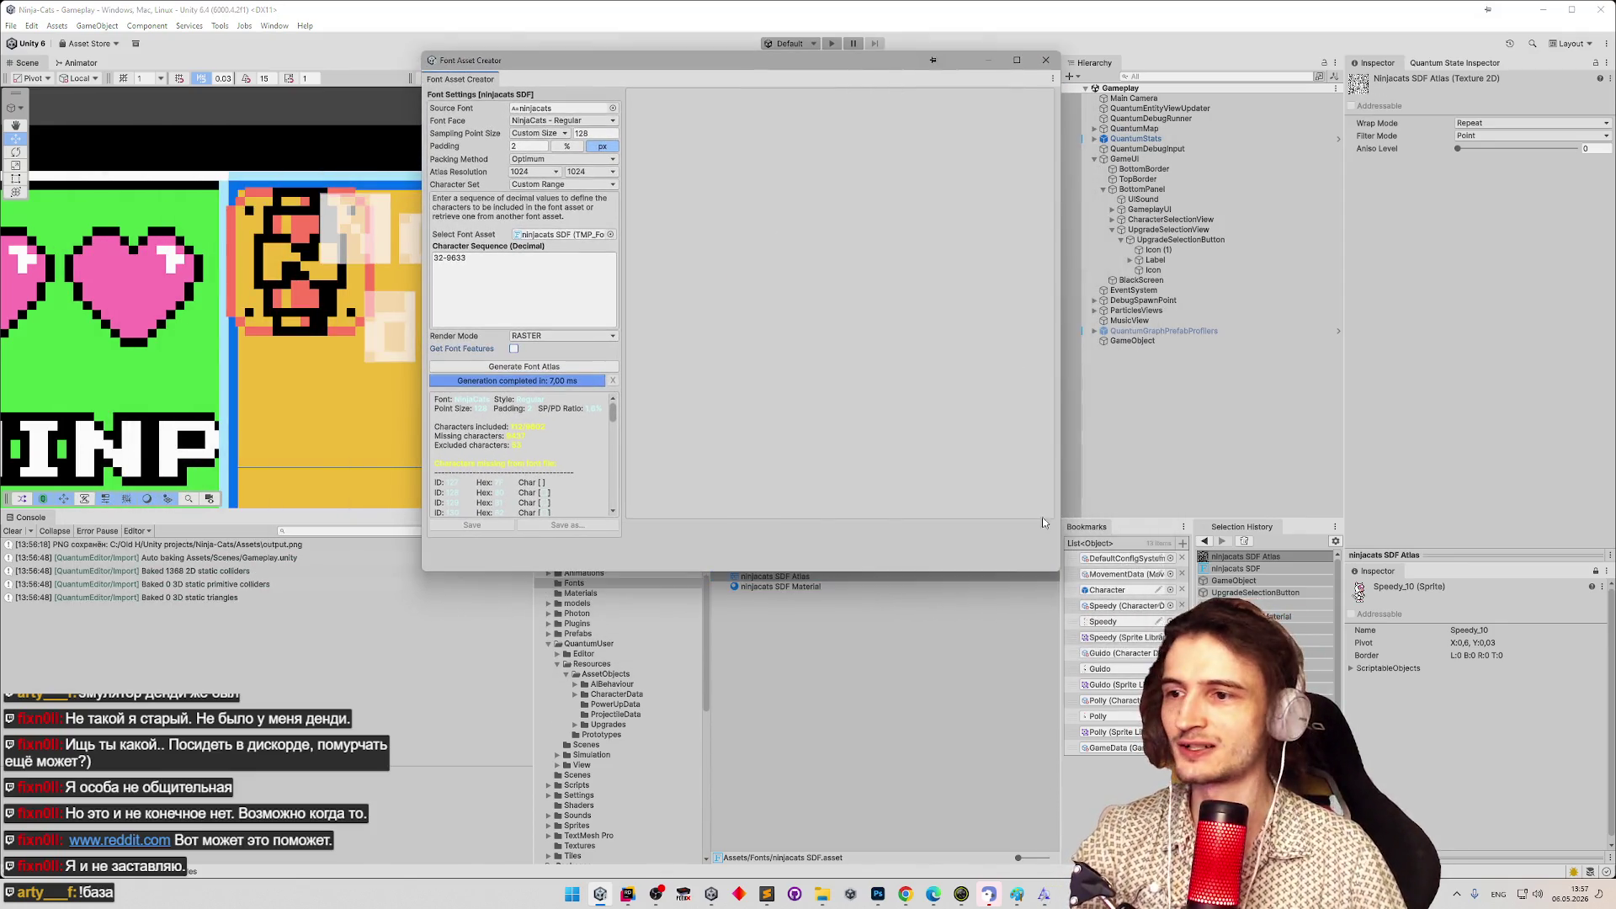
pyautogui.moveTo(1059, 574)
pyautogui.mouseDown()
pyautogui.moveTo(1094, 505)
pyautogui.moveTo(1098, 551)
pyautogui.moveTo(1084, 541)
pyautogui.mouseUp()
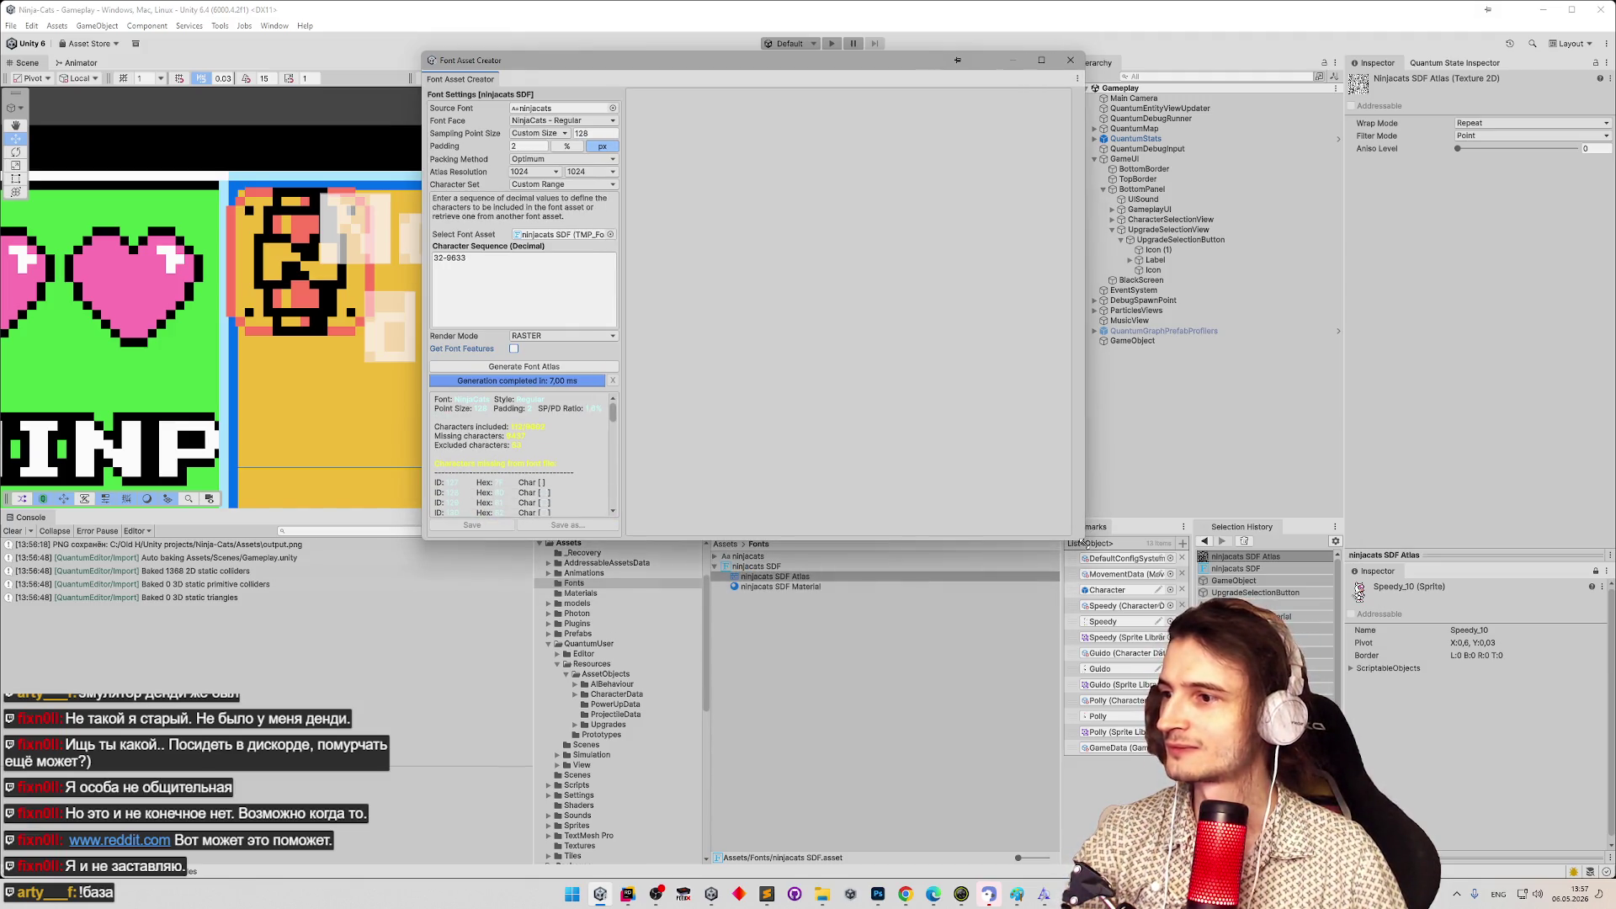
pyautogui.click(453, 145)
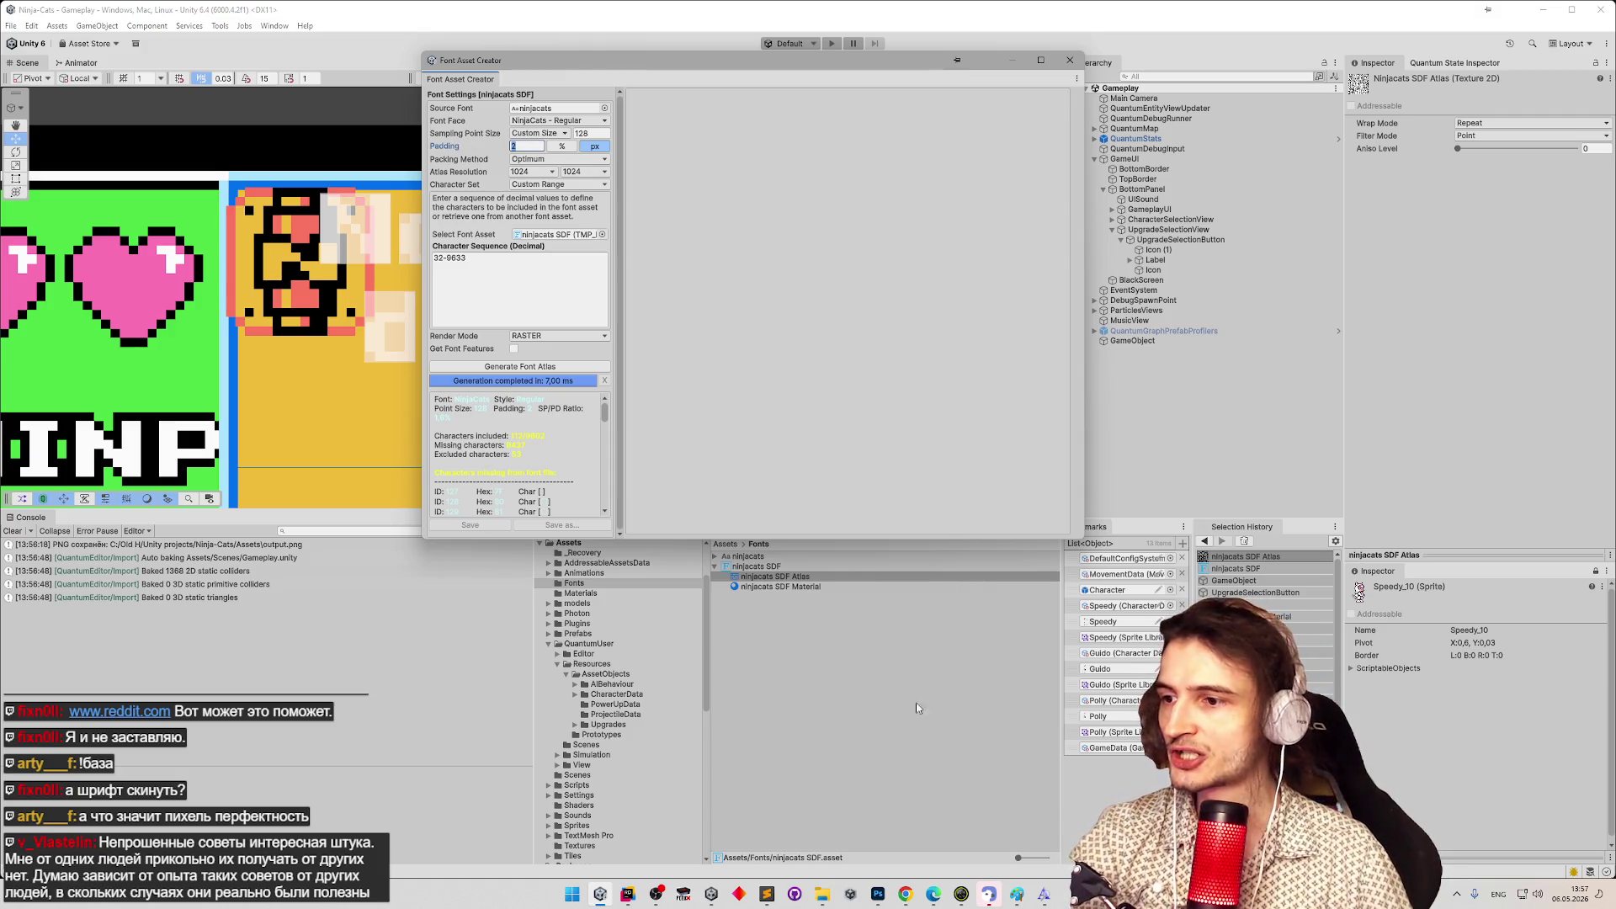
pyautogui.click(878, 892)
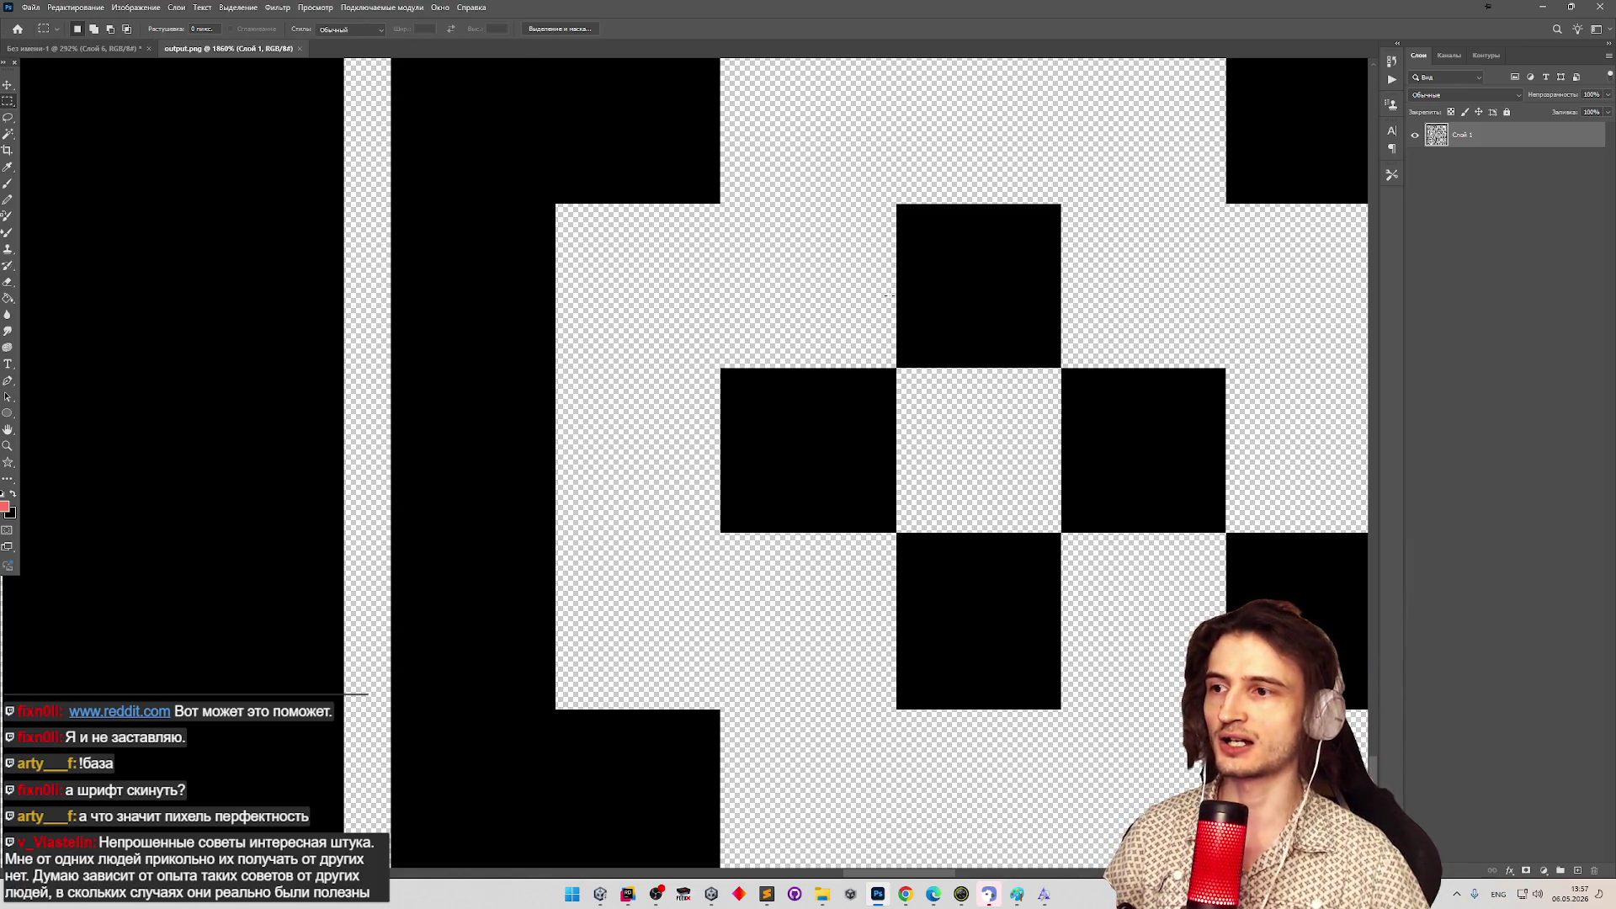
# Select the ⊕ glyph's top black square with the marquee to read its size.
pyautogui.moveTo(738, 370)
pyautogui.mouseDown()
pyautogui.moveTo(896, 492)
pyautogui.moveTo(750, 375)
pyautogui.moveTo(897, 533)
pyautogui.mouseUp()
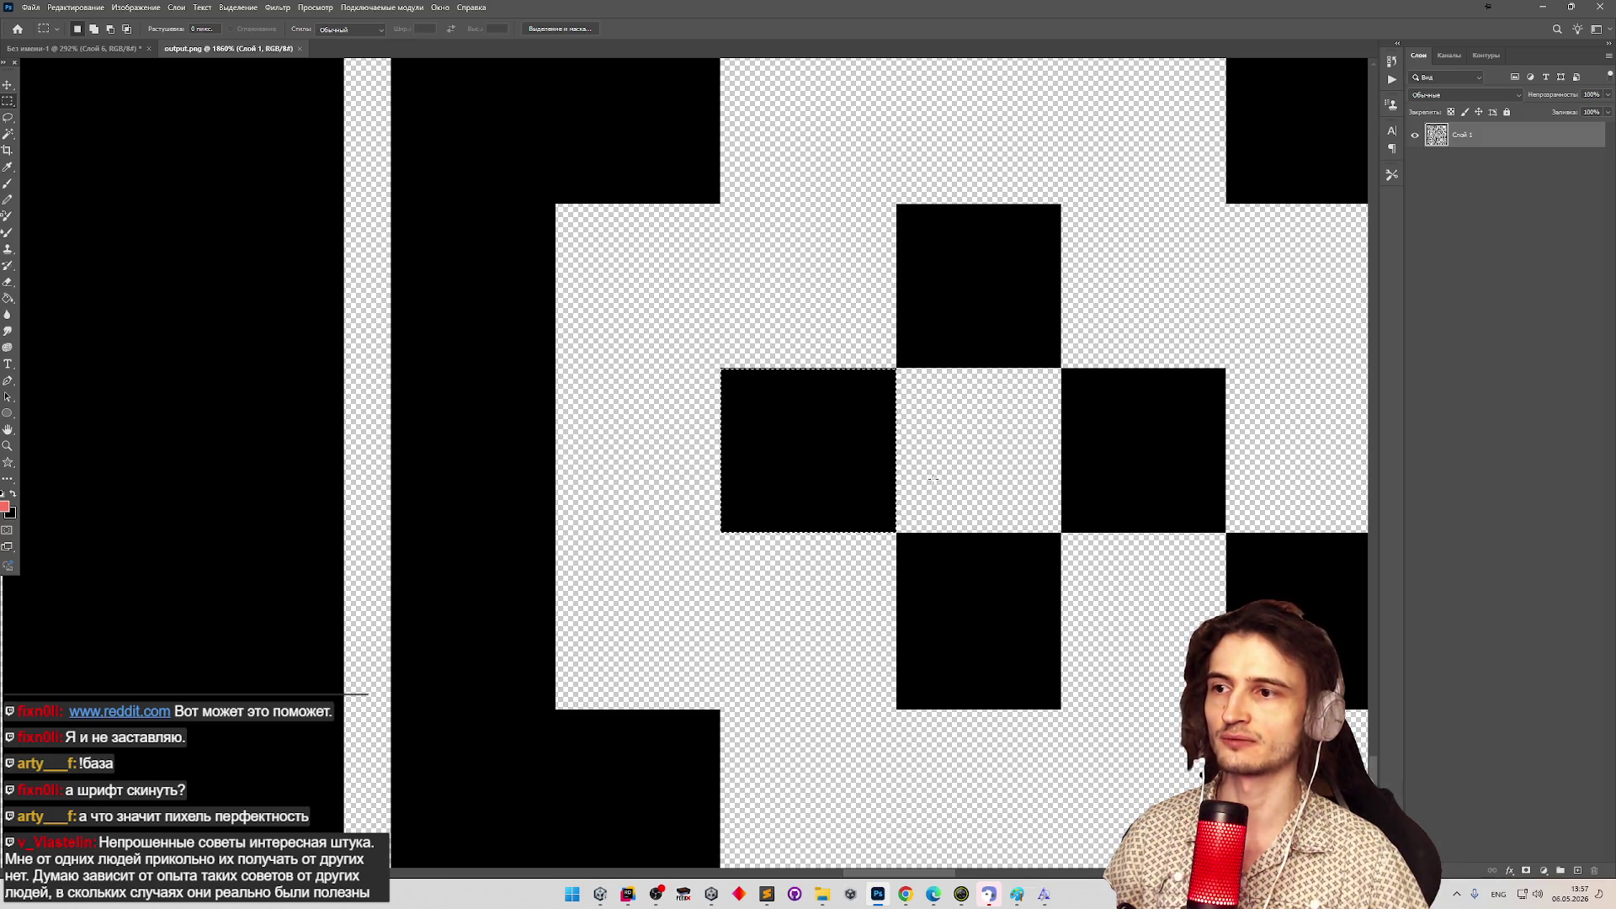
pyautogui.moveTo(898, 204)
pyautogui.mouseDown()
pyautogui.moveTo(989, 274)
pyautogui.moveTo(1060, 367)
pyautogui.mouseUp()
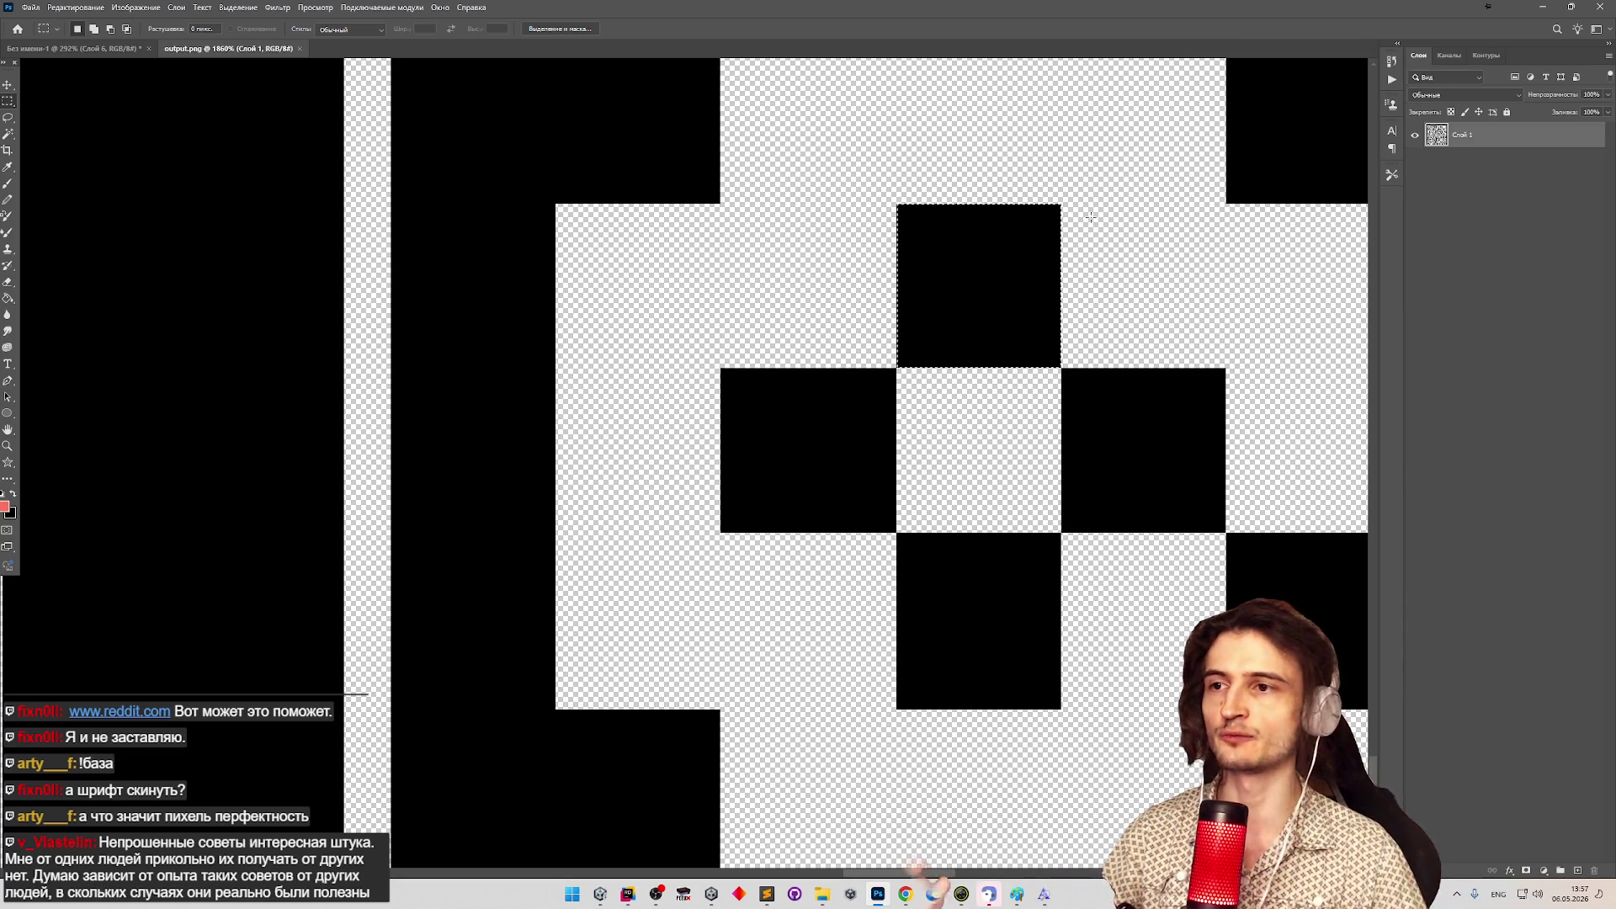
pyautogui.moveTo(1000, 10)
pyautogui.mouseDown()
pyautogui.moveTo(1017, 586)
pyautogui.moveTo(991, 663)
pyautogui.mouseUp()
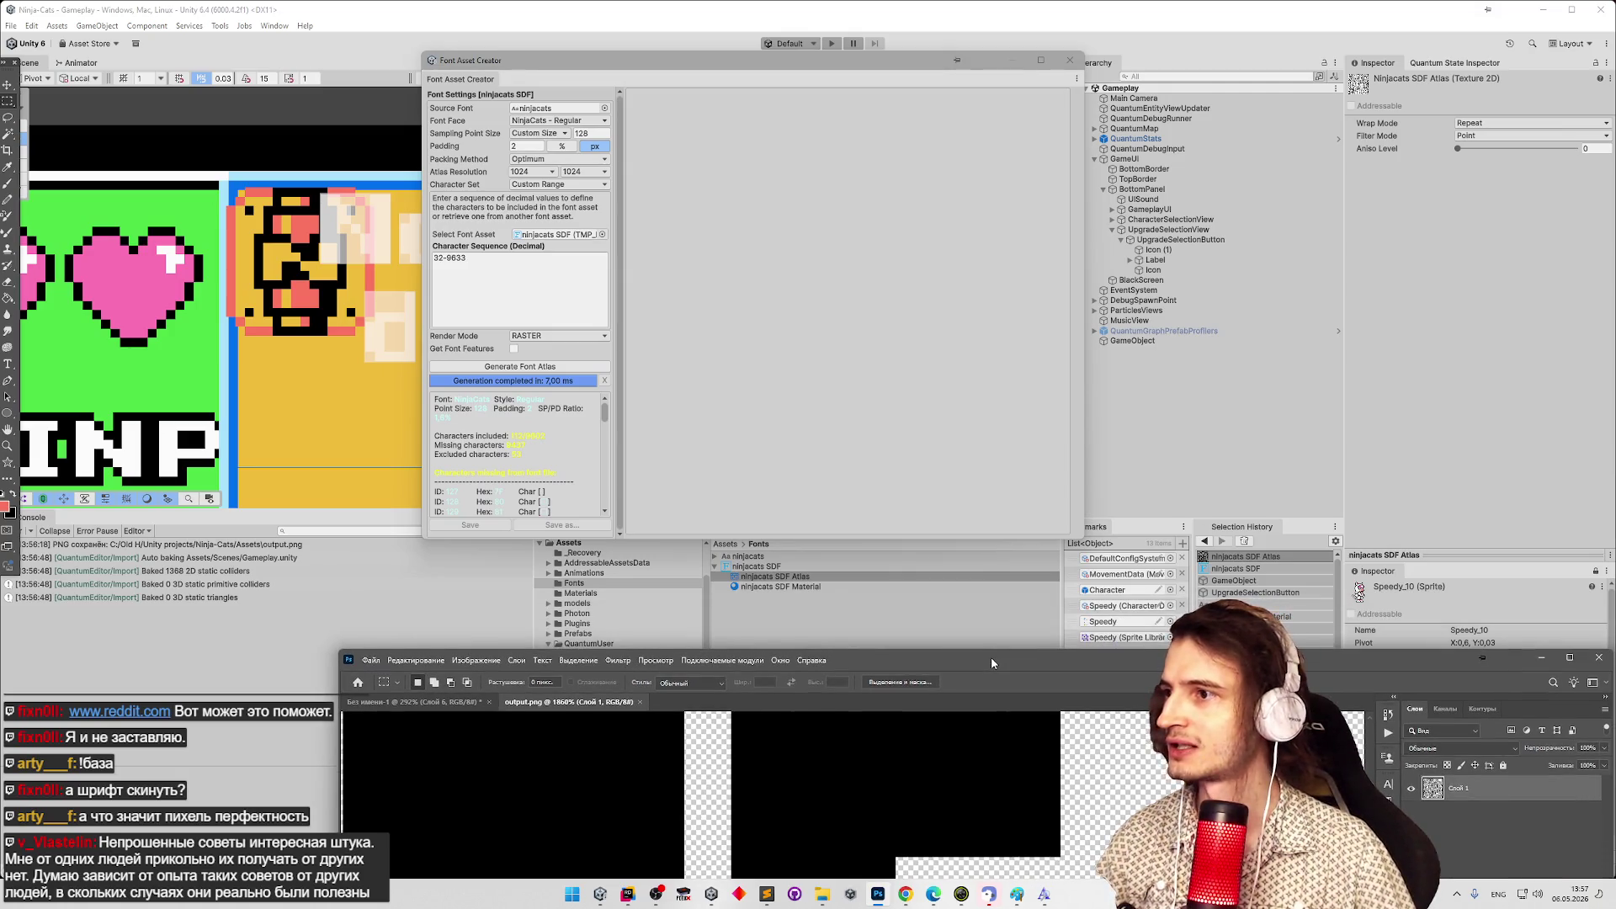
pyautogui.doubleClick(992, 661)
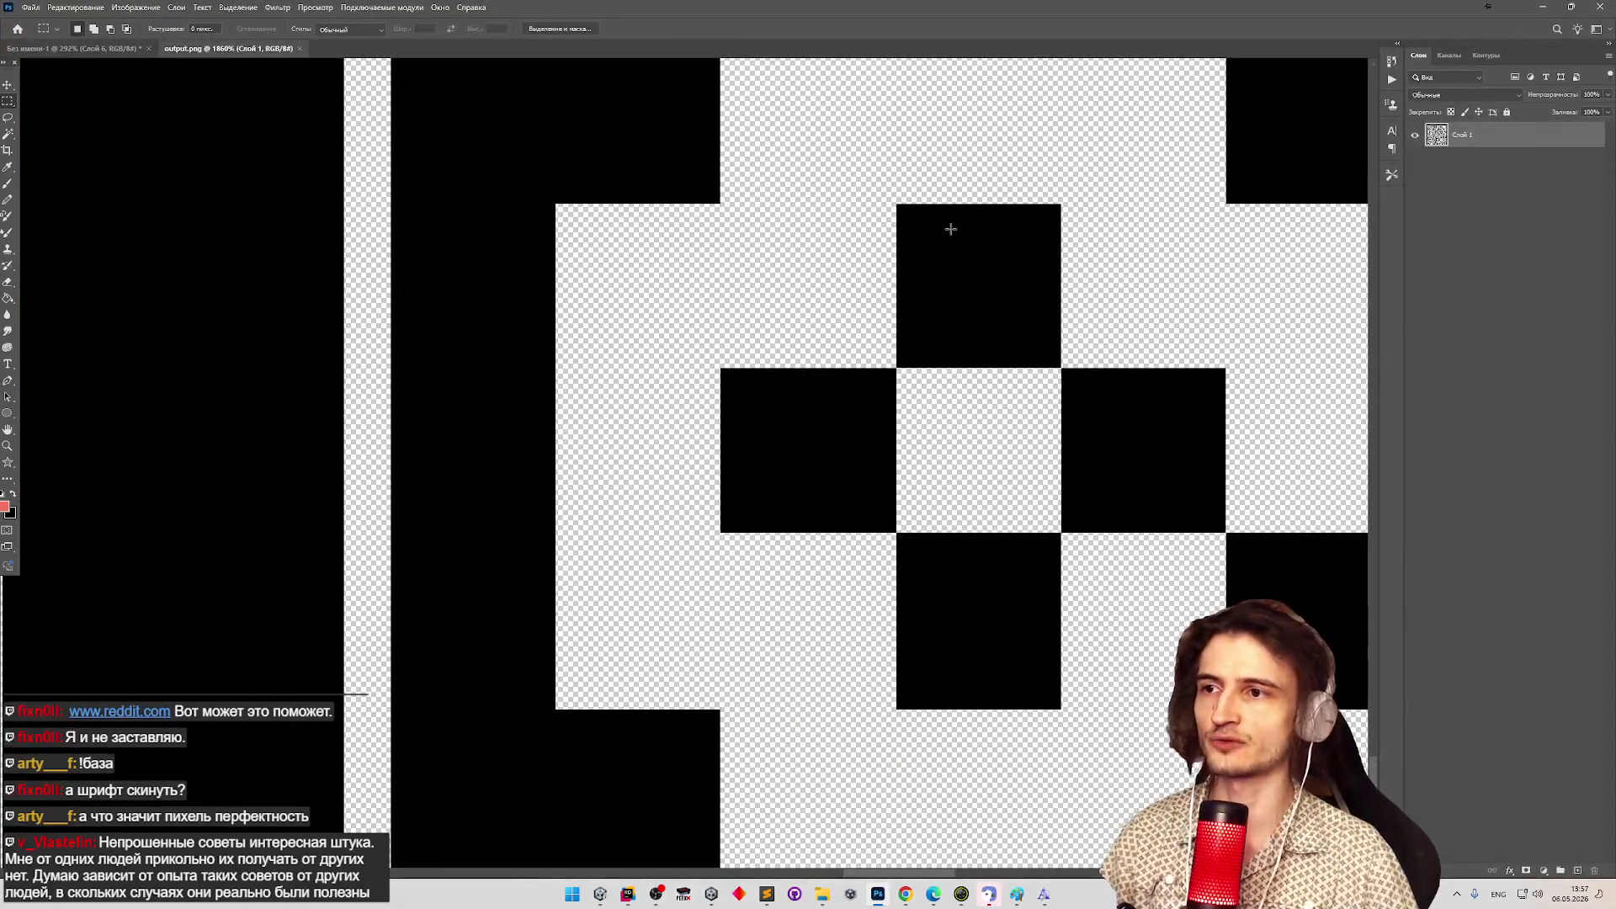
pyautogui.moveTo(951, 229); pyautogui.dragTo(1046, 314)
pyautogui.click(1075, 352)
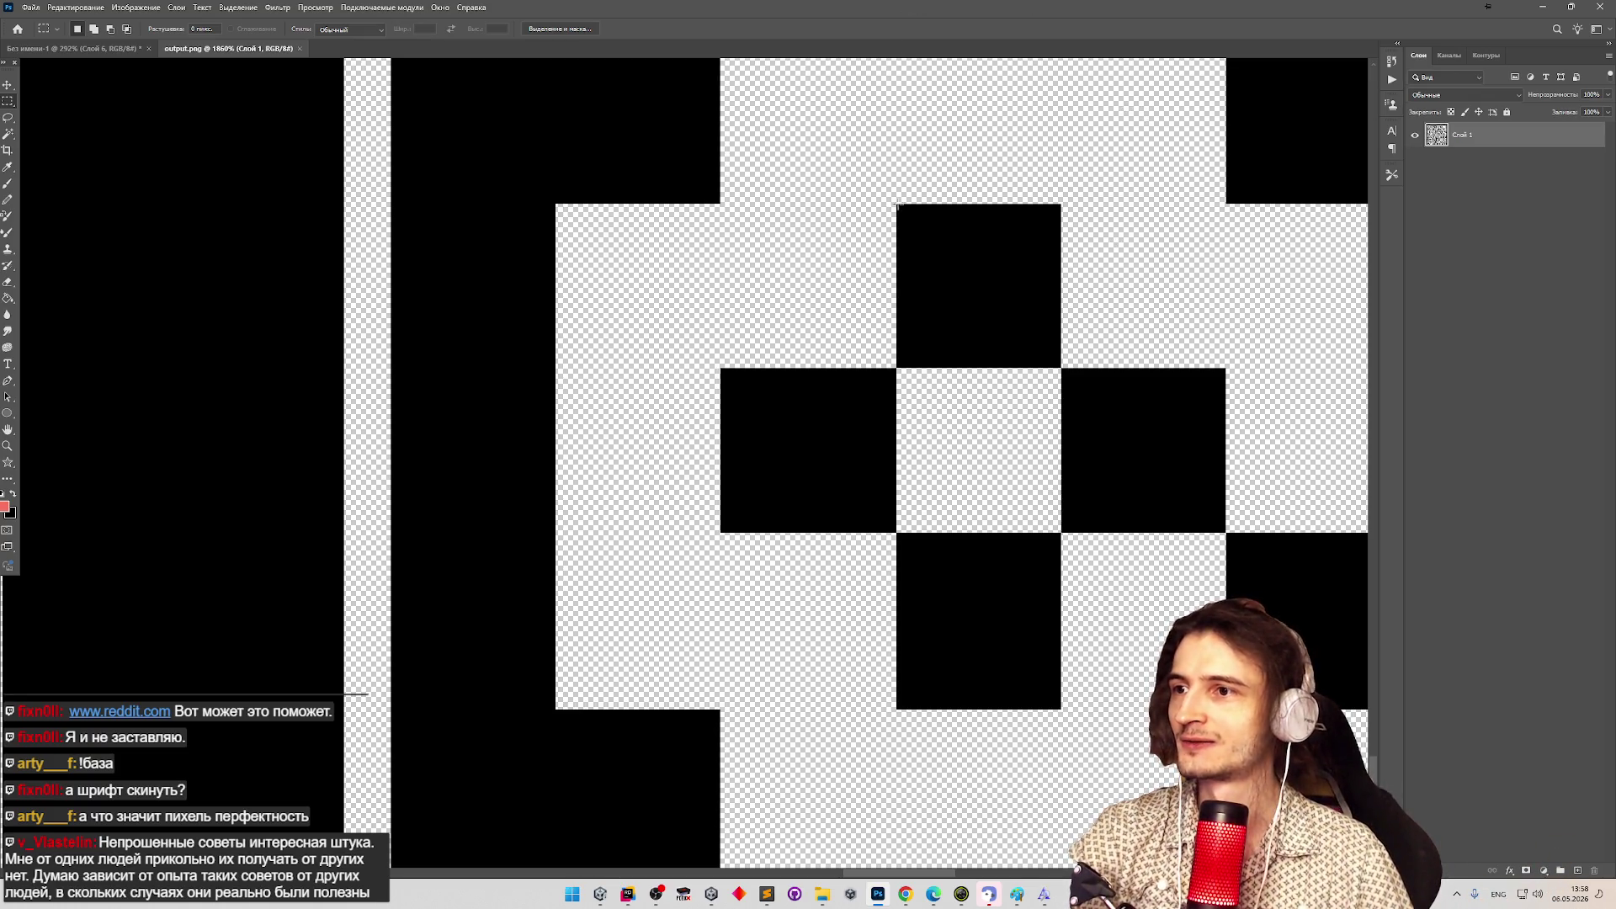
# Re-measure the top black square at 14×14 px, deselect, and minimize Photoshop.
pyautogui.moveTo(897, 205)
pyautogui.mouseDown()
pyautogui.moveTo(1042, 317)
pyautogui.moveTo(1038, 361)
pyautogui.moveTo(1052, 362)
pyautogui.mouseUp()
pyautogui.click(919, 223)
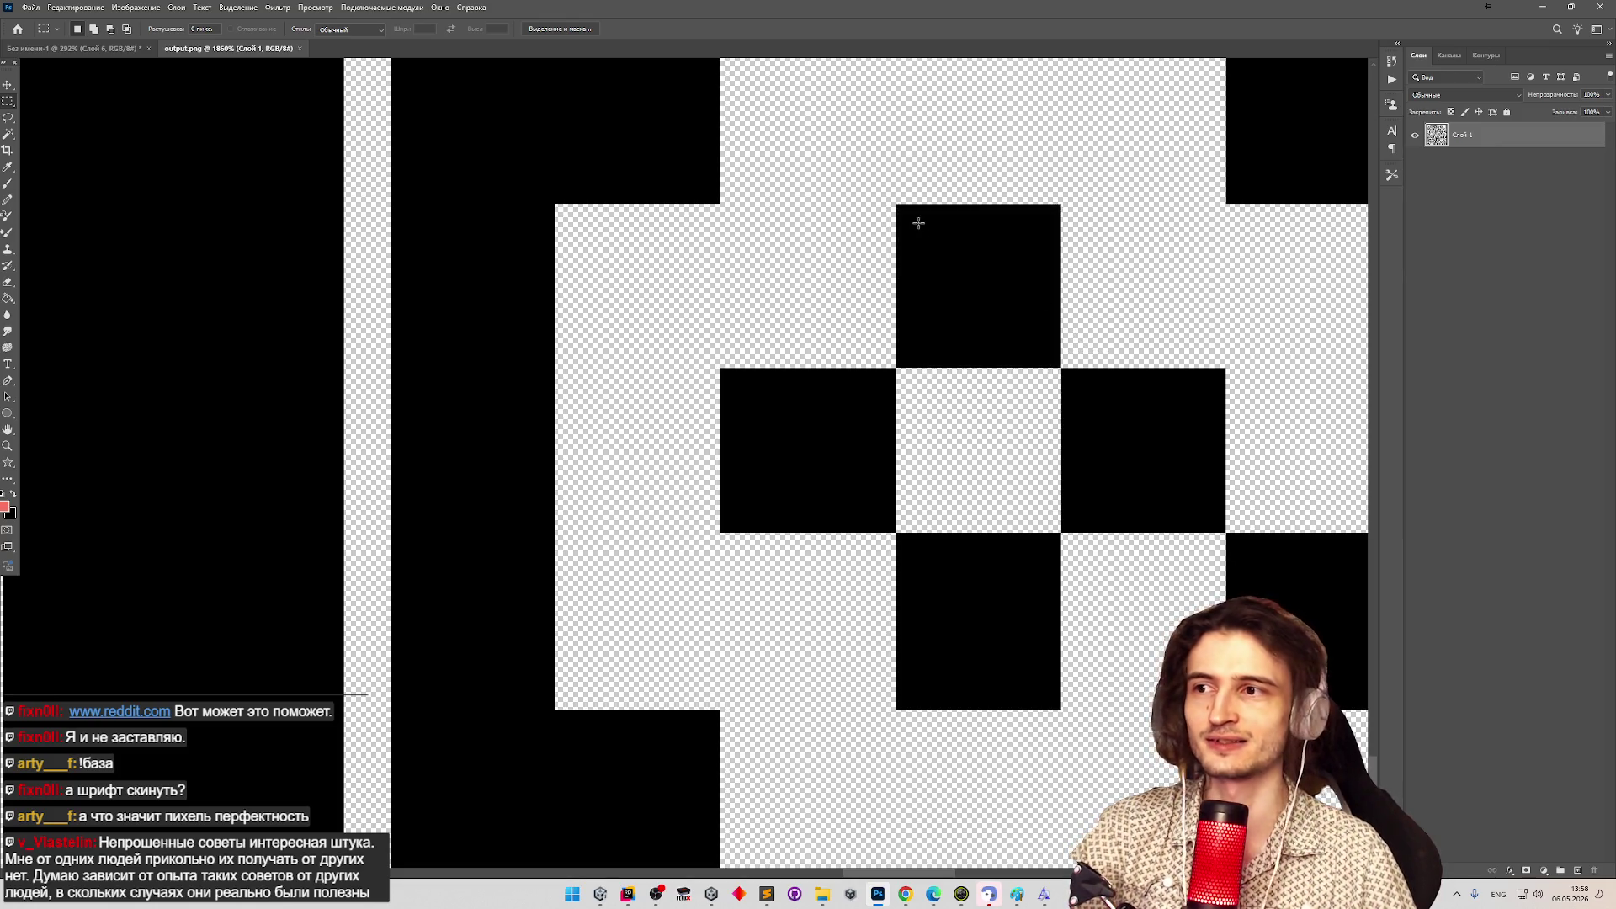
pyautogui.moveTo(898, 204); pyautogui.dragTo(1053, 362)
pyautogui.click(1051, 360)
pyautogui.click(1052, 362)
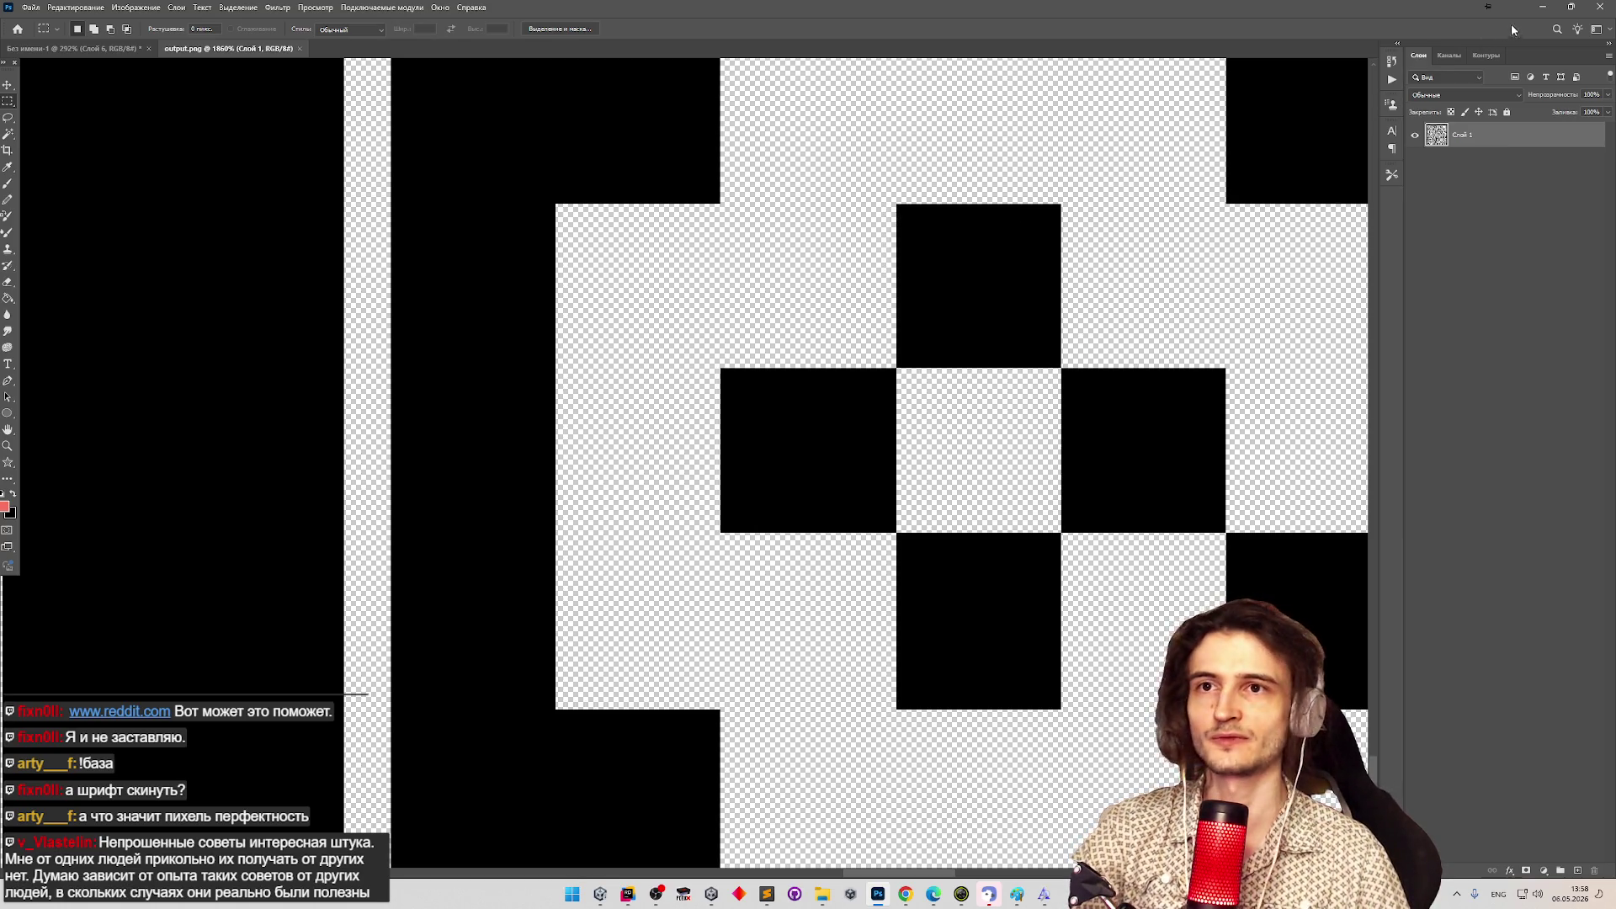
pyautogui.click(1543, 8)
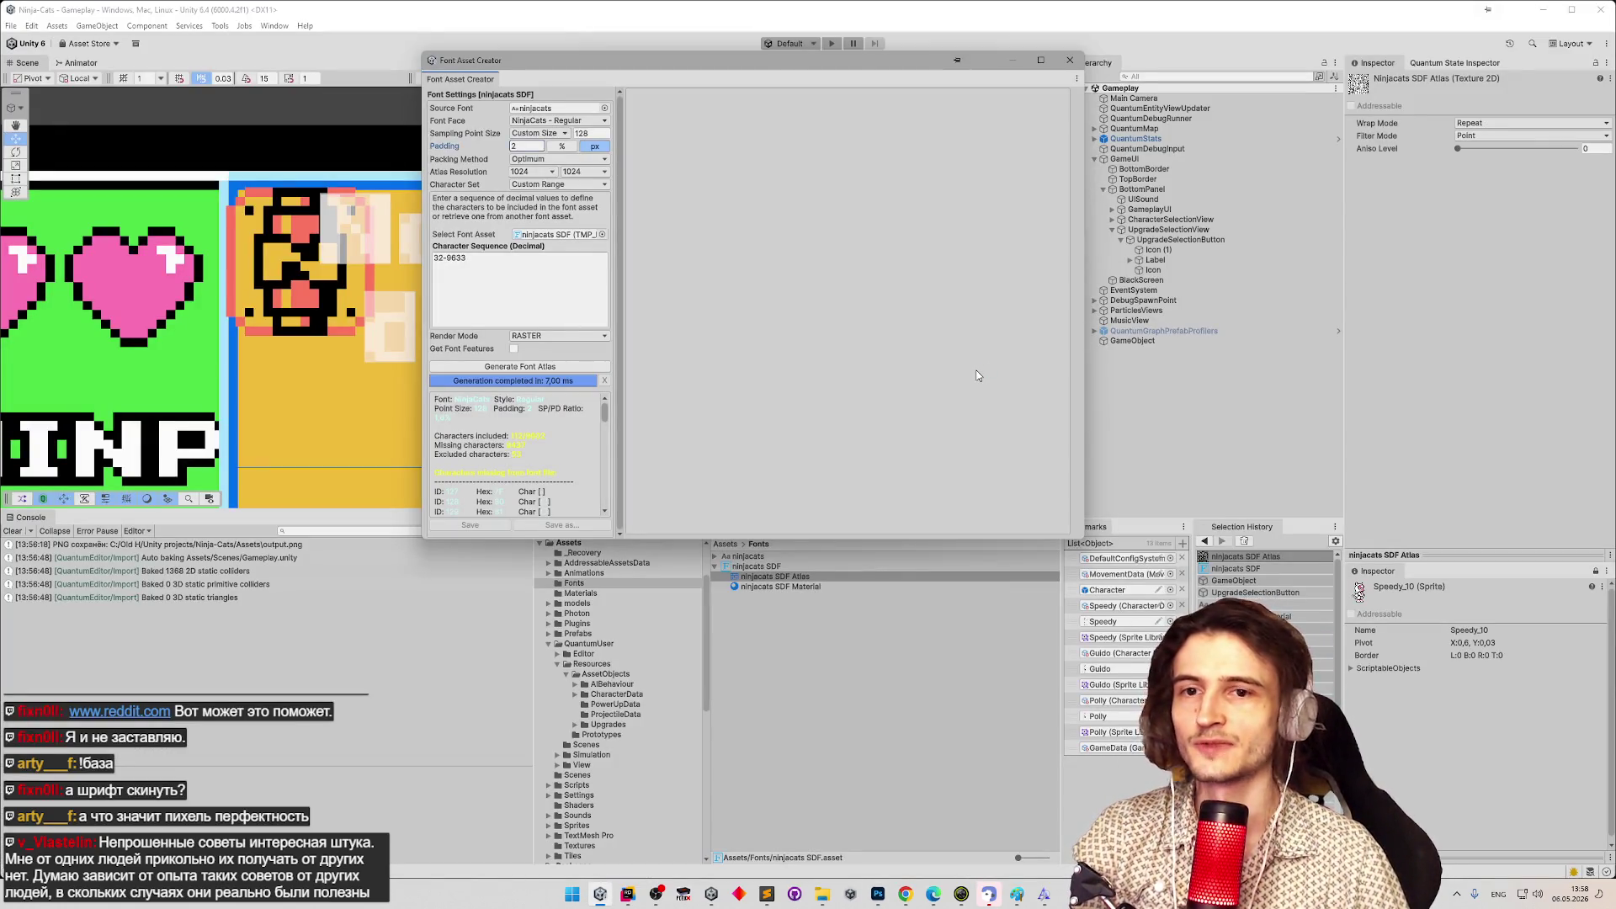
# Reposition and widen the Font Asset Creator so the ninjacats RASTER, padding 2 atlas is fully visible.
pyautogui.moveTo(867, 62)
pyautogui.mouseDown()
pyautogui.moveTo(1048, 93)
pyautogui.moveTo(1010, 92)
pyautogui.mouseUp()
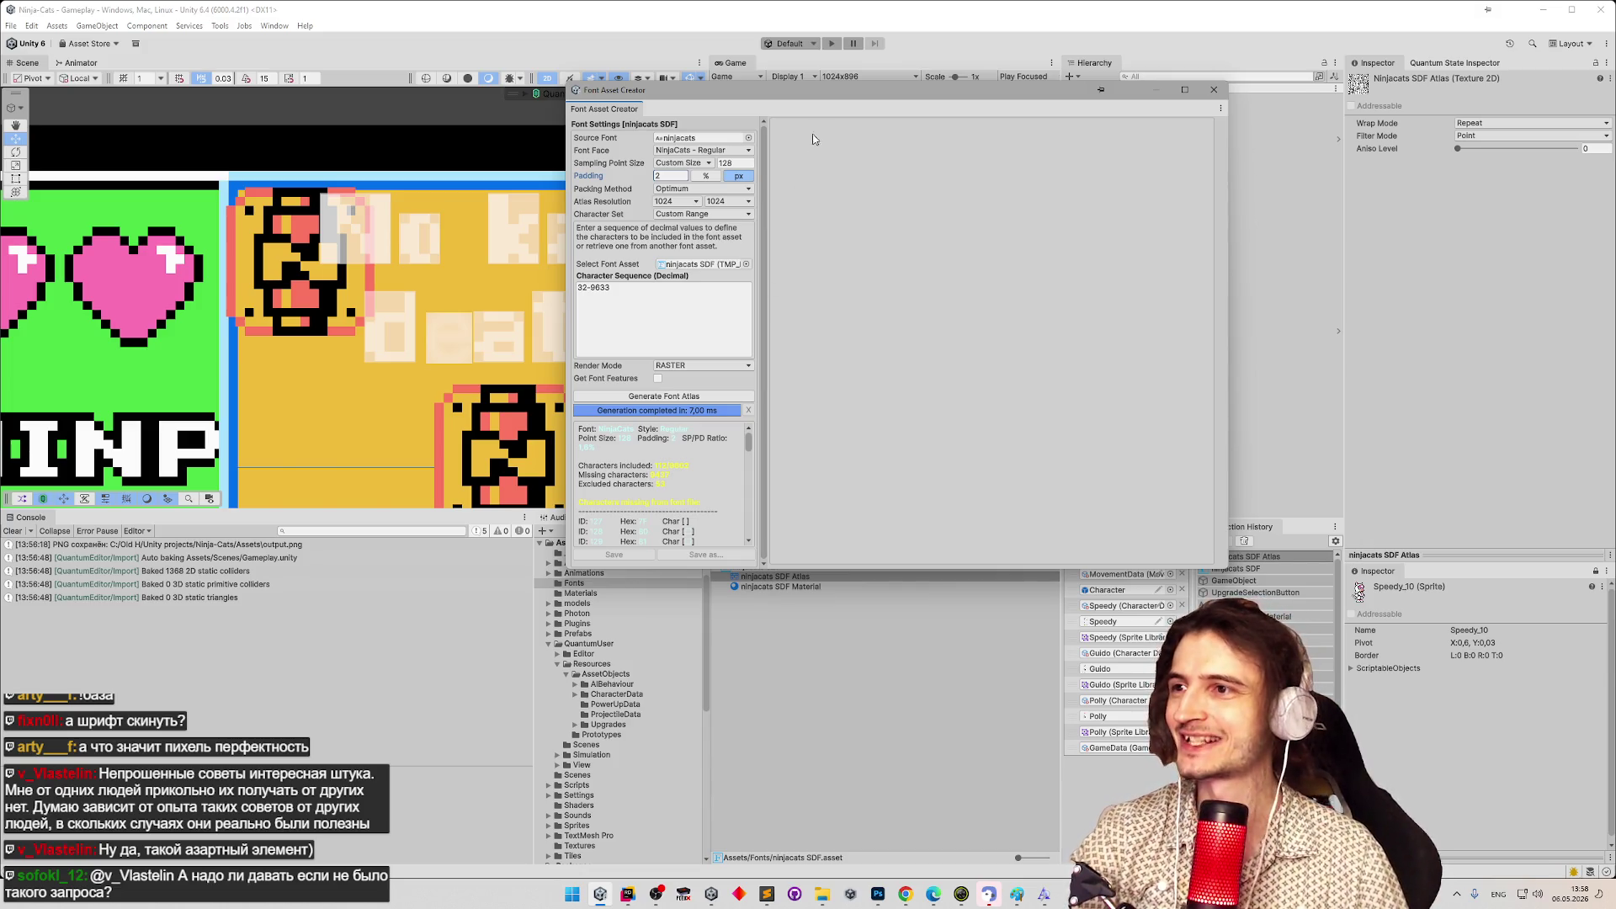
pyautogui.moveTo(834, 97); pyautogui.dragTo(860, 548)
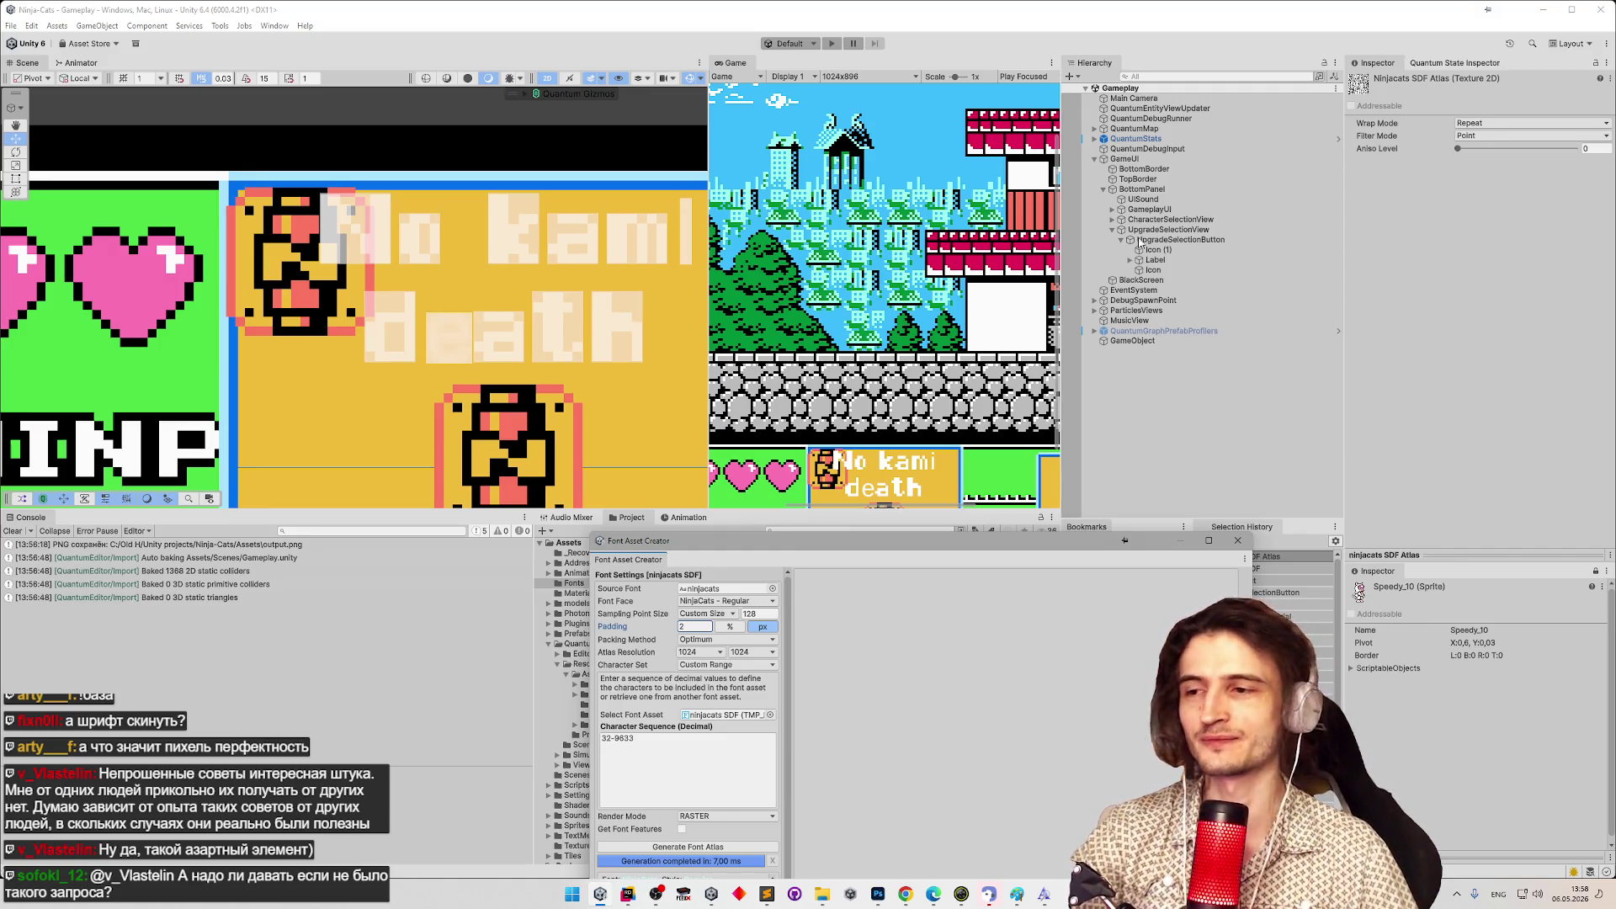
pyautogui.moveTo(942, 541); pyautogui.dragTo(937, 123)
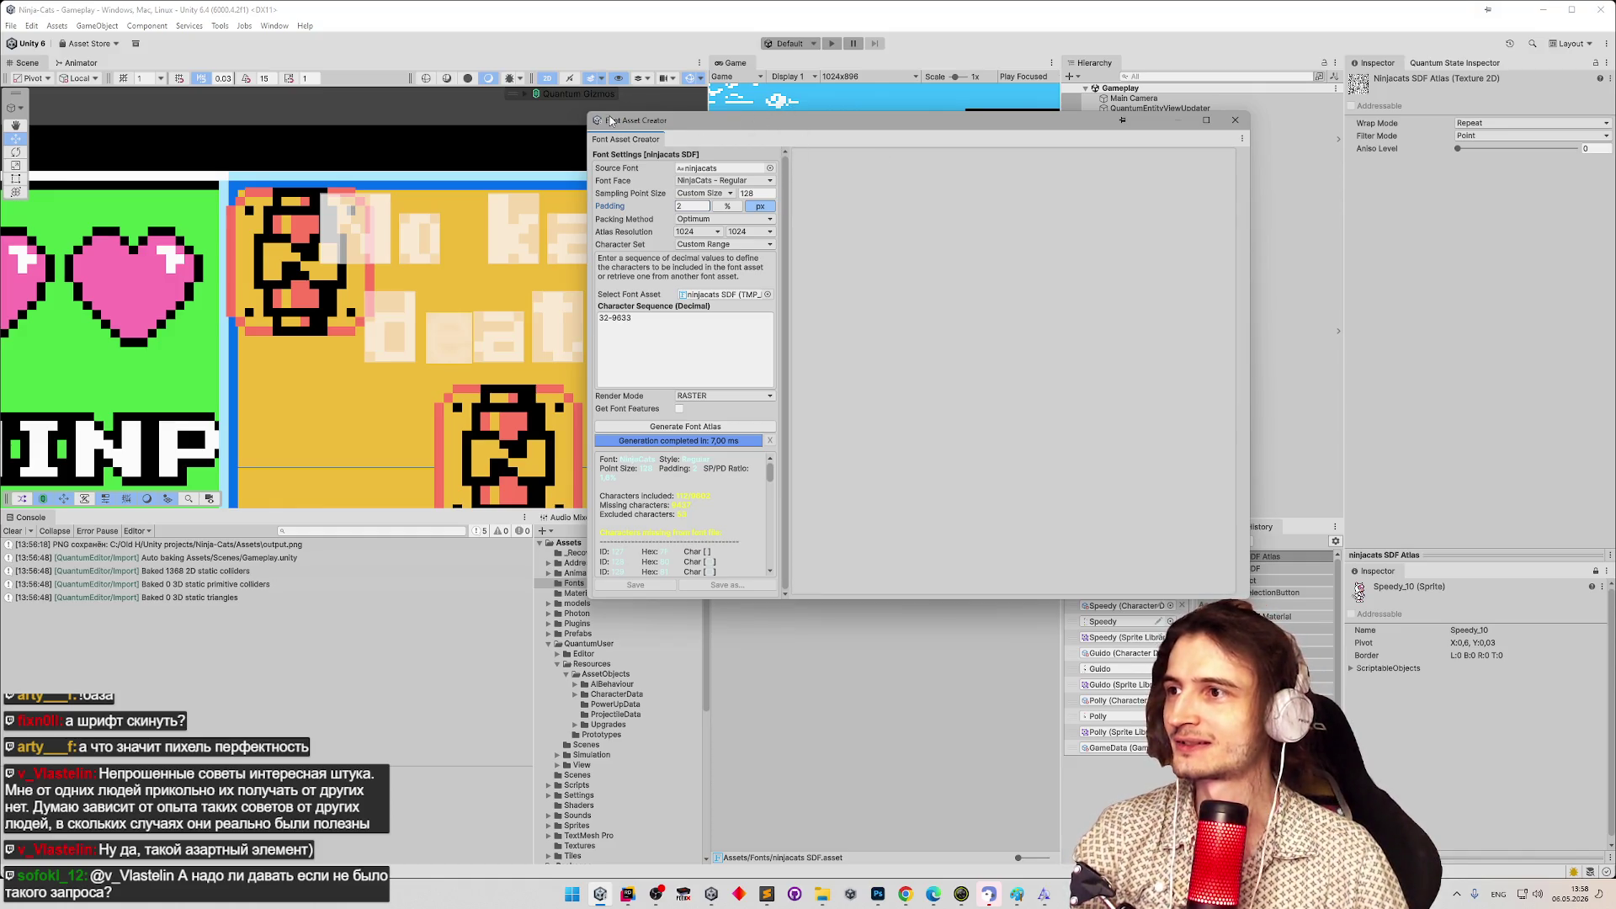
pyautogui.moveTo(589, 111)
pyautogui.mouseDown()
pyautogui.moveTo(505, 106)
pyautogui.moveTo(770, 63)
pyautogui.moveTo(559, 82)
pyautogui.moveTo(559, 60)
pyautogui.moveTo(565, 84)
pyautogui.moveTo(590, 51)
pyautogui.mouseUp()
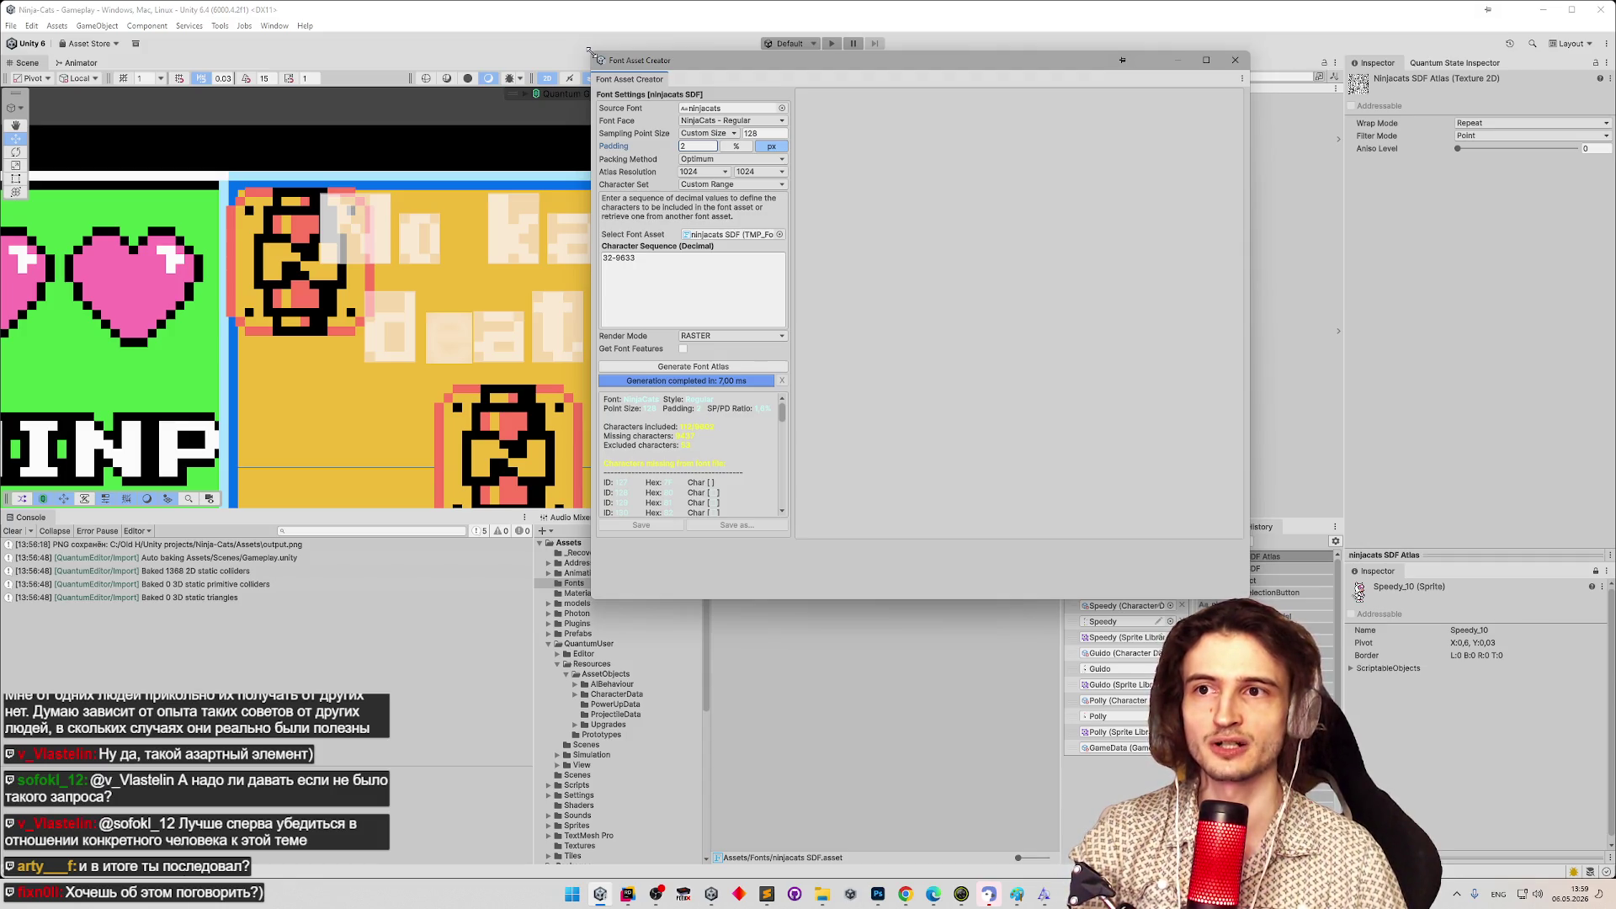
pyautogui.moveTo(589, 51); pyautogui.dragTo(589, 60)
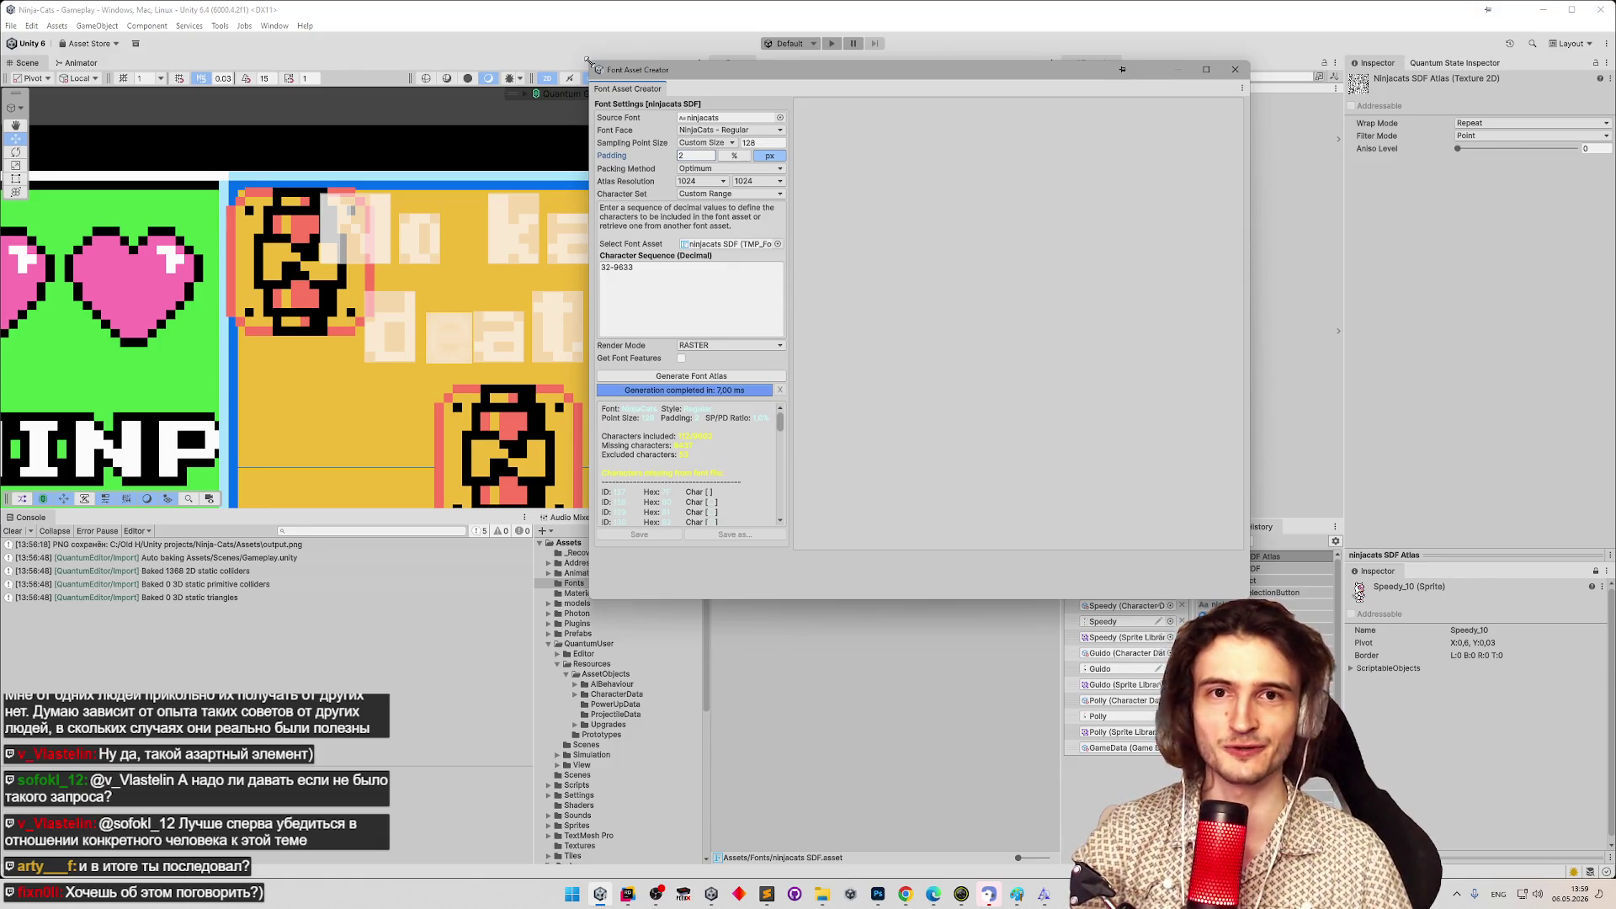
pyautogui.moveTo(587, 61); pyautogui.dragTo(590, 59)
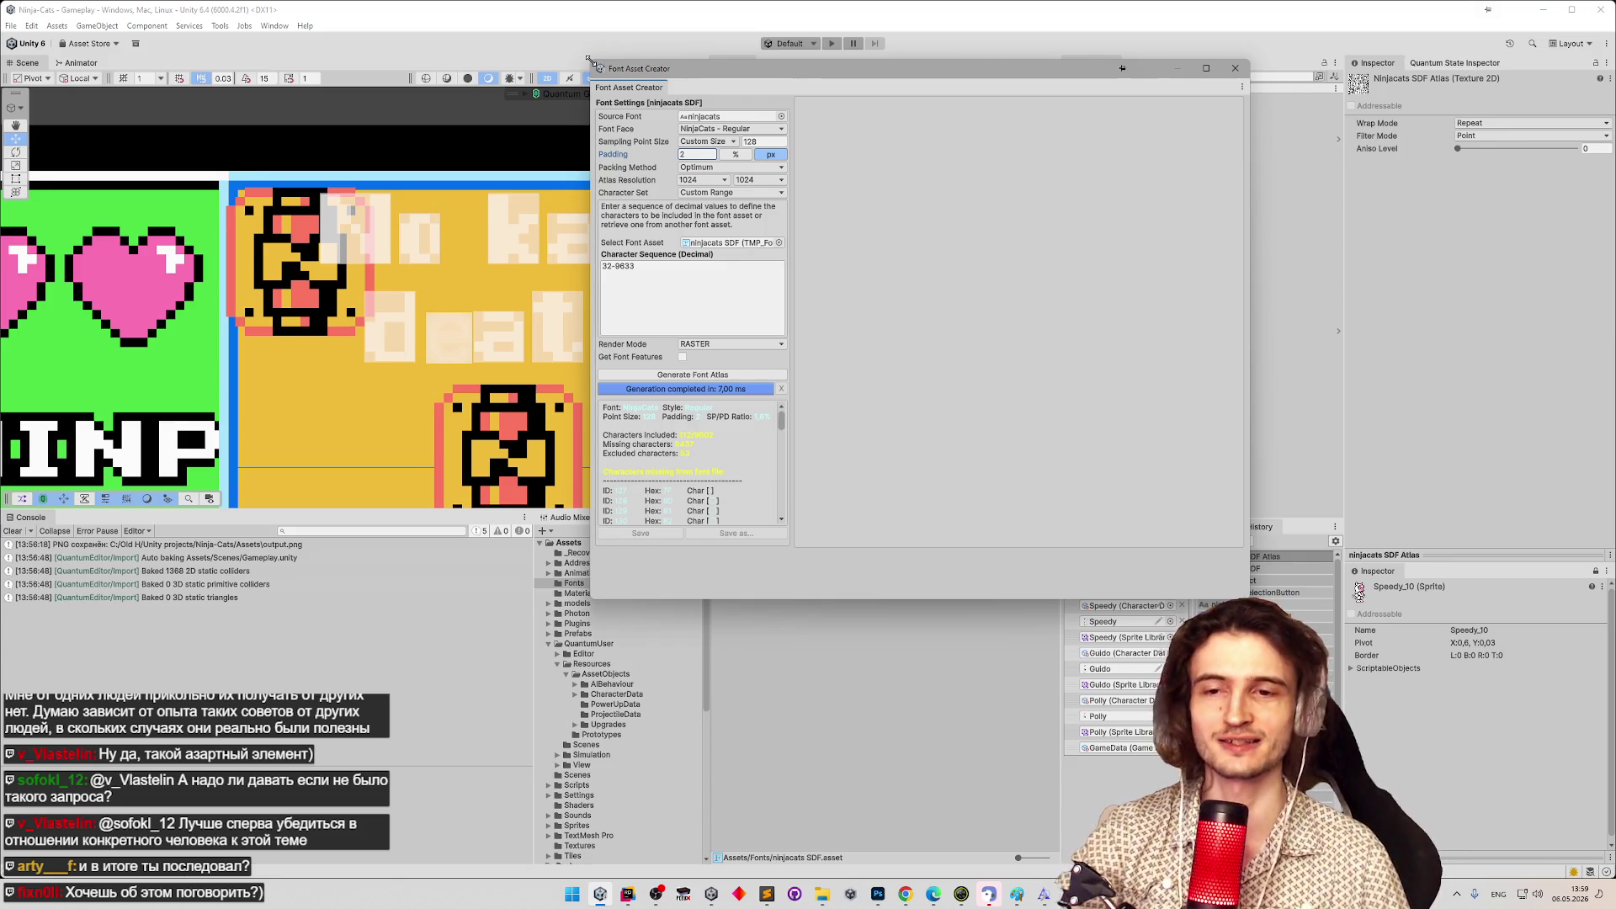
pyautogui.moveTo(589, 61); pyautogui.dragTo(590, 61)
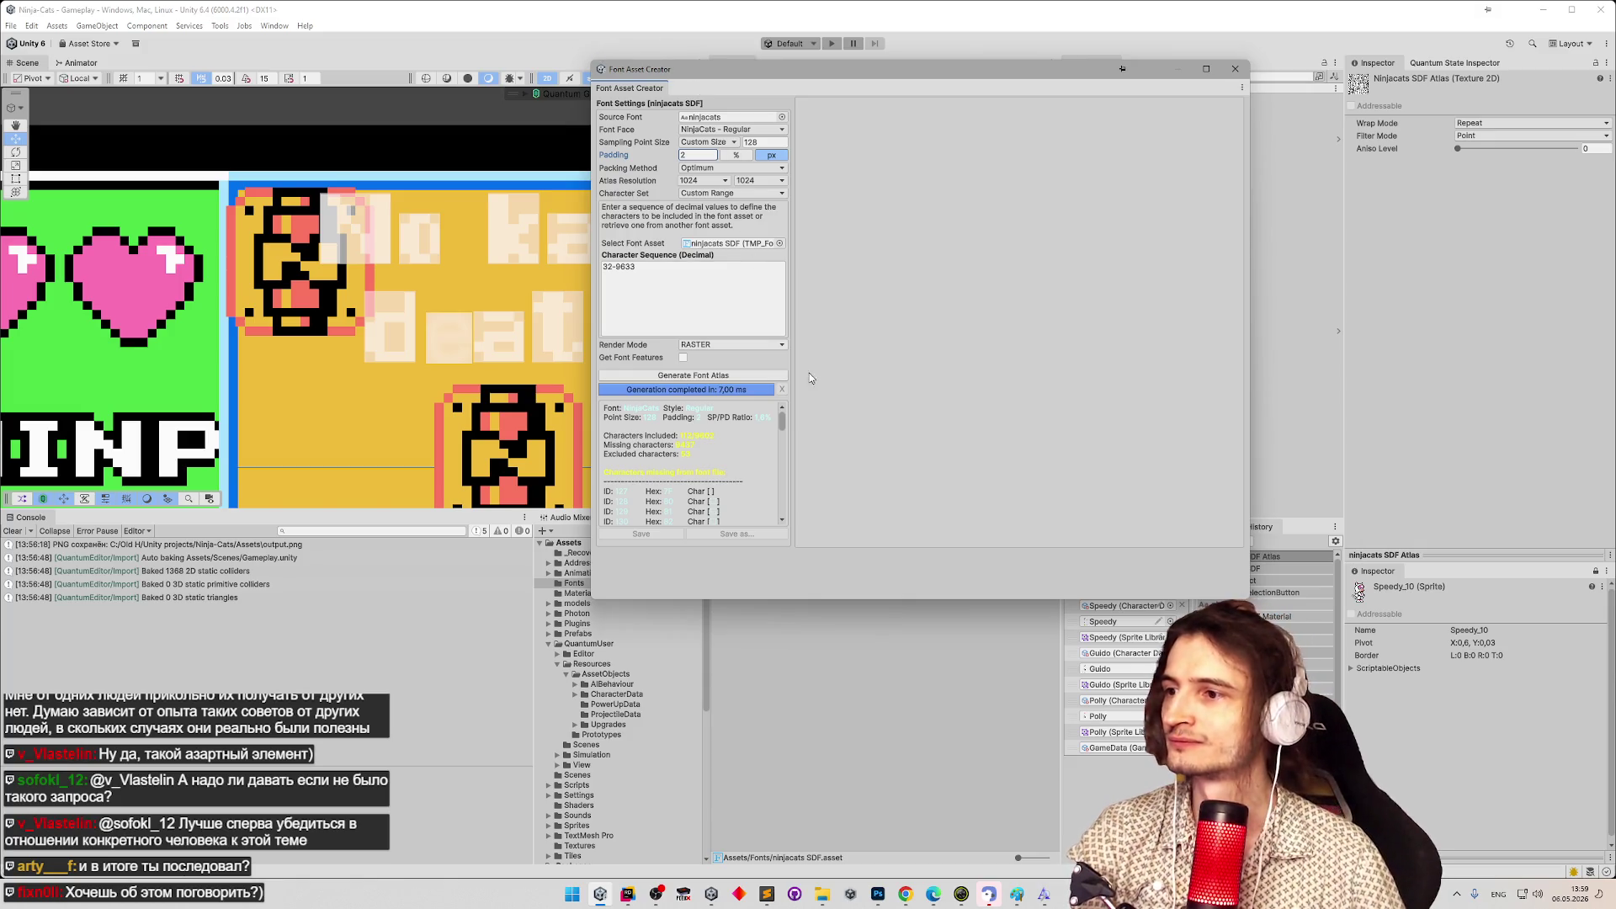
pyautogui.moveTo(783, 428)
pyautogui.mouseDown()
pyautogui.moveTo(783, 470)
pyautogui.moveTo(784, 412)
pyautogui.mouseUp()
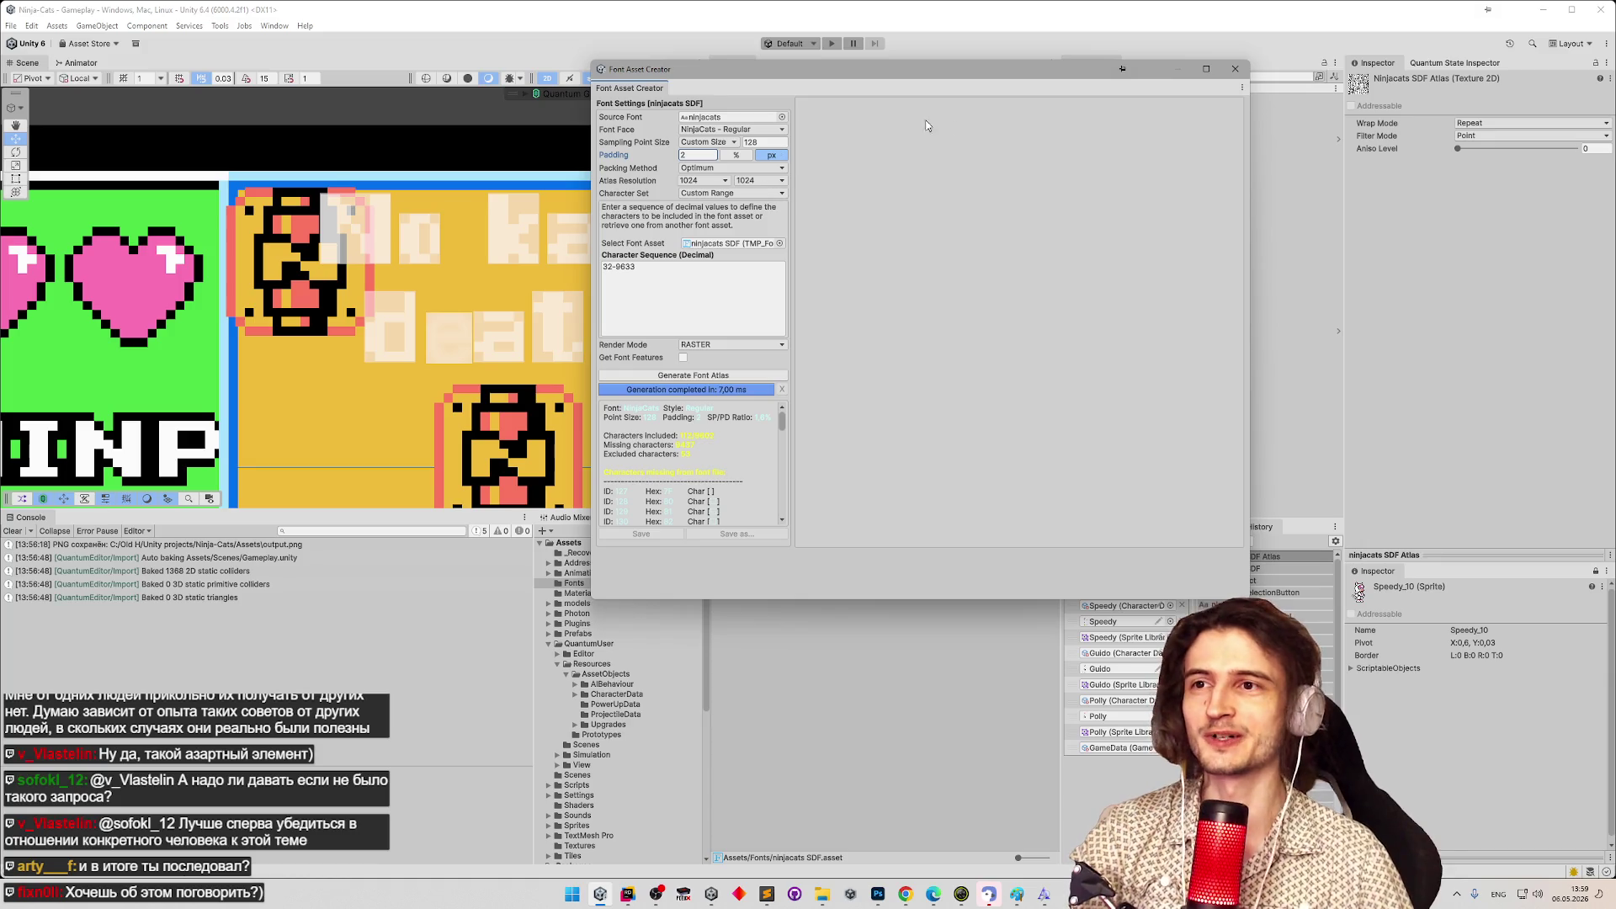
pyautogui.click(1242, 87)
pyautogui.click(1243, 88)
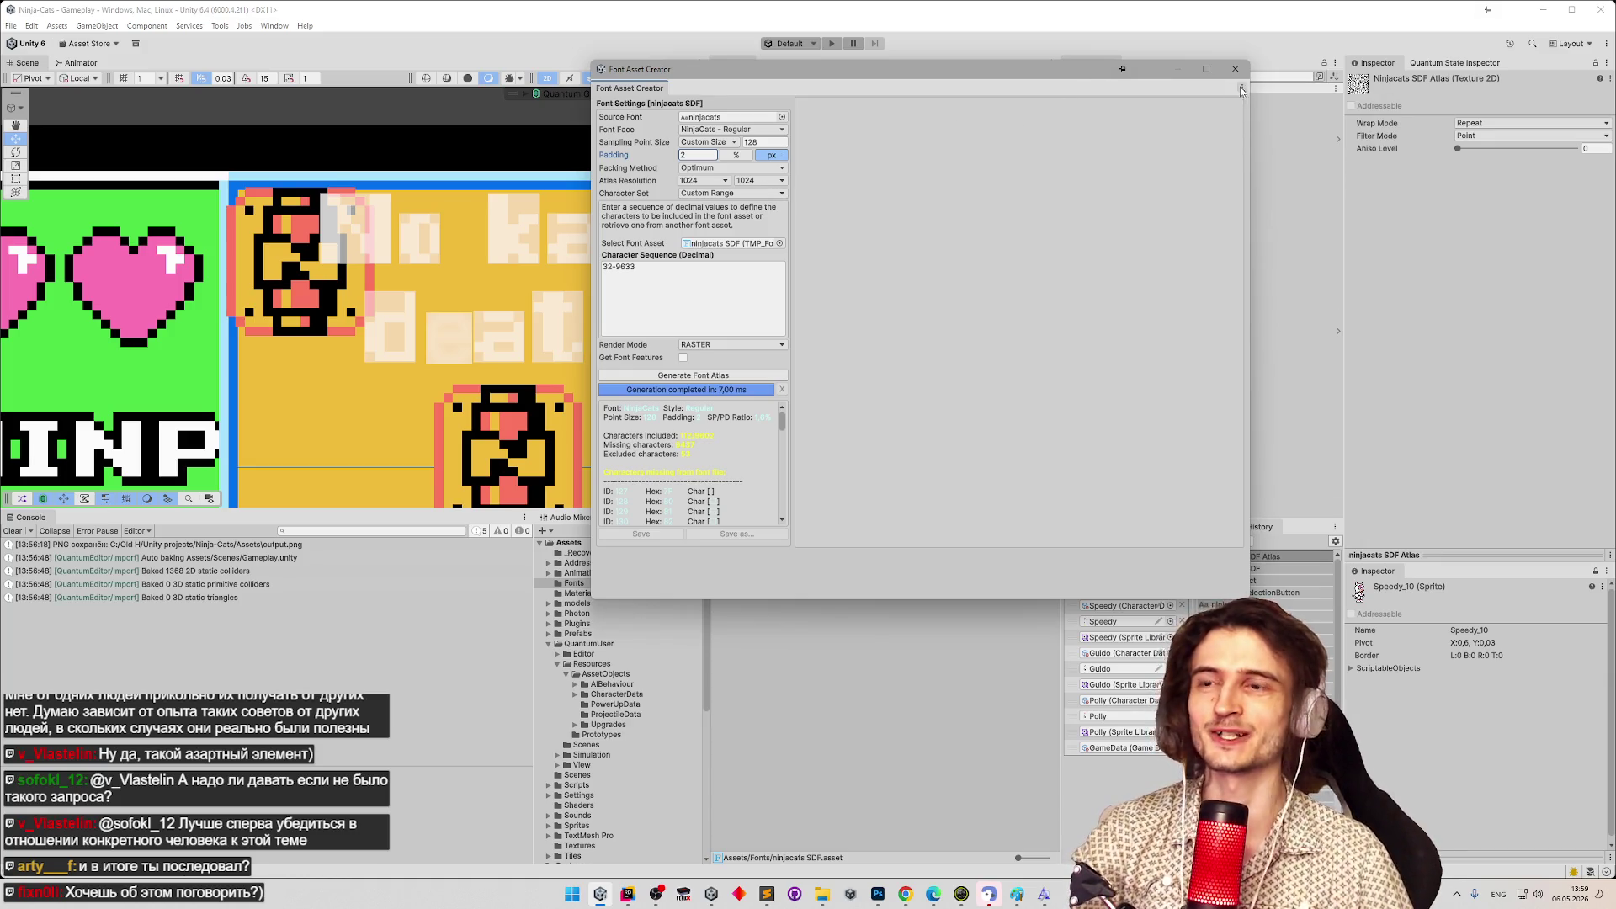
pyautogui.moveTo(1251, 178)
pyautogui.mouseDown()
pyautogui.moveTo(1381, 202)
pyautogui.moveTo(1348, 234)
pyautogui.mouseUp()
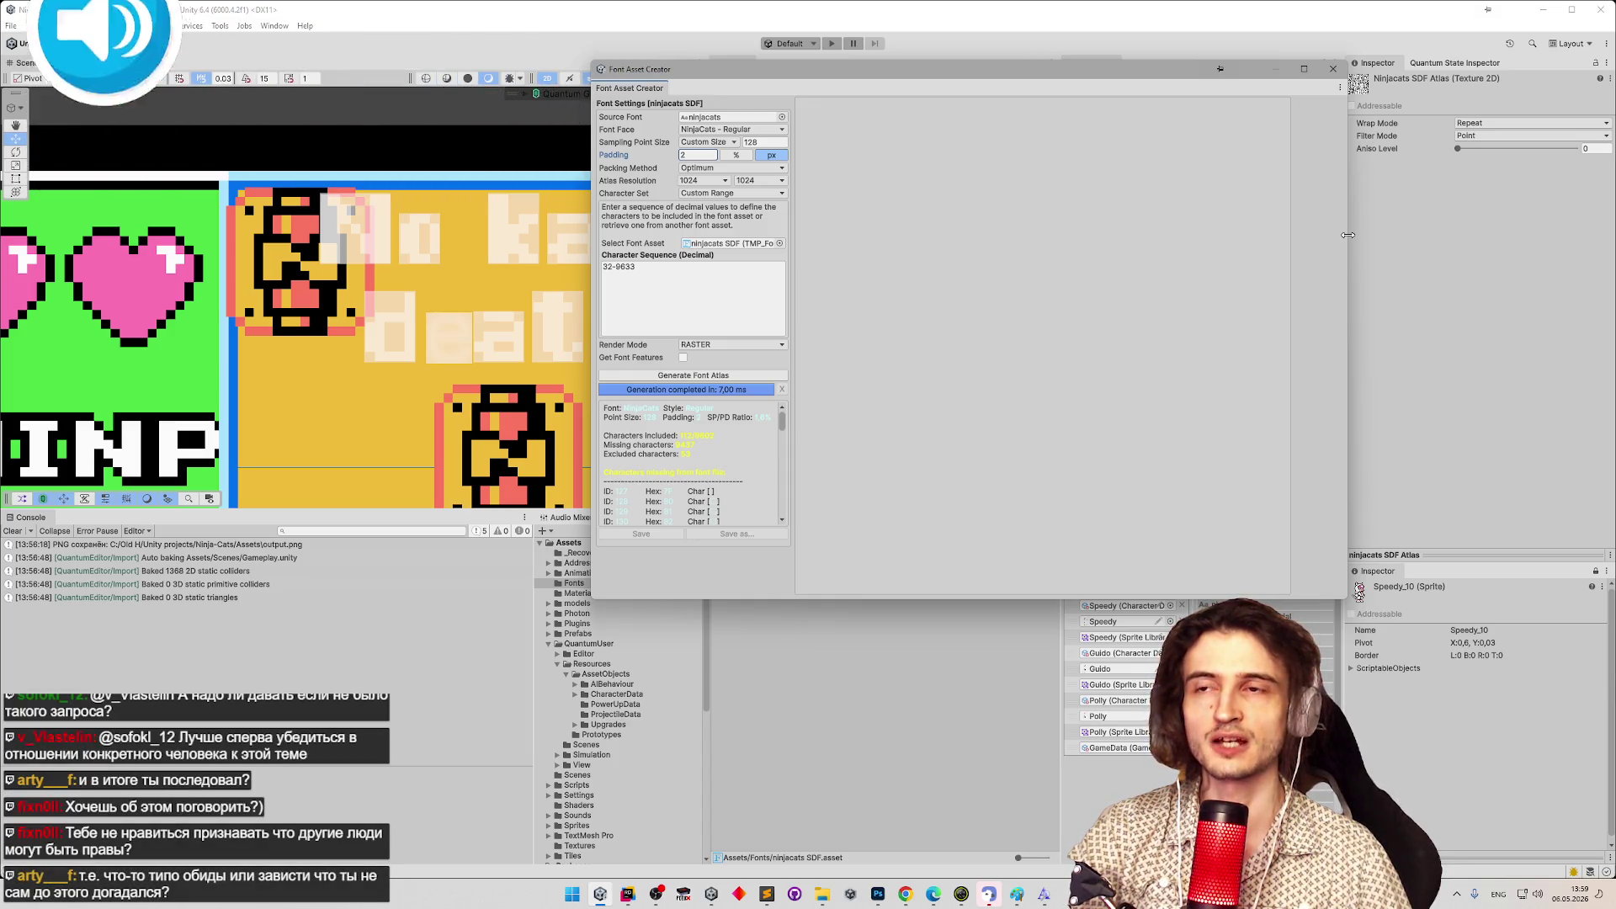
pyautogui.moveTo(1347, 235); pyautogui.dragTo(1390, 284)
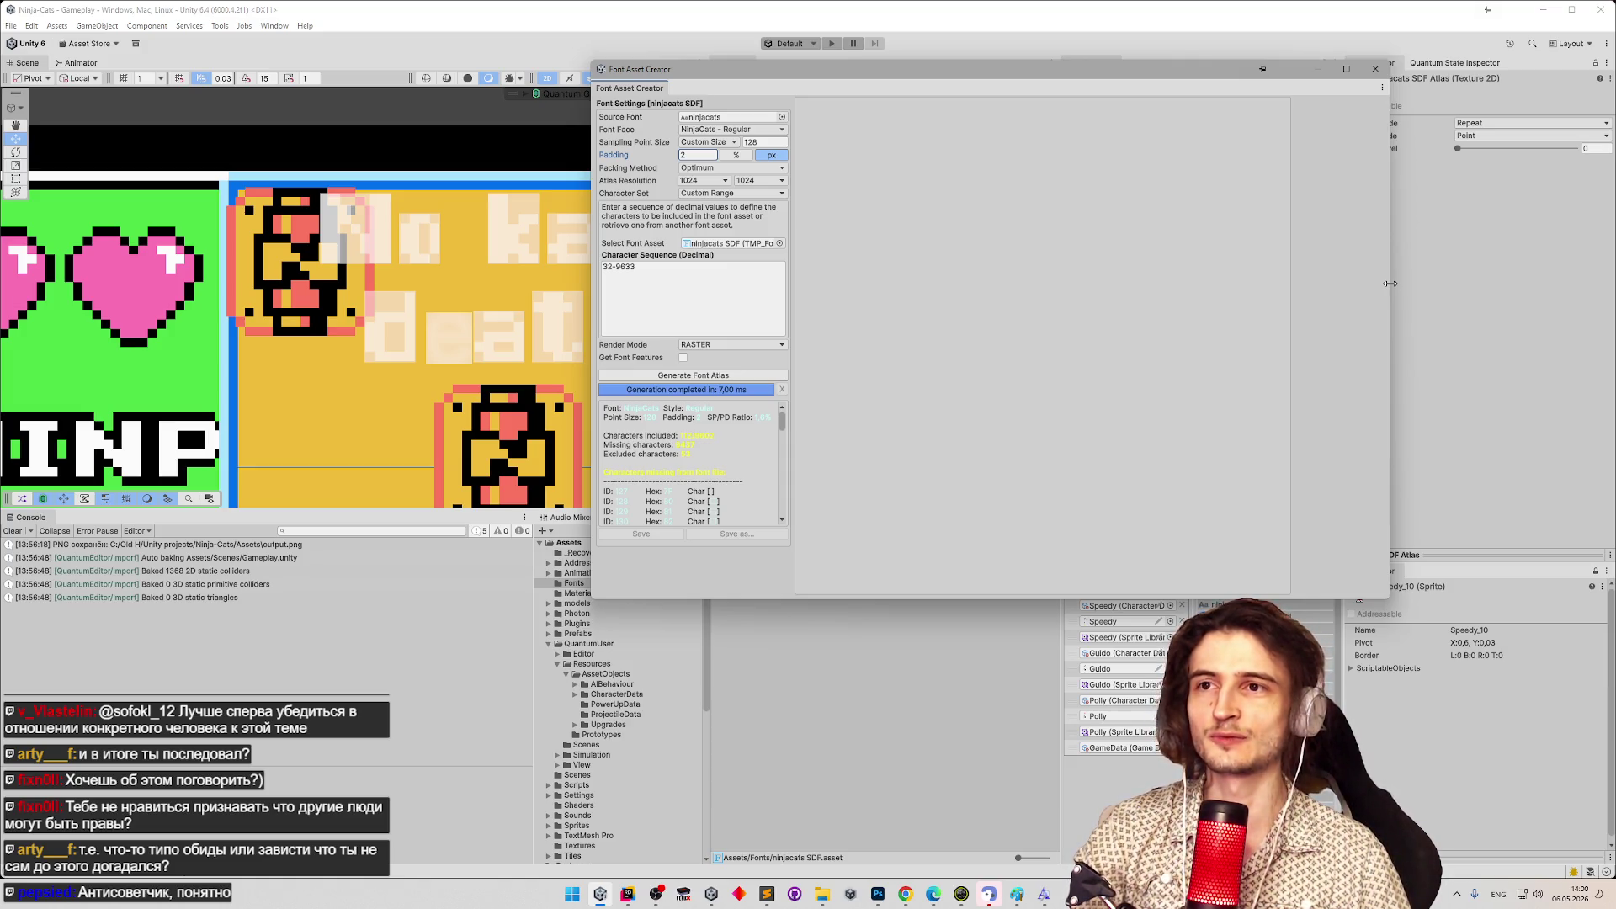
pyautogui.moveTo(1390, 283); pyautogui.dragTo(1389, 284)
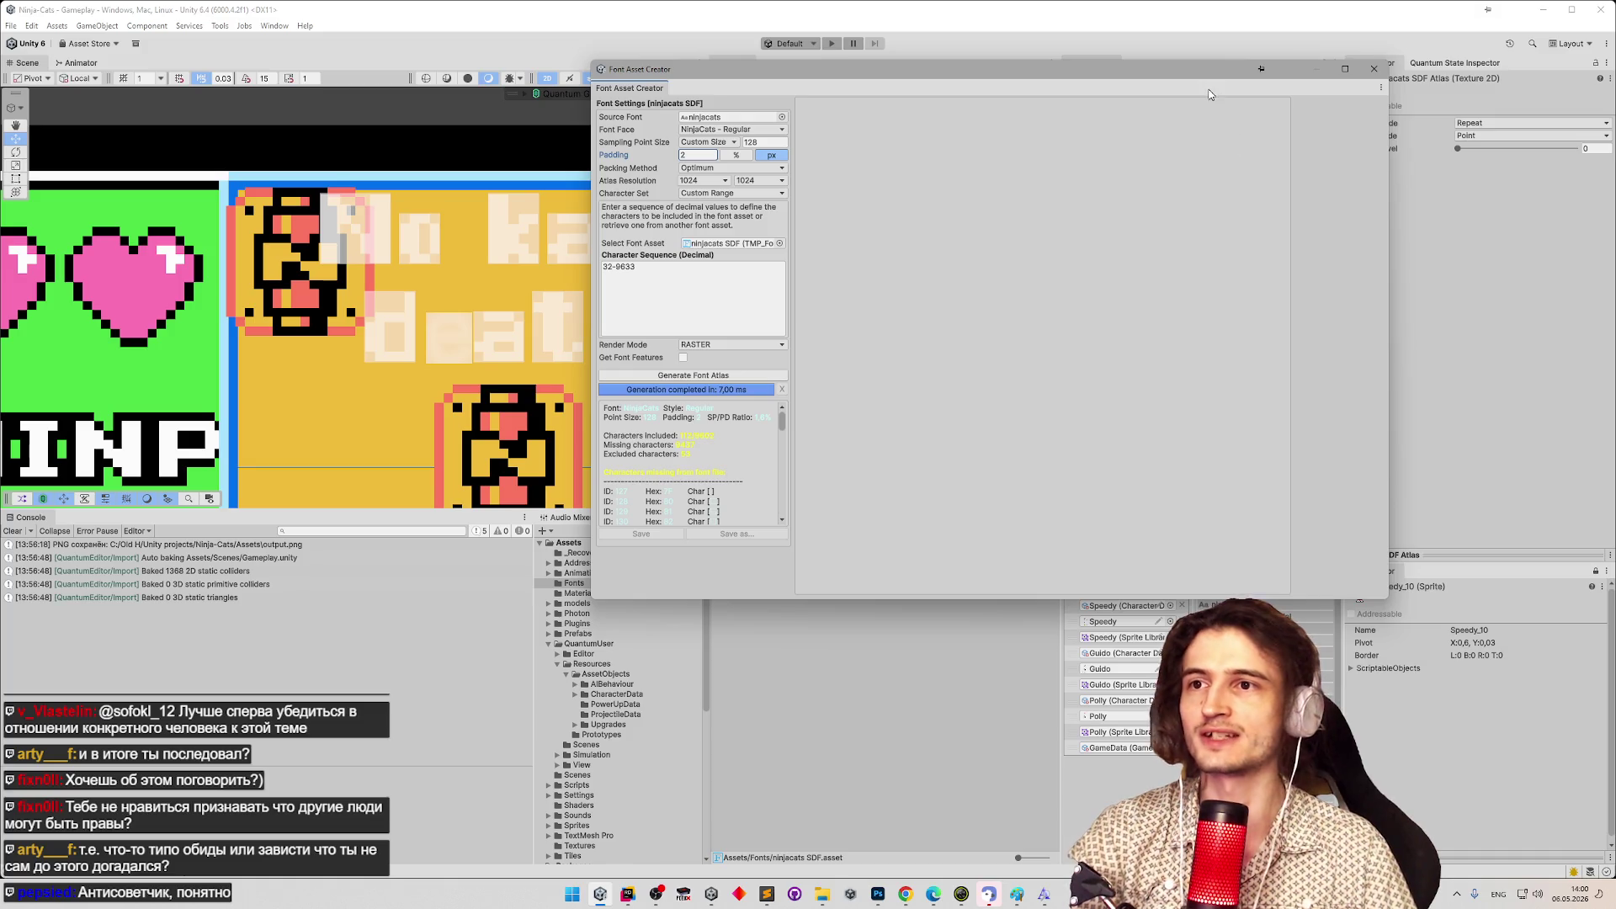
pyautogui.moveTo(1199, 74); pyautogui.dragTo(1204, 48)
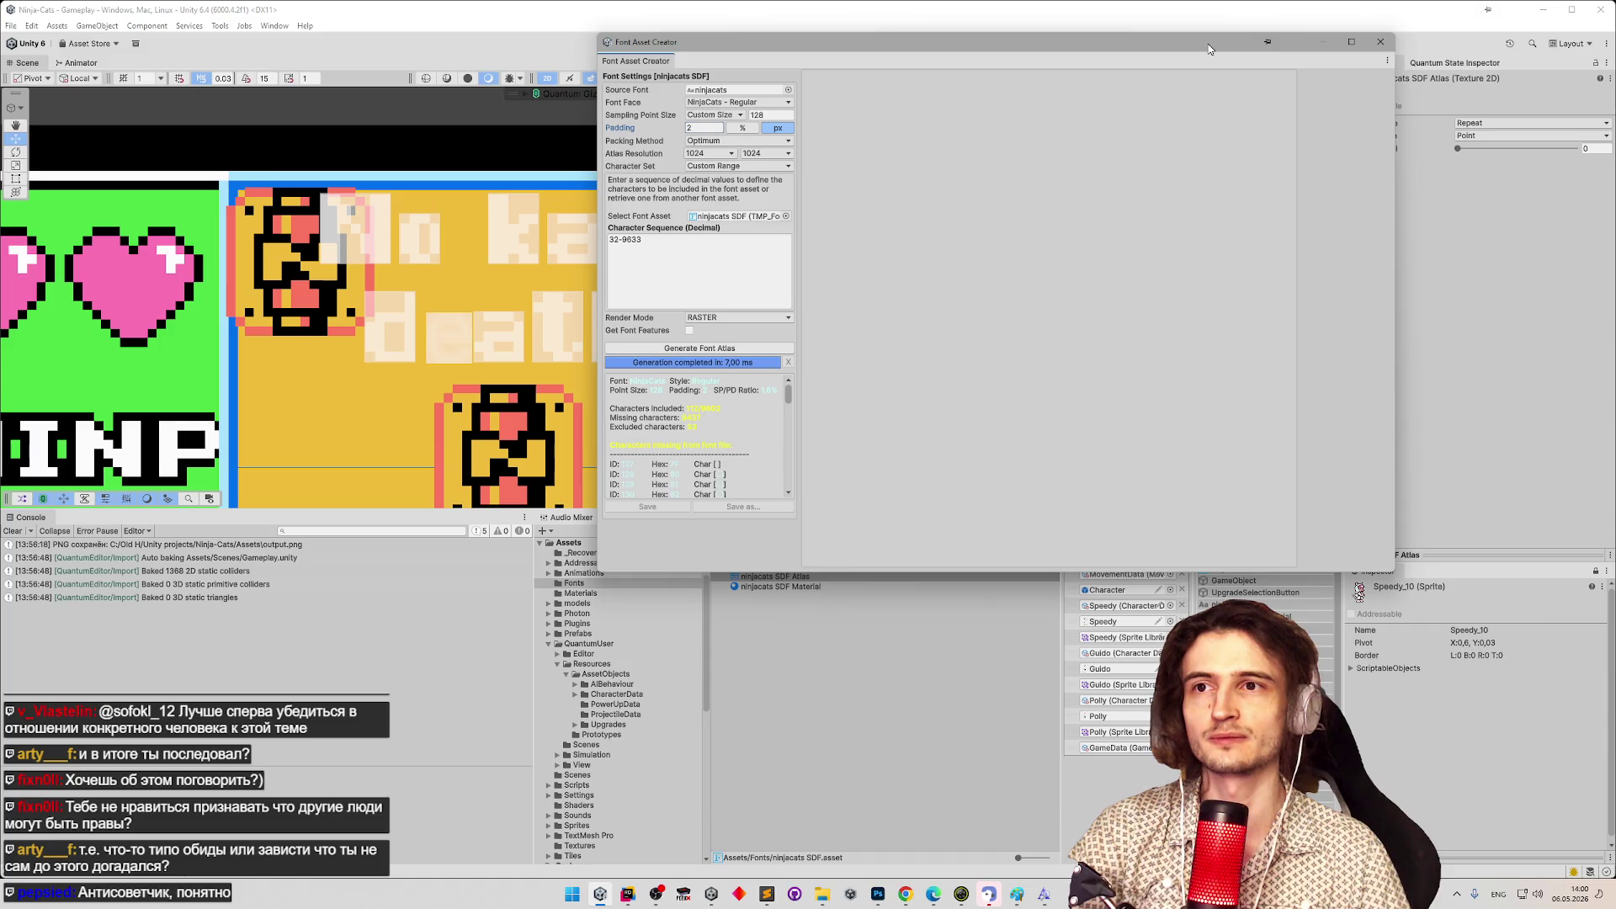
pyautogui.moveTo(1209, 48)
pyautogui.mouseDown()
pyautogui.moveTo(1151, 109)
pyautogui.moveTo(1142, 155)
pyautogui.mouseUp()
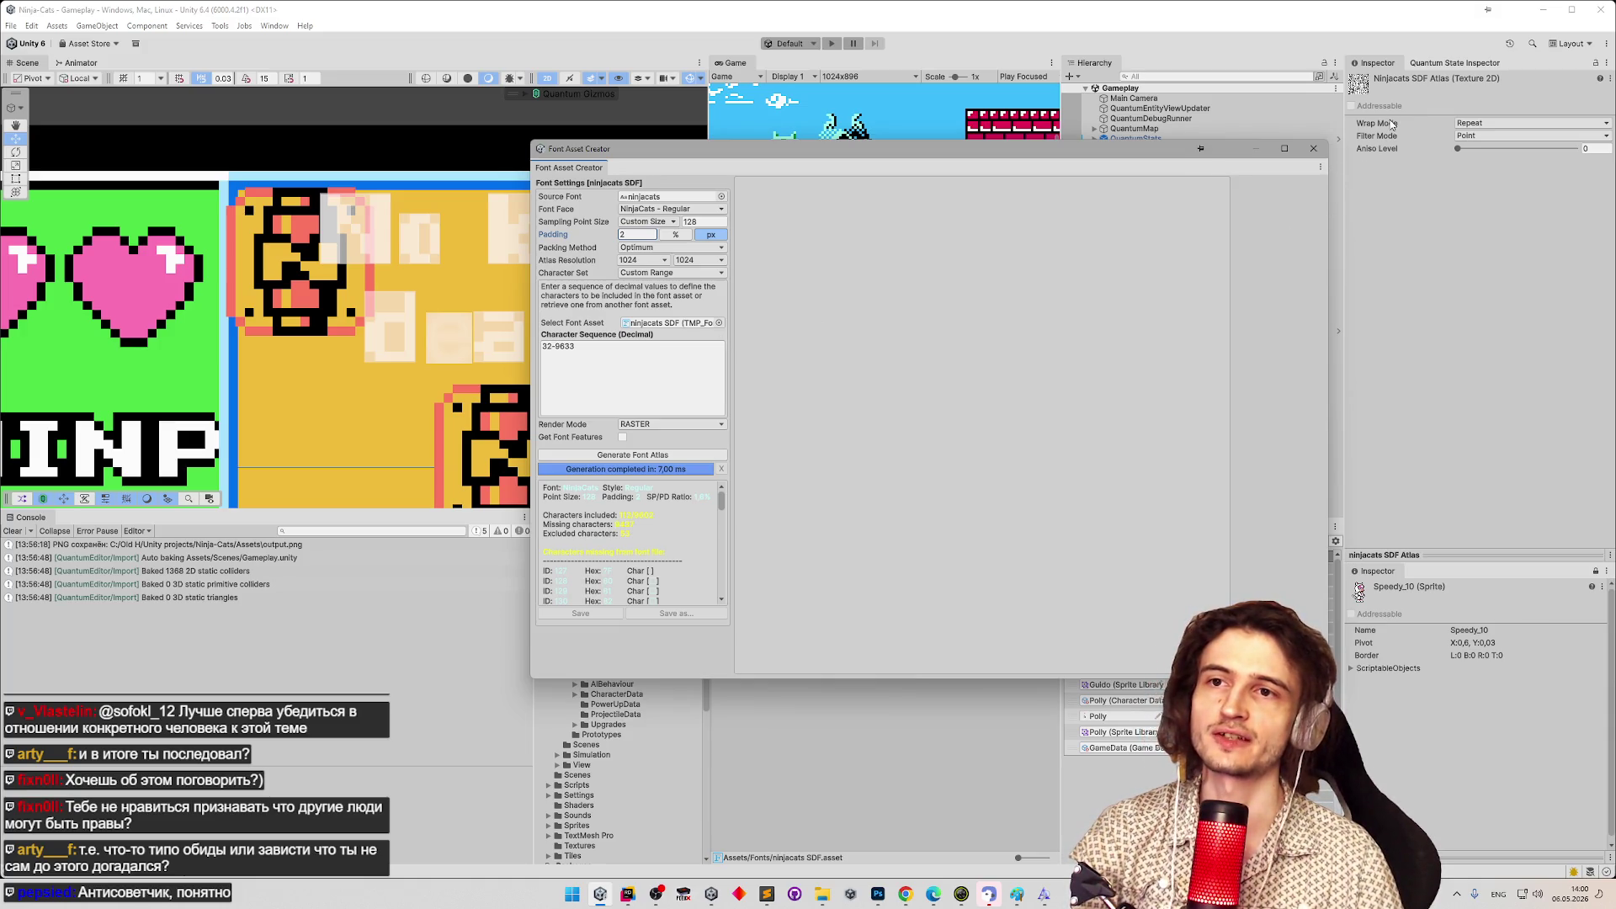
# Set Padding to 0, generate the ninjacats atlas, save it into the font asset, and close the creator.
pyautogui.moveTo(1229, 153)
pyautogui.mouseDown()
pyautogui.moveTo(1265, 137)
pyautogui.moveTo(1188, 144)
pyautogui.mouseUp()
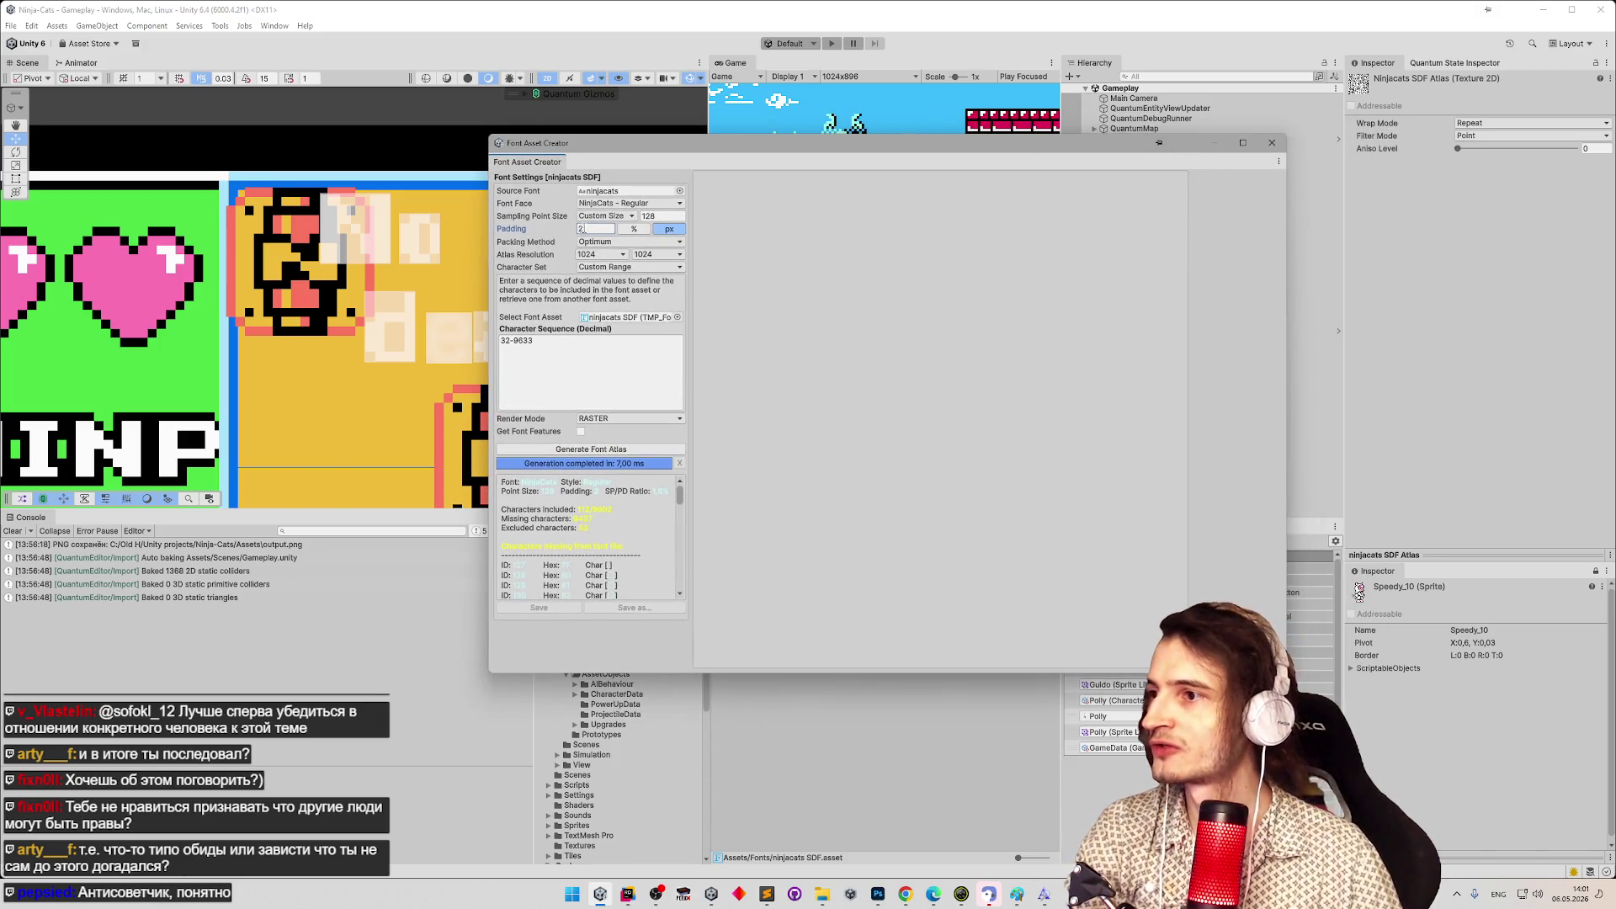
pyautogui.write('0')
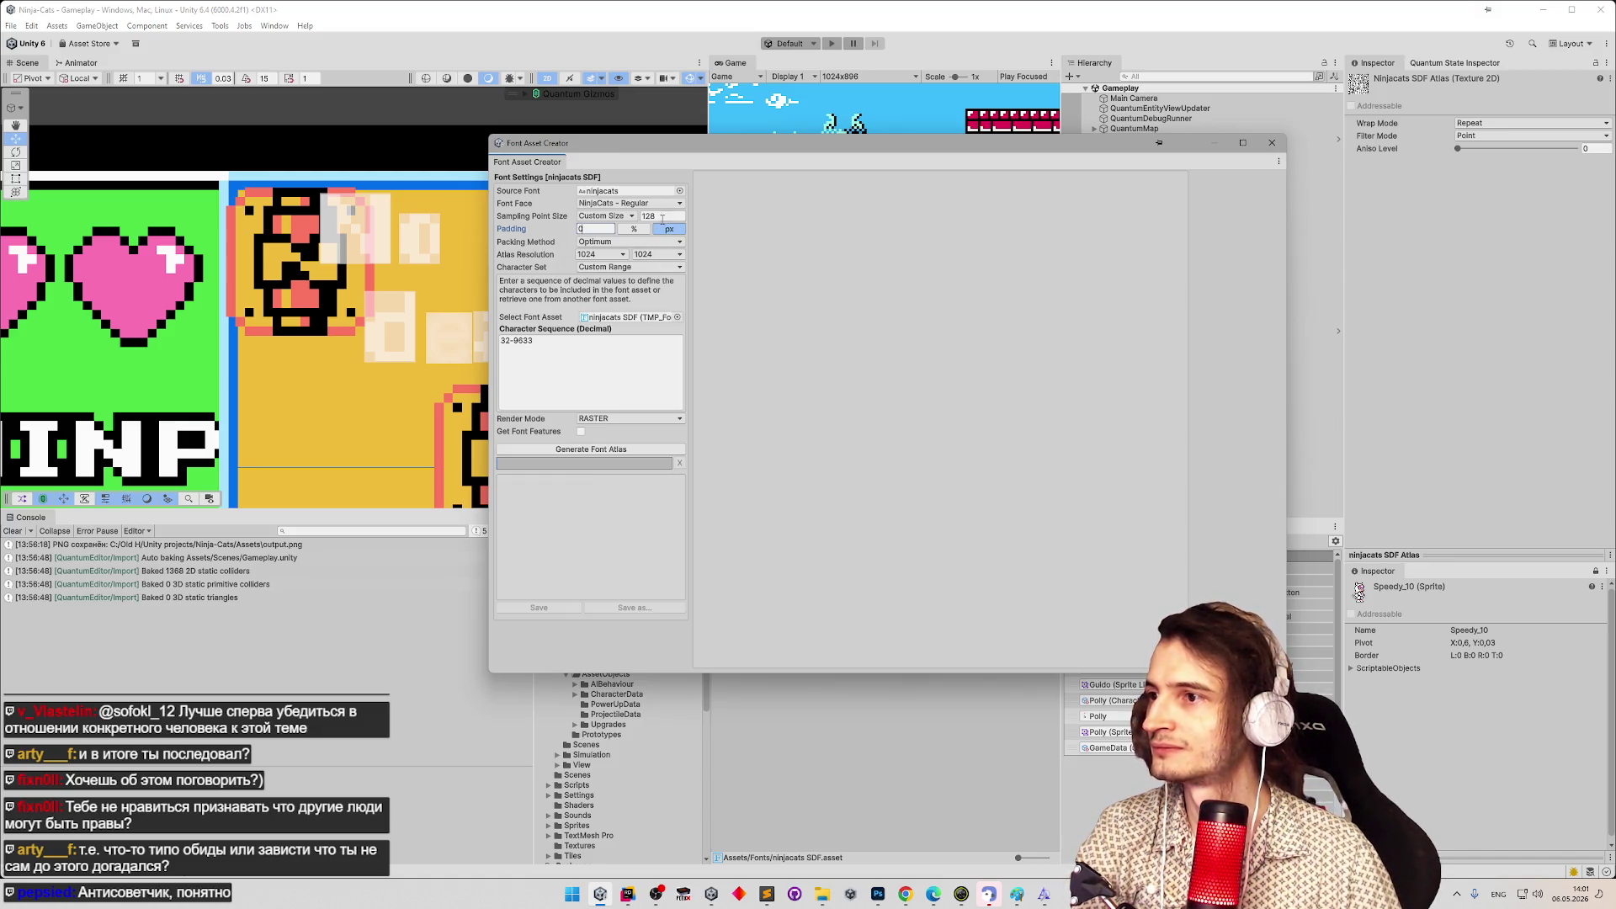
pyautogui.click(622, 448)
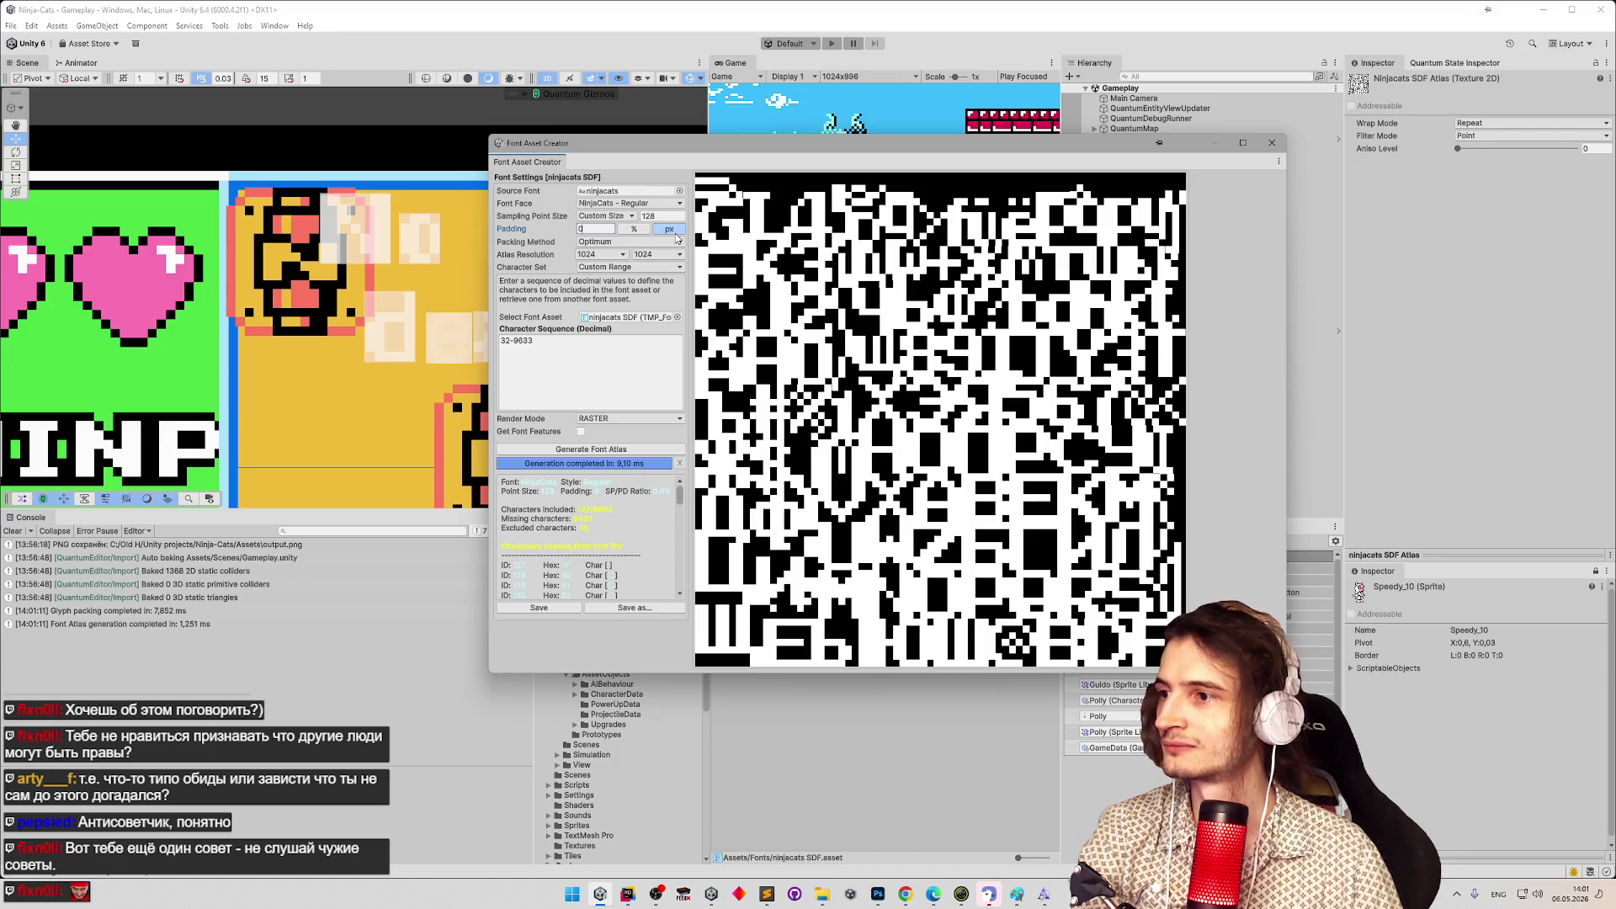
pyautogui.moveTo(912, 150); pyautogui.dragTo(926, 147)
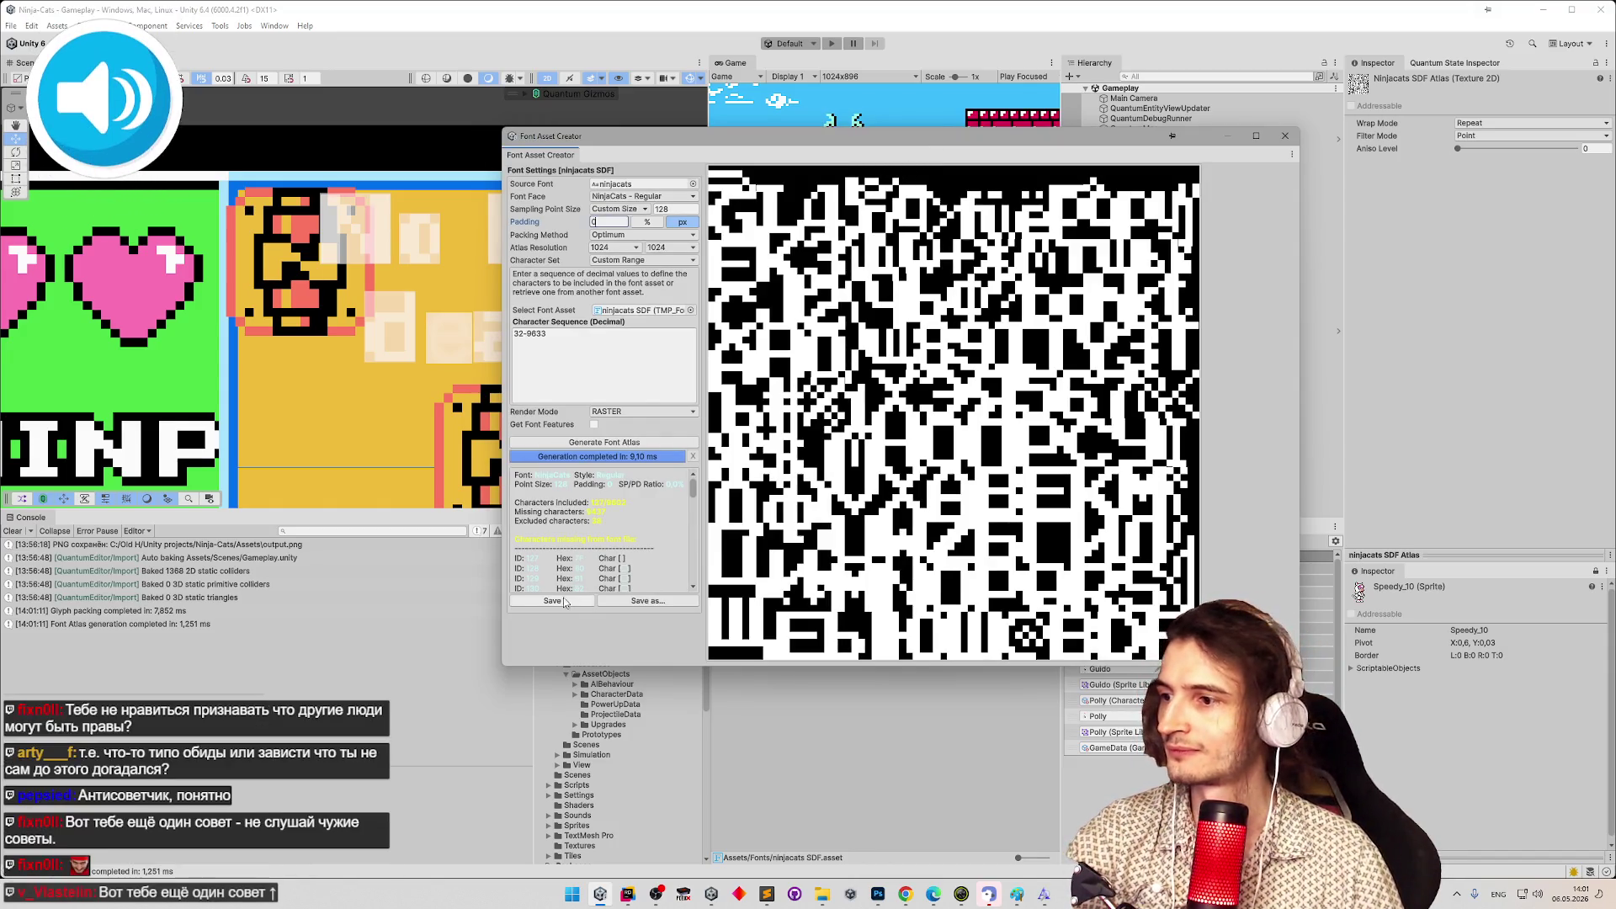
pyautogui.click(589, 600)
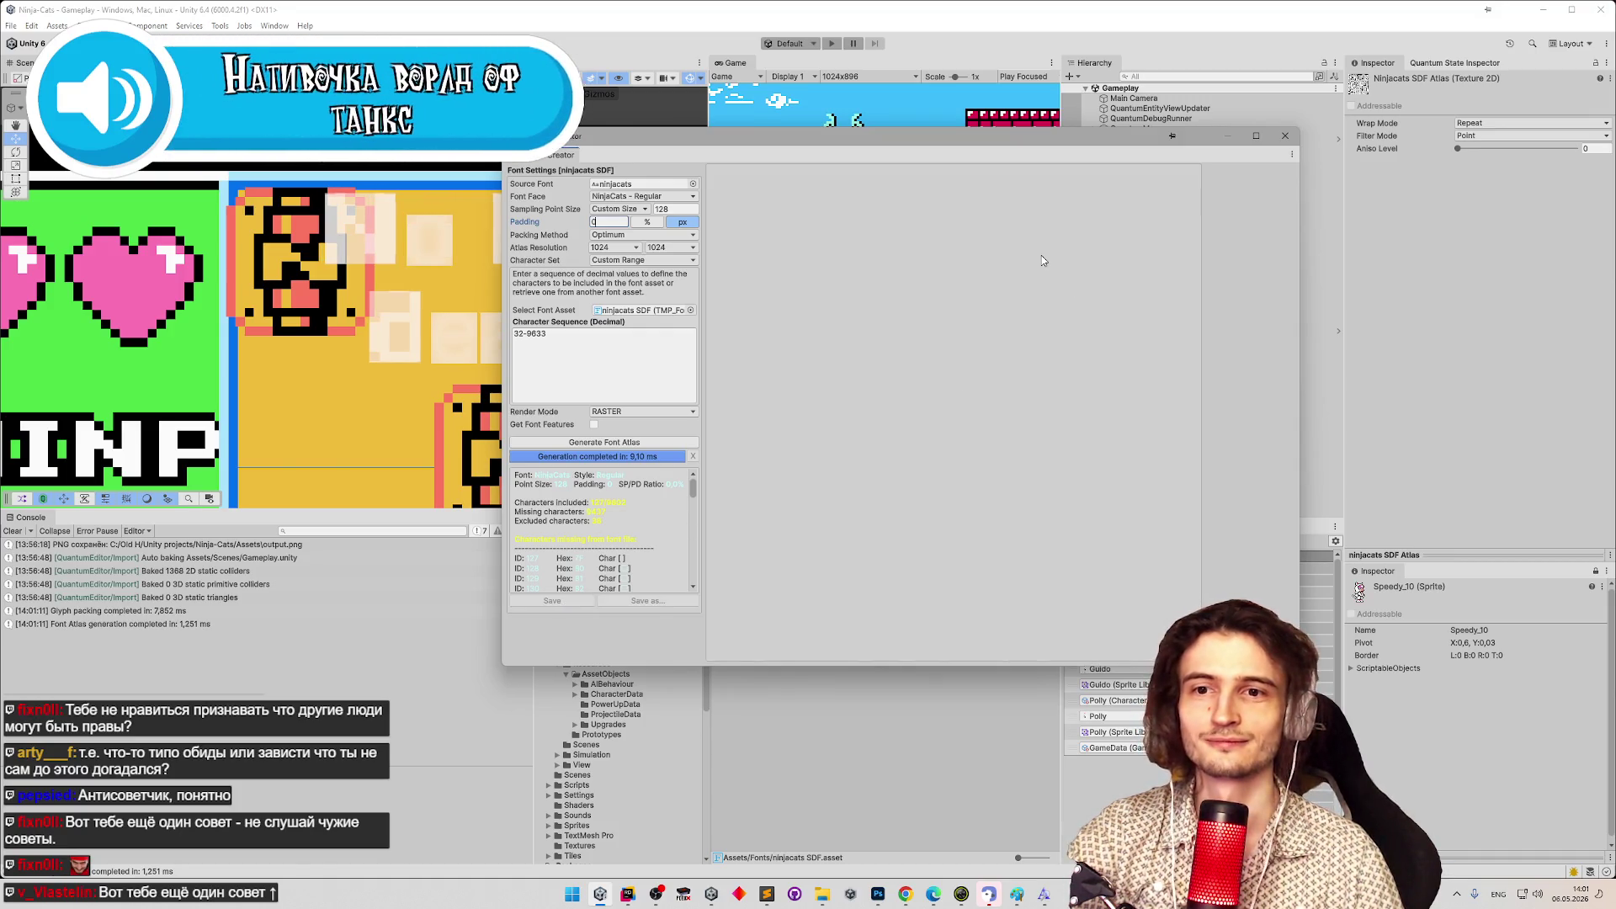
pyautogui.click(1285, 135)
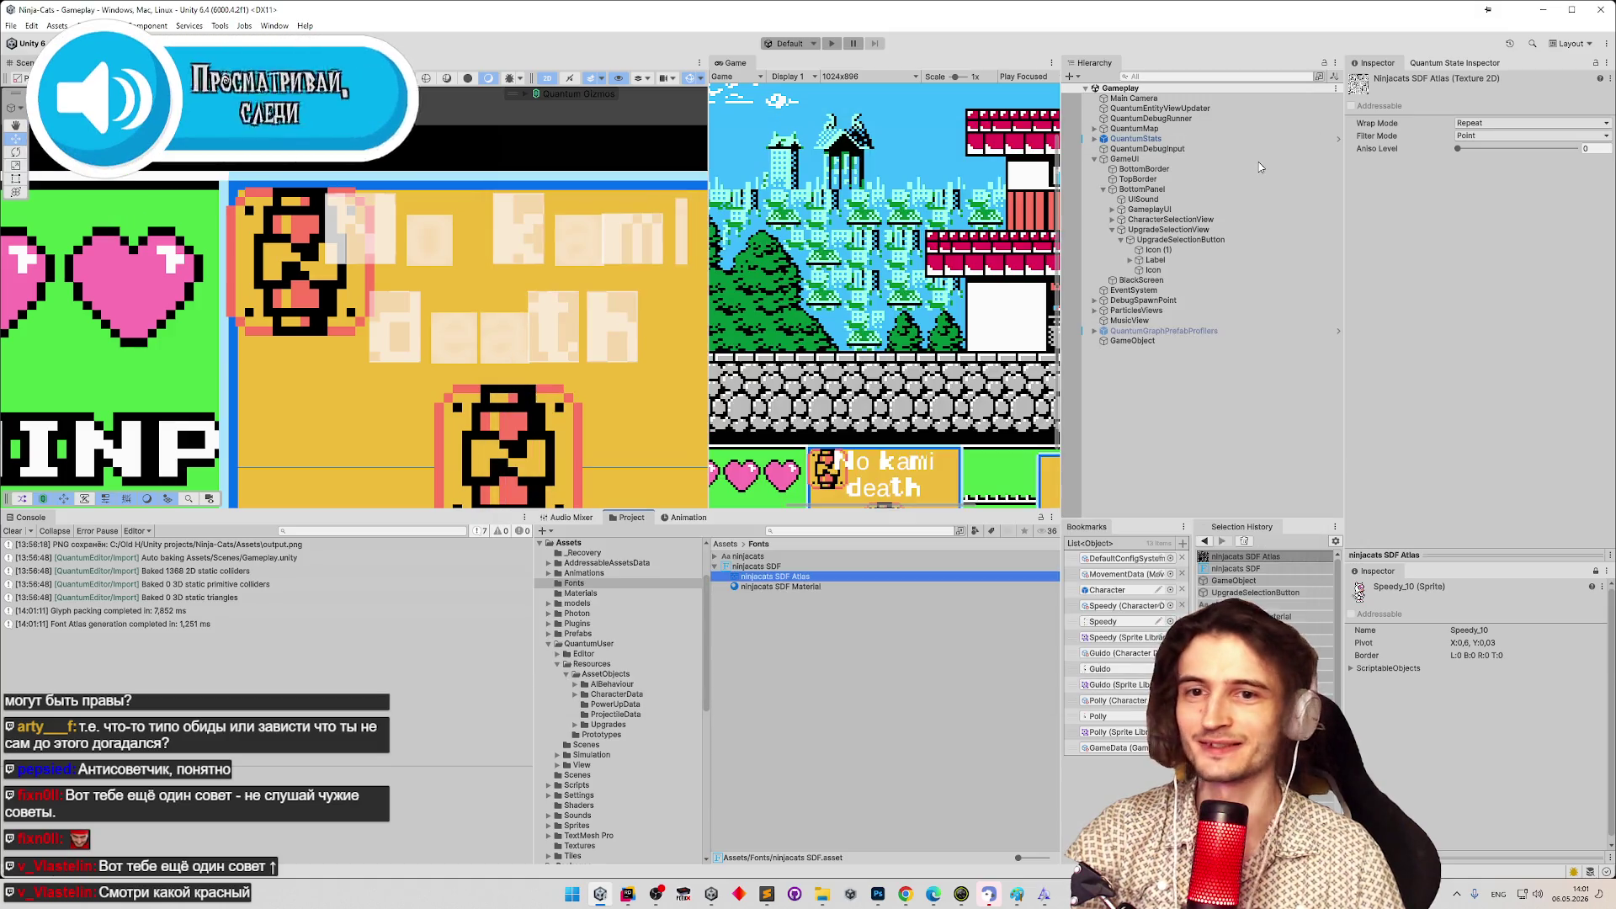
# Extract the ninjacats SDF Atlas as a separate texture asset and clear the console.
pyautogui.click(790, 649)
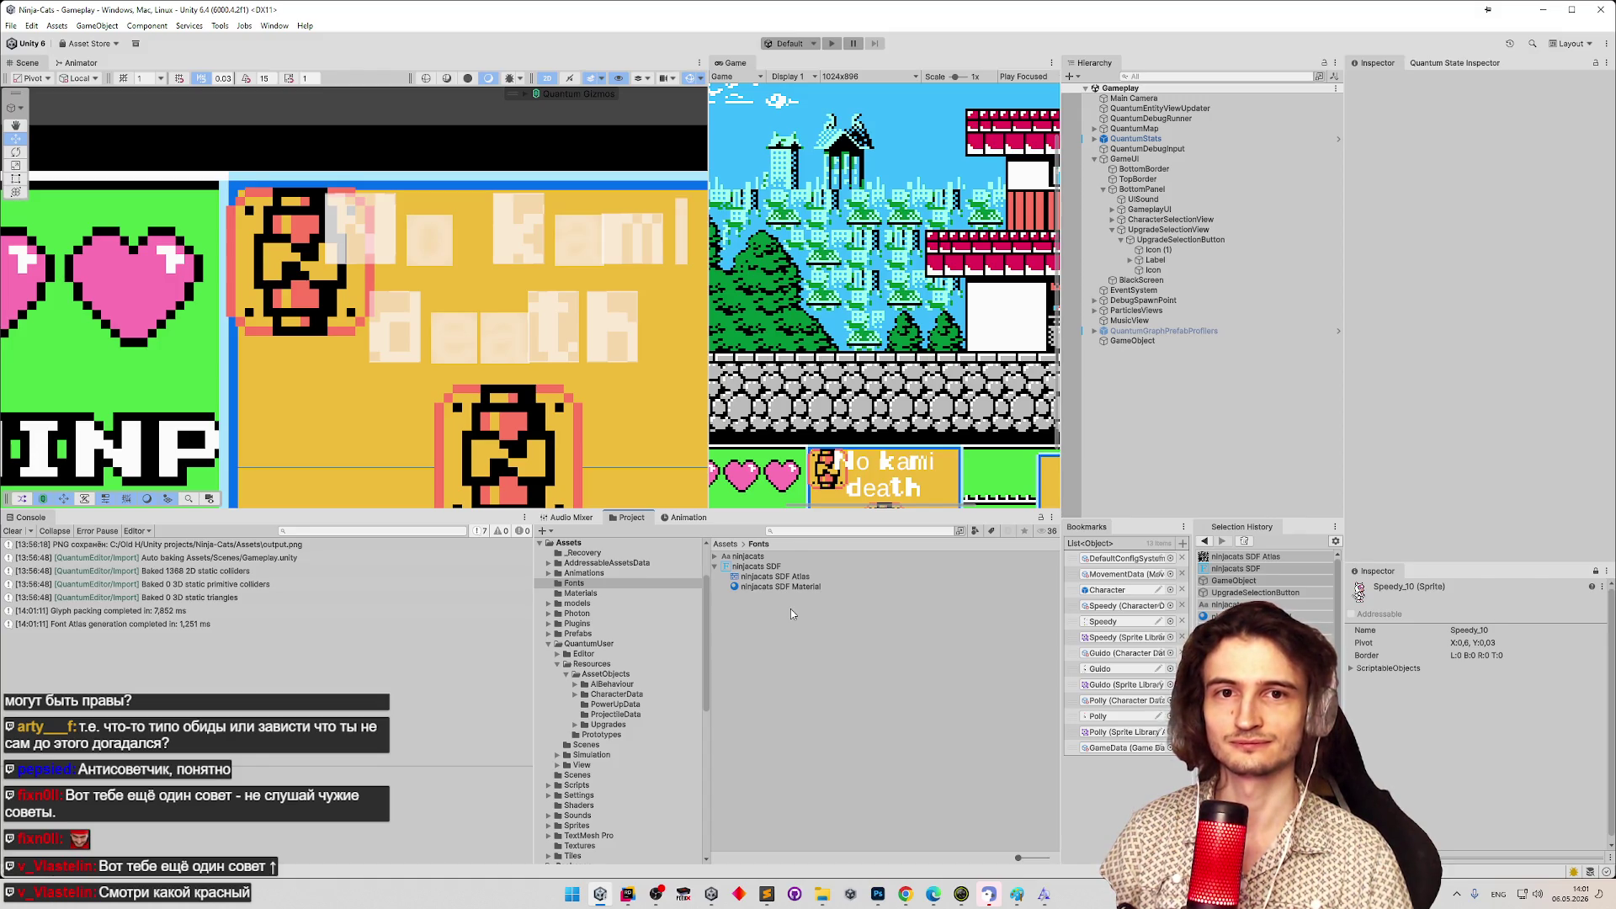
pyautogui.moveTo(772, 579); pyautogui.dragTo(768, 600)
pyautogui.click(13, 530)
pyautogui.click(1602, 62)
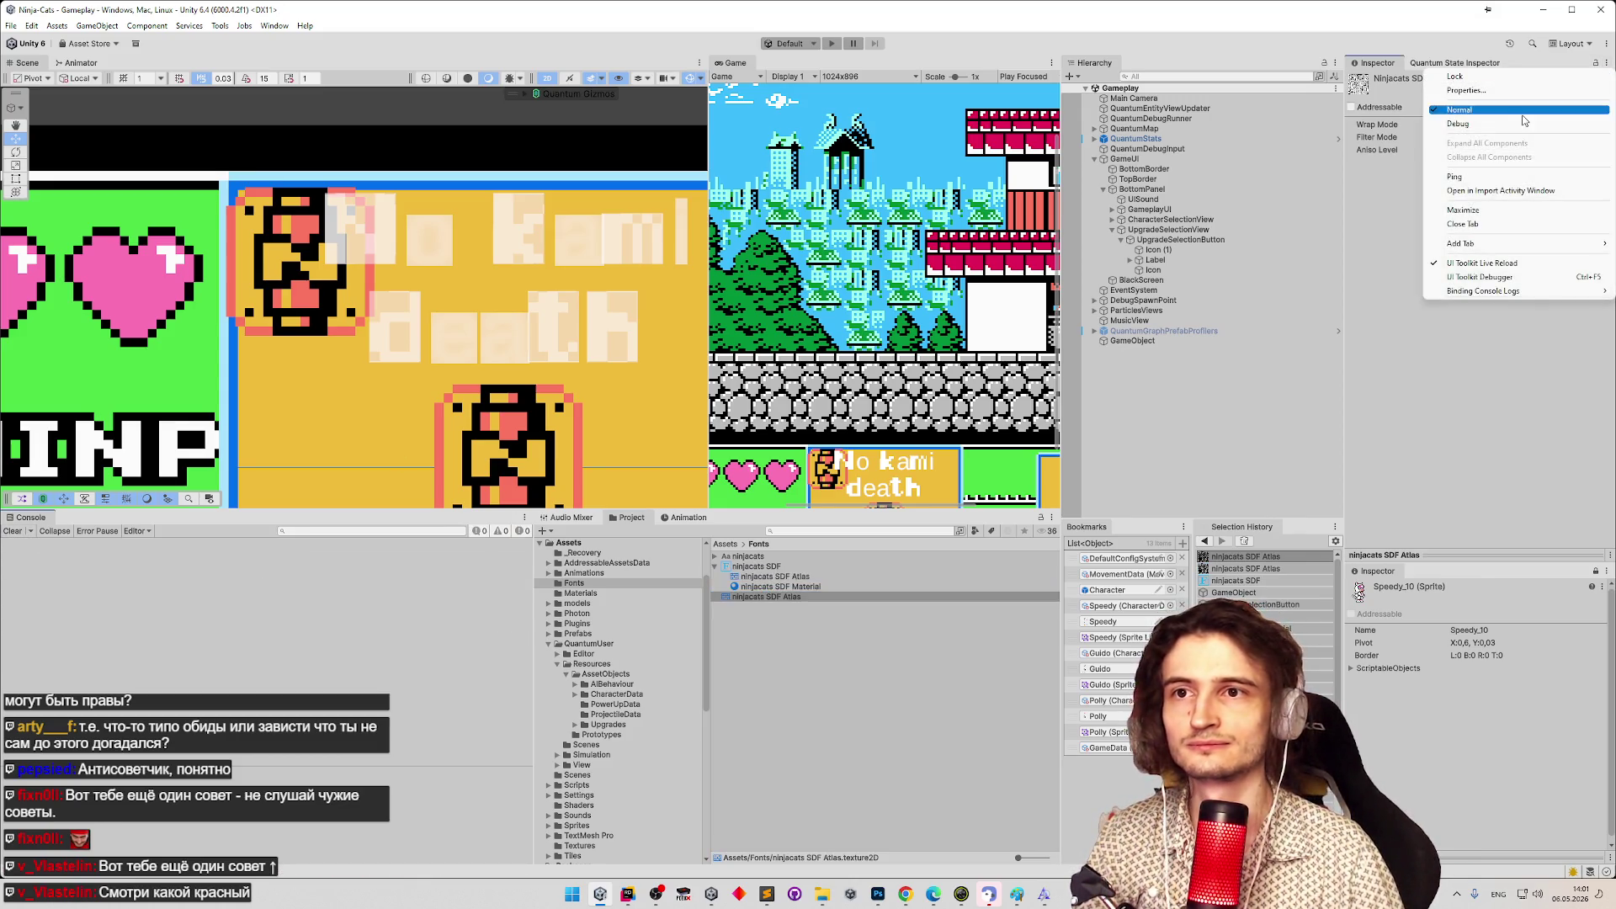
pyautogui.click(1523, 123)
pyautogui.click(1588, 78)
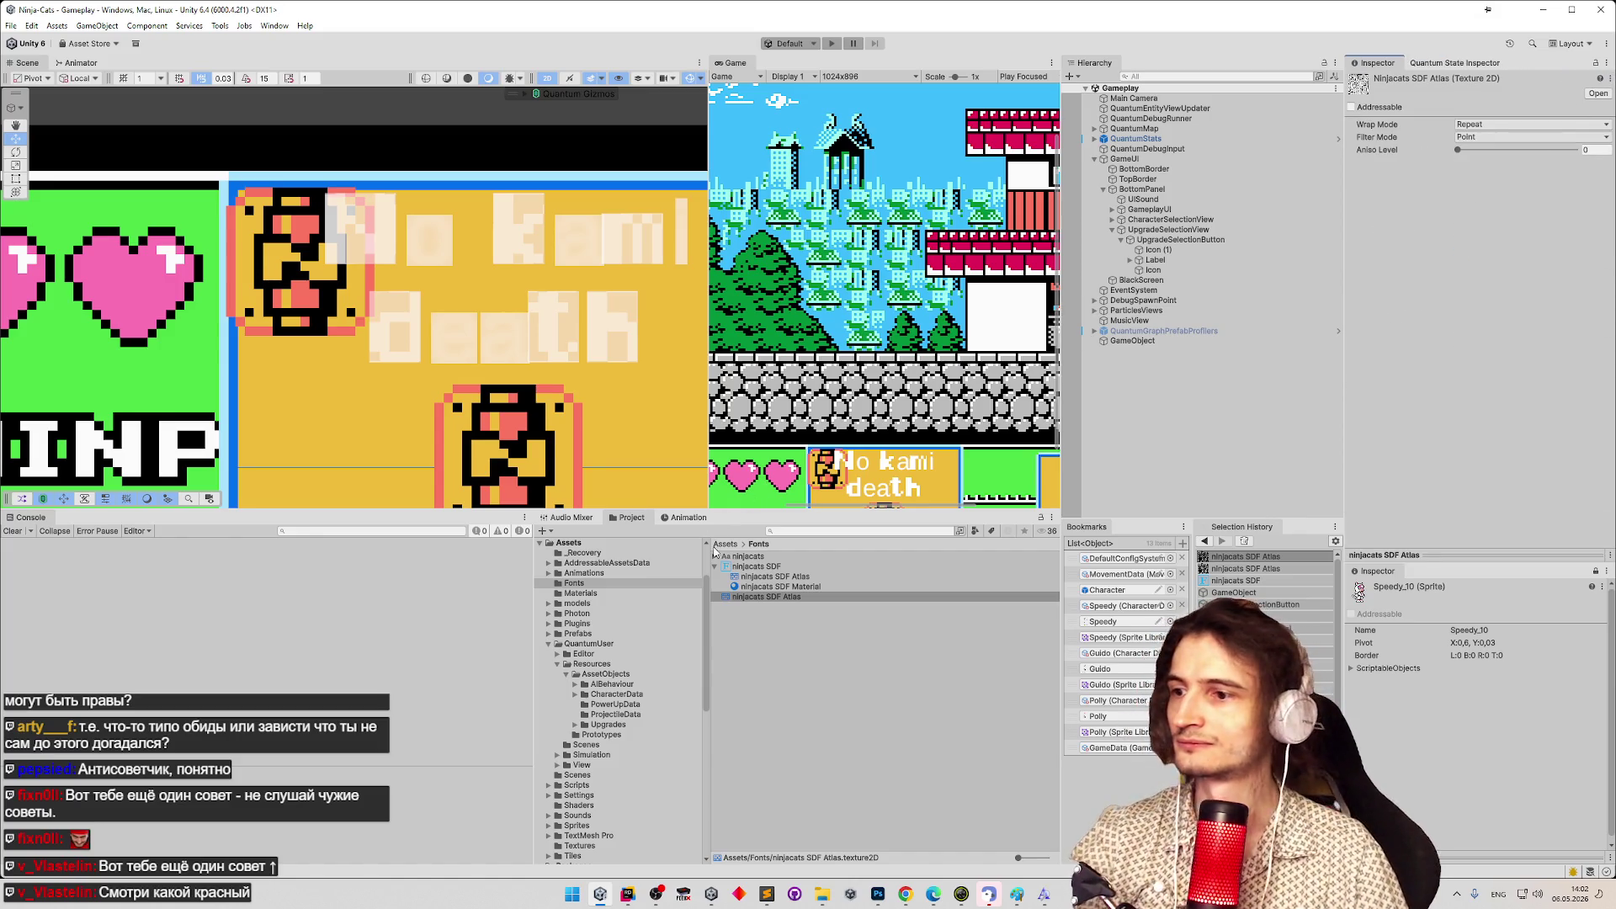
# Assign the atlas to Texture To Png Saver and export it as output.png.
pyautogui.click(1118, 340)
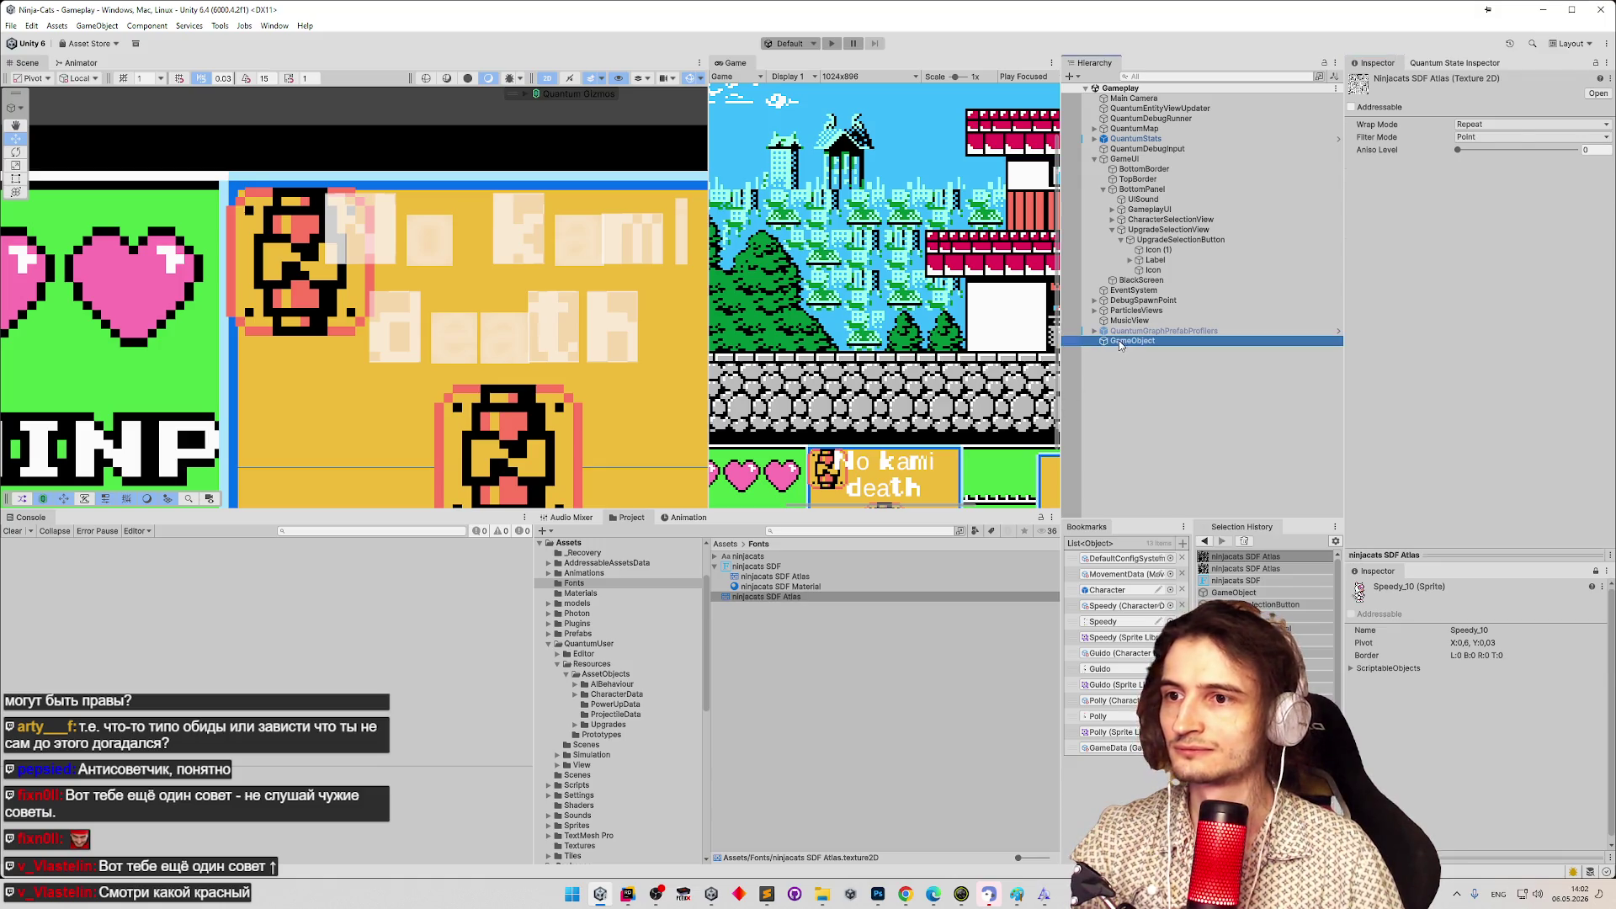
pyautogui.moveTo(767, 597)
pyautogui.mouseDown()
pyautogui.moveTo(1546, 222)
pyautogui.moveTo(1524, 205)
pyautogui.mouseUp()
pyautogui.click(1511, 229)
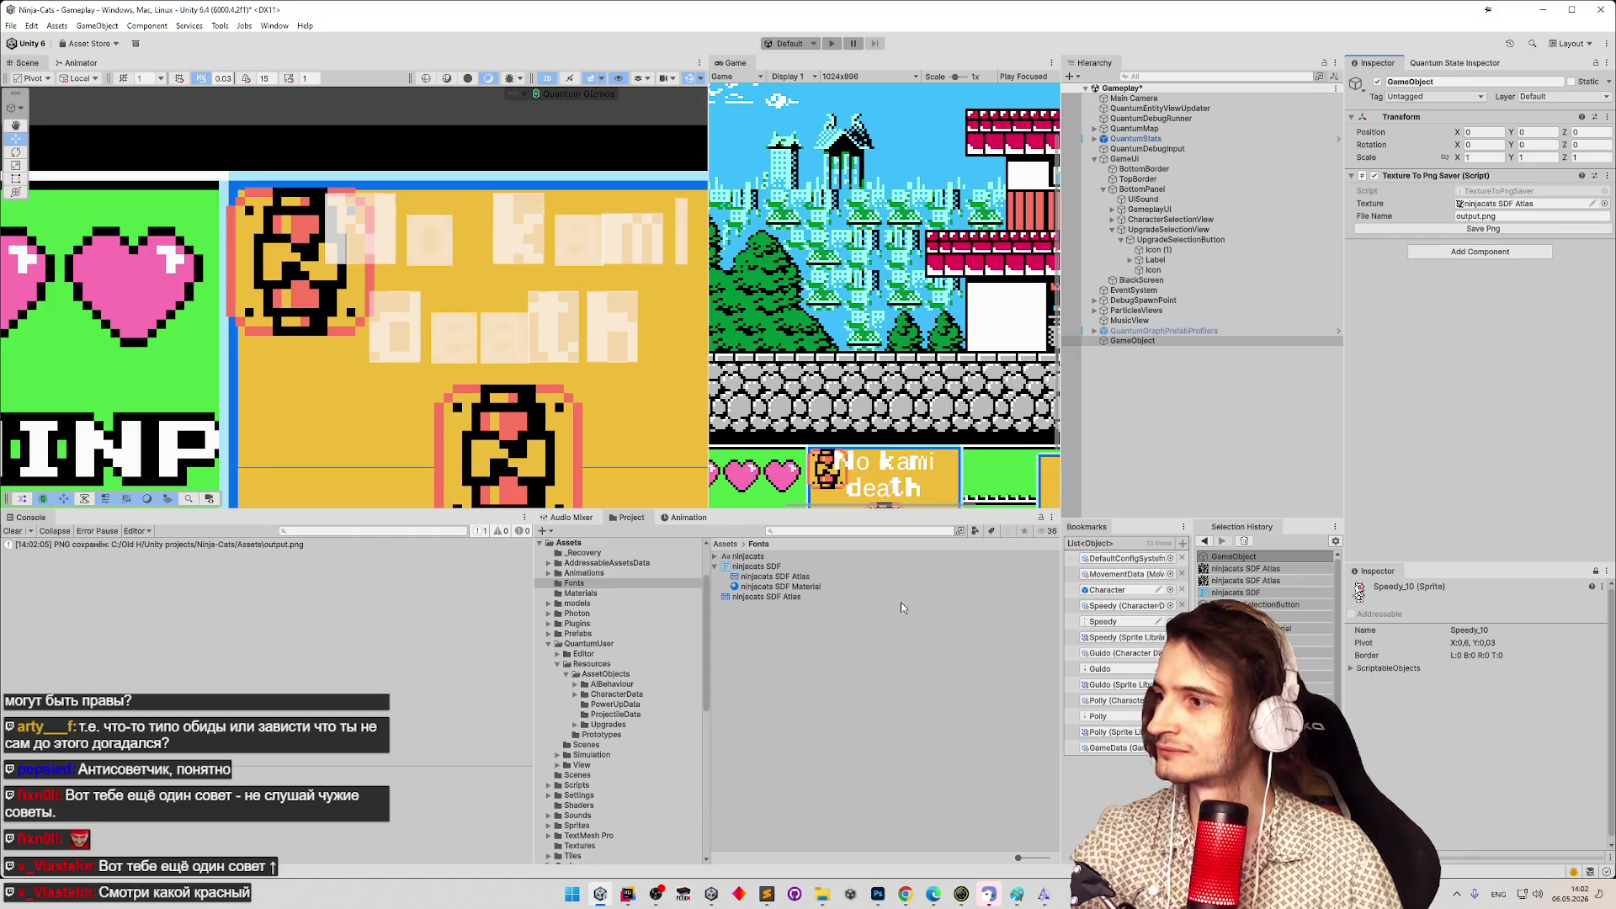
pyautogui.click(830, 892)
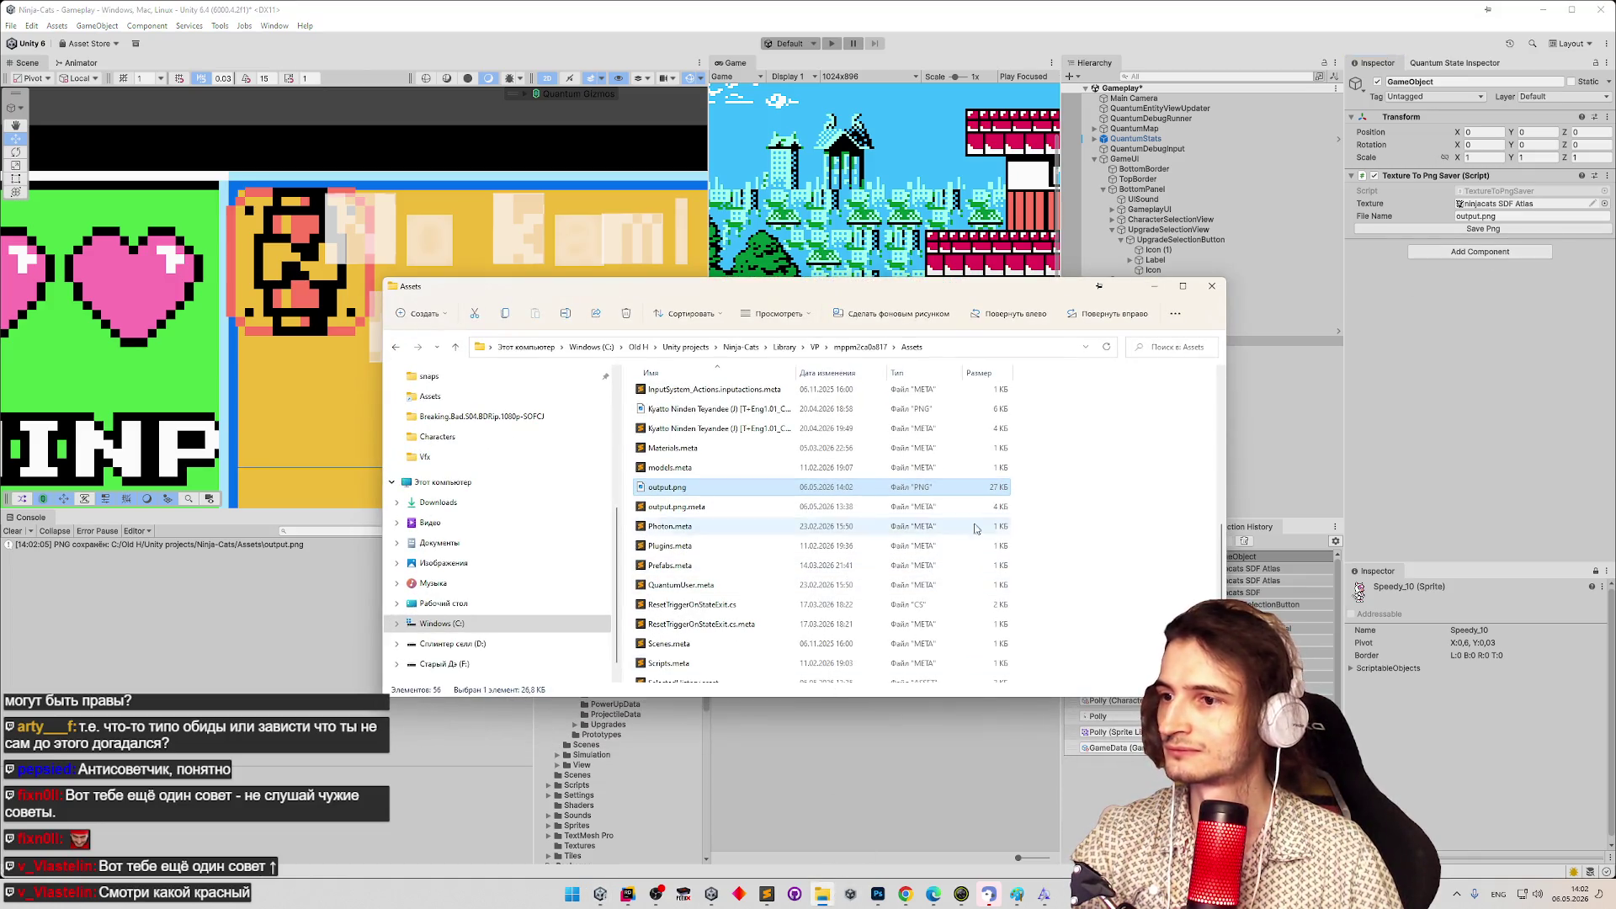
# Open the updated output.png in Photoshop, reload it, and zoom in on the flower-shaped glyph.
pyautogui.rightClick(862, 492)
pyautogui.moveTo(1011, 584)
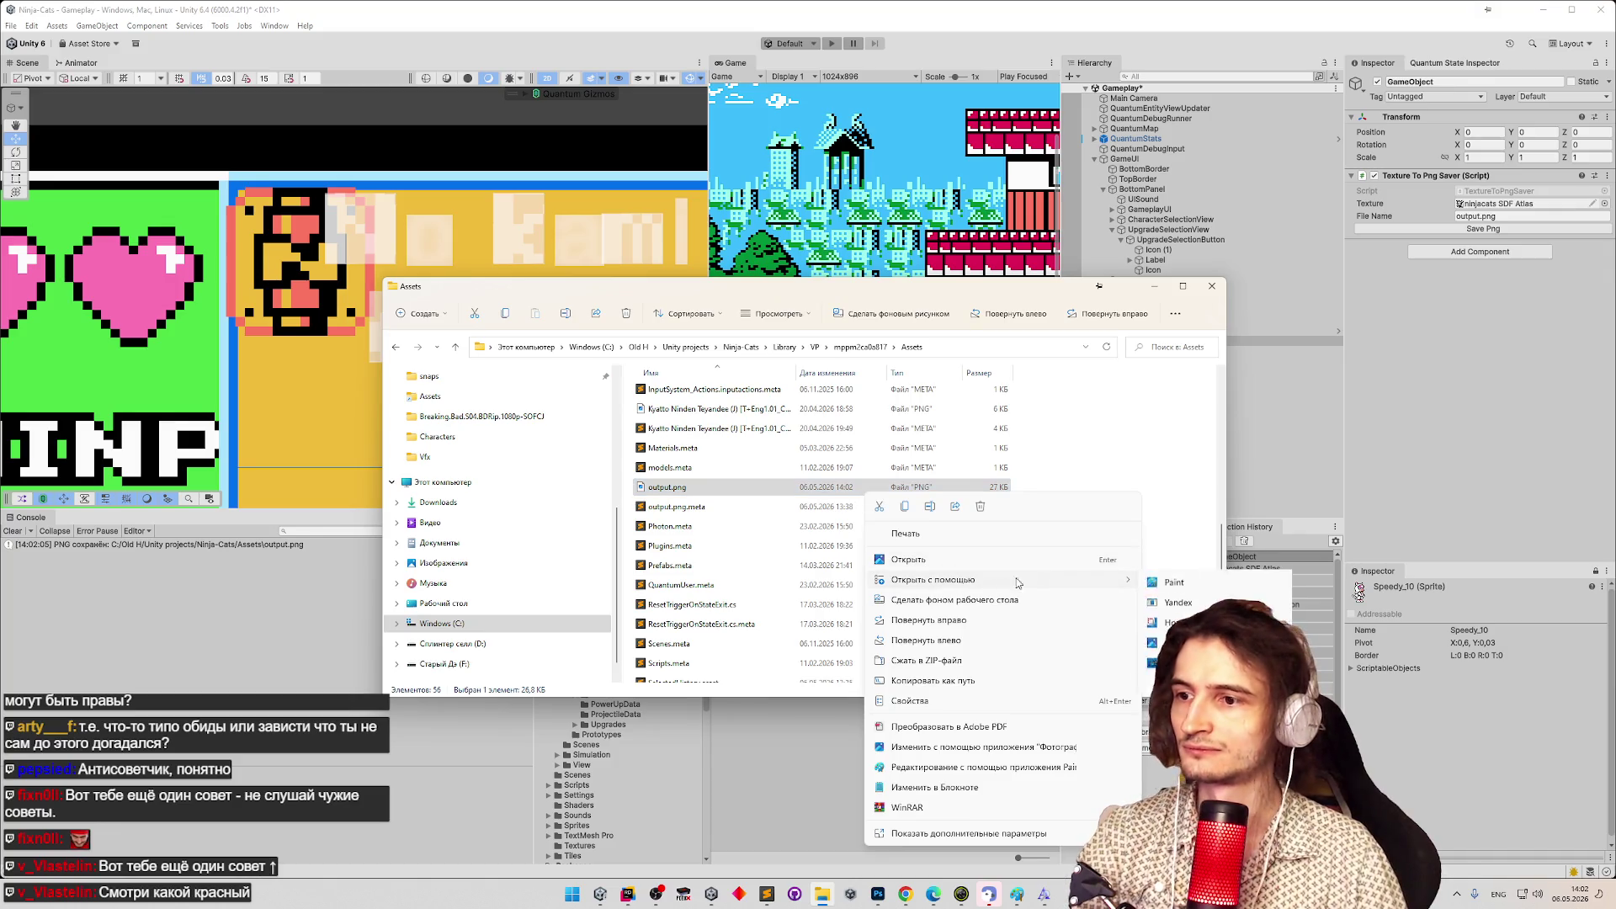
pyautogui.click(1195, 582)
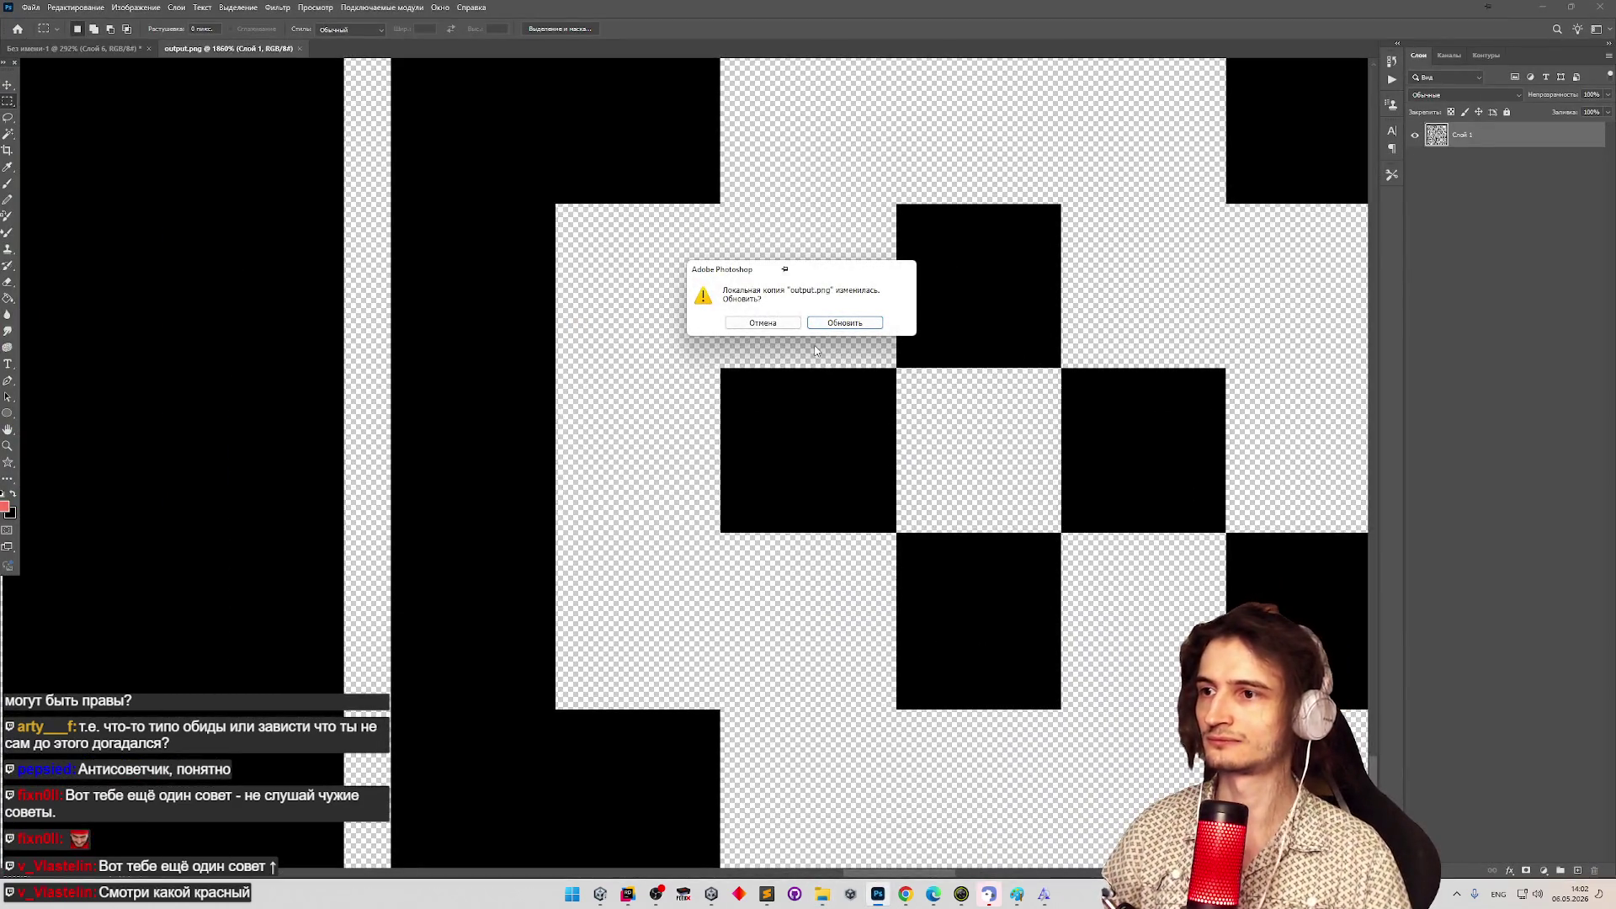
pyautogui.click(831, 329)
pyautogui.press('z')
pyautogui.moveTo(801, 404)
pyautogui.mouseDown()
pyautogui.moveTo(697, 419)
pyautogui.moveTo(745, 404)
pyautogui.mouseUp()
pyautogui.press('m')
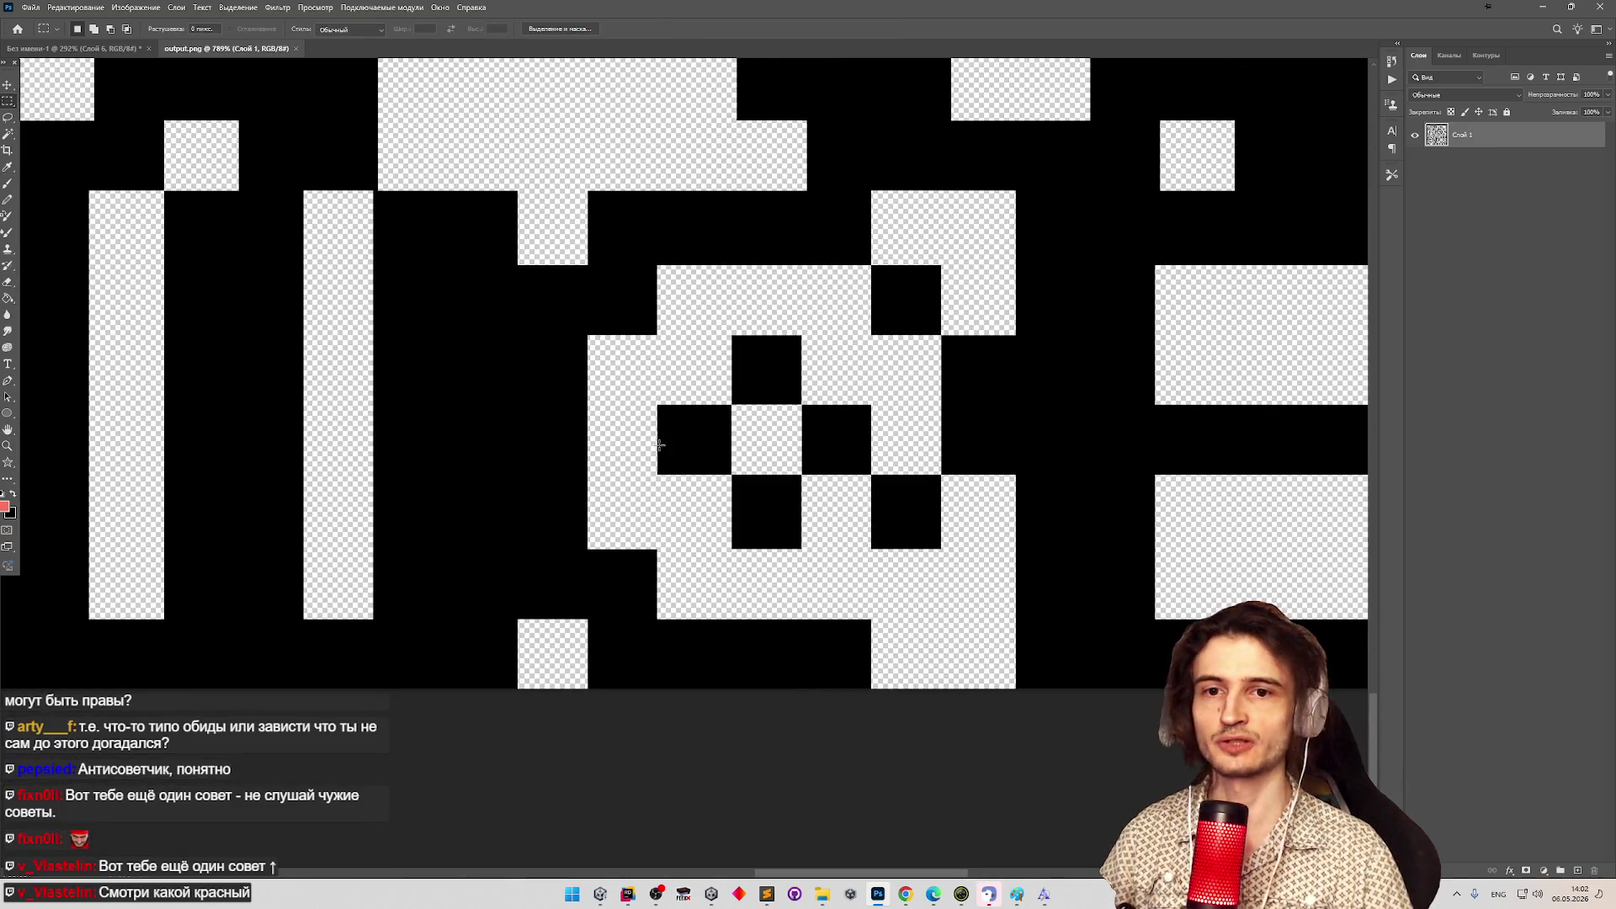
pyautogui.press('z')
pyautogui.moveTo(662, 444); pyautogui.dragTo(696, 437)
pyautogui.hotkey('ctrl', '0')
pyautogui.moveTo(567, 389)
pyautogui.mouseDown()
pyautogui.moveTo(530, 389)
pyautogui.moveTo(649, 377)
pyautogui.moveTo(702, 395)
pyautogui.moveTo(567, 379)
pyautogui.moveTo(589, 388)
pyautogui.mouseUp()
# Measure the glyph's lower-left, upper, right and bottom black squares with the Rectangular Marquee.
pyautogui.press('m')
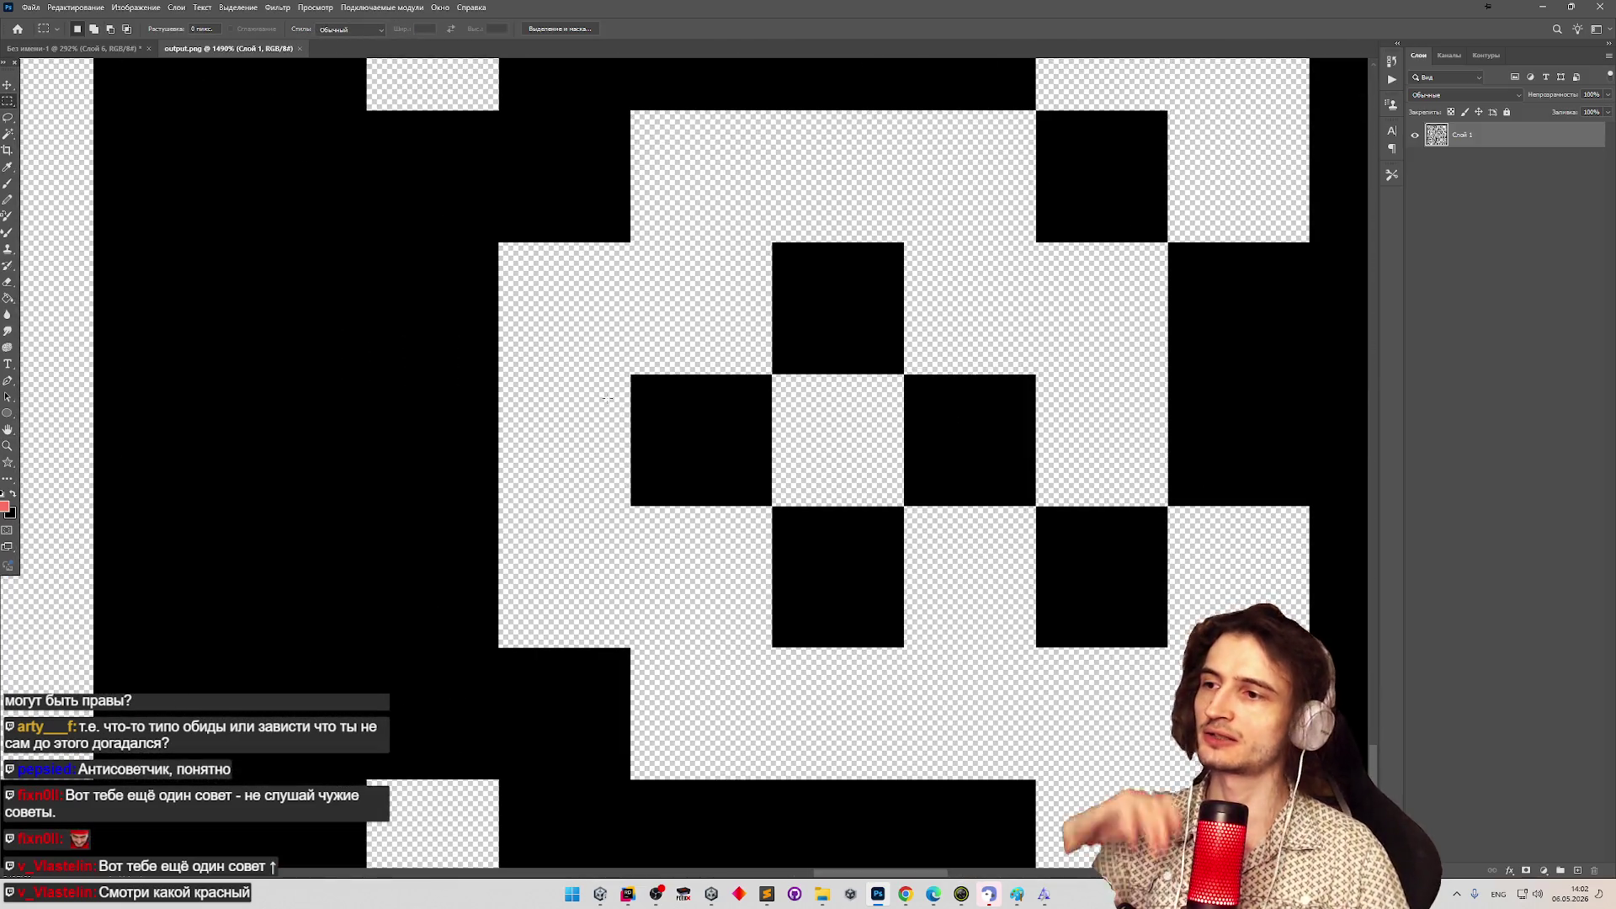
pyautogui.moveTo(631, 375)
pyautogui.mouseDown()
pyautogui.moveTo(768, 468)
pyautogui.moveTo(766, 503)
pyautogui.mouseUp()
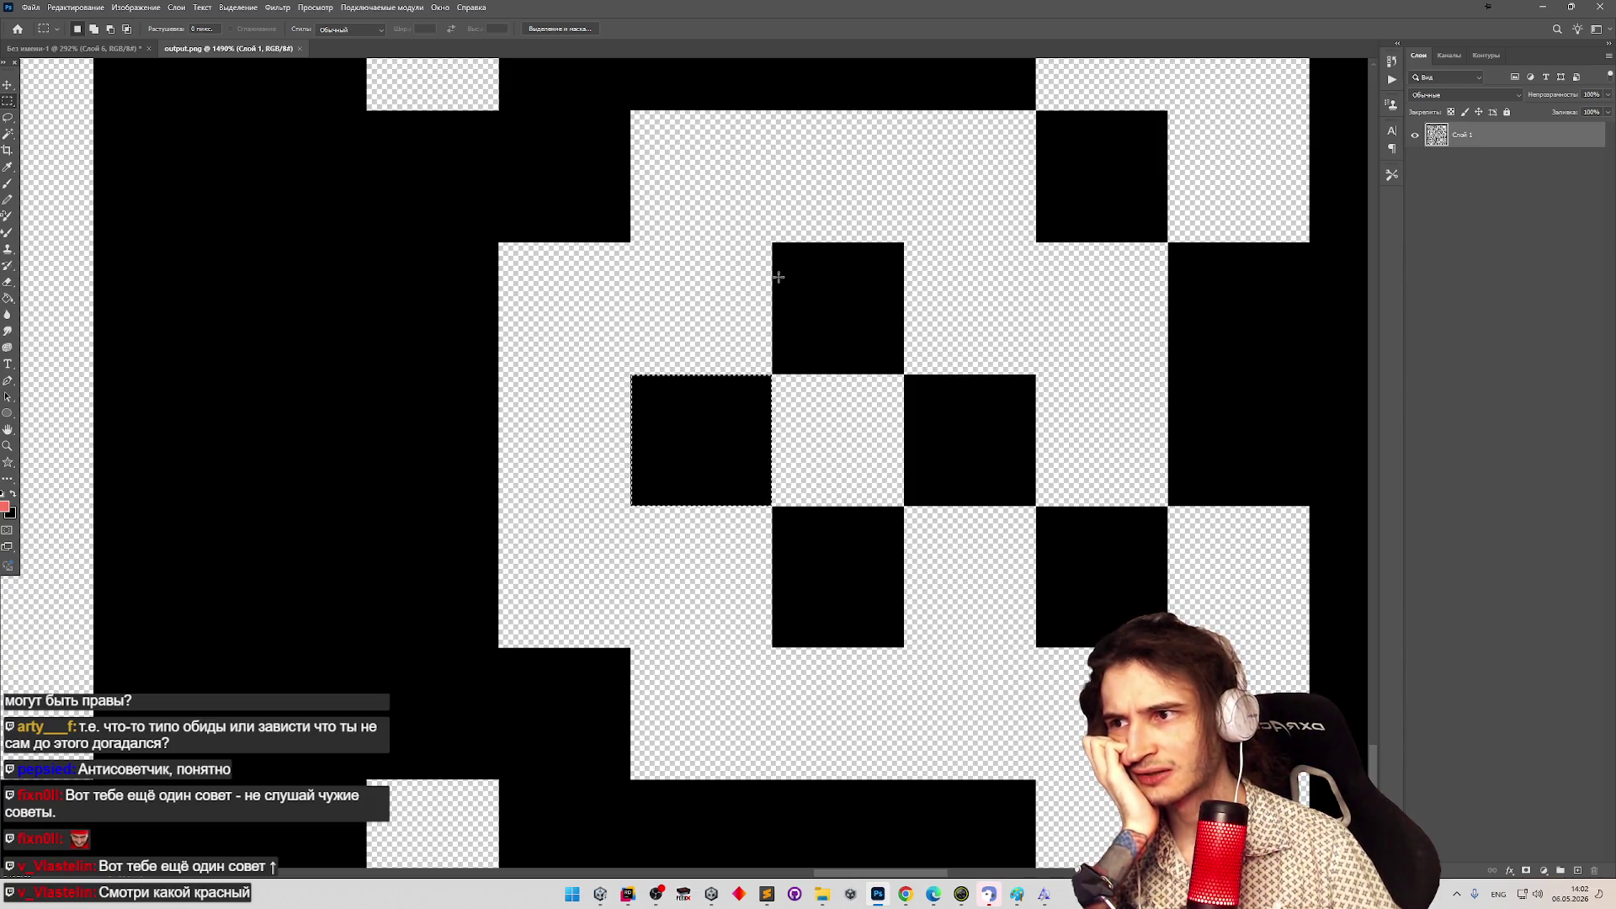
pyautogui.moveTo(772, 244); pyautogui.dragTo(1002, 459)
pyautogui.moveTo(908, 379); pyautogui.dragTo(1031, 501)
pyautogui.moveTo(772, 507); pyautogui.dragTo(903, 645)
pyautogui.hotkey('alt', 'Tab')
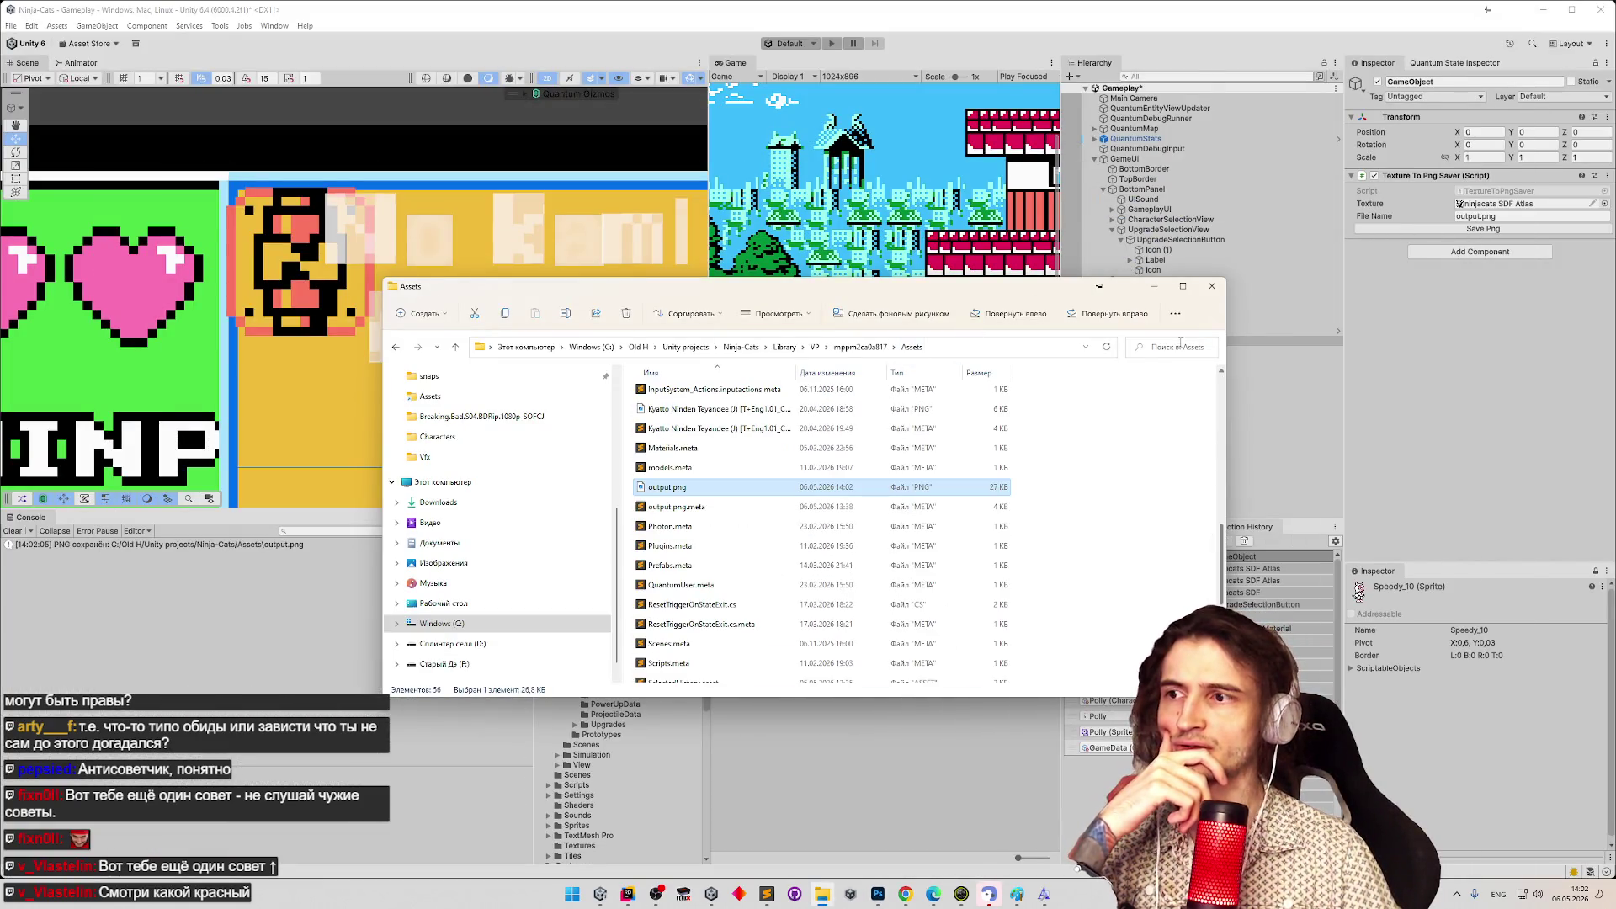
# Navigate File Explorer up to the Ninja-Cats Library folder.
pyautogui.click(814, 346)
pyautogui.click(784, 347)
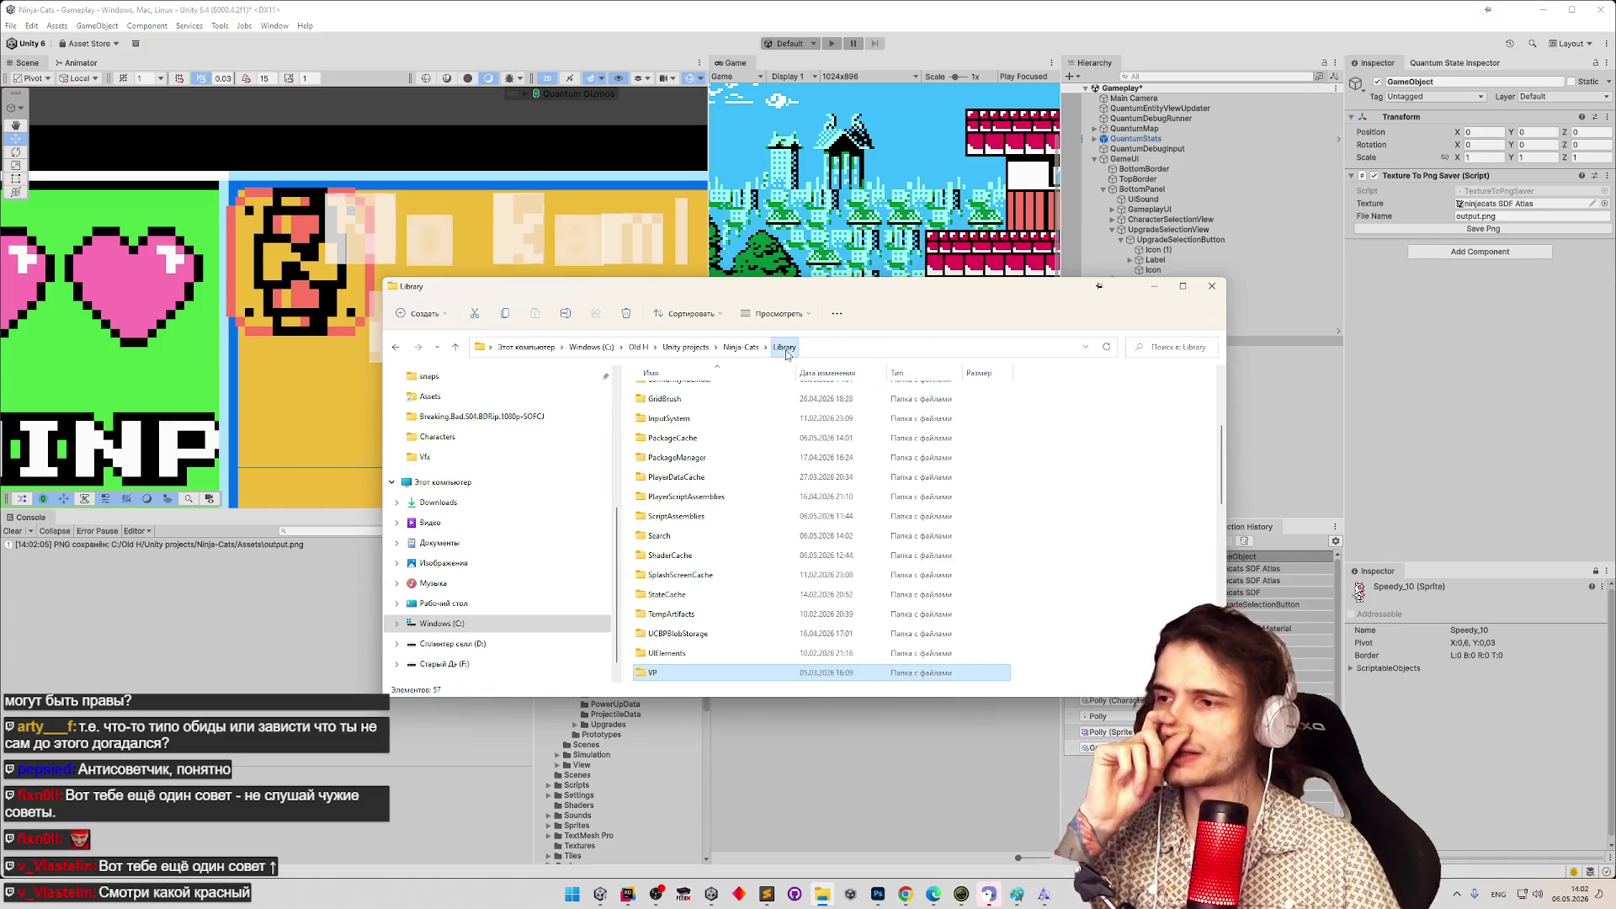
pyautogui.scroll(1, 1223, 484)
pyautogui.moveTo(1223, 484)
pyautogui.mouseDown()
pyautogui.moveTo(1202, 555)
pyautogui.moveTo(1099, 392)
pyautogui.mouseUp()
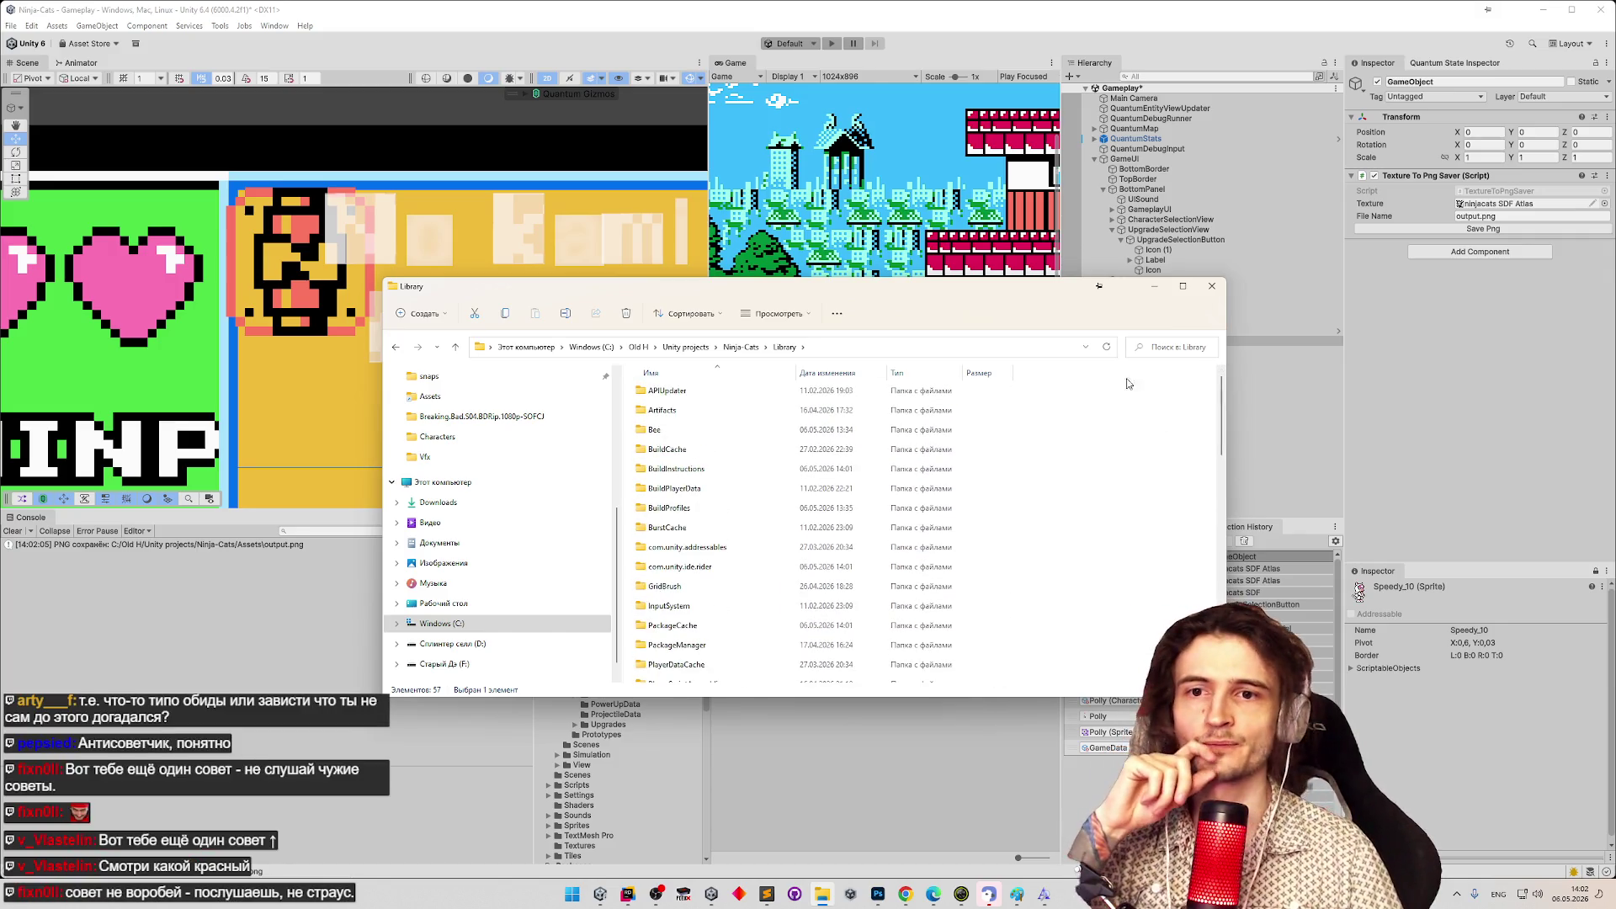
# Minimize Explorer and export the ninjacats SDF Atlas to output.png again from Unity.
pyautogui.click(1155, 288)
pyautogui.click(1489, 216)
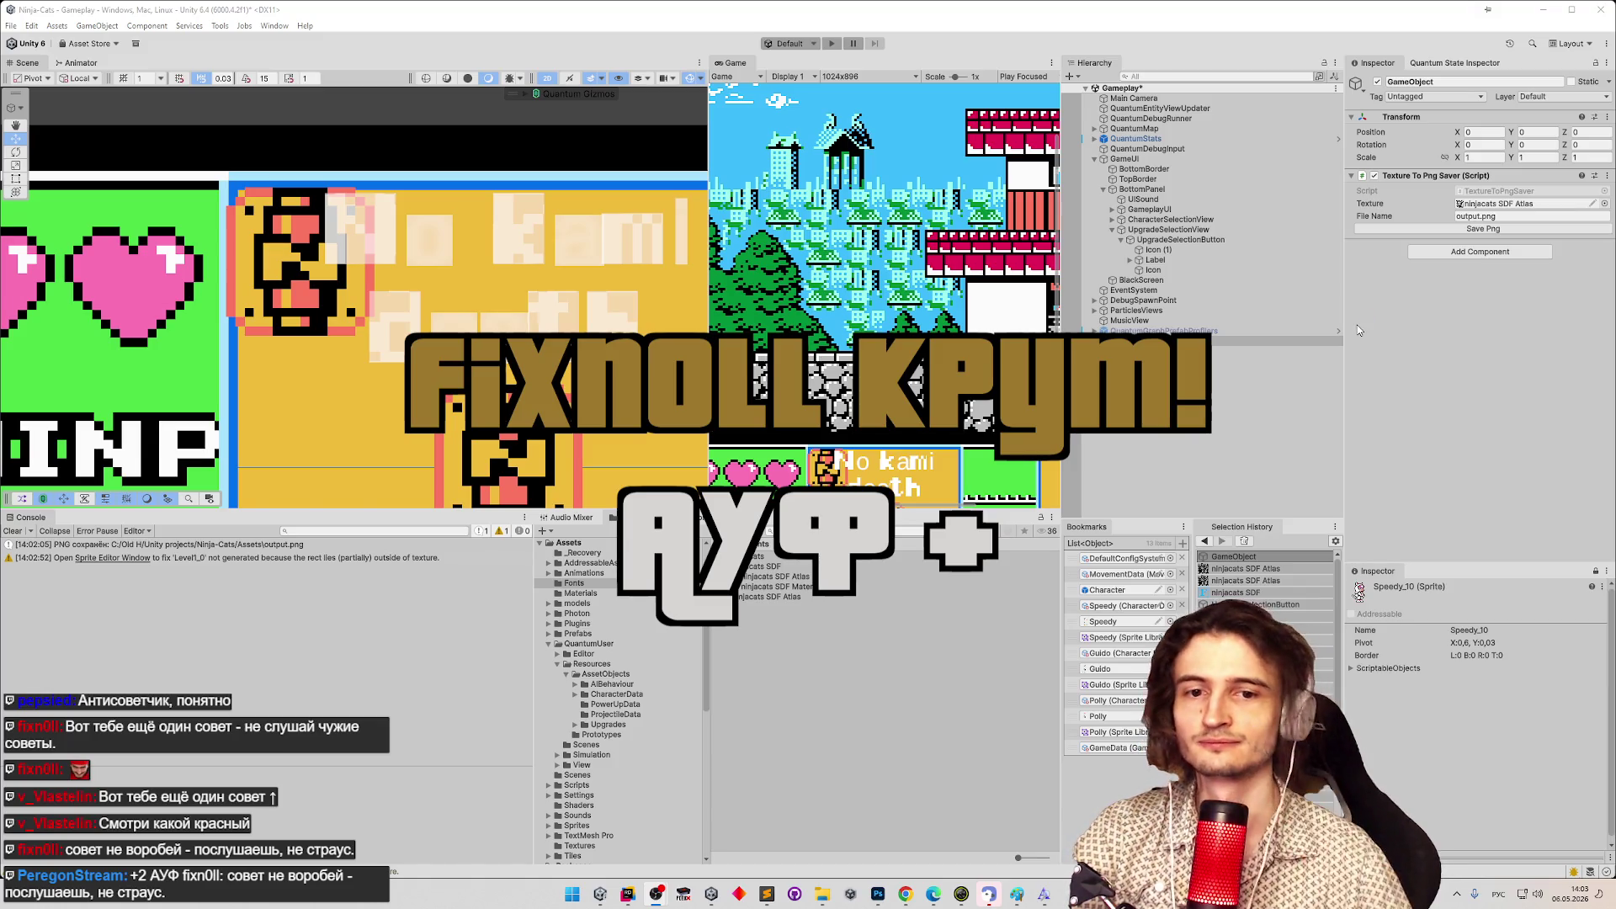
pyautogui.click(1485, 232)
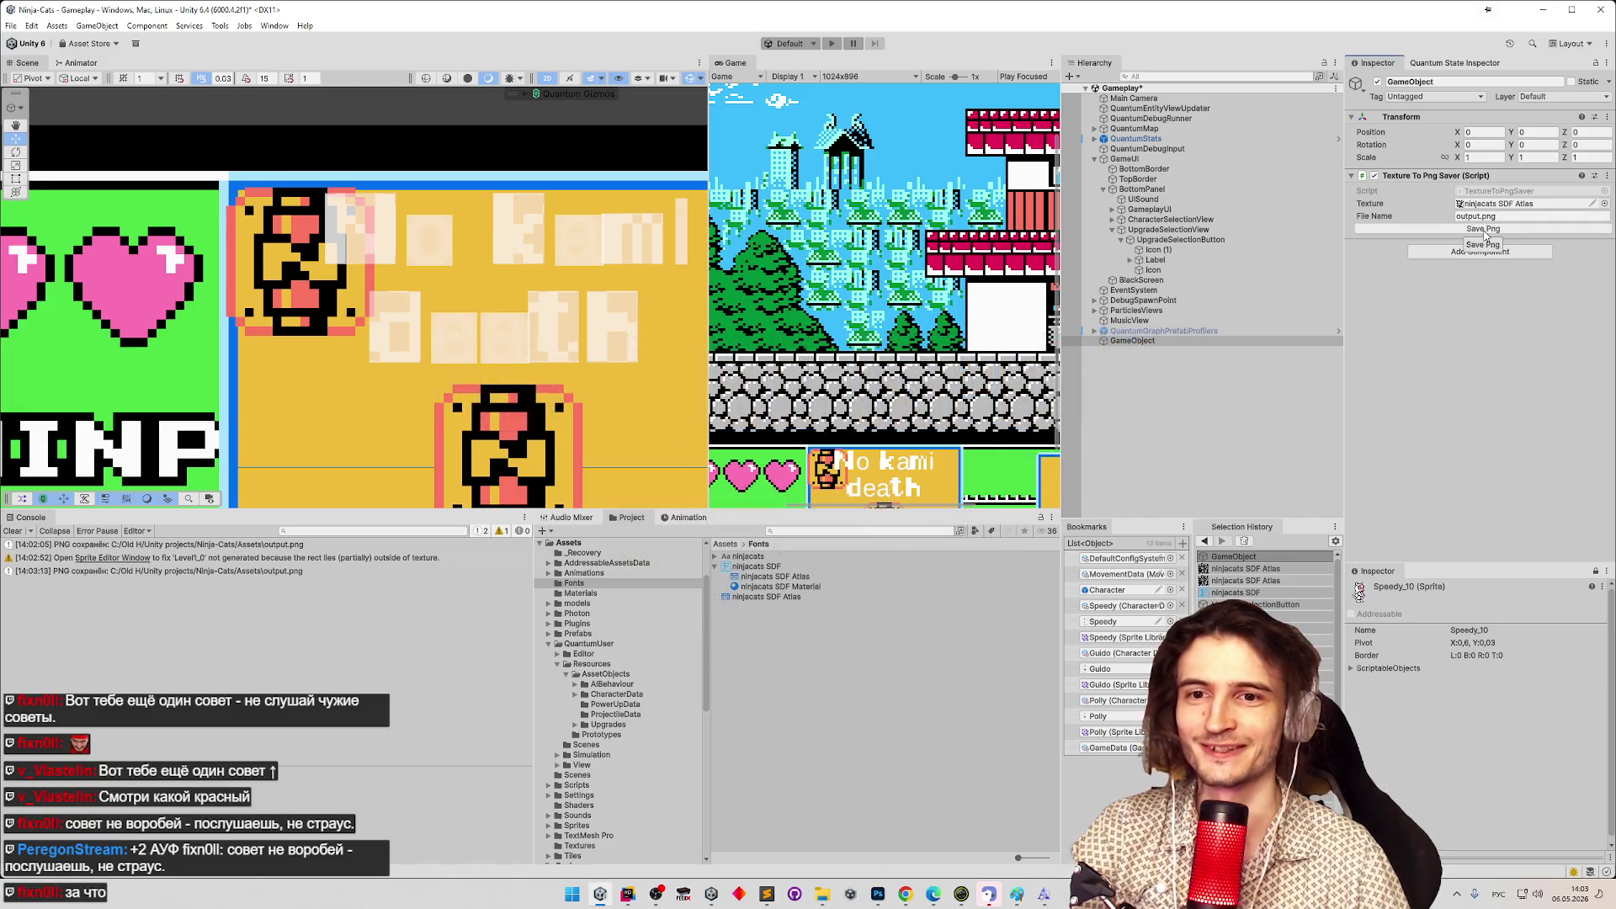
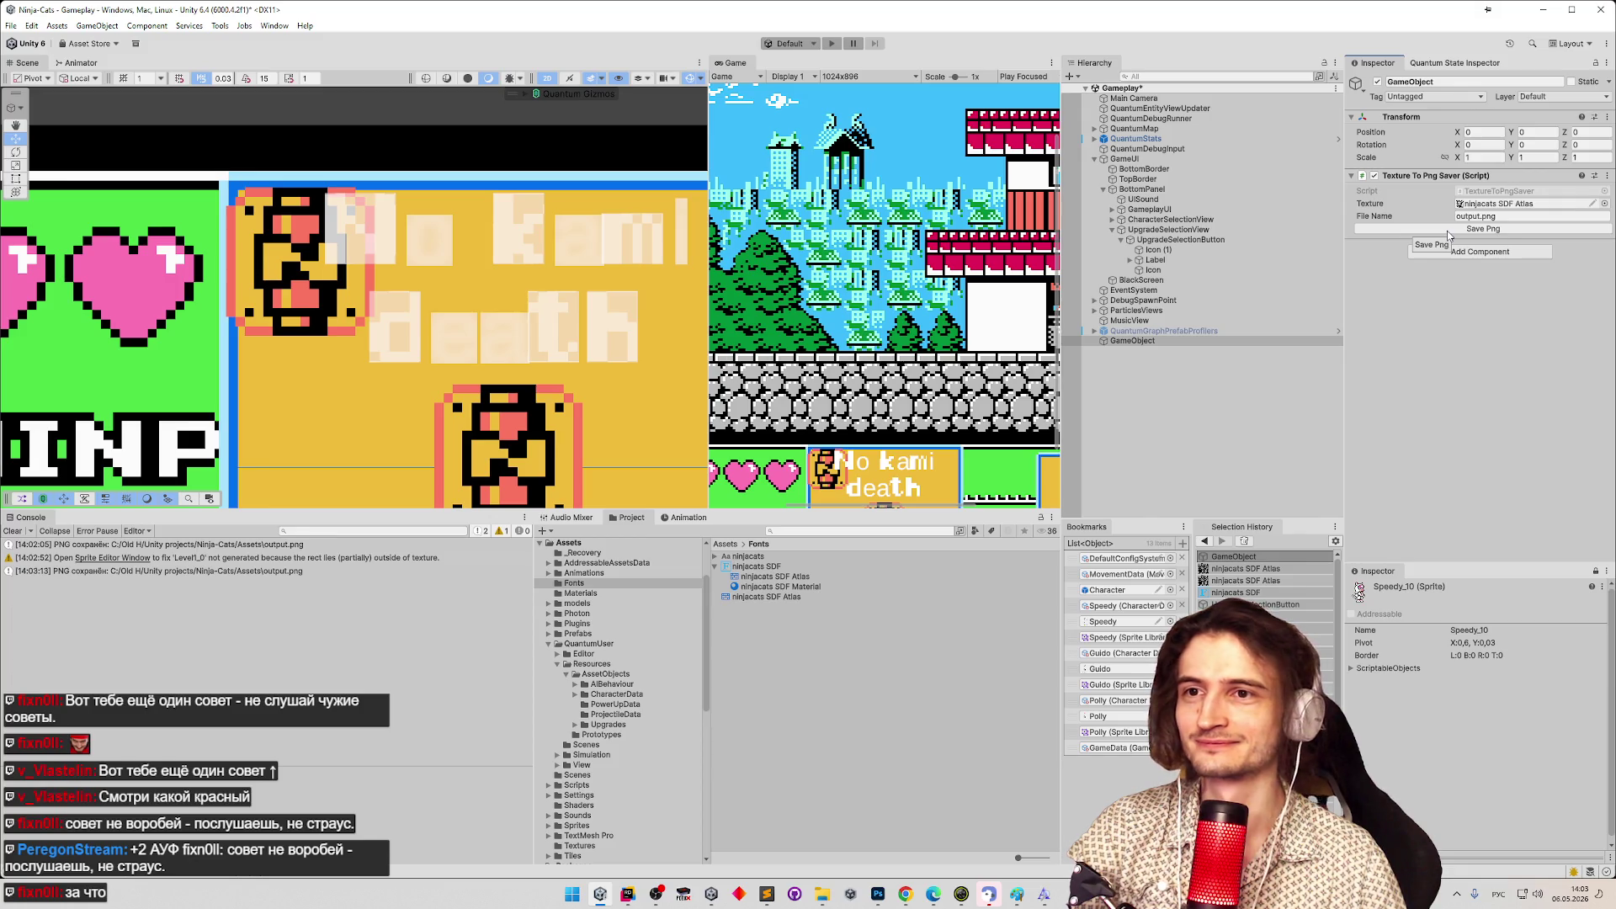
# Open the Ninja-Cats Library folder in File Explorer and scroll through its 57 items.
pyautogui.click(820, 895)
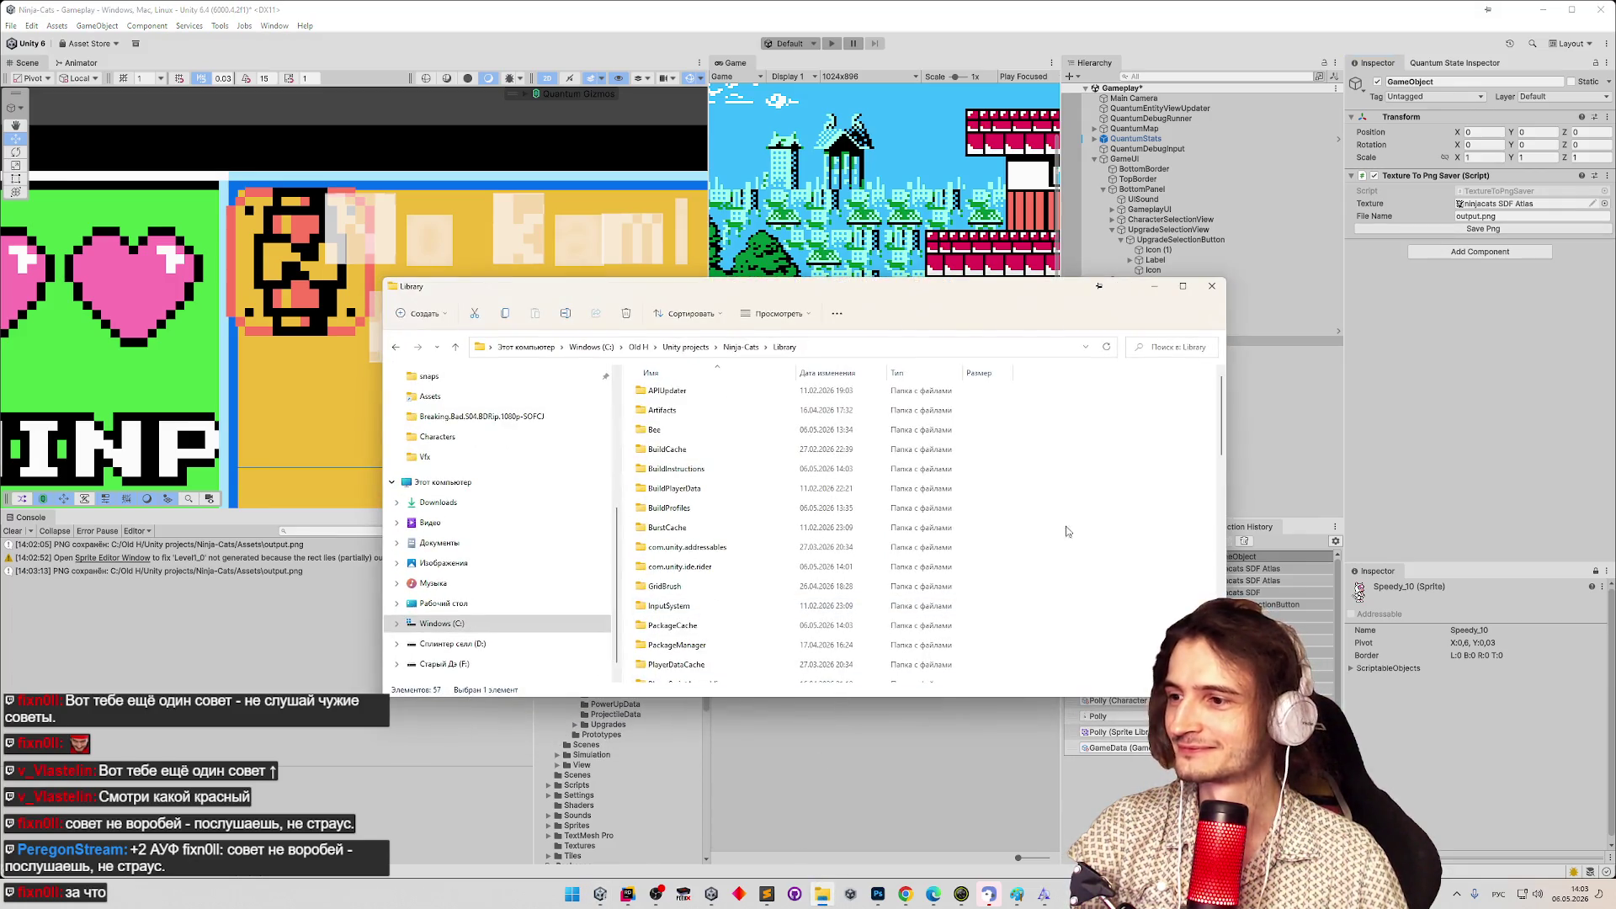
pyautogui.scroll(-3, 1215, 479)
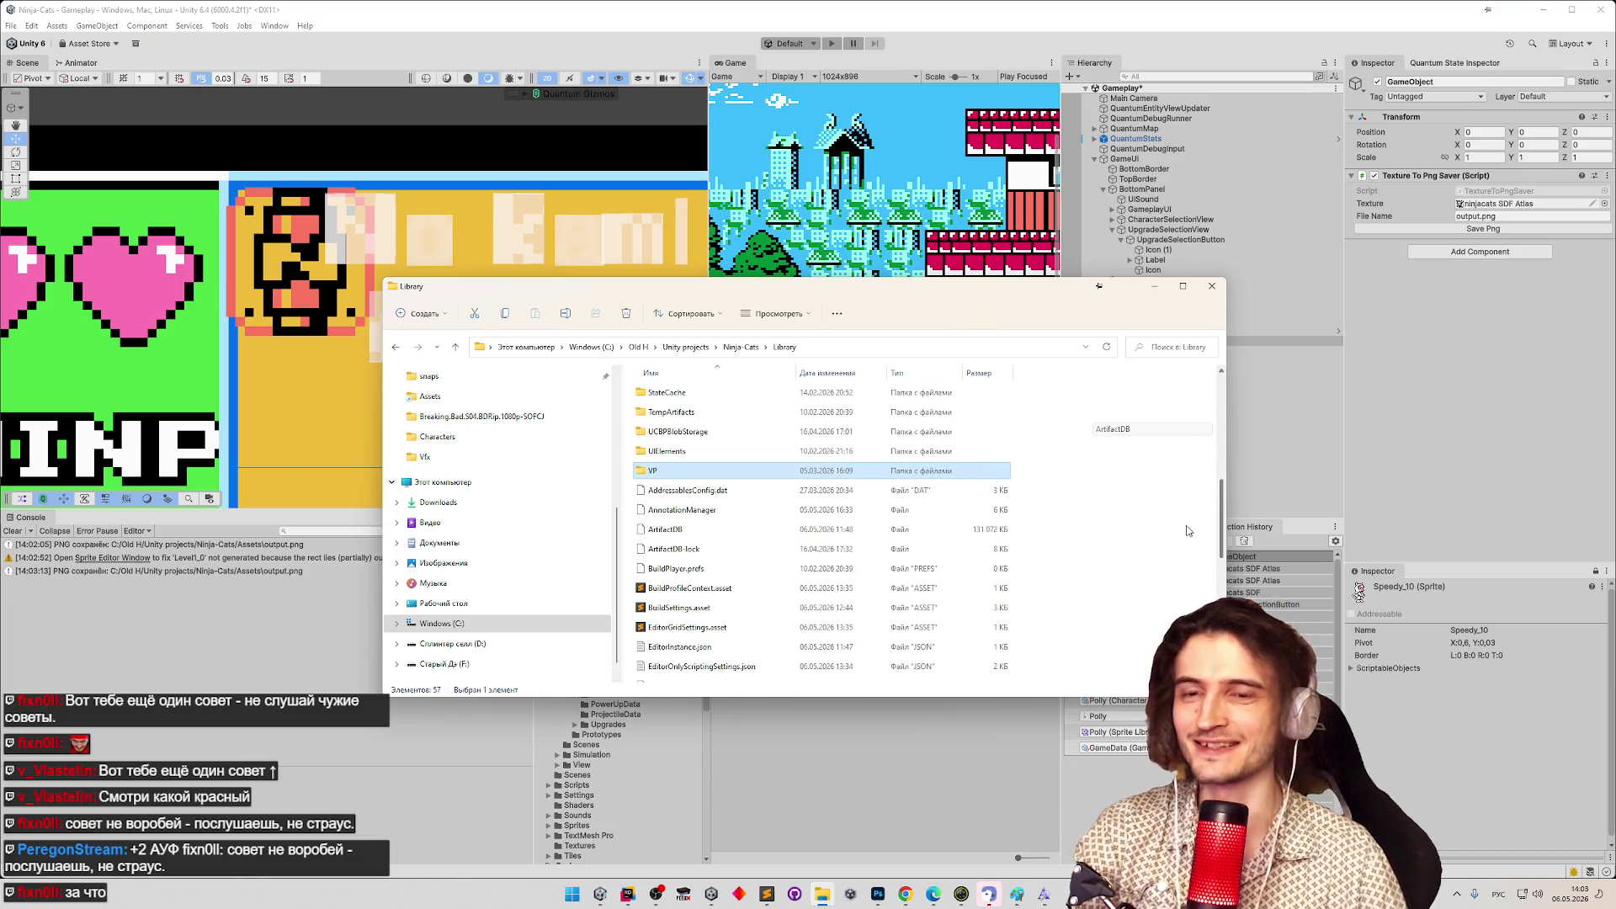
pyautogui.scroll(-5, 1187, 539)
pyautogui.scroll(3, 1197, 592)
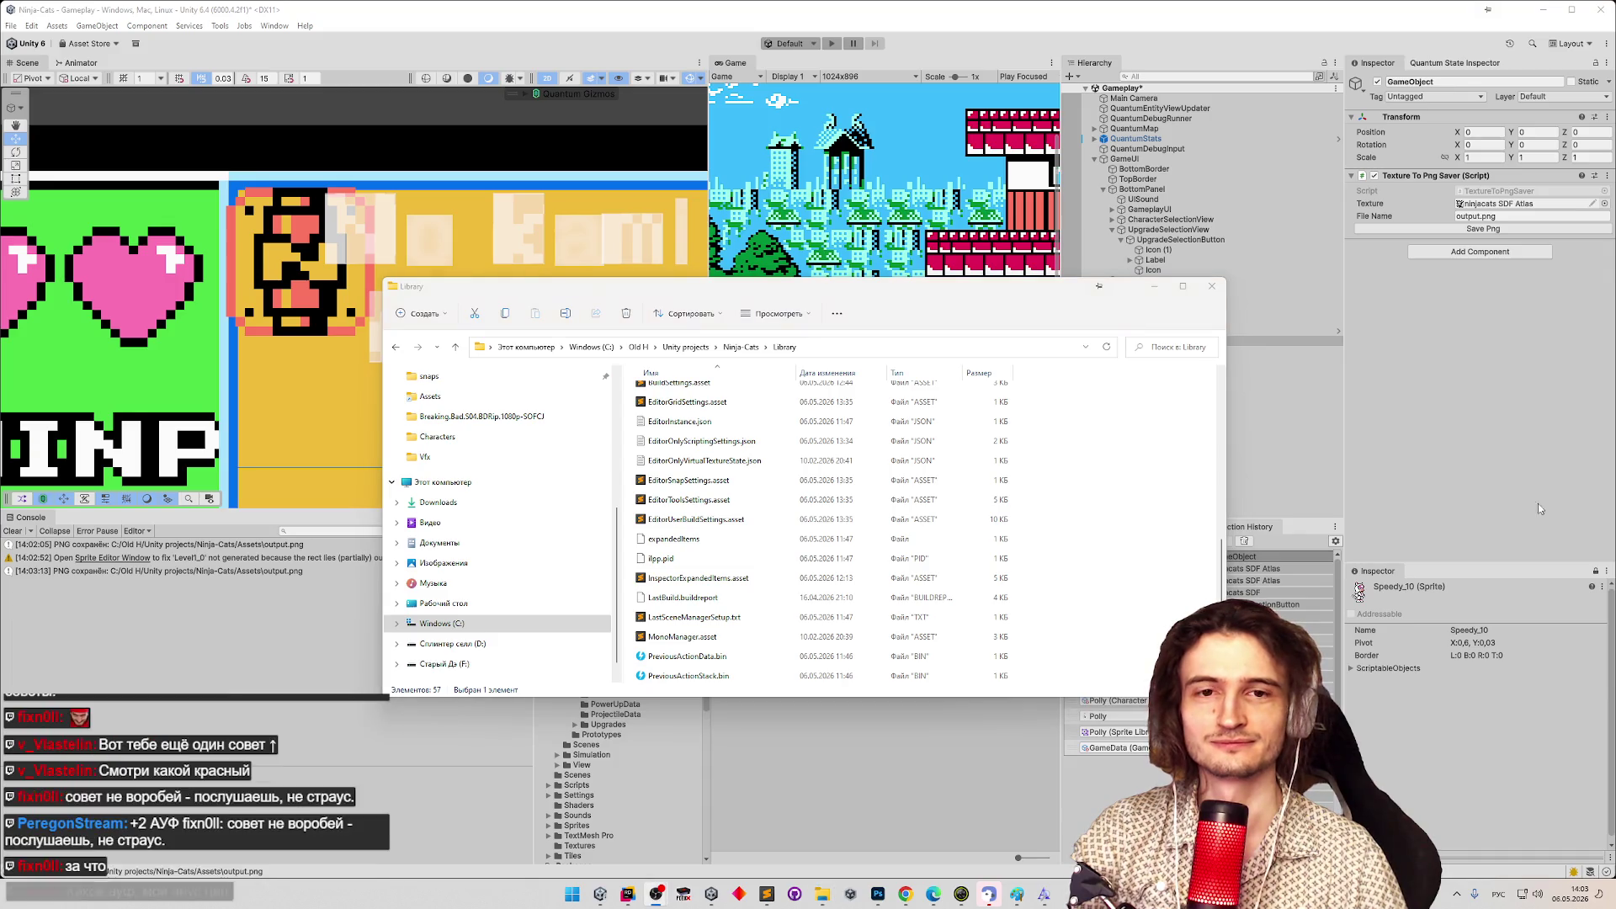
pyautogui.moveTo(1225, 533); pyautogui.dragTo(1225, 597)
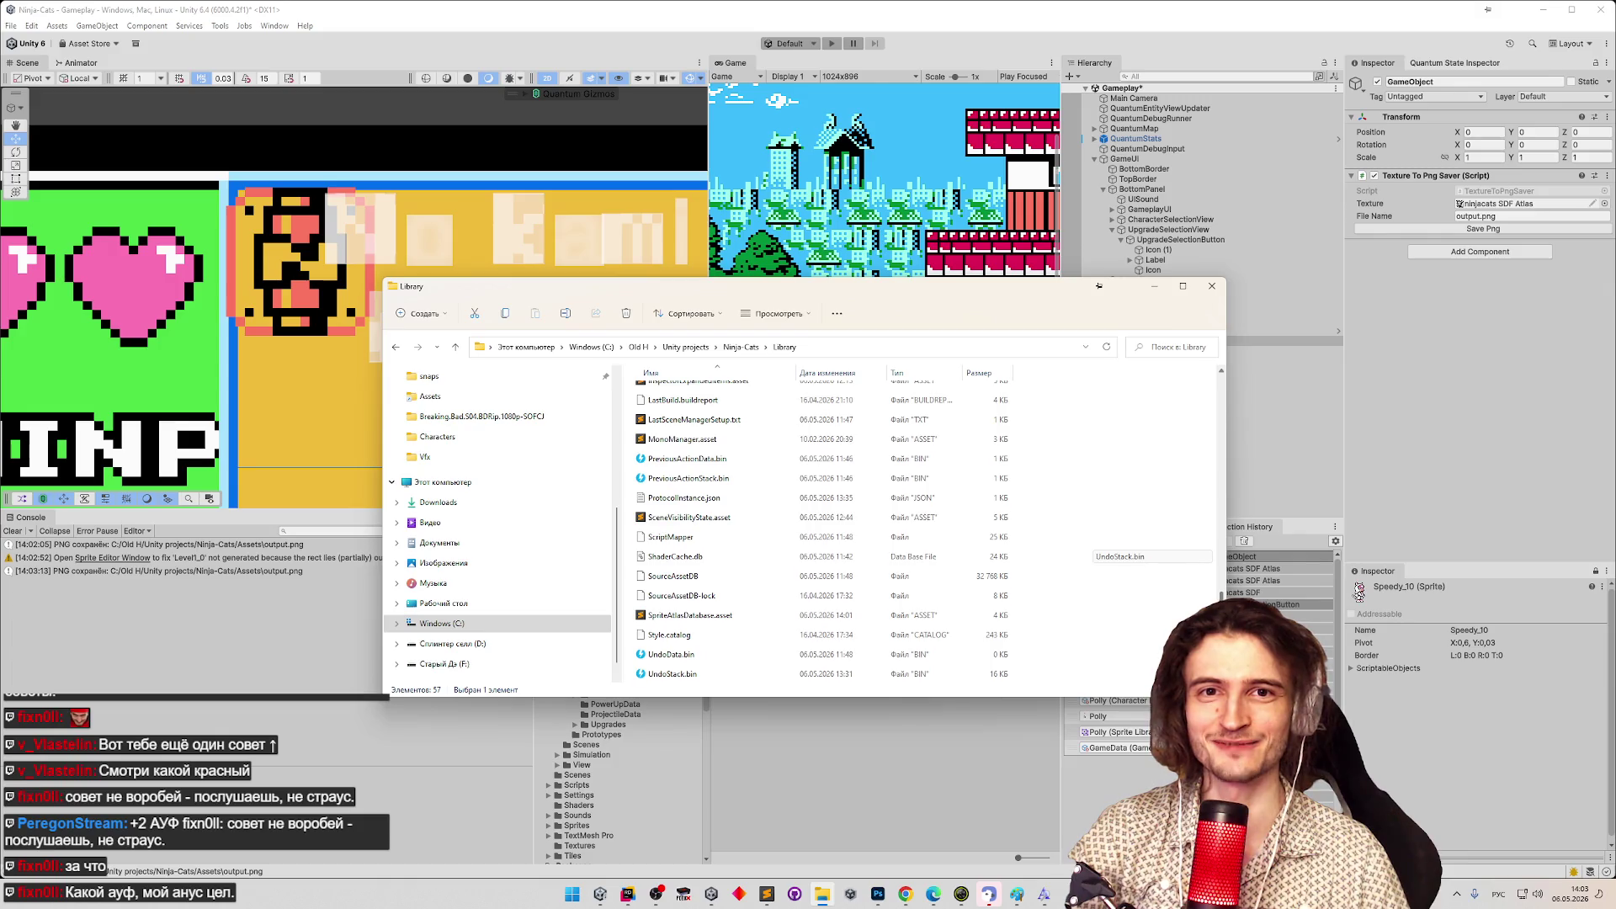
pyautogui.scroll(4, 1099, 613)
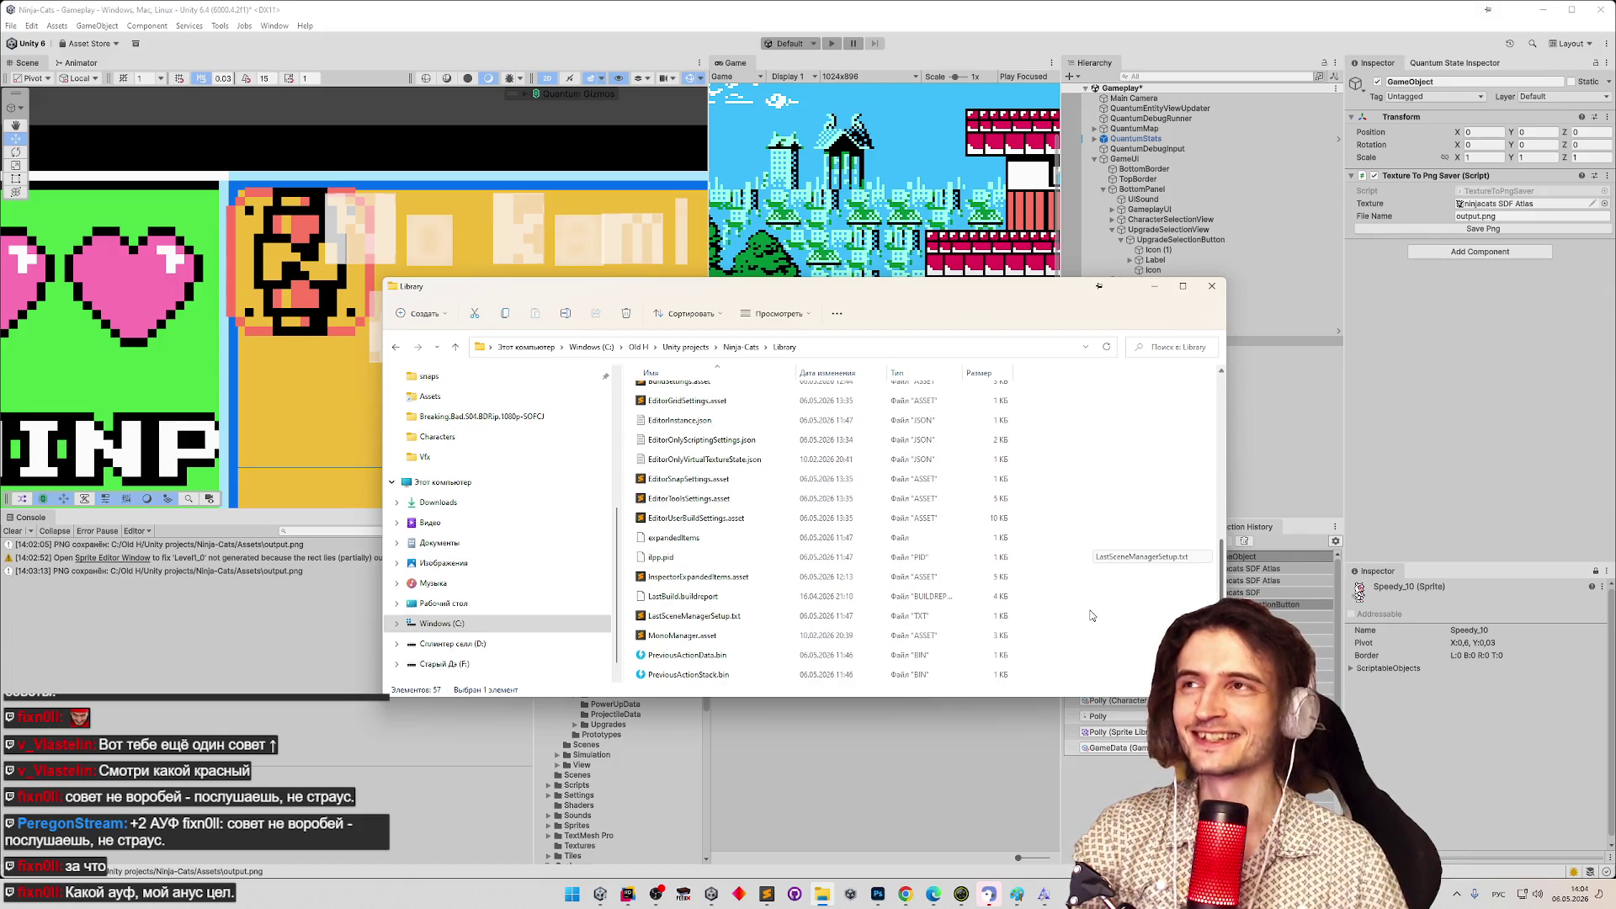
pyautogui.scroll(-3, 1108, 635)
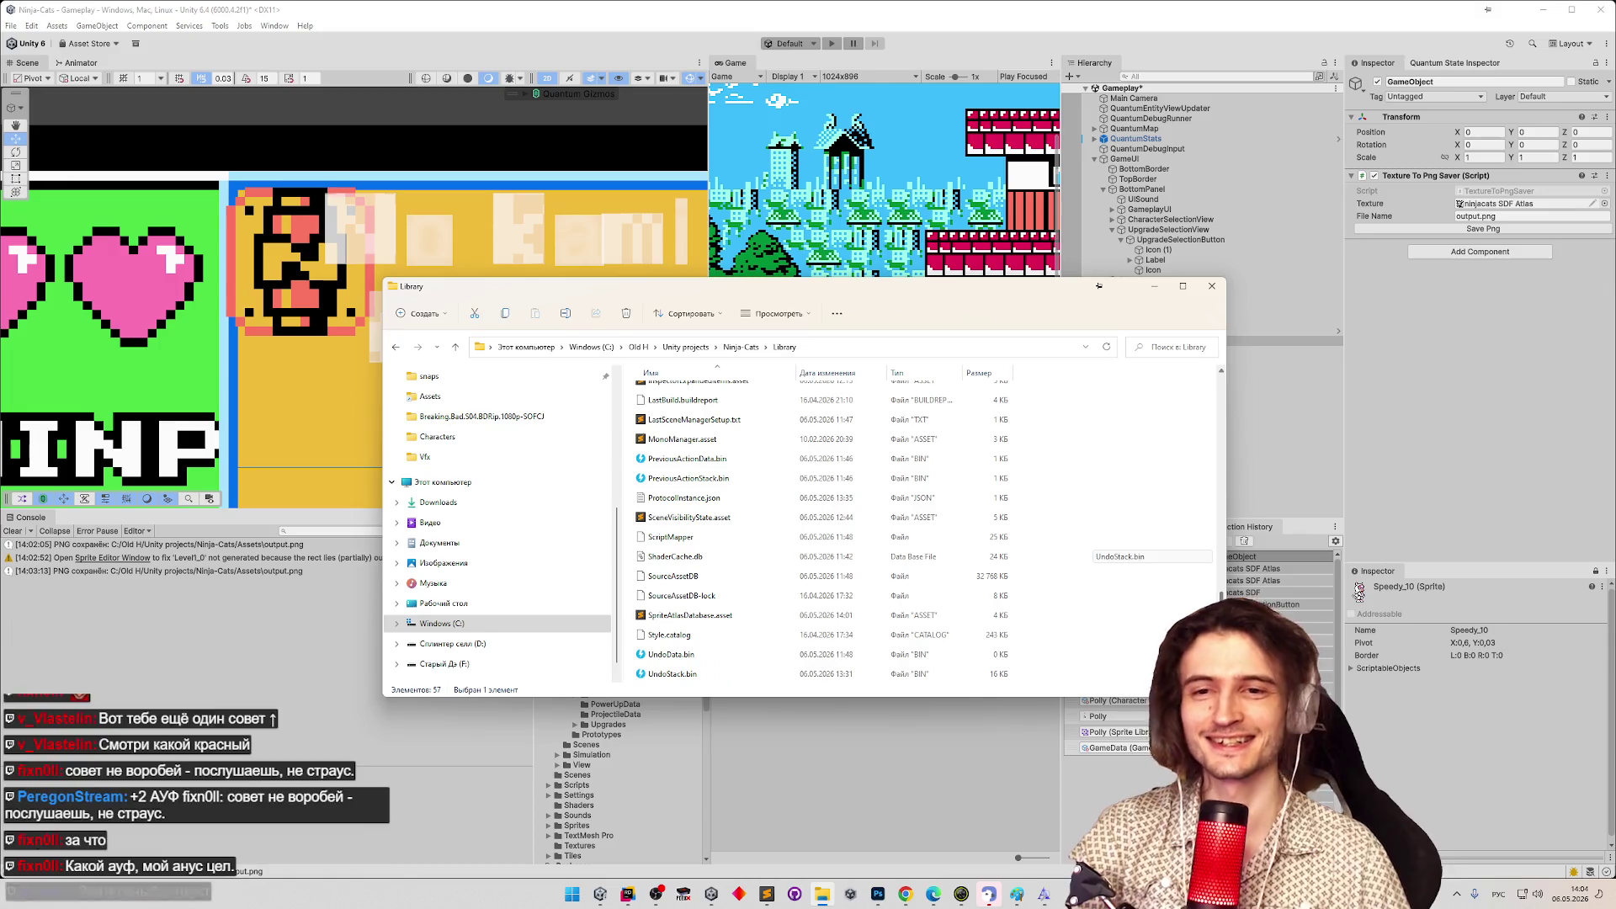
pyautogui.moveTo(1222, 600)
pyautogui.mouseDown()
pyautogui.moveTo(1220, 570)
pyautogui.moveTo(1221, 598)
pyautogui.mouseUp()
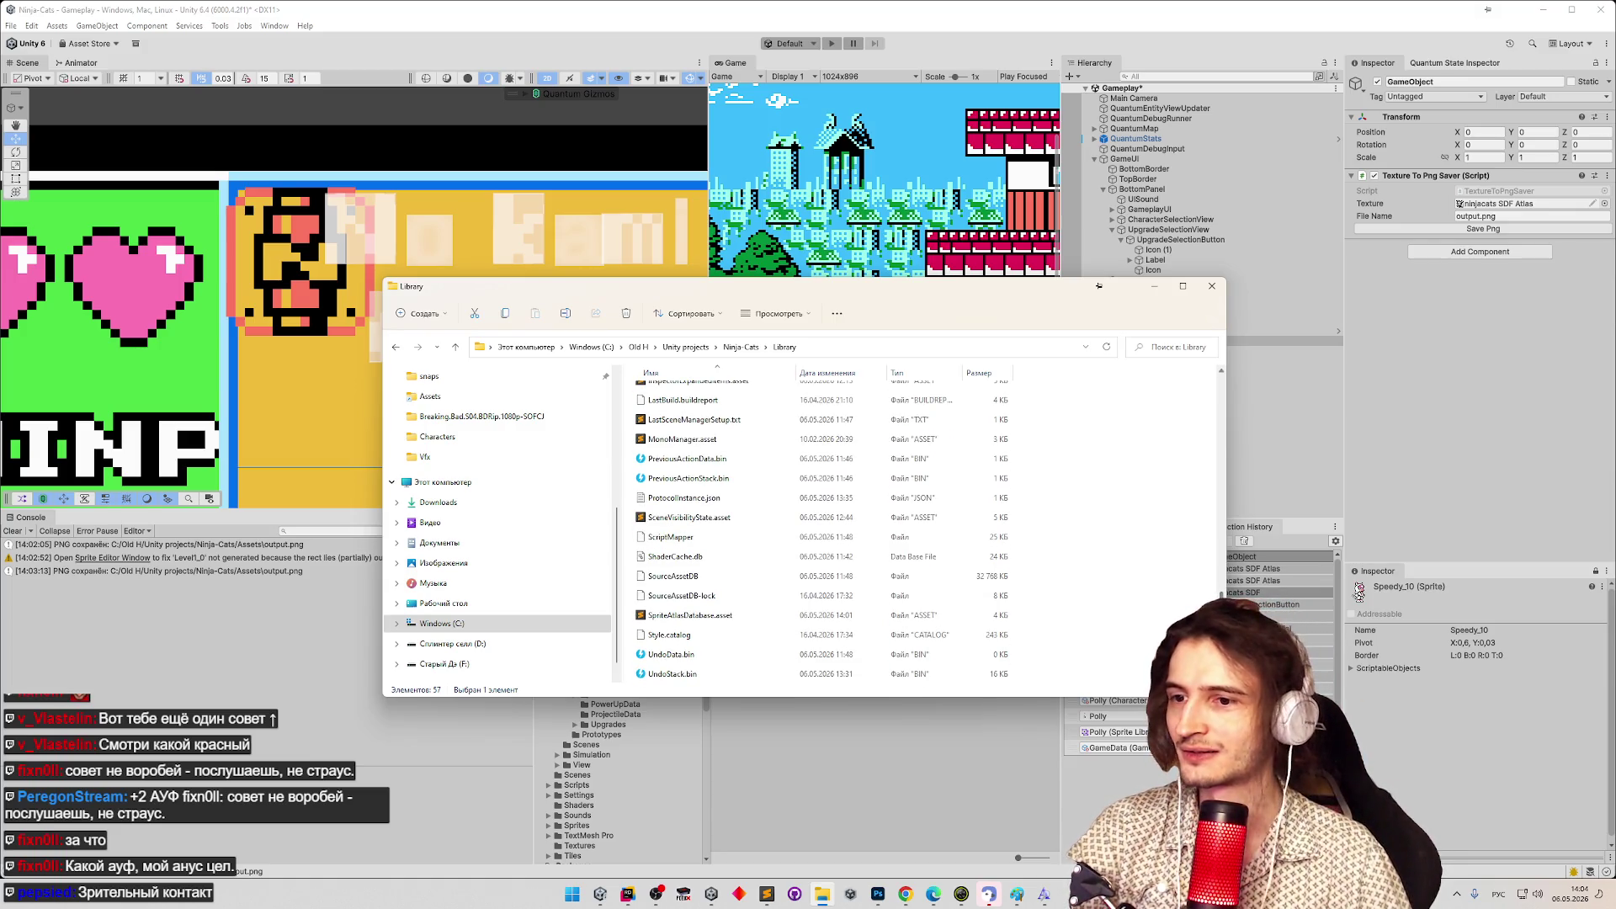
# Switch the keyboard input language to English with Alt+Shift.
pyautogui.moveTo(1051, 900)
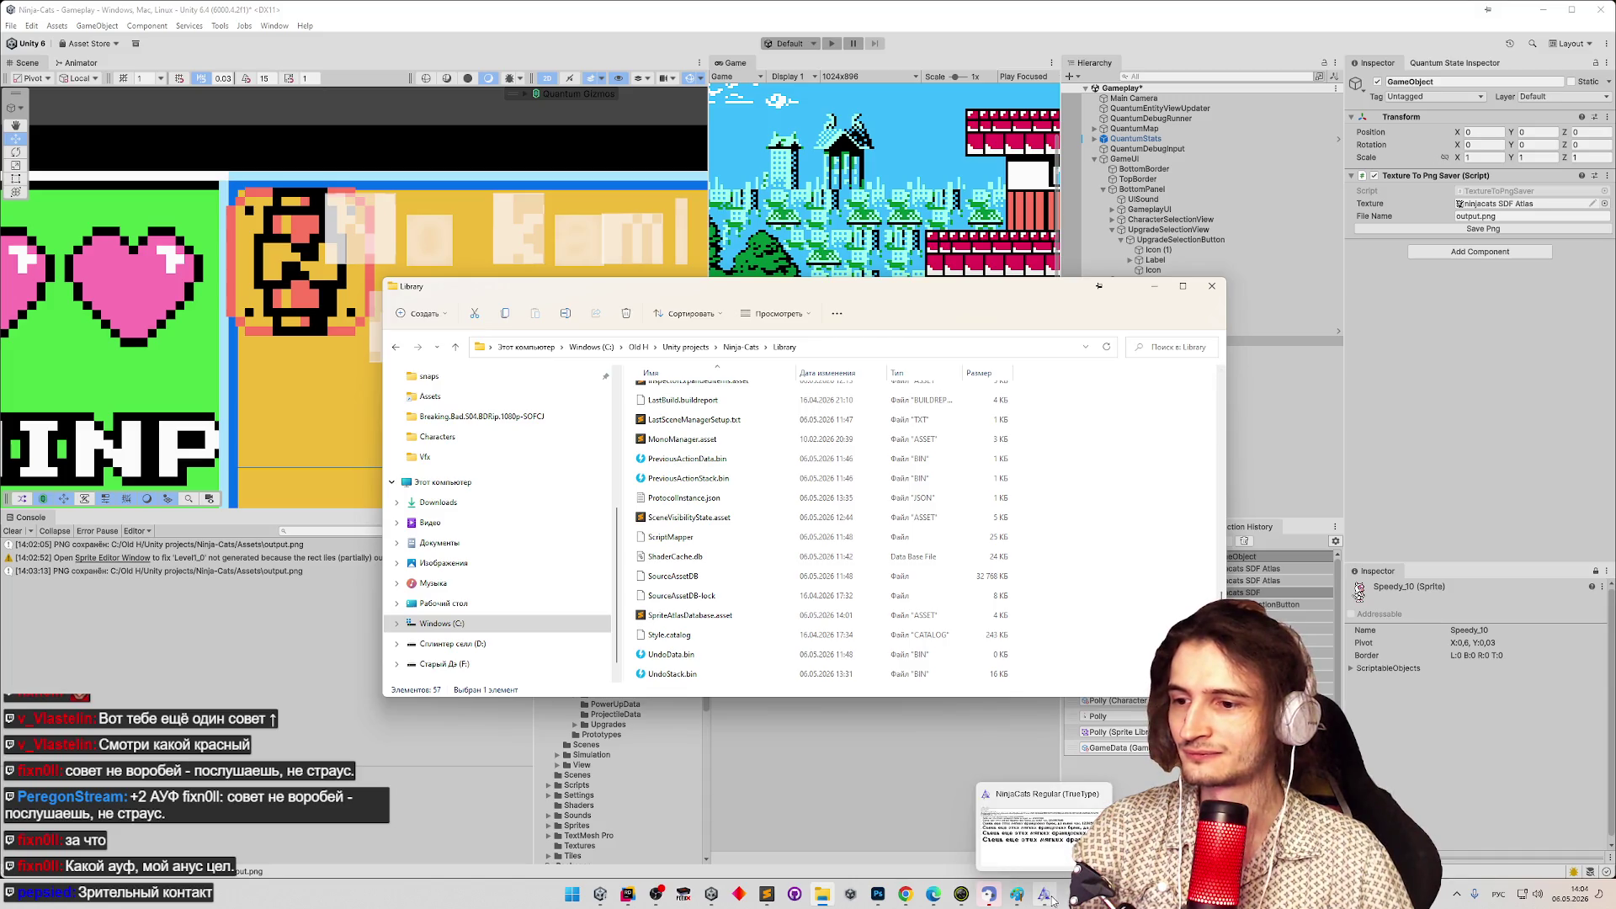
pyautogui.click(967, 897)
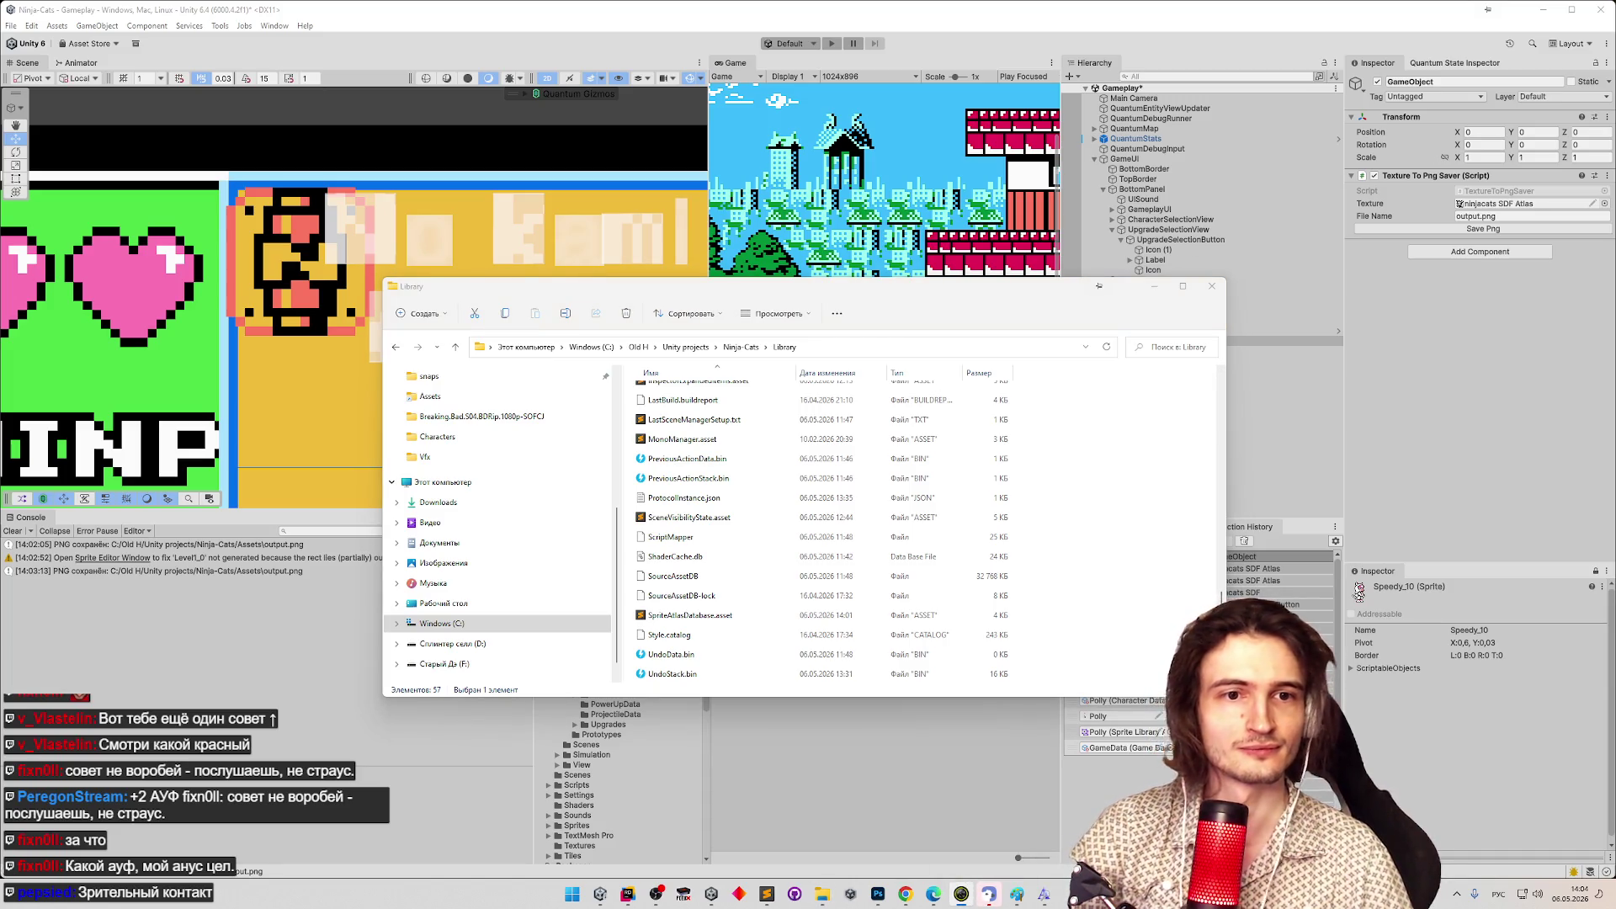
pyautogui.hotkey('alt', 'shift')
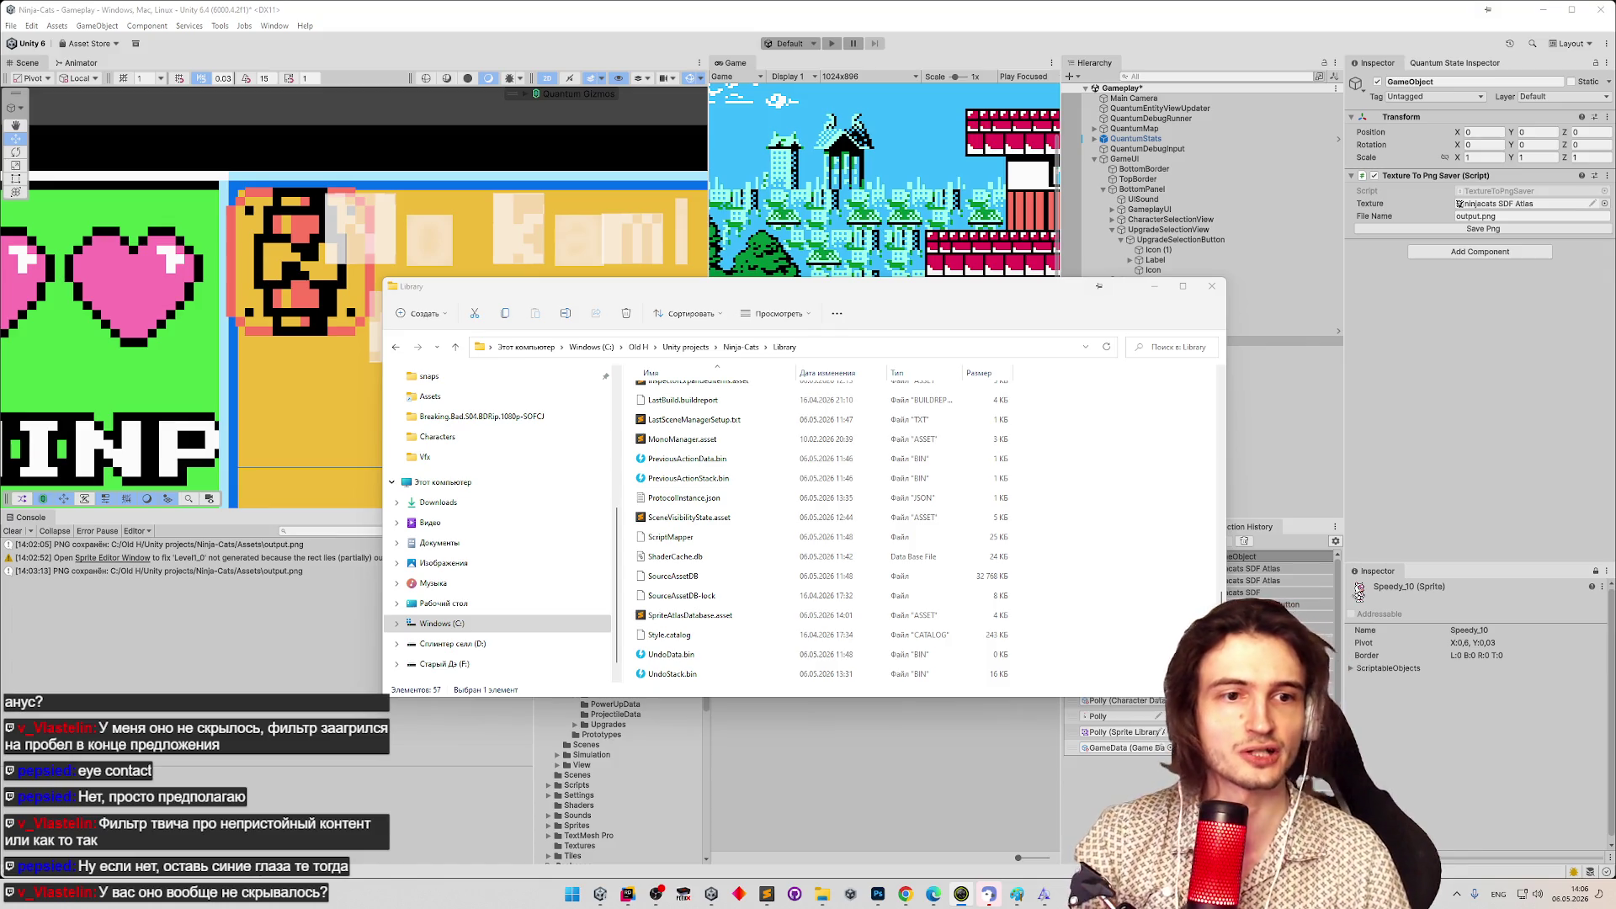
# Bring Snap Camera, showing eye-themed lens results, in front of File Explorer.
pyautogui.hotkey('alt', 'Tab')
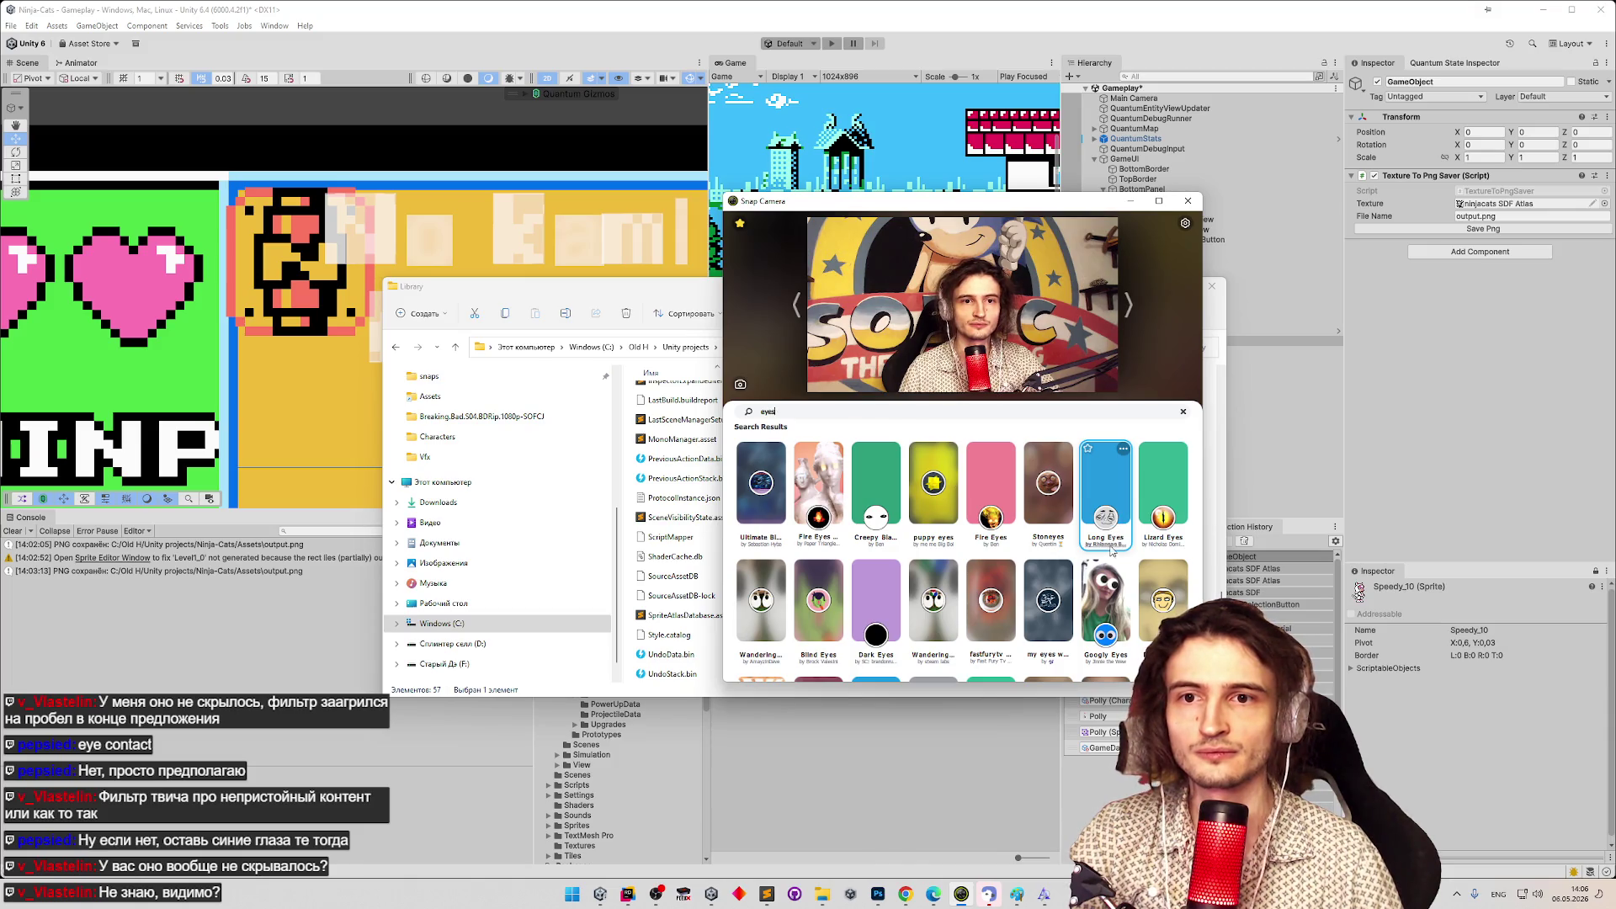
# Apply the Multi eyes lens to the webcam, then close Snap Camera and the Library window.
pyautogui.scroll(-3, 1048, 551)
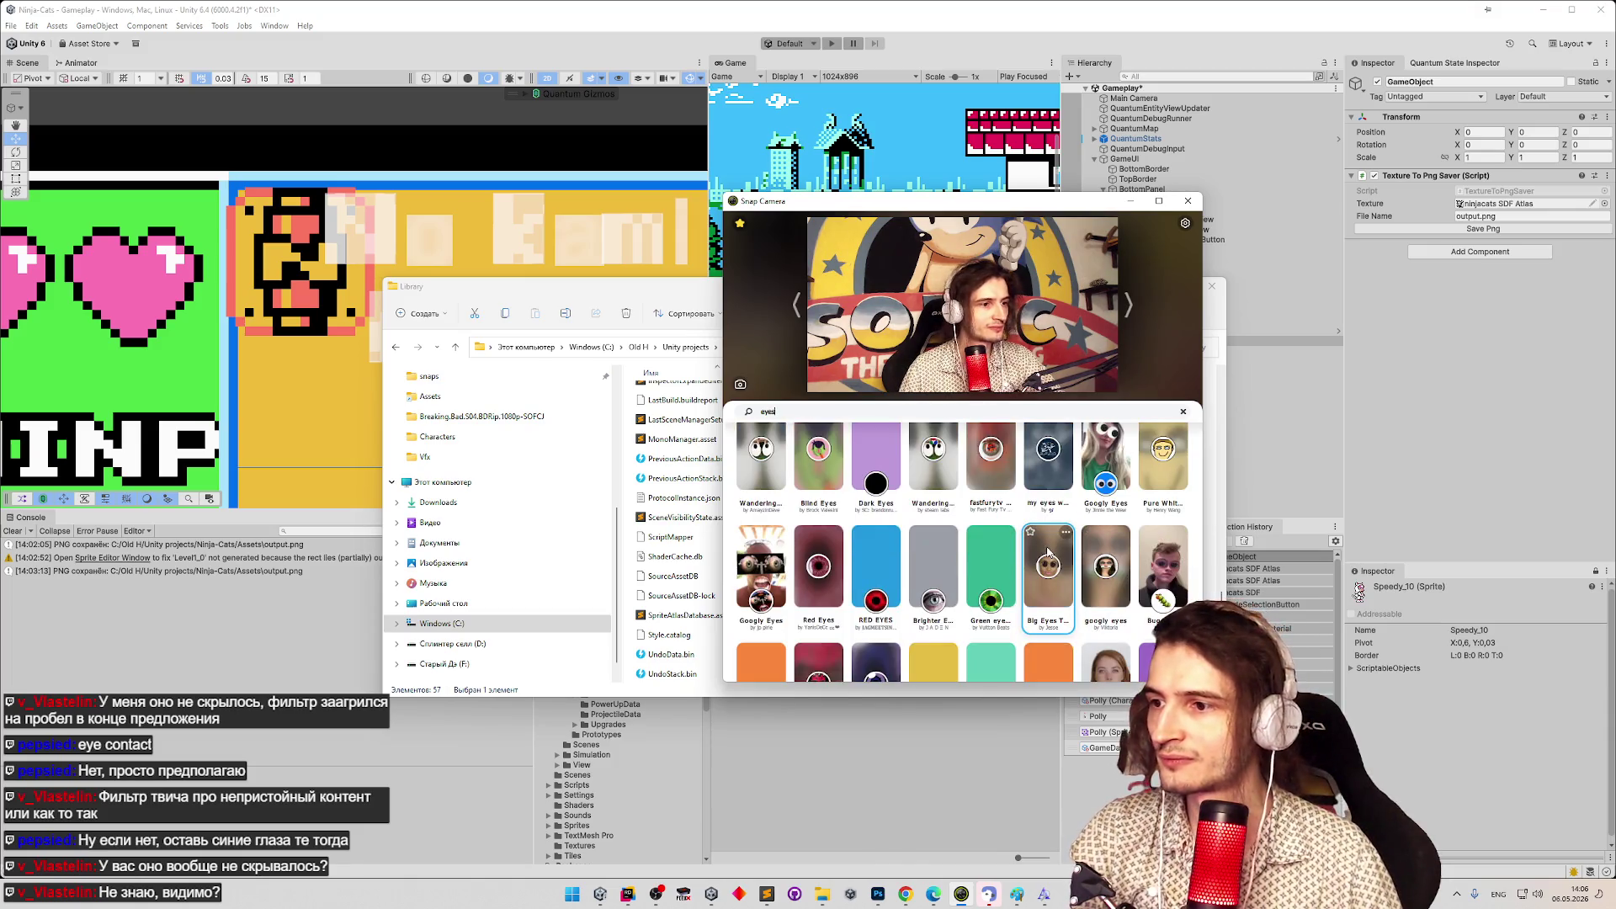
pyautogui.scroll(-5, 1048, 551)
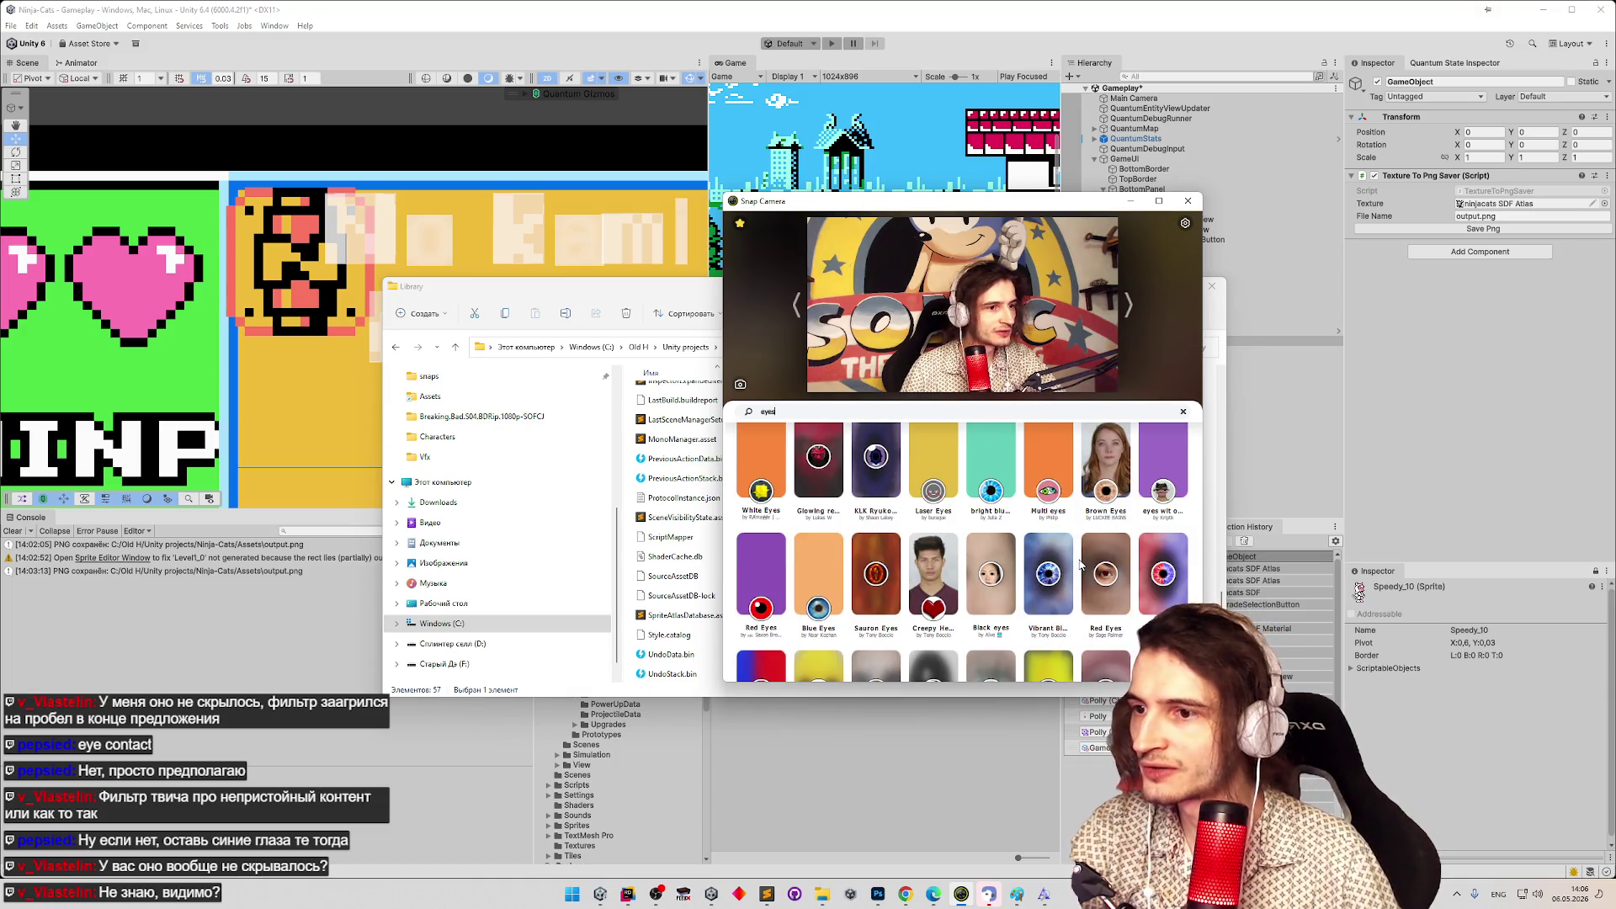
pyautogui.click(1067, 519)
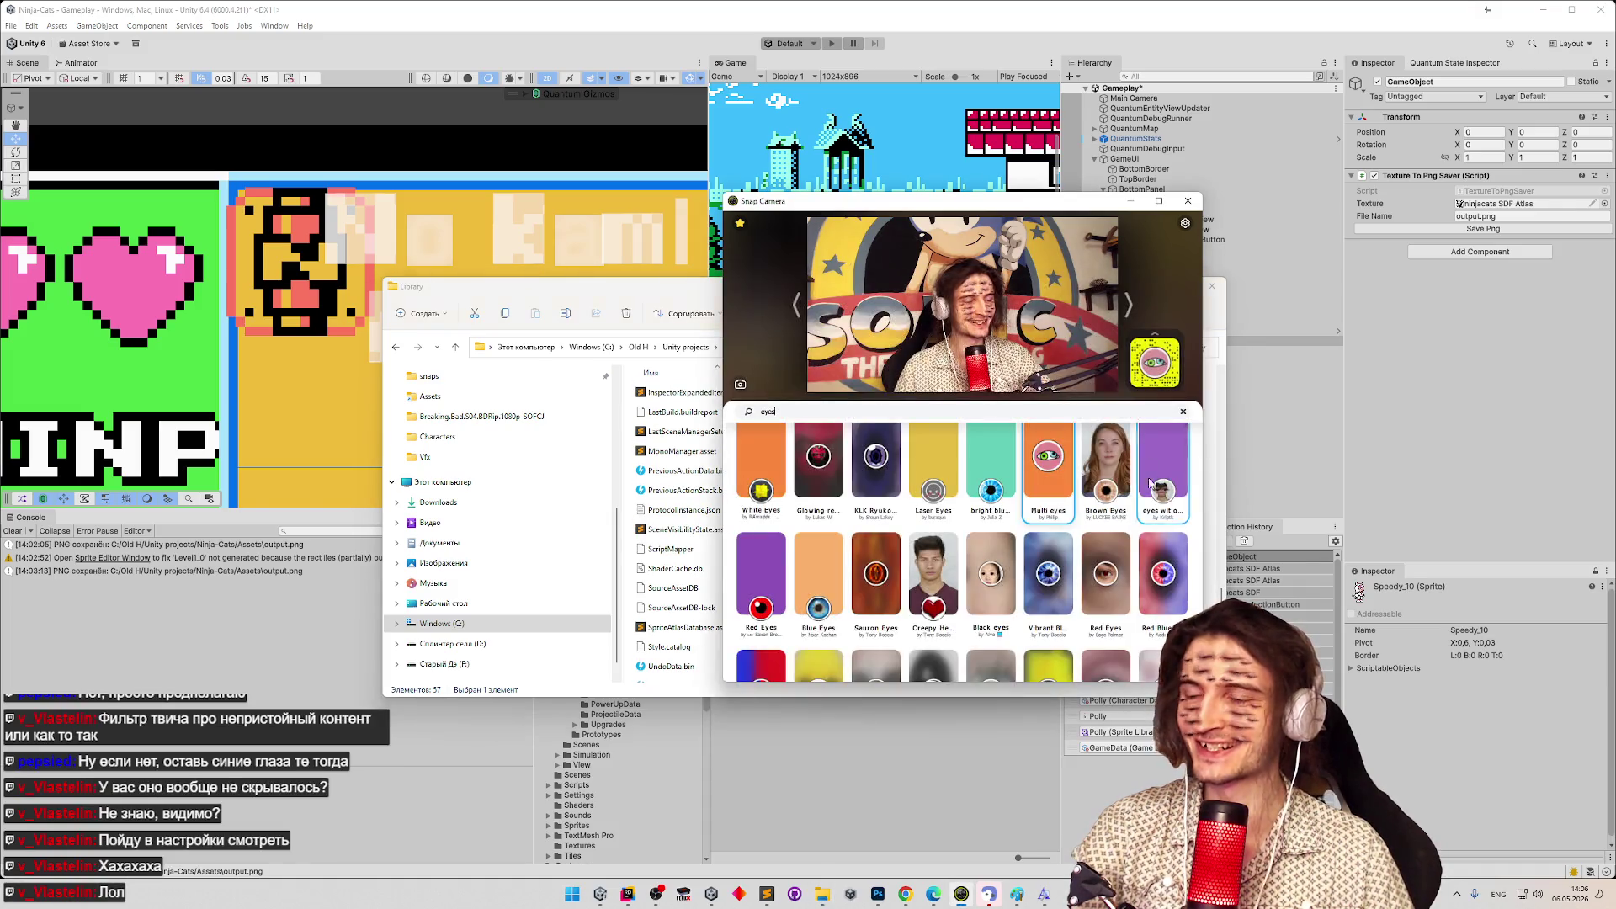
pyautogui.scroll(1, 1083, 528)
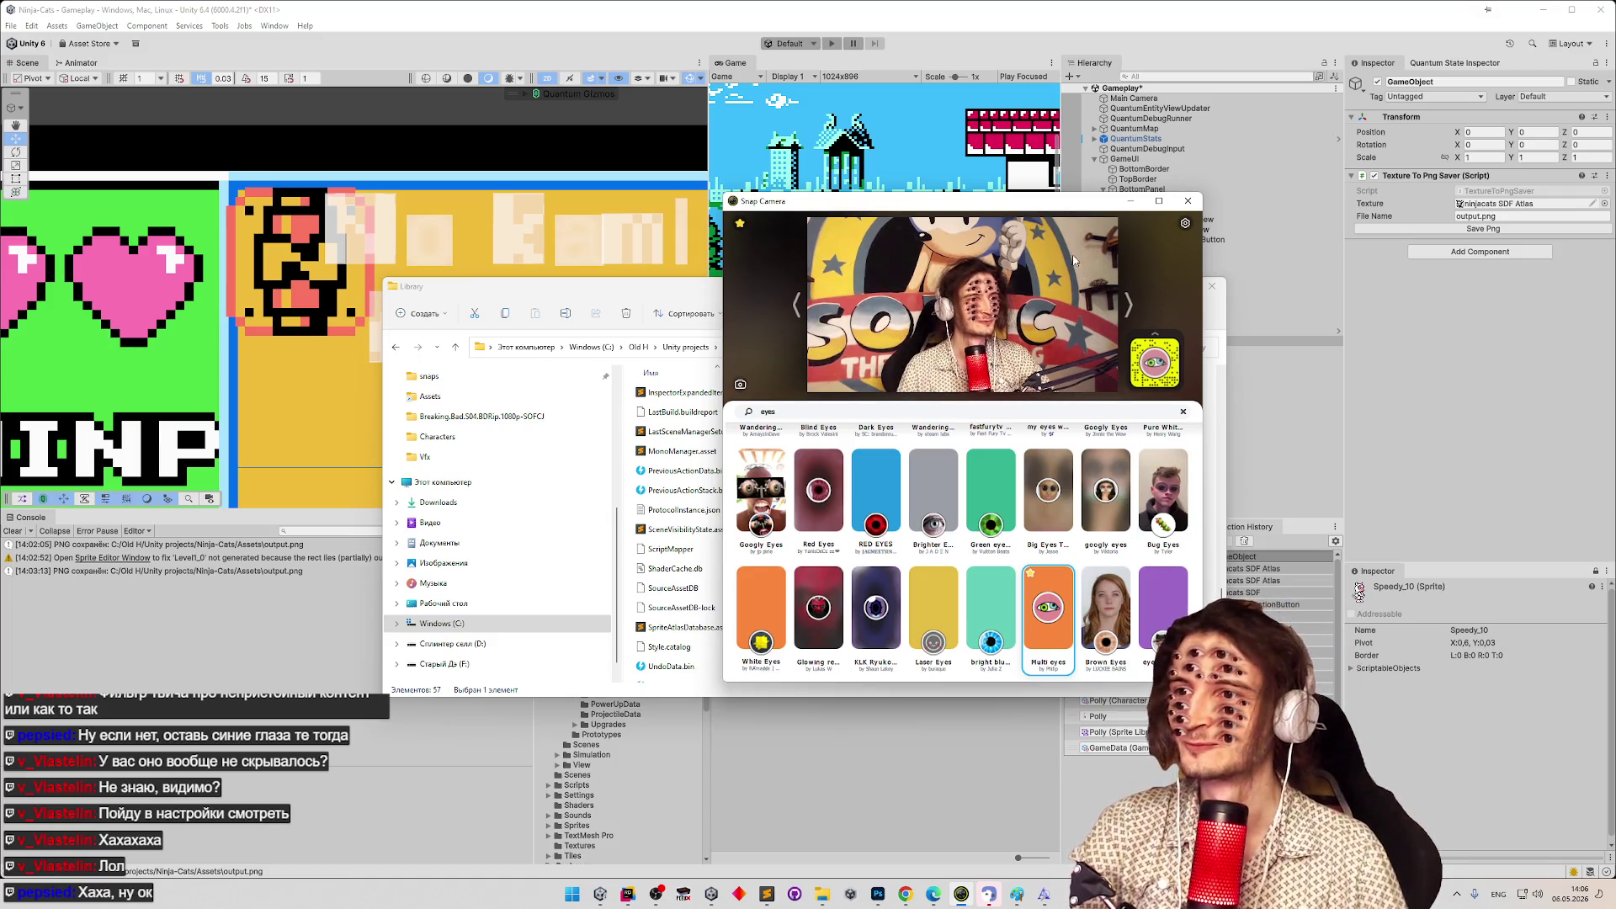
pyautogui.click(1188, 201)
pyautogui.click(1212, 286)
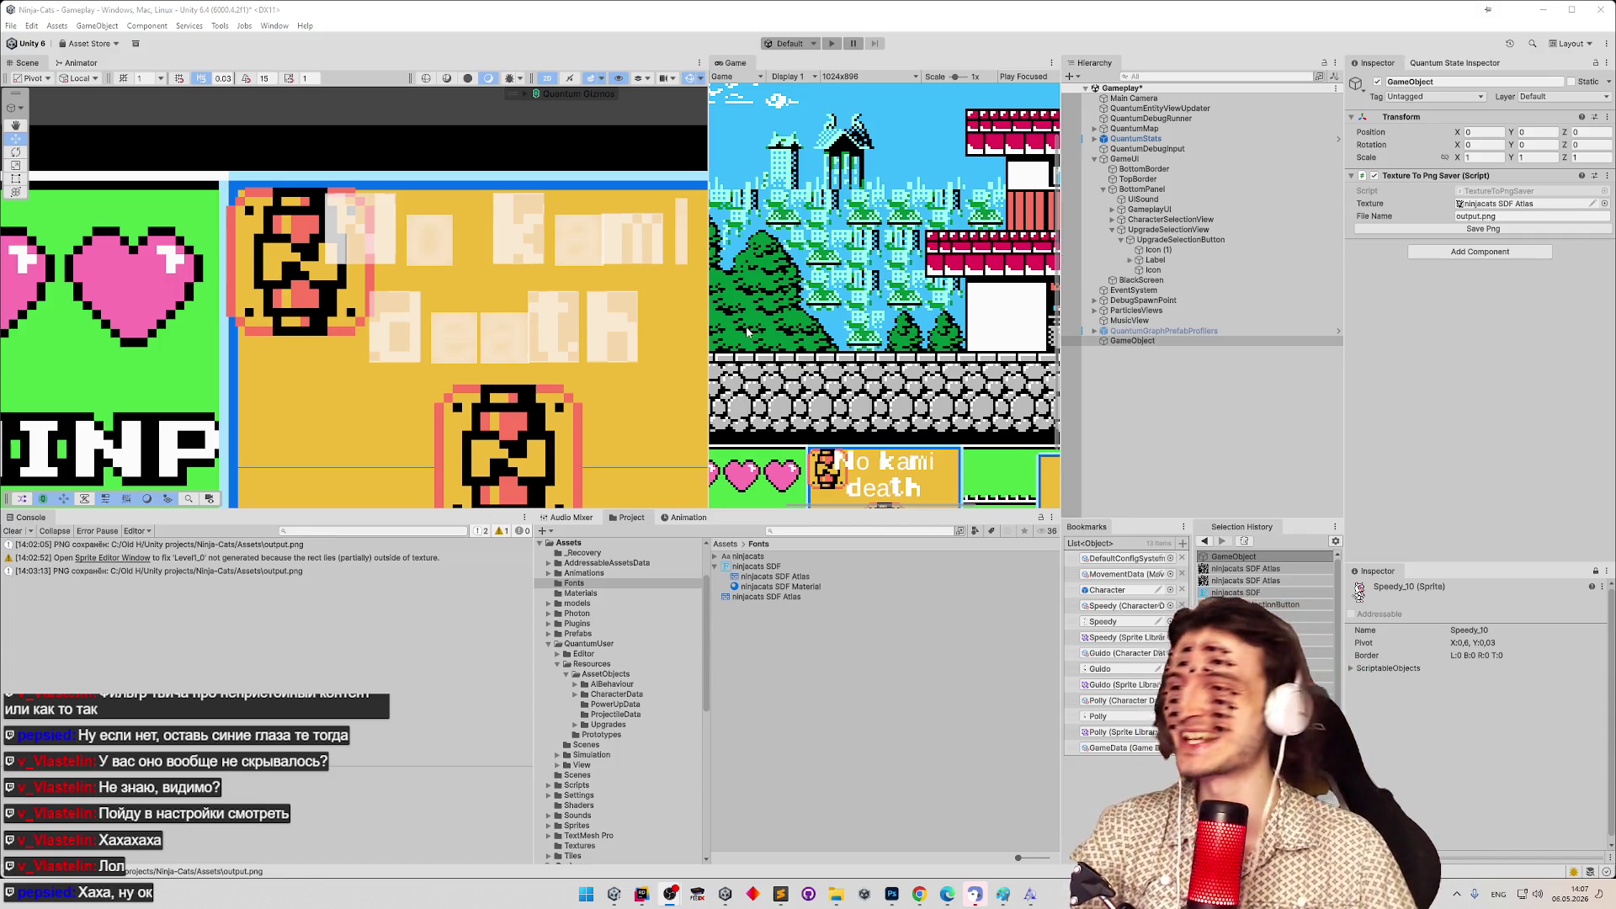
# Clear Unity's console and reveal the ninjacats font file in Explorer.
pyautogui.click(15, 531)
pyautogui.click(835, 894)
pyautogui.click(836, 894)
pyautogui.rightClick(780, 557)
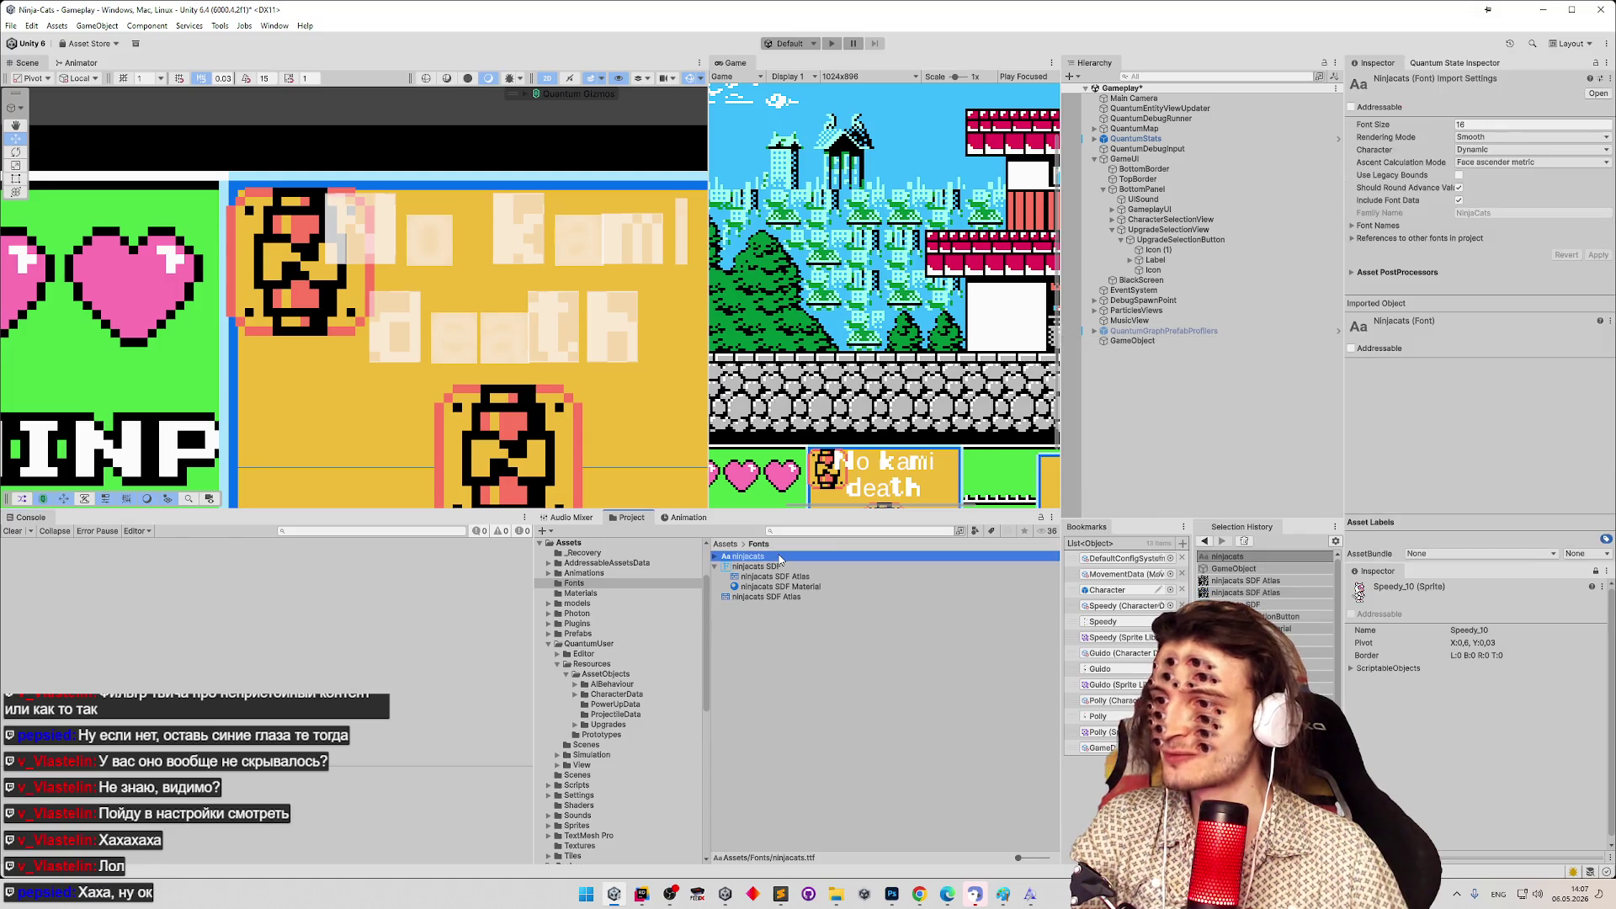
pyautogui.click(842, 184)
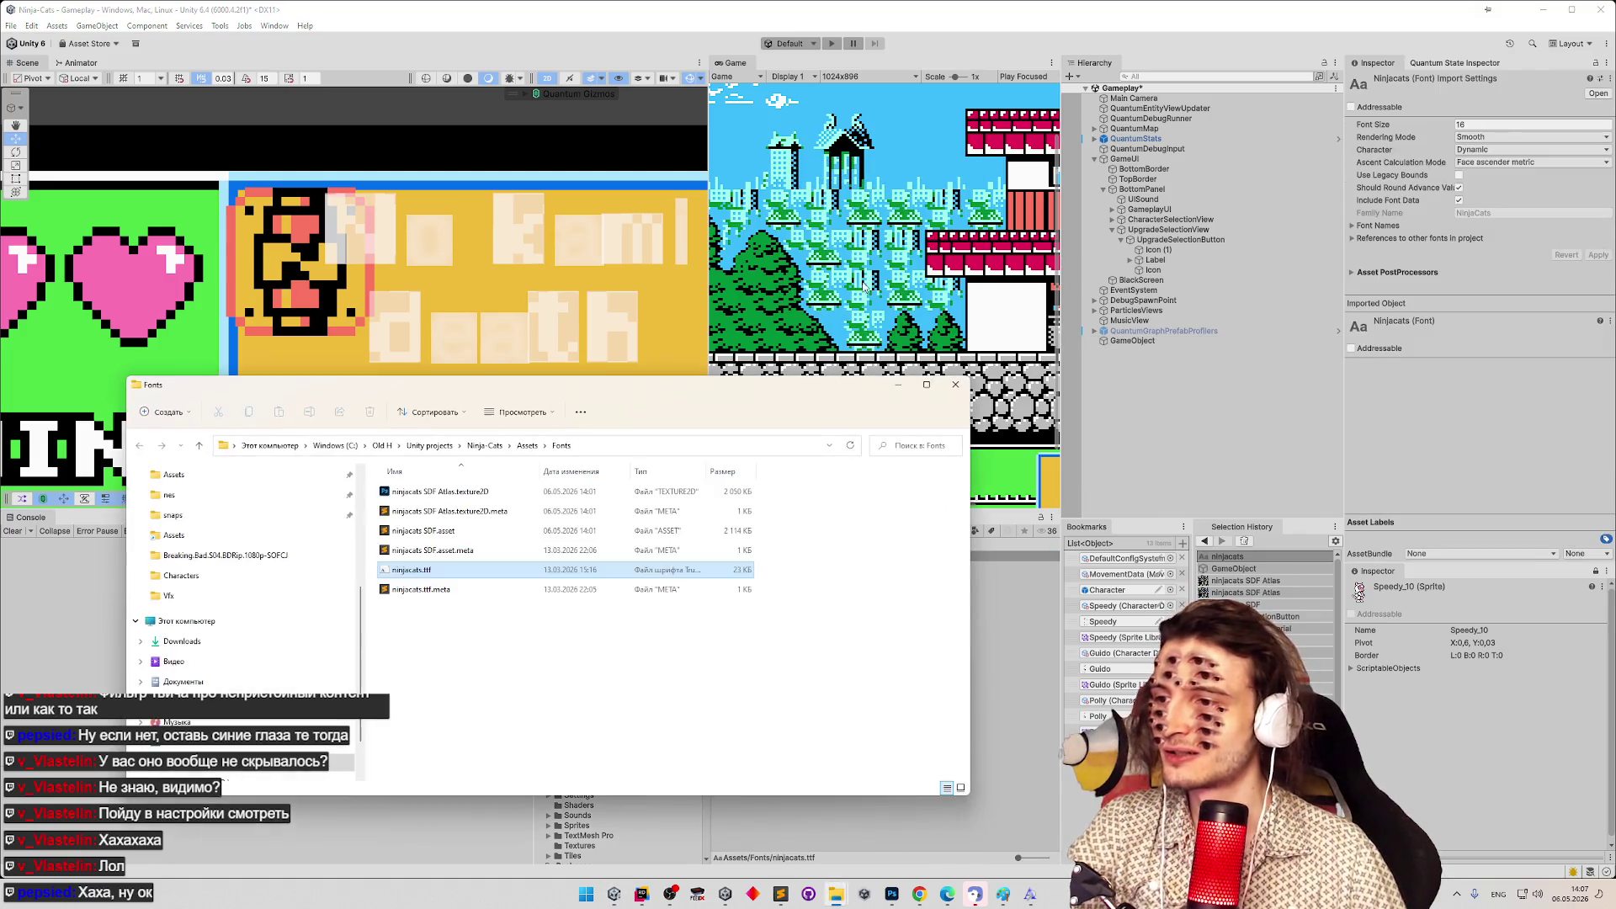
# Launch FontForge from the Windows search to open ninjacats.ttf.
pyautogui.rightClick(428, 581)
pyautogui.moveTo(661, 645)
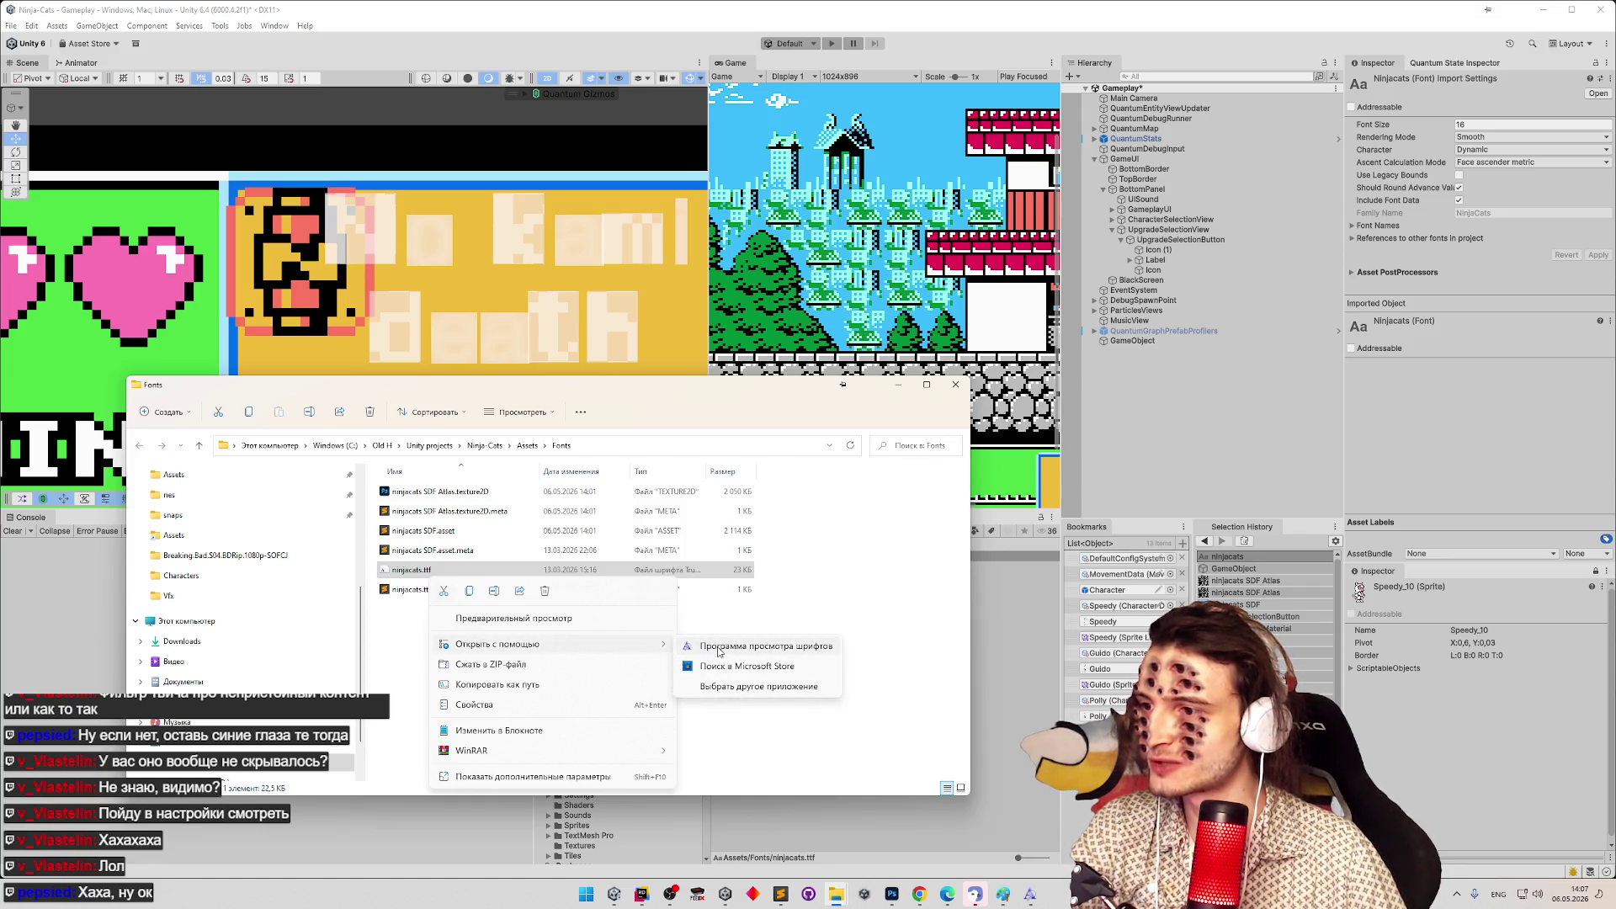
pyautogui.click(716, 686)
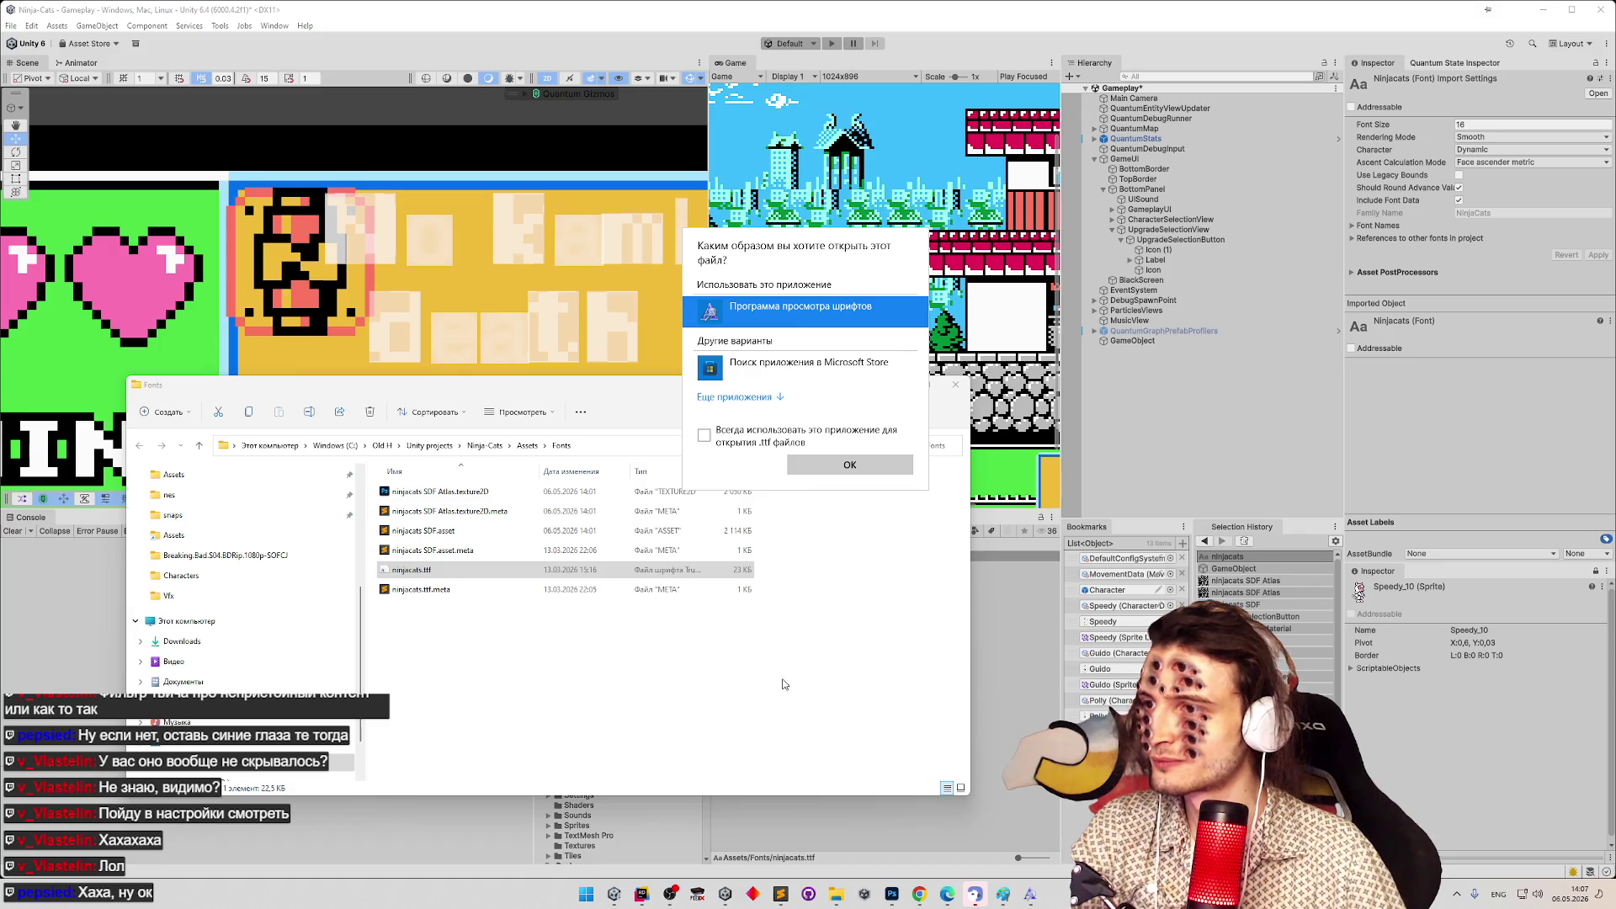
pyautogui.click(586, 894)
pyautogui.write('open')
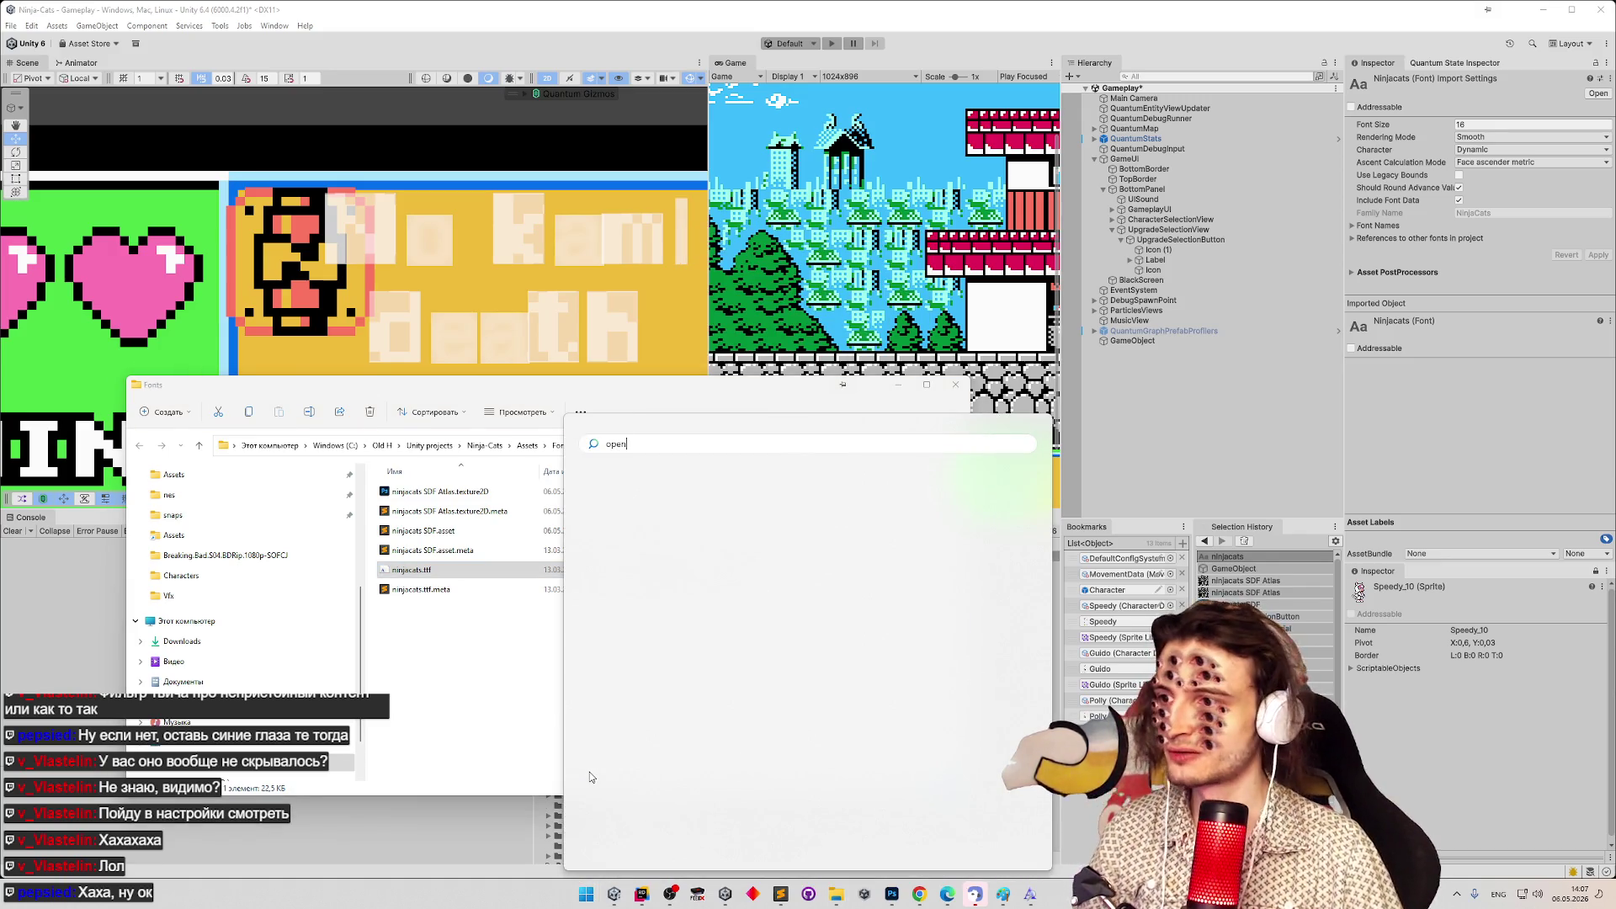
pyautogui.write('f')
pyautogui.hotkey('ctrl', 'a')
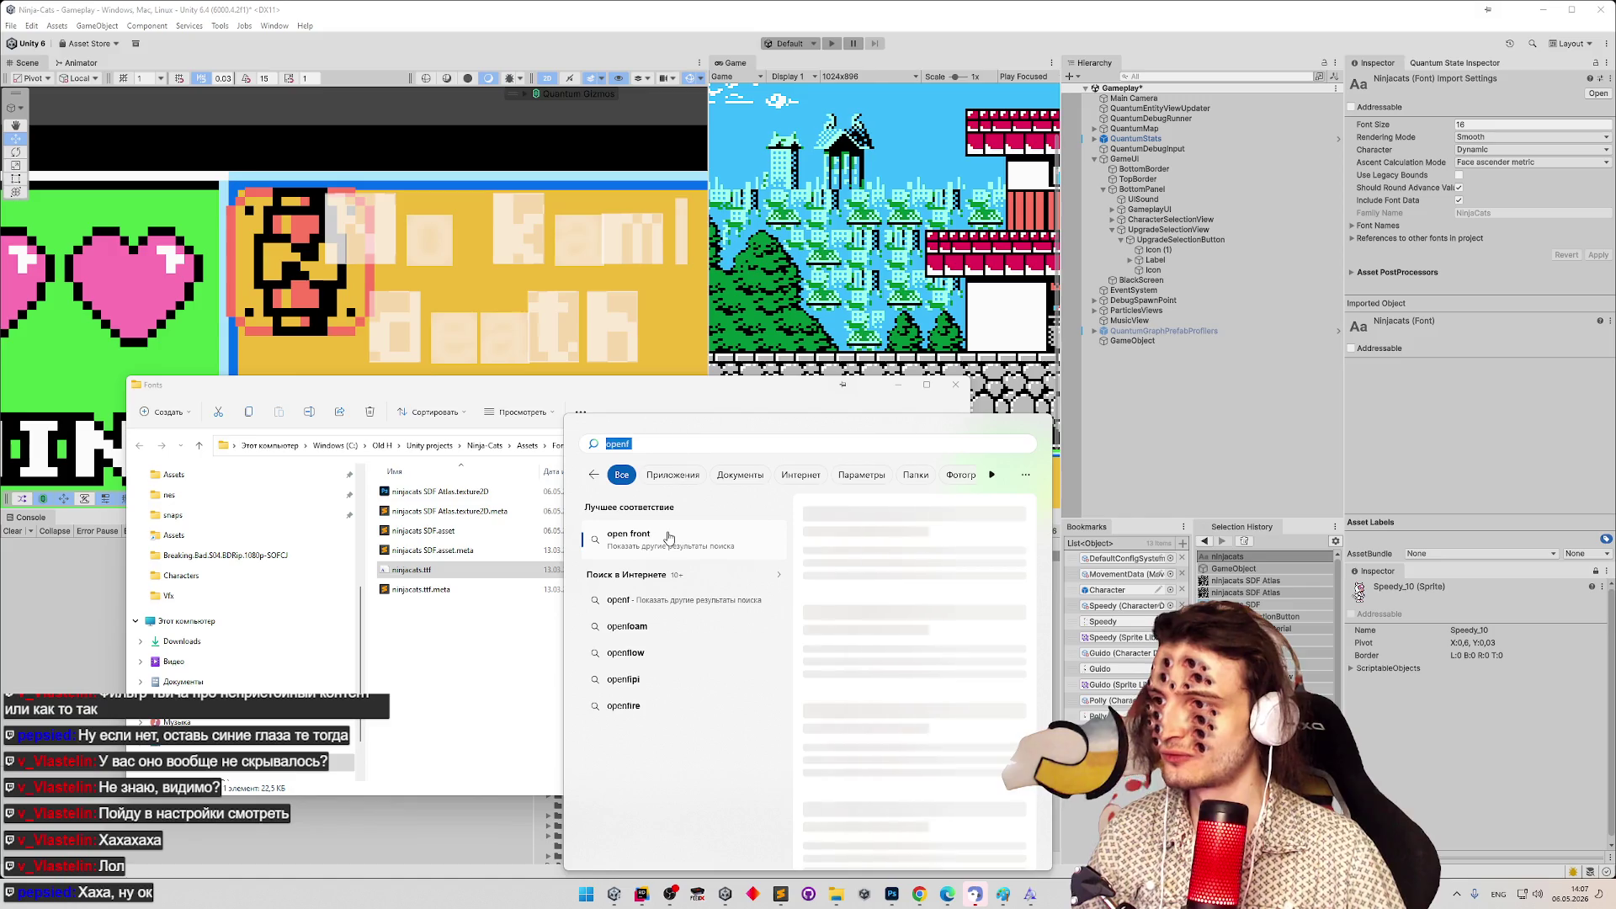
pyautogui.write('fon')
pyautogui.click(668, 537)
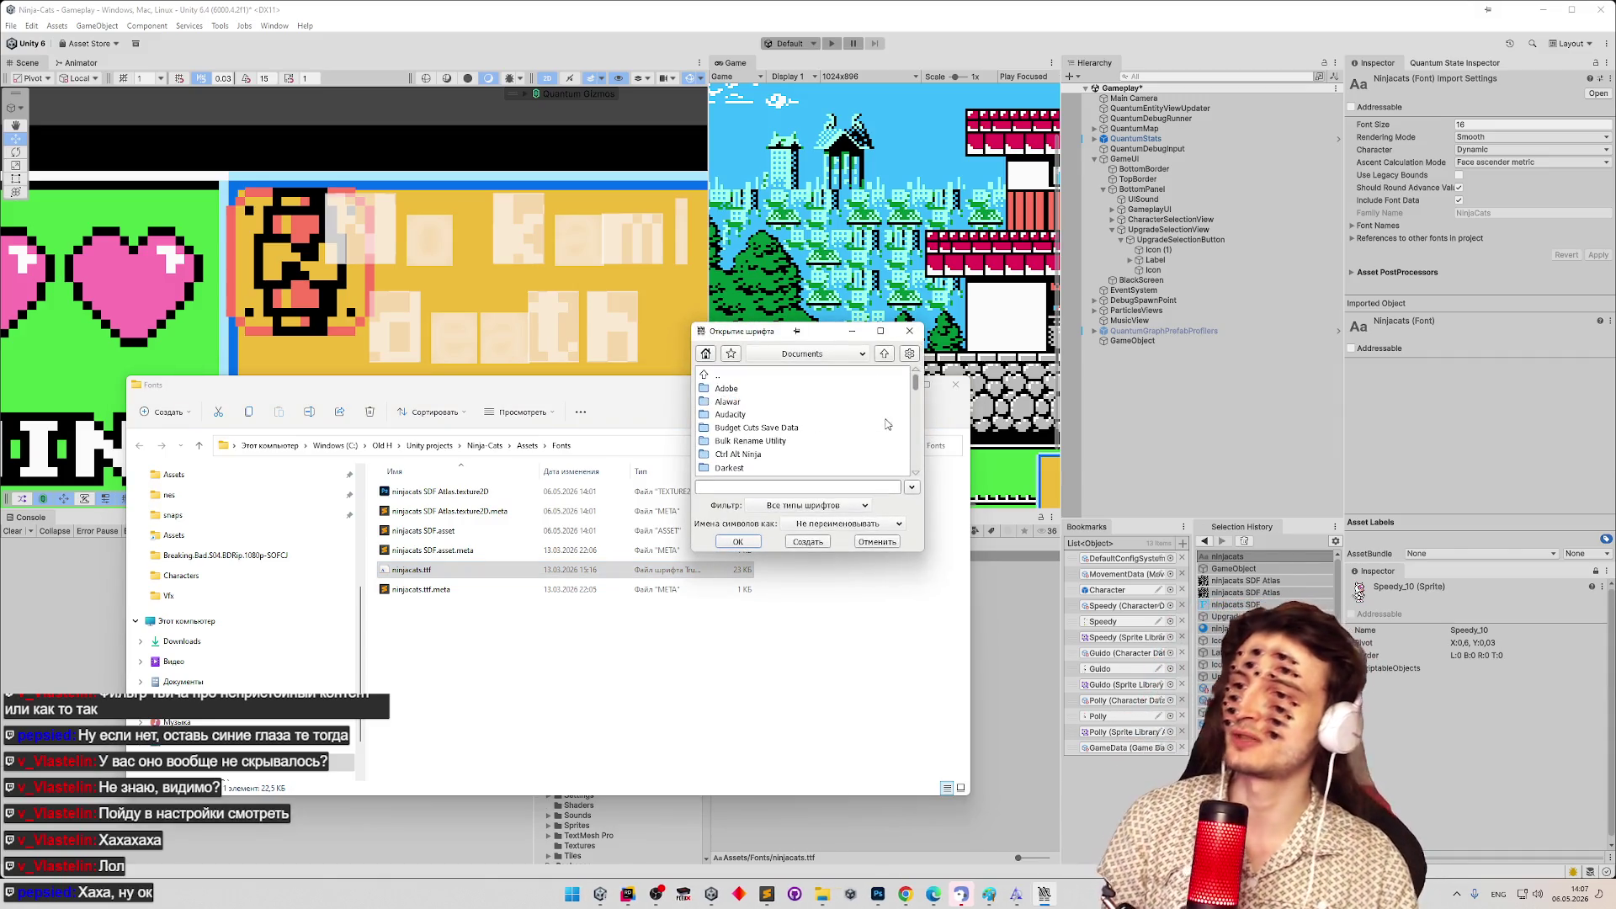
# Bring FontForge's Open Font dialog forward and switch it to drive C:.
pyautogui.click(425, 573)
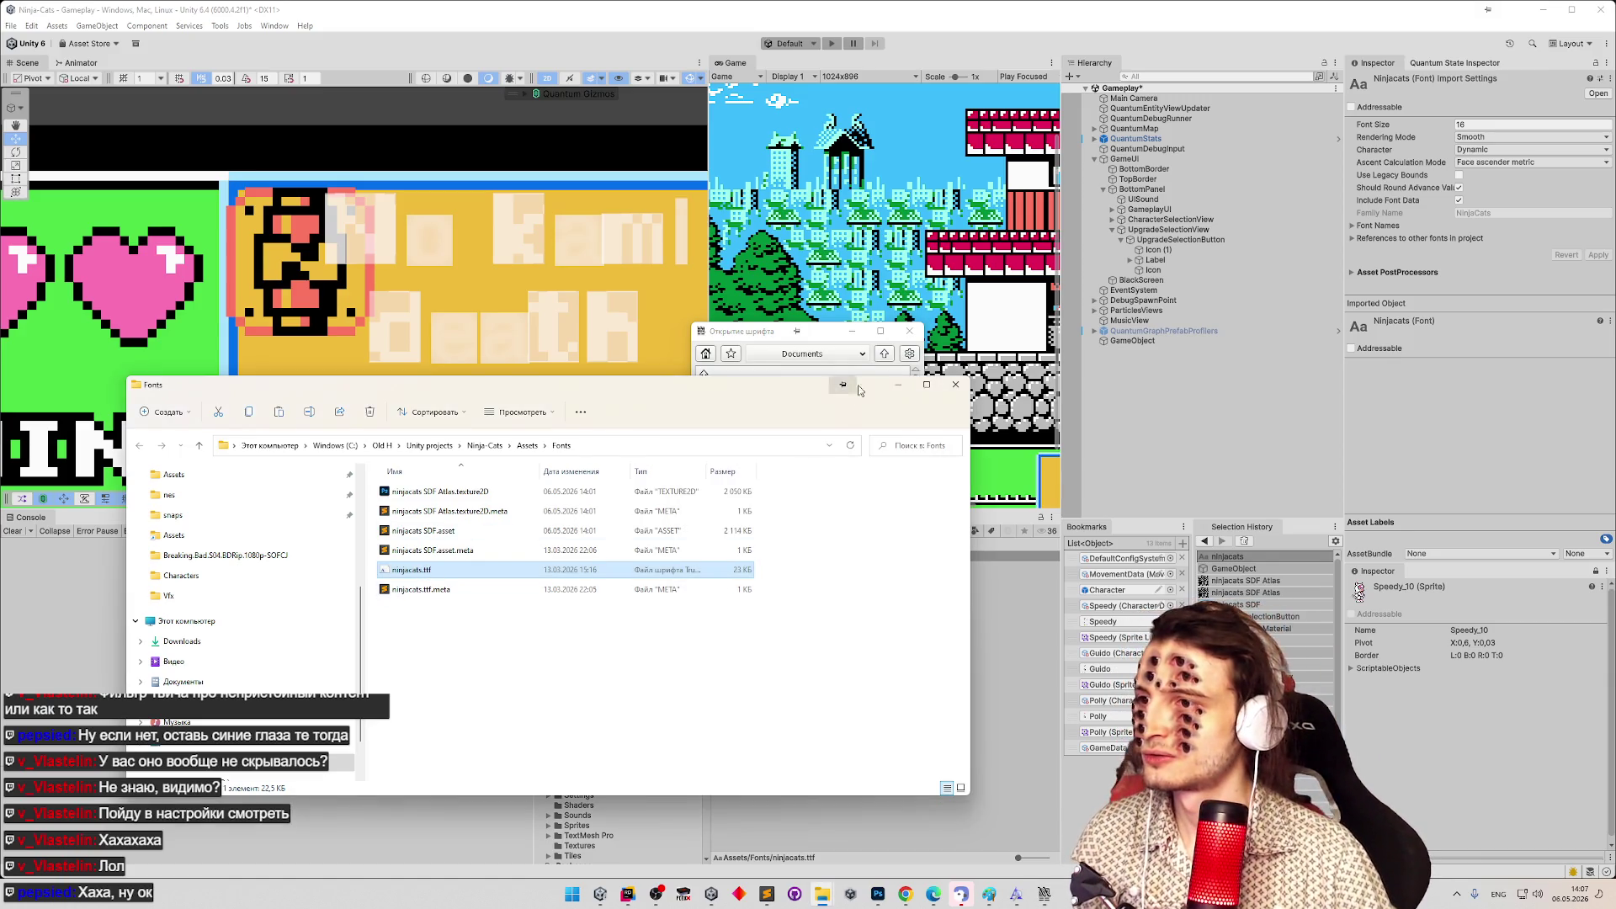
pyautogui.click(763, 334)
pyautogui.click(831, 355)
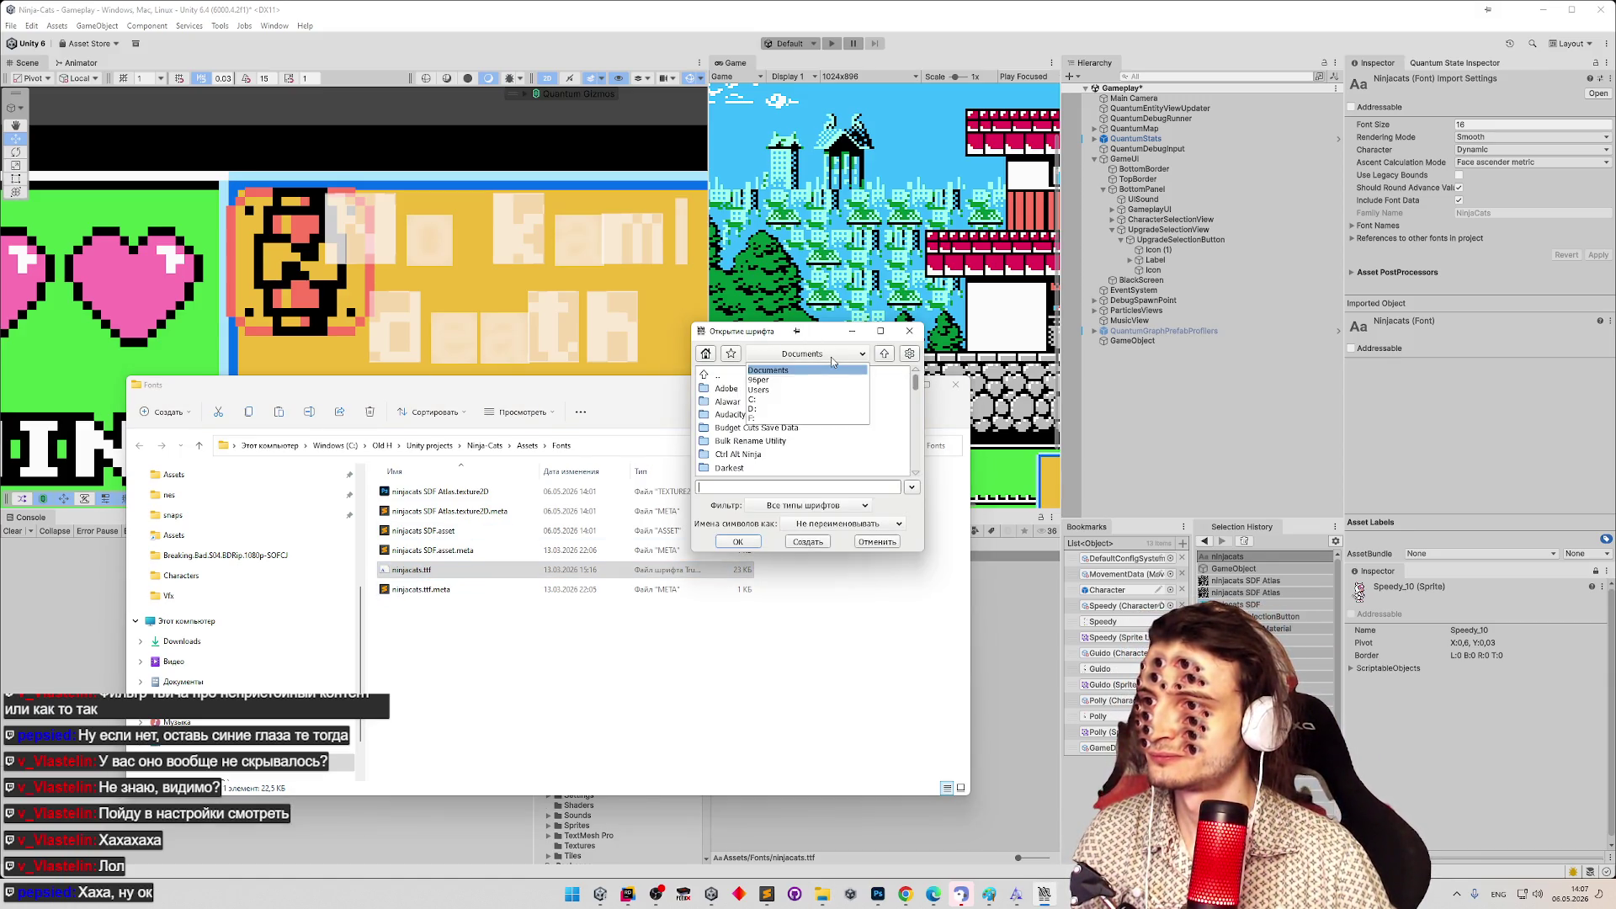
pyautogui.click(780, 401)
pyautogui.scroll(-5, 788, 421)
pyautogui.scroll(-2, 789, 423)
# Browse to Old H > Unity projects > Ninja-Cats > Assets > Fonts and open ninjacats.ttf.
pyautogui.click(758, 390)
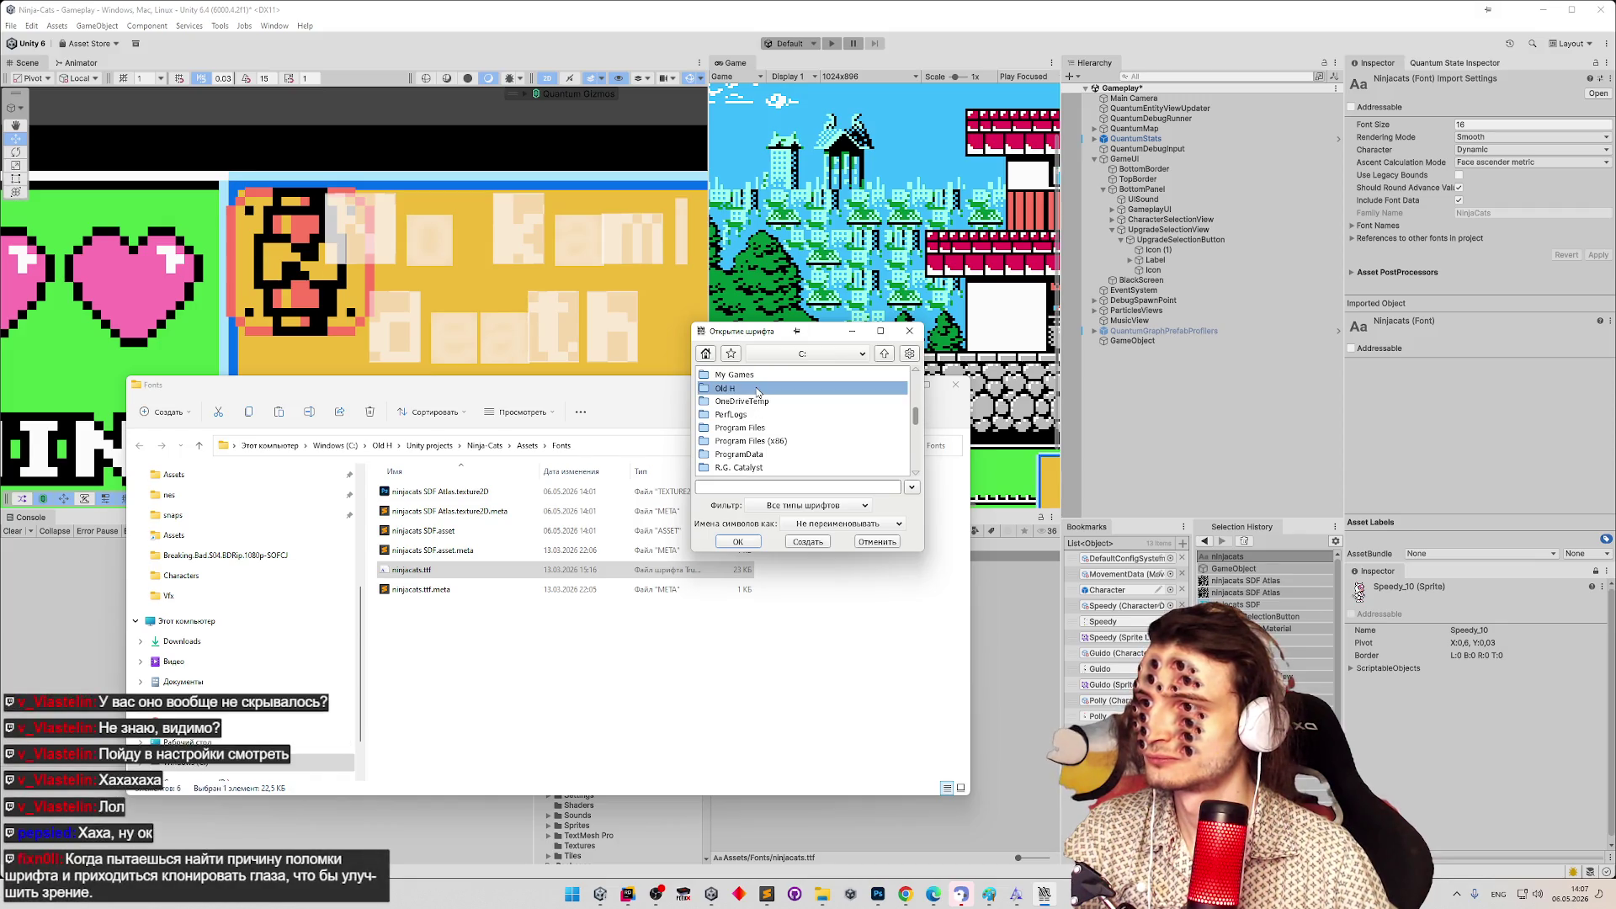
pyautogui.doubleClick(740, 393)
pyautogui.doubleClick(741, 389)
pyautogui.scroll(-2, 744, 405)
pyautogui.doubleClick(743, 404)
pyautogui.doubleClick(748, 401)
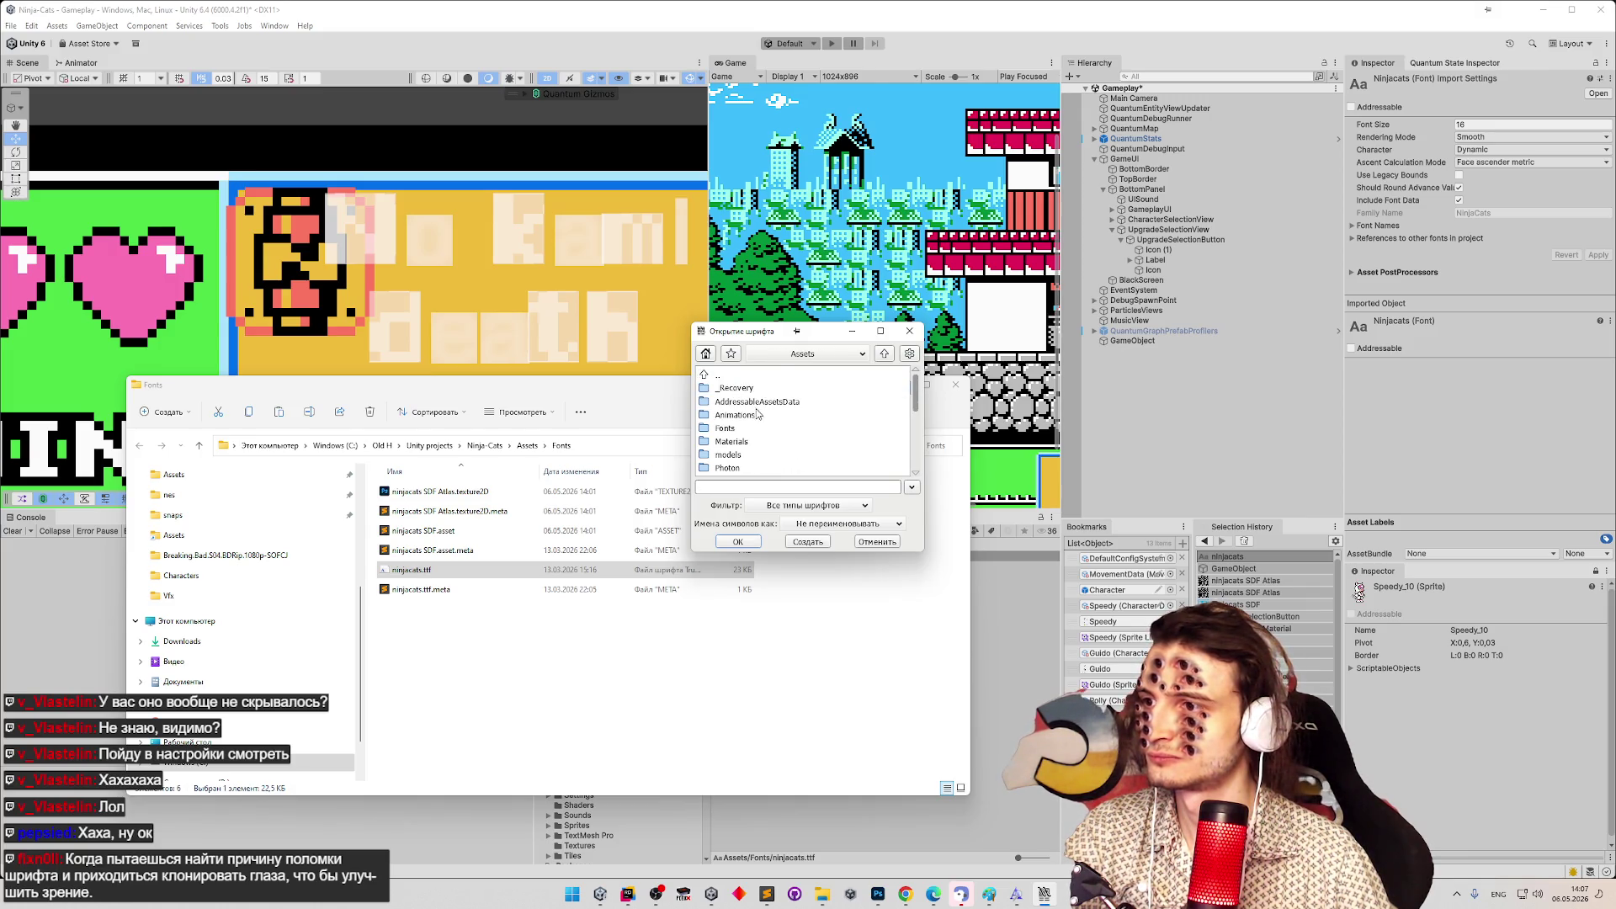
pyautogui.doubleClick(747, 427)
pyautogui.click(754, 389)
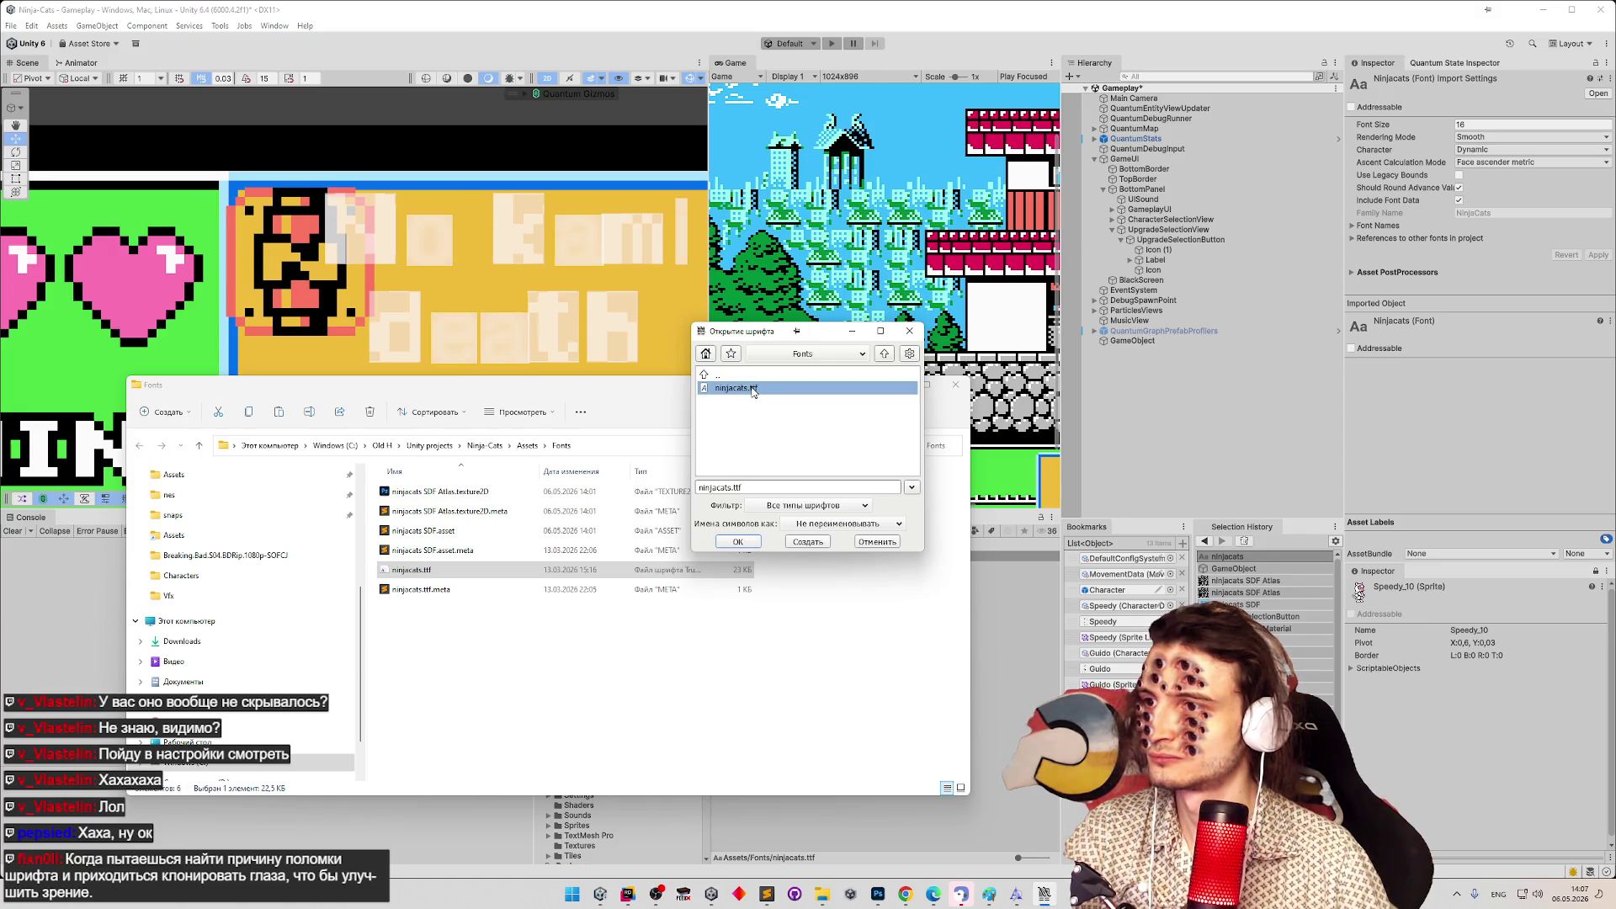
pyautogui.click(738, 541)
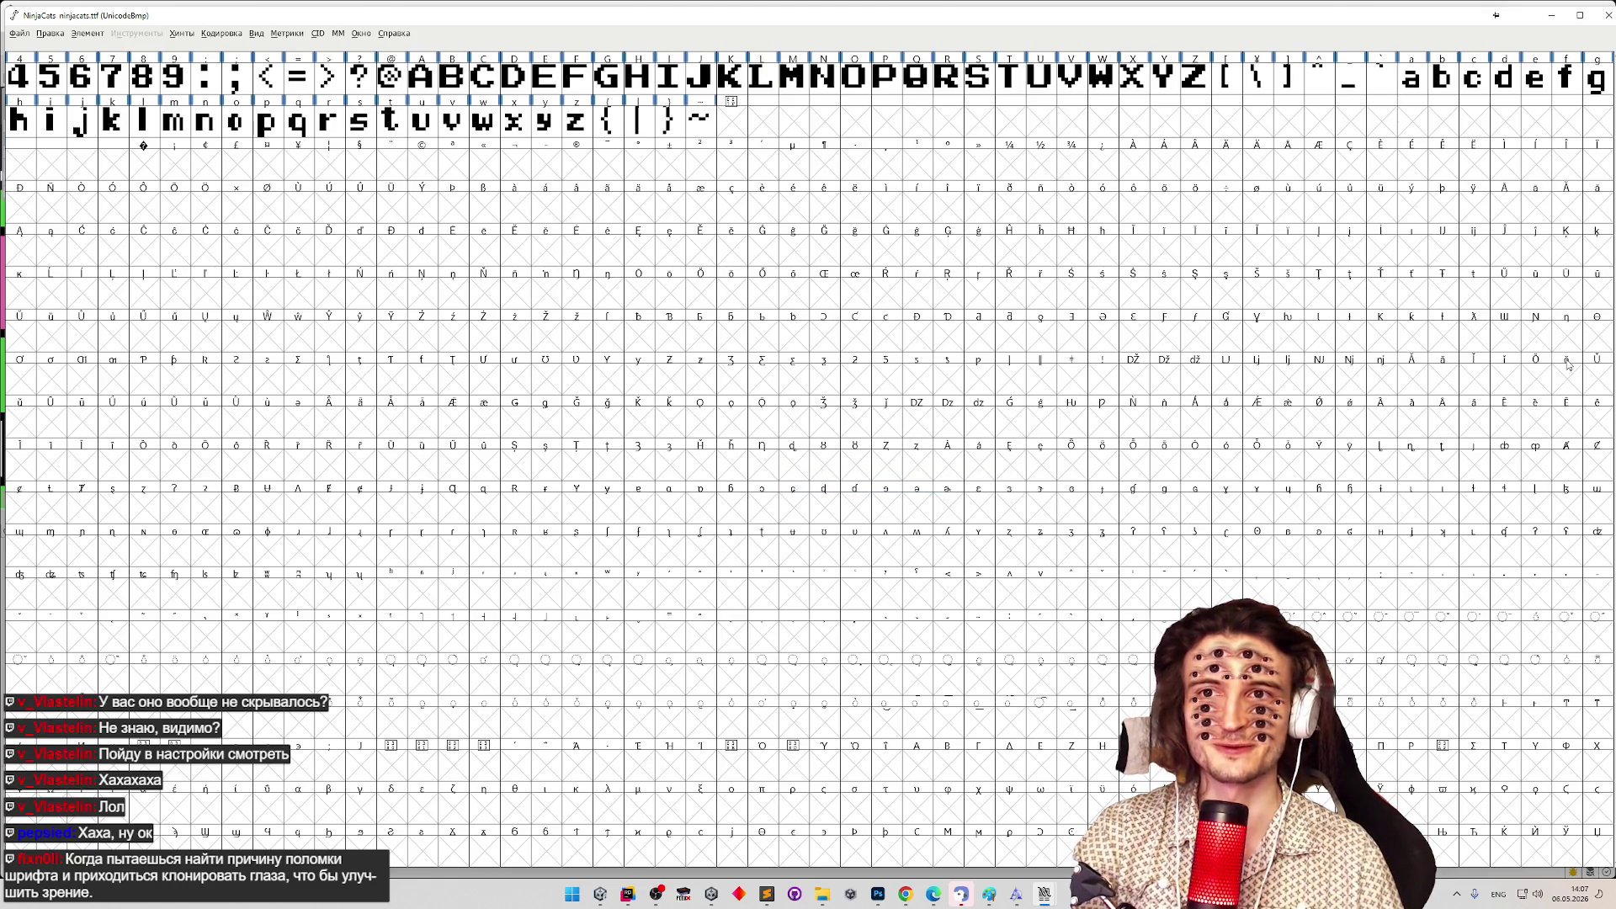
# Inspect ninjacats.ttf's glyph grid and @ outline, then minimize FontForge and return to the Fonts folder.
pyautogui.moveTo(1397, 23); pyautogui.dragTo(1393, 6)
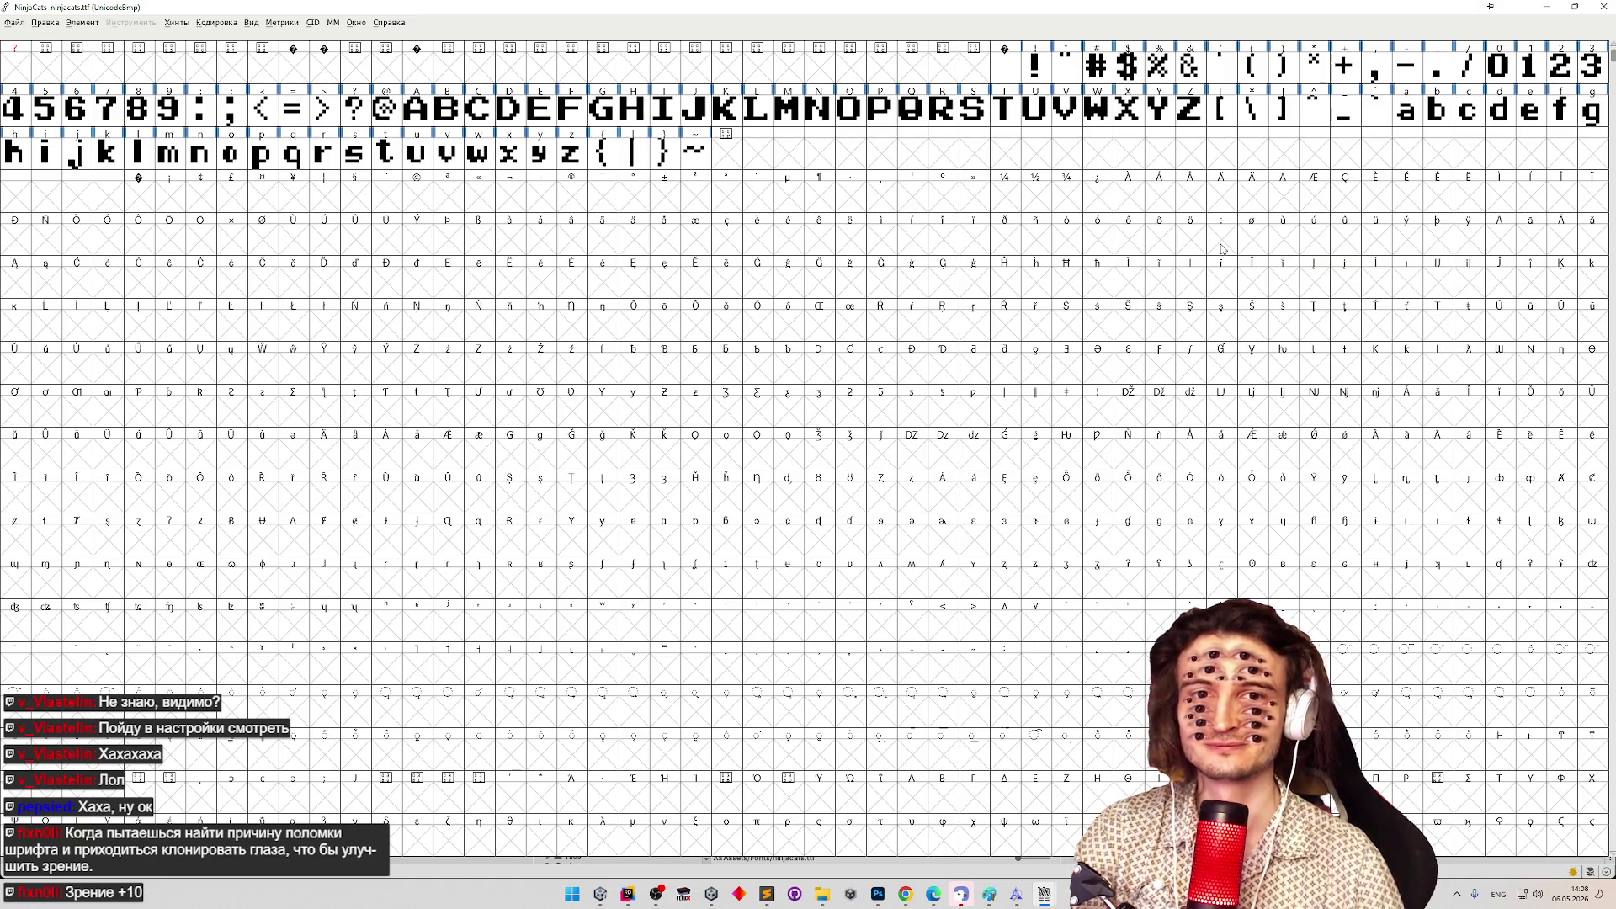
pyautogui.moveTo(1222, 249)
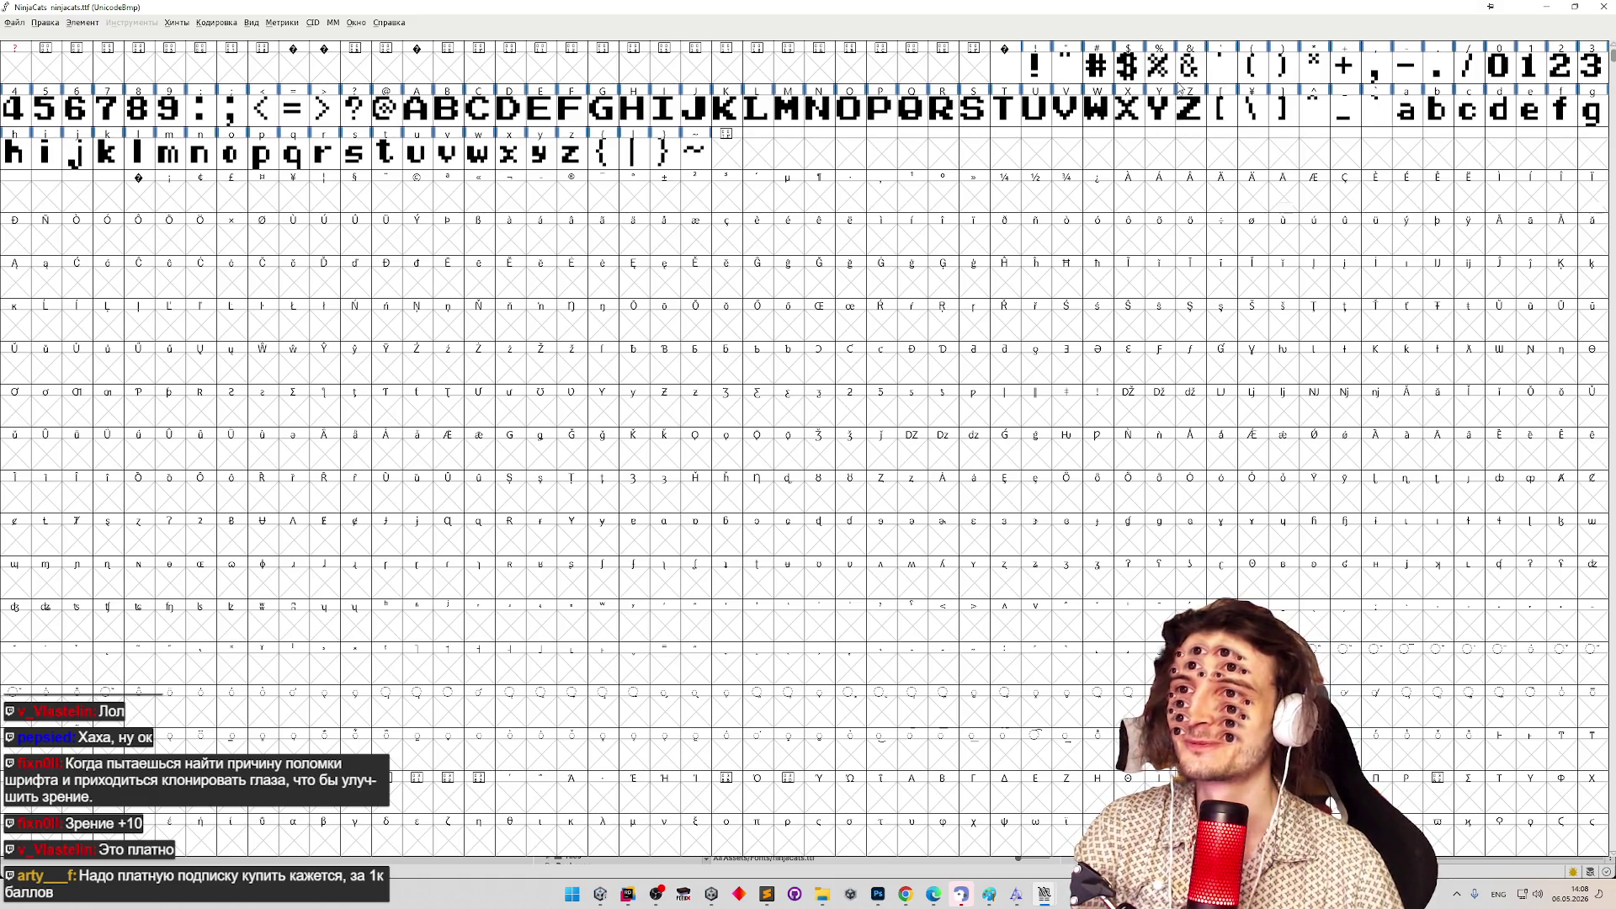
pyautogui.moveTo(1182, 80)
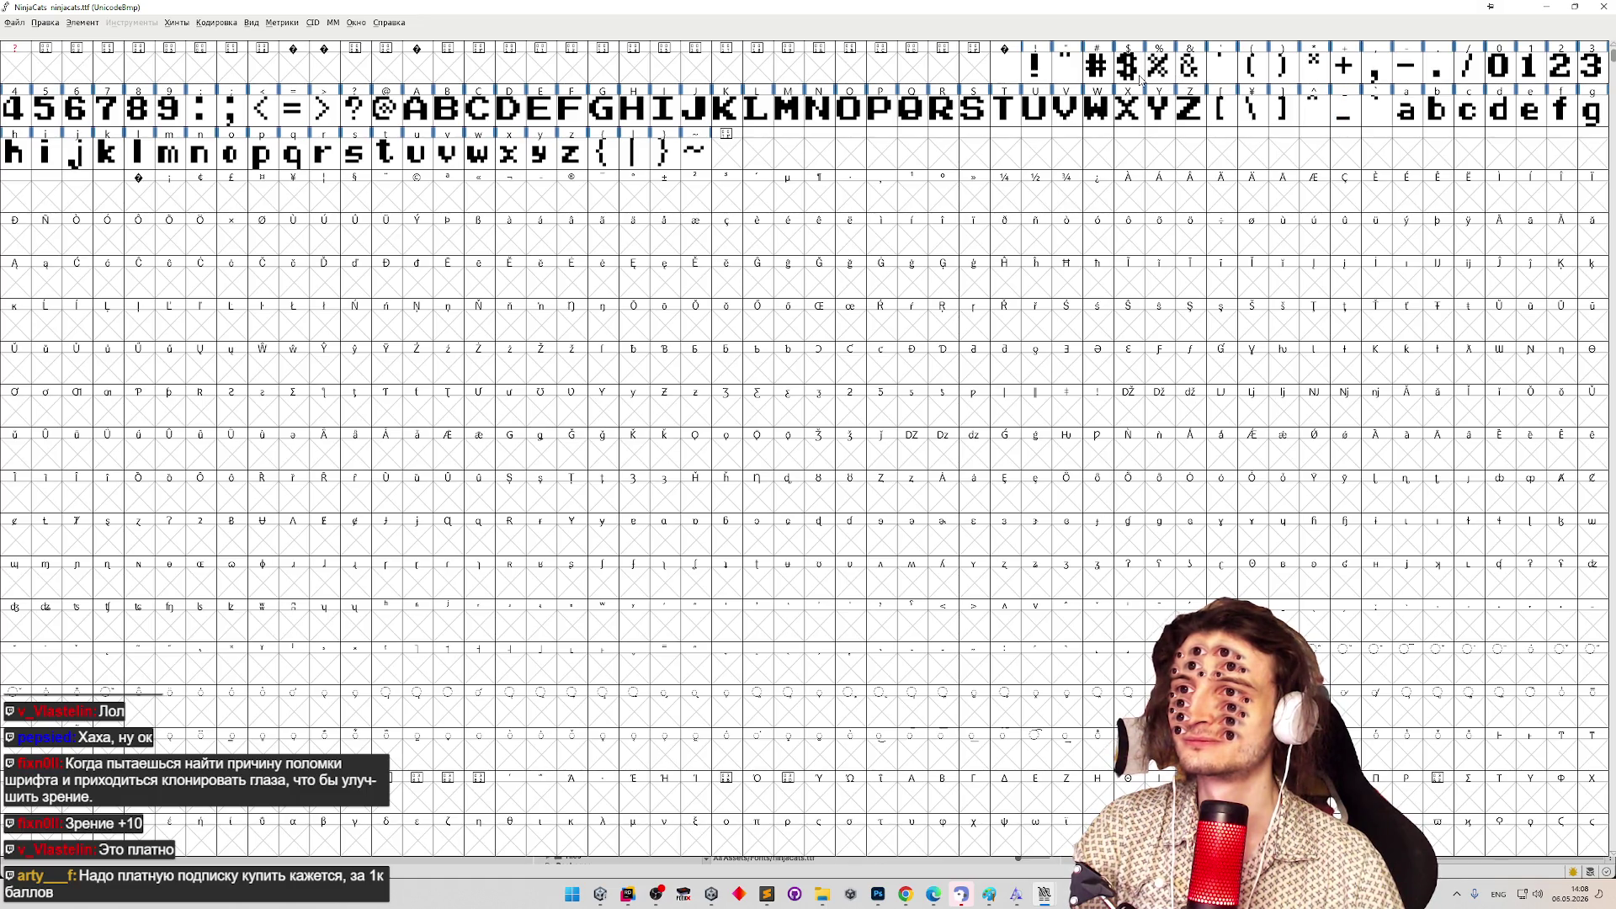
pyautogui.doubleClick(382, 111)
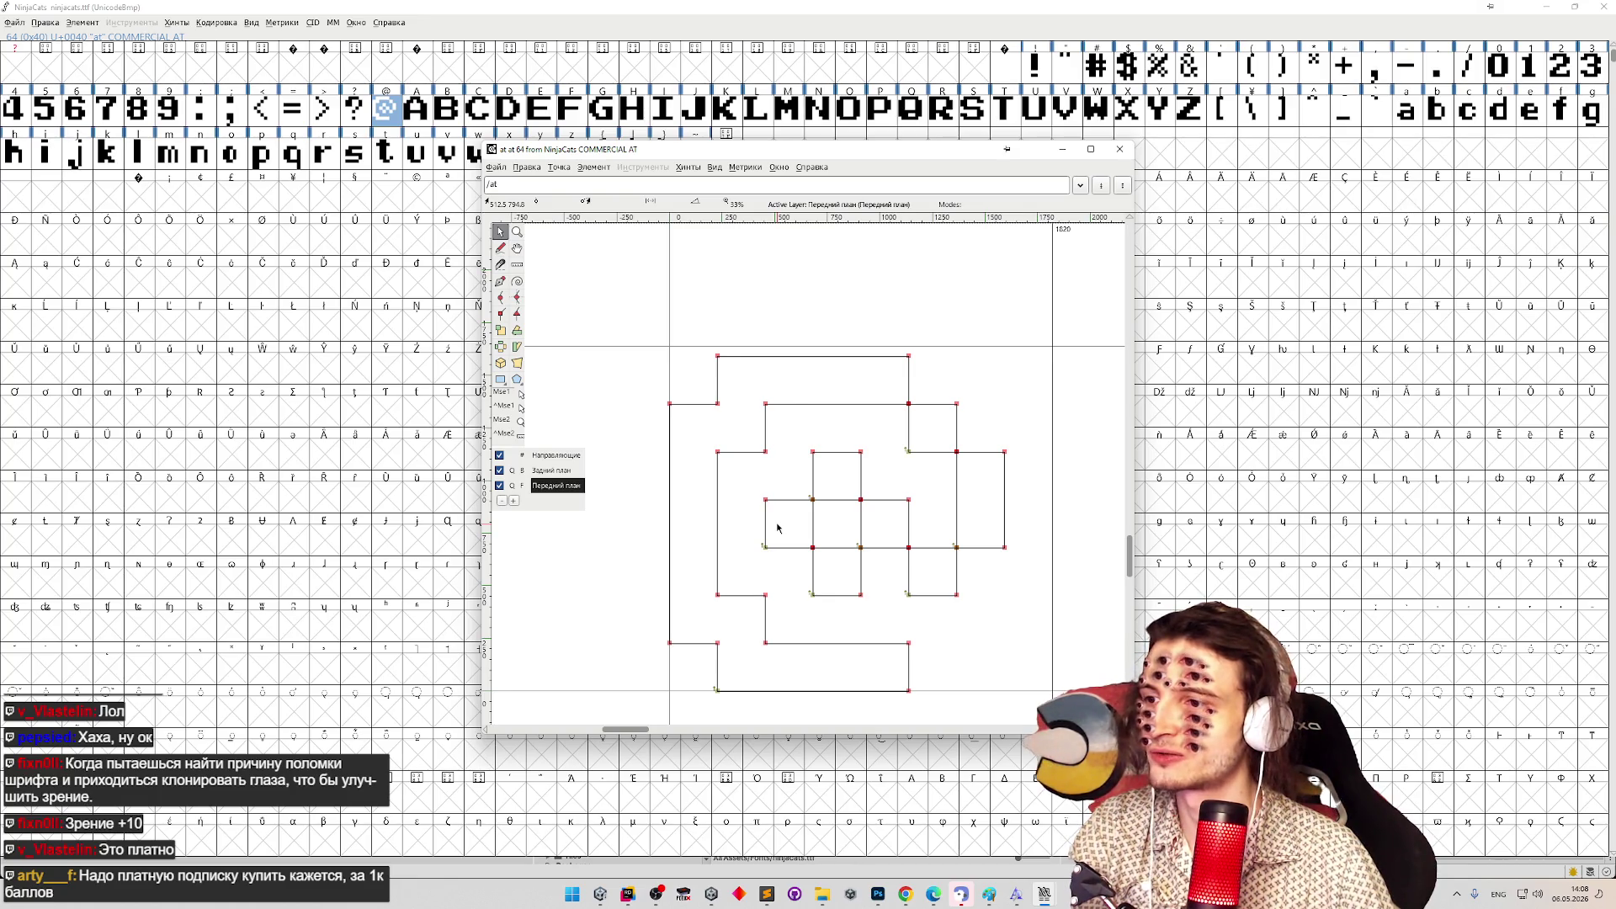
pyautogui.click(1120, 149)
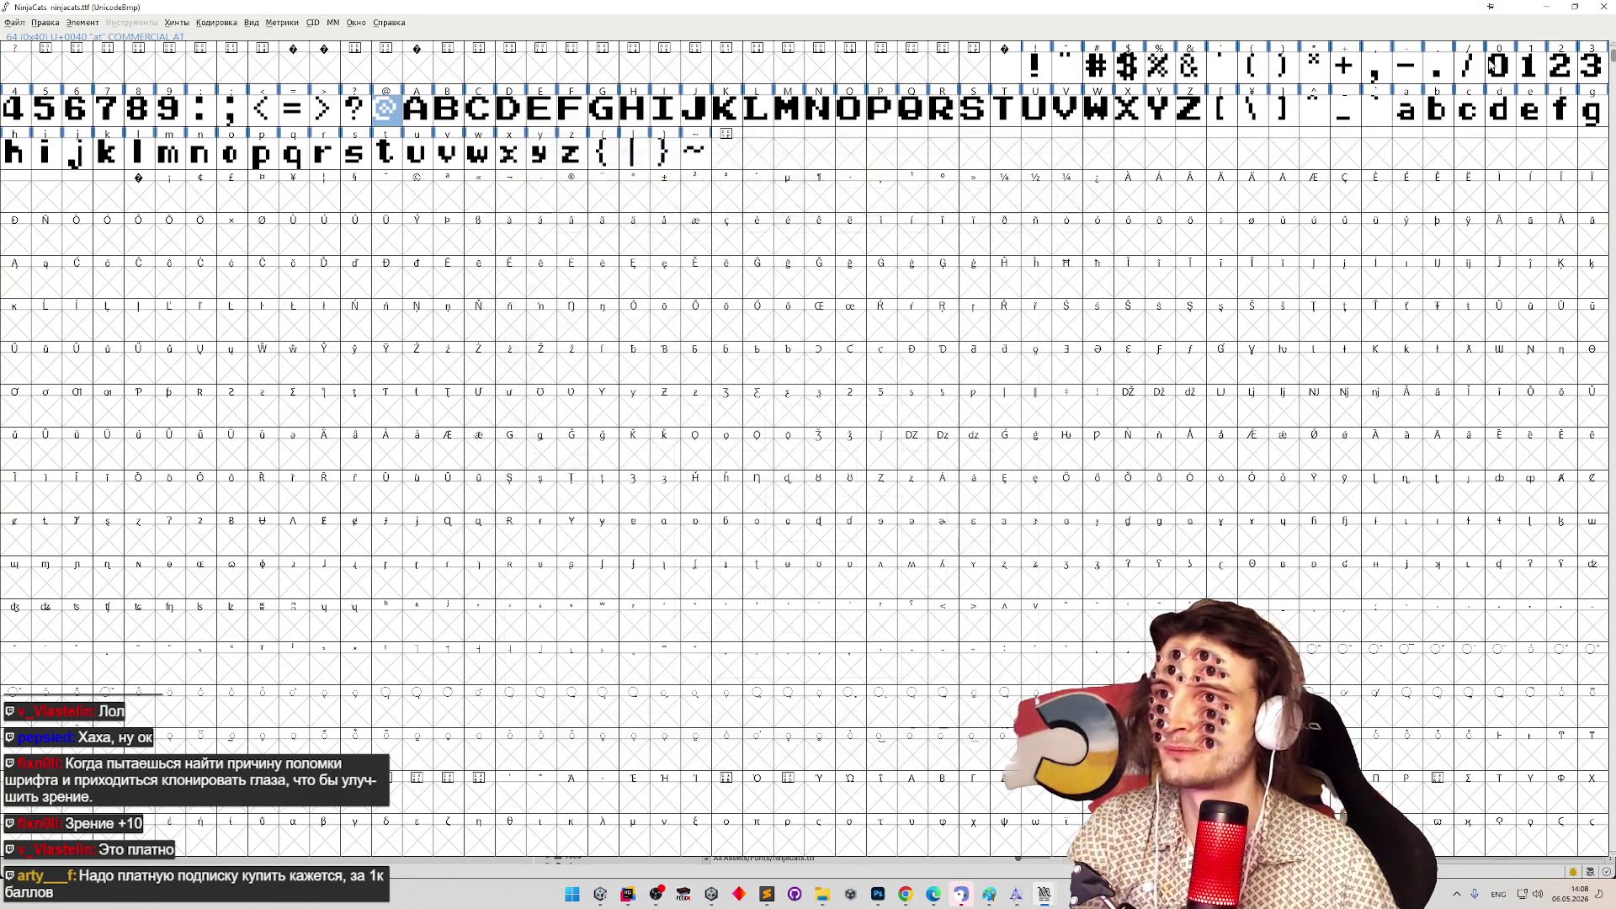
pyautogui.click(1554, 8)
pyautogui.moveTo(658, 387)
pyautogui.mouseDown()
pyautogui.moveTo(917, 308)
pyautogui.moveTo(952, 260)
pyautogui.mouseUp()
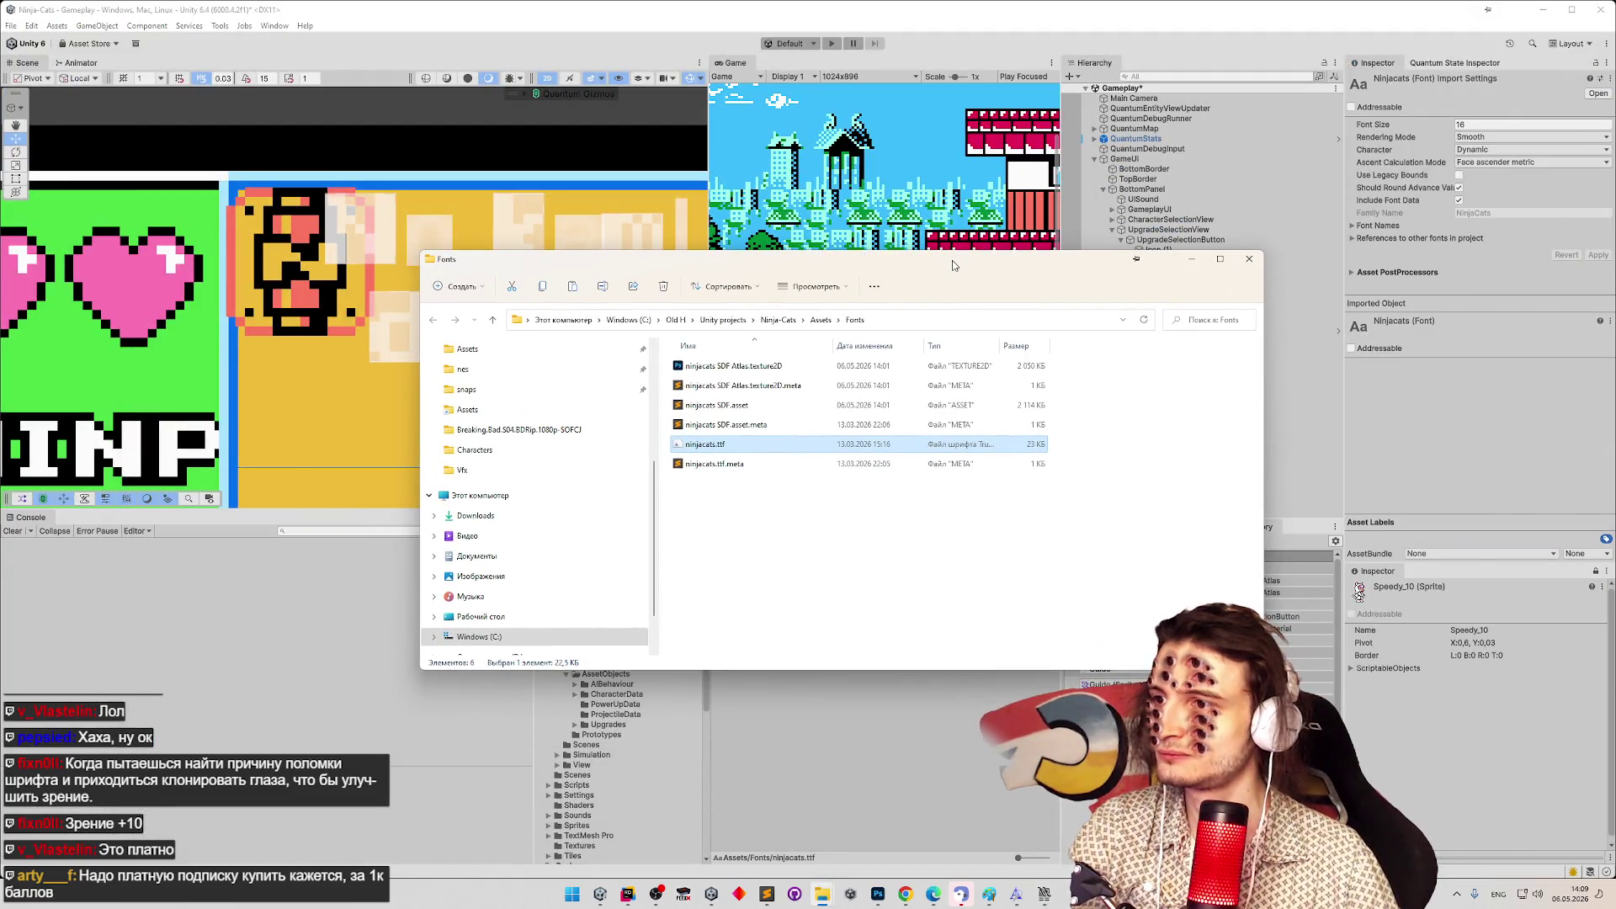
# Reopen ninjacats SDF in Font Asset Creator, keeping Sampling Point Size at Custom Size.
pyautogui.click(1192, 261)
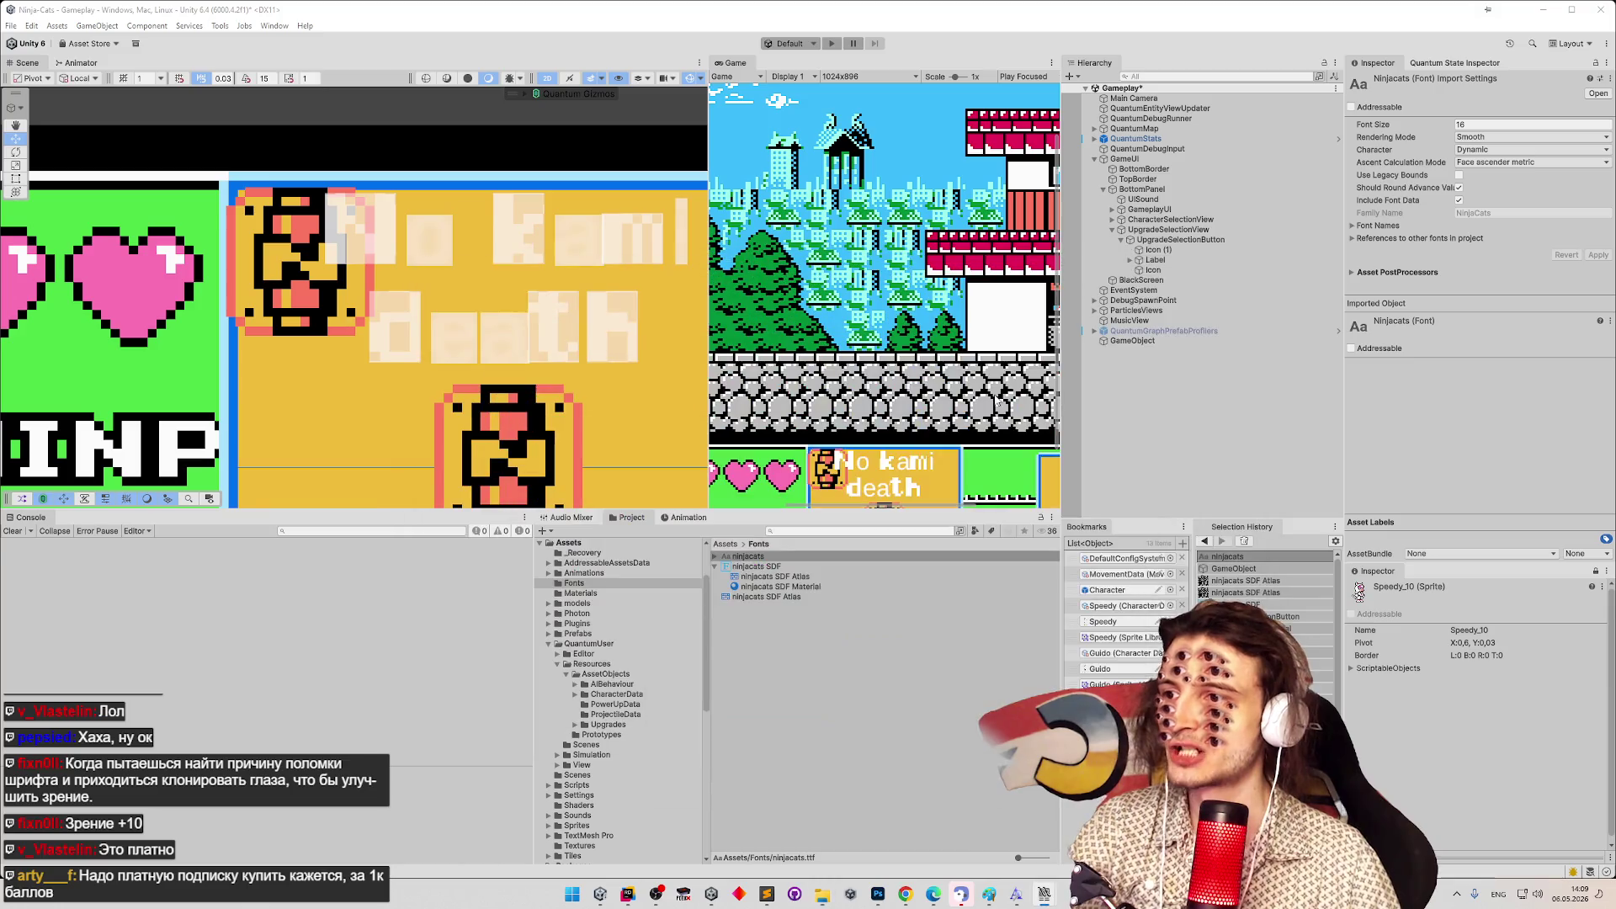
pyautogui.click(778, 567)
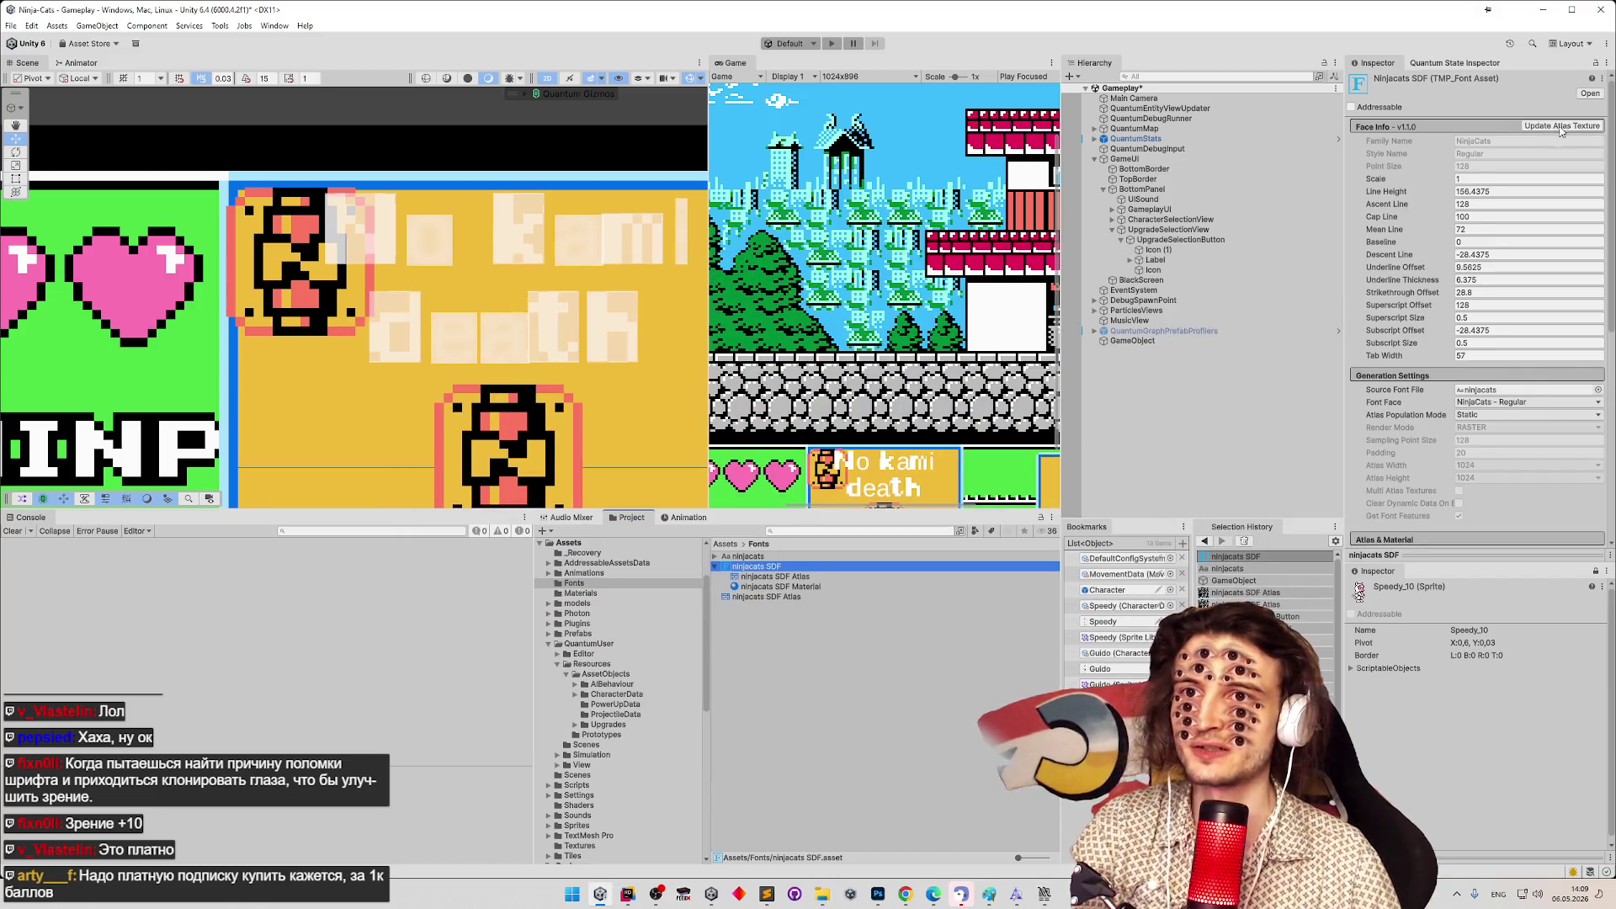
pyautogui.click(1567, 126)
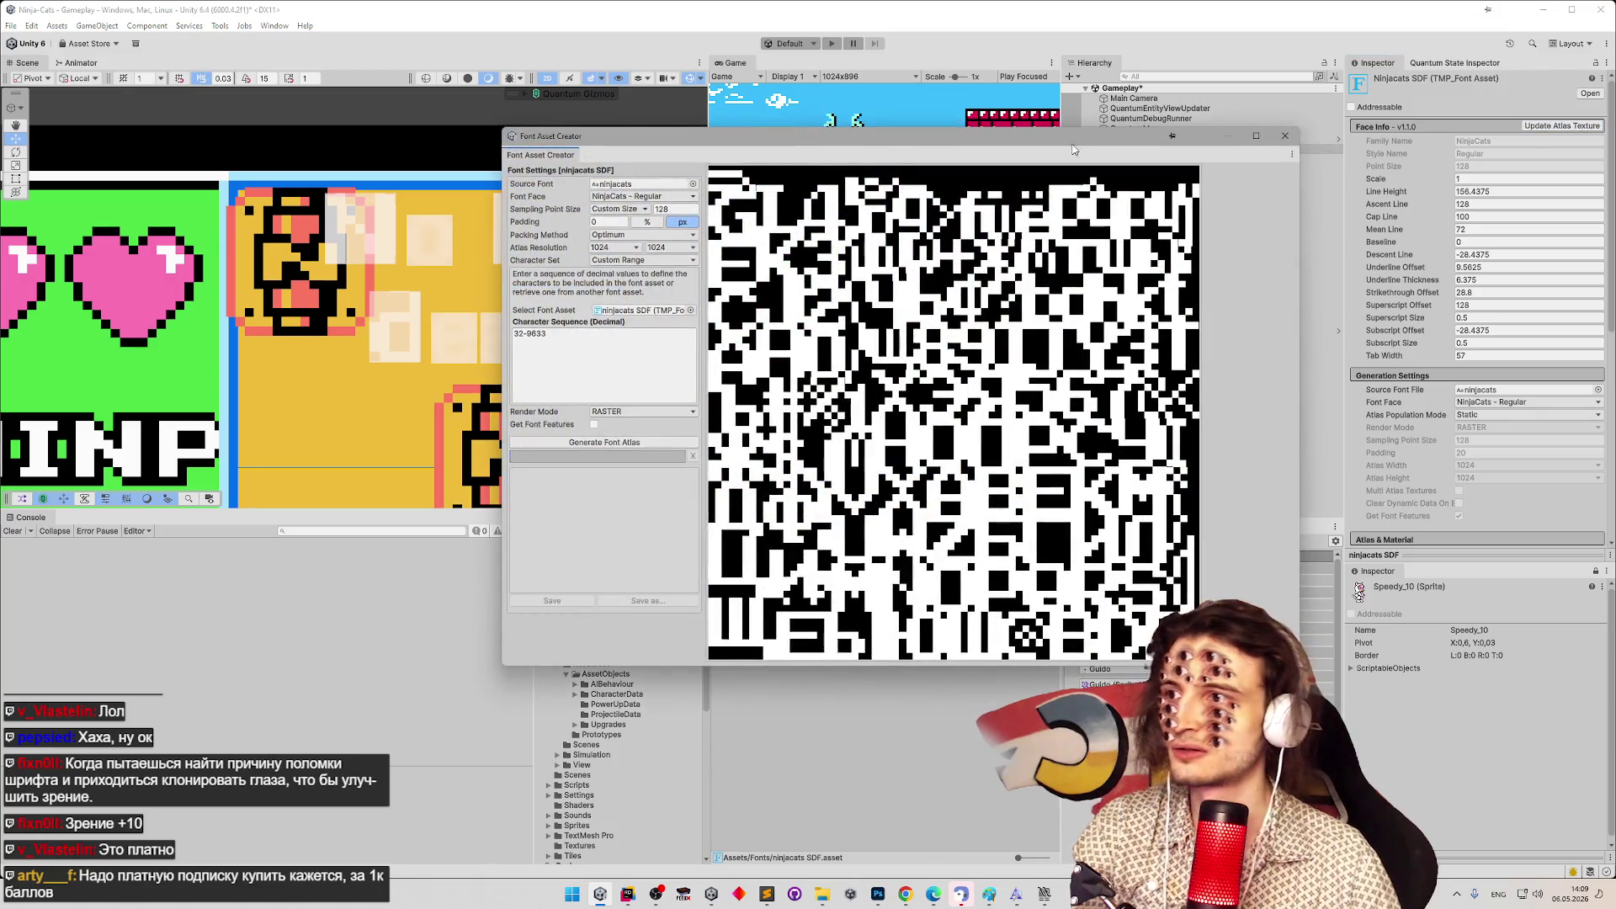
pyautogui.click(623, 209)
pyautogui.click(602, 213)
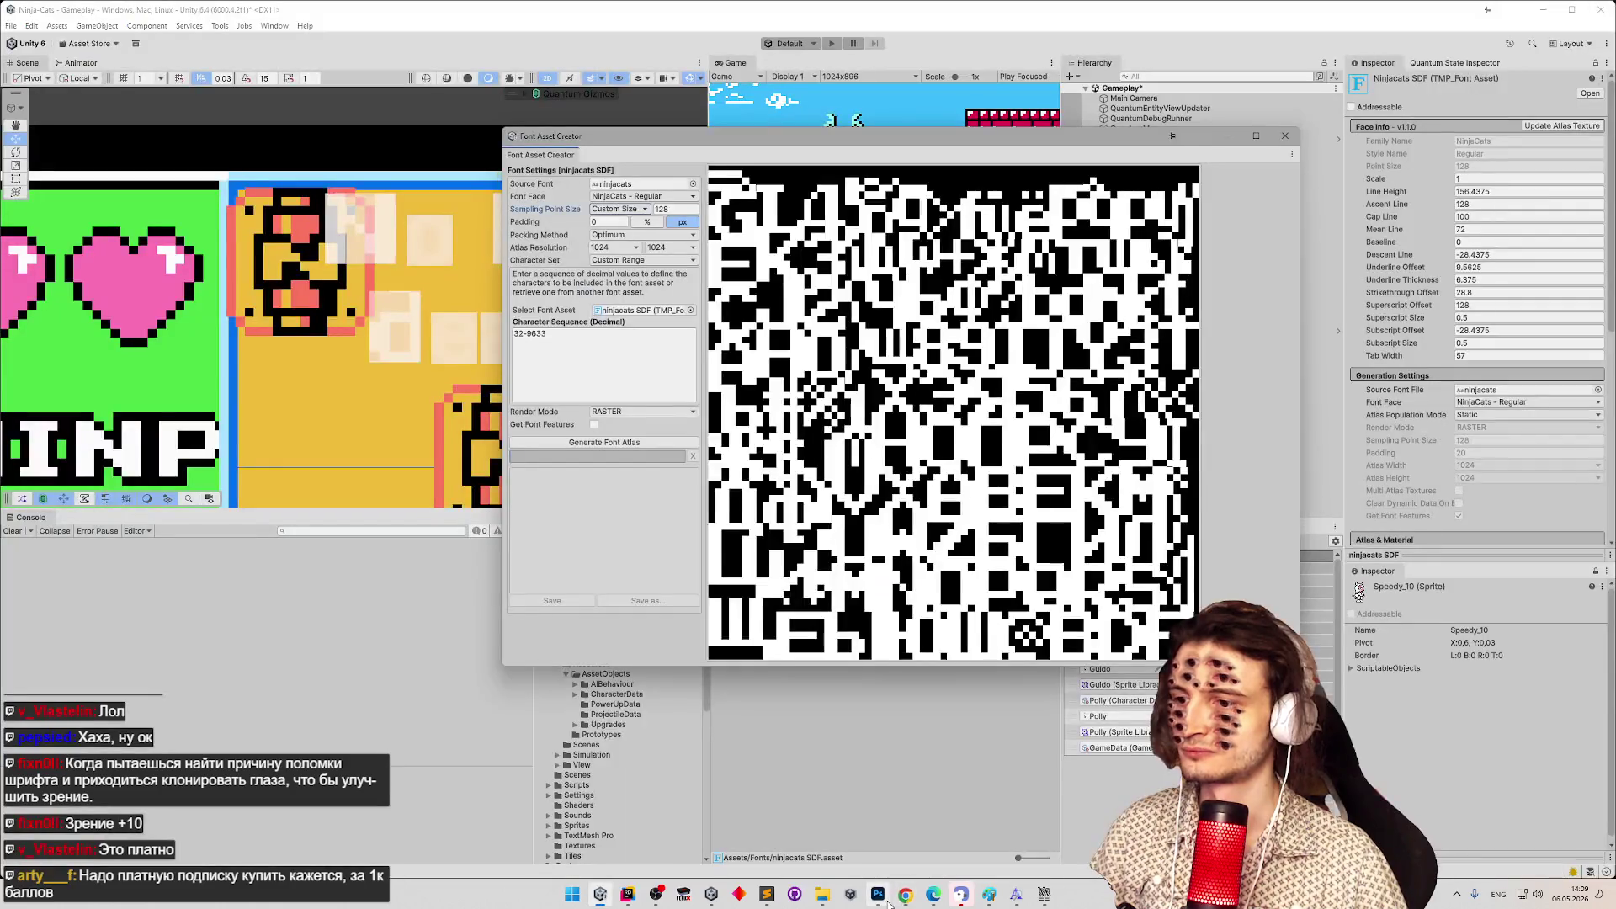
pyautogui.click(904, 894)
# Paste the atlas screenshot into ChatGPT and describe, in Russian, glyphs with uneven, rectangular pixels.
pyautogui.click(674, 13)
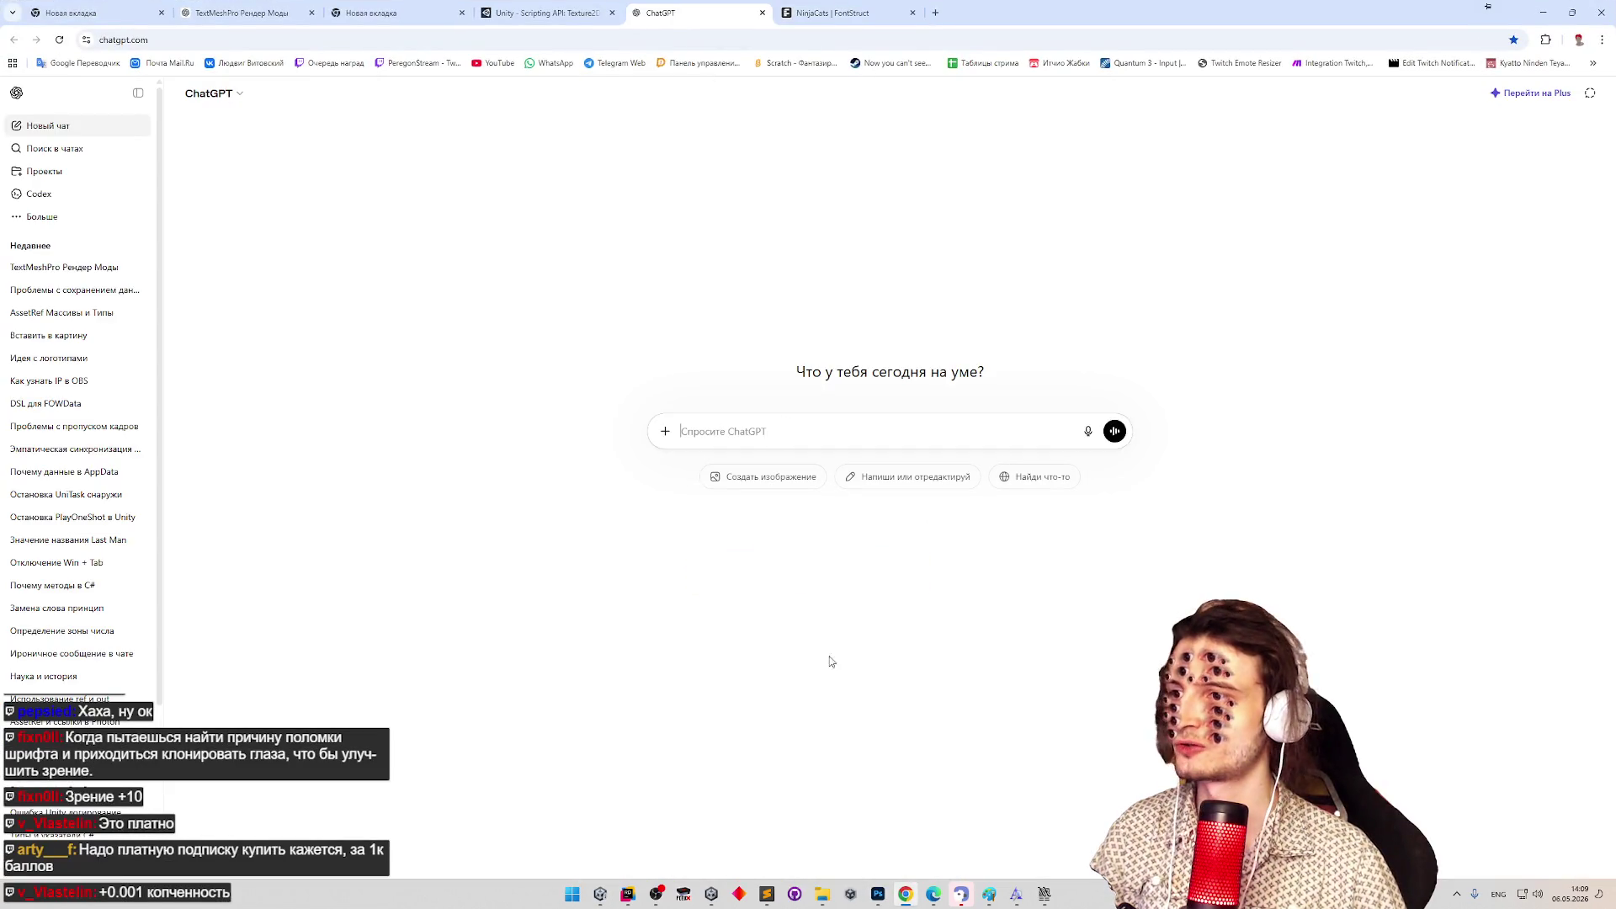
pyautogui.hotkey('ctrl', 'v')
pyautogui.hotkey('alt', 'shift')
pyautogui.write('с')
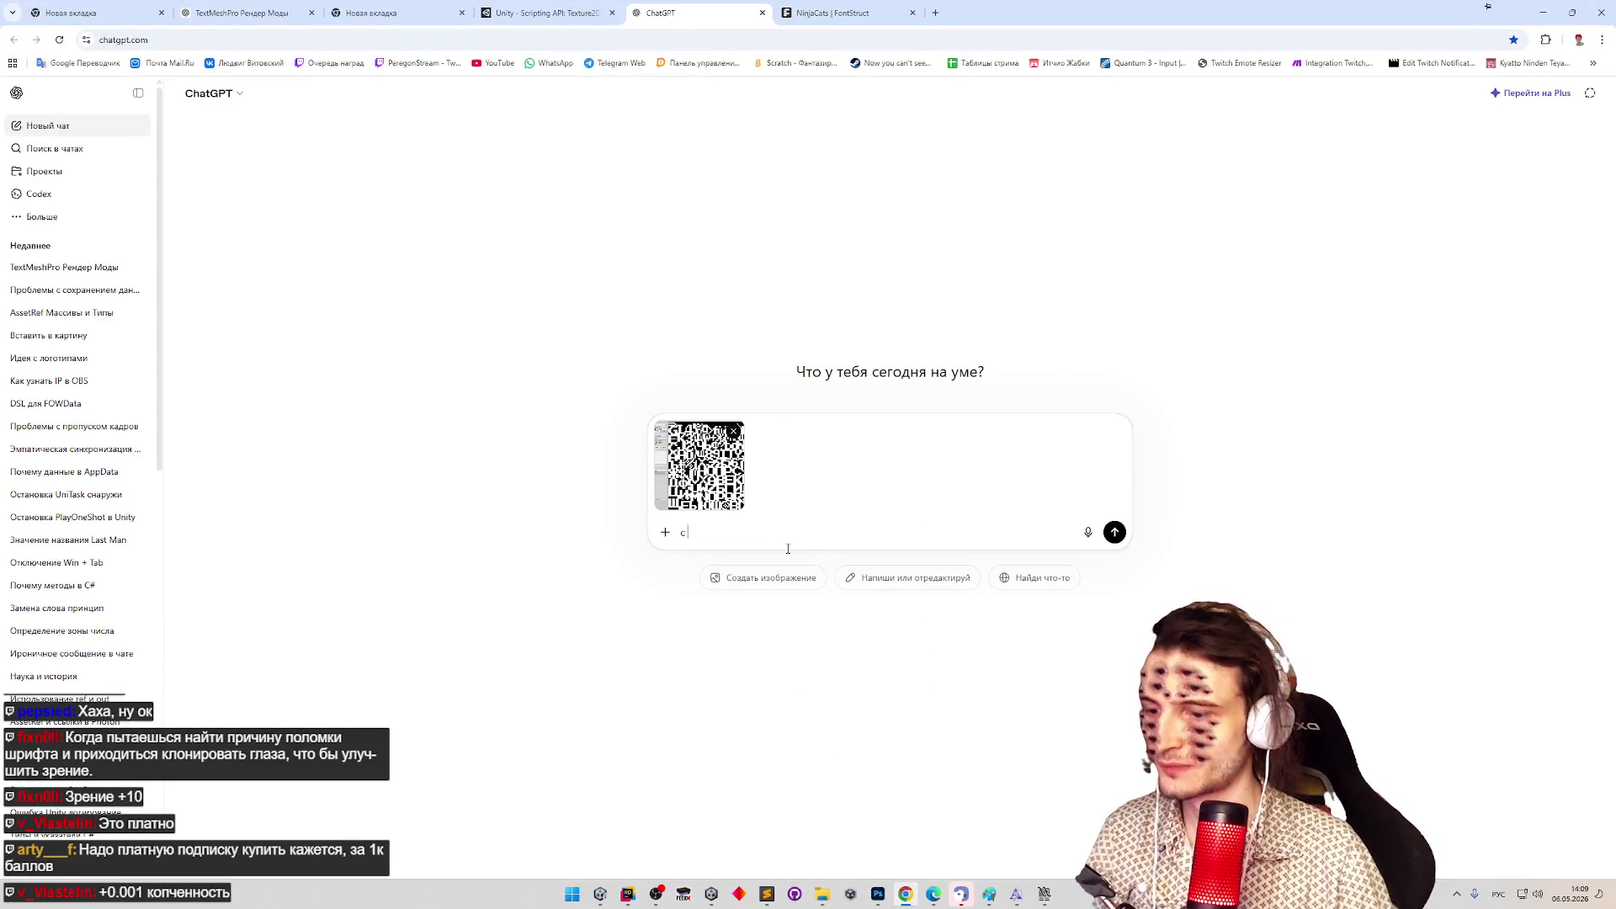
pyautogui.write(' такими настрой')
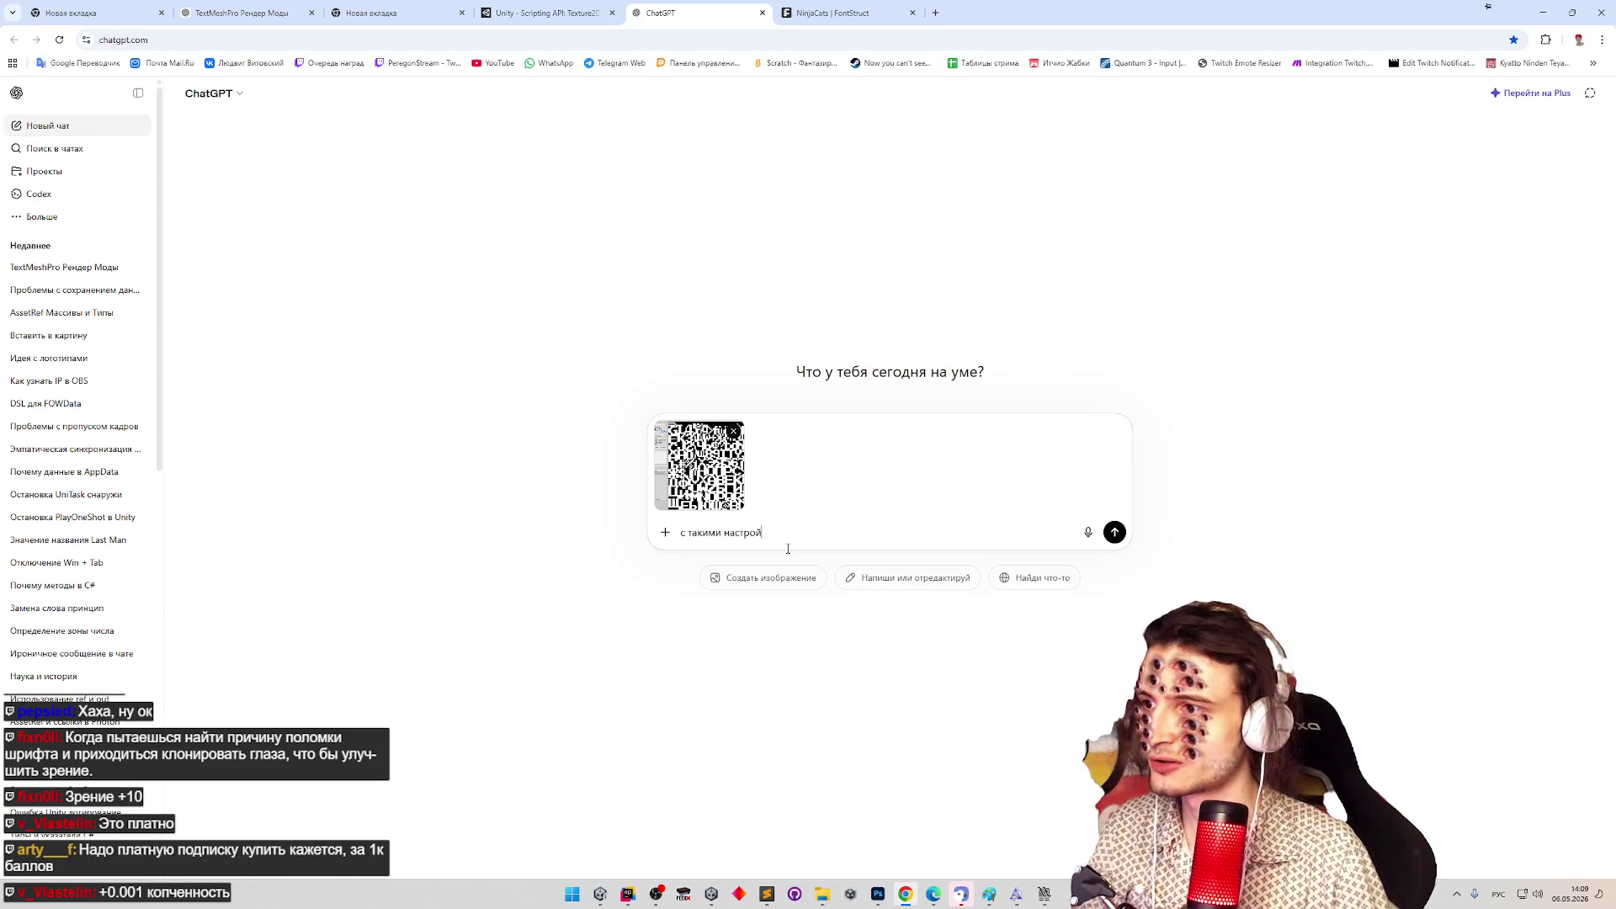
pyautogui.write('ками шрифт ')
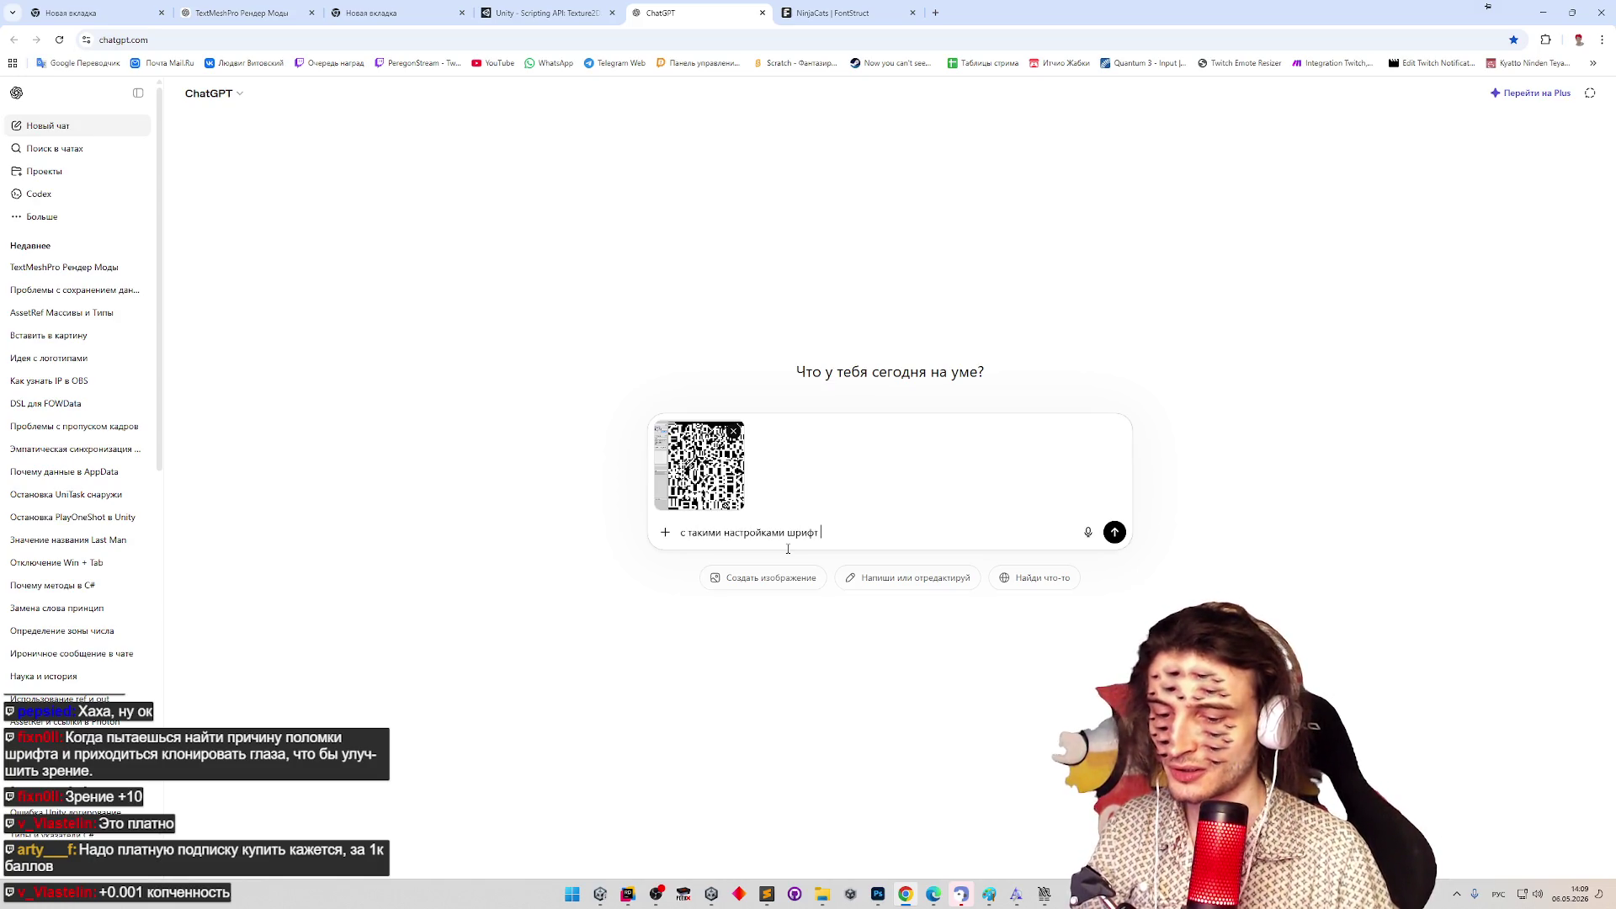
pyautogui.write('генерится почти нормально, но можно разглядеть на некоторых с')
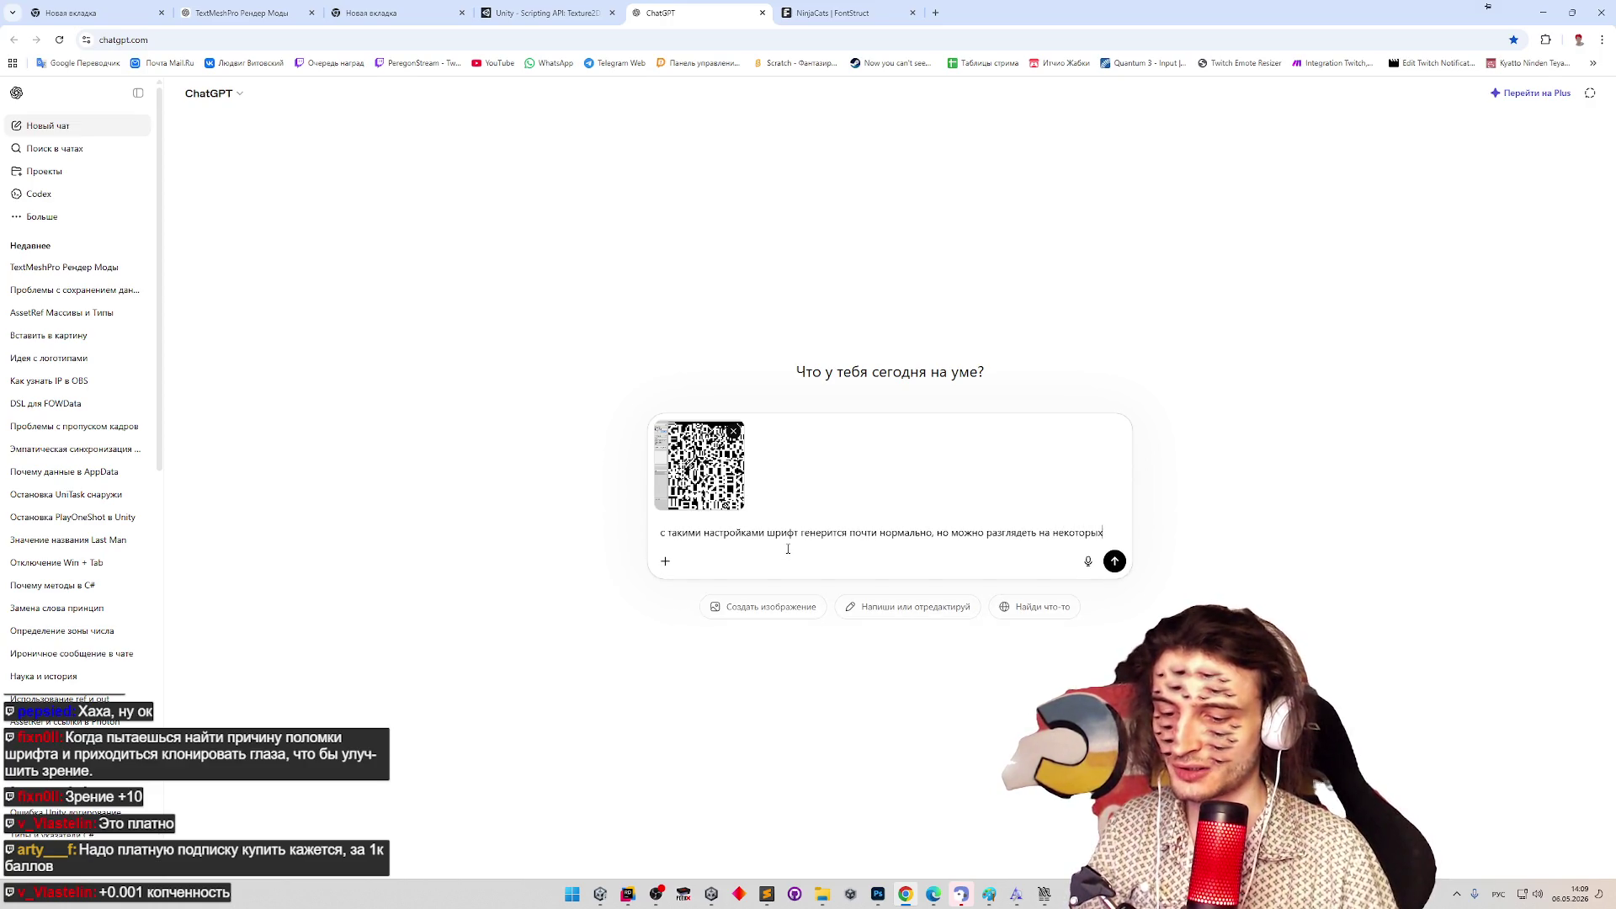
pyautogui.write('имволах ')
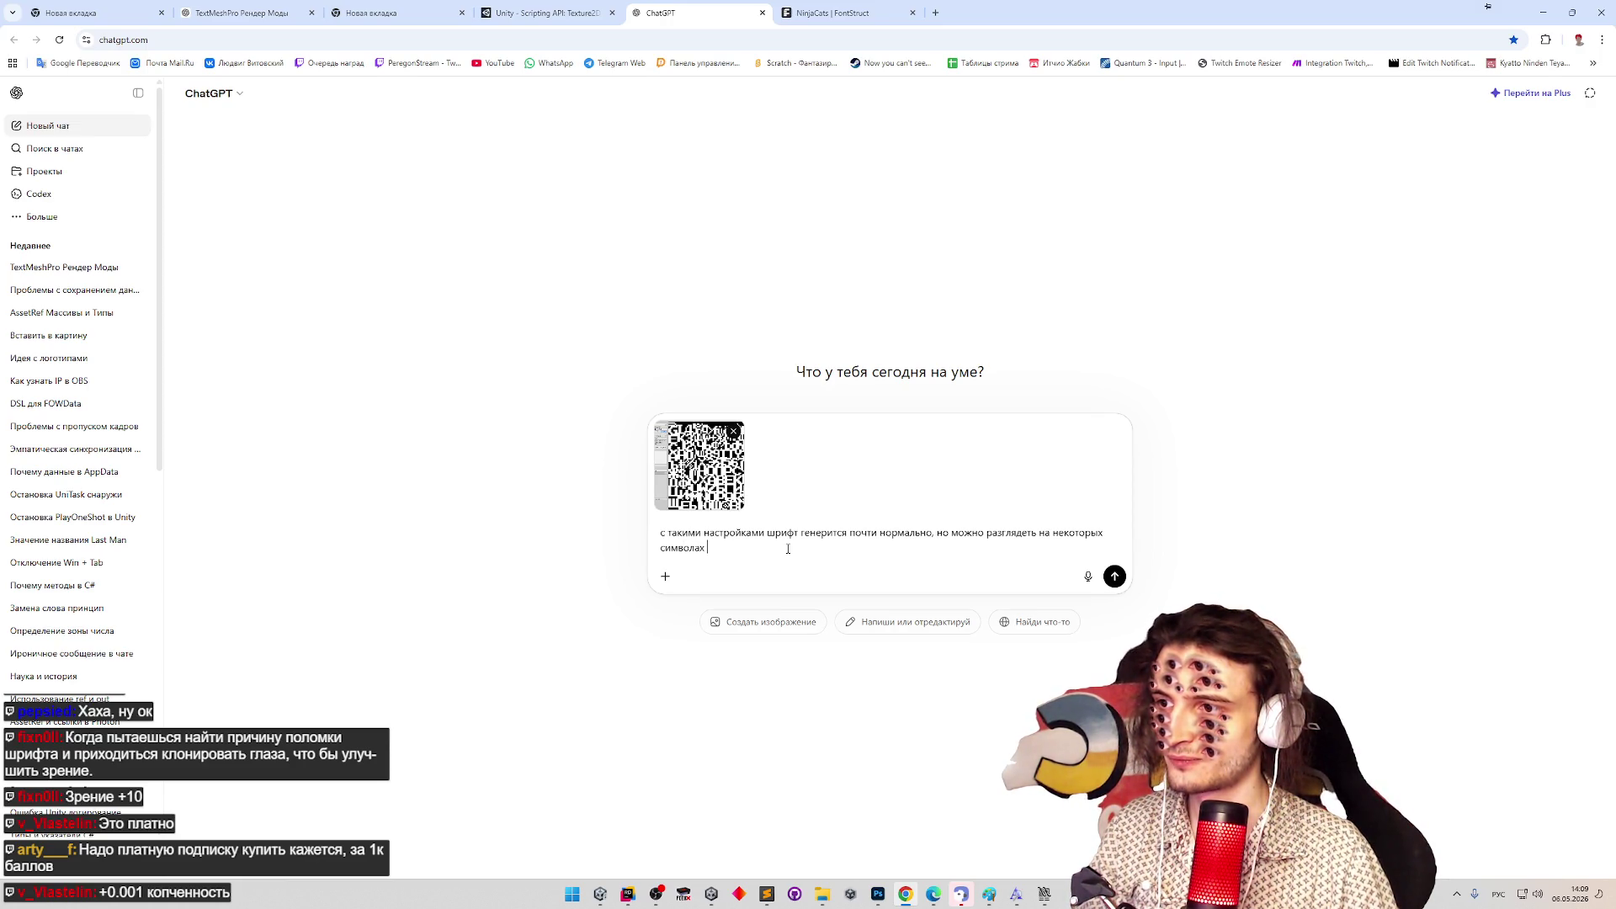
pyautogui.write('что дл')
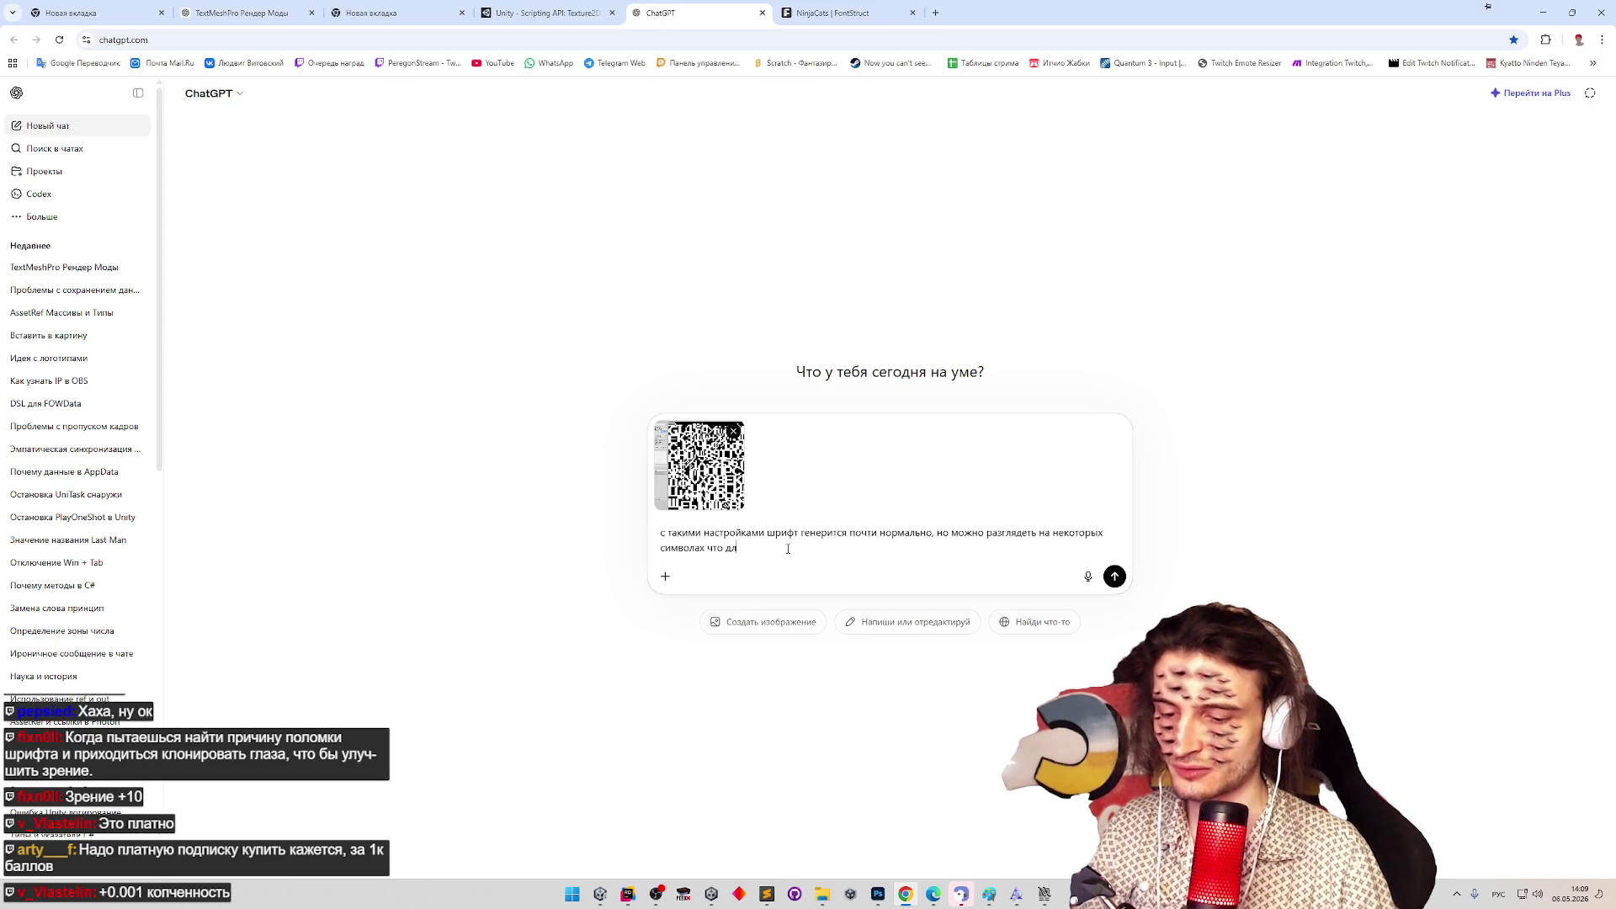
pyautogui.press('BackSpace')
pyautogui.press('BackSpace')
pyautogui.write('отличает')
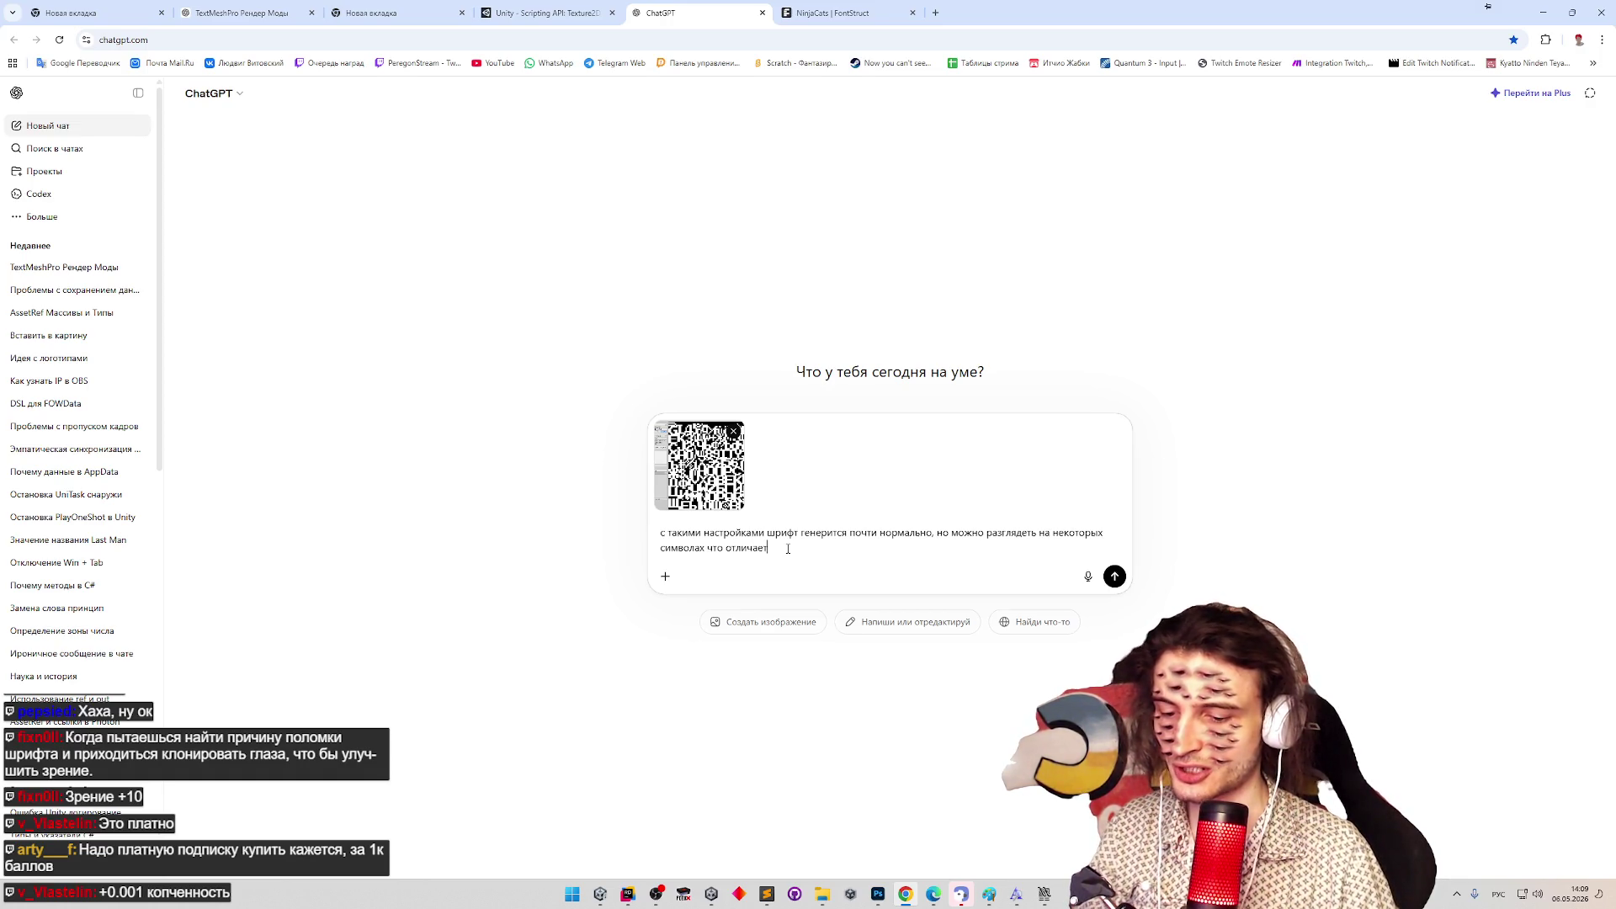
pyautogui.write('ся размер пис')
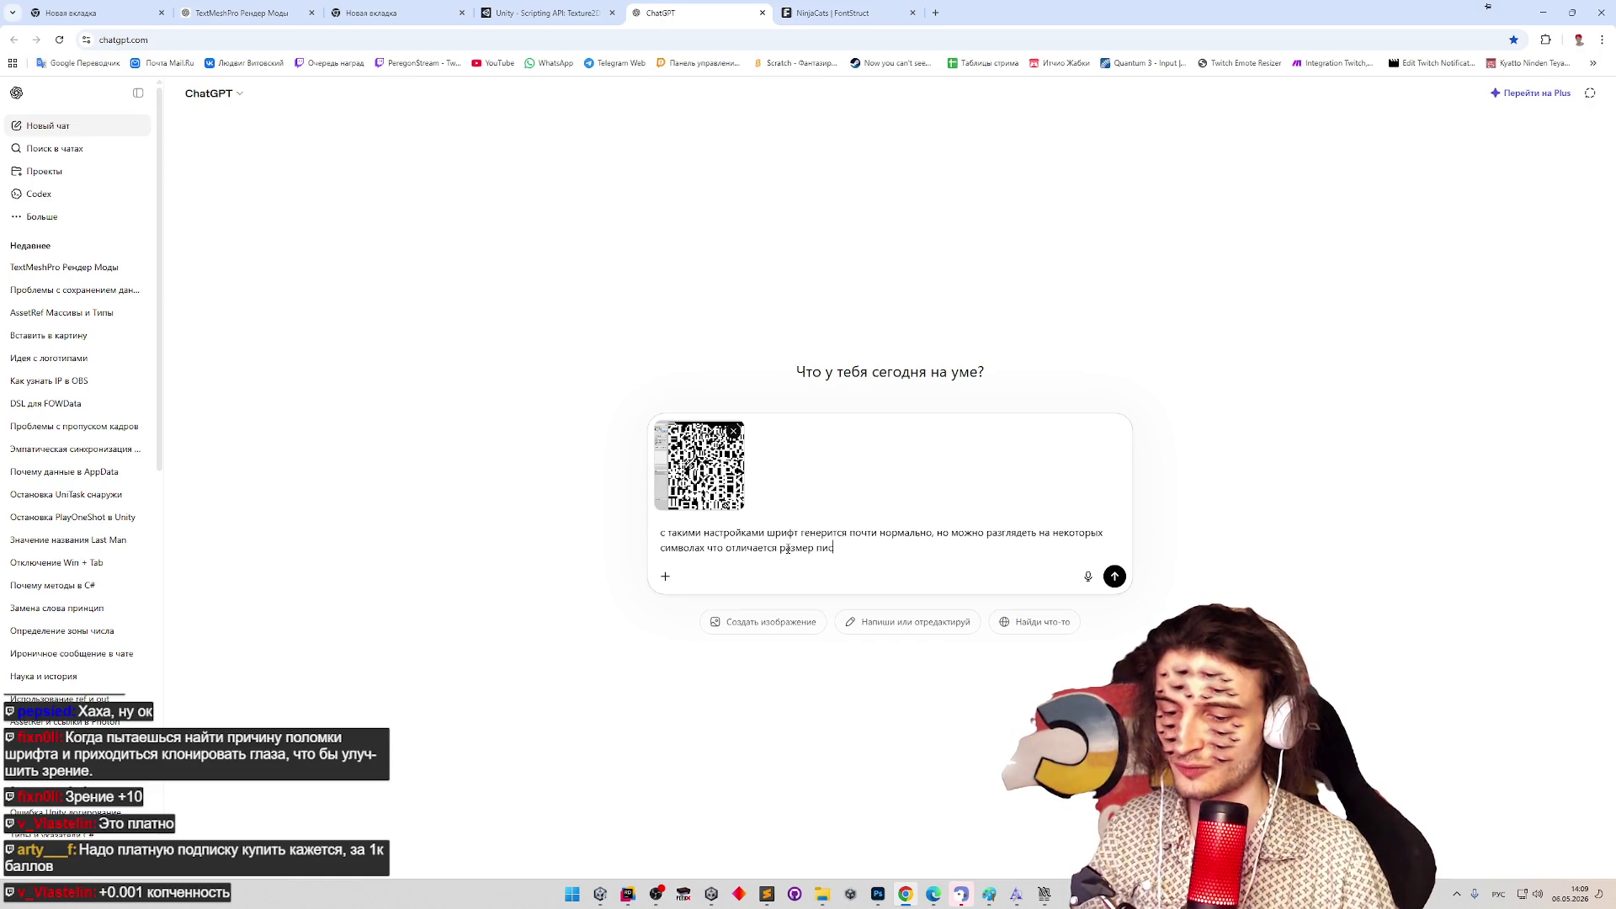
pyautogui.press('BackSpace')
pyautogui.write('кселя, где-то п')
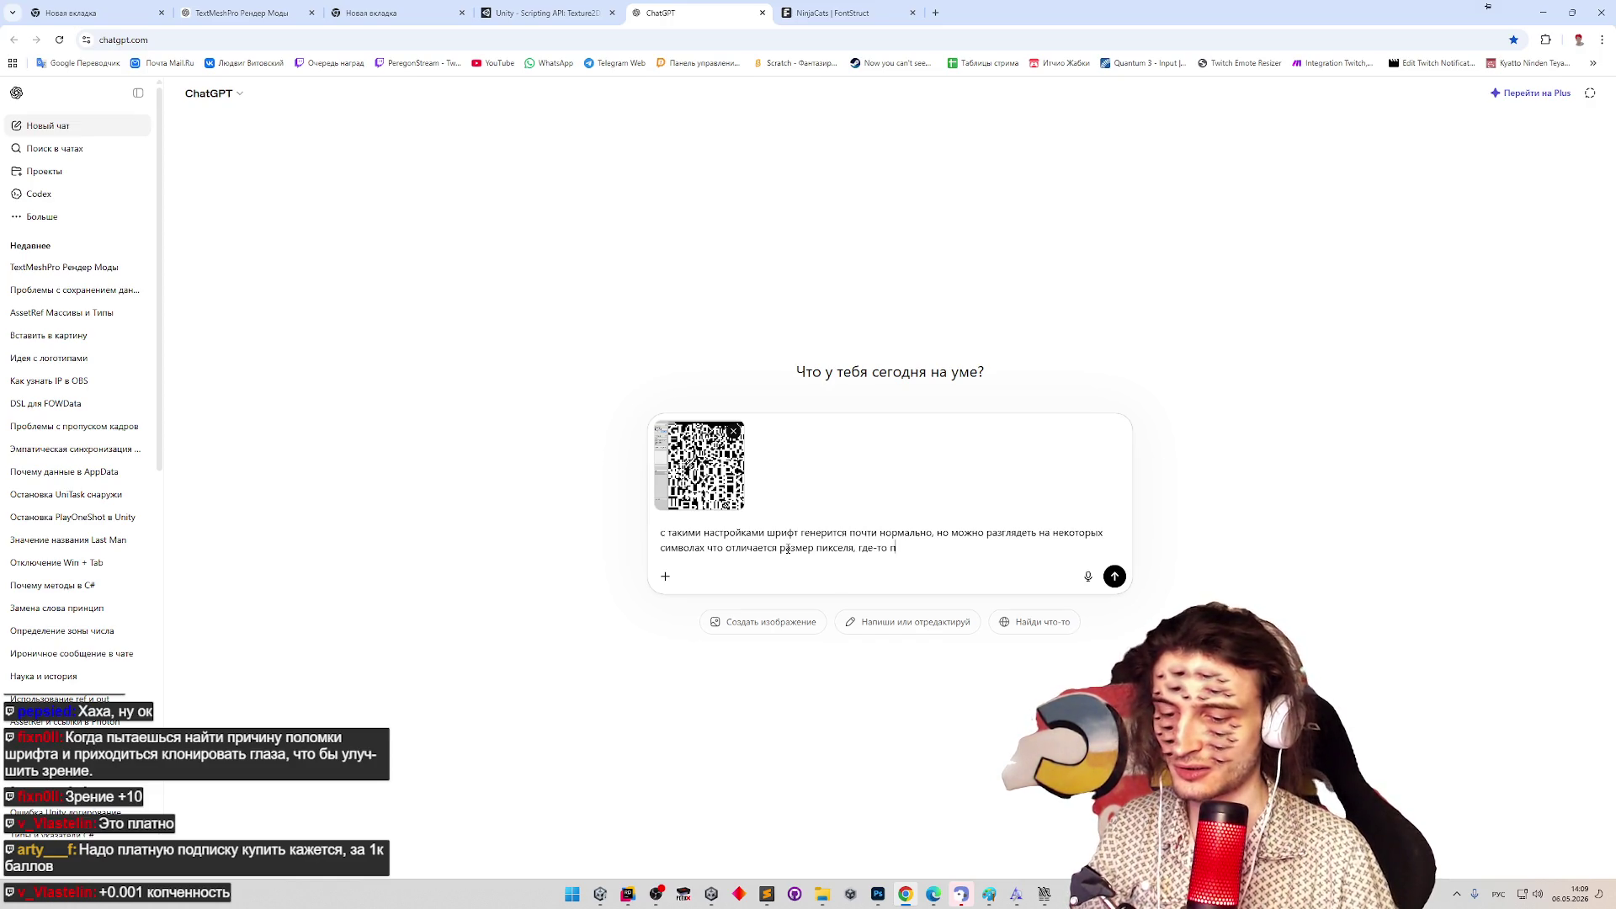
pyautogui.write('иксели прямоуго')
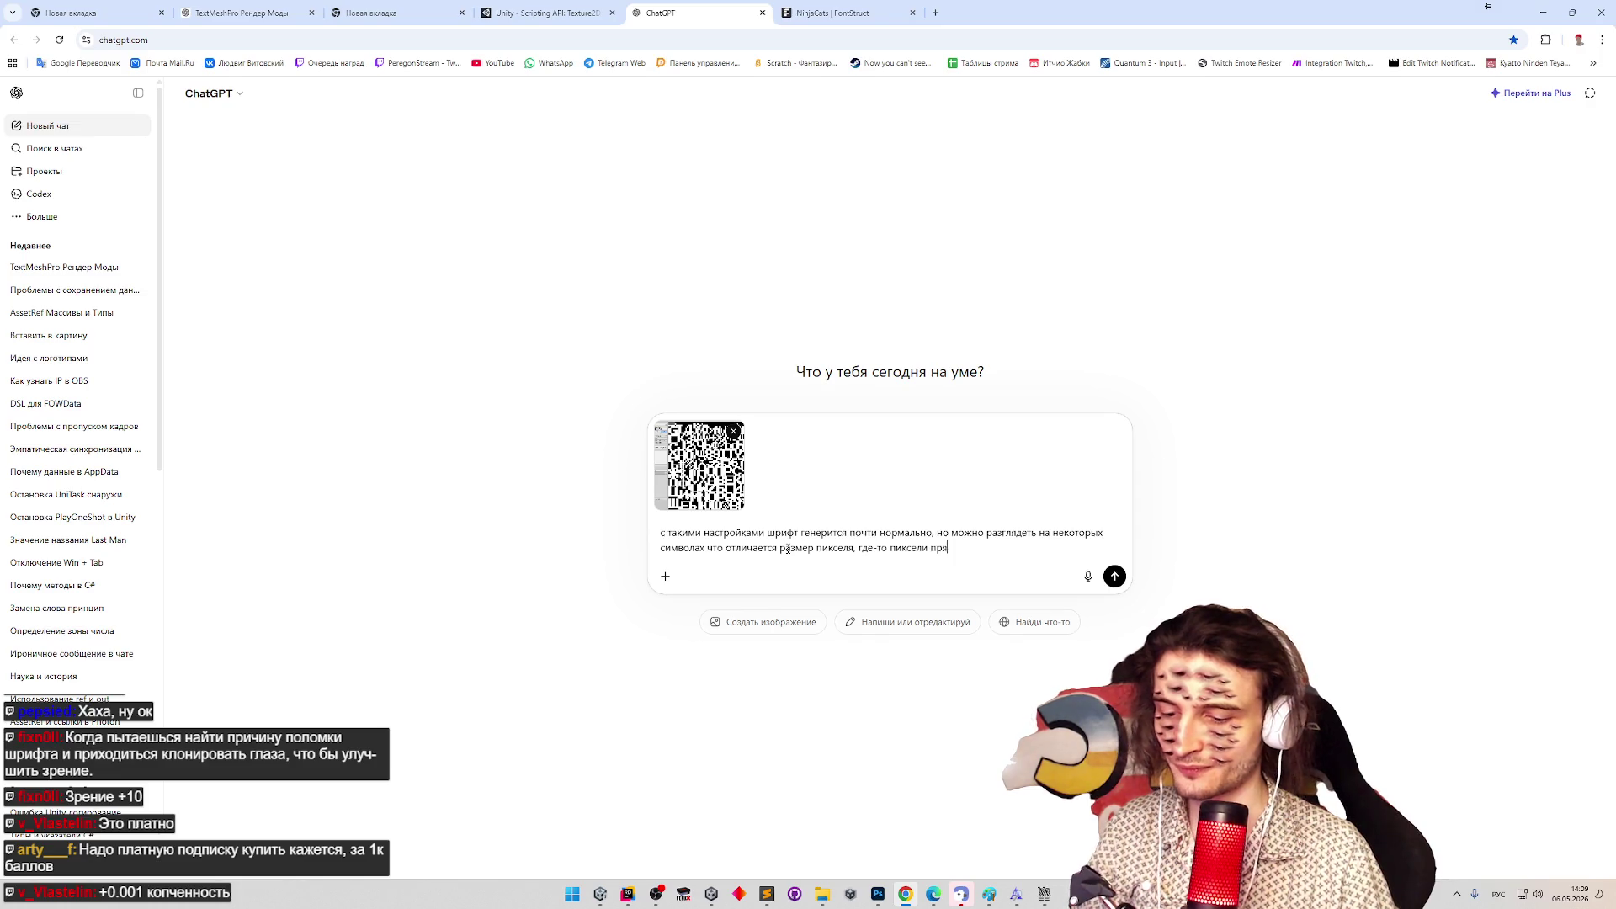
pyautogui.write('ль')
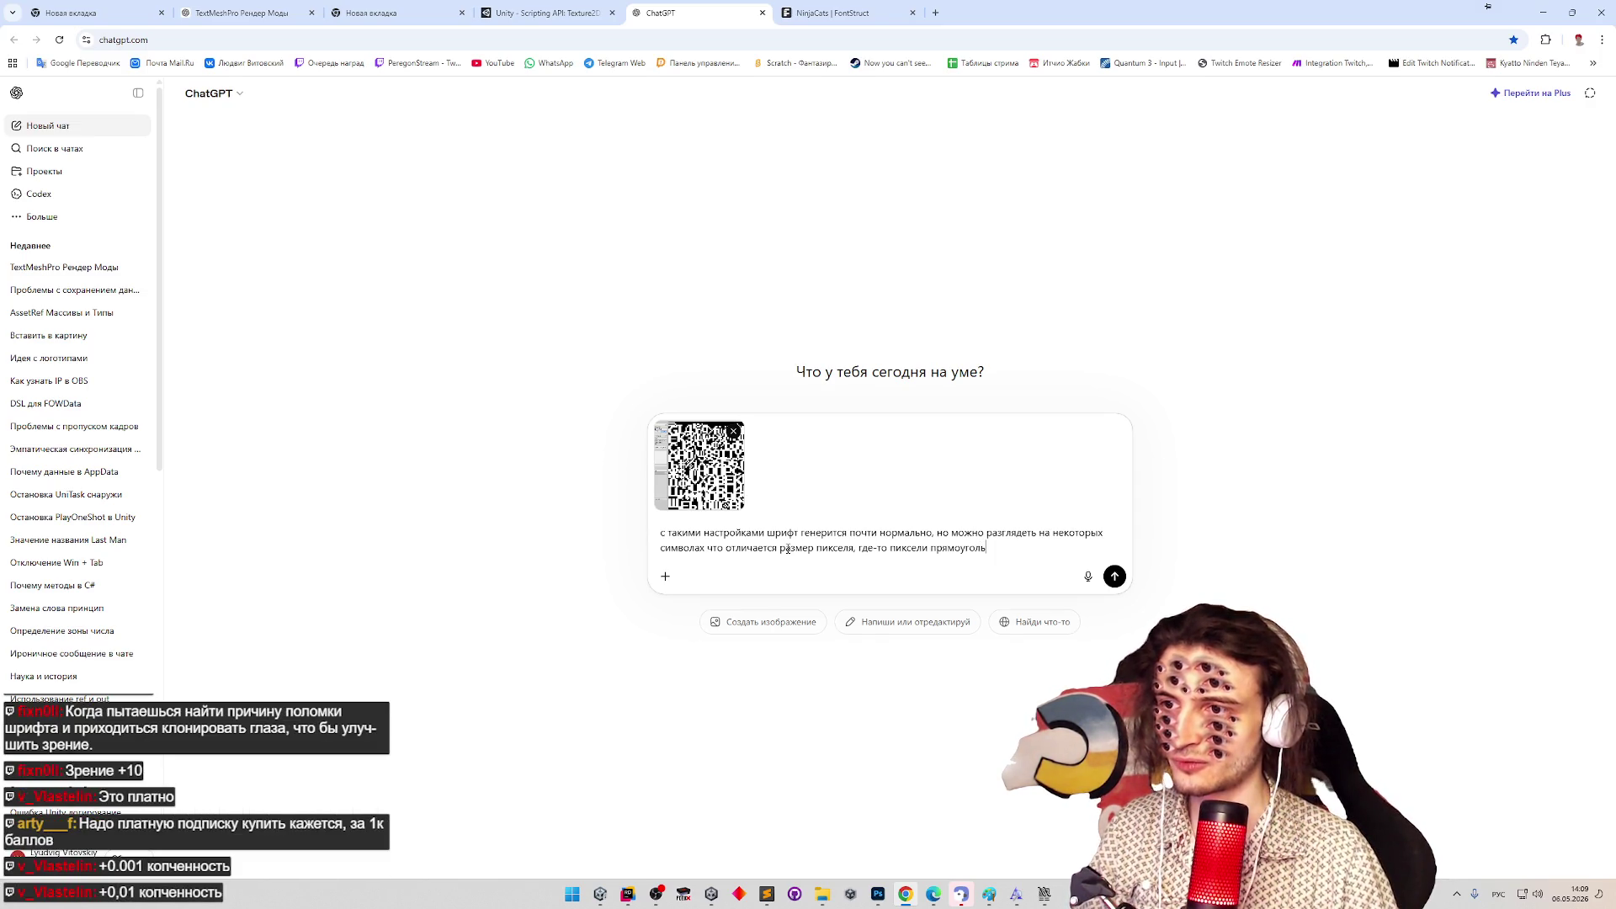